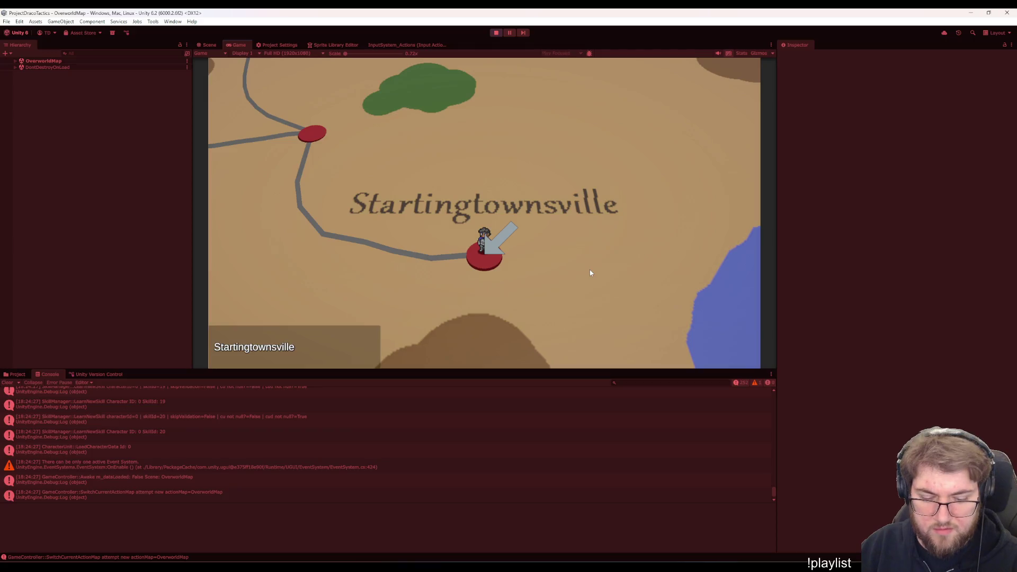
# From the town's options choose Training, place Gilliam in the formation and start the battle
pyautogui.press('Return')
pyautogui.click(641, 230)
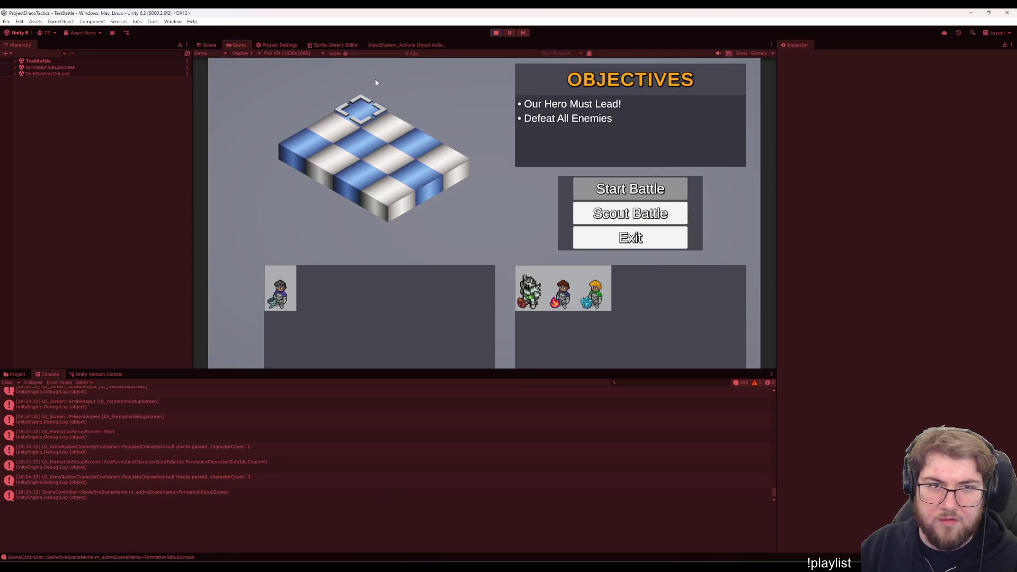
pyautogui.click(291, 293)
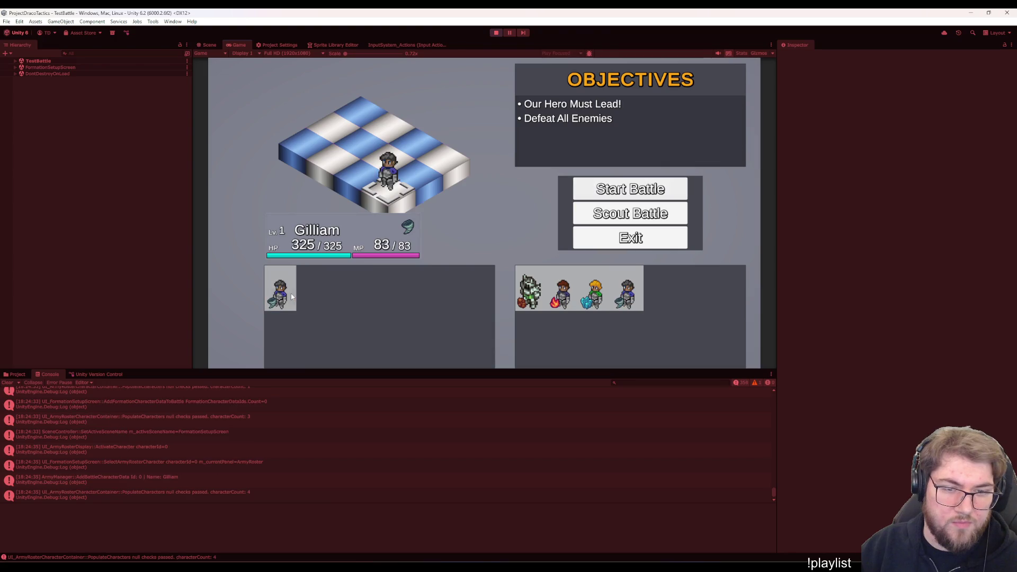
pyautogui.click(616, 193)
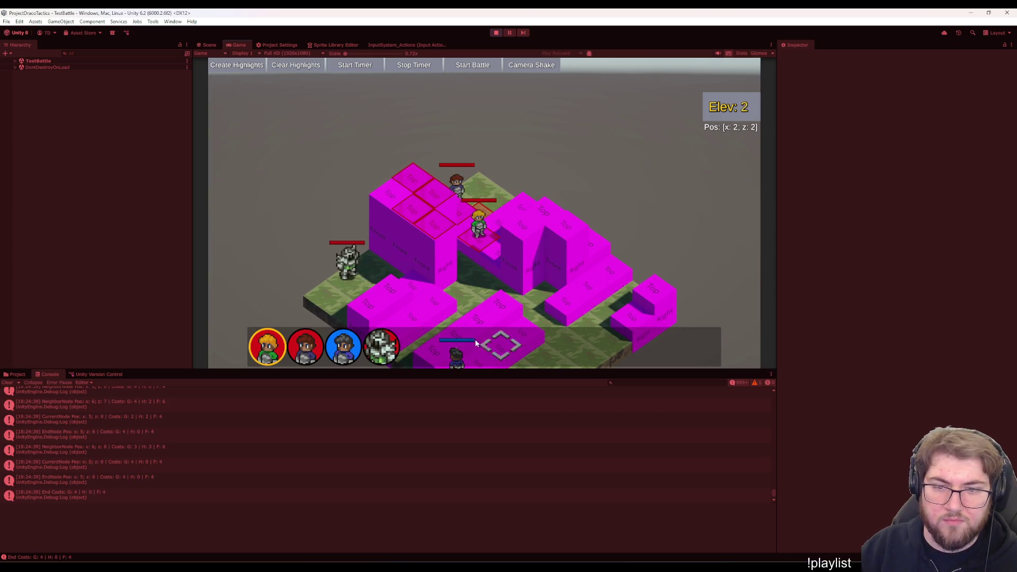
# Pause the battle with Escape, resume it, pause again, then head to the code editor
pyautogui.press('Escape')
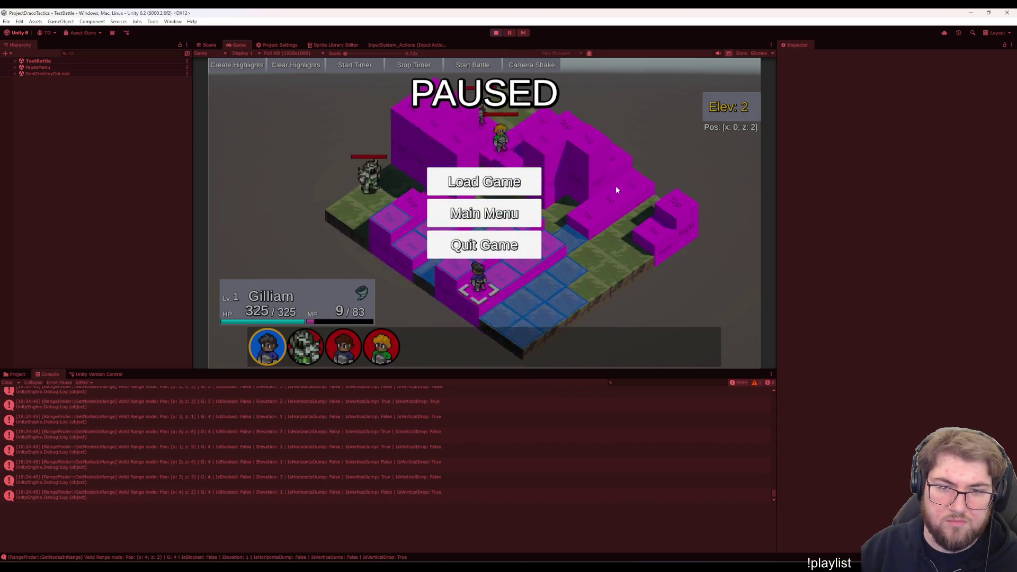
pyautogui.press('Escape')
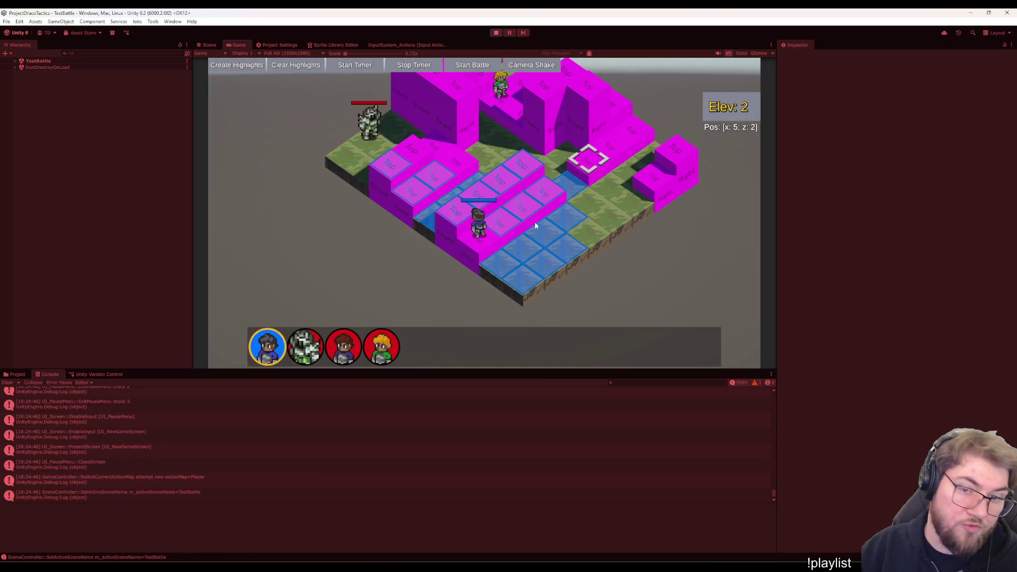
pyautogui.press('Escape')
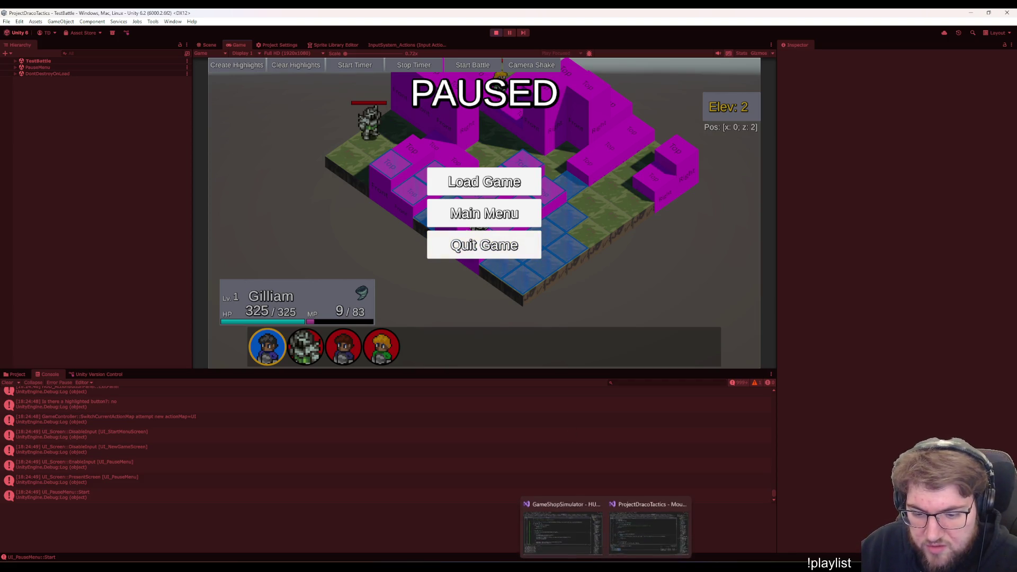
pyautogui.click(651, 535)
# Review MouseController's Update: the pause-menu check, its early return and the UpdateCursor call
pyautogui.click(433, 159)
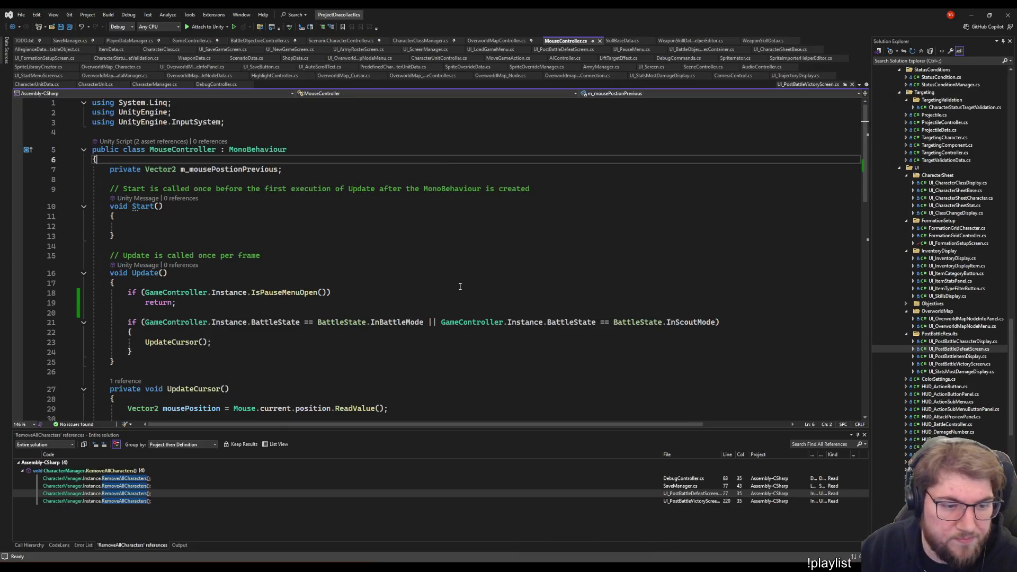
pyautogui.scroll(-3, 429, 240)
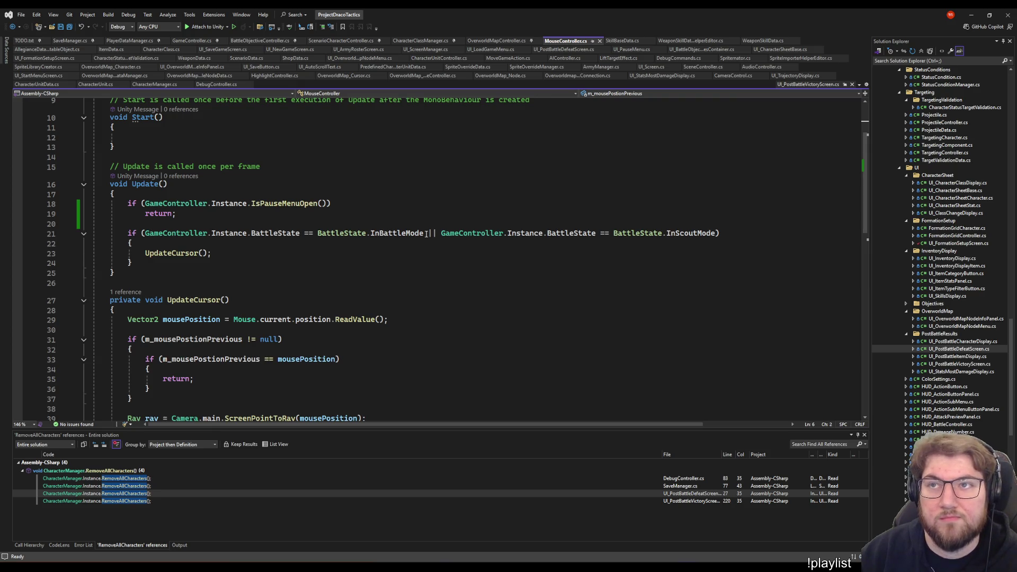
pyautogui.click(422, 204)
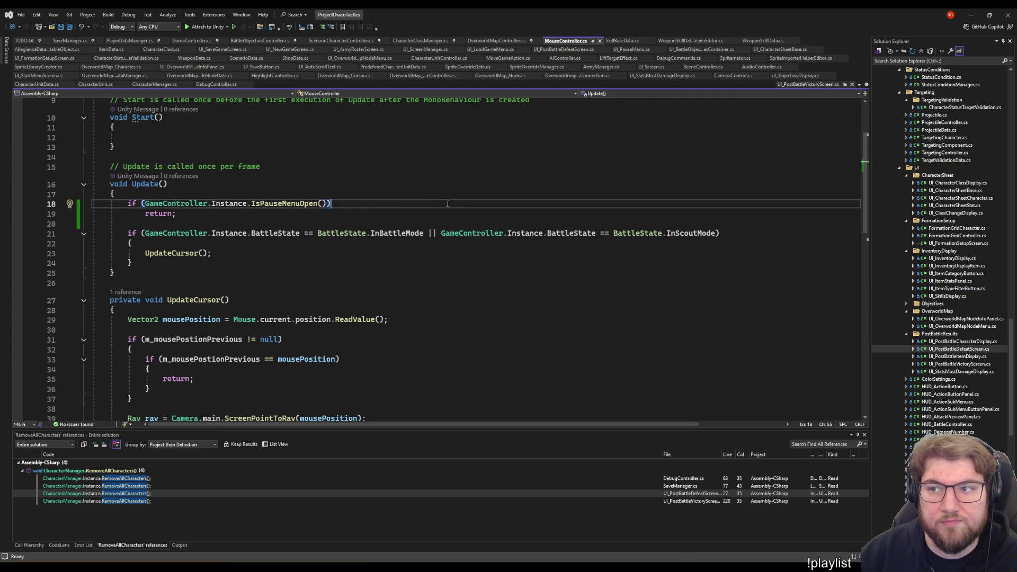
pyautogui.click(445, 212)
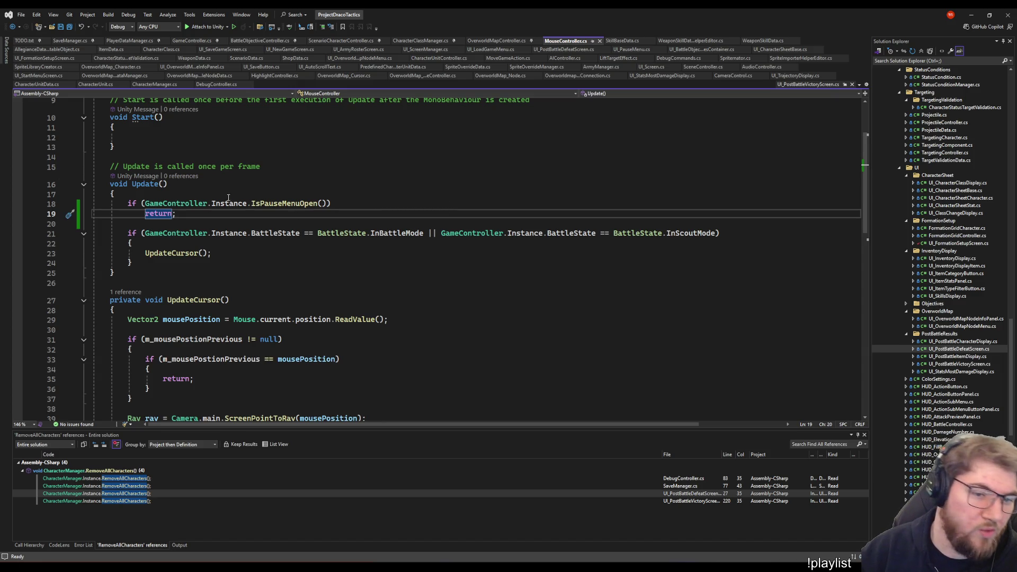
pyautogui.click(246, 257)
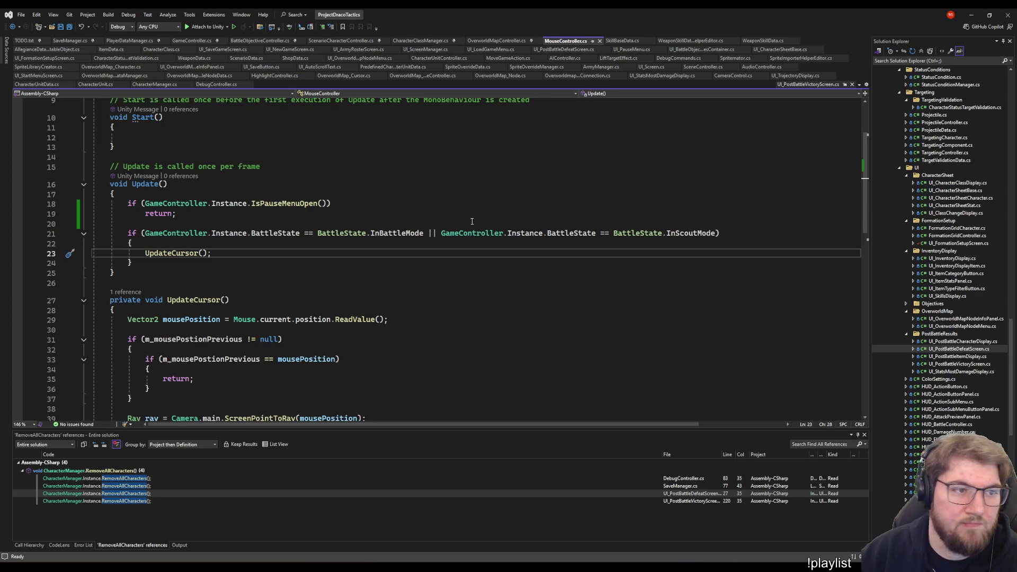
pyautogui.click(471, 222)
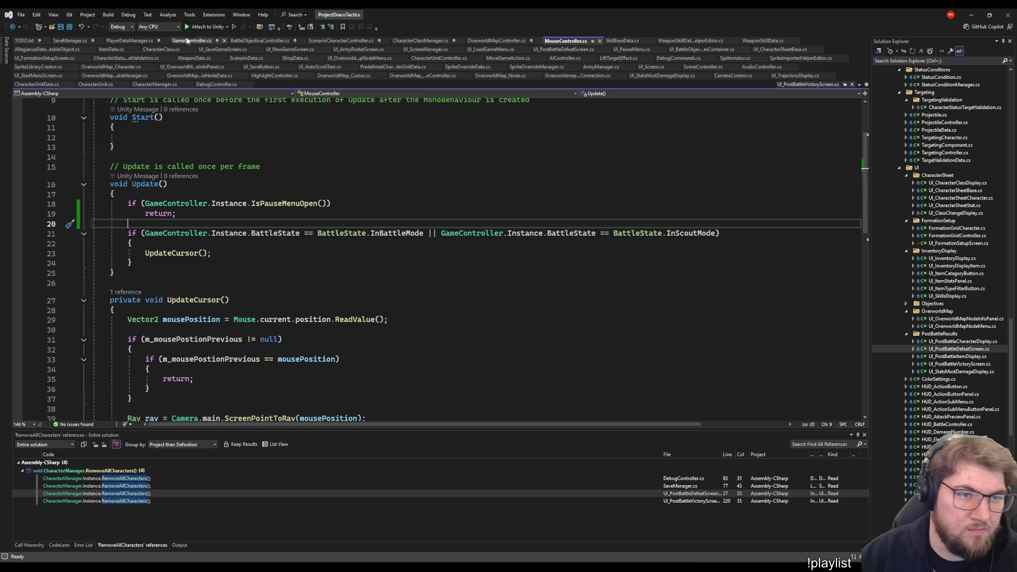
pyautogui.click(191, 41)
# Inspect the CodeLens references to OpenPauseMenu in GameController.cs
pyautogui.click(310, 284)
pyautogui.scroll(-4, 309, 284)
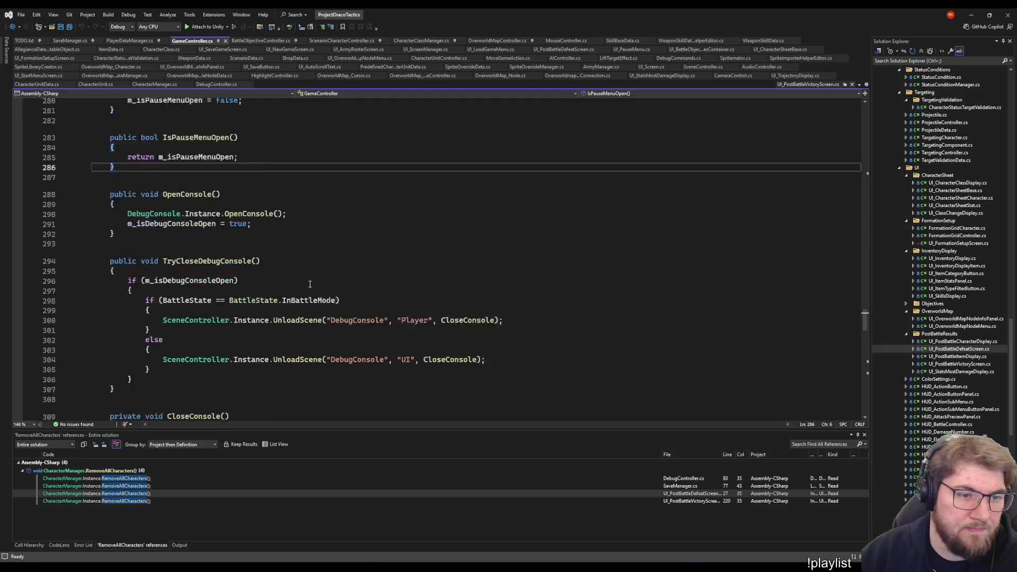
pyautogui.scroll(1, 309, 278)
pyautogui.scroll(6, 308, 275)
pyautogui.scroll(3, 306, 268)
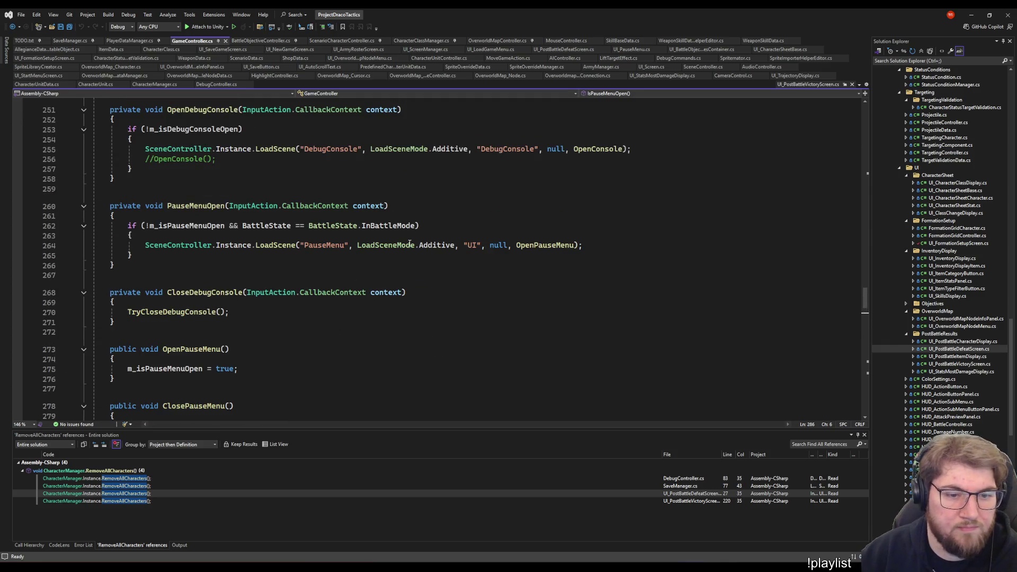
pyautogui.click(576, 246)
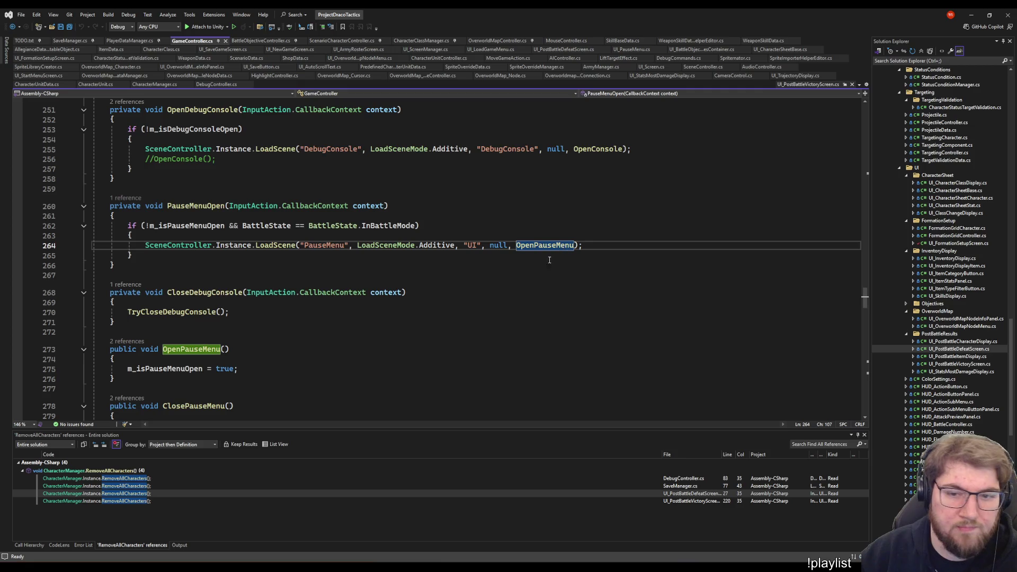
pyautogui.click(125, 344)
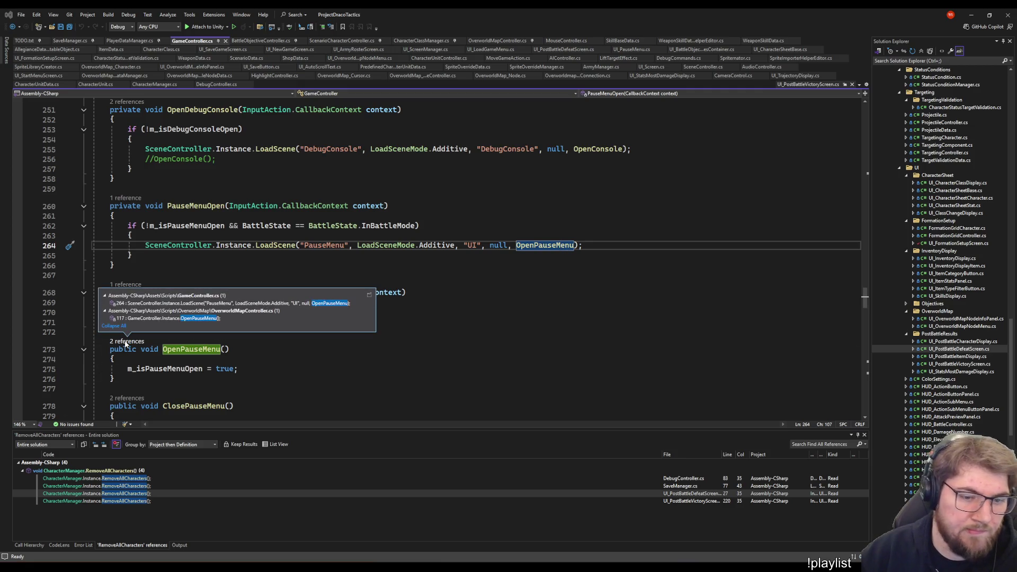
pyautogui.click(238, 370)
pyautogui.scroll(-3, 199, 342)
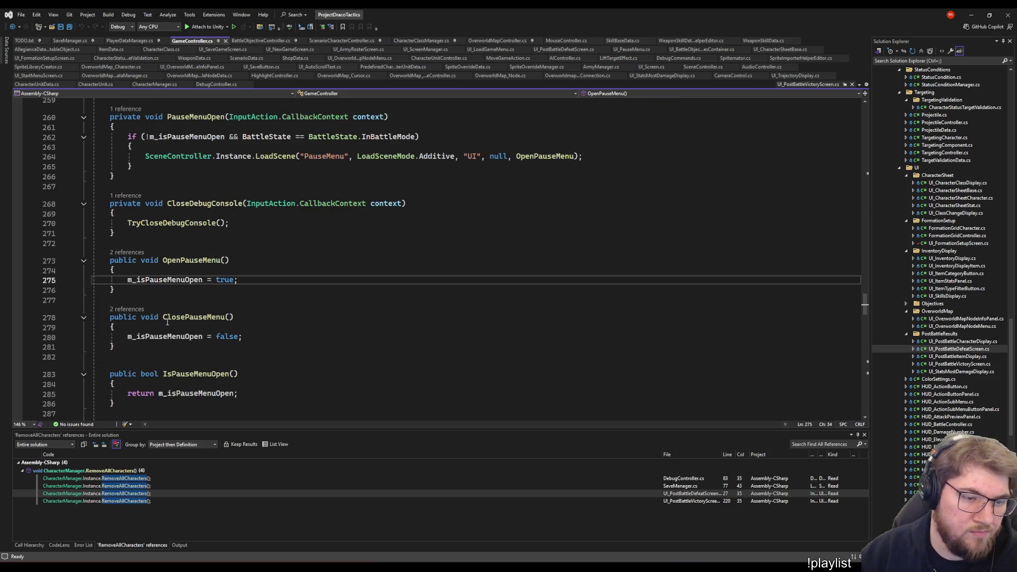
# Check ClosePauseMenu's references, then start a blank line inside OpenPauseMenu after line 275
pyautogui.click(128, 309)
pyautogui.click(191, 336)
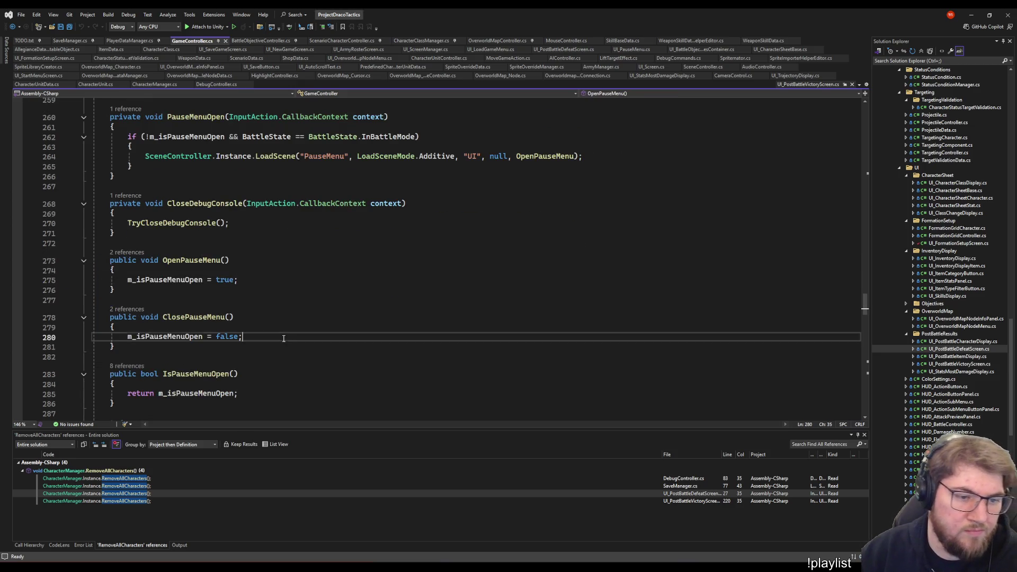
pyautogui.click(247, 278)
pyautogui.press('Return')
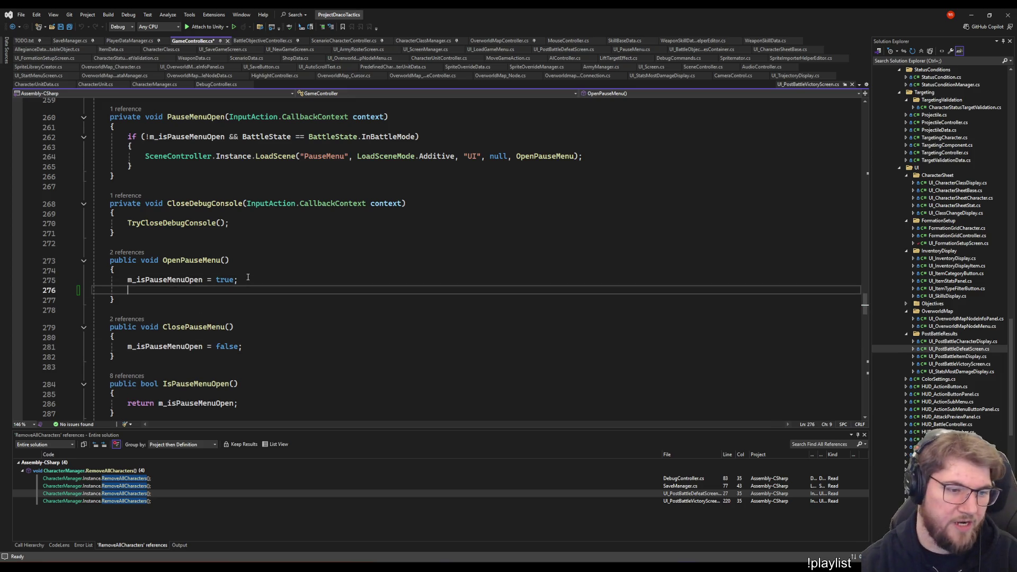
pyautogui.write('Time.s')
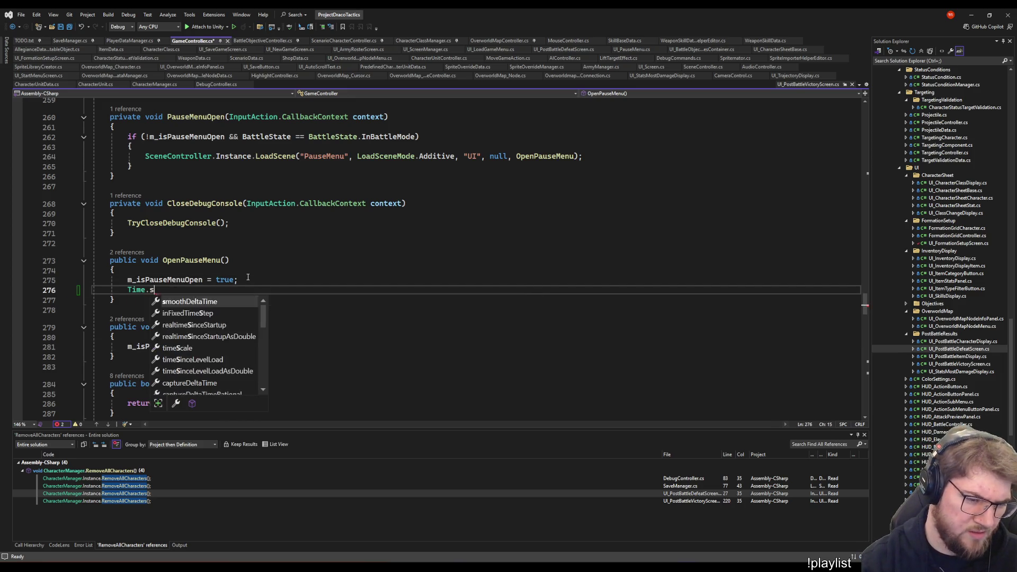
pyautogui.press('BackSpace')
pyautogui.write('timeScale =')
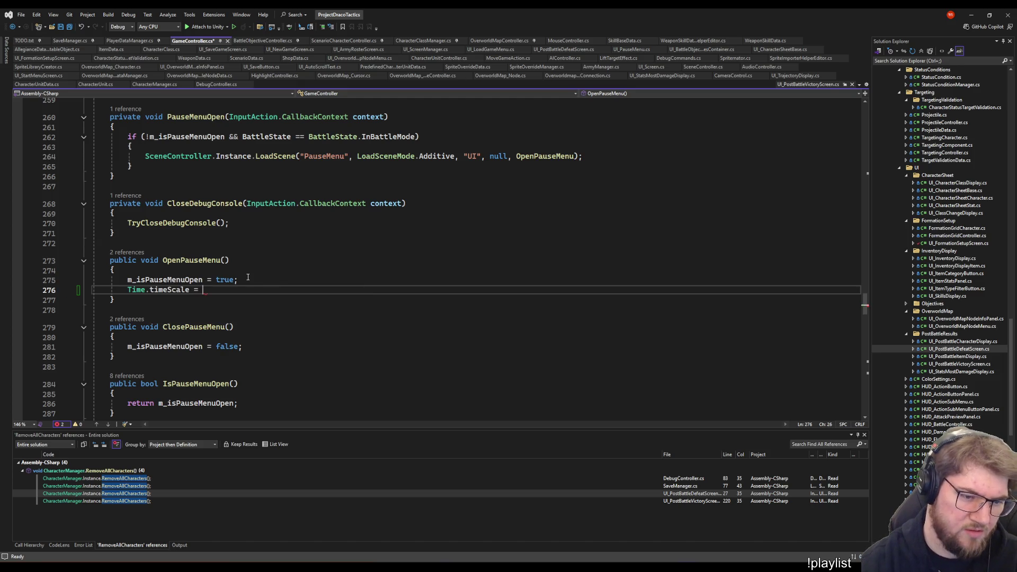
# Paste the time-scale line into ClosePauseMenu as Time.timeScale = 1f and save GameController.cs
pyautogui.press('Down')
pyautogui.press('Down')
pyautogui.press('Down')
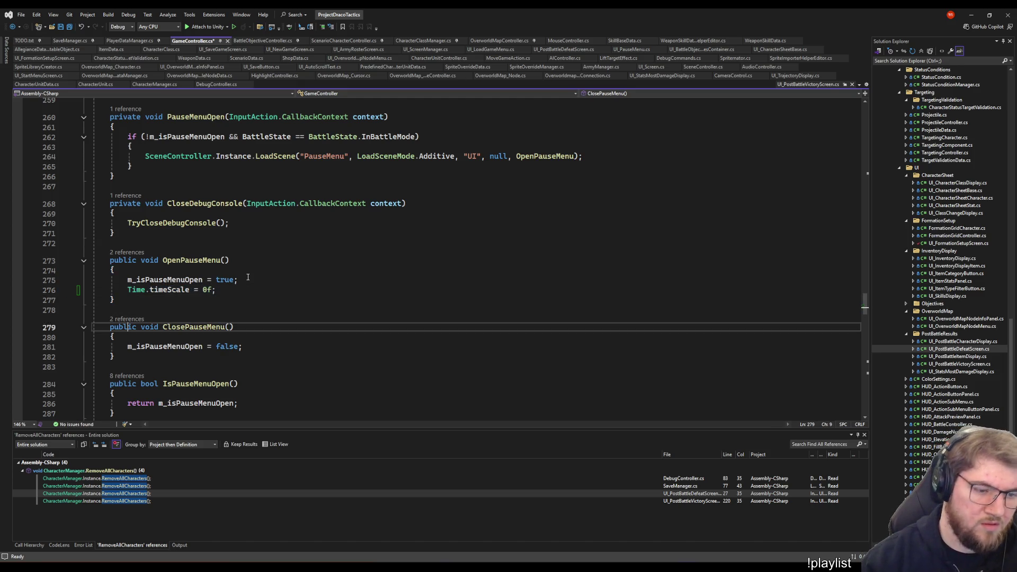
pyautogui.press('Down')
pyautogui.press('Down')
pyautogui.press('Home')
pyautogui.press('End')
pyautogui.press('Return')
pyautogui.write('Time.timeScale = 0f;')
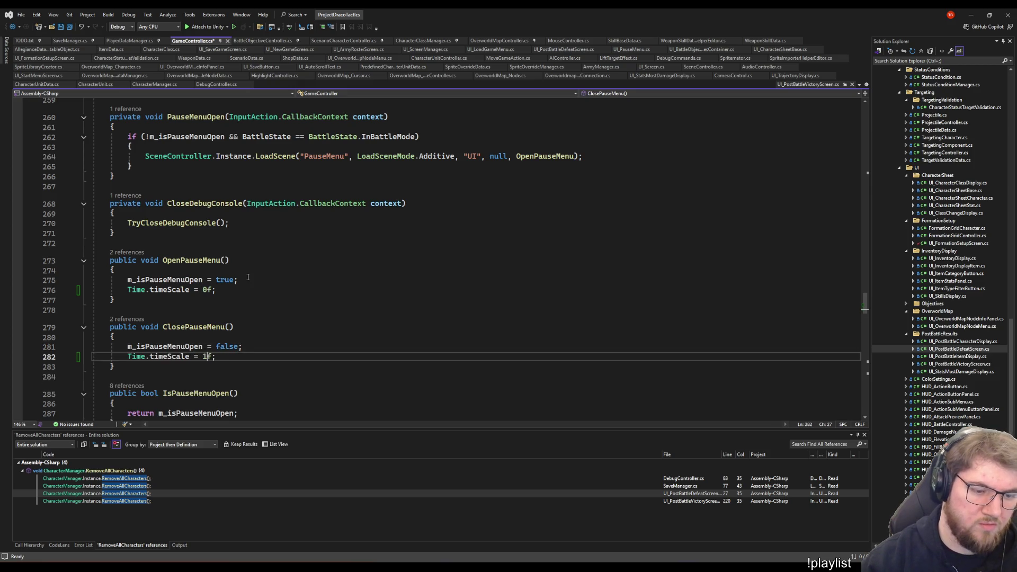
pyautogui.hotkey('ctrl', 's')
# Look over the pause methods around lines 271–284, then return to Unity
pyautogui.click(334, 233)
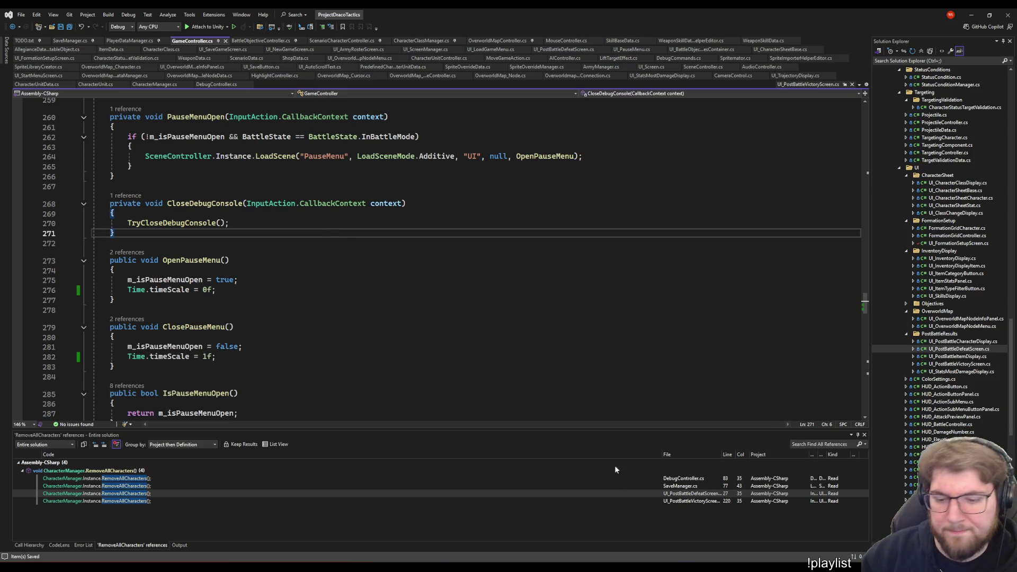
pyautogui.click(657, 311)
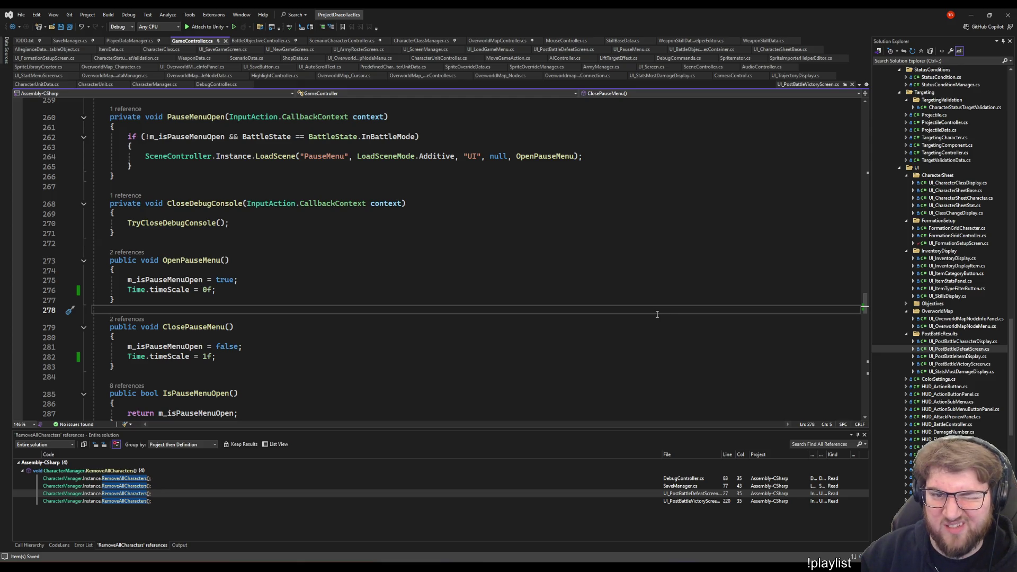
pyautogui.click(455, 377)
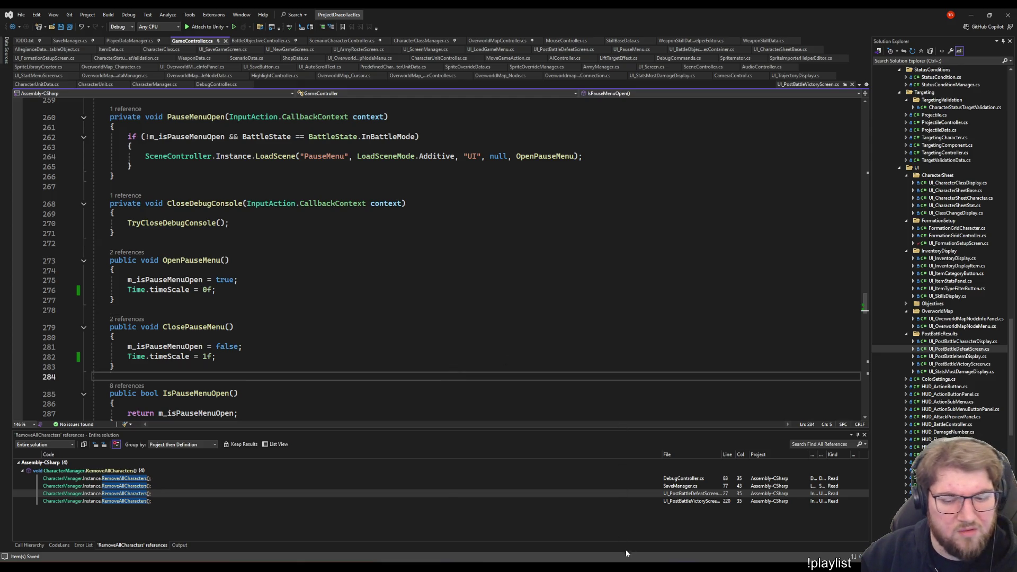
pyautogui.hotkey('alt', 'Tab')
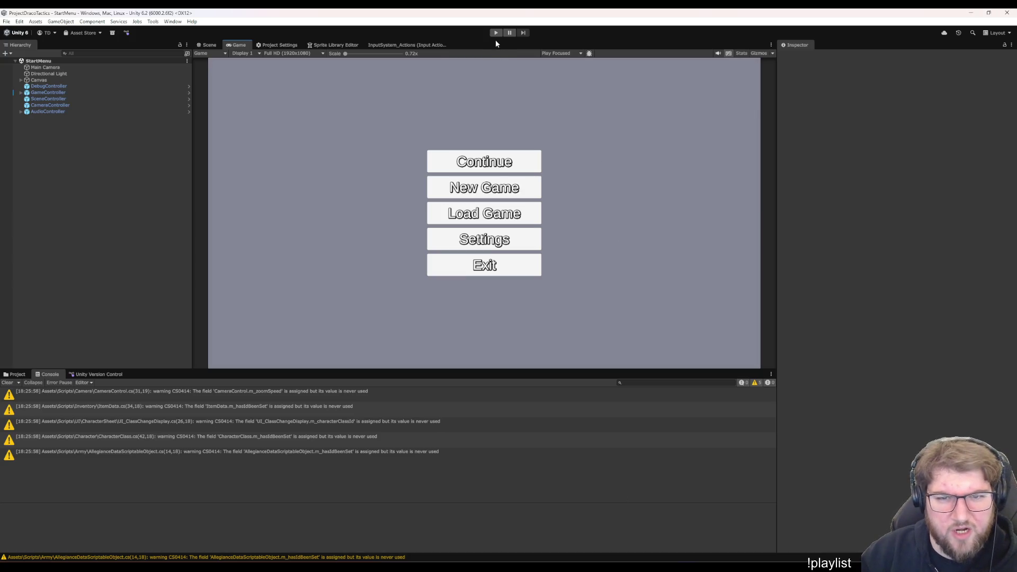
# Enter Play mode, start a new game to the overworld map, and open then close the Army Roster
pyautogui.click(494, 33)
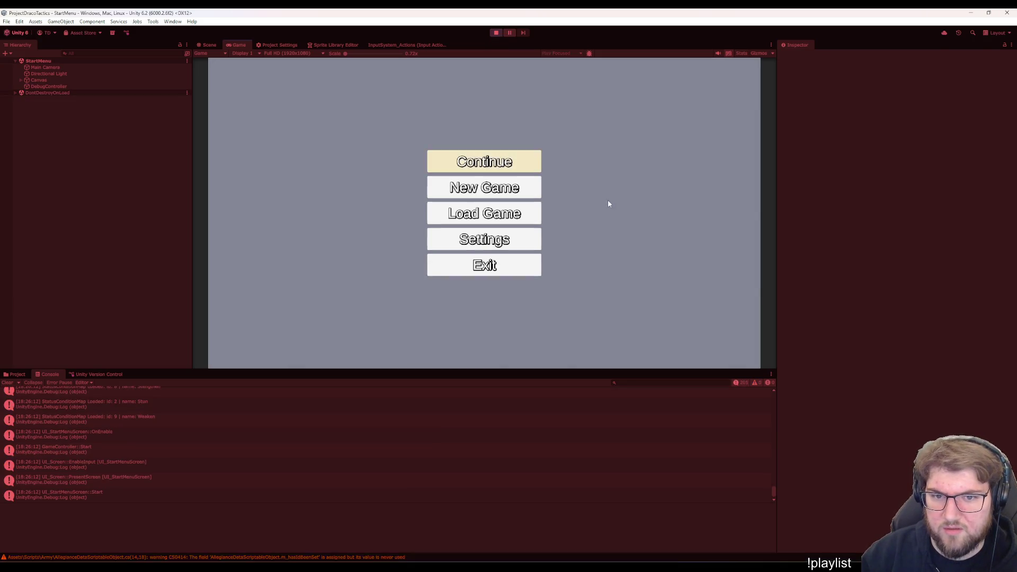
pyautogui.click(531, 190)
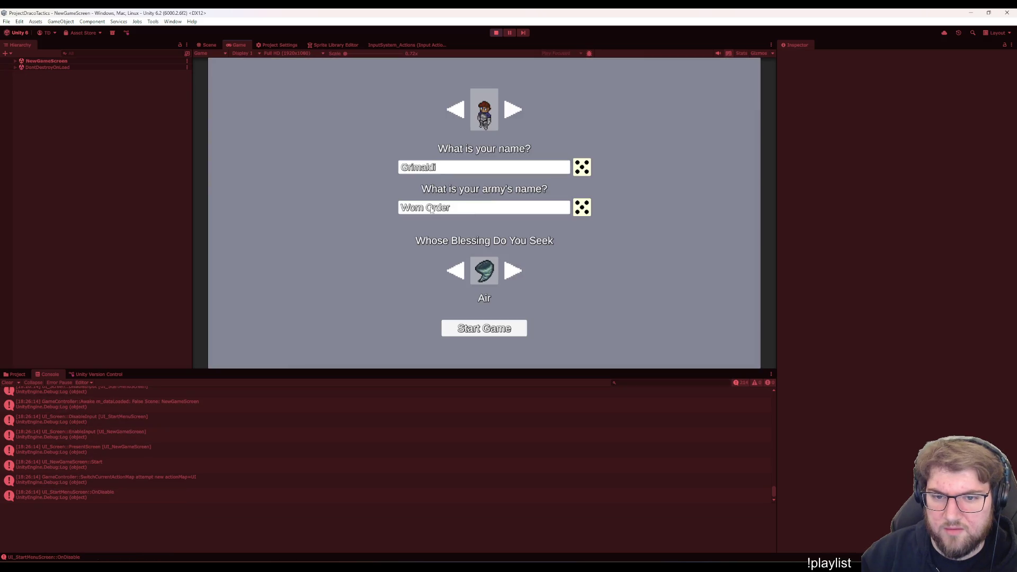
pyautogui.click(461, 112)
pyautogui.click(501, 325)
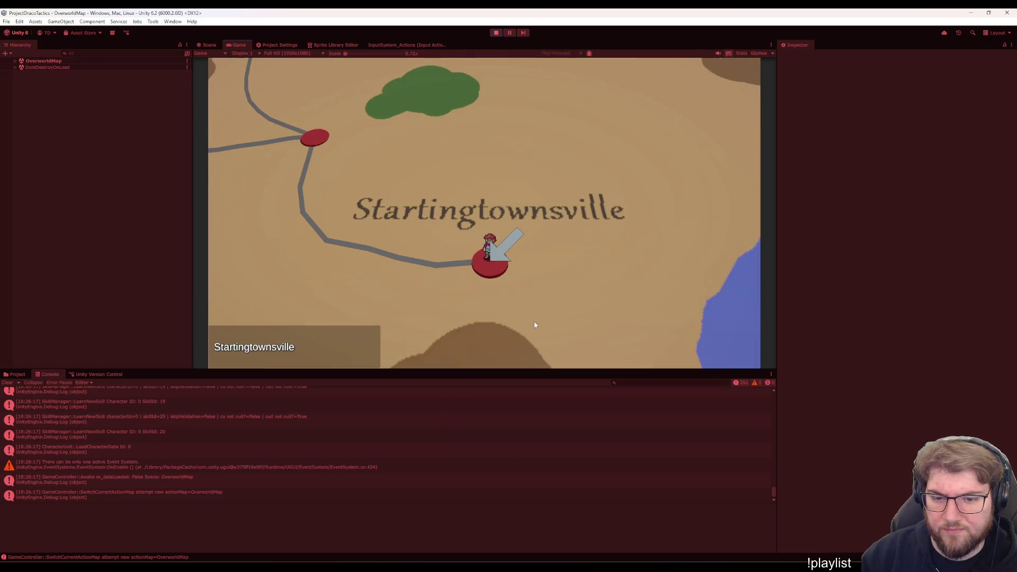
pyautogui.click(687, 214)
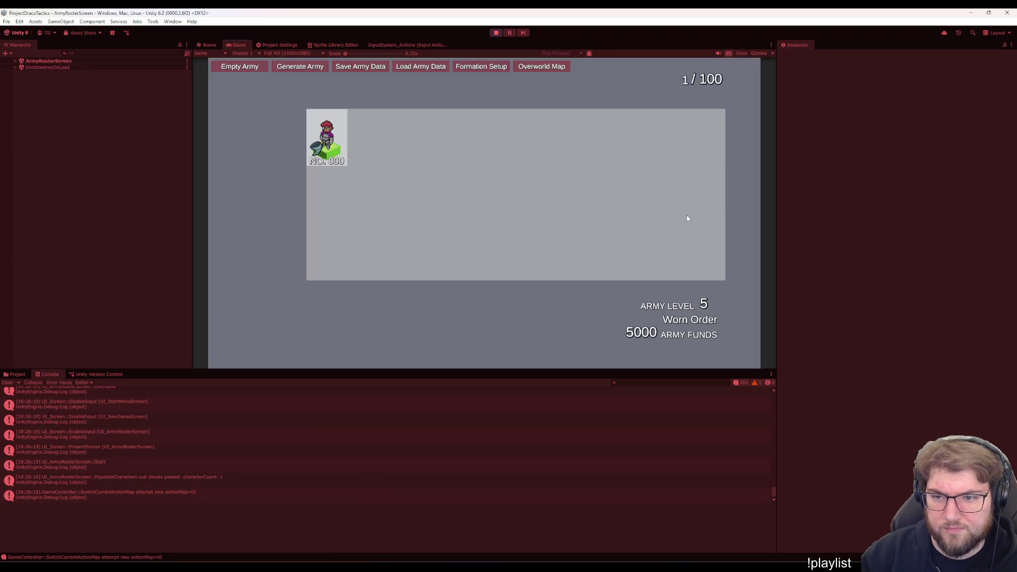
pyautogui.press('Escape')
# Choose Training from the town, place Grimaldi on a formation tile and begin the battle
pyautogui.click(591, 254)
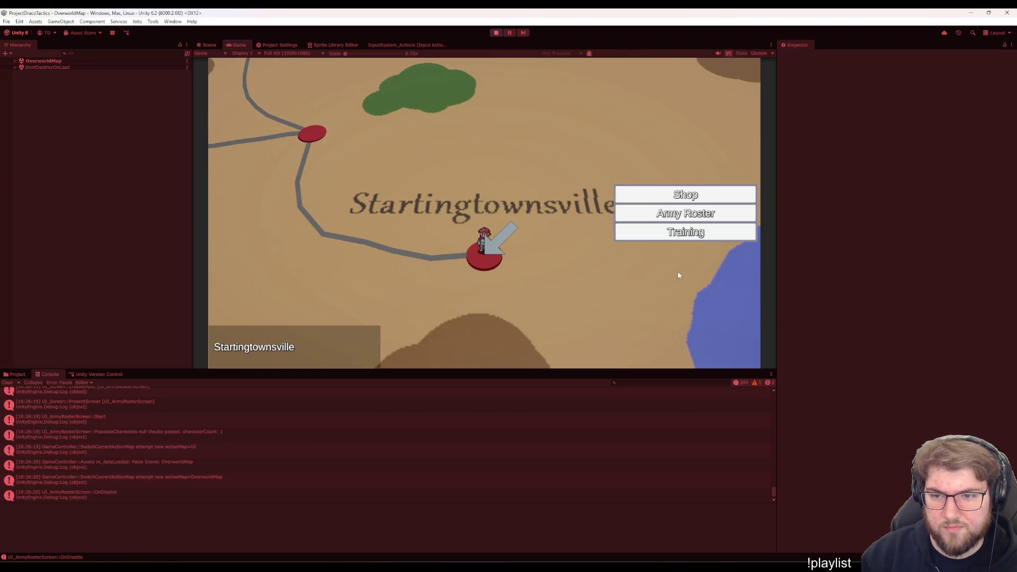
pyautogui.click(683, 231)
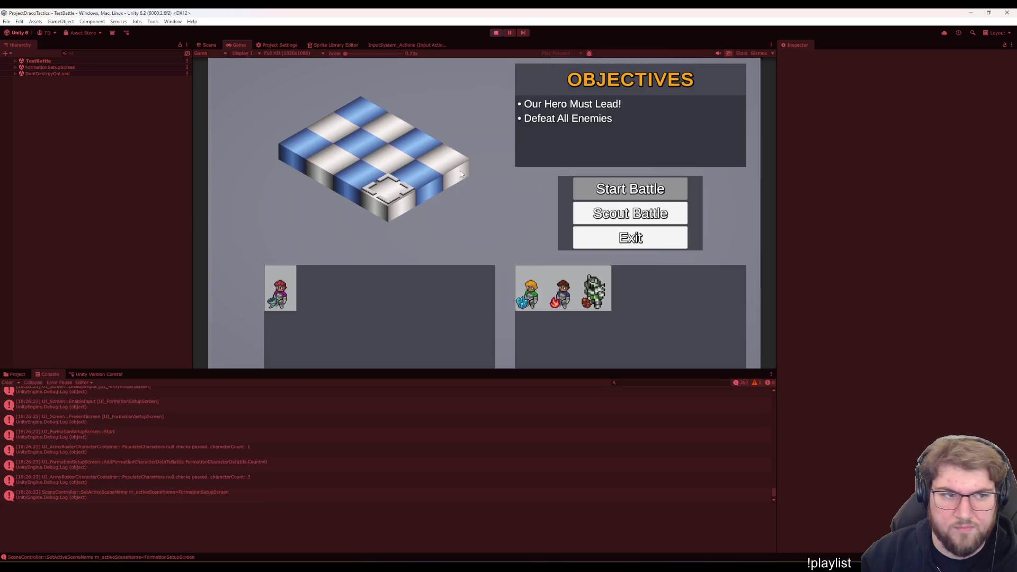
pyautogui.click(366, 276)
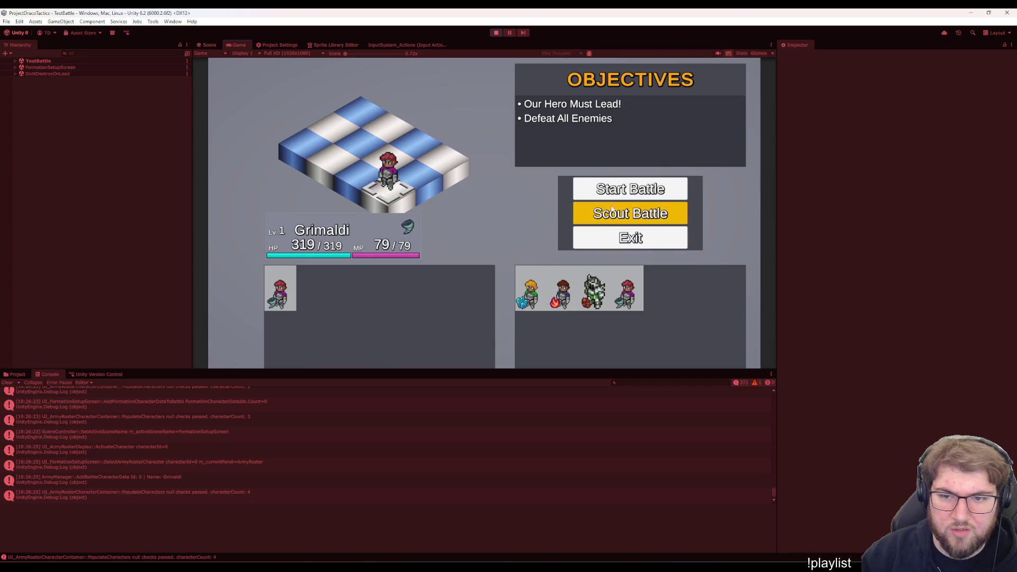
pyautogui.click(628, 189)
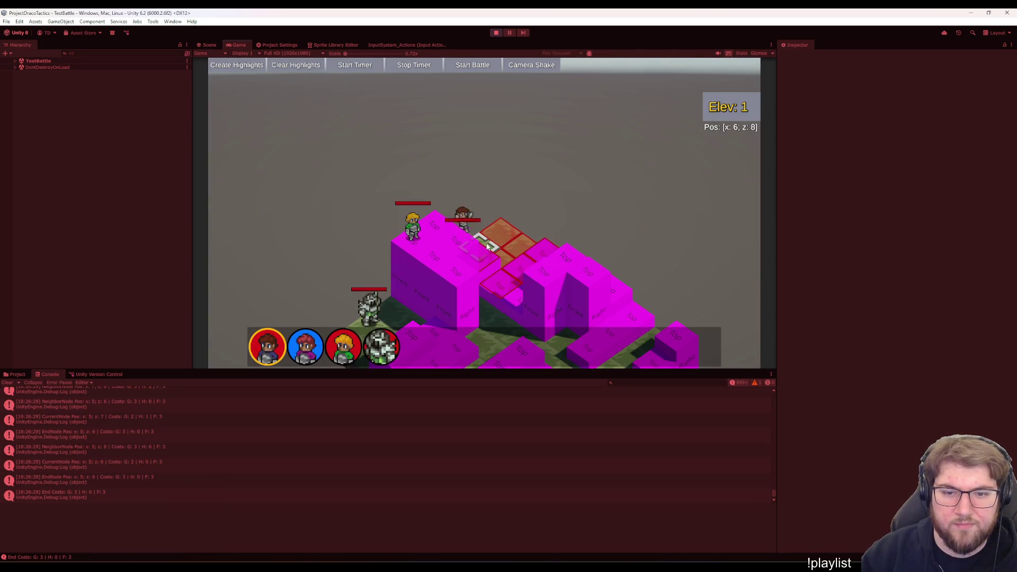
# Toggle the pause menu twice, move Grimaldi one tile and pause mid-walk before resuming
pyautogui.press('Escape')
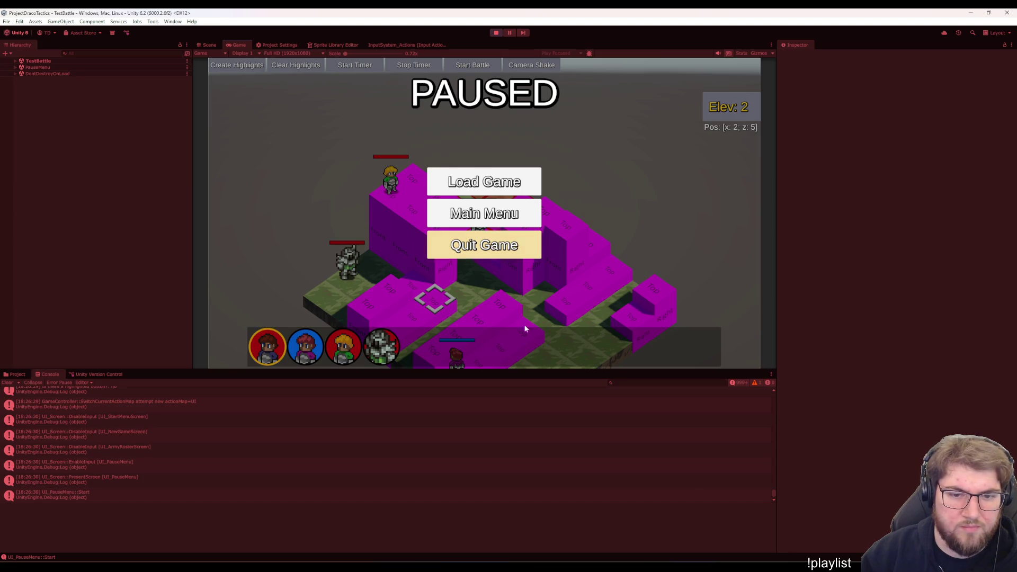
pyautogui.press('Escape')
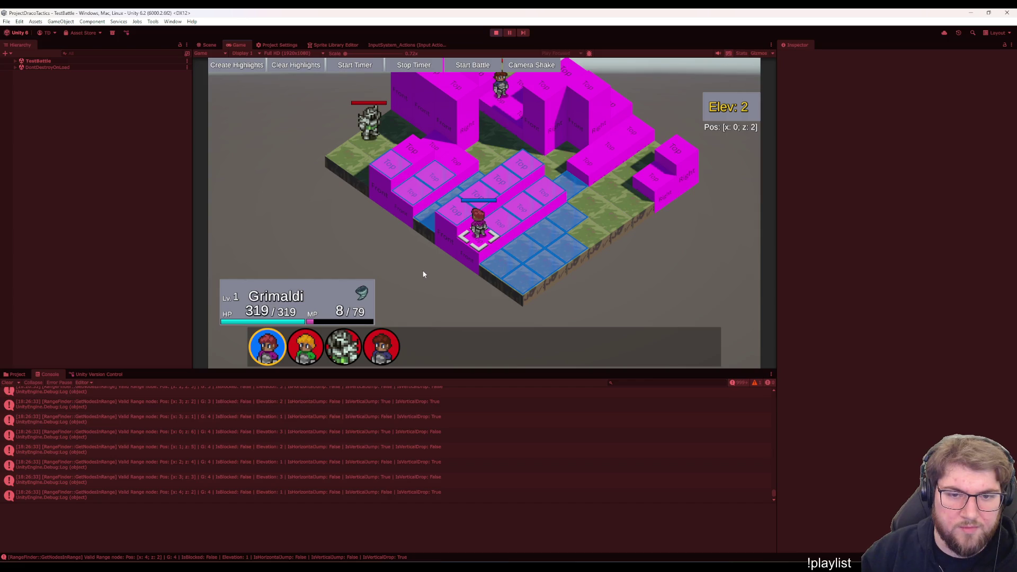
pyautogui.press('Escape')
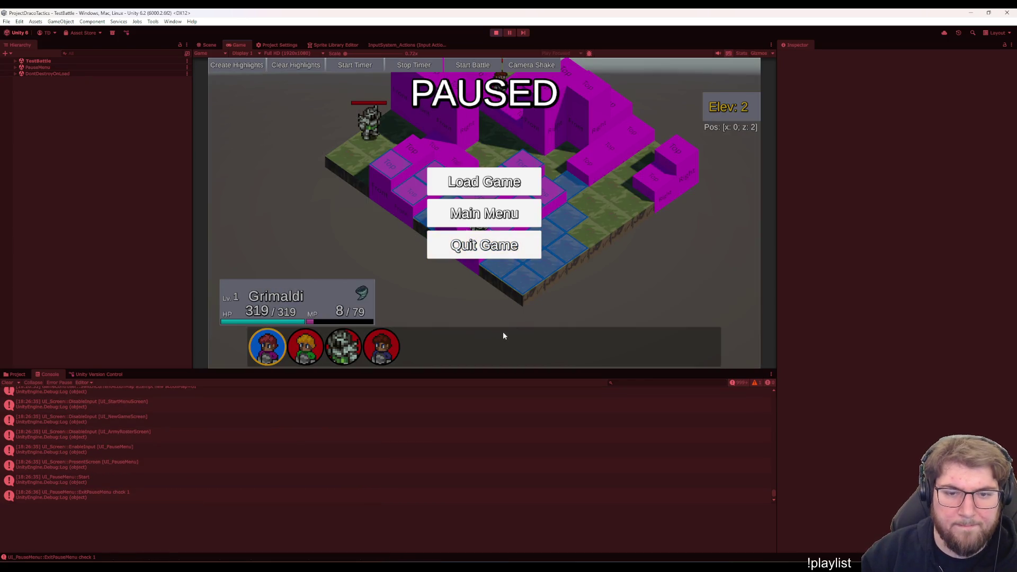
pyautogui.press('Escape')
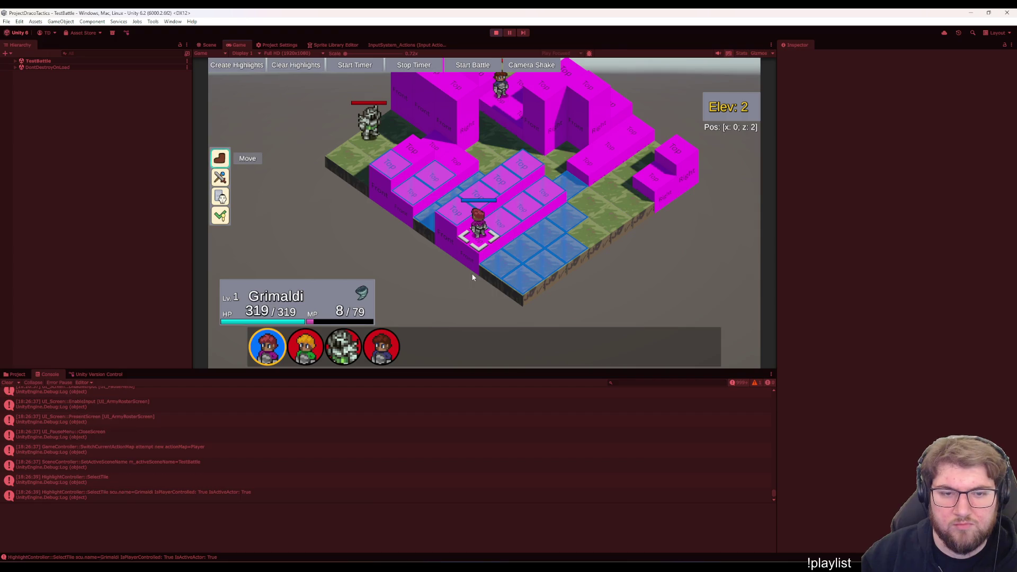
pyautogui.press('Up')
pyautogui.press('Up')
pyautogui.press('Return')
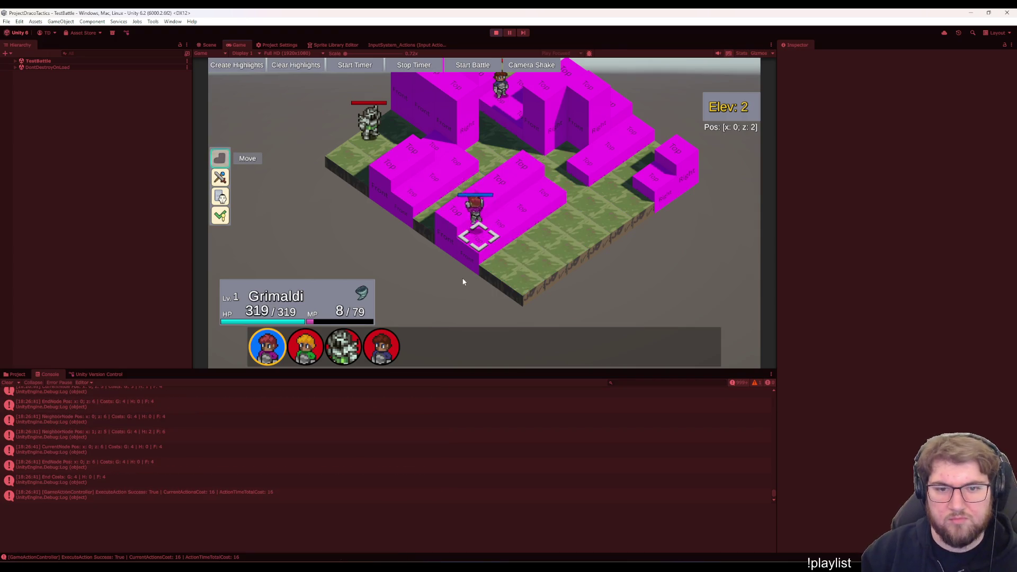
pyautogui.press('Escape')
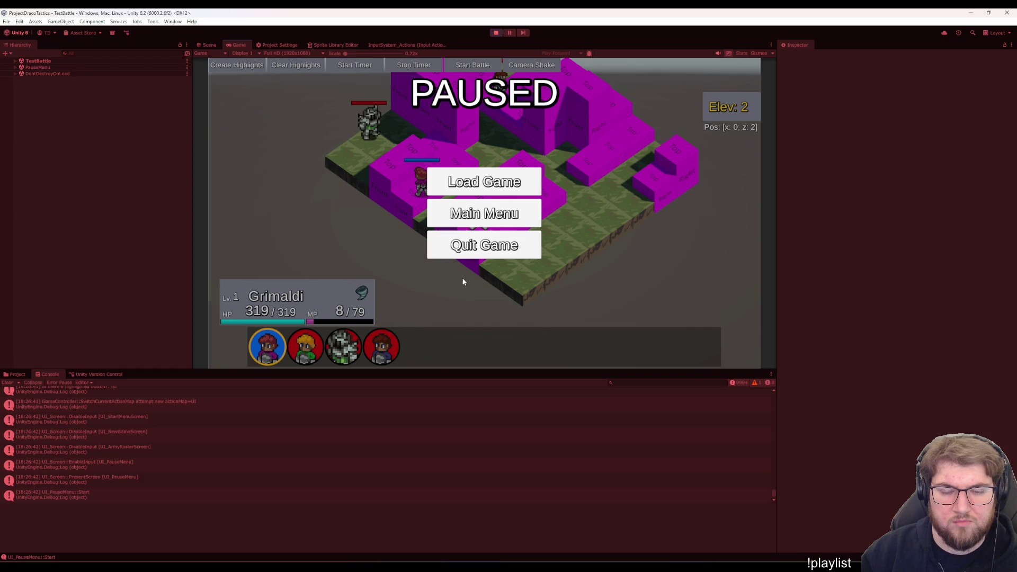
pyautogui.press('Escape')
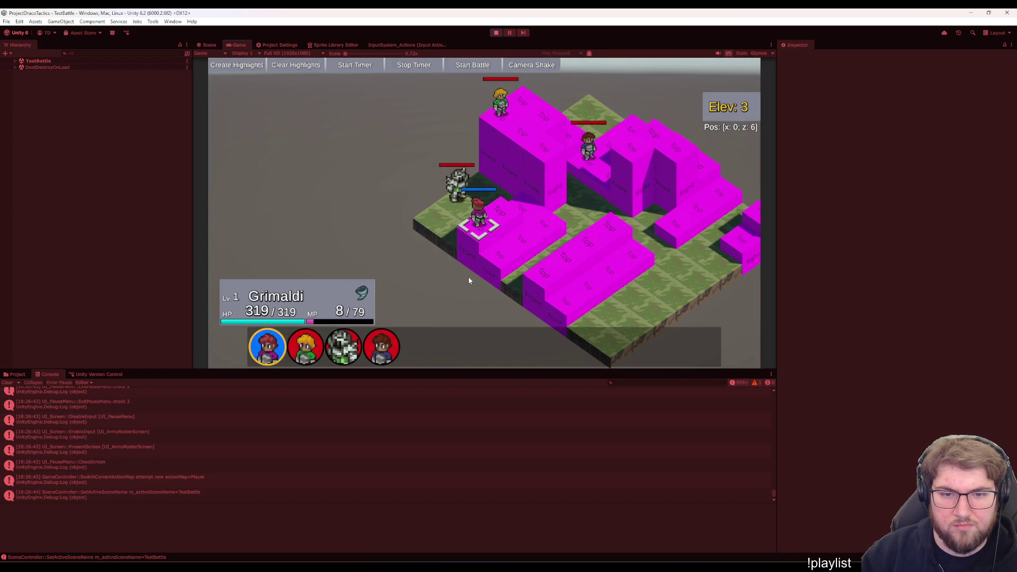
# Open Grimaldi's action choices, test pausing over them, and cycle the choices to Act
pyautogui.press('Return')
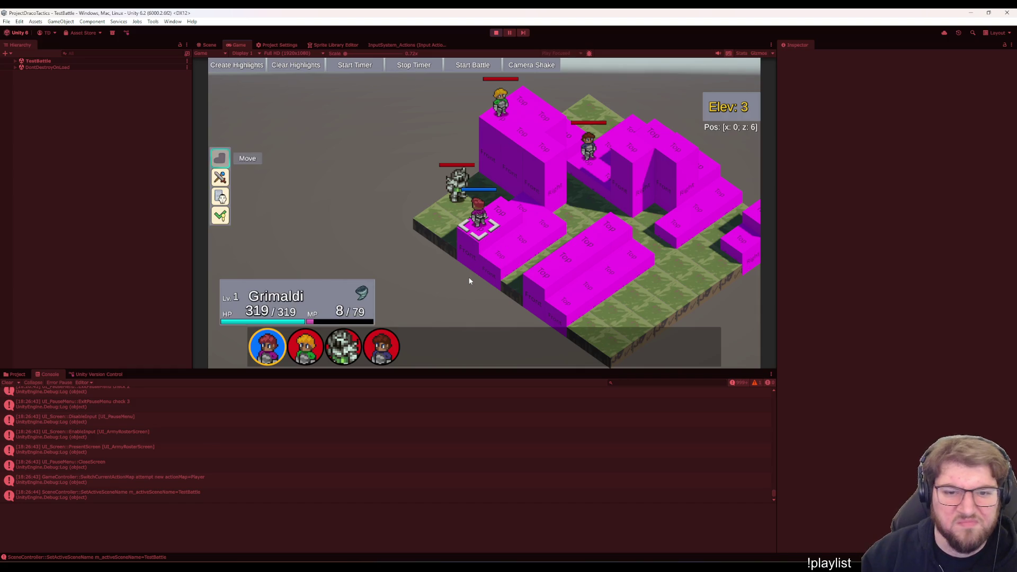
pyautogui.press('Up')
pyautogui.press('Down')
pyautogui.press('Down')
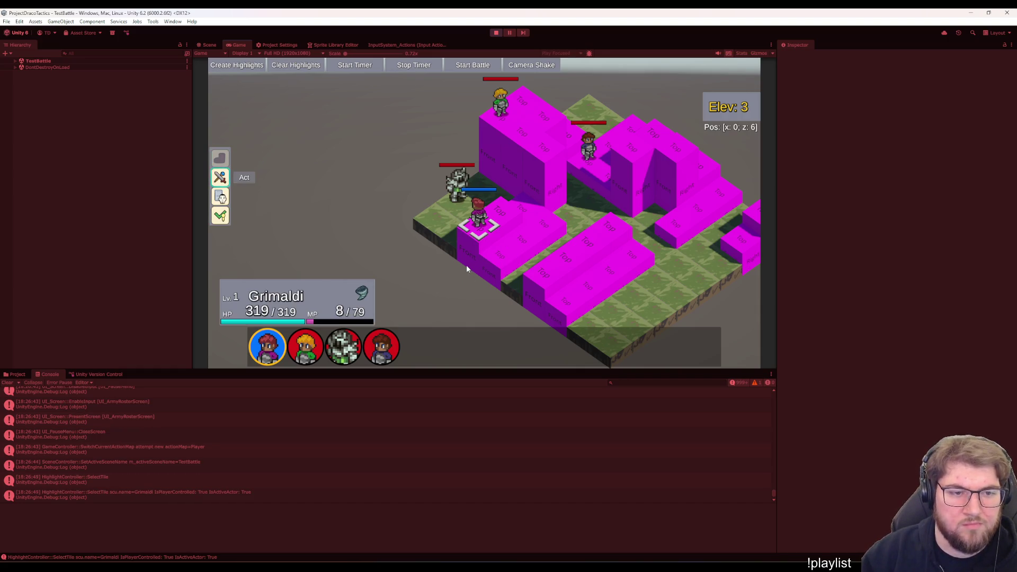
pyautogui.press('Escape')
pyautogui.press('Escape')
pyautogui.press('Escape')
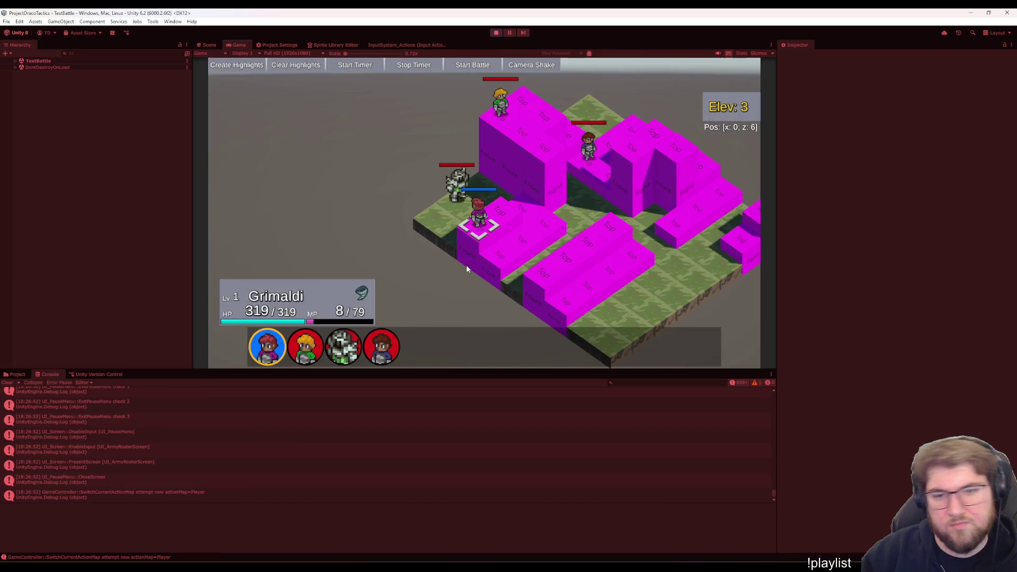
pyautogui.press('Return')
pyautogui.press('Down')
pyautogui.press('Up')
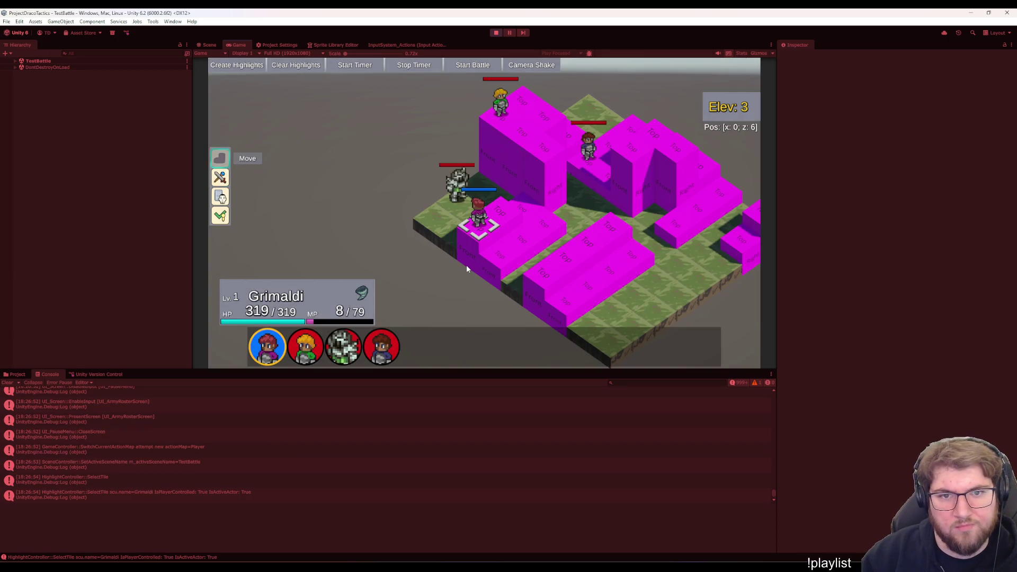
pyautogui.press('Down')
pyautogui.press('Up')
pyautogui.press('Down')
pyautogui.press('Down')
pyautogui.press('Down')
pyautogui.press('Up')
pyautogui.press('Up')
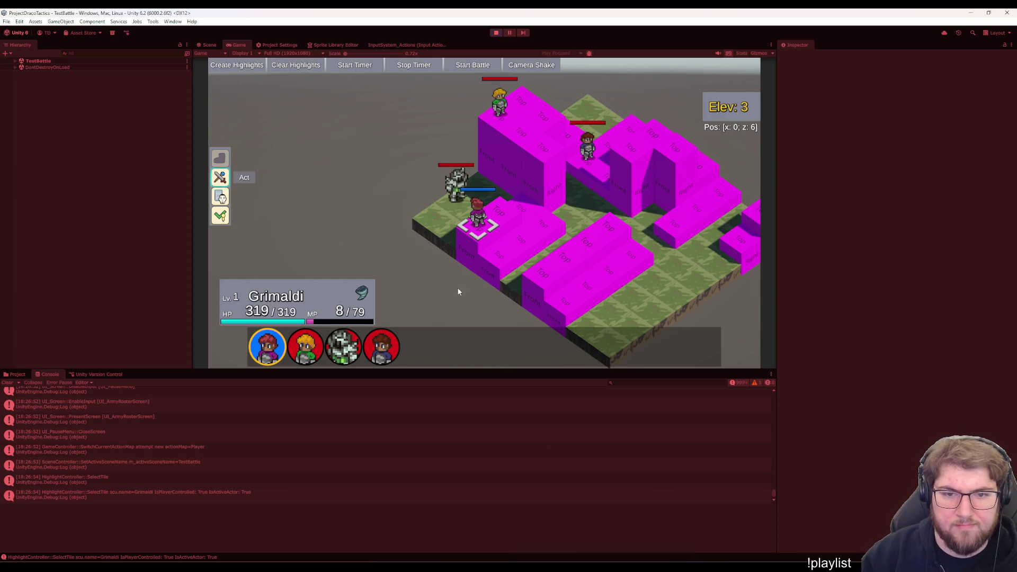
# Repeatedly pause and resume to confirm the battle freezes, then stop the running game
pyautogui.press('Escape')
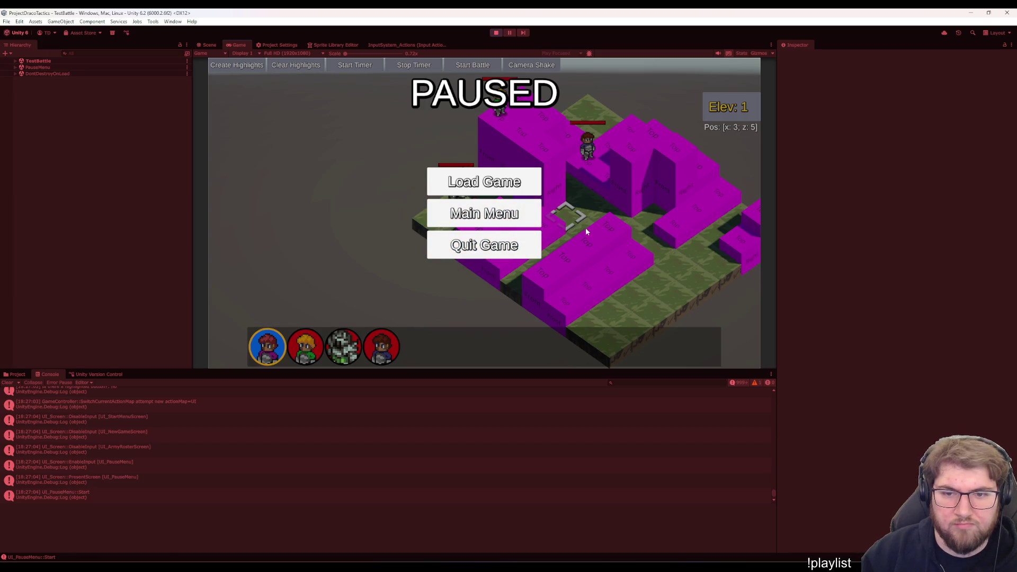
pyautogui.press('Escape')
pyautogui.press('Escape')
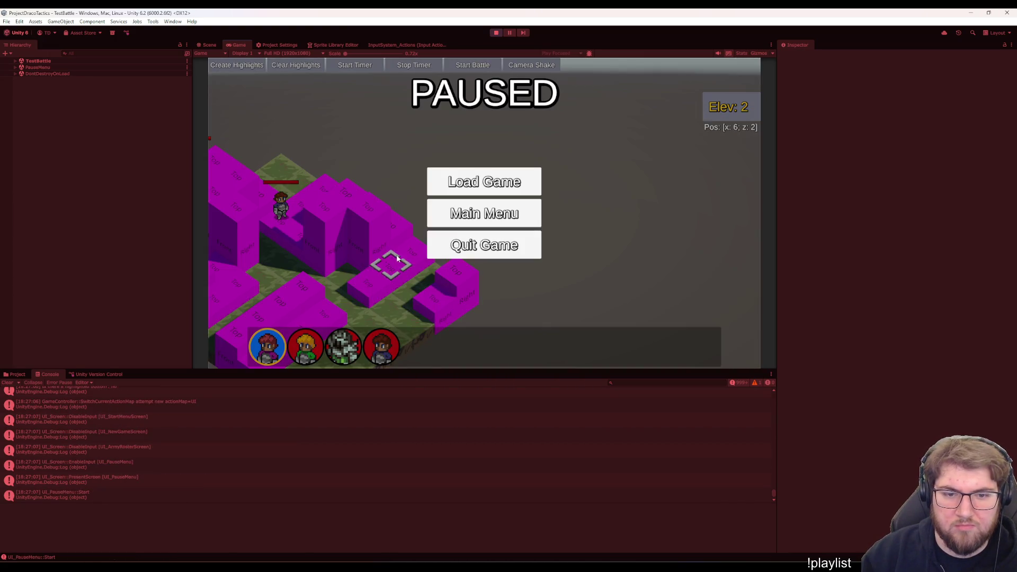
pyautogui.press('Escape')
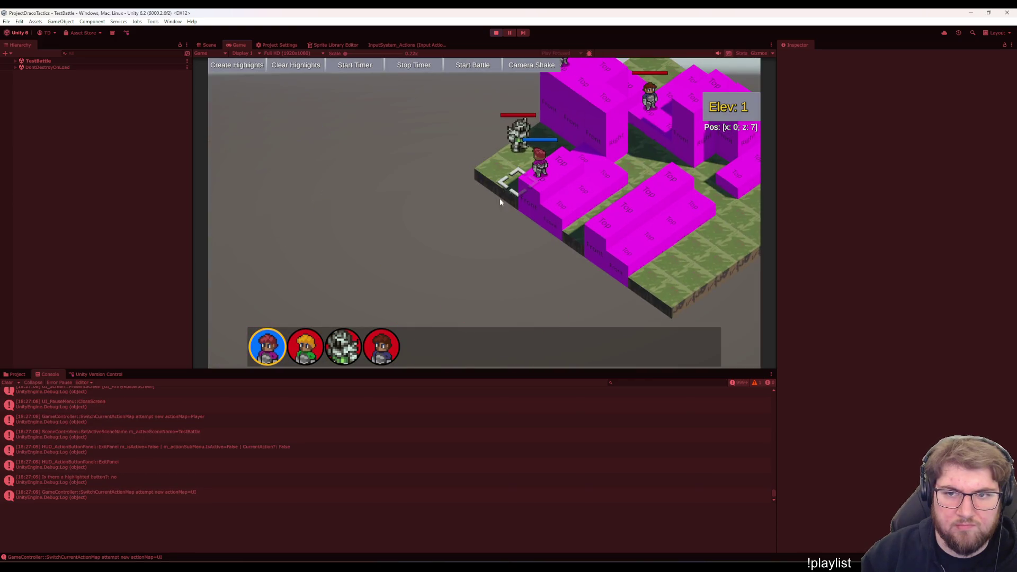
pyautogui.press('Escape')
pyautogui.press('Escape')
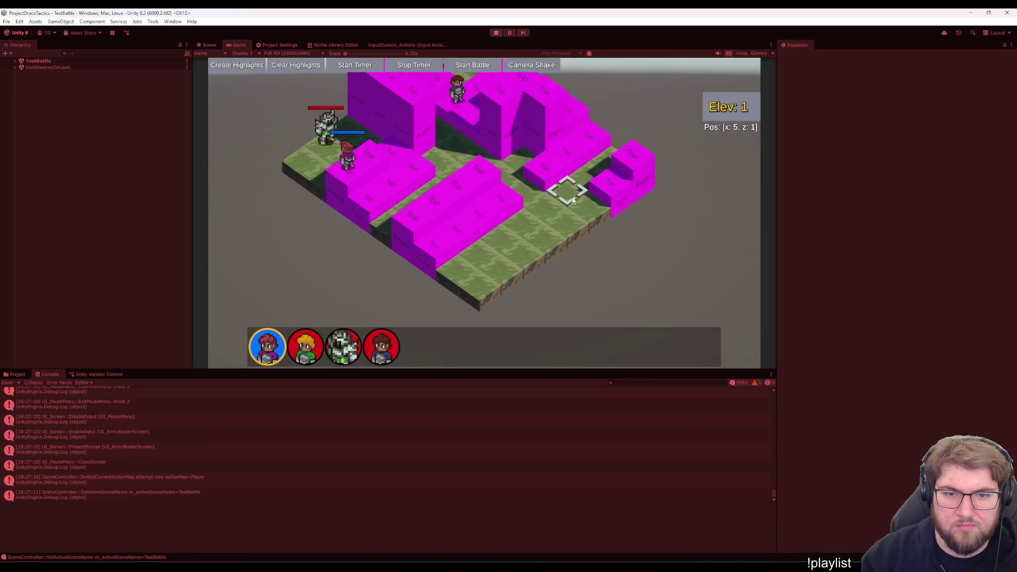
pyautogui.press('Escape')
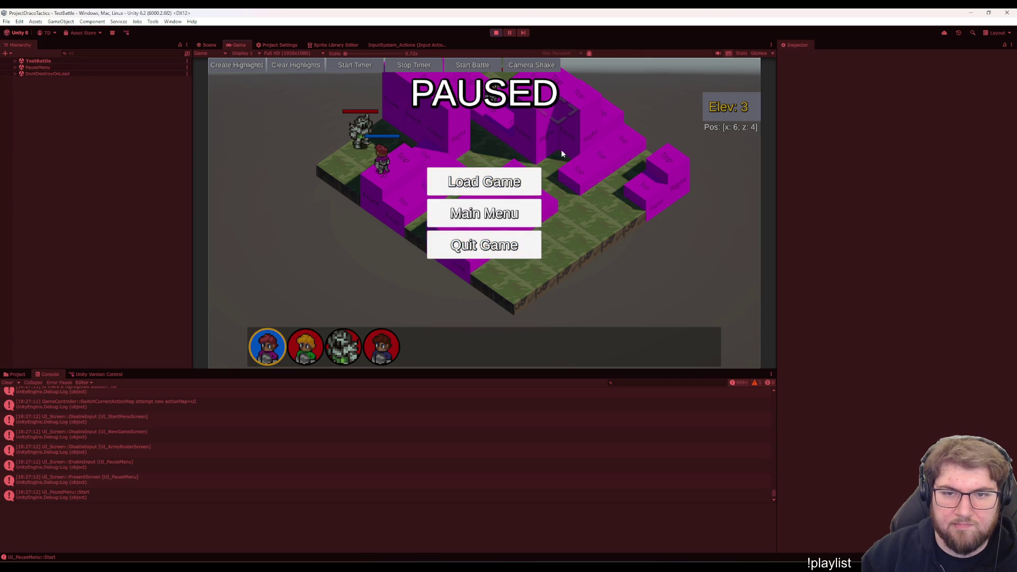
pyautogui.press('Escape')
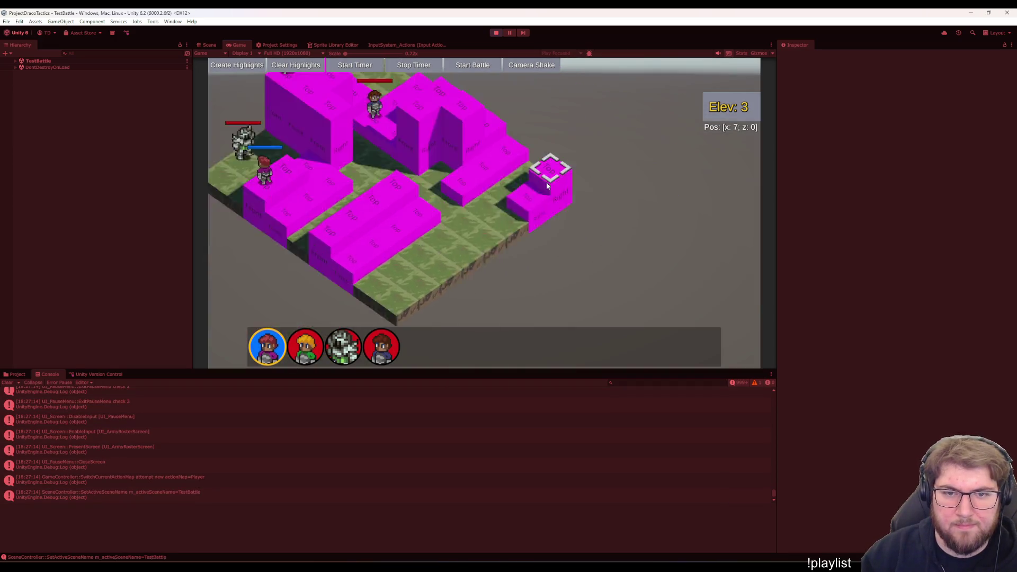
pyautogui.press('Escape')
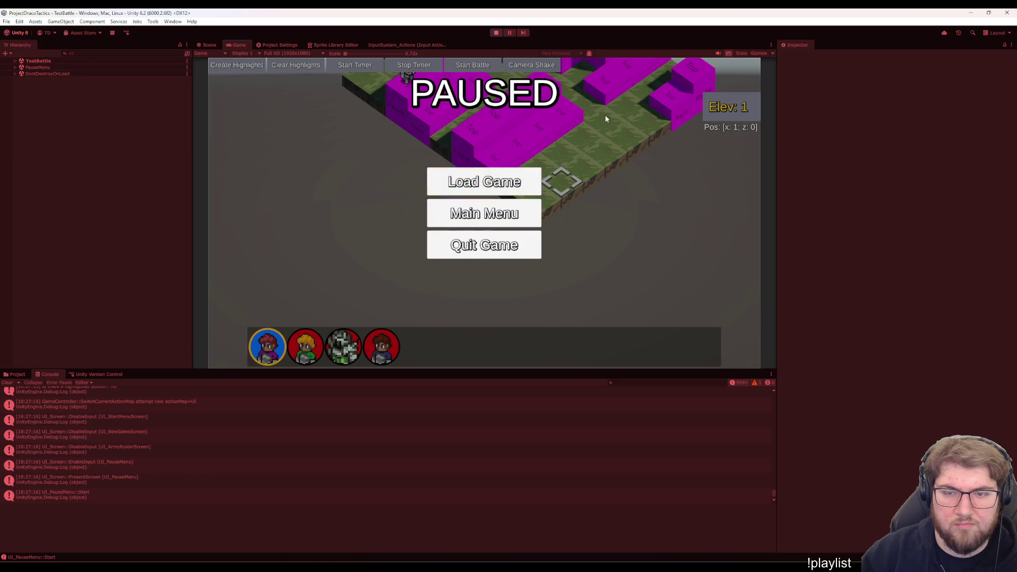
pyautogui.press('Escape')
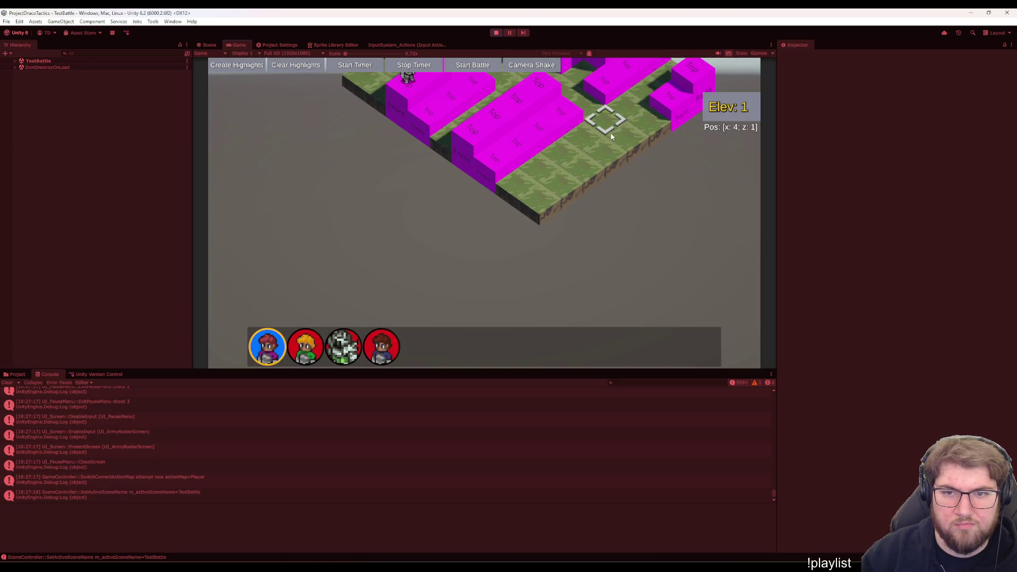
pyautogui.press('Escape')
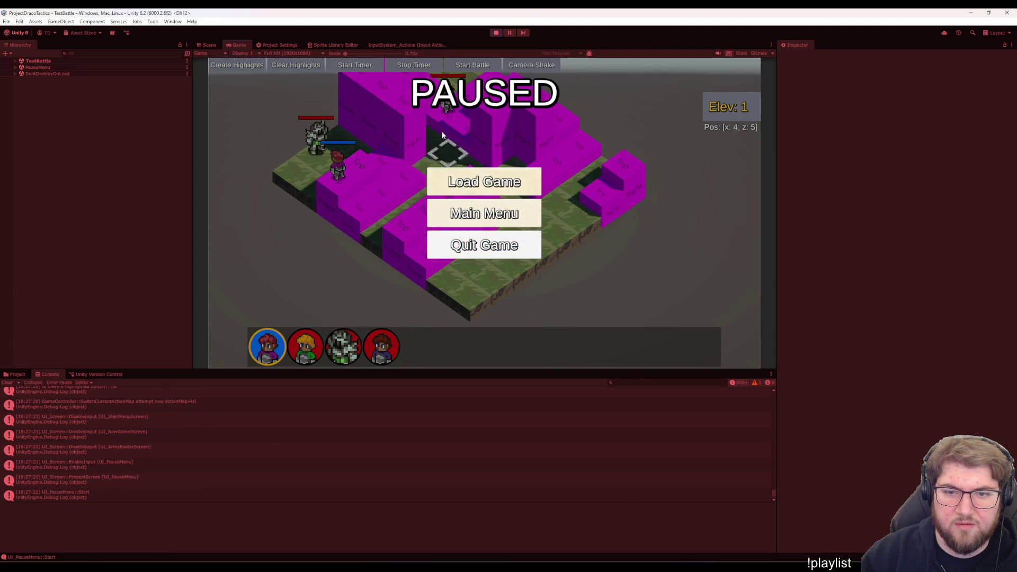
pyautogui.press('Escape')
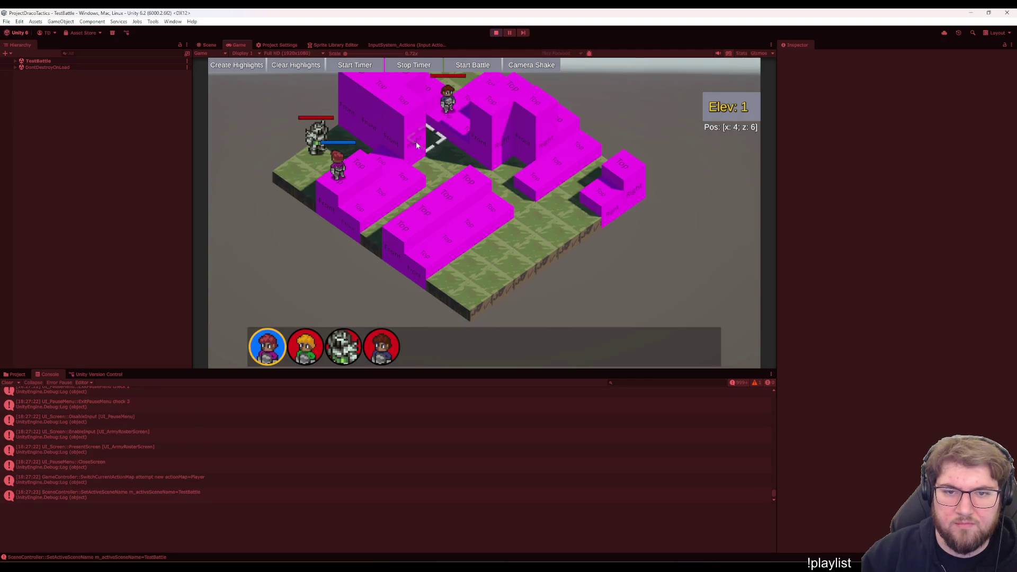
pyautogui.press('Escape')
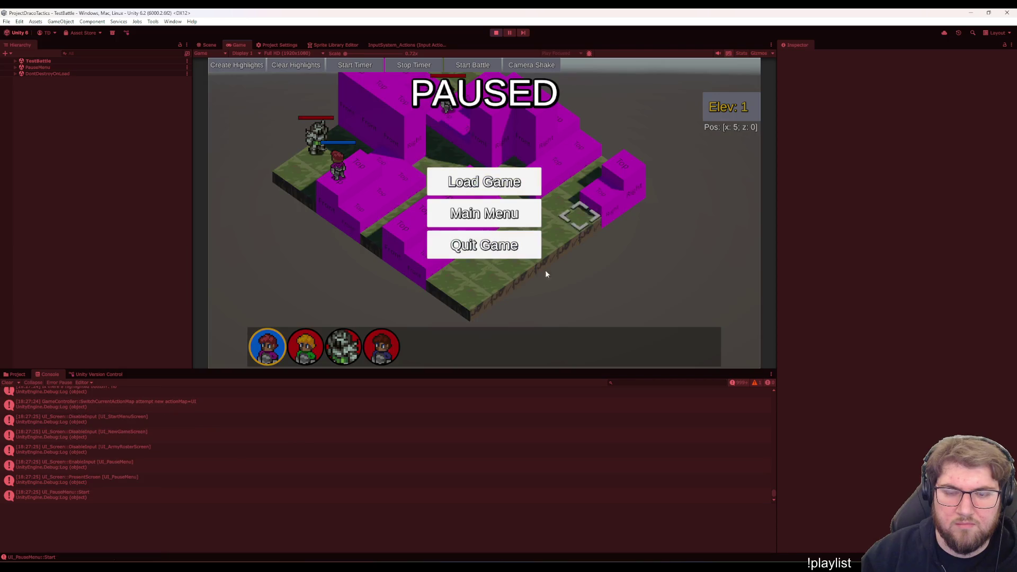
pyautogui.press('Escape')
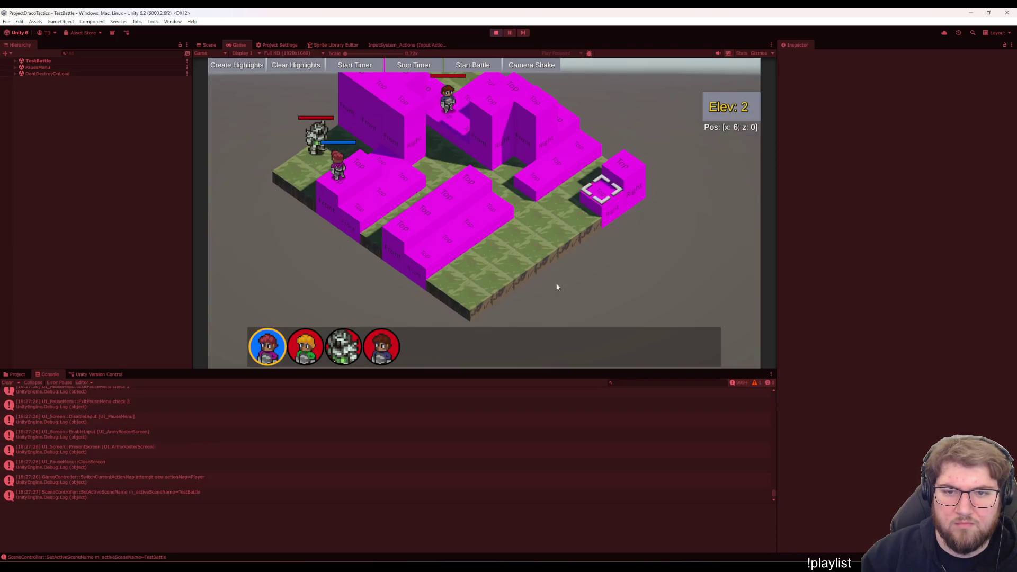
pyautogui.press('Escape')
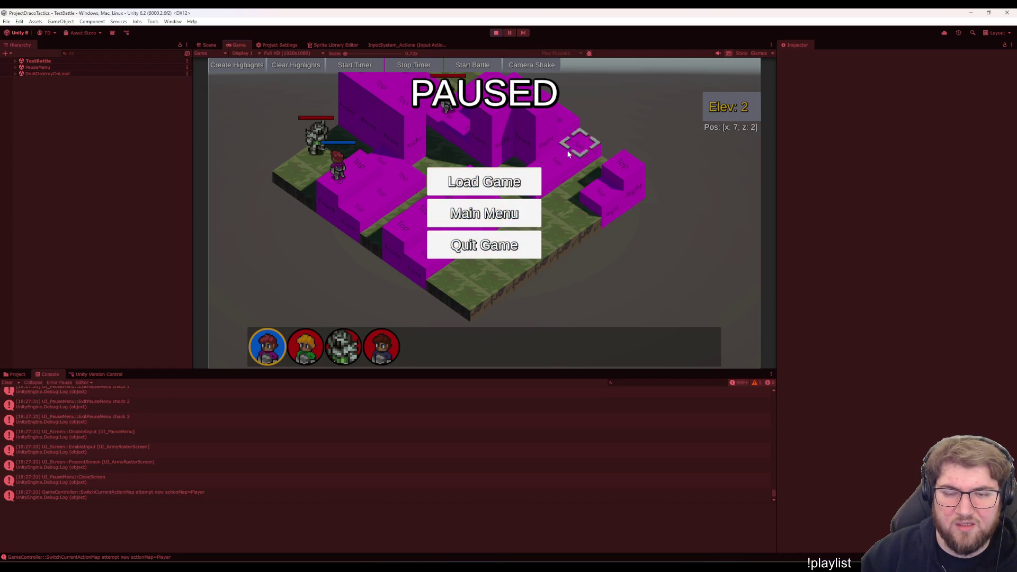
pyautogui.press('Escape')
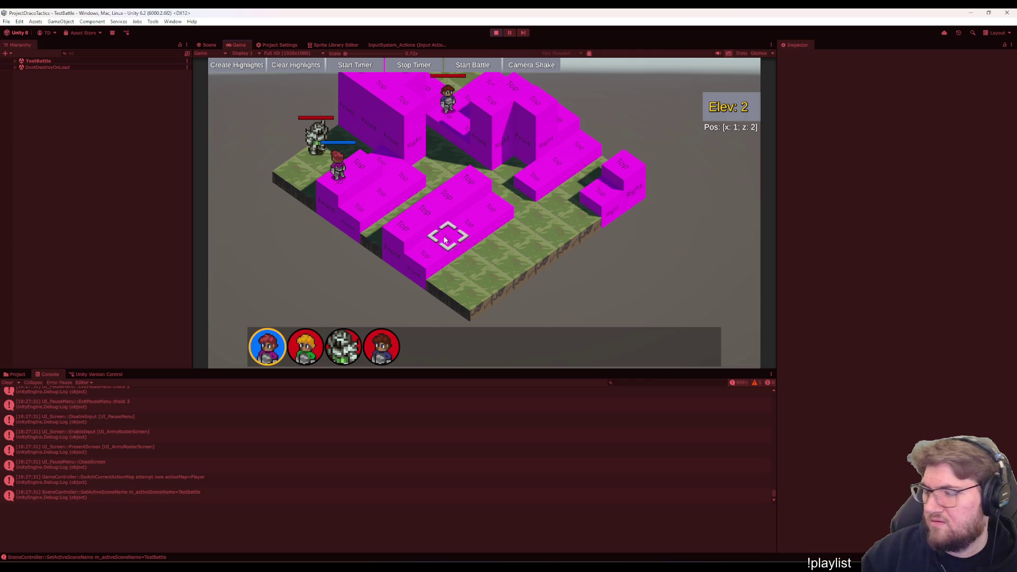
pyautogui.press('Escape')
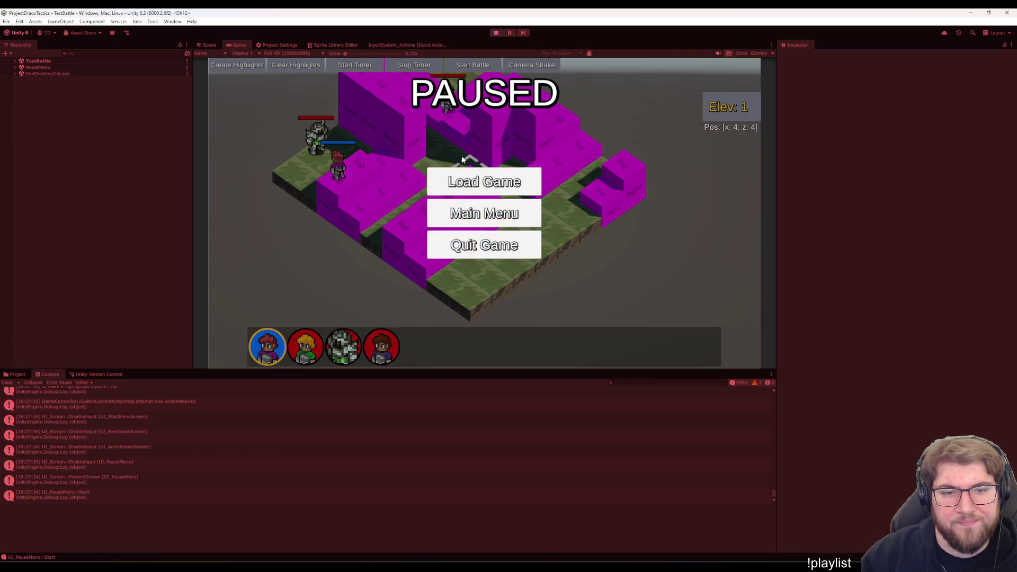
pyautogui.click(496, 32)
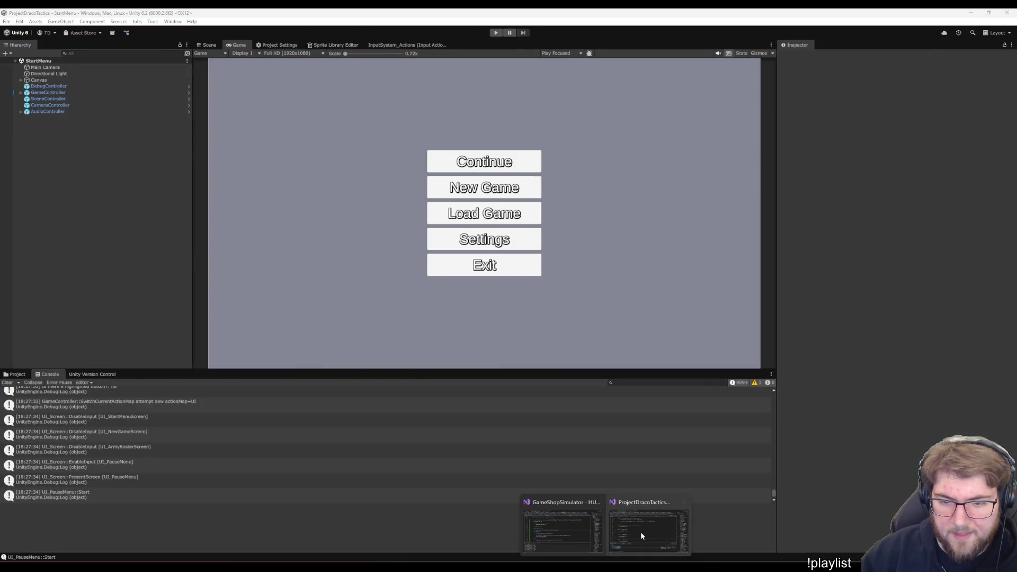
# On line 264 move OpenPauseMenu into the scene-load callback slot in place of null
pyautogui.click(641, 532)
pyautogui.click(502, 157)
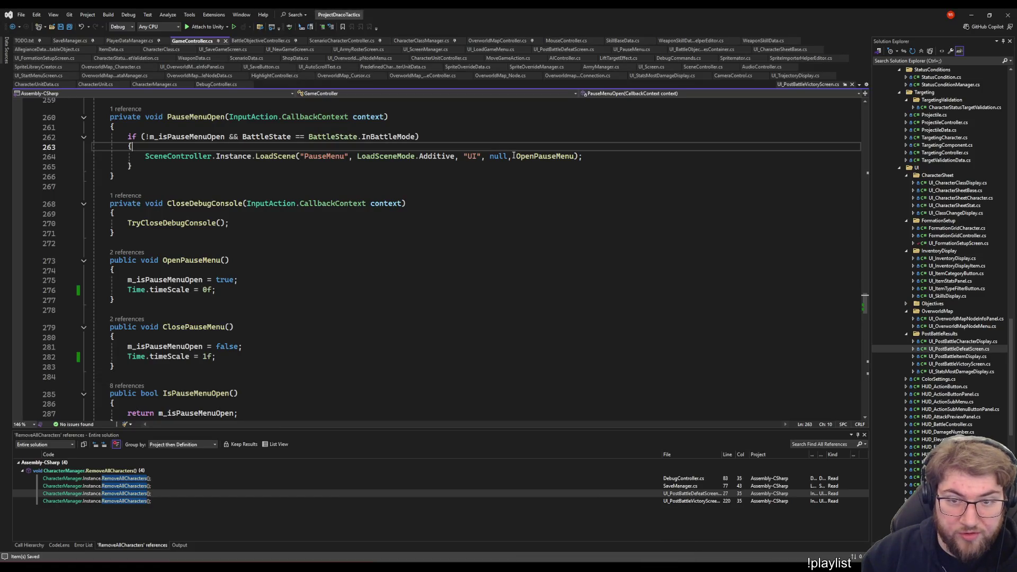
pyautogui.doubleClick(500, 157)
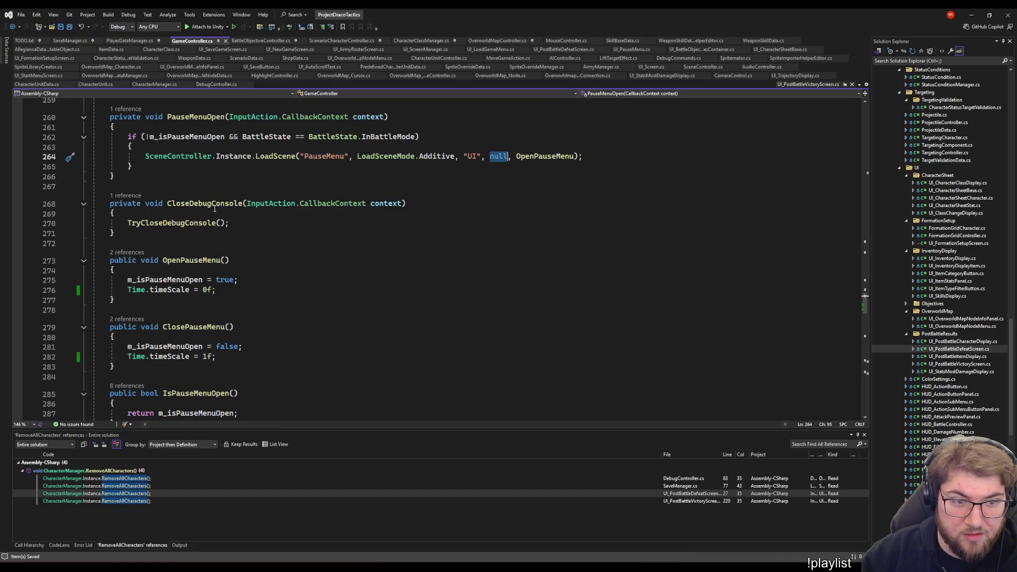
pyautogui.moveTo(546, 156)
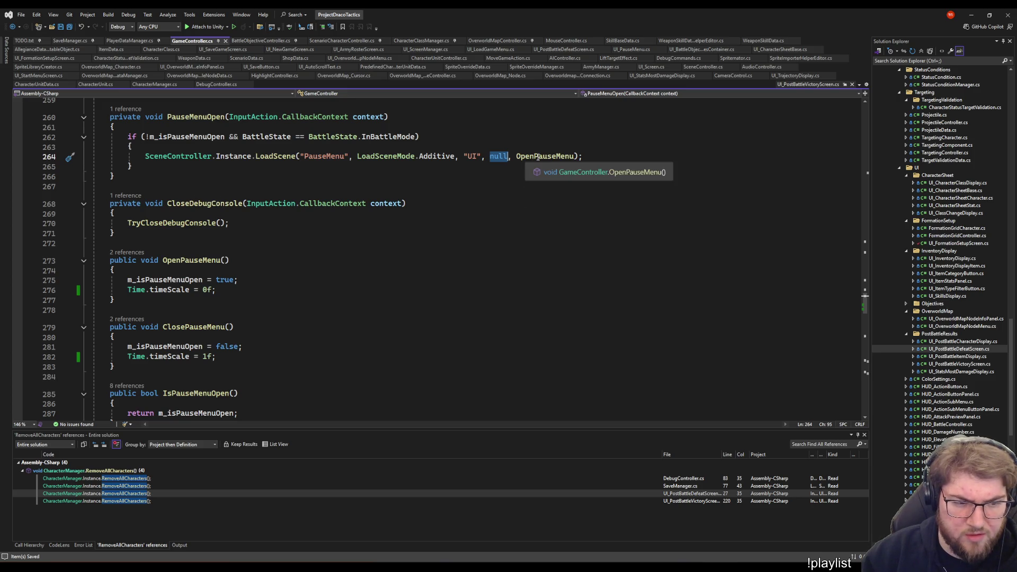
pyautogui.doubleClick(537, 157)
pyautogui.hotkey('ctrl', 'c')
pyautogui.press('Delete')
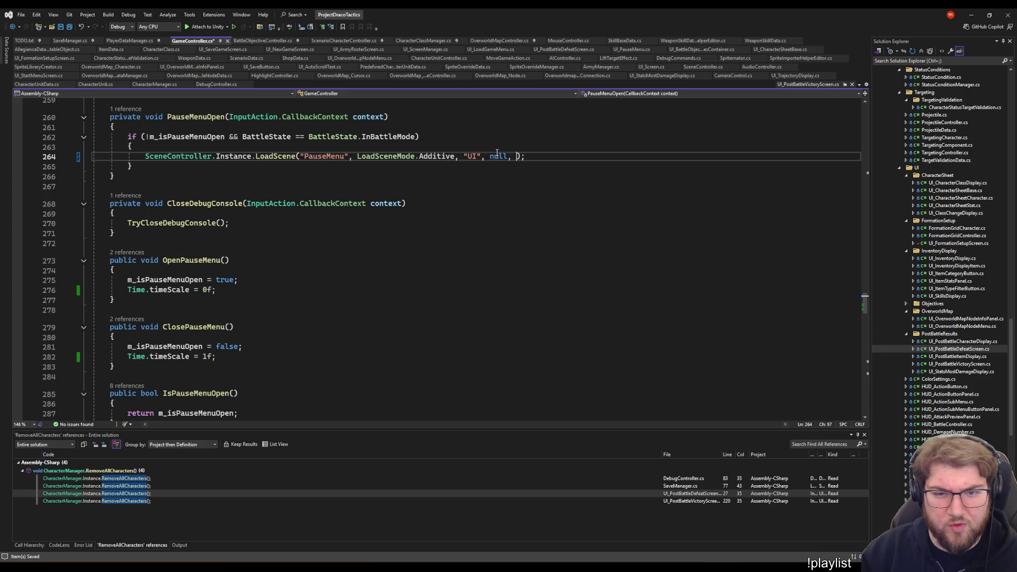
pyautogui.doubleClick(498, 155)
pyautogui.hotkey('ctrl', 'v')
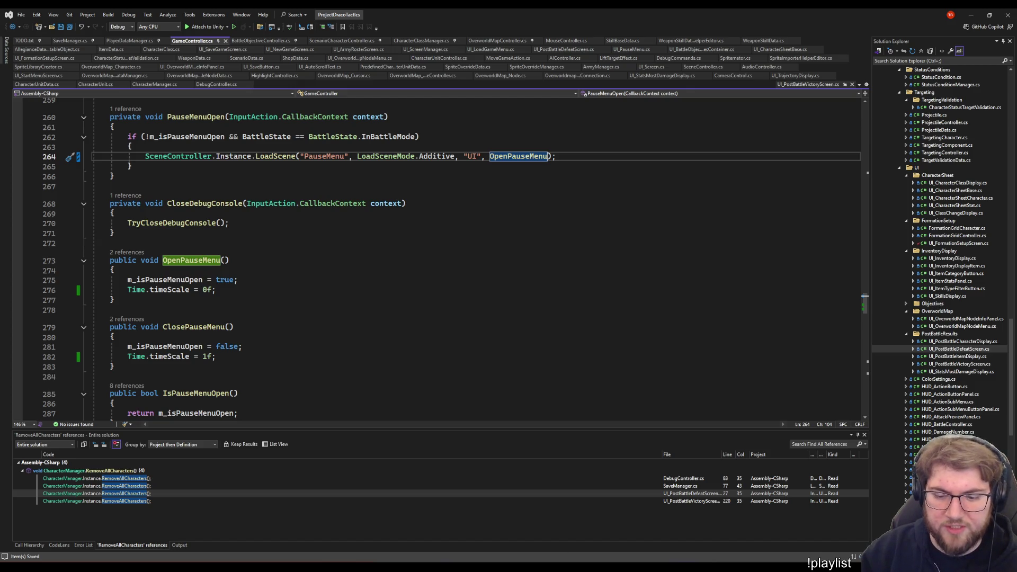
# Return to Unity and start the game again
pyautogui.click(589, 225)
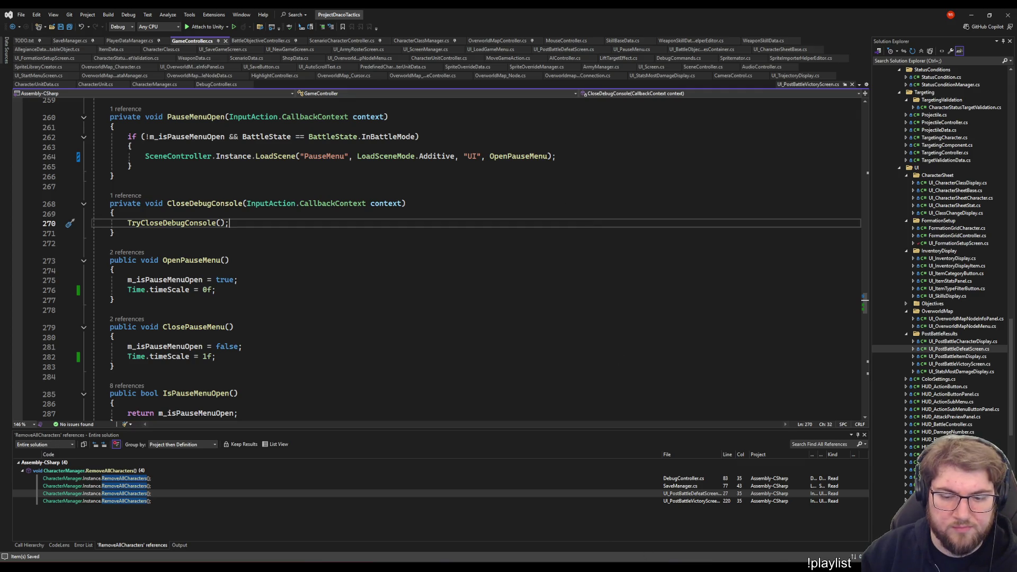
pyautogui.hotkey('alt', 'Tab')
pyautogui.click(494, 33)
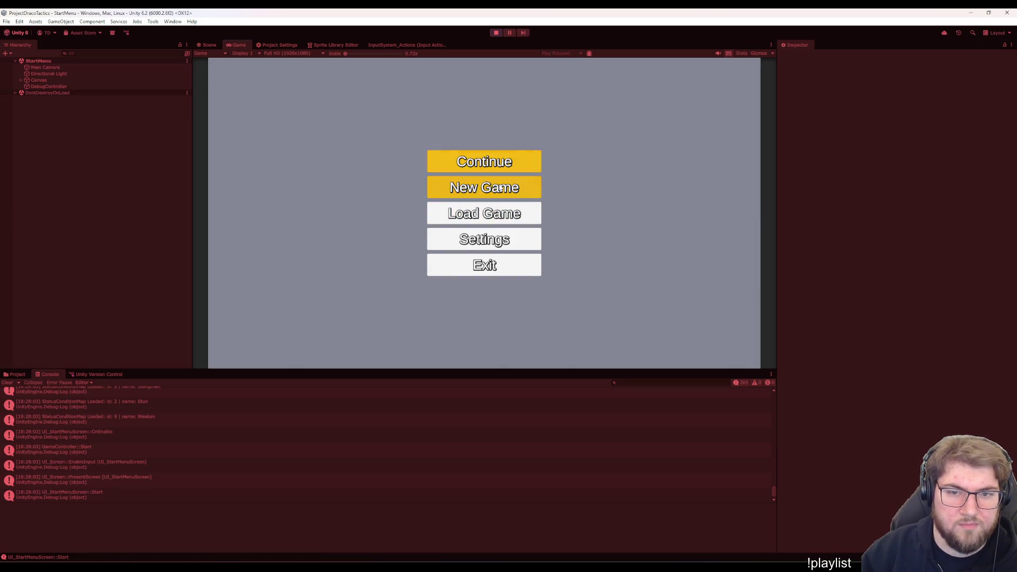
# Start a new game with a different hero look, choose Training, place the hero and start the battle
pyautogui.click(509, 188)
pyautogui.click(461, 108)
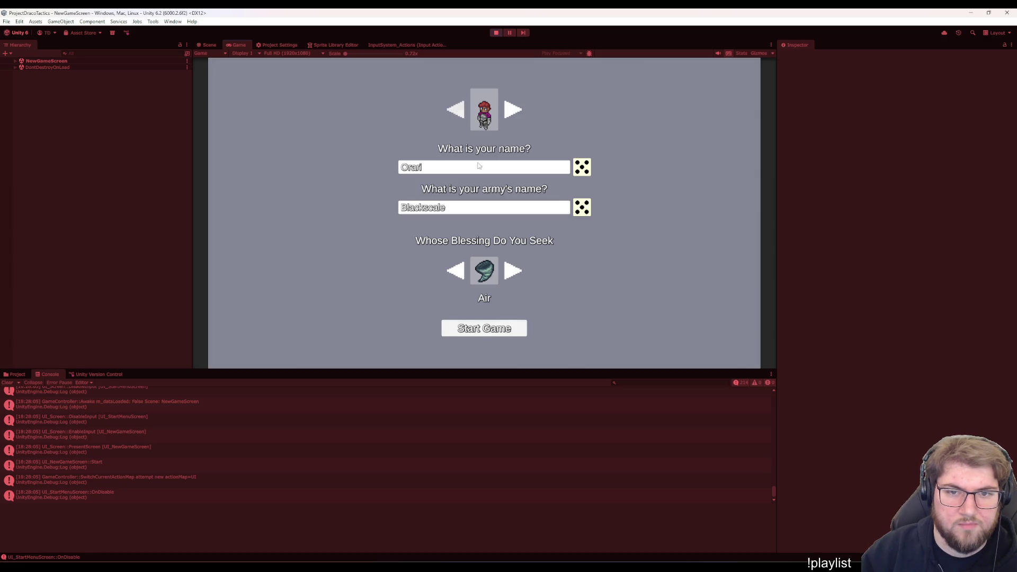
pyautogui.click(495, 331)
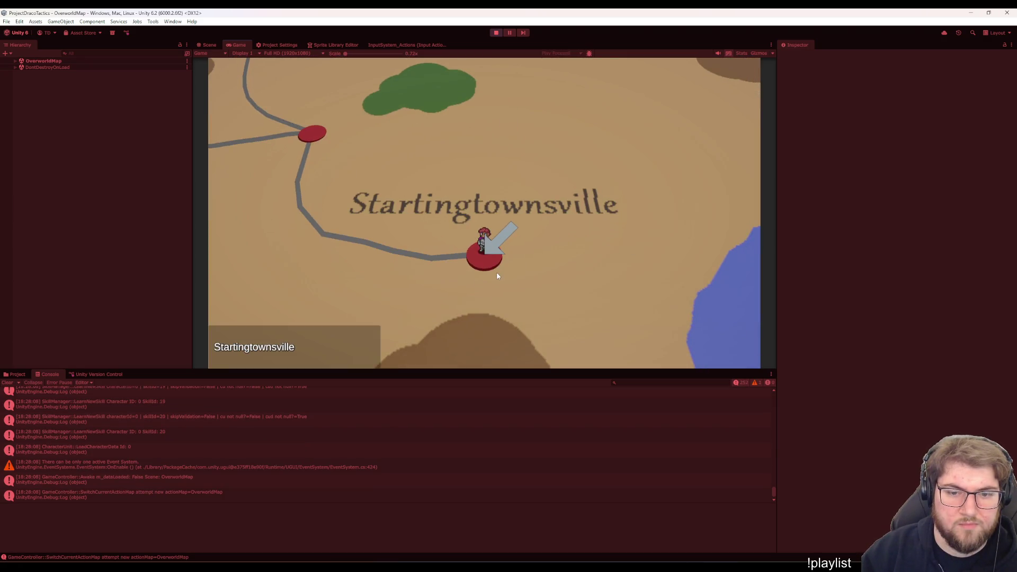
pyautogui.click(491, 255)
pyautogui.click(651, 233)
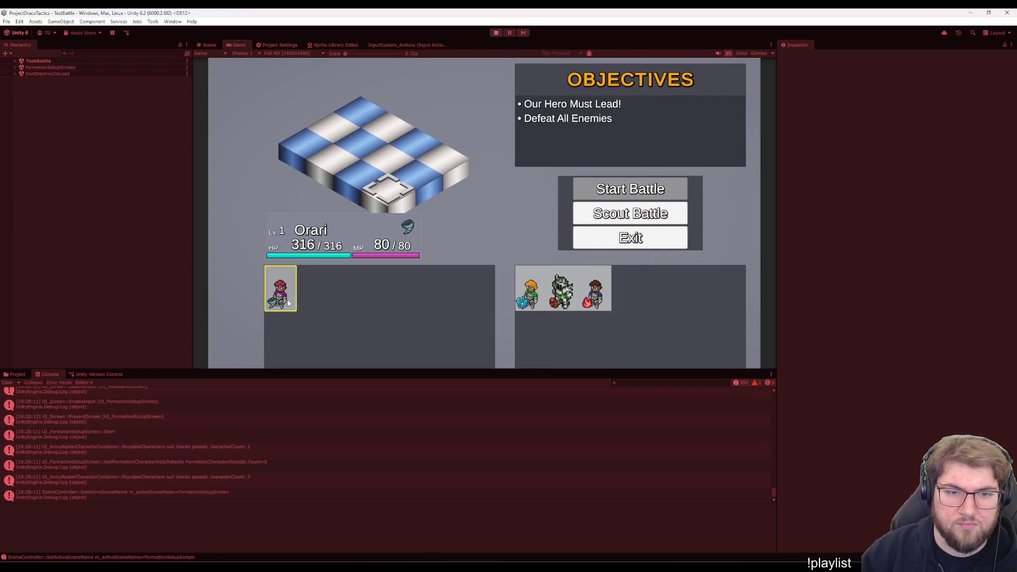
pyautogui.click(279, 290)
pyautogui.click(630, 188)
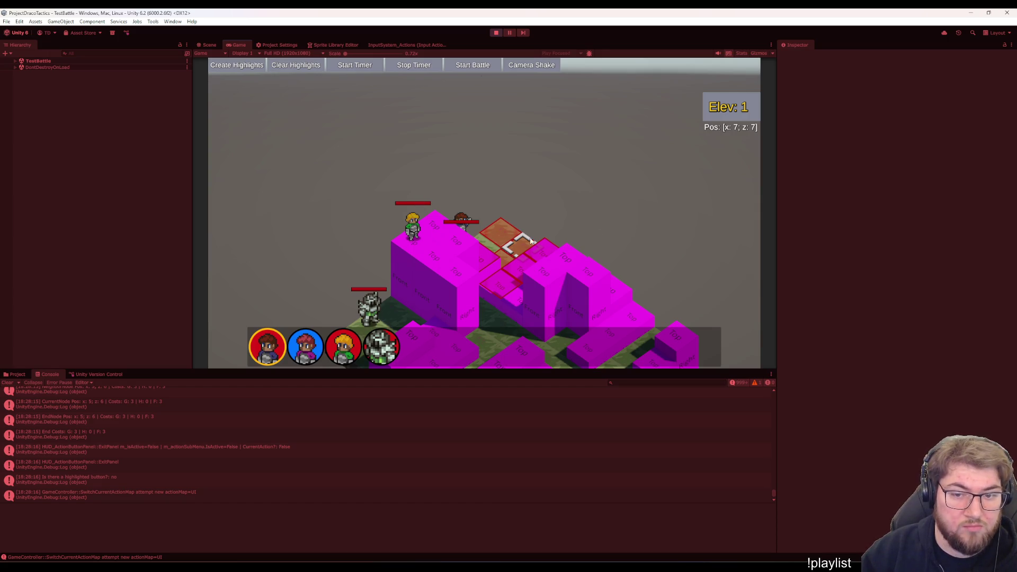
# Stop the game, start it again at the start menu, and go to the code editor
pyautogui.click(497, 34)
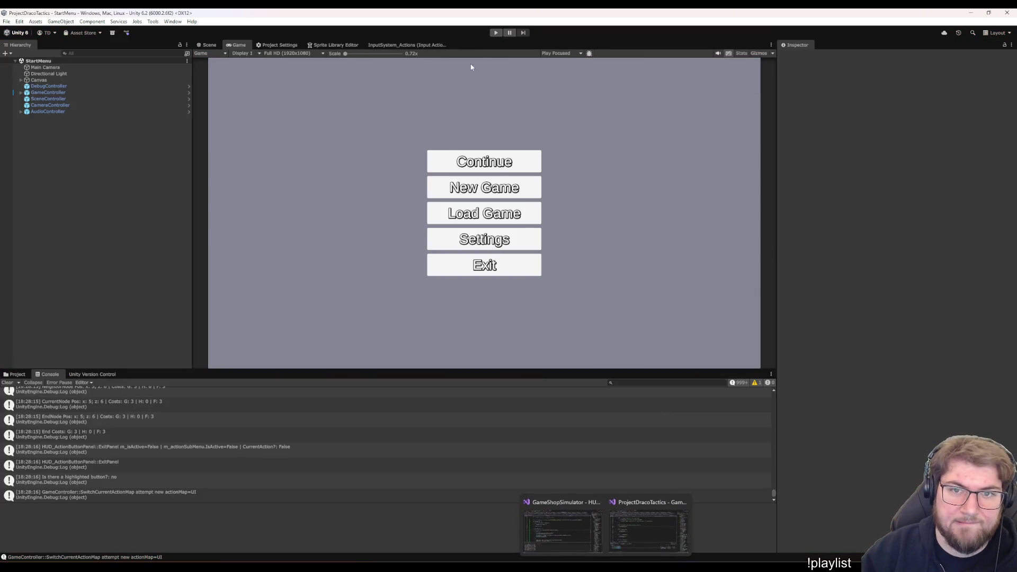
pyautogui.click(497, 32)
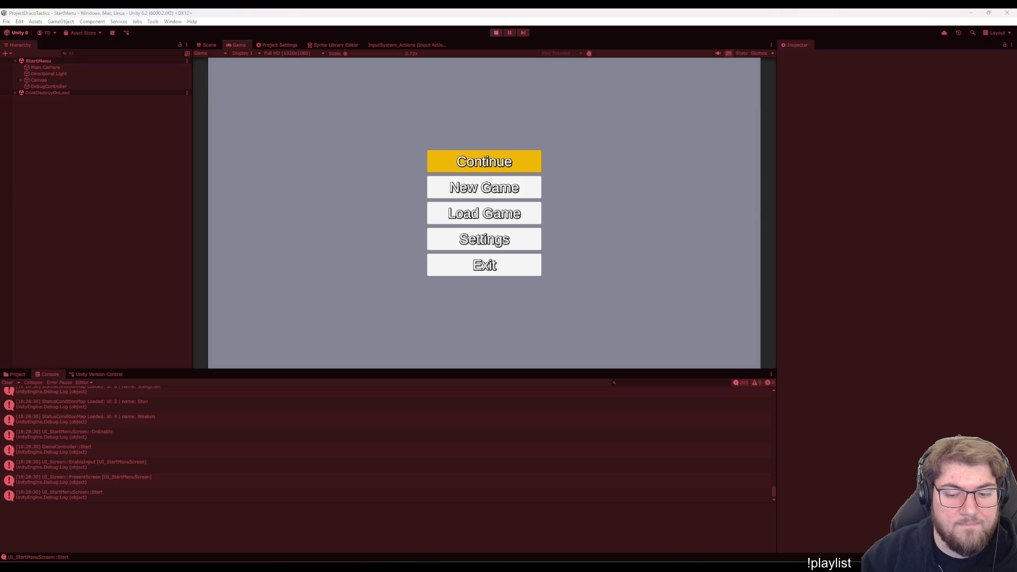
pyautogui.click(623, 534)
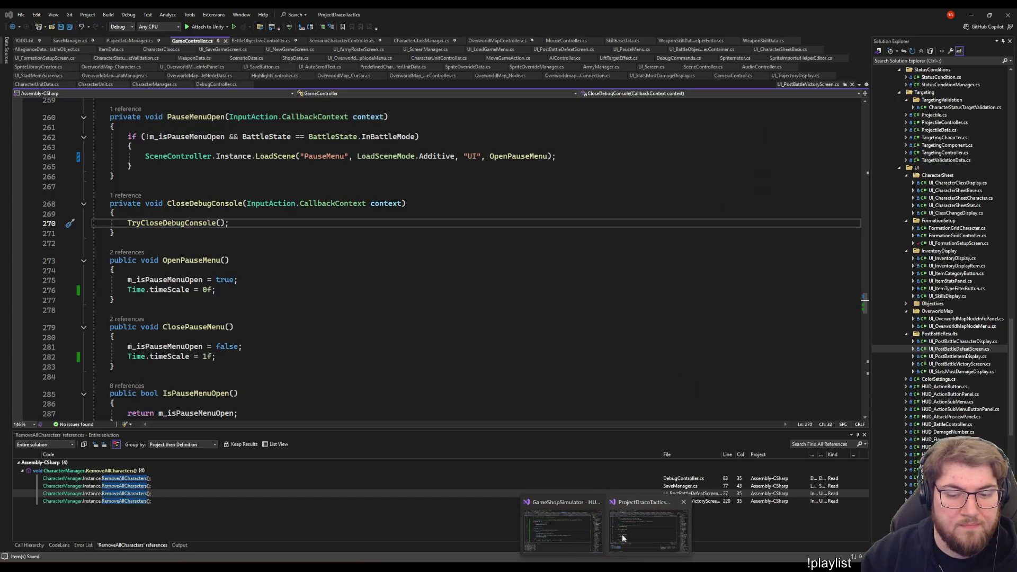
# Read UI_PauseMenu.cs through Update and ExitPauseMenu, then return to Unity
pyautogui.click(487, 145)
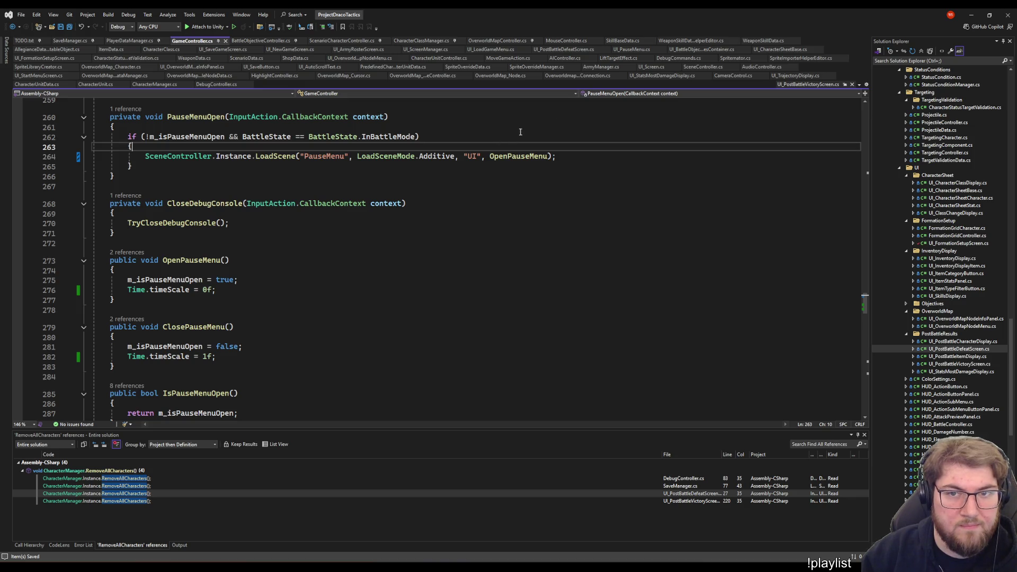
pyautogui.click(621, 49)
pyautogui.scroll(10, 508, 240)
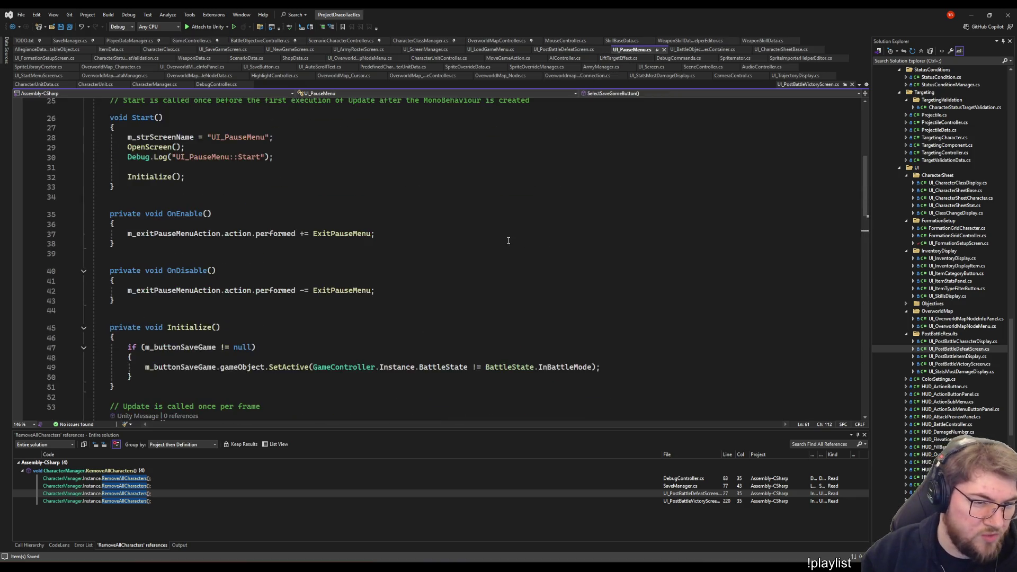
pyautogui.scroll(-5, 504, 254)
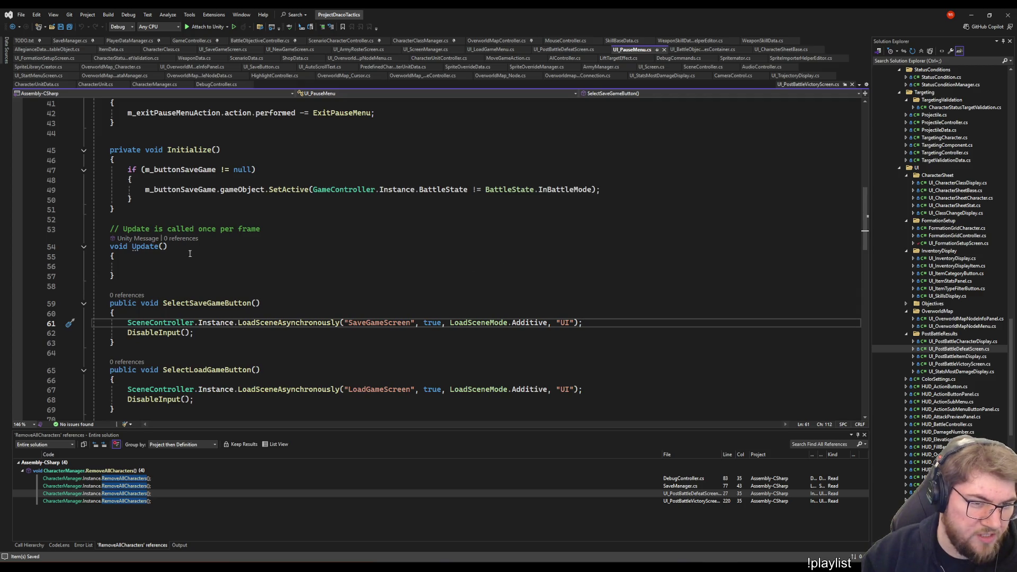
pyautogui.scroll(-2, 221, 283)
pyautogui.scroll(2, 221, 284)
pyautogui.click(168, 247)
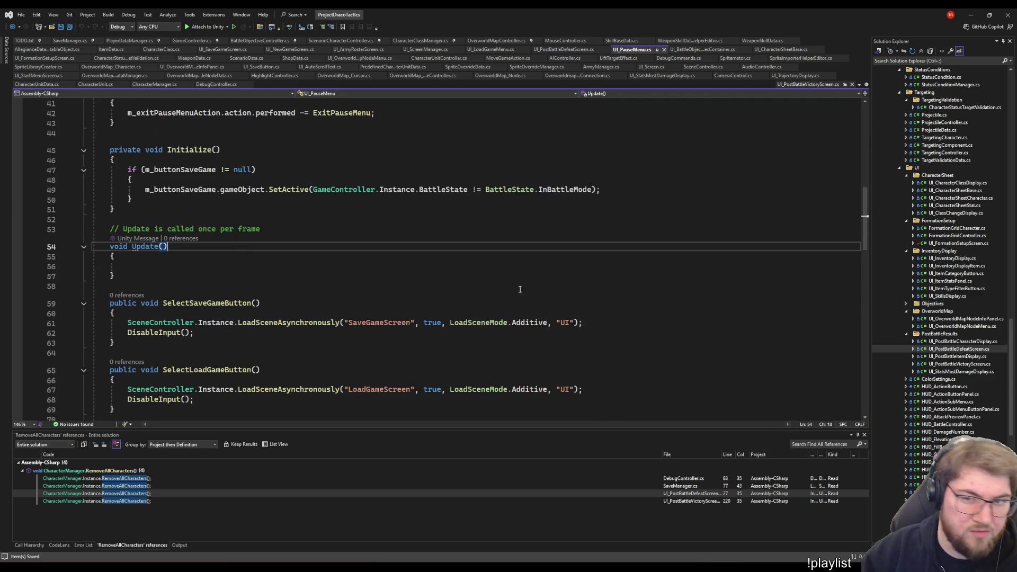
pyautogui.click(572, 288)
pyautogui.scroll(2, 571, 289)
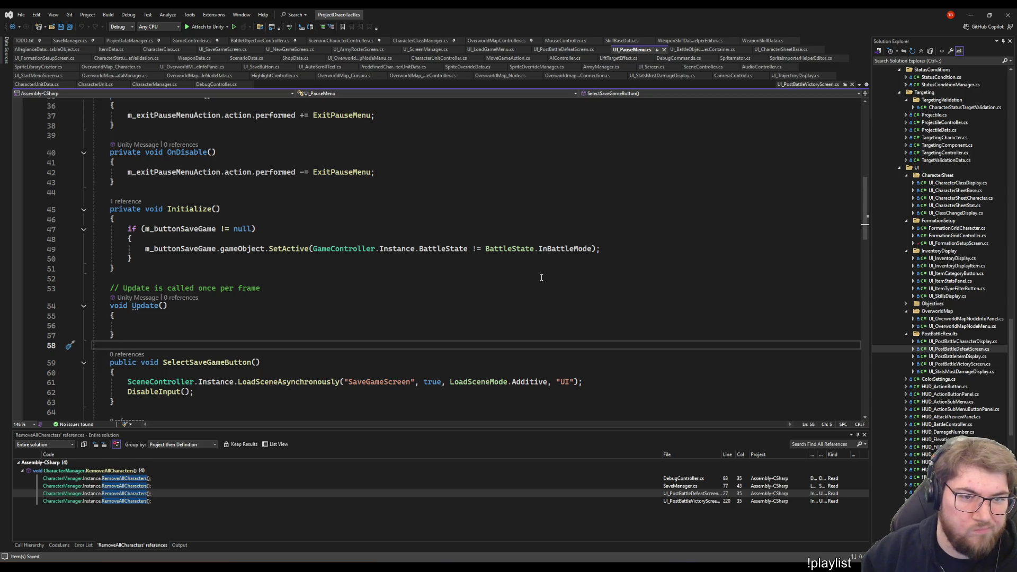
pyautogui.scroll(-2, 541, 277)
pyautogui.scroll(-6, 537, 286)
pyautogui.scroll(-5, 526, 301)
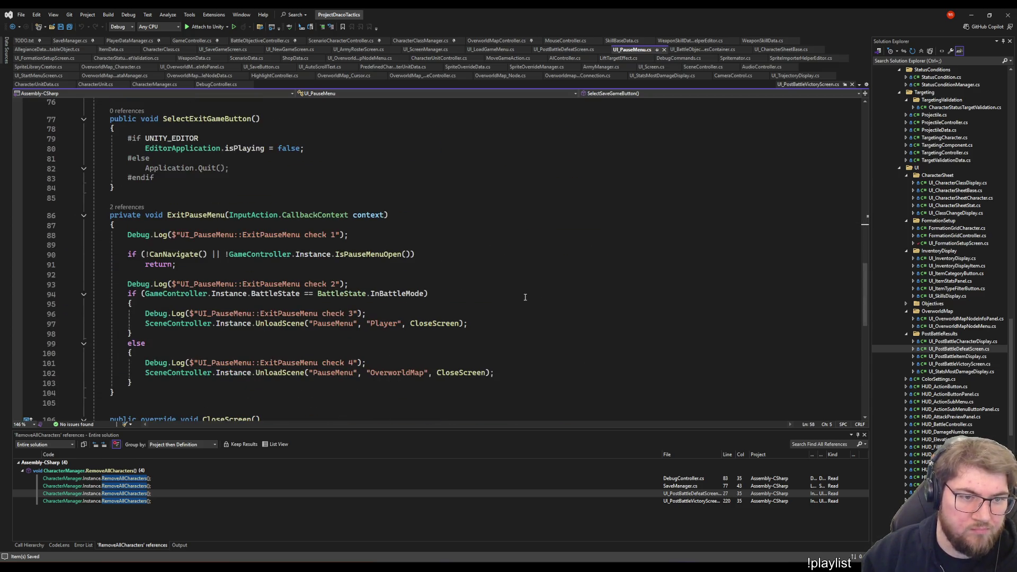
pyautogui.scroll(5, 525, 298)
pyautogui.hotkey('alt', 'Tab')
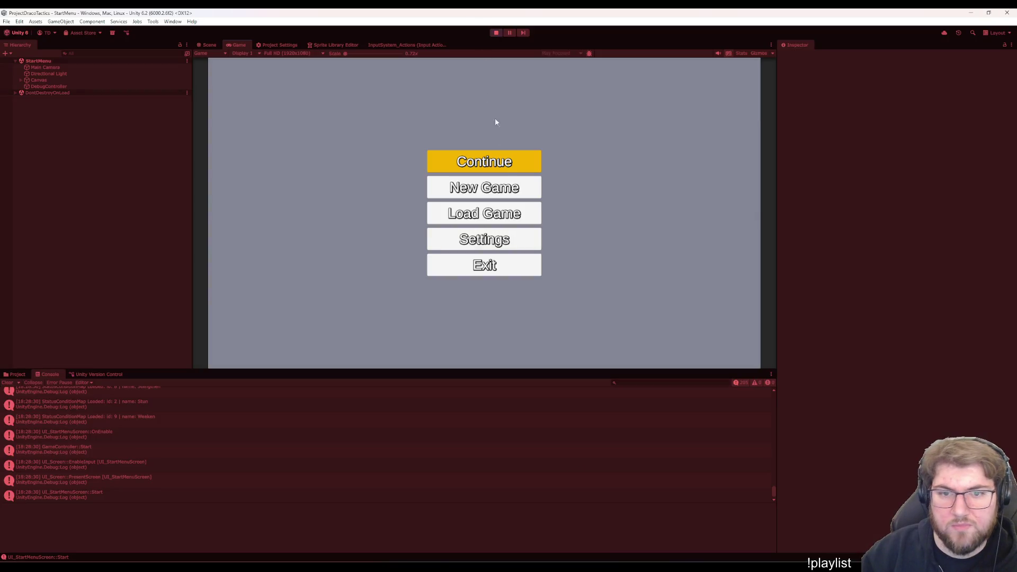
# Play a new game into the Training battle with a hero placed in the formation
pyautogui.click(484, 188)
pyautogui.click(492, 328)
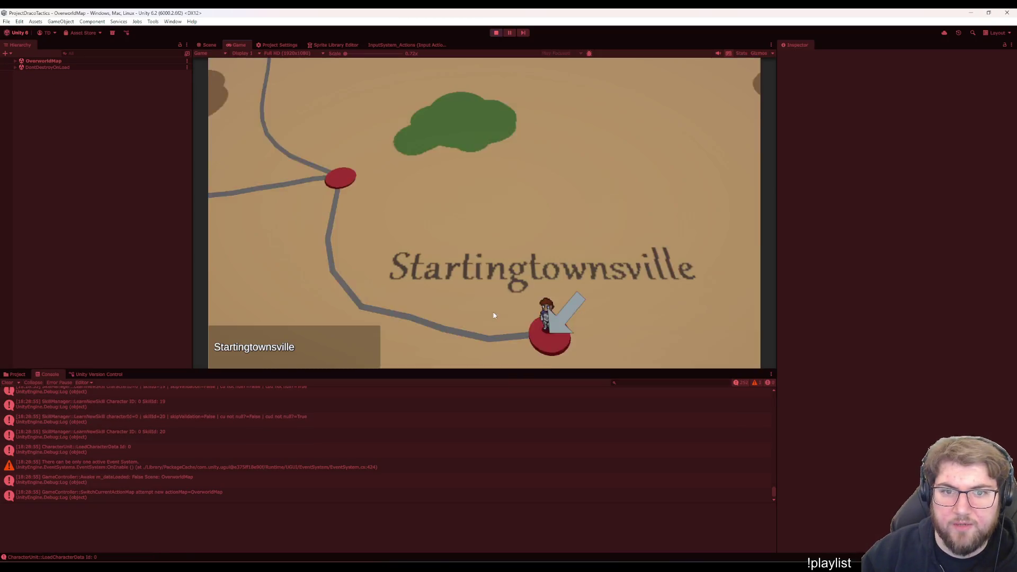
pyautogui.click(636, 236)
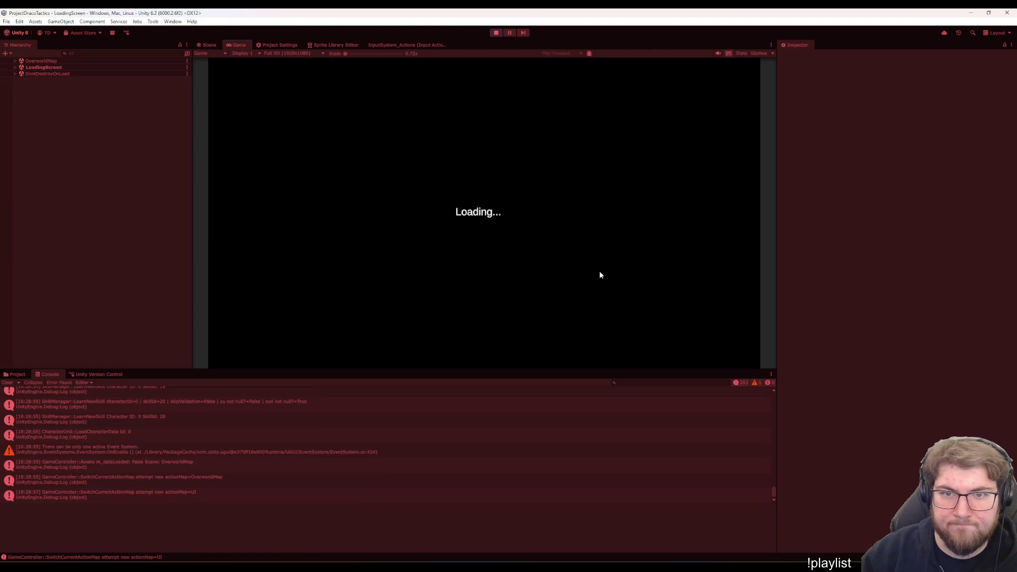
pyautogui.click(274, 292)
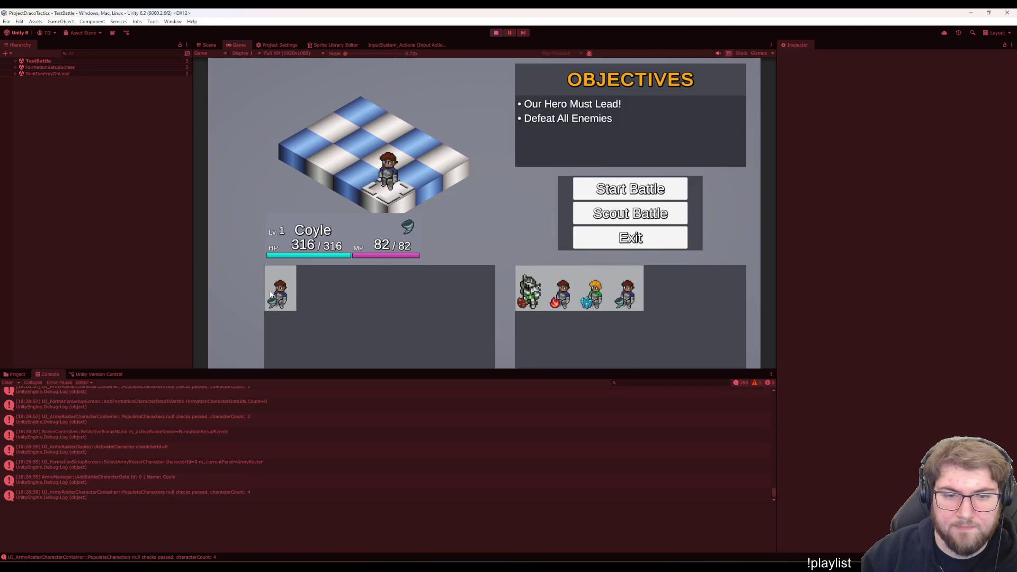
pyautogui.click(556, 193)
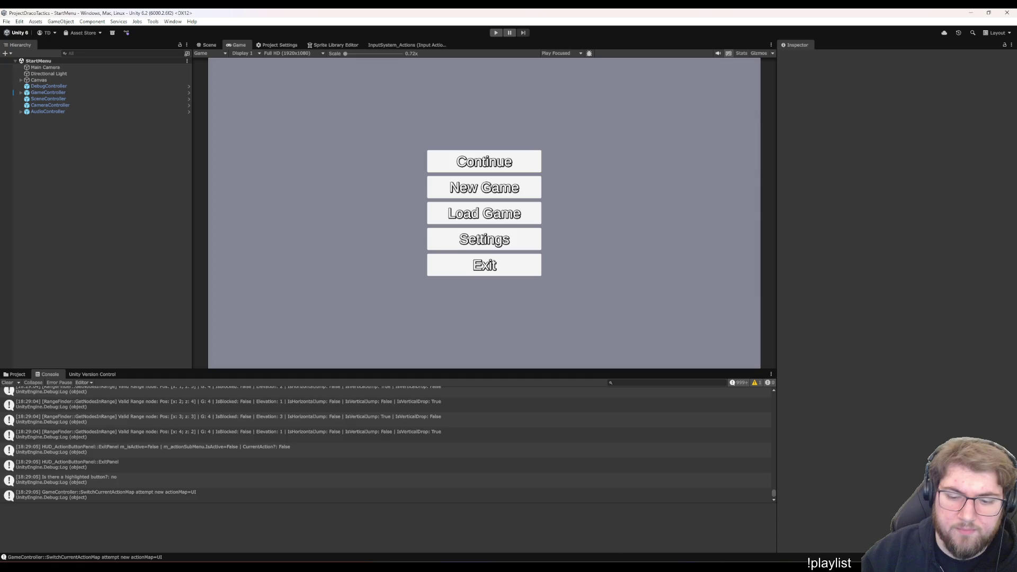
# Back in Visual Studio, glance at UI_PauseMenu line 84, then GameController's pause code at line 275
pyautogui.click(619, 539)
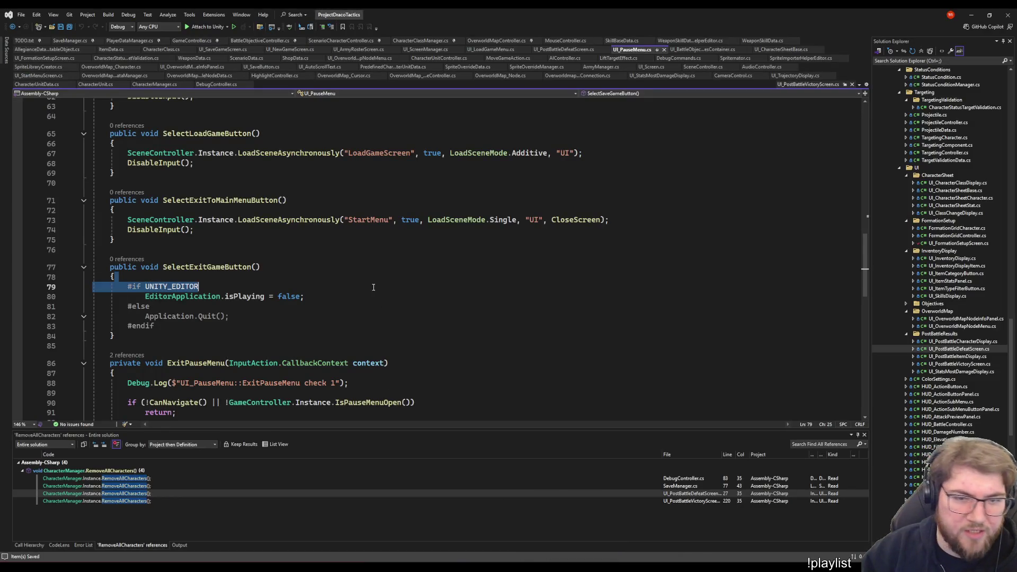
pyautogui.click(245, 336)
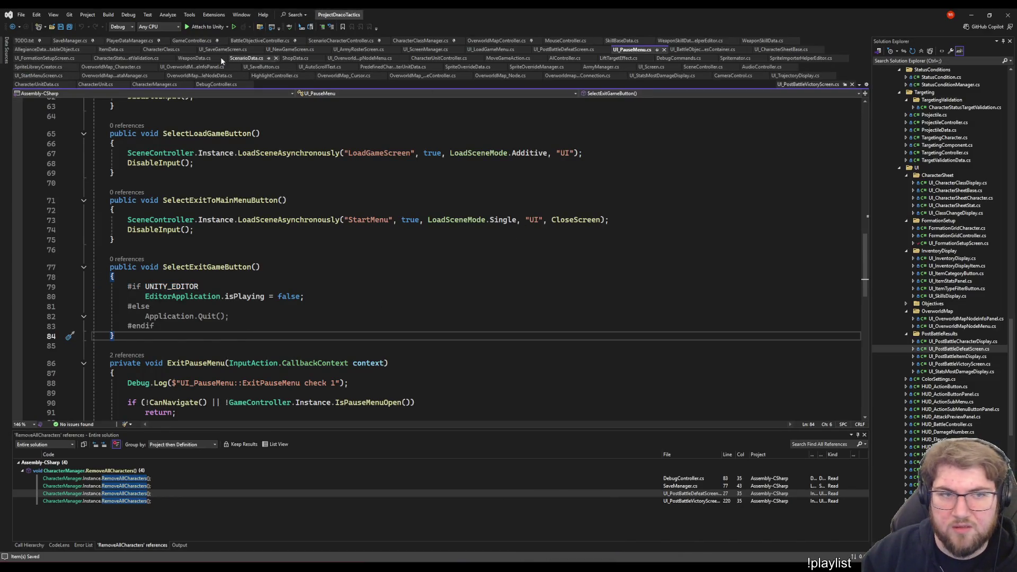
pyautogui.click(189, 40)
pyautogui.click(476, 279)
pyautogui.press('Up')
pyautogui.press('Up')
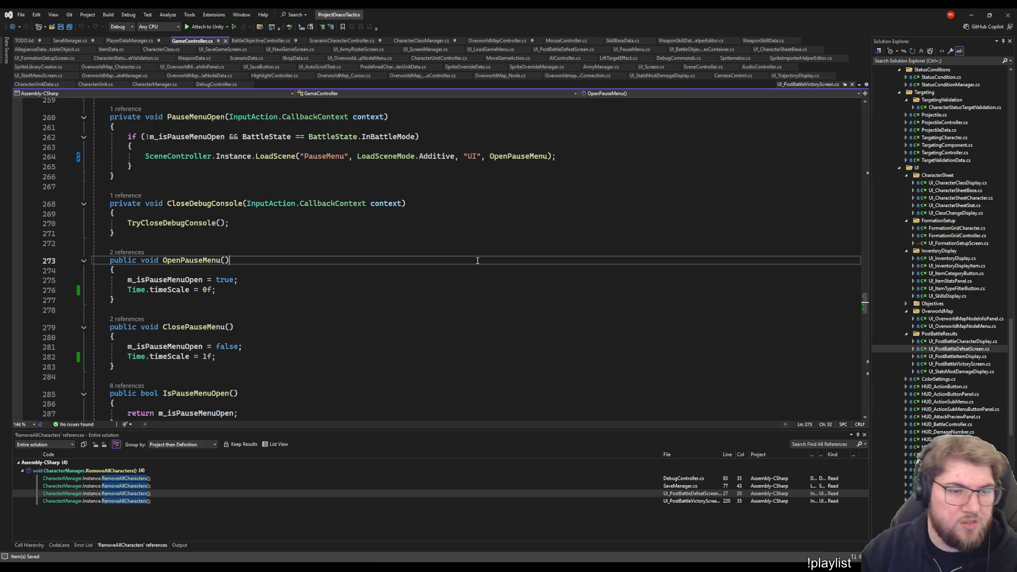
# Pass null before OpenPauseMenu in LoadScene and cut Time.timeScale = 0f out of OpenPauseMenu
pyautogui.hotkey('ctrl', 'shift', 'Up')
pyautogui.write('null,')
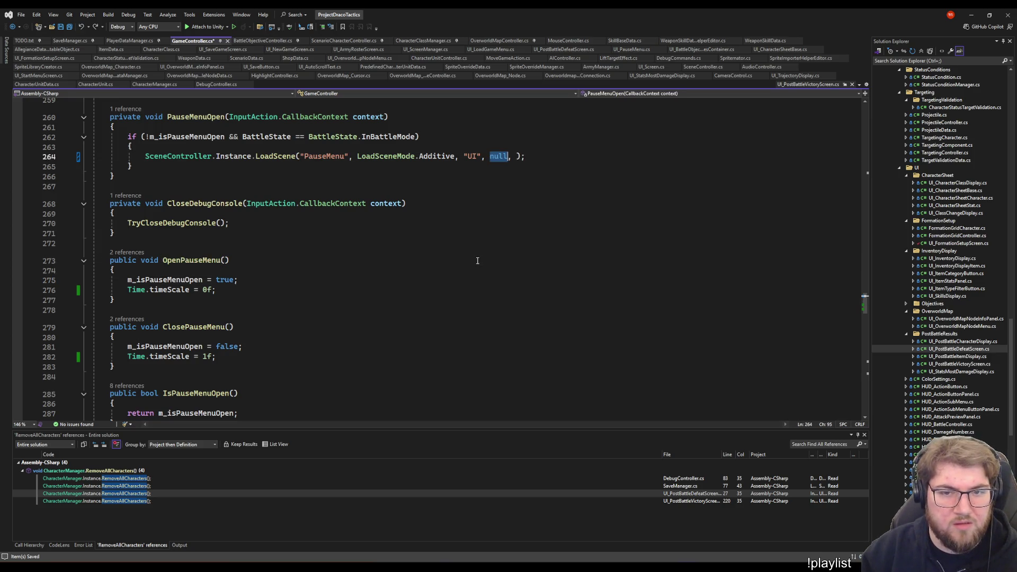
pyautogui.write('OpenPauseMenu')
pyautogui.click(250, 296)
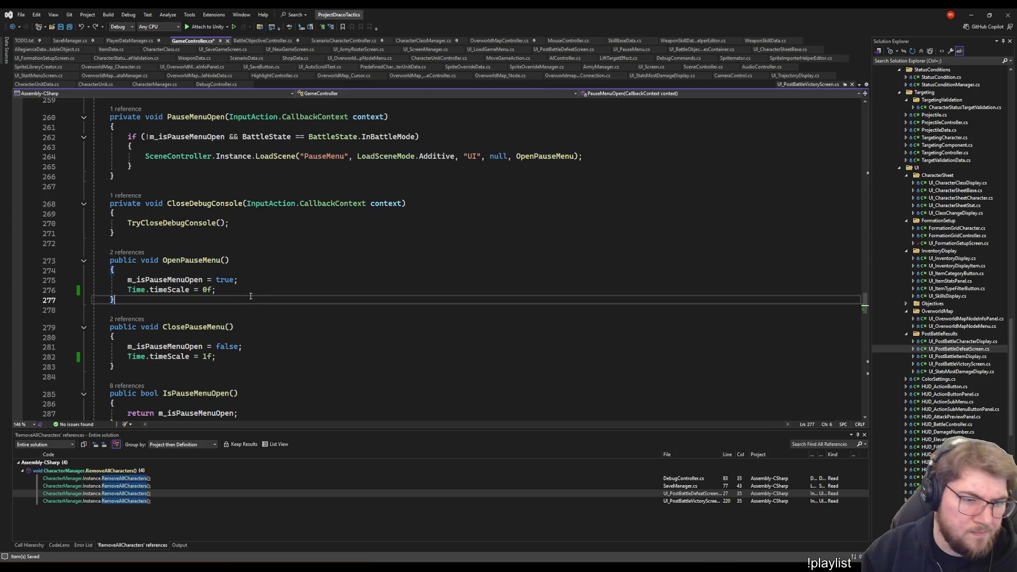
pyautogui.press('Up')
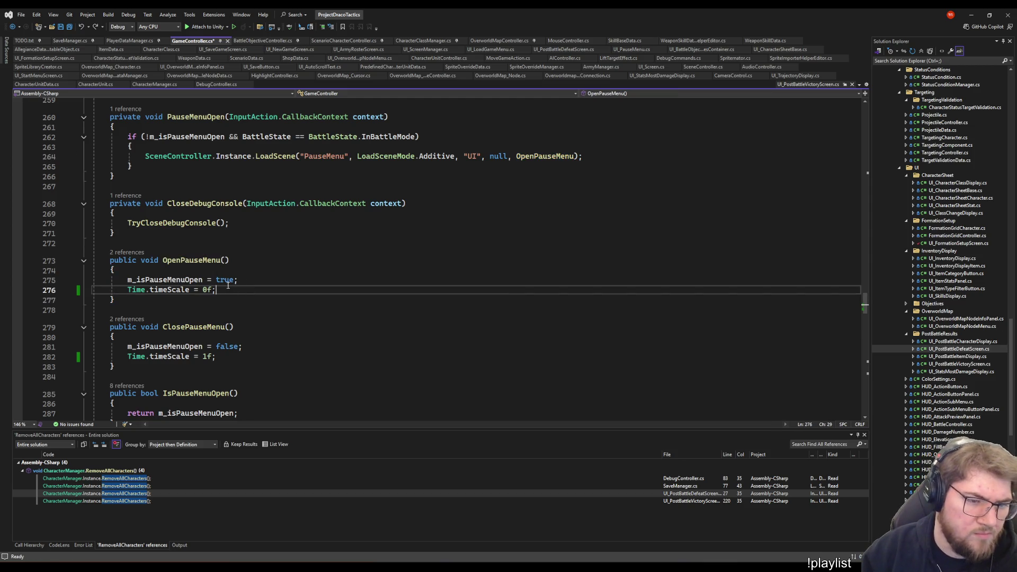
pyautogui.moveTo(217, 289); pyautogui.dragTo(132, 290)
pyautogui.hotkey('ctrl', 'c')
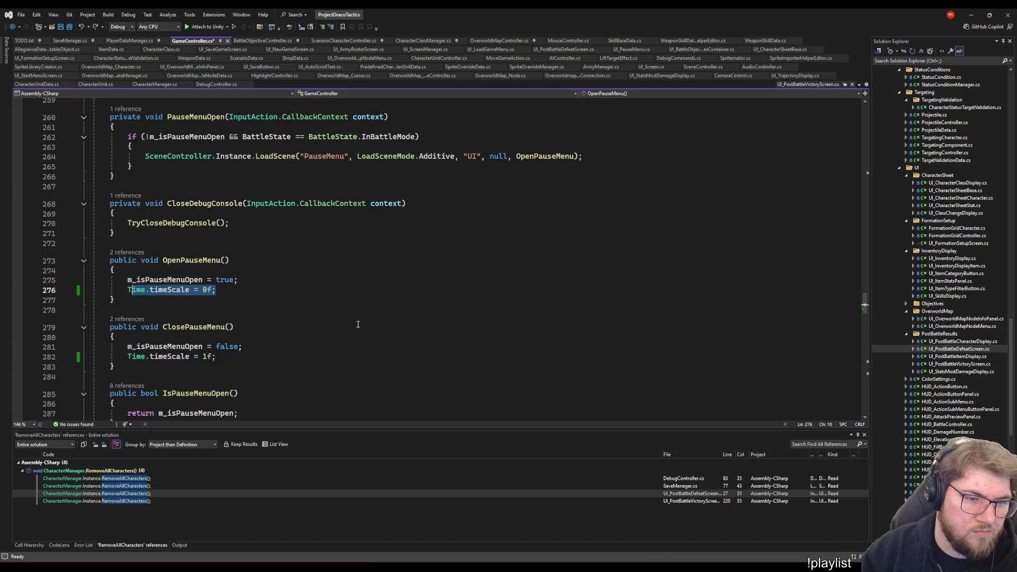
pyautogui.hotkey('shift', 'Home')
pyautogui.press('BackSpace')
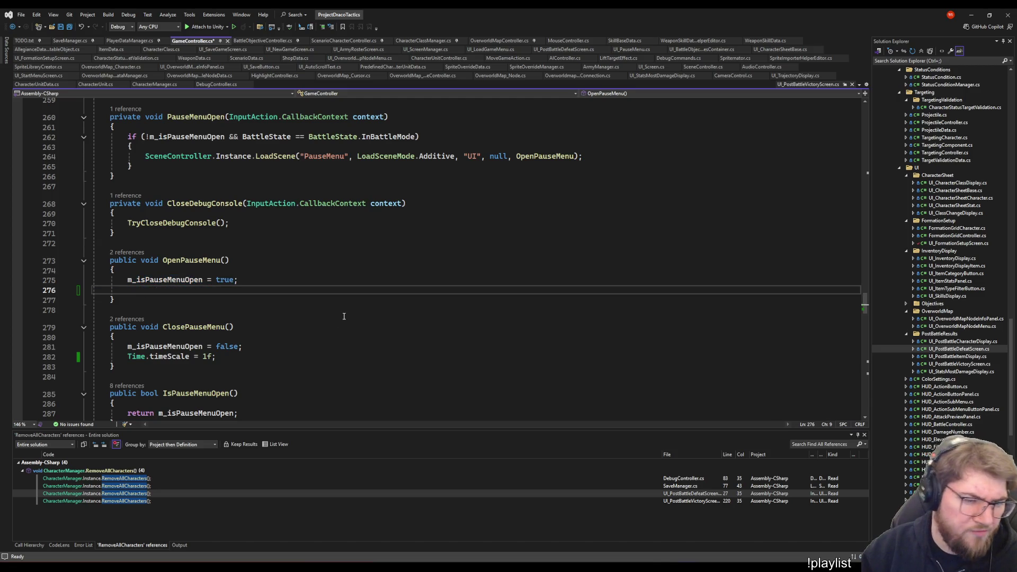
pyautogui.hotkey('shift', 'Up')
pyautogui.hotkey('shift', 'End')
pyautogui.press('BackSpace')
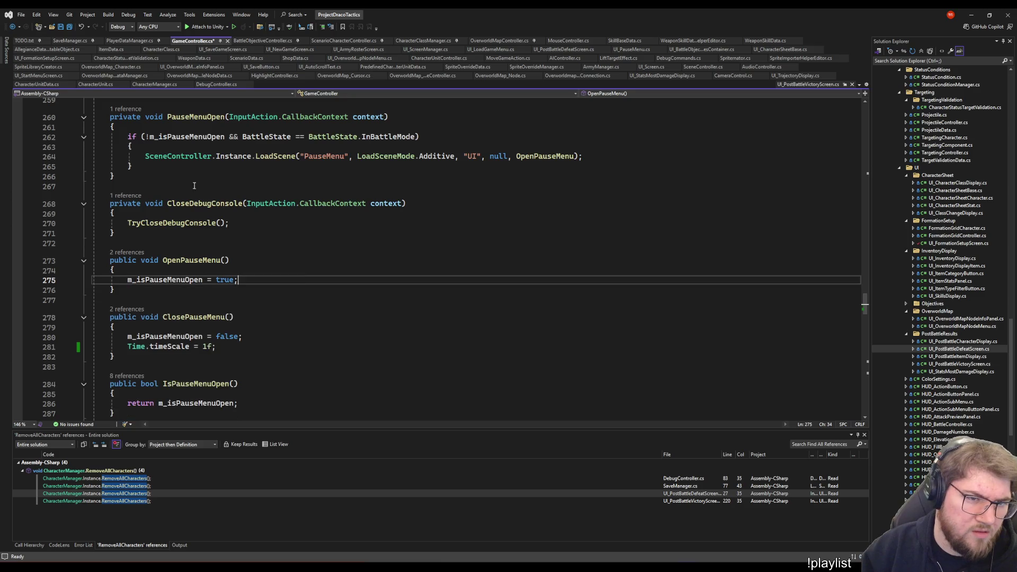
# Paste the time-freeze line above the LoadScene call in PauseMenuOpen, save, and let Unity recompile
pyautogui.hotkey('ctrl', 's')
pyautogui.click(150, 156)
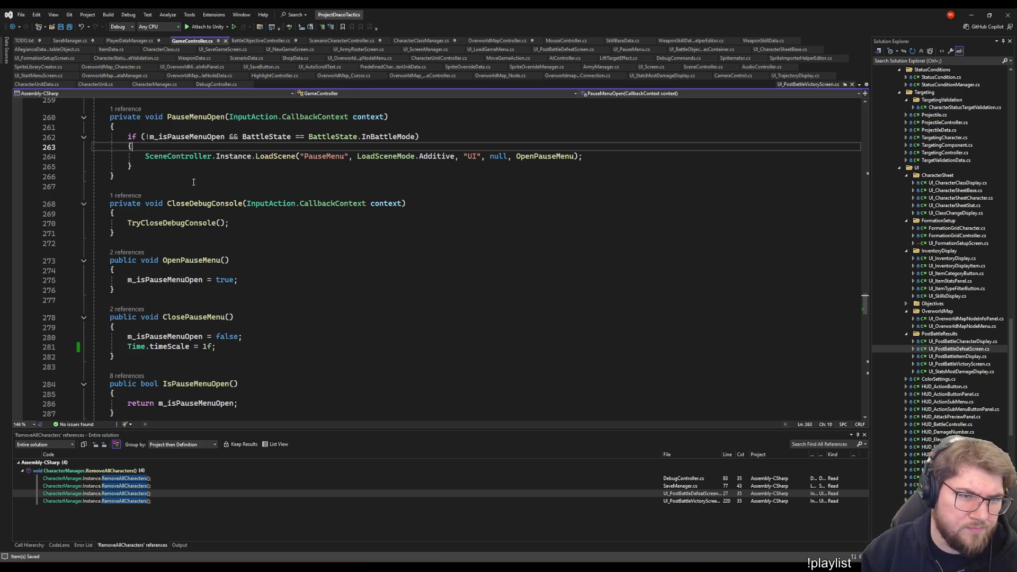
pyautogui.press('Home')
pyautogui.press('Return')
pyautogui.press('Up')
pyautogui.hotkey('ctrl', 'v')
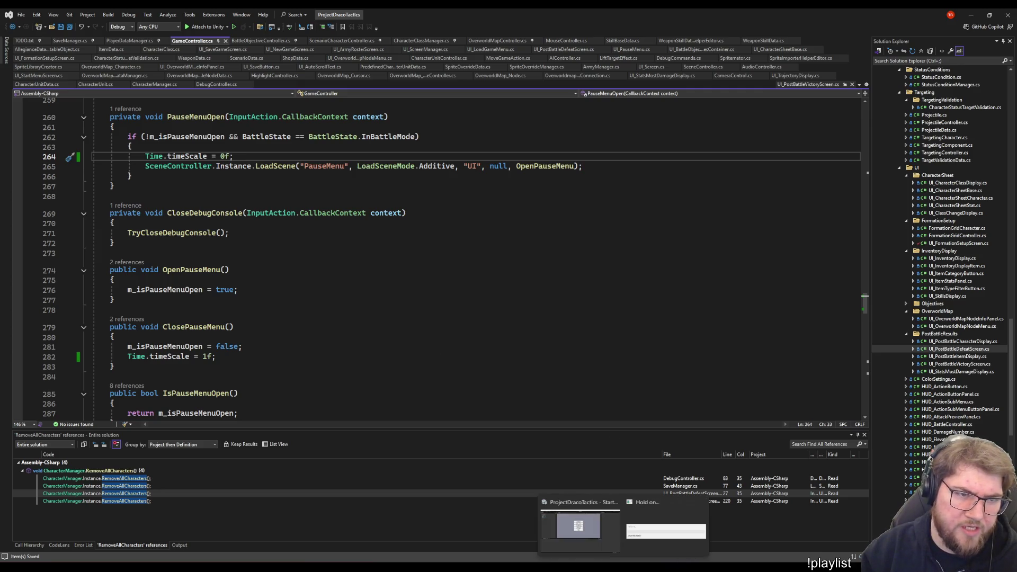
pyautogui.click(572, 329)
pyautogui.hotkey('alt', 'Tab')
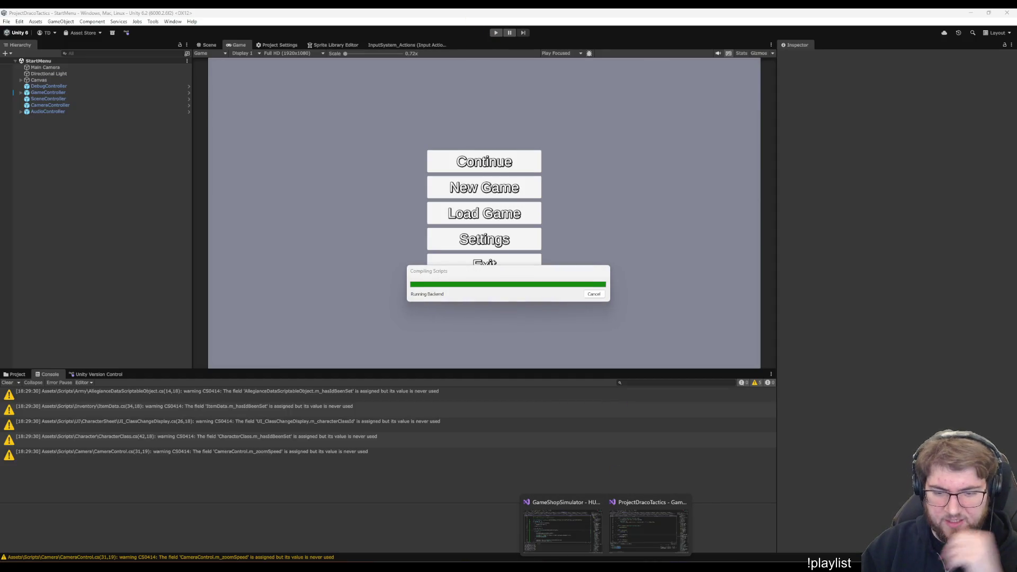
pyautogui.click(620, 535)
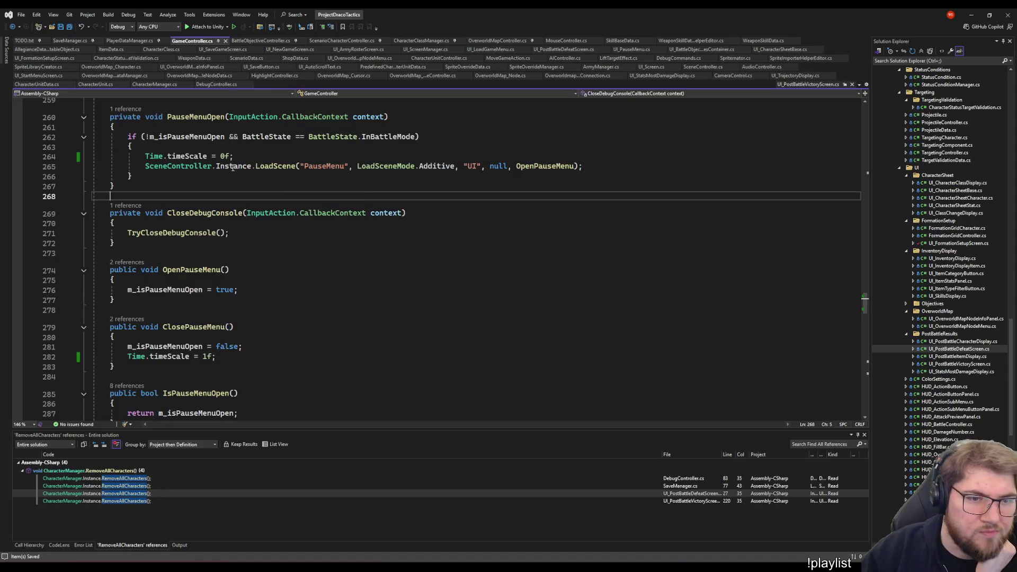
# Go to the LoadScene definition in SceneController, review the coroutine, then return to Unity
pyautogui.rightClick(269, 165)
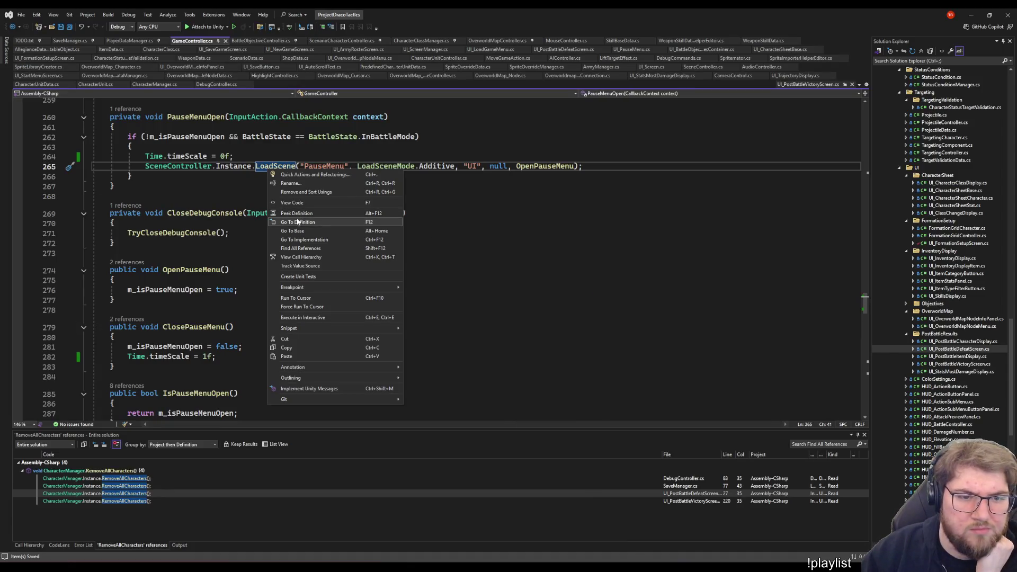
pyautogui.click(298, 221)
pyautogui.scroll(5, 277, 284)
pyautogui.scroll(-7, 278, 284)
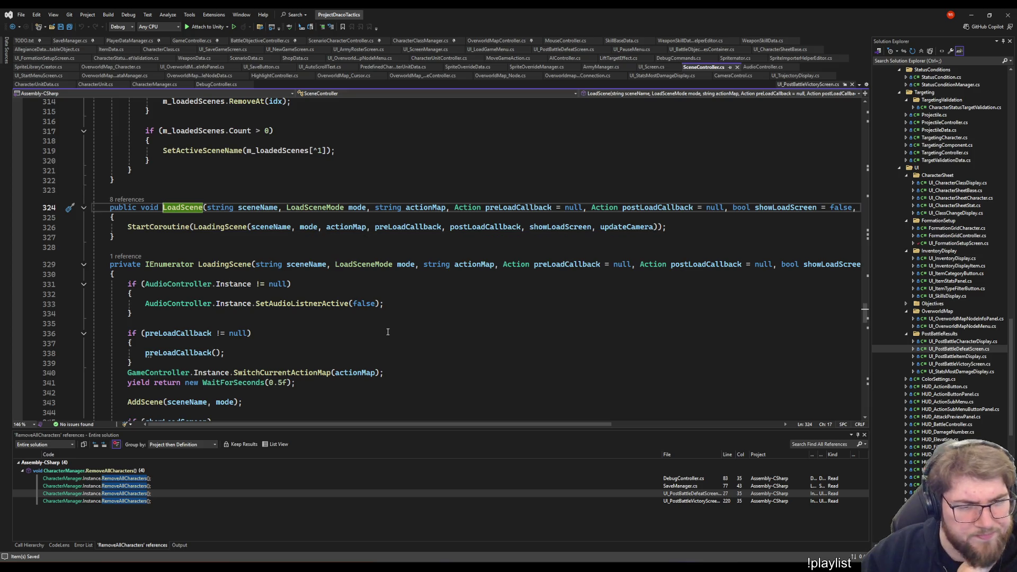
pyautogui.hotkey('alt', 'Tab')
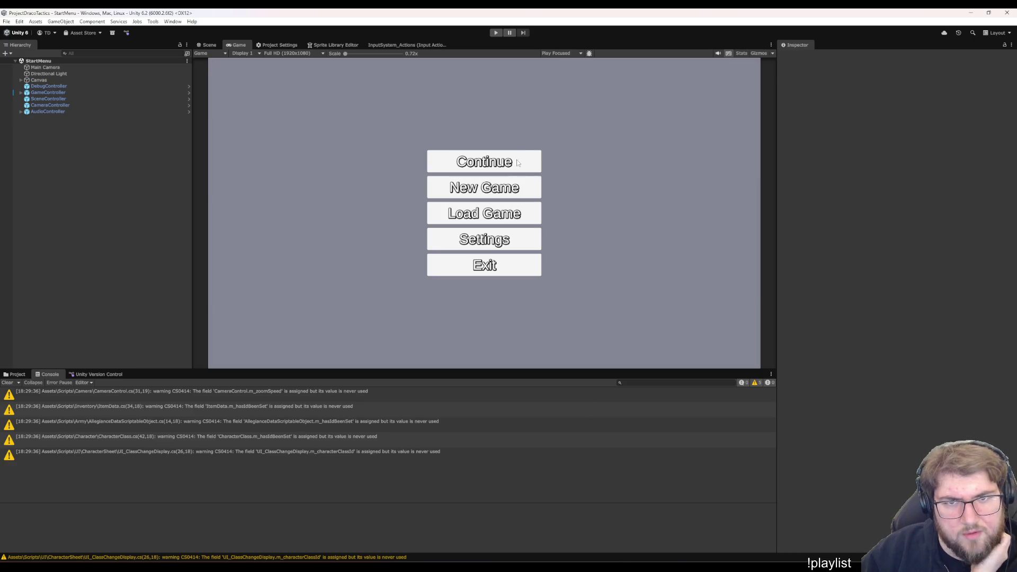
# Start Play mode in Unity, then return to the BattleTimeManager code in Visual Studio
pyautogui.click(495, 33)
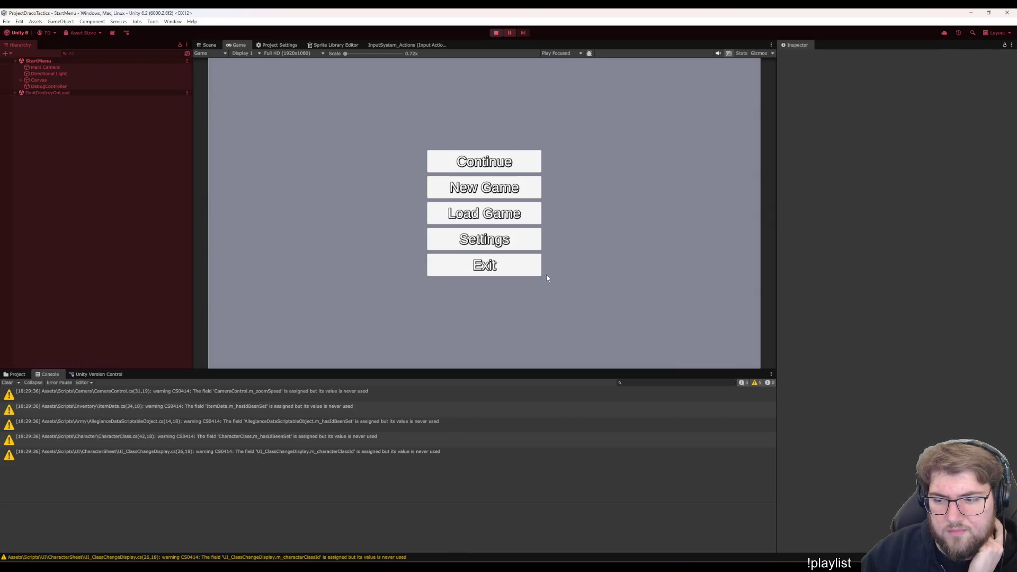
pyautogui.hotkey('alt', 'Tab')
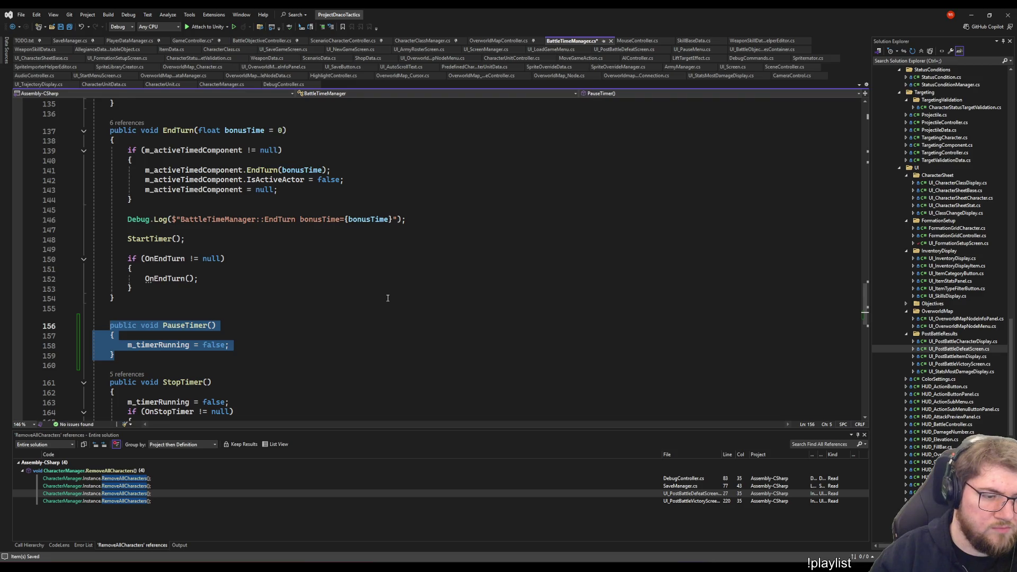
# Duplicate PauseTimer as UnpauseTimer setting m_timerRunning to true, and save
pyautogui.hotkey('ctrl', 'v')
pyautogui.press('Up')
pyautogui.press('Up')
pyautogui.press('Up')
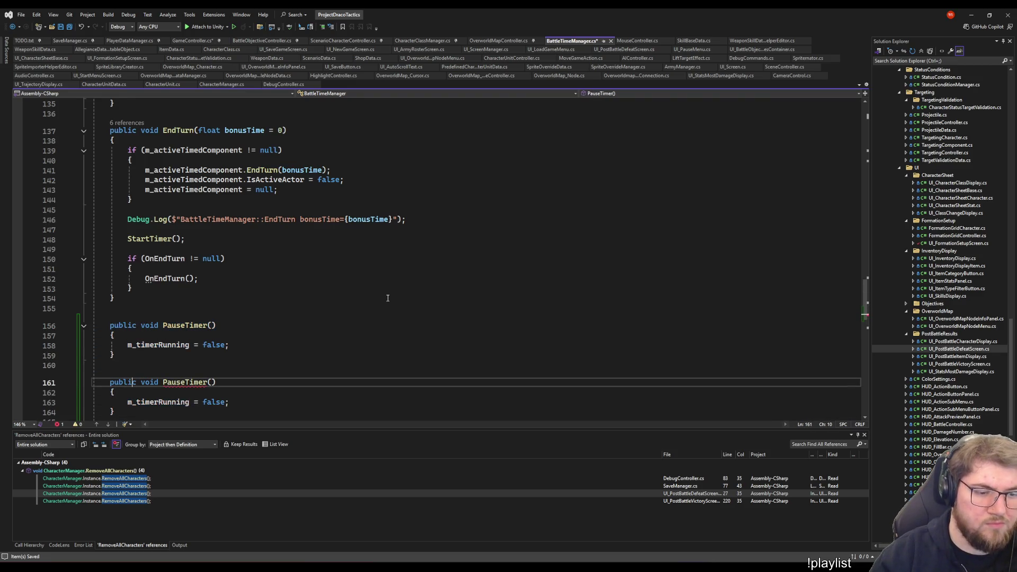
pyautogui.hotkey('ctrl', 'Right')
pyautogui.hotkey('ctrl', 'Right')
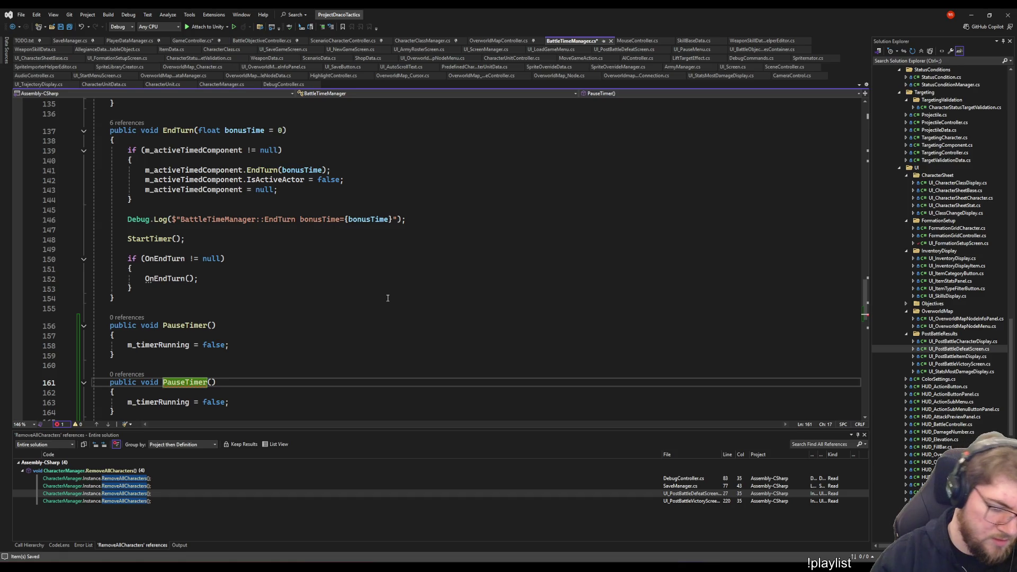
pyautogui.write('Un')
pyautogui.press('Delete')
pyautogui.write('p')
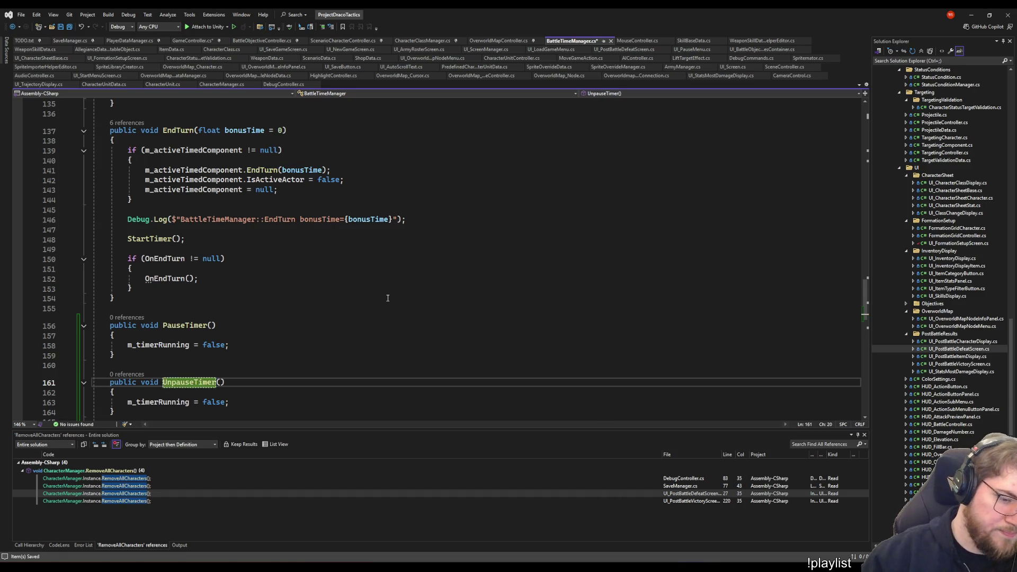
pyautogui.scroll(-5, 387, 298)
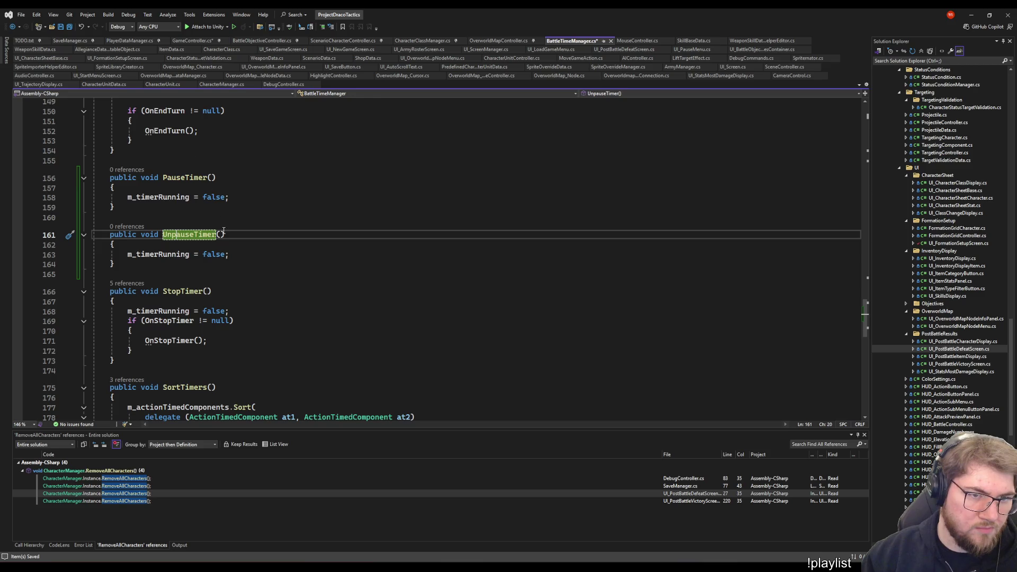
pyautogui.doubleClick(215, 254)
pyautogui.write('true')
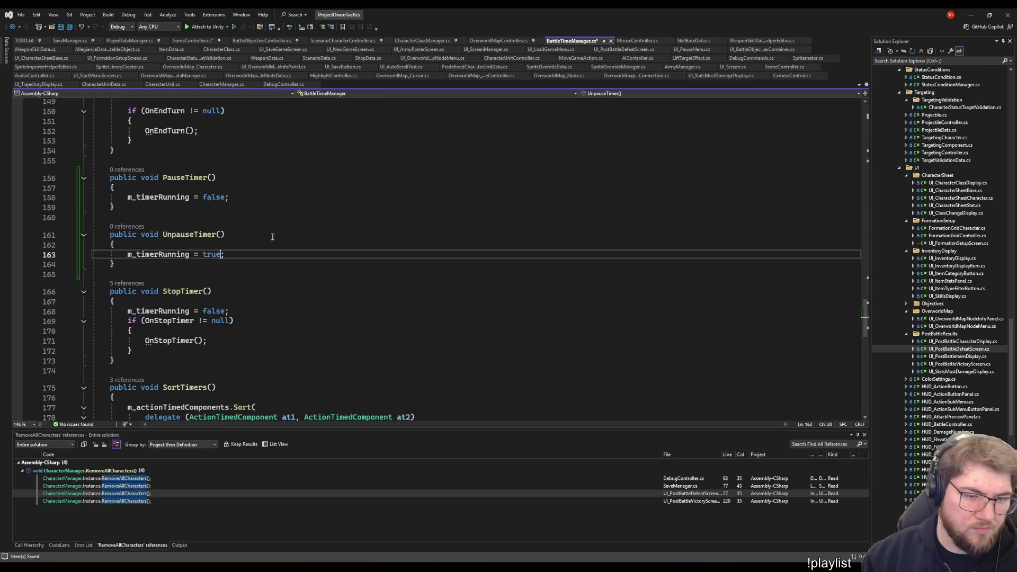
pyautogui.click(472, 268)
pyautogui.hotkey('ctrl', 's')
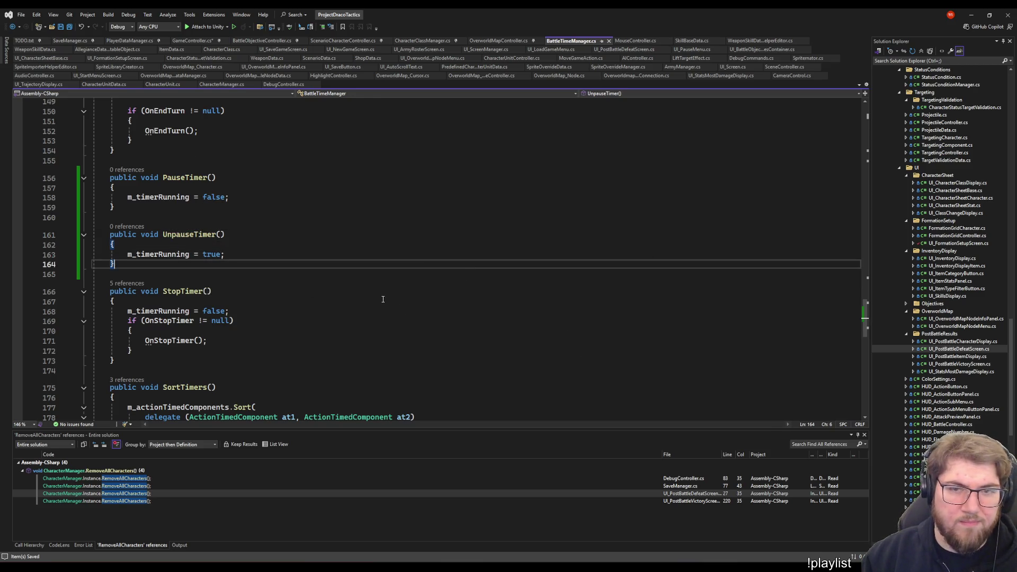
# Review the PauseTimer and UnpauseTimer methods, then bring GameController.cs to the front
pyautogui.click(418, 238)
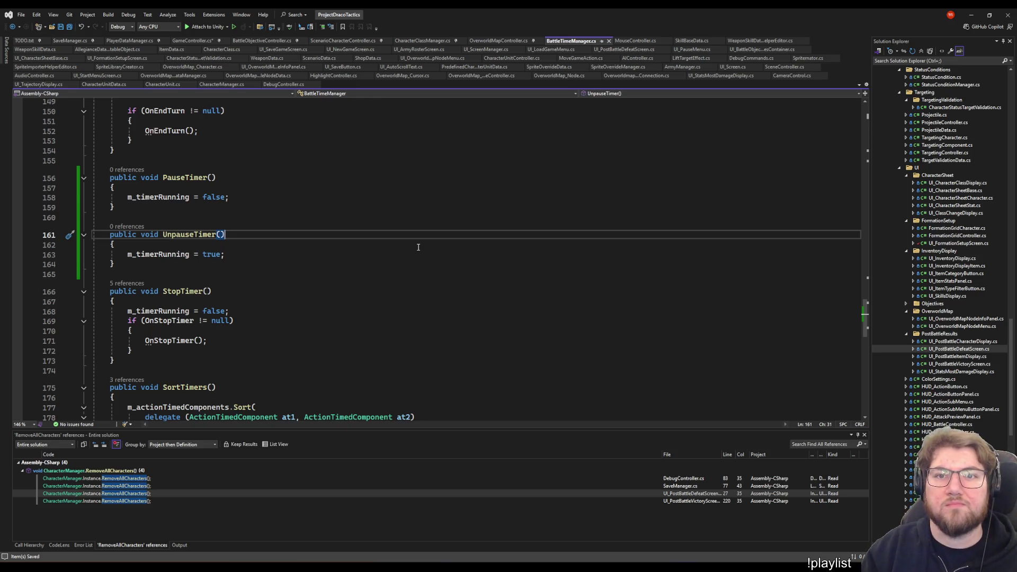
pyautogui.click(358, 260)
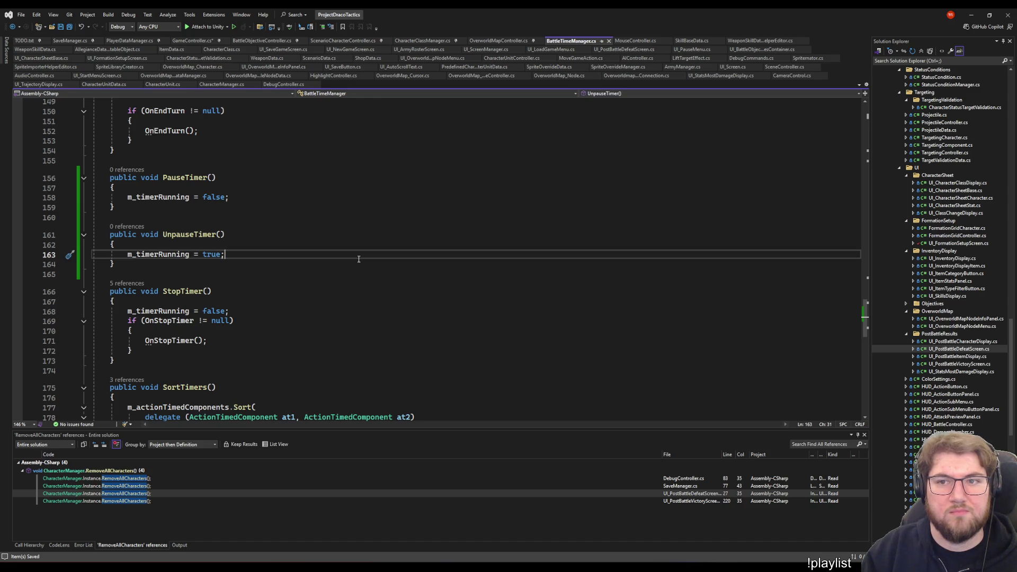
pyautogui.click(168, 236)
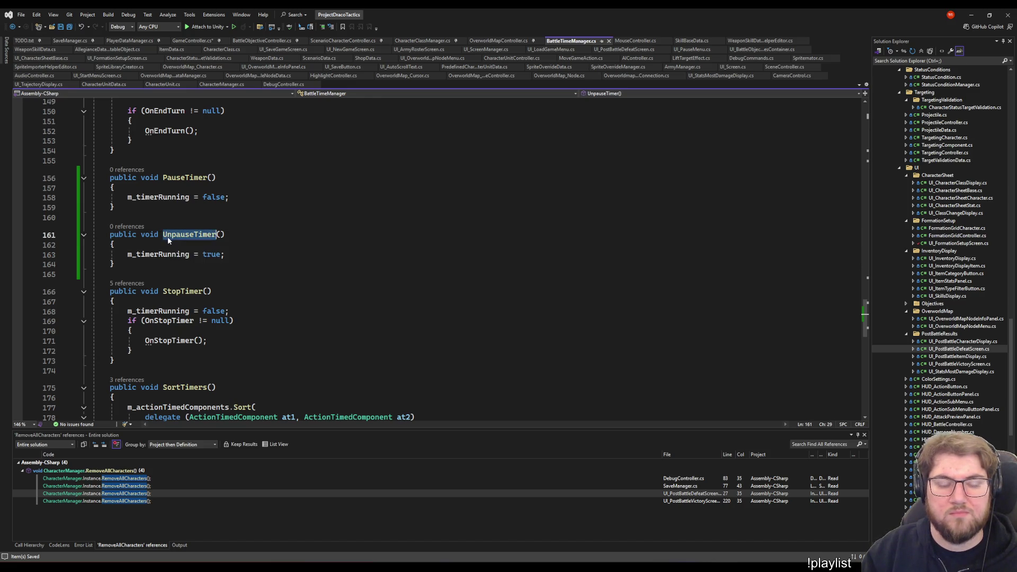
pyautogui.press('Down')
pyautogui.press('Down')
pyautogui.press('Down')
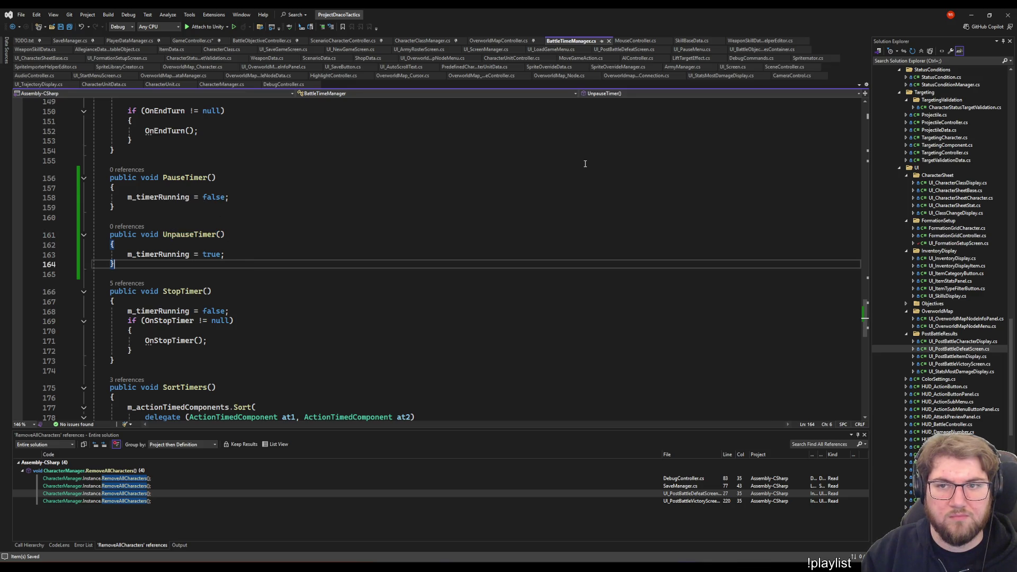
pyautogui.click(186, 177)
pyautogui.click(154, 254)
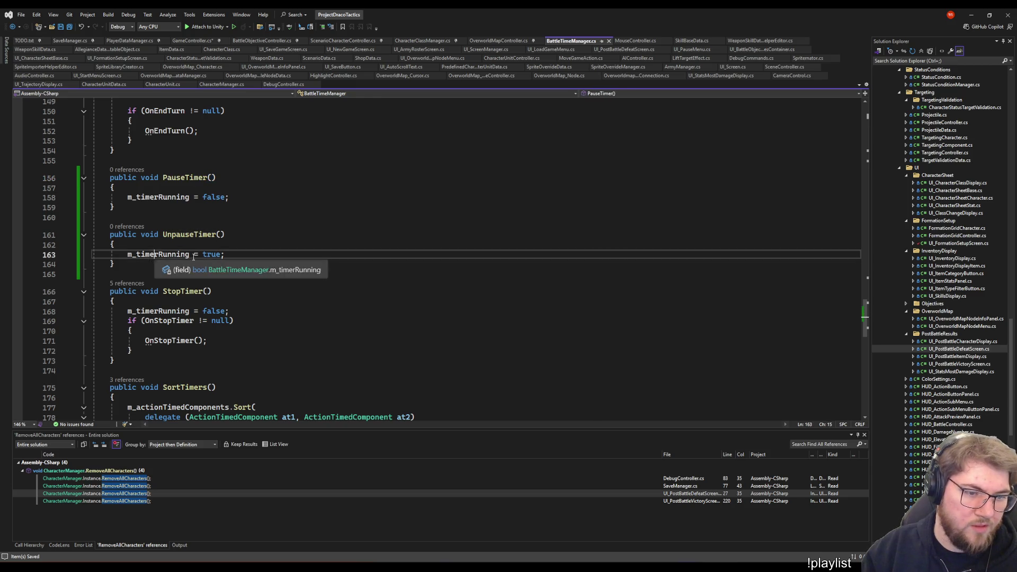
pyautogui.click(239, 258)
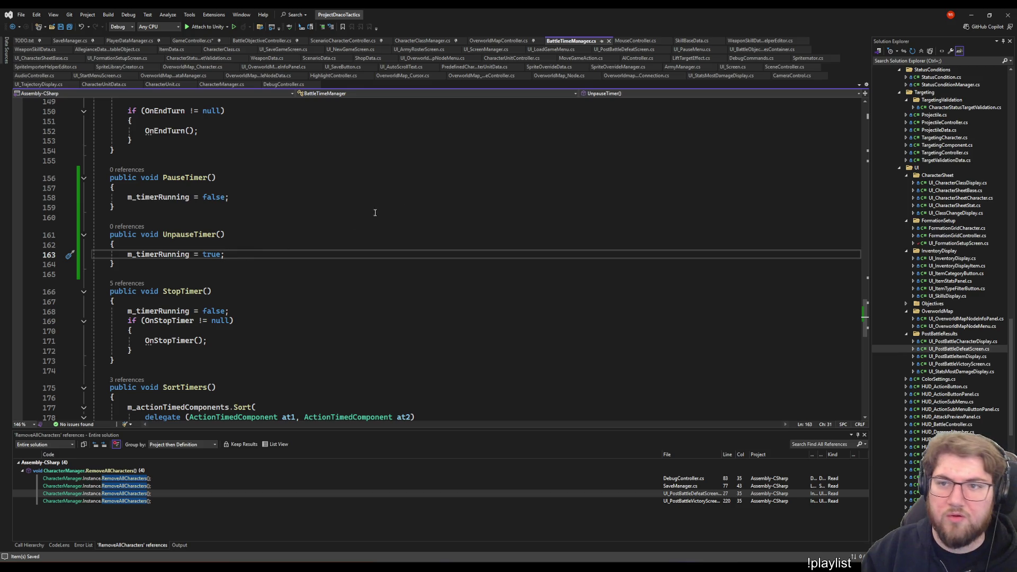
pyautogui.click(191, 41)
pyautogui.click(262, 205)
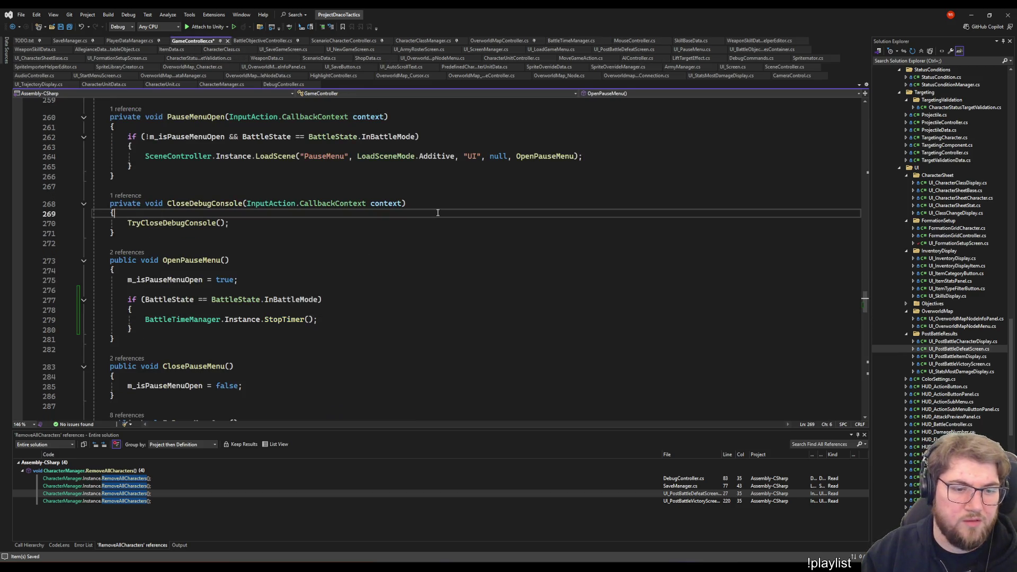
# Replace the StopTimer call in OpenPauseMenu's battle check with a PauseTimer() call
pyautogui.click(314, 320)
pyautogui.press('Delete')
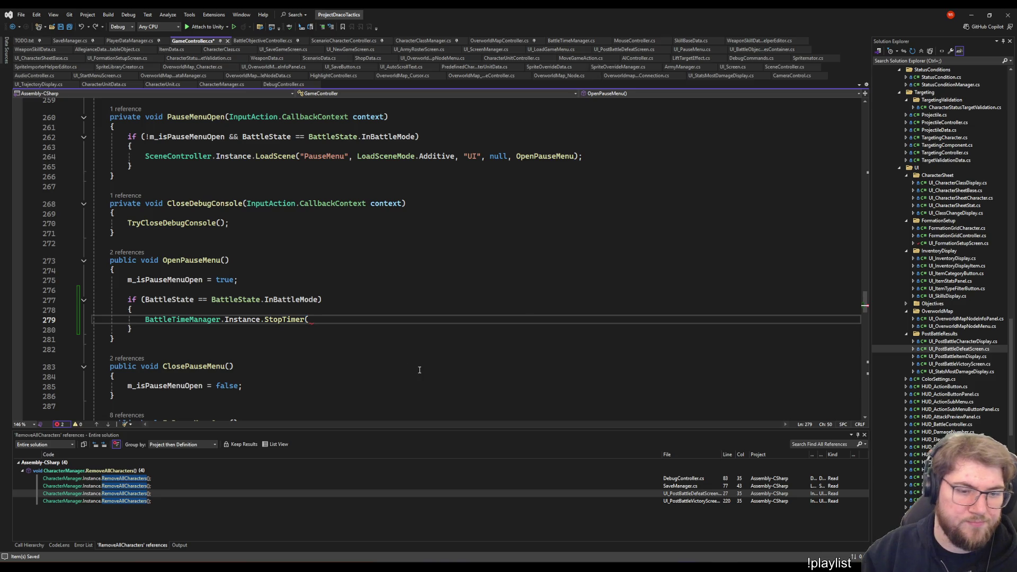
pyautogui.hotkey('ctrl', 'BackSpace')
pyautogui.hotkey('ctrl', 'BackSpace')
pyautogui.hotkey('ctrl', 'BackSpace')
pyautogui.hotkey('ctrl', 'BackSpace')
pyautogui.hotkey('ctrl', 'BackSpace')
pyautogui.hotkey('ctrl', 'BackSpace')
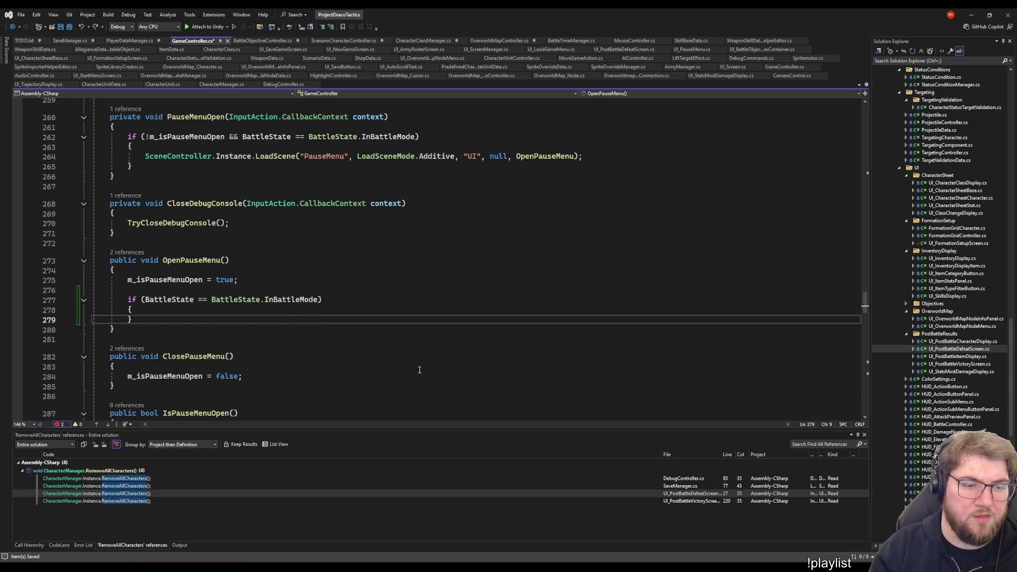
pyautogui.press('Return')
pyautogui.write('public void PauseTimer()     {         m_timerRunning = false;     }')
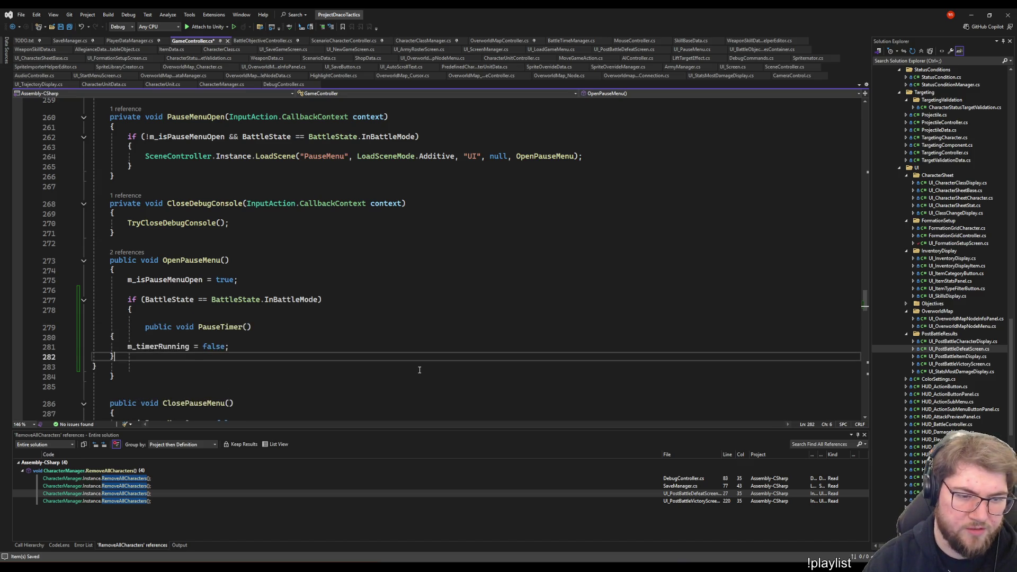
pyautogui.hotkey('ctrl', 'z')
pyautogui.hotkey('ctrl', 'y')
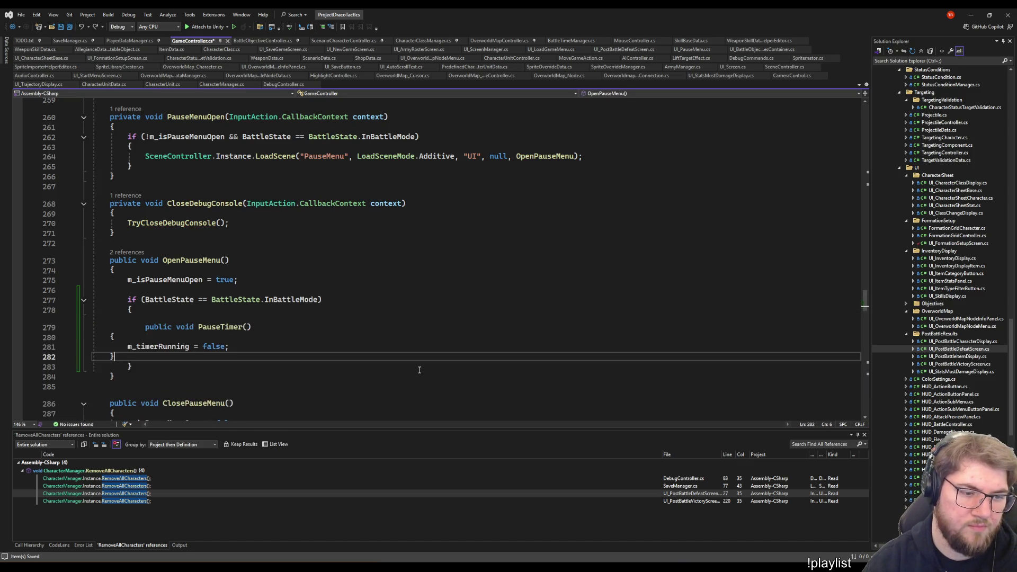
pyautogui.hotkey('ctrl', 'z')
pyautogui.hotkey('ctrl', 'z')
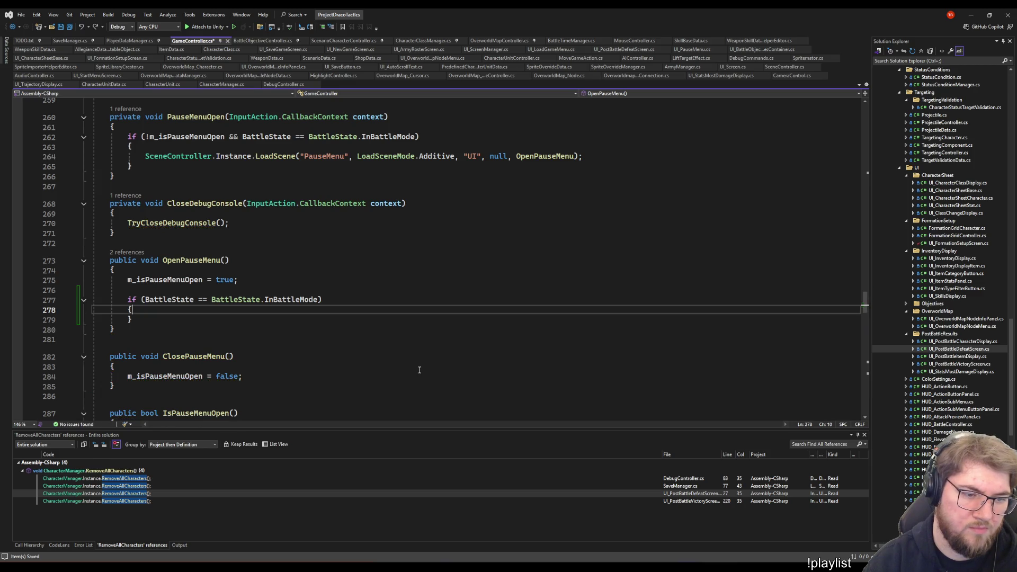
pyautogui.press('Return')
pyautogui.write('BattleTimeManager.Instance.')
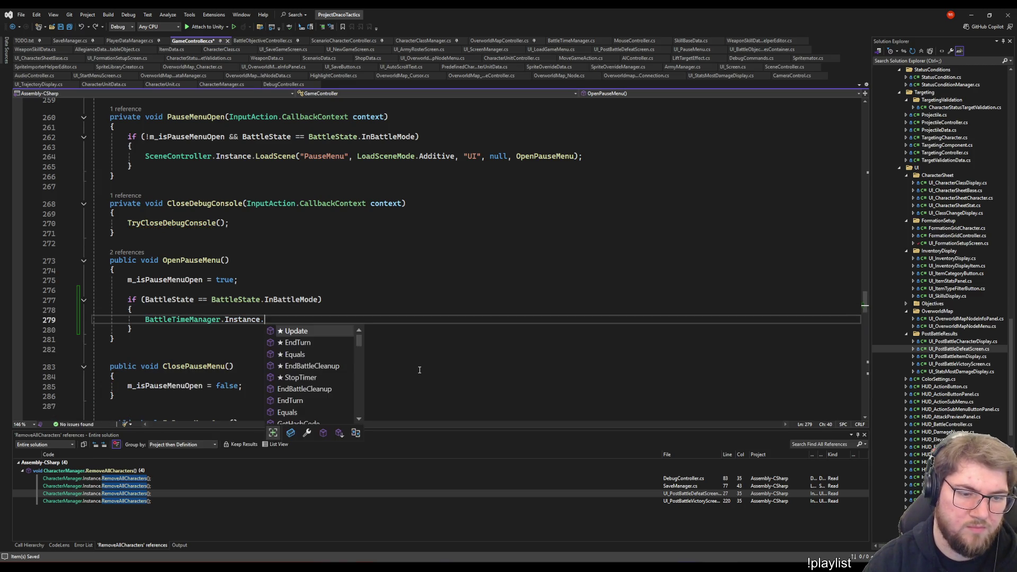
pyautogui.write('pa')
pyautogui.press('Tab')
pyautogui.write('();')
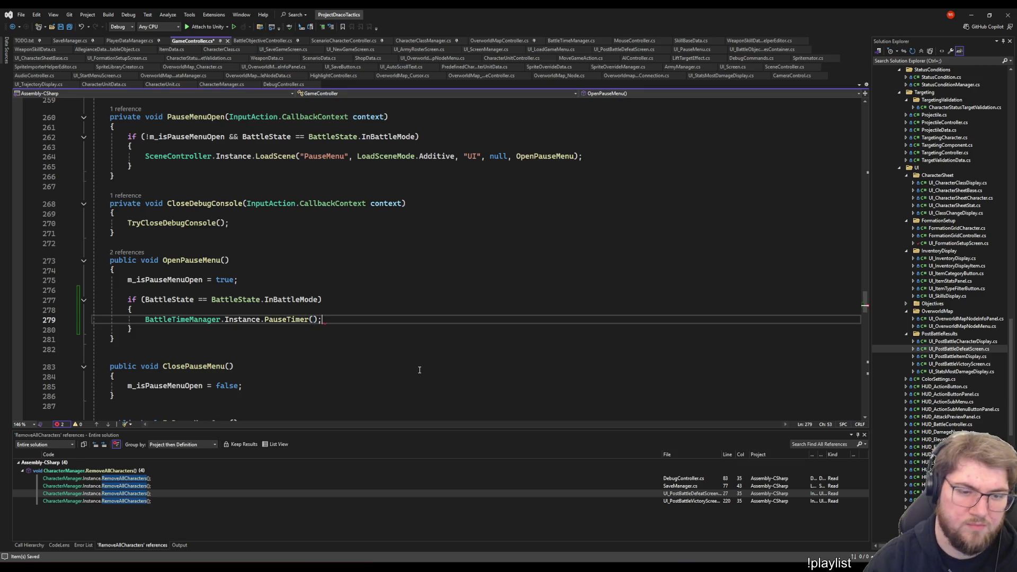
pyautogui.hotkey('shift', 'Home')
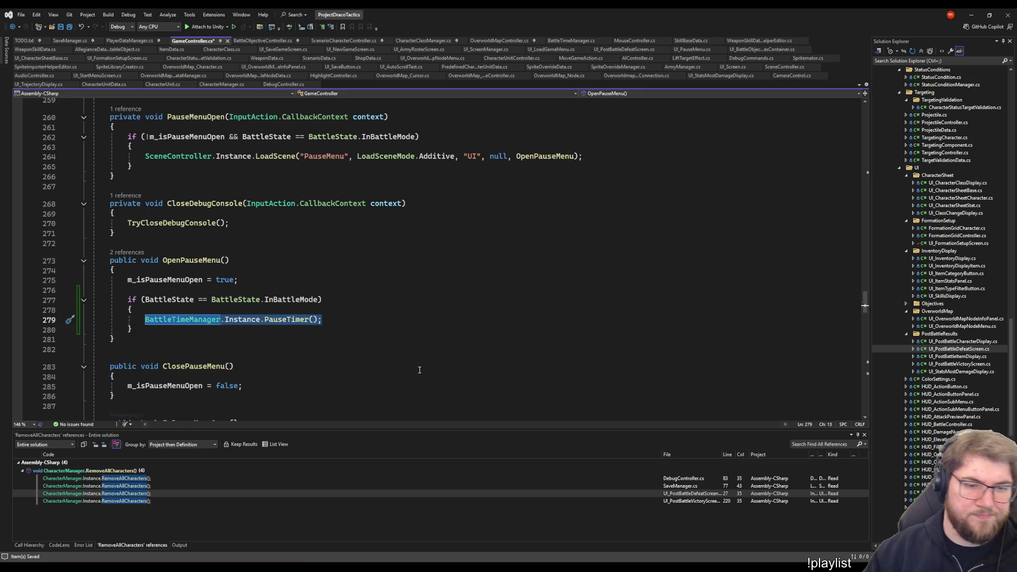
pyautogui.scroll(-5, 419, 370)
pyautogui.moveTo(133, 181); pyautogui.dragTo(131, 154)
pyautogui.hotkey('ctrl', 'c')
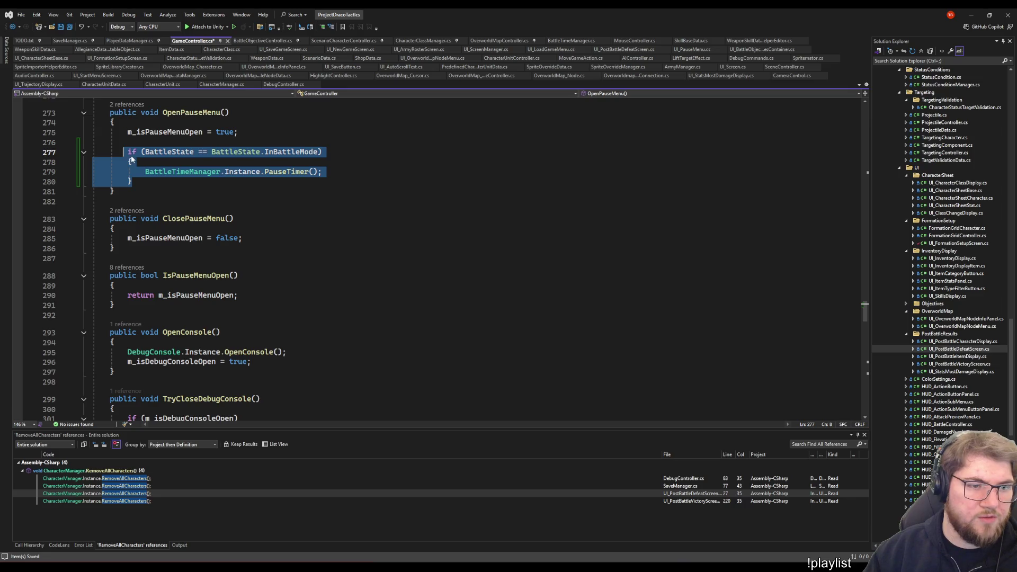
# Paste the battle-mode check into ClosePauseMenu and rename its call to UnpauseTimer
pyautogui.click(248, 238)
pyautogui.press('Return')
pyautogui.press('Return')
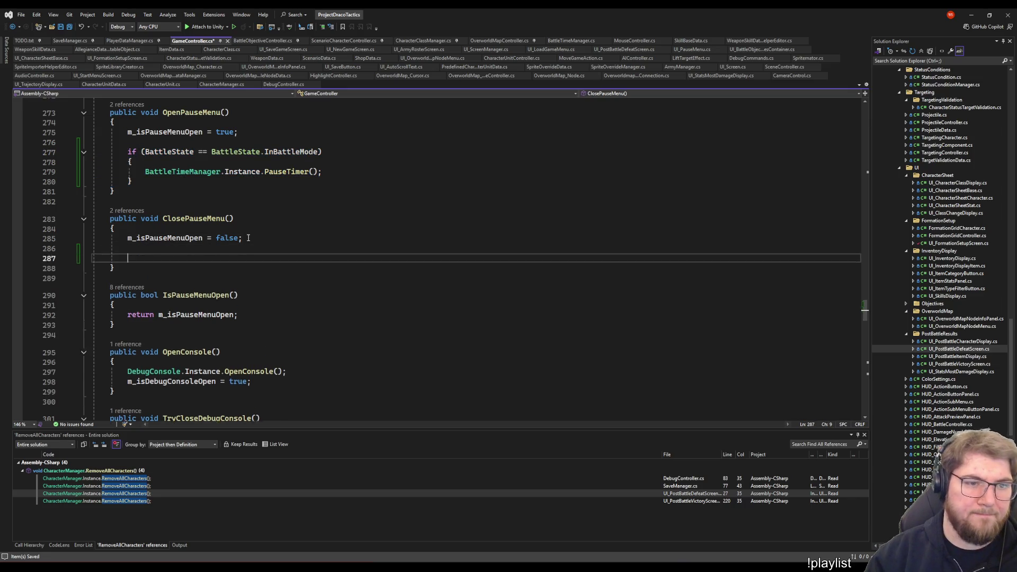
pyautogui.hotkey('ctrl', 'v')
pyautogui.scroll(5, 249, 237)
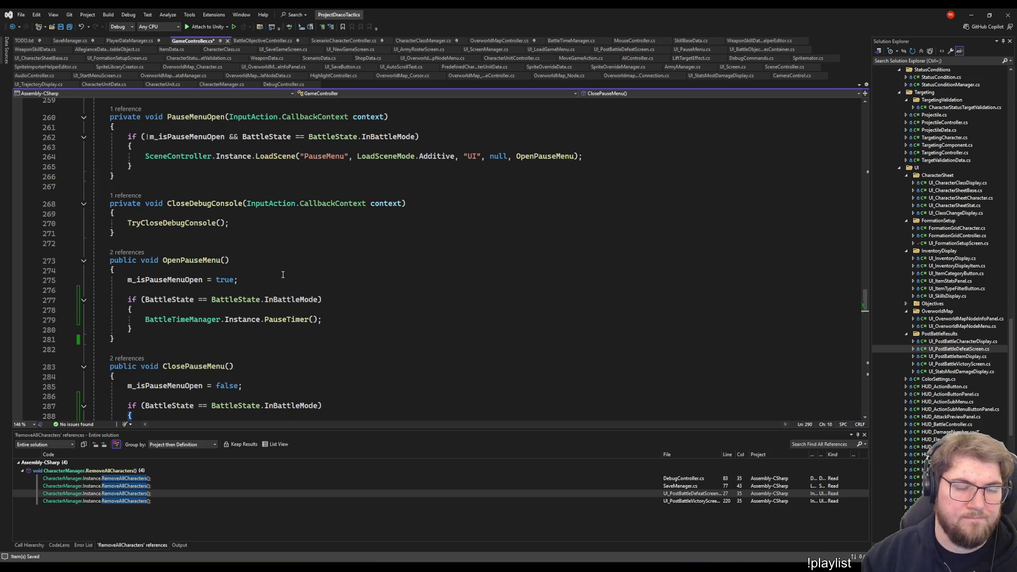
pyautogui.scroll(-3, 283, 274)
pyautogui.click(264, 337)
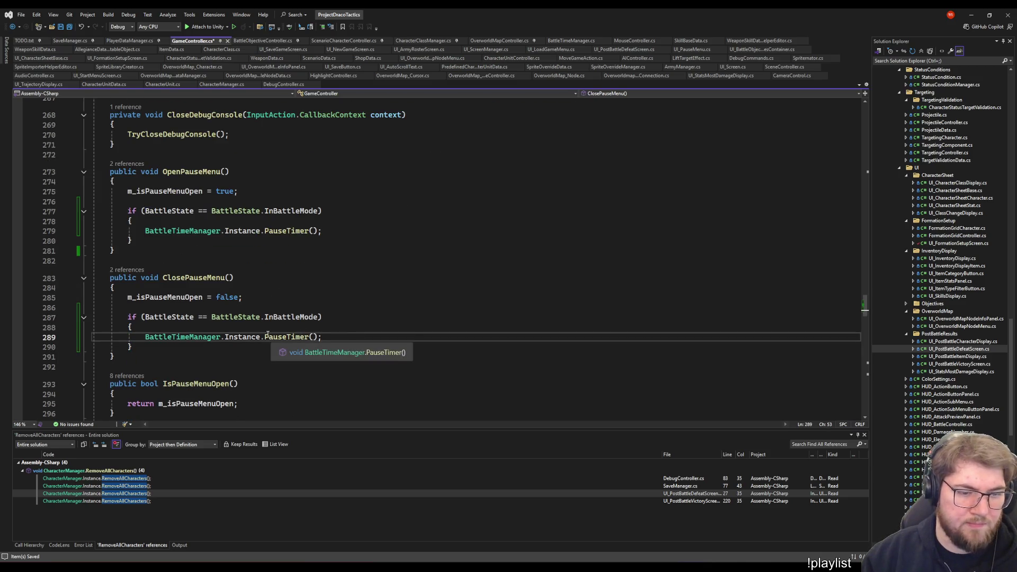
pyautogui.write('U')
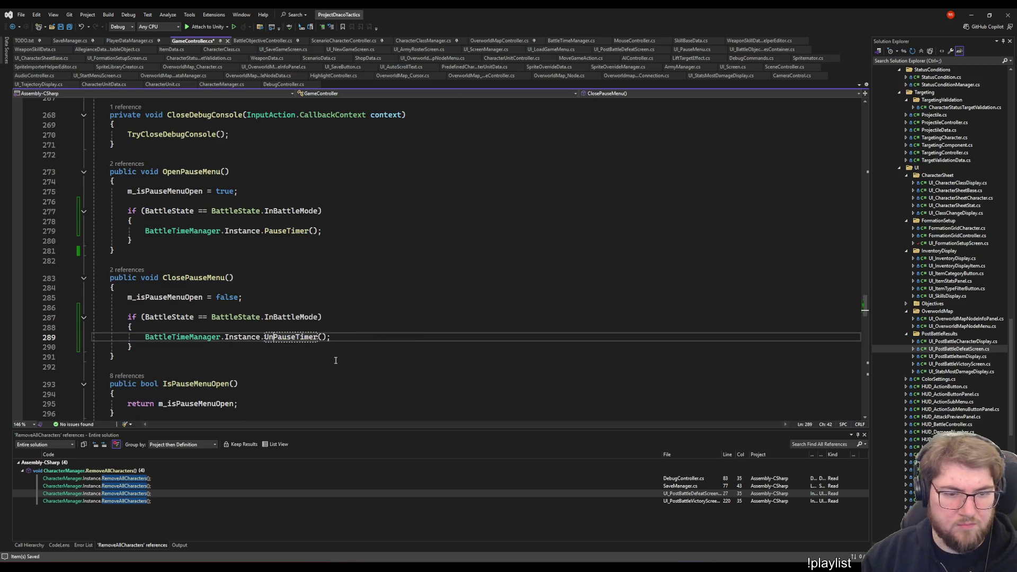
pyautogui.write('np')
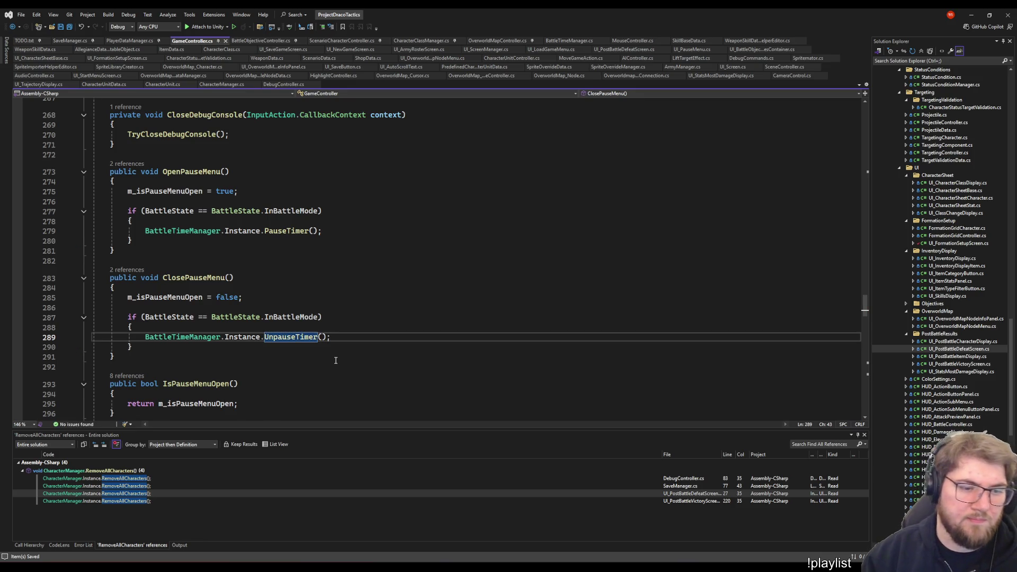
pyautogui.scroll(1, 258, 321)
# Set Time.timeScale = 1f in ClosePauseMenu and 0f in OpenPauseMenu's battle check, and save
pyautogui.click(258, 321)
pyautogui.press('Down')
pyautogui.press('End')
pyautogui.press('Return')
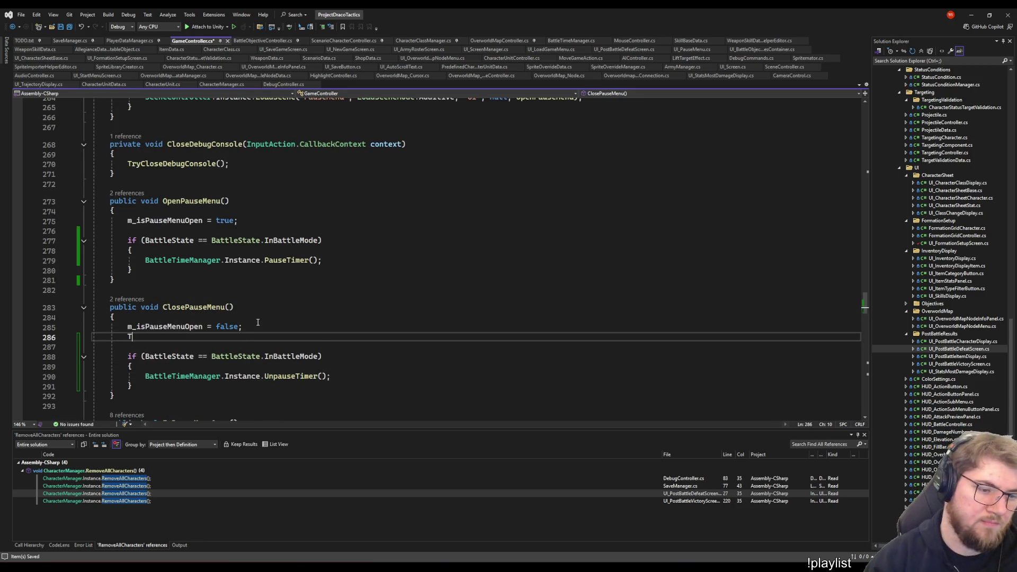
pyautogui.write('Time.timeS')
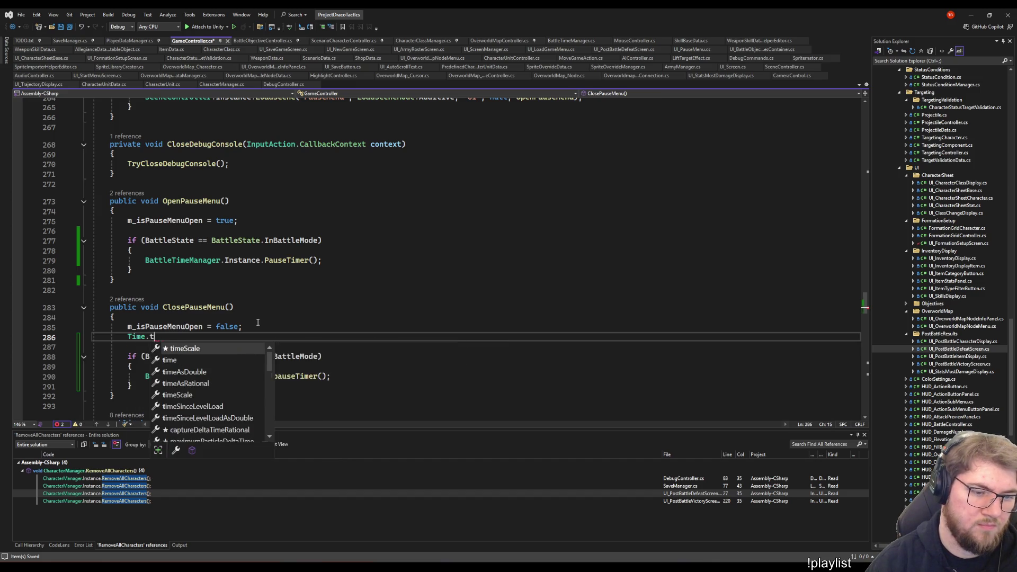
pyautogui.press('Tab')
pyautogui.press('Tab')
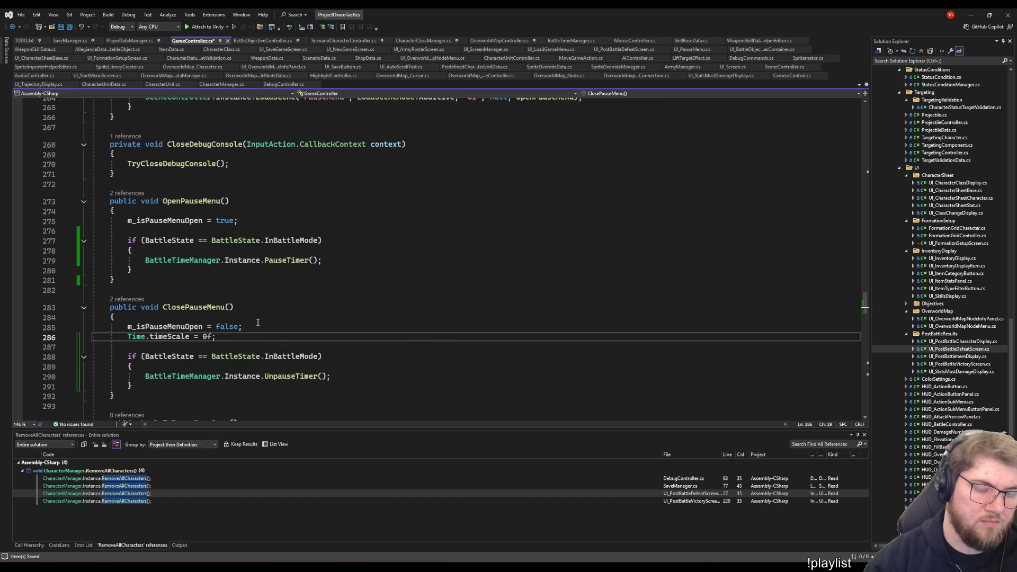
pyautogui.press('Up')
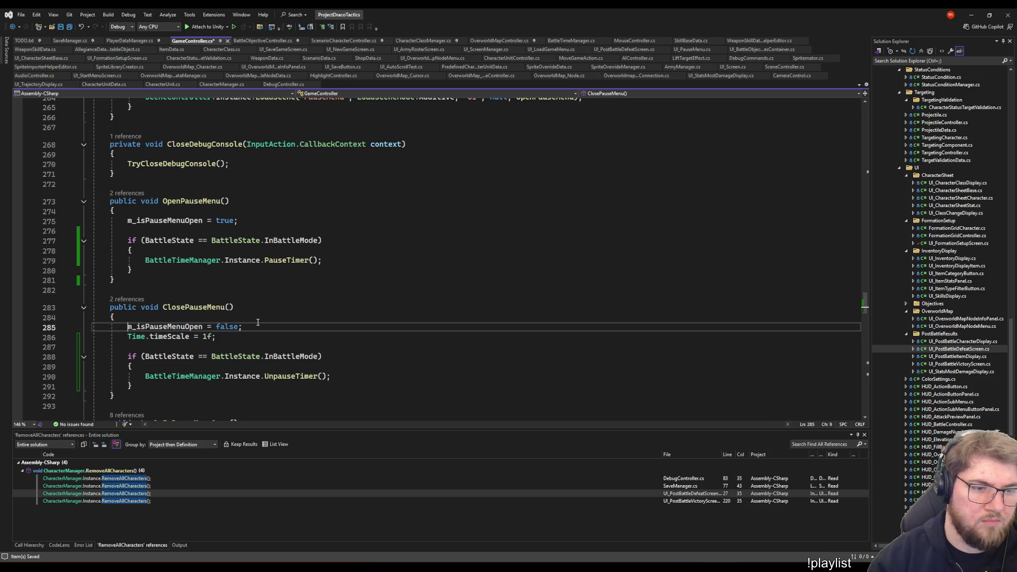
pyautogui.press('Up')
pyautogui.press('Up')
pyautogui.press('Up')
pyautogui.press('Down')
pyautogui.press('Down')
pyautogui.press('Return')
pyautogui.write('Time.timeScale = 1f;')
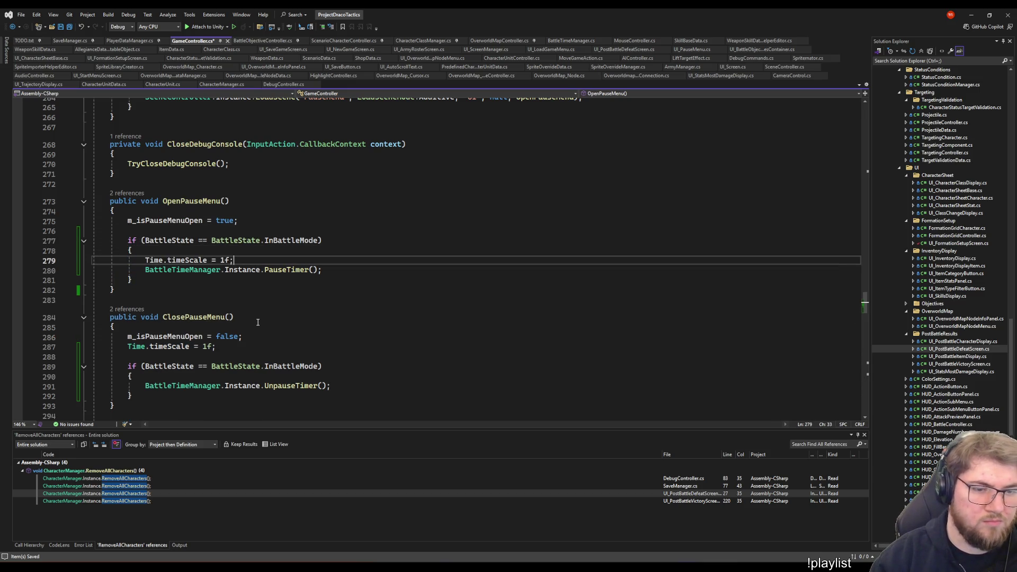
pyautogui.hotkey('ctrl', 's')
pyautogui.press('BackSpace')
pyautogui.write('0')
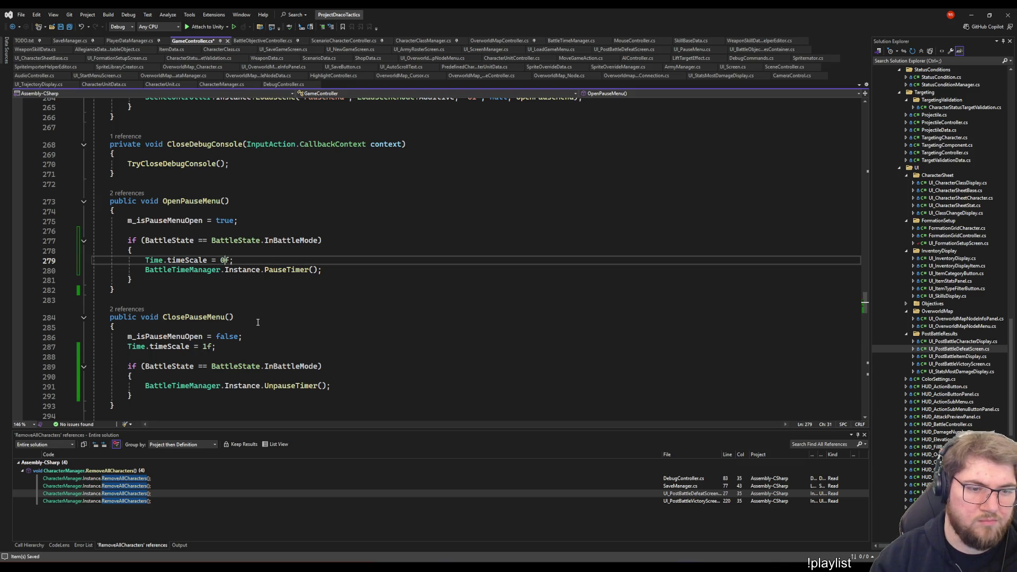
# Move the PauseTimer call into PauseMenuOpen above the scene load, tidy blank lines, then switch to CharacterUnit.cs
pyautogui.press('Down')
pyautogui.press('End')
pyautogui.hotkey('shift', 'Home')
pyautogui.press('BackSpace')
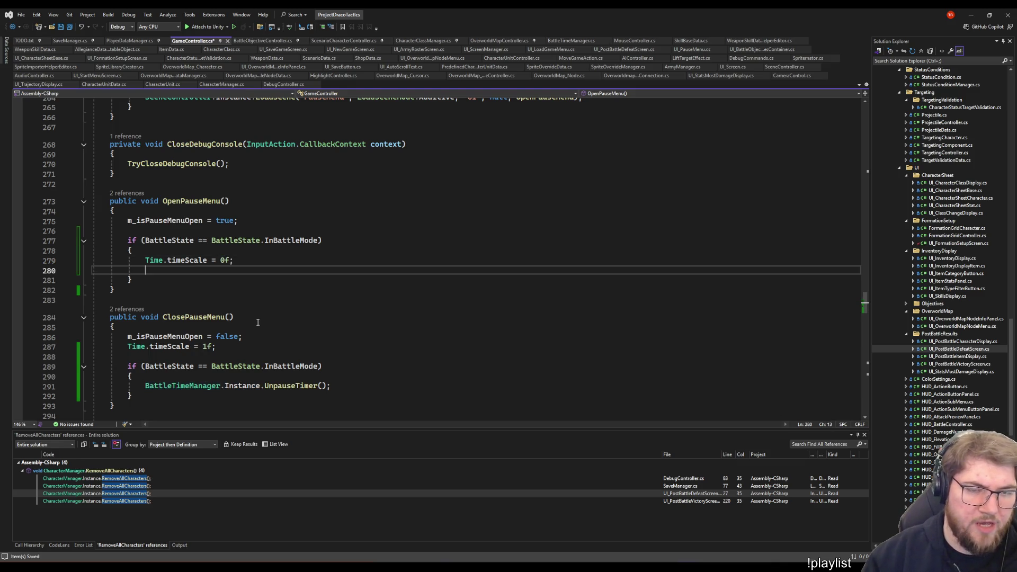
pyautogui.scroll(5, 263, 324)
pyautogui.scroll(2, 194, 152)
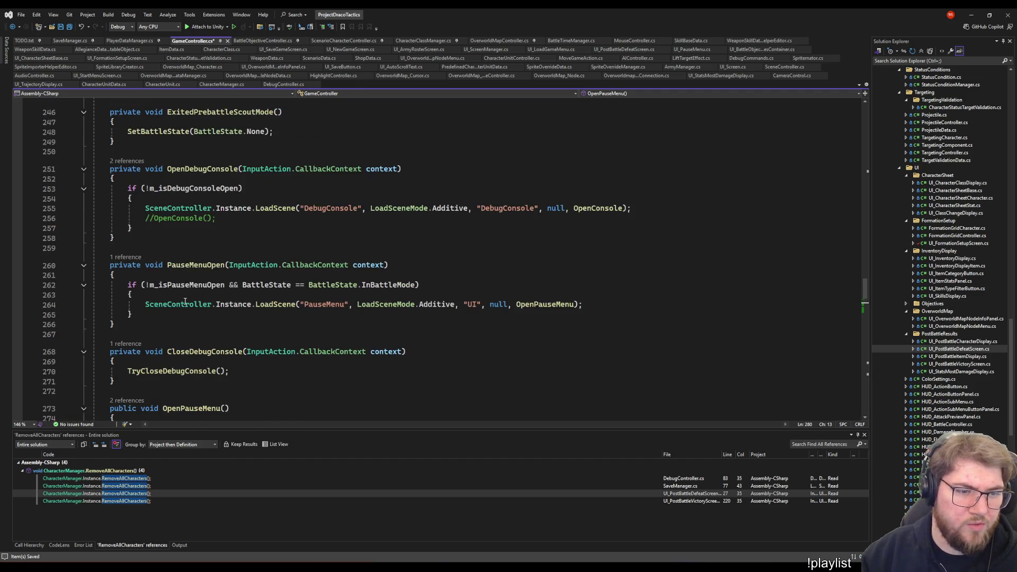
pyautogui.click(202, 307)
pyautogui.hotkey('ctrl', 'Return')
pyautogui.write('BattleTimeManager.Instance.PauseTimer();')
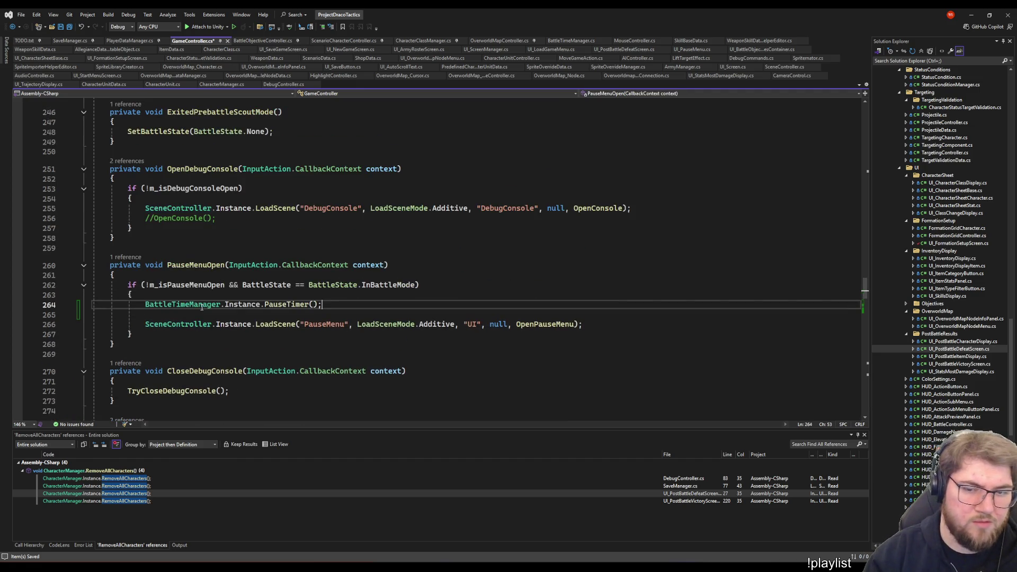
pyautogui.scroll(-4, 201, 307)
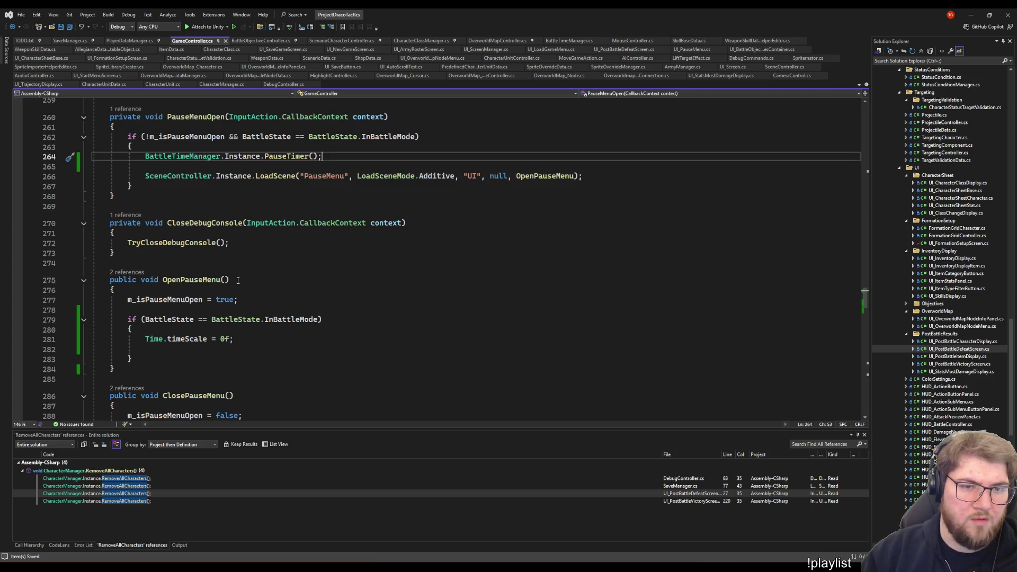
pyautogui.press('Delete')
pyautogui.click(260, 338)
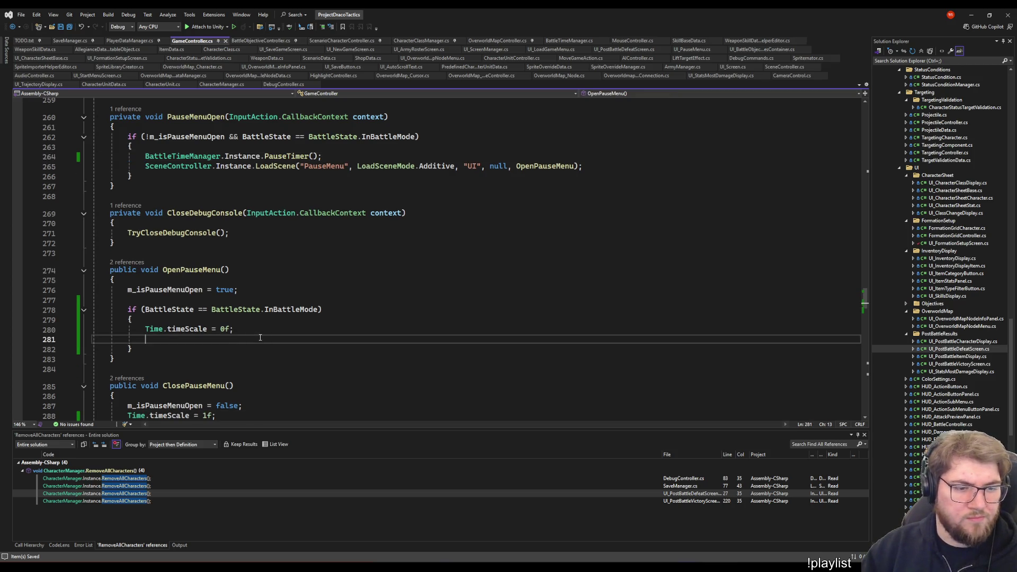
pyautogui.press('BackSpace')
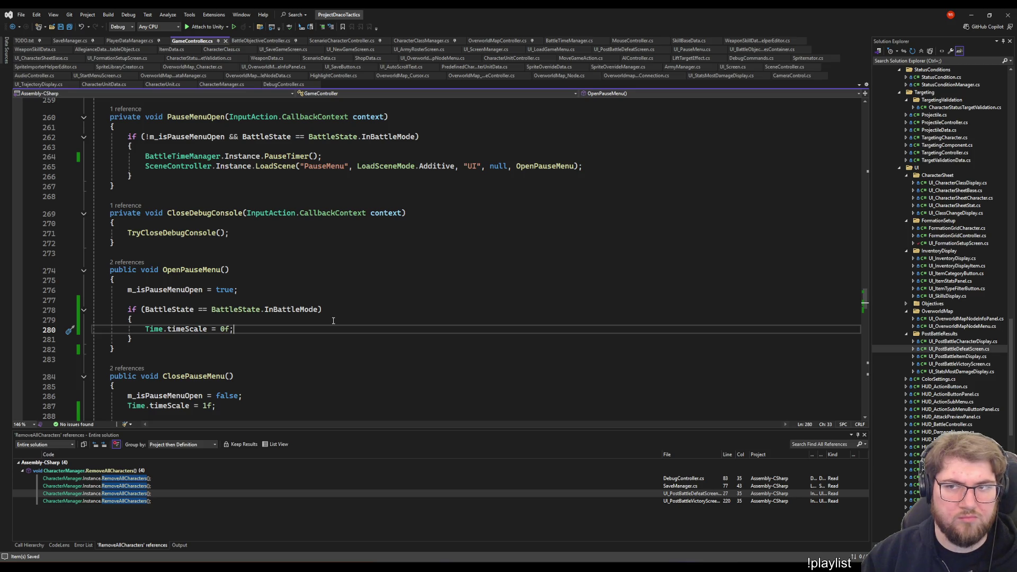
pyautogui.click(308, 225)
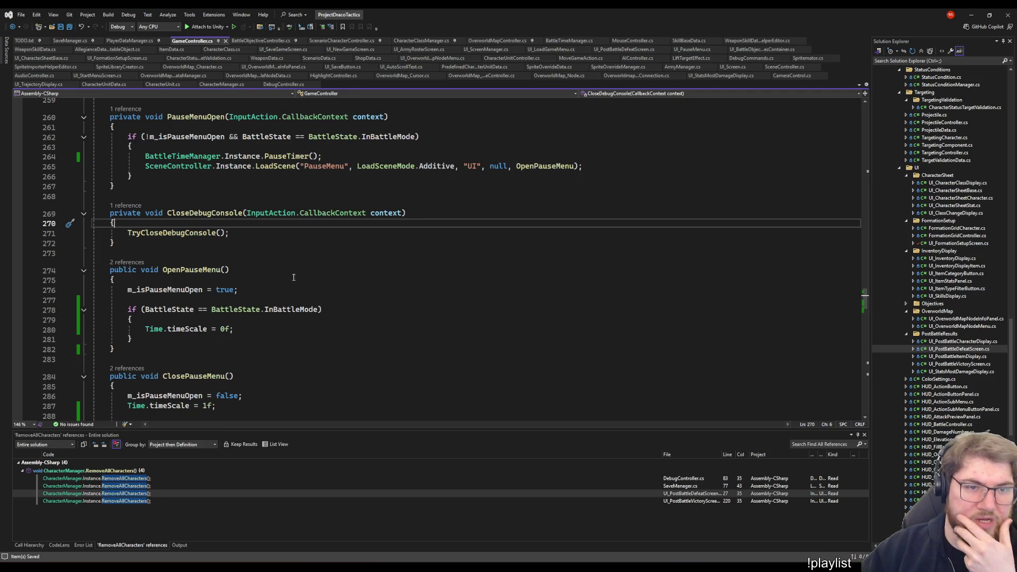
pyautogui.click(162, 84)
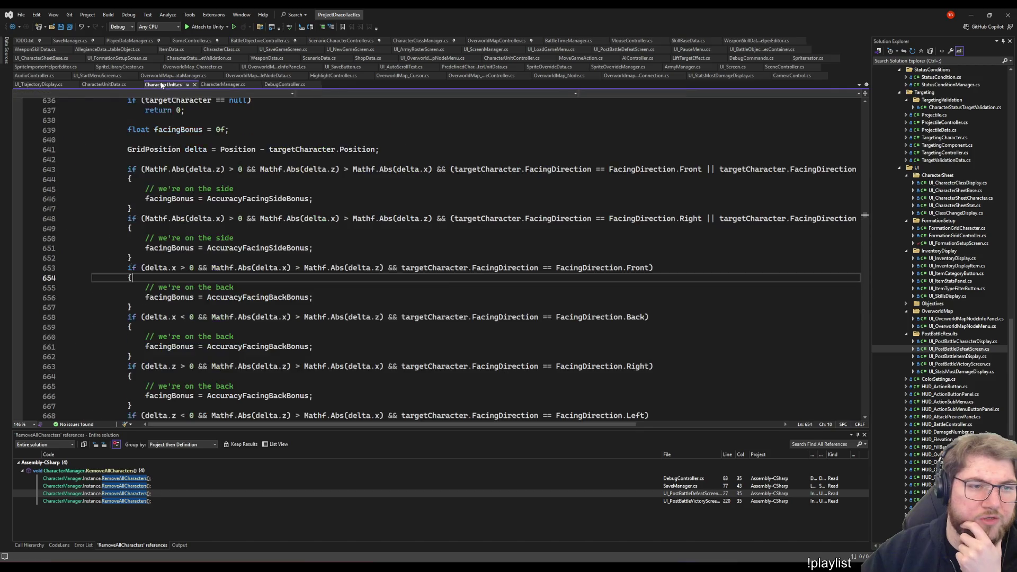
pyautogui.scroll(4, 376, 221)
pyautogui.scroll(8, 375, 221)
pyautogui.scroll(8, 376, 222)
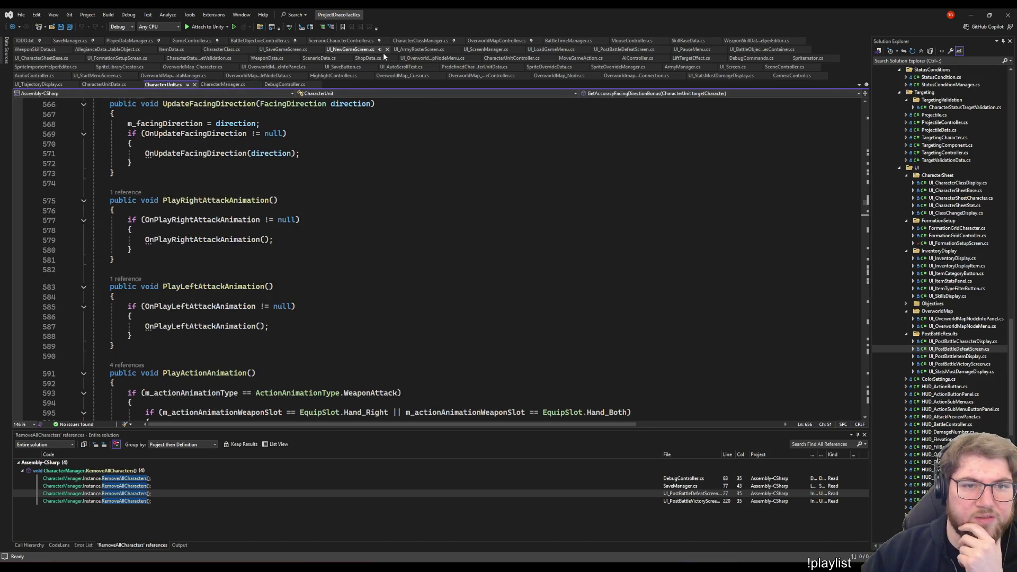
pyautogui.click(239, 143)
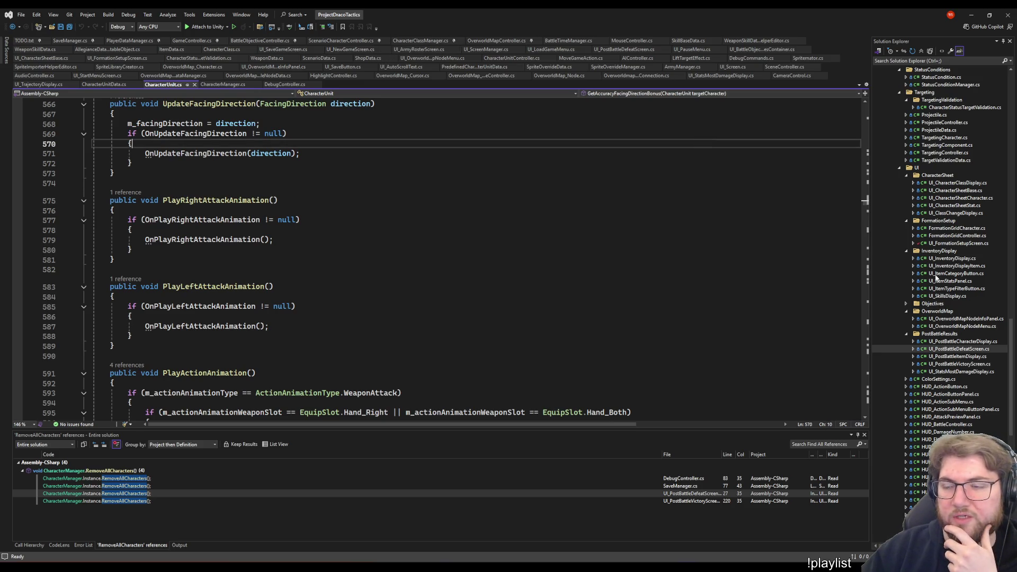
pyautogui.scroll(-15, 938, 278)
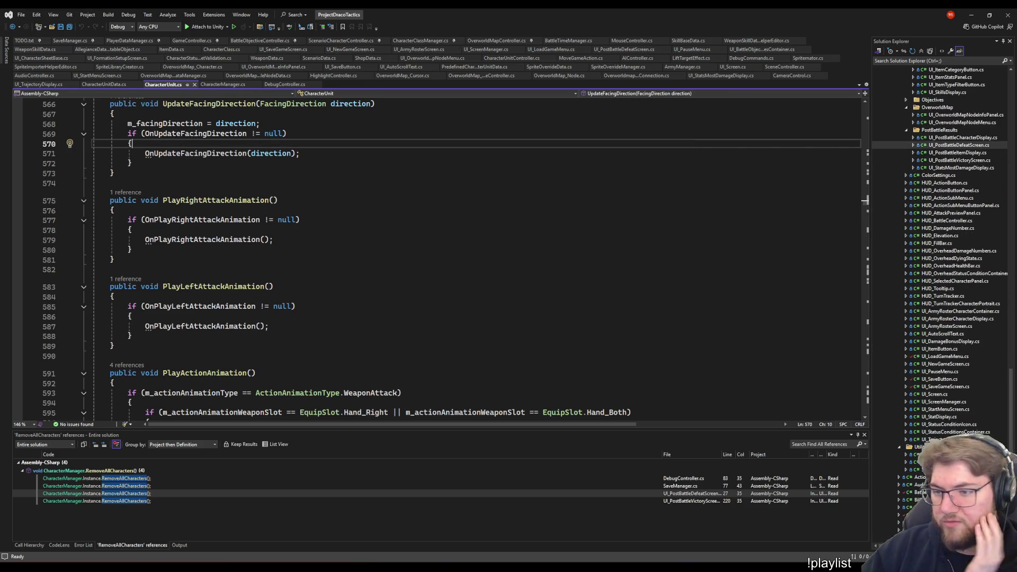
pyautogui.scroll(4, 922, 405)
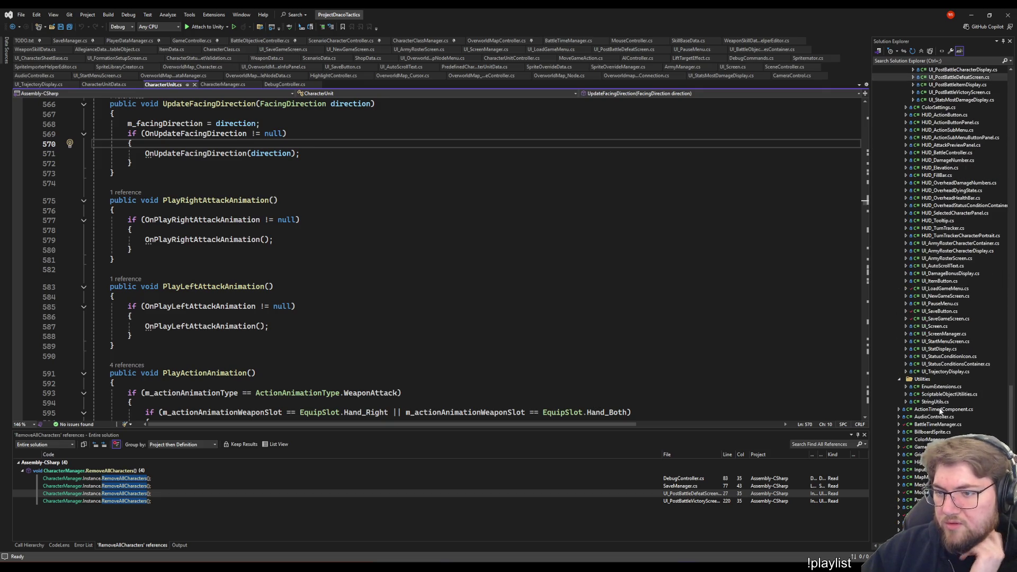
pyautogui.scroll(7, 936, 381)
pyautogui.scroll(10, 942, 381)
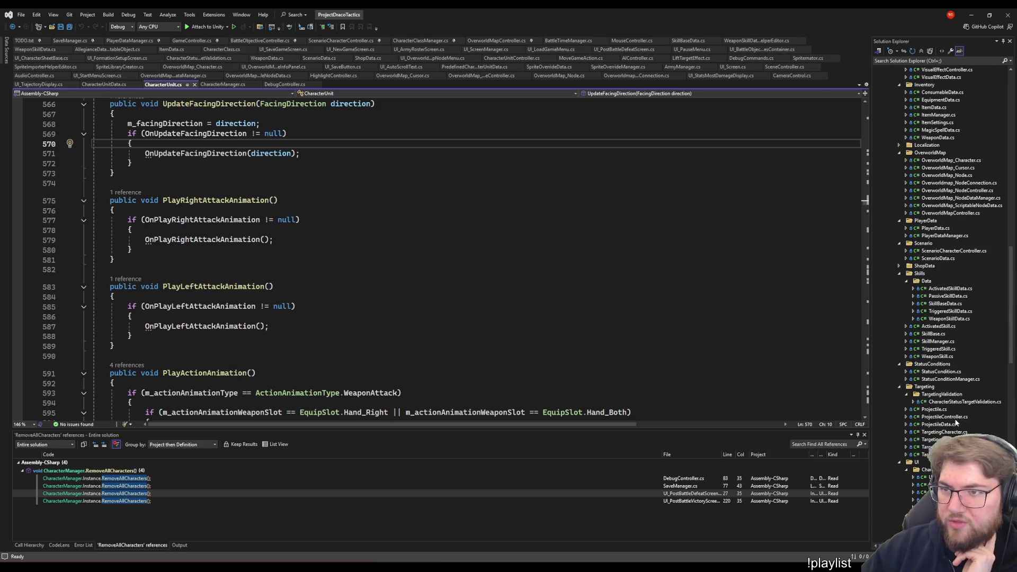
pyautogui.scroll(-8, 953, 433)
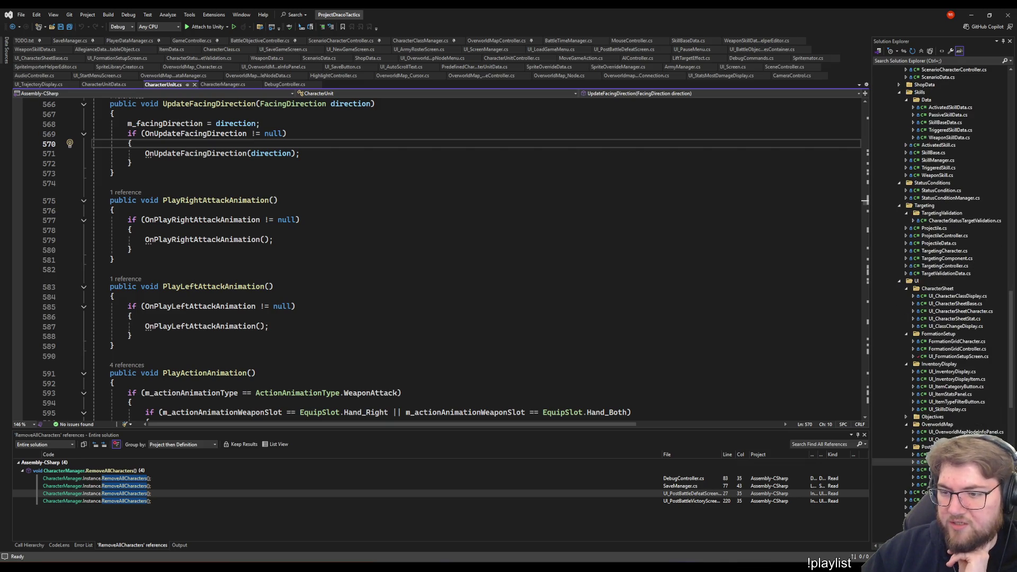
pyautogui.scroll(-3, 954, 373)
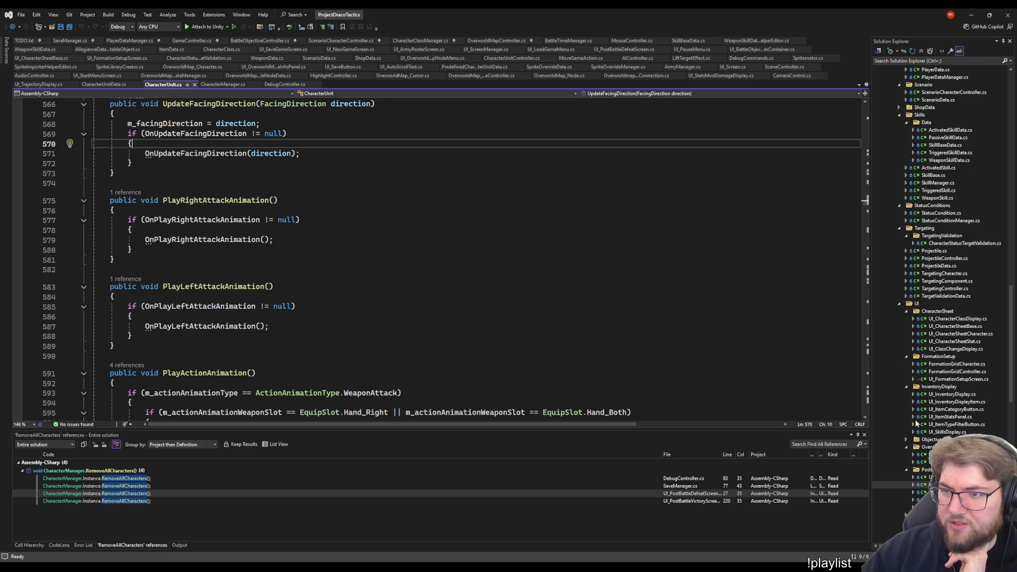
pyautogui.scroll(8, 915, 423)
pyautogui.scroll(2, 915, 423)
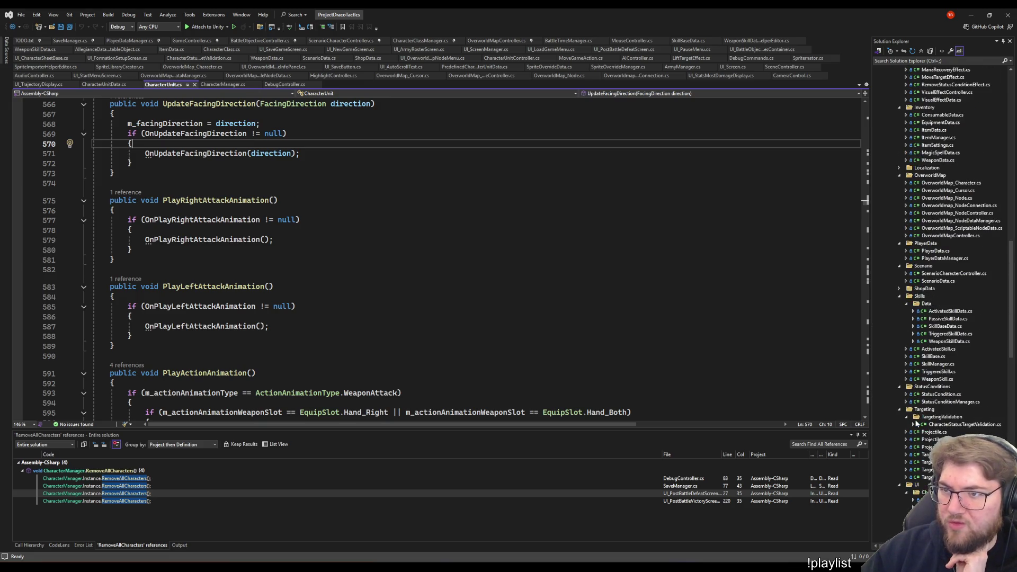
pyautogui.scroll(3, 915, 421)
pyautogui.scroll(3, 914, 421)
pyautogui.scroll(2, 914, 423)
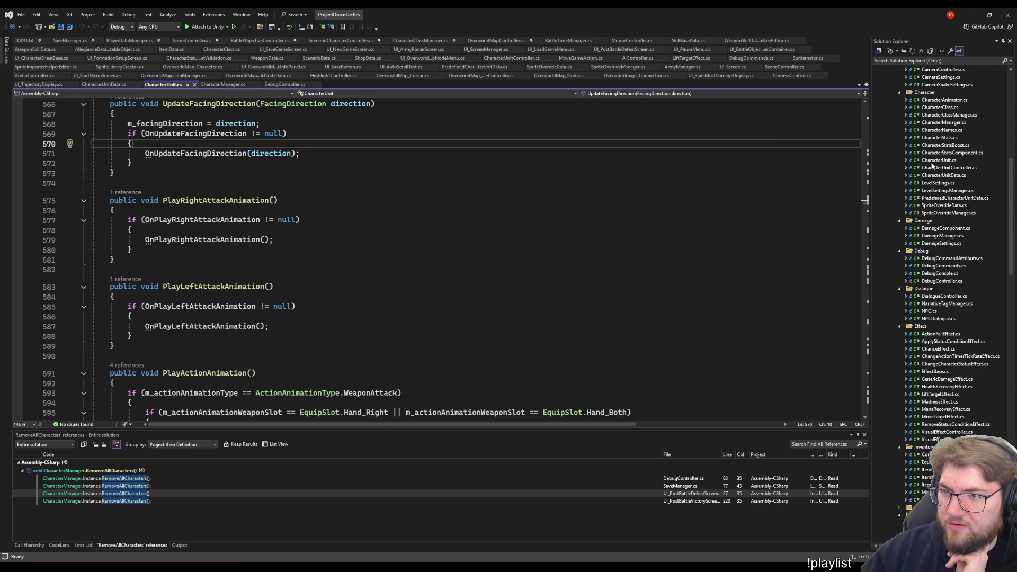
pyautogui.doubleClick(949, 168)
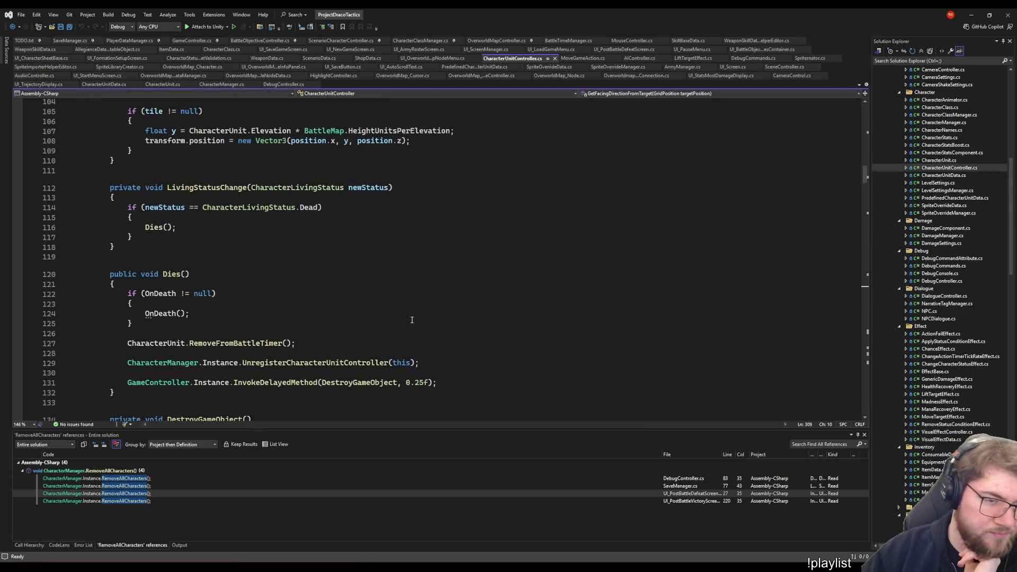
pyautogui.scroll(20, 382, 285)
pyautogui.scroll(5, 383, 285)
pyautogui.scroll(-5, 382, 284)
pyautogui.scroll(-5, 383, 285)
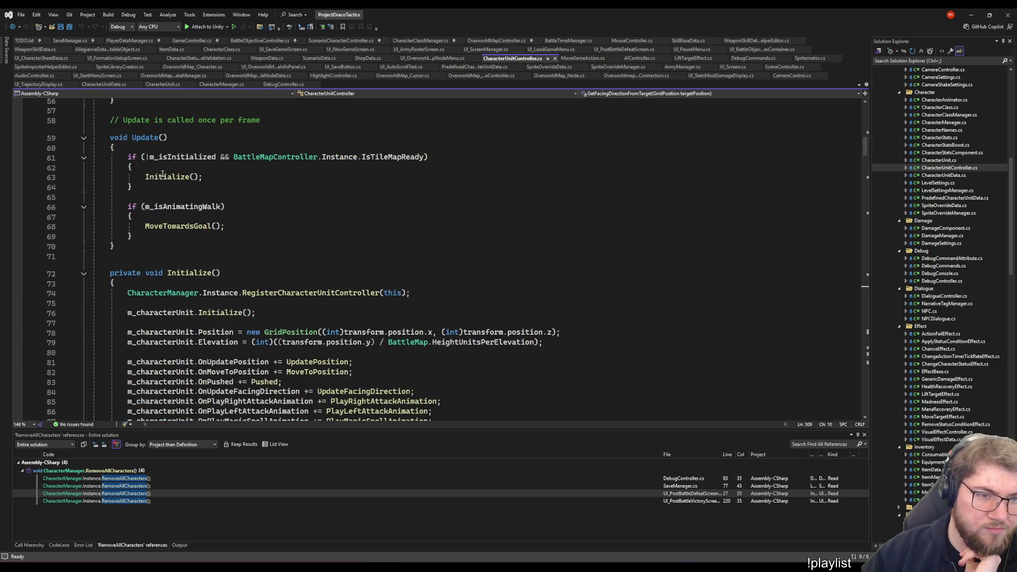
# Add 'if (GameController.Instance.IsPauseMenuOpen()) return;' after the initialize check in Update, and save
pyautogui.click(179, 214)
pyautogui.press('Up')
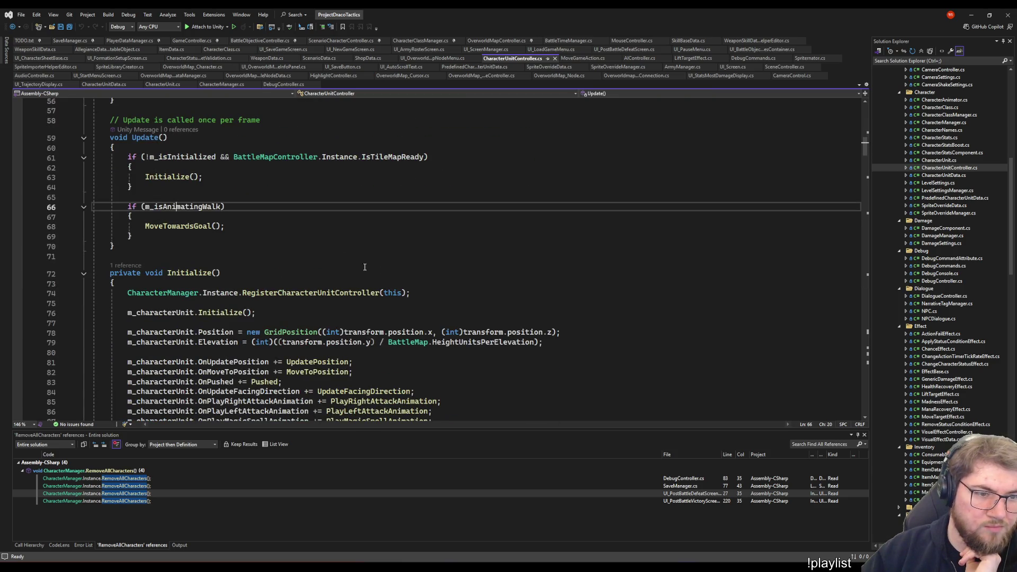
pyautogui.press('Up')
pyautogui.press('Up')
pyautogui.press('Return')
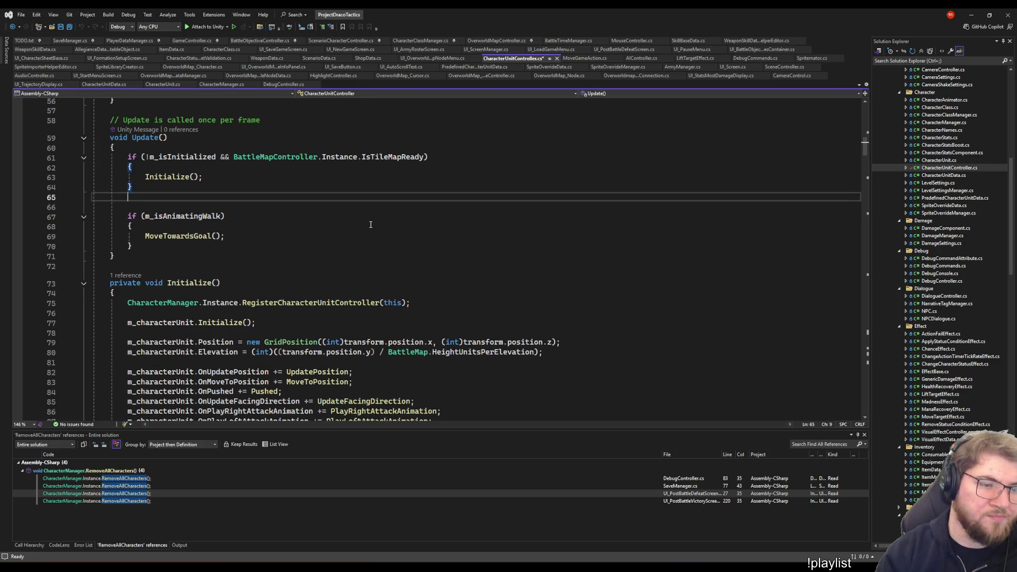
pyautogui.press('Return')
pyautogui.write('if (')
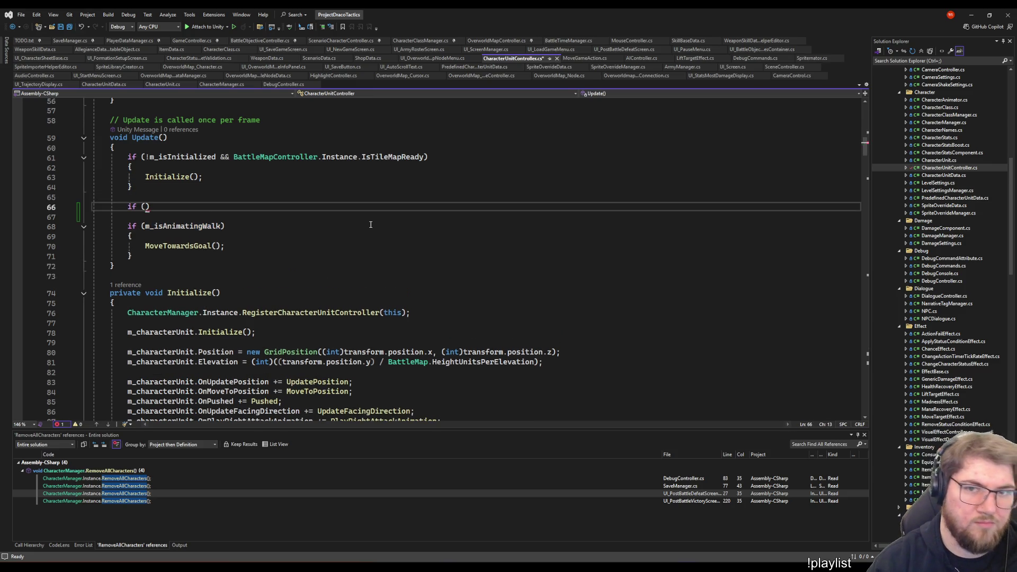
pyautogui.write('GameAction.')
pyautogui.press('BackSpace')
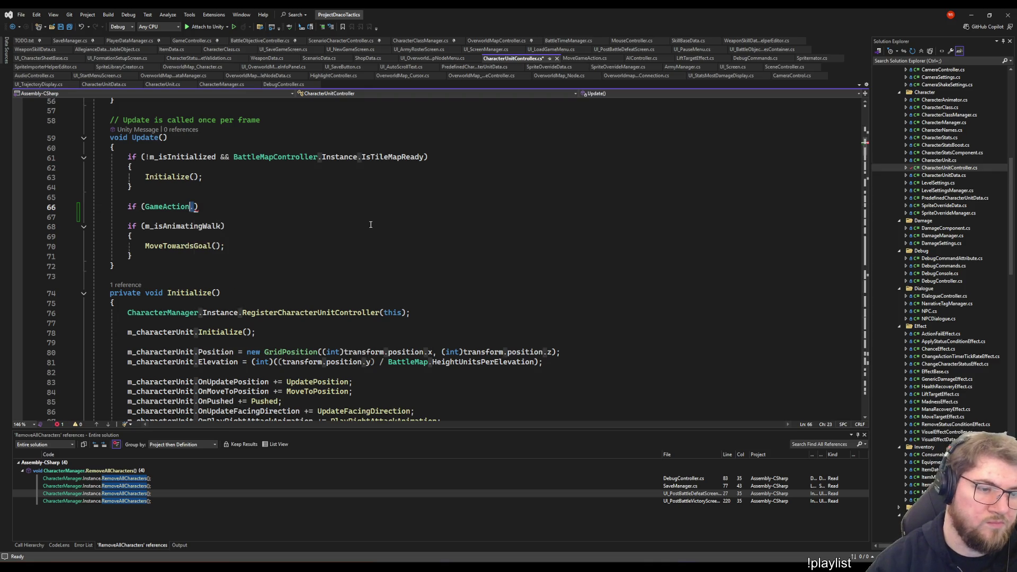
pyautogui.hotkey('ctrl', 'shift', 'Left')
pyautogui.write('Gamecon.')
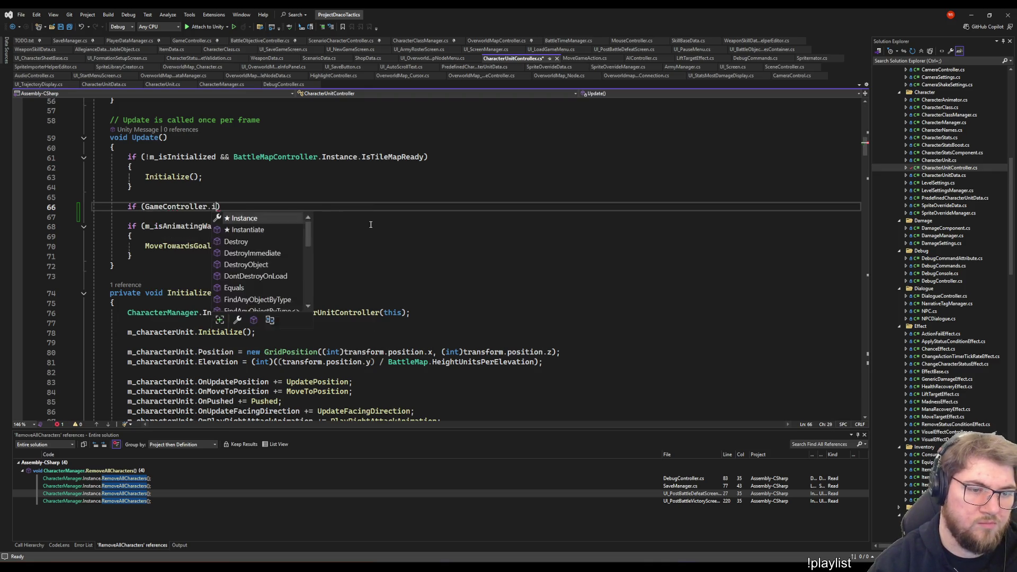
pyautogui.write('Instance.Is')
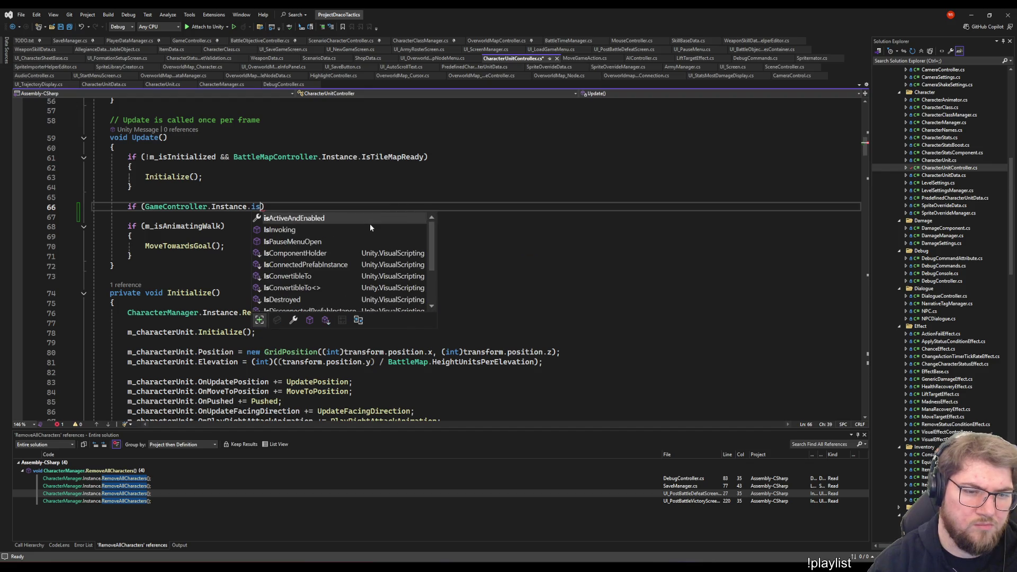
pyautogui.write('P()')
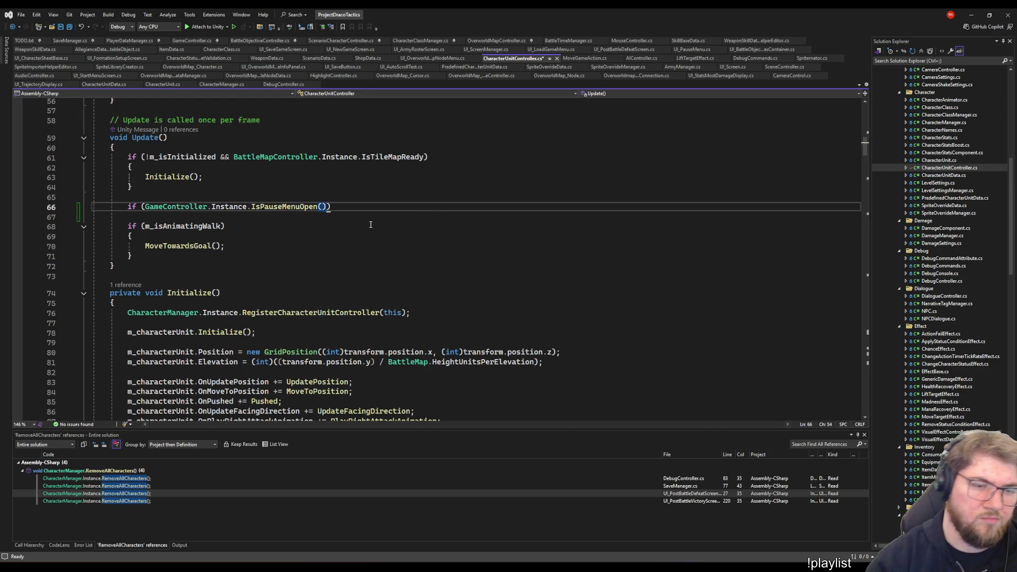
pyautogui.write(')')
pyautogui.press('Return')
pyautogui.write('Re;')
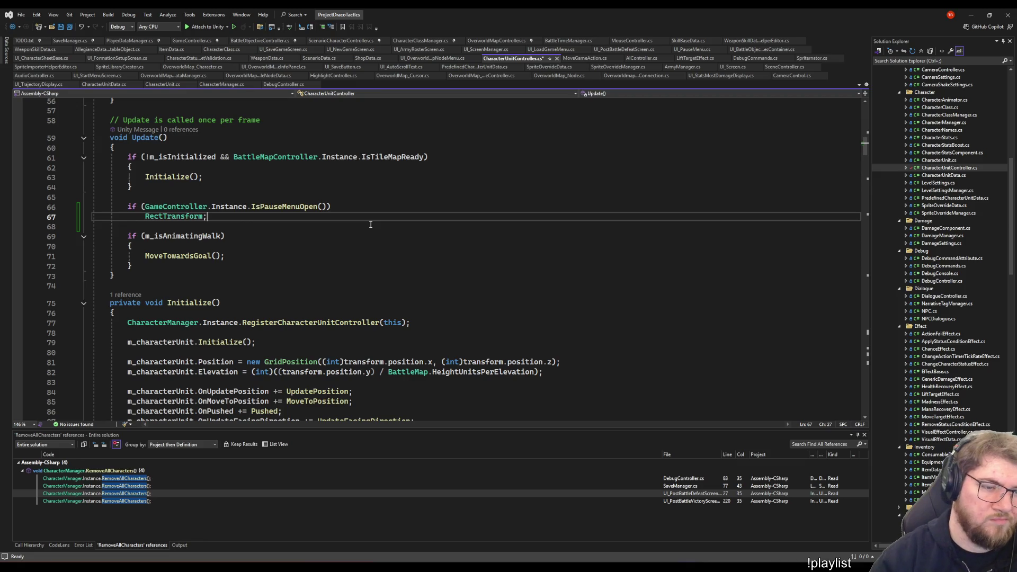
pyautogui.press('Left')
pyautogui.hotkey('ctrl', 'shift', 'Left')
pyautogui.write('ret')
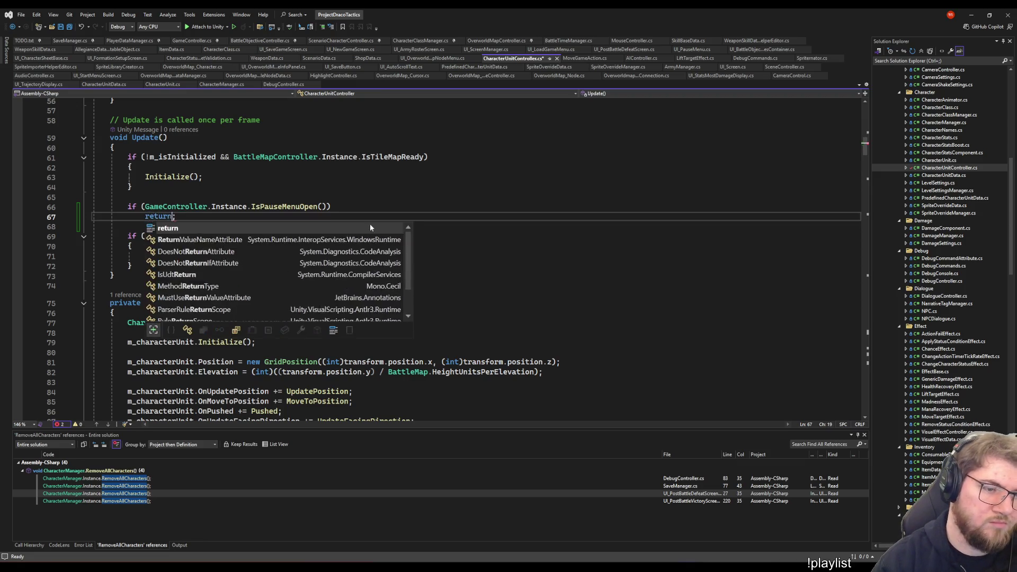
pyautogui.press('Tab')
pyautogui.press('End')
pyautogui.hotkey('ctrl', 's')
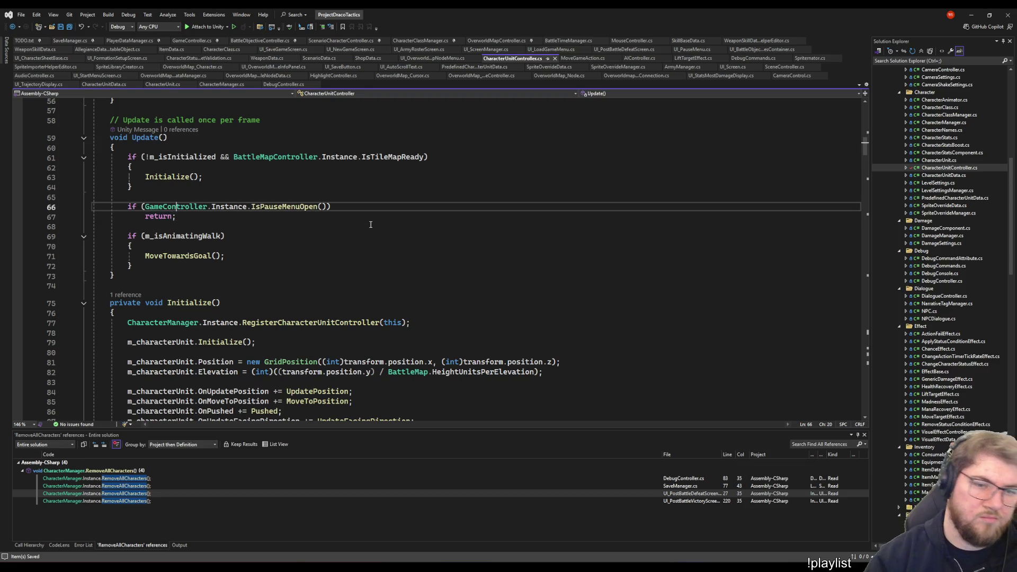
# Wrap the early return in a braces block, review the pause check, then switch to Unity to recompile
pyautogui.press('Up')
pyautogui.press('End')
pyautogui.press('Return')
pyautogui.write('{')
pyautogui.press('Return')
pyautogui.press('Down')
pyautogui.press('Down')
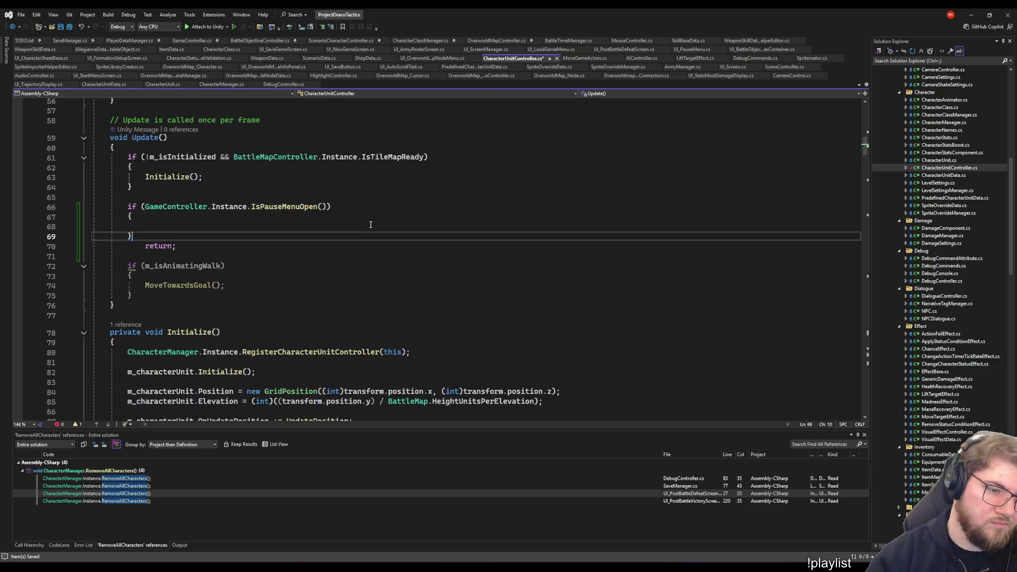
pyautogui.hotkey('alt', 'Up')
pyautogui.press('Up')
pyautogui.press('BackSpace')
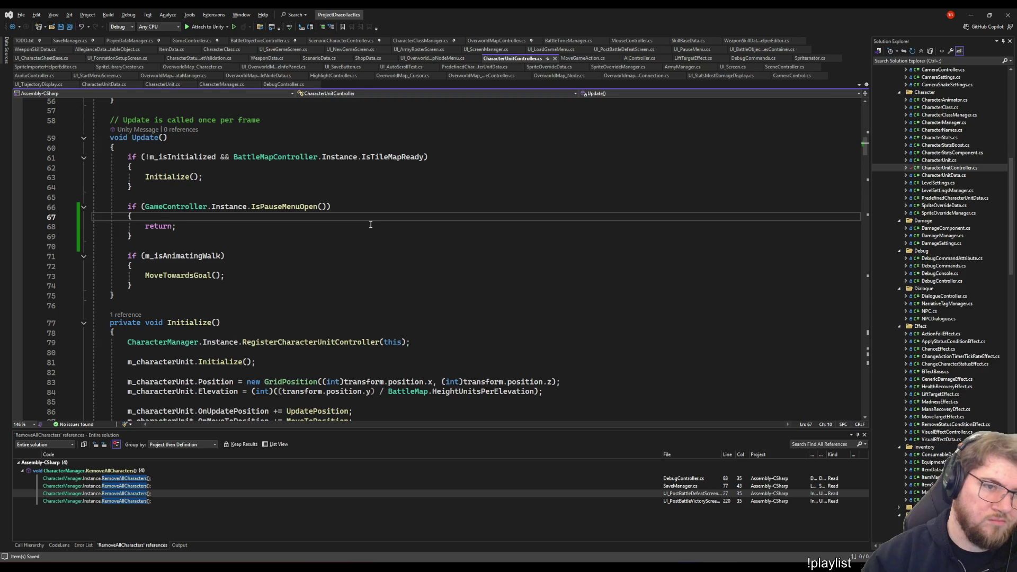
pyautogui.scroll(-4, 411, 230)
pyautogui.scroll(8, 417, 234)
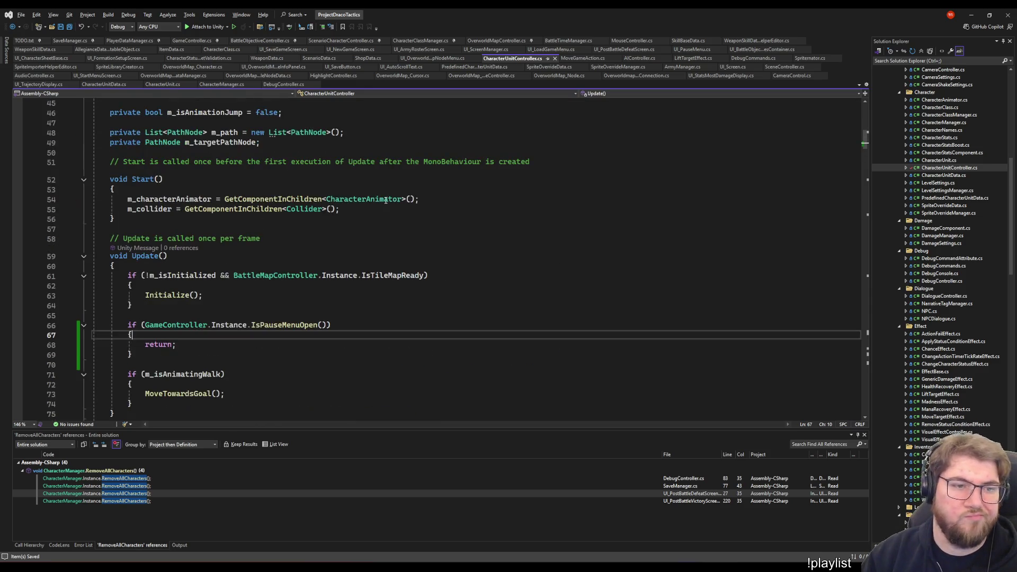
pyautogui.click(376, 357)
pyautogui.click(382, 325)
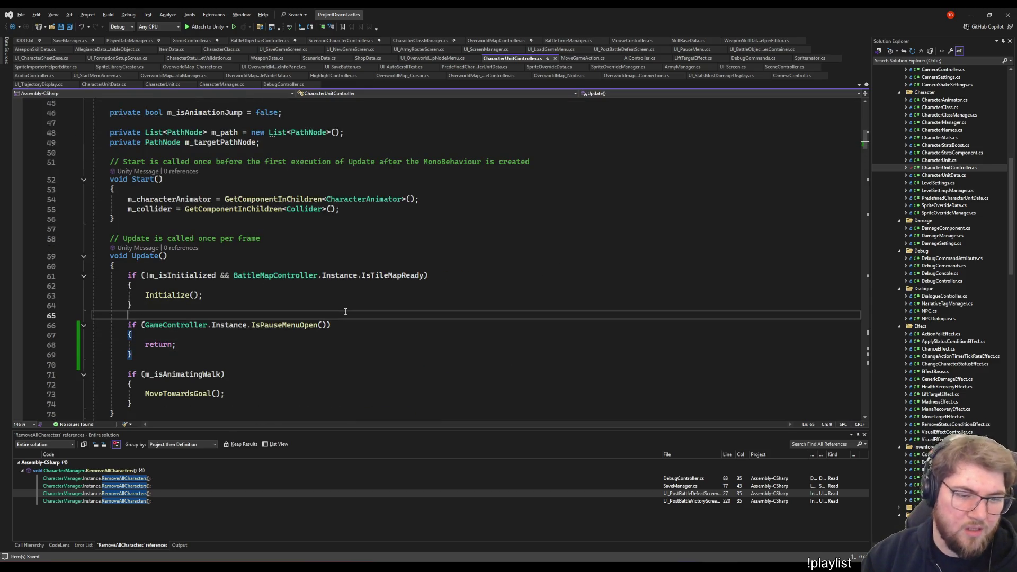
pyautogui.click(436, 343)
pyautogui.click(422, 394)
pyautogui.click(326, 365)
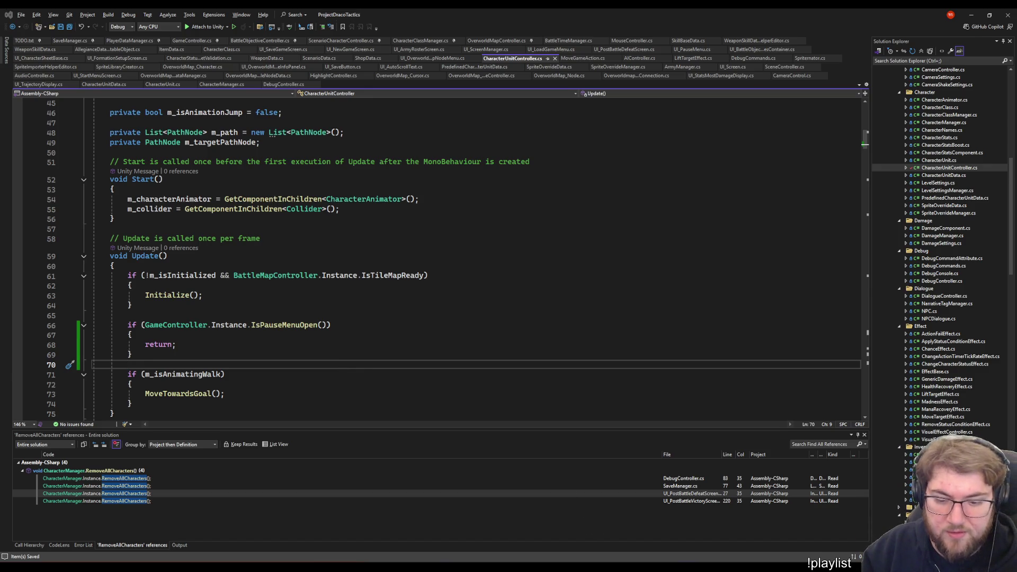
pyautogui.hotkey('alt', 'Tab')
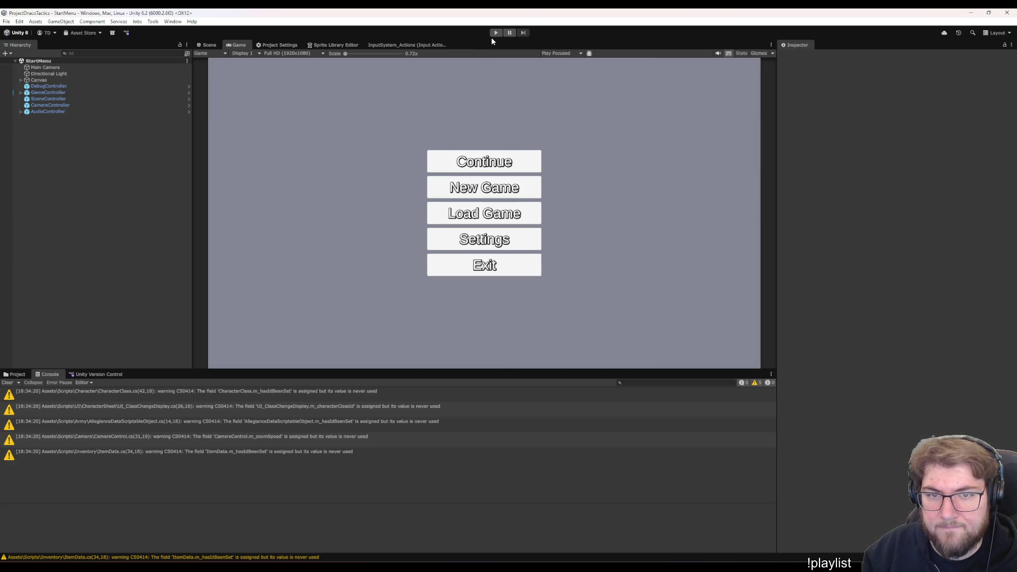
# Enter Play mode, start a new game, place Vorys on the board and begin the training battle
pyautogui.click(495, 33)
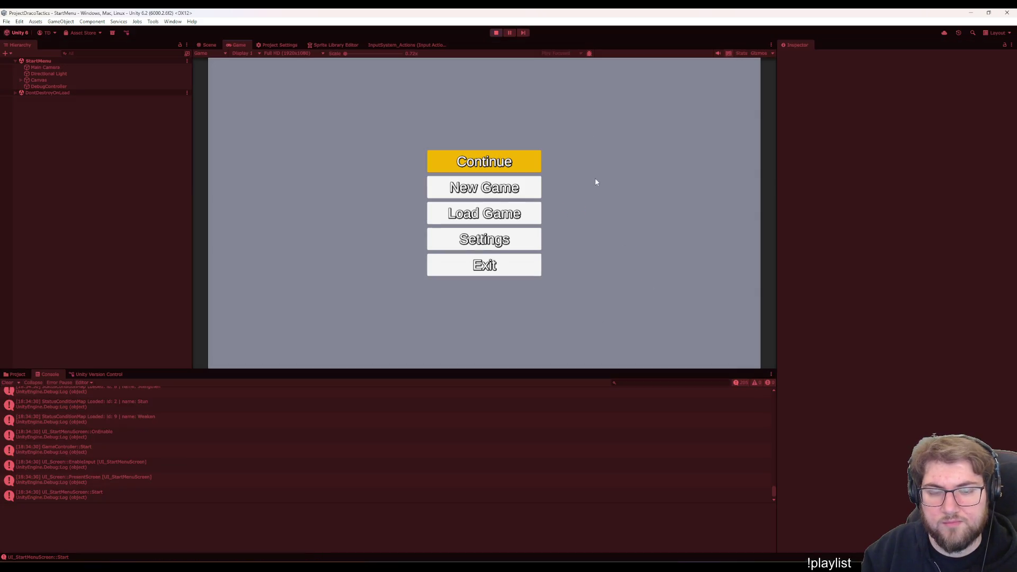
pyautogui.click(526, 182)
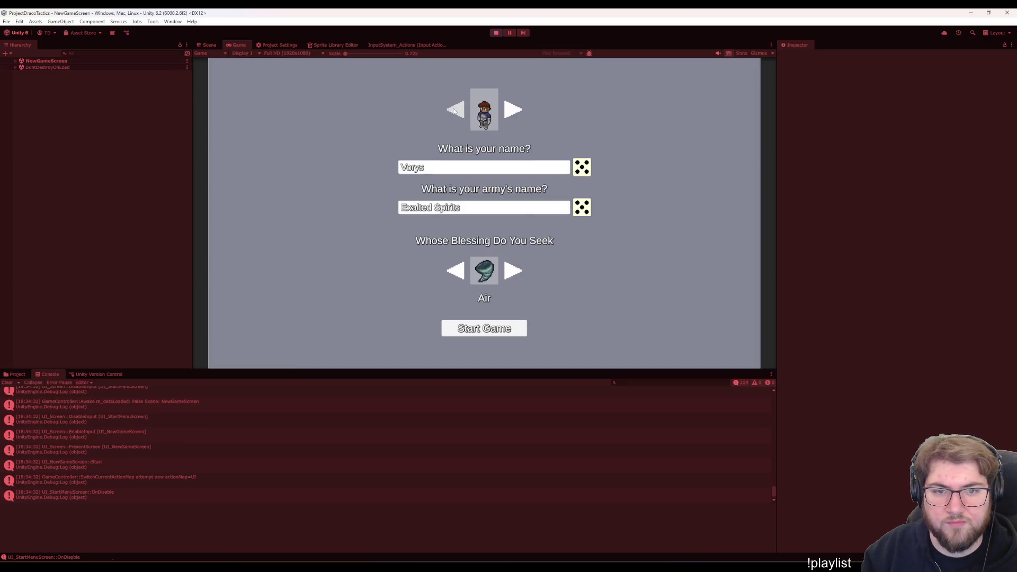
pyautogui.click(475, 333)
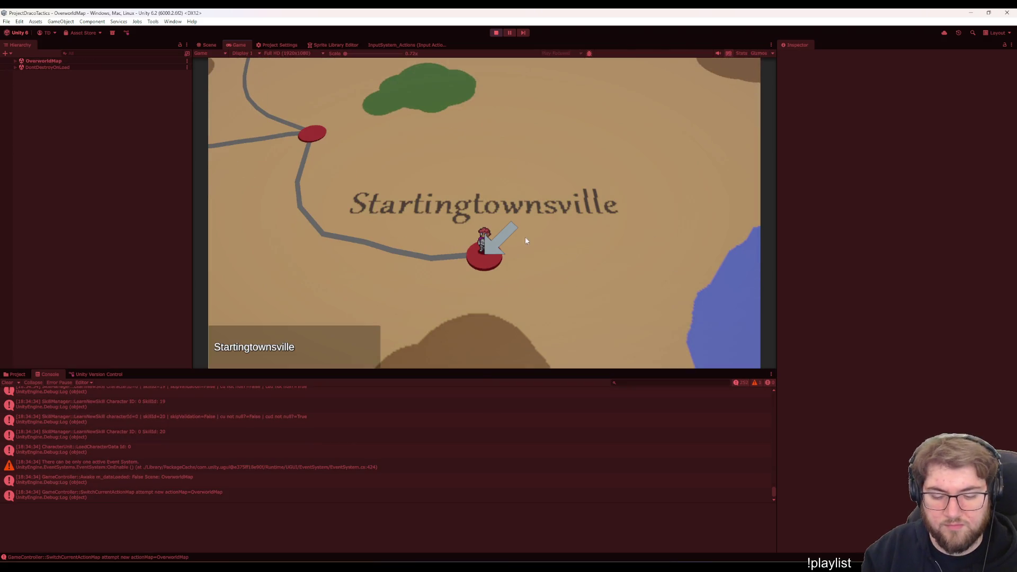
pyautogui.click(525, 240)
pyautogui.click(675, 234)
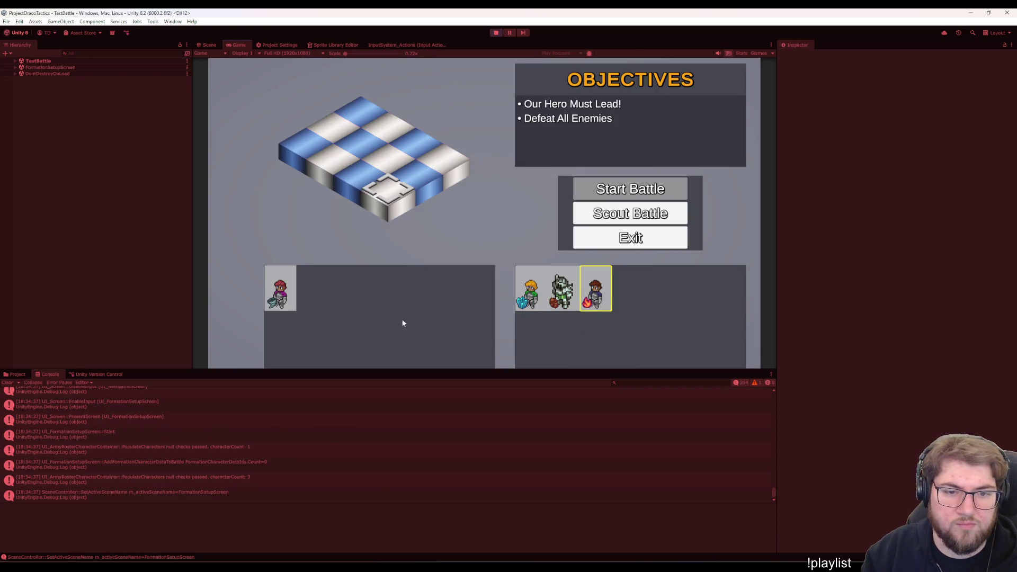
pyautogui.press('Left')
pyautogui.press('Left')
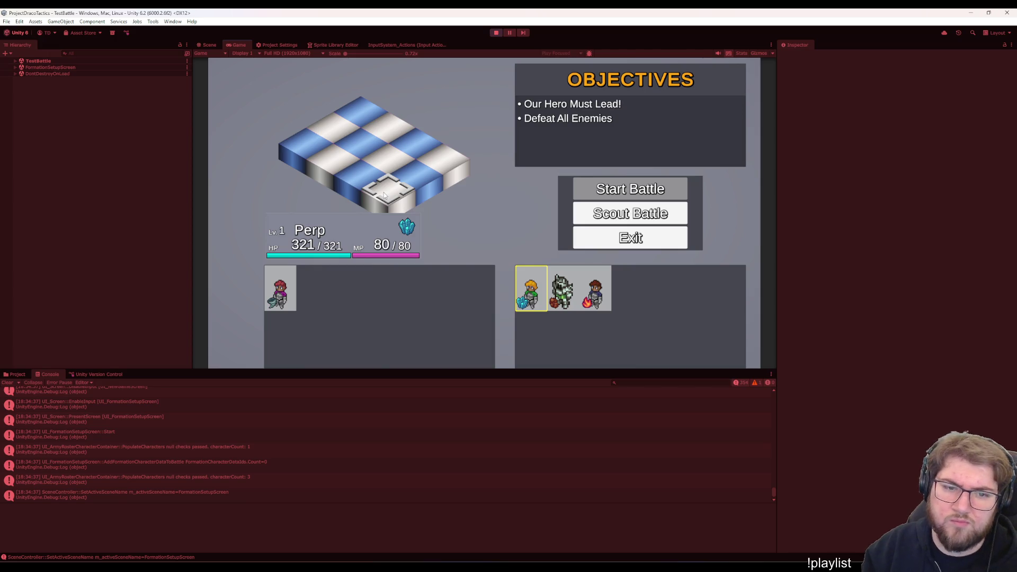
pyautogui.press('Return')
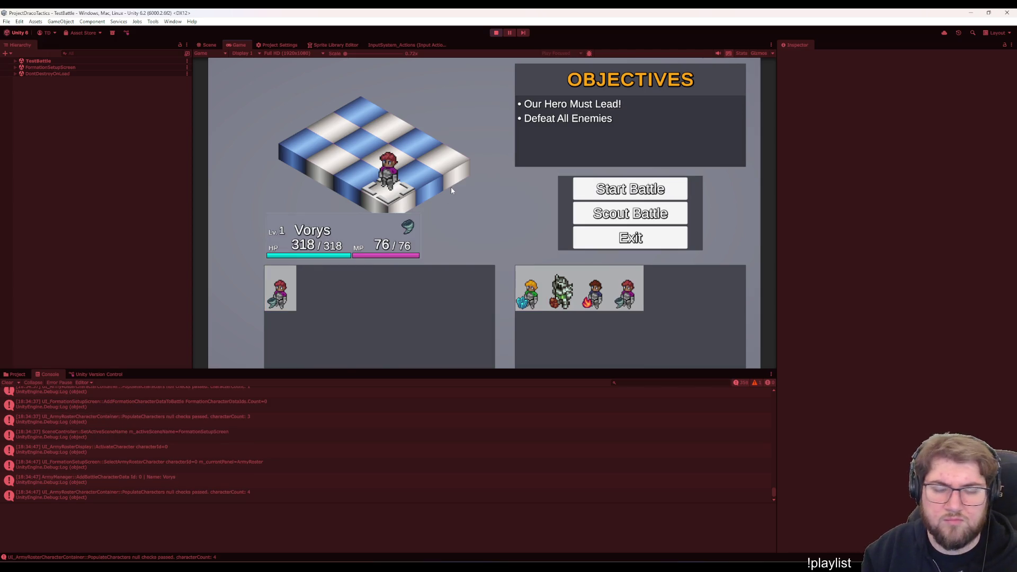
pyautogui.press('Up')
pyautogui.press('Return')
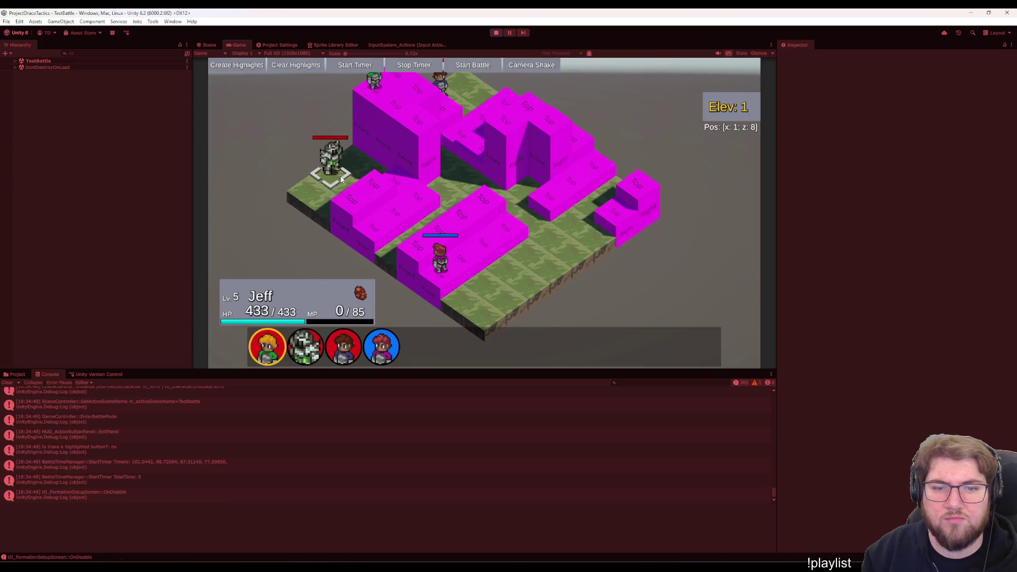
# Open and close the pause menu on several turns, move a unit's target tile, then switch to Visual Studio
pyautogui.press('Escape')
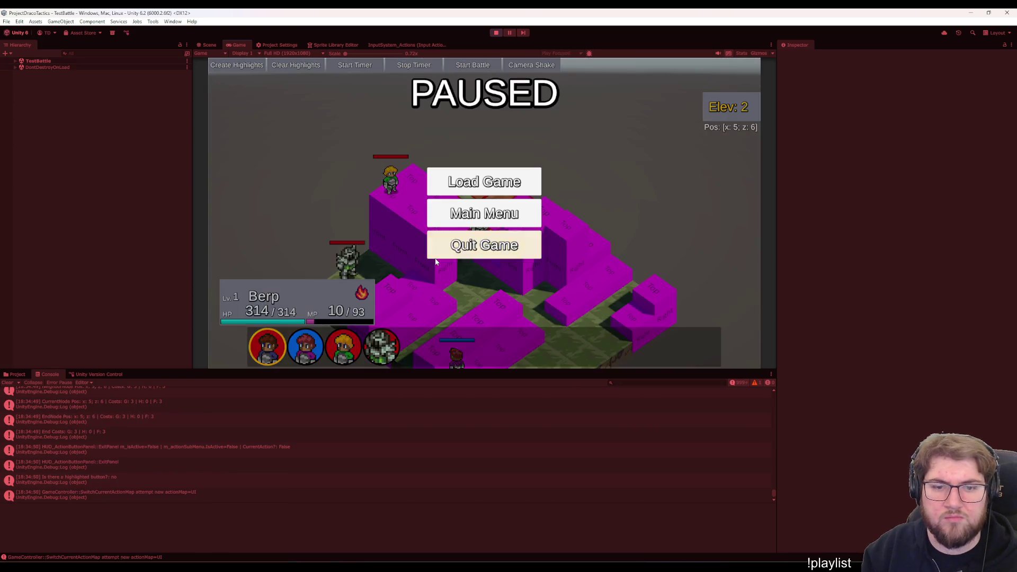
pyautogui.press('Escape')
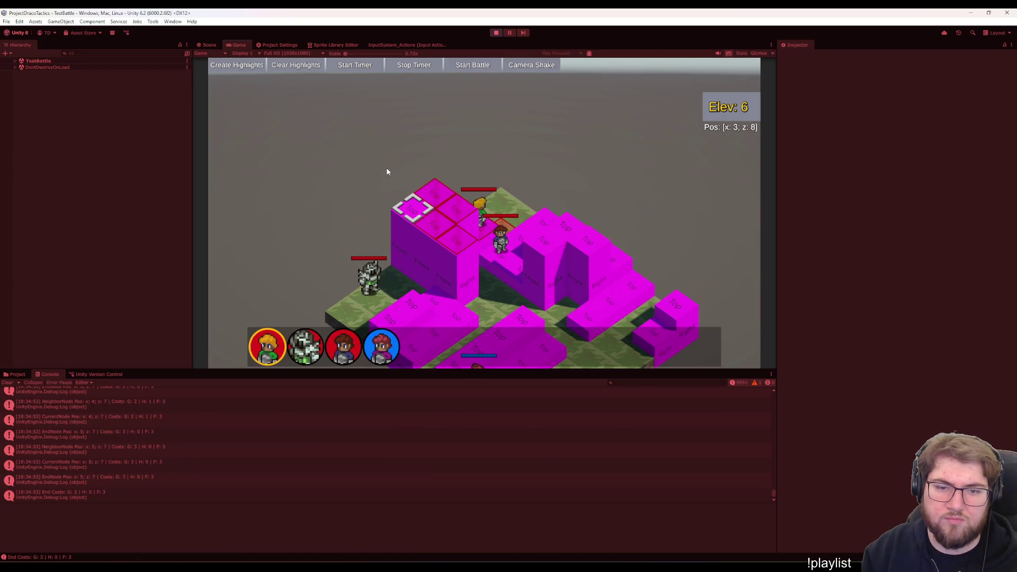
pyautogui.press('Escape')
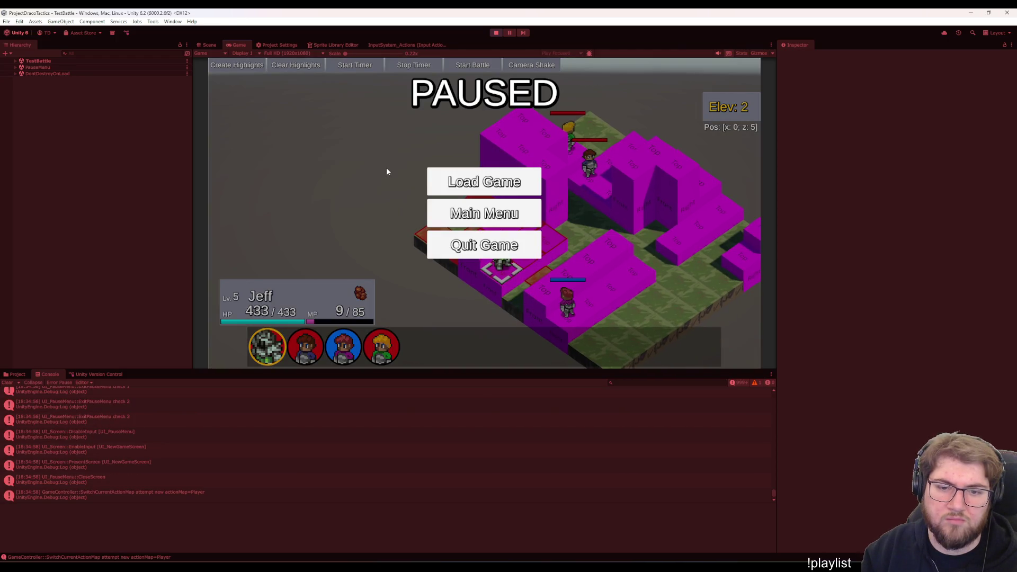
pyautogui.press('Escape')
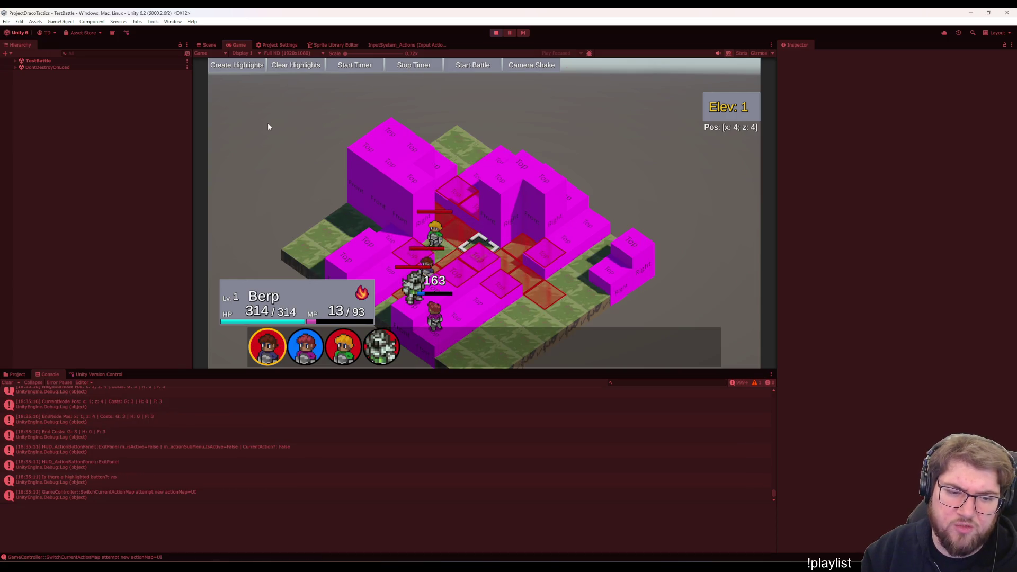
pyautogui.press('Escape')
pyautogui.press('Escape')
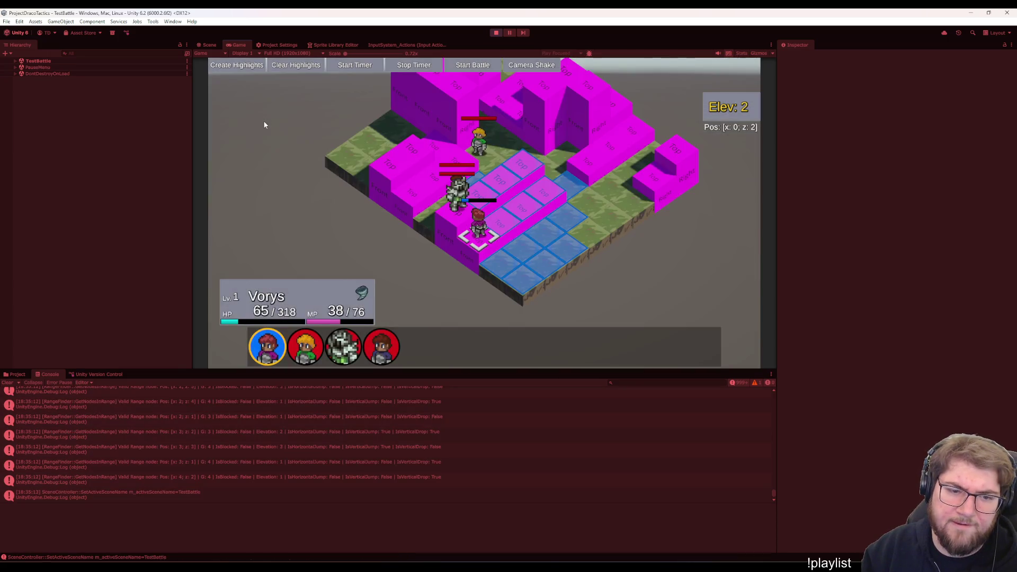
pyautogui.press('Left')
pyautogui.press('Left')
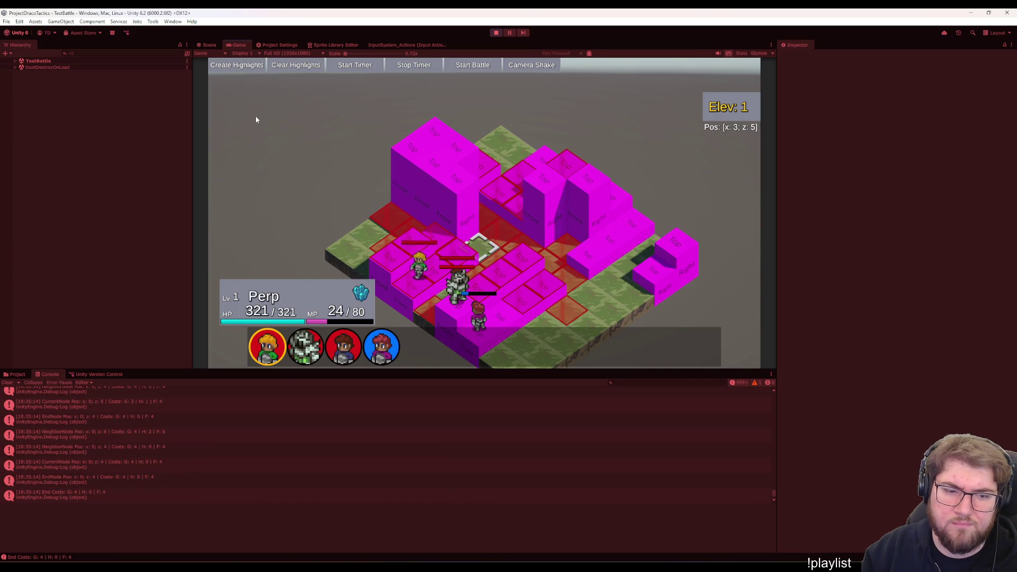
pyautogui.press('Left')
pyautogui.press('Down')
pyautogui.press('Return')
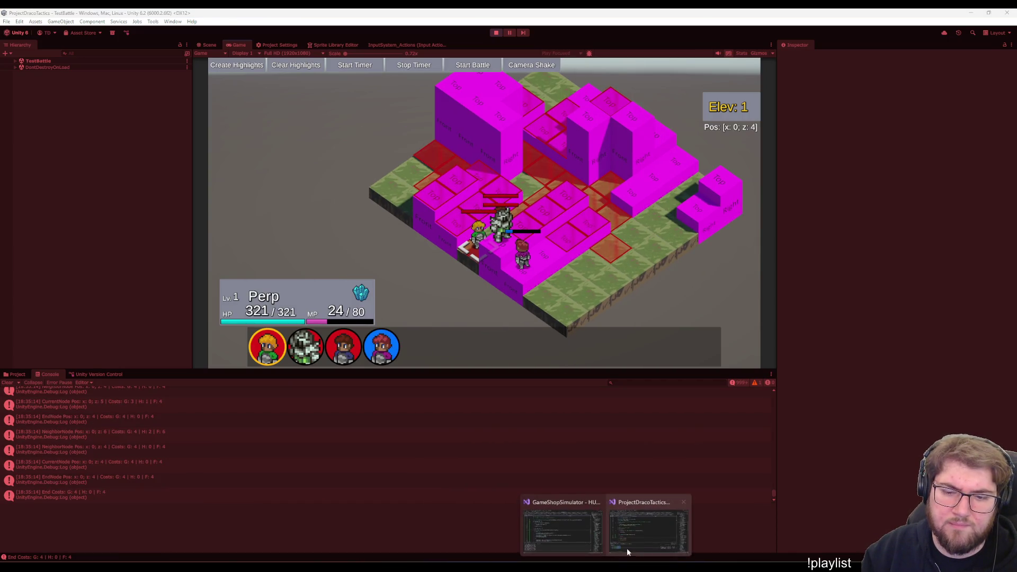
pyautogui.click(596, 528)
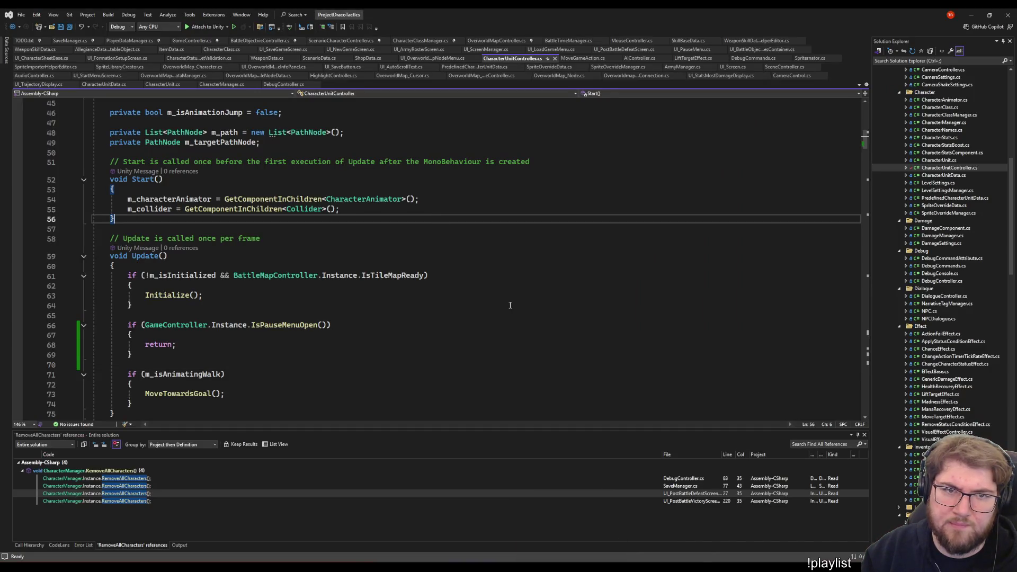
# Jump to CharacterUnitController's Update method, then switch to the GameController.cs file
pyautogui.click(493, 364)
pyautogui.hotkey('ctrl', '-')
pyautogui.scroll(-5, 515, 321)
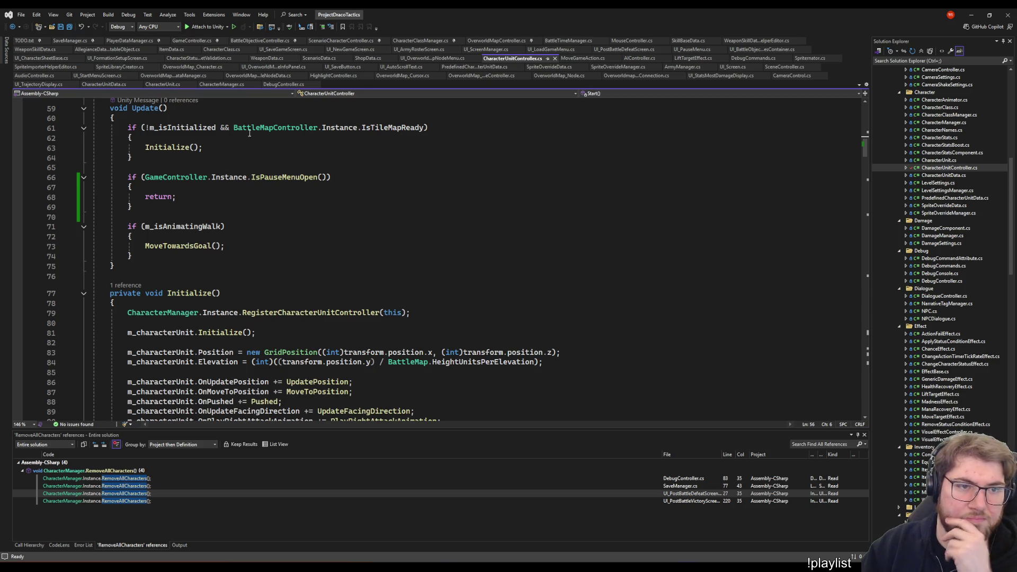
pyautogui.click(192, 40)
pyautogui.scroll(-4, 398, 282)
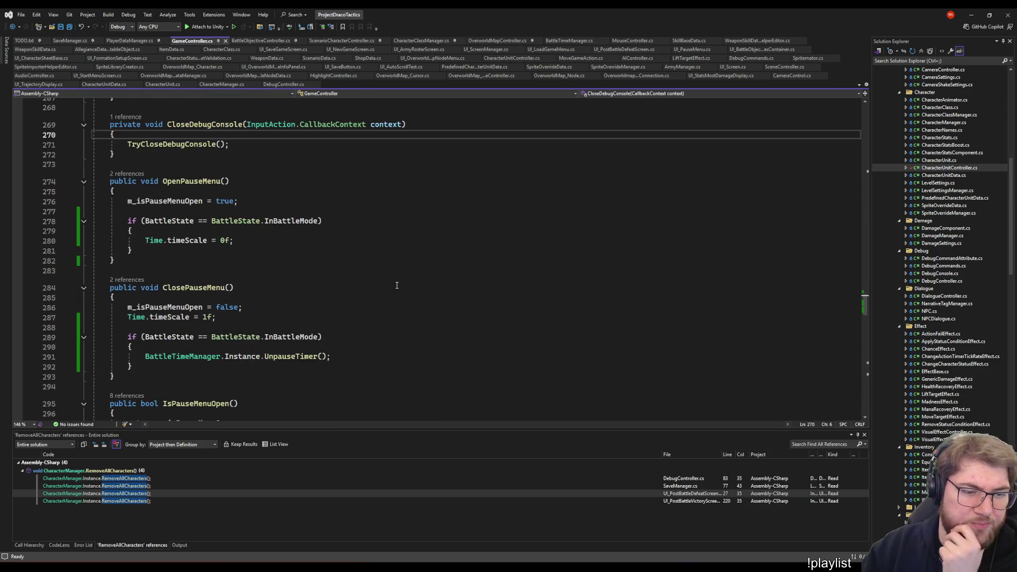
# Review the time scale, PauseTimer and UnpauseTimer lines in OpenPauseMenu and ClosePauseMenu
pyautogui.click(310, 239)
pyautogui.scroll(-2, 305, 309)
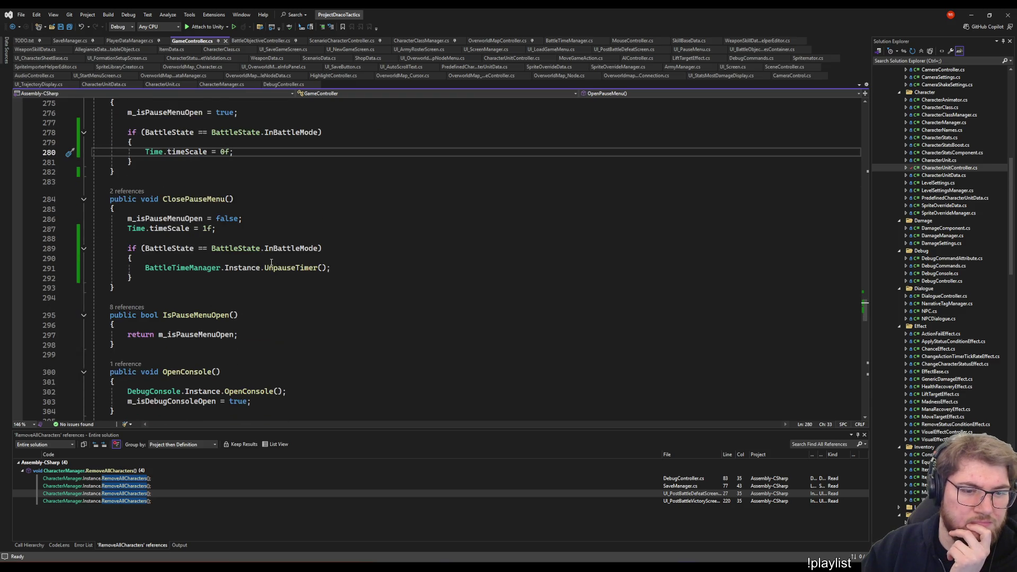
pyautogui.click(281, 267)
pyautogui.scroll(4, 409, 318)
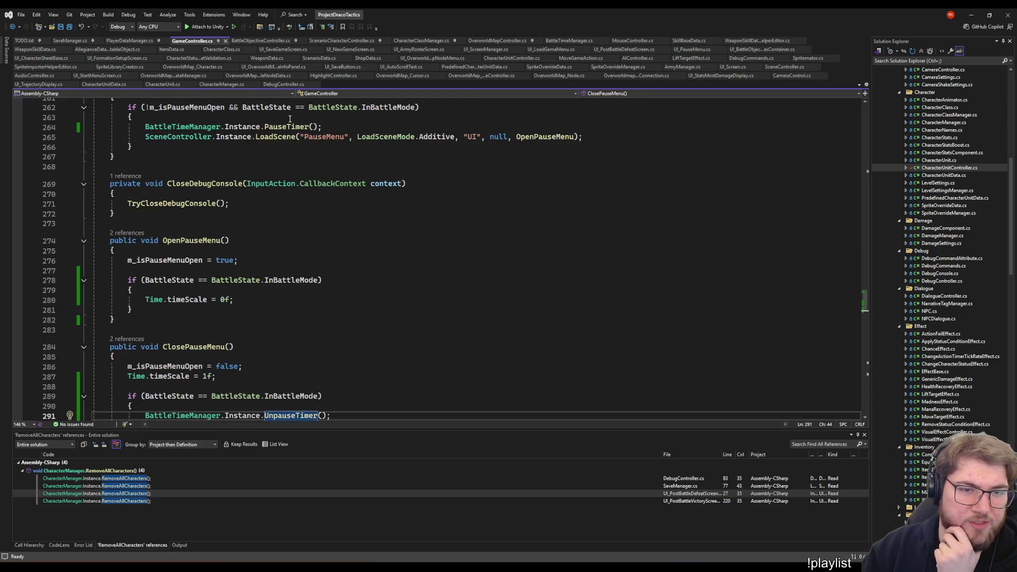
pyautogui.click(287, 127)
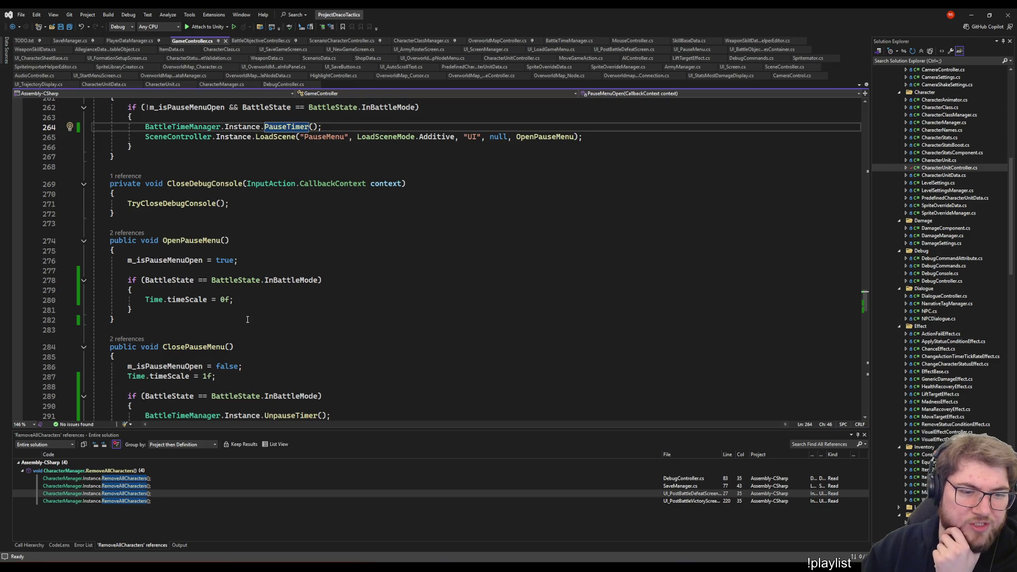
pyautogui.click(319, 299)
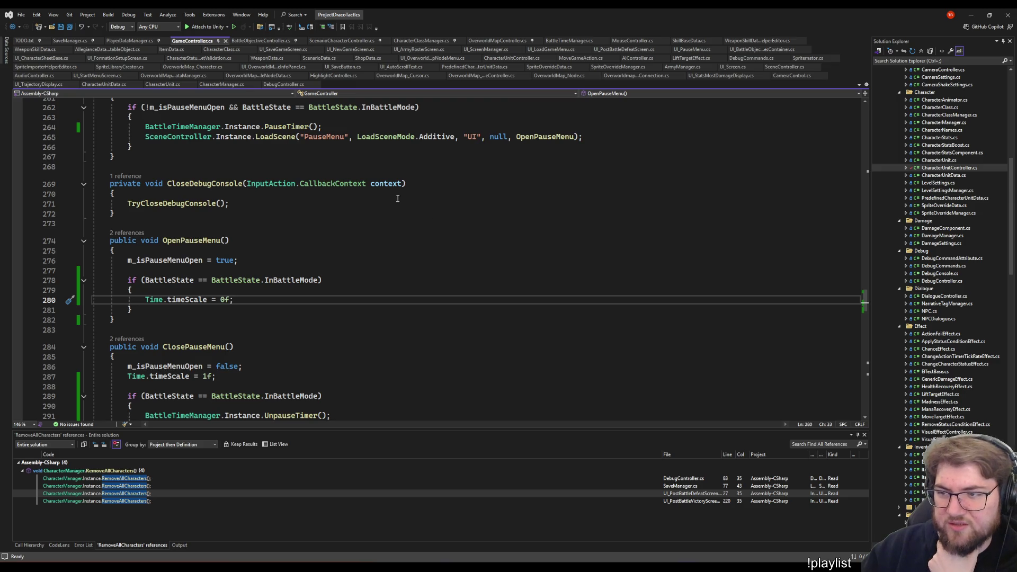
pyautogui.click(413, 184)
pyautogui.click(434, 291)
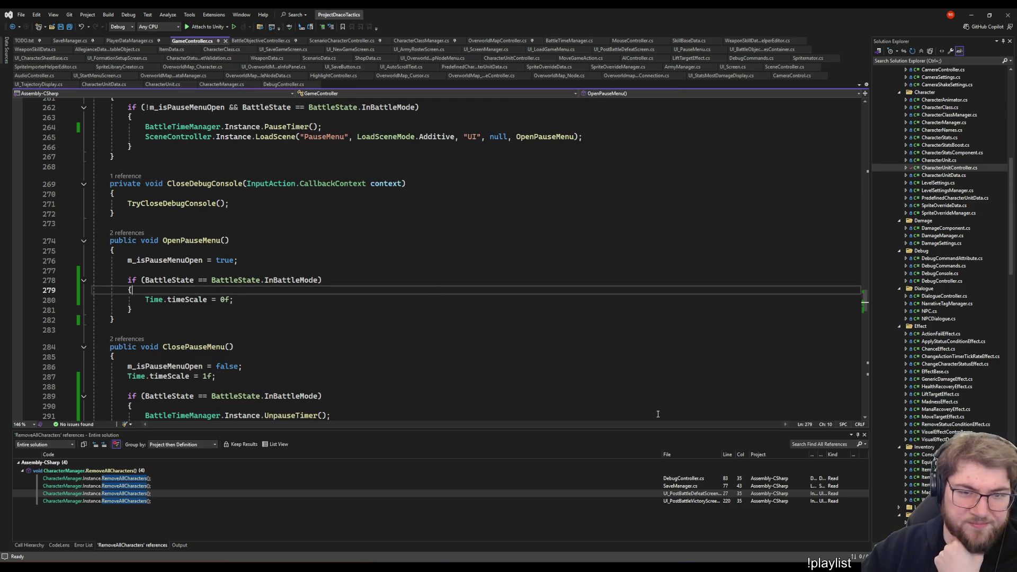
pyautogui.press('Up')
pyautogui.press('Up')
pyautogui.press('Up')
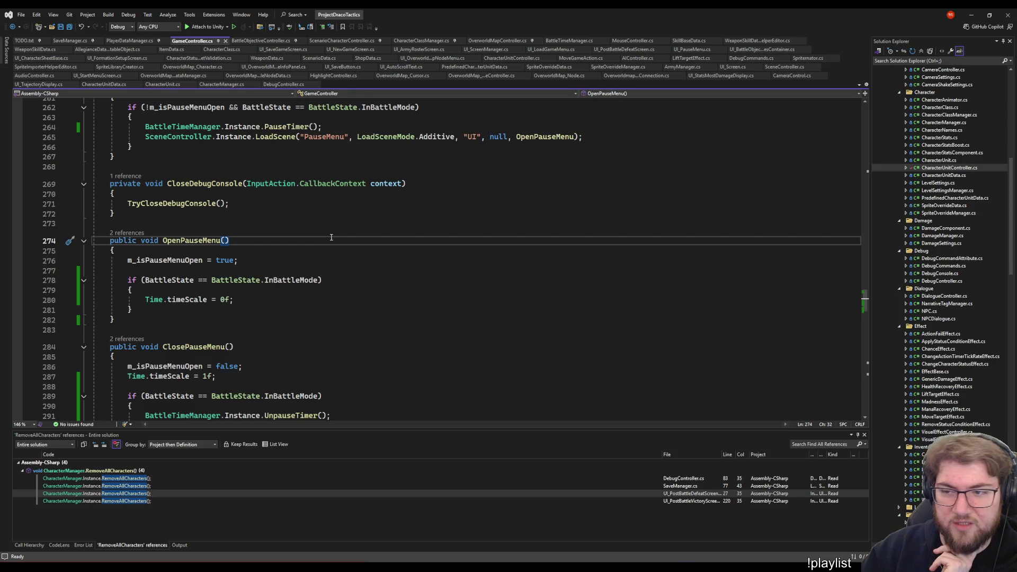
# Inspect lines 272-280, then go to the UnpauseTimer definition in BattleTimeManager
pyautogui.click(320, 216)
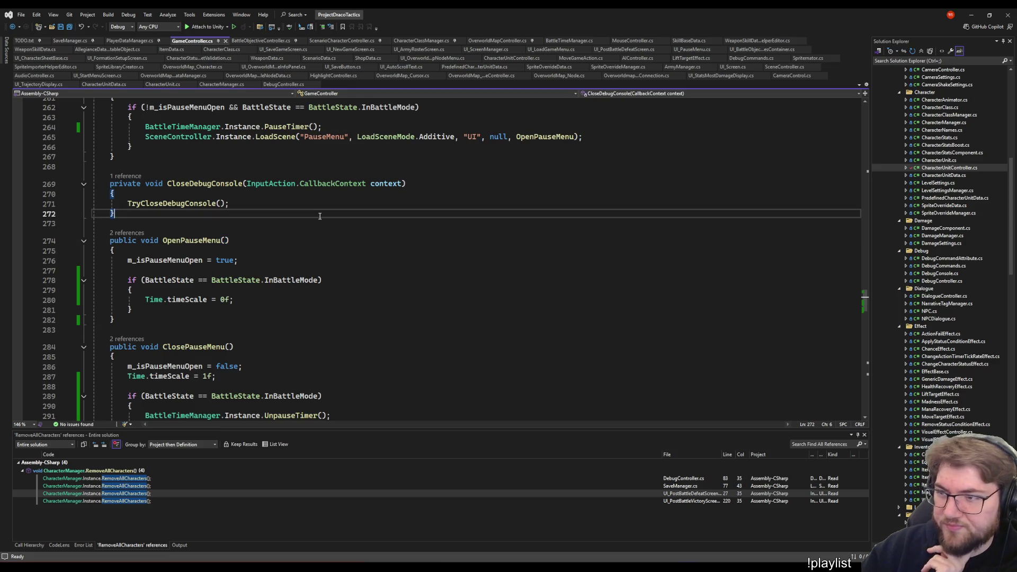
pyautogui.click(343, 228)
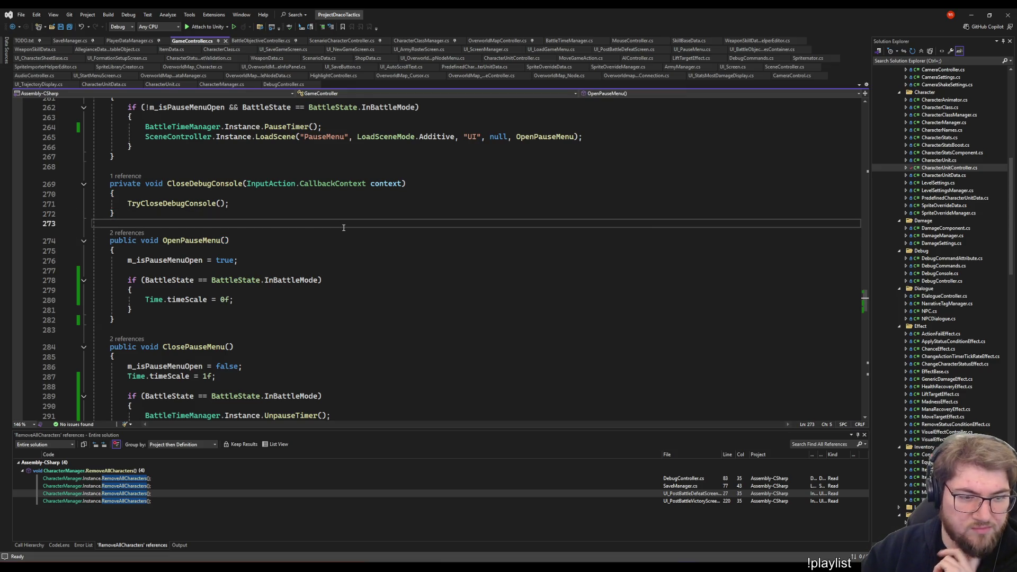
pyautogui.click(372, 298)
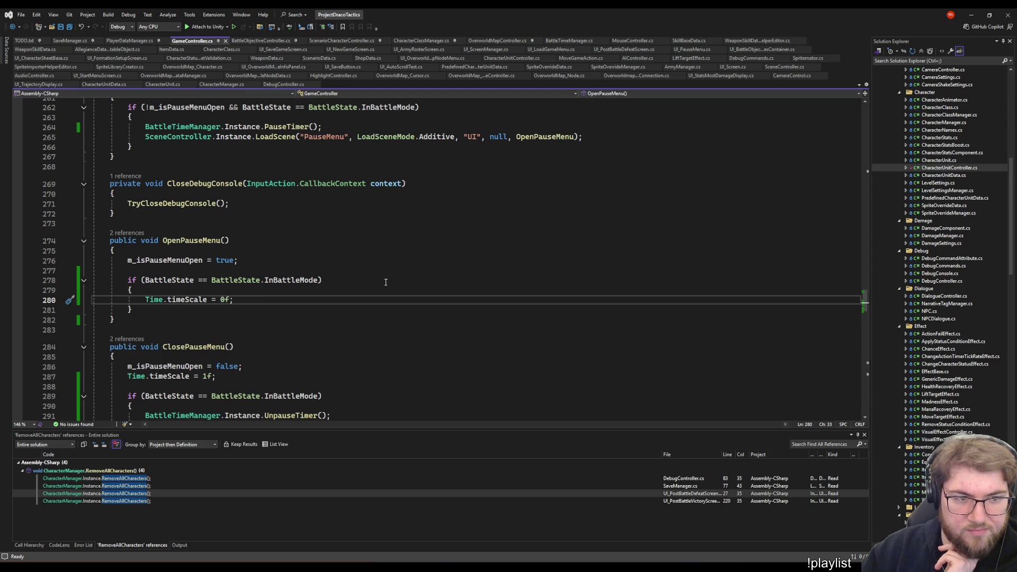
pyautogui.scroll(-4, 393, 270)
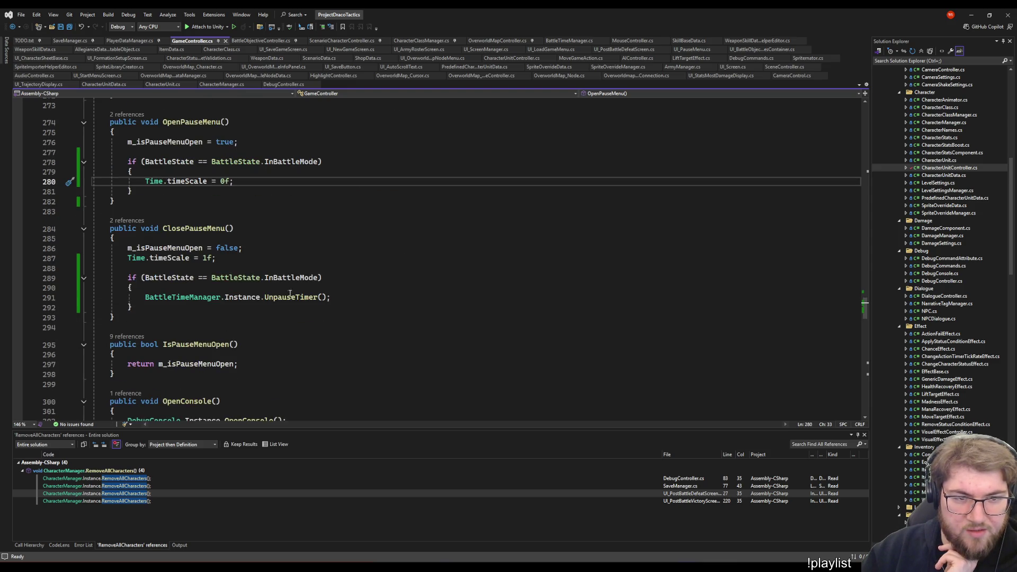
pyautogui.rightClick(290, 295)
pyautogui.click(318, 352)
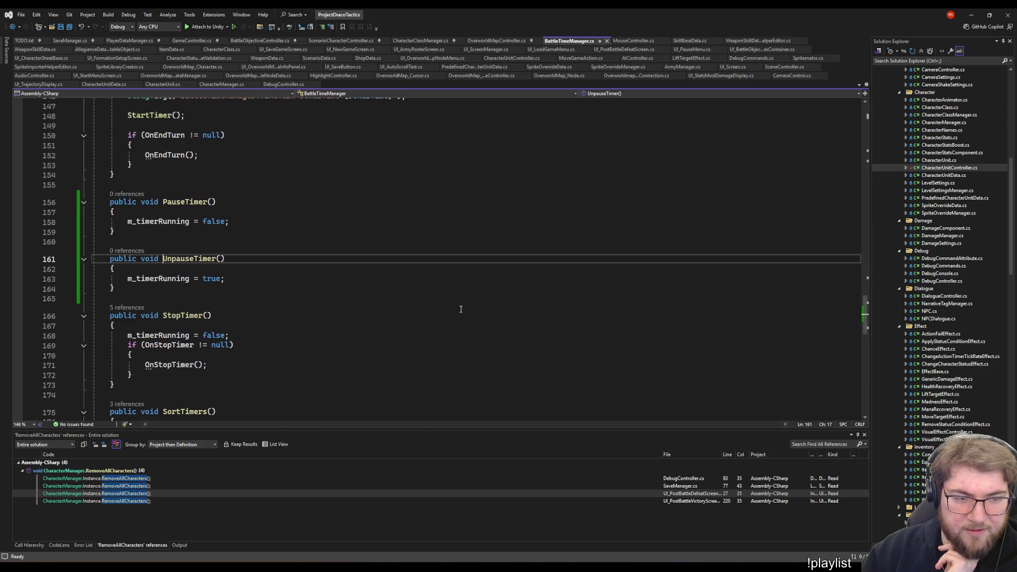
pyautogui.click(153, 278)
pyautogui.scroll(5, 201, 283)
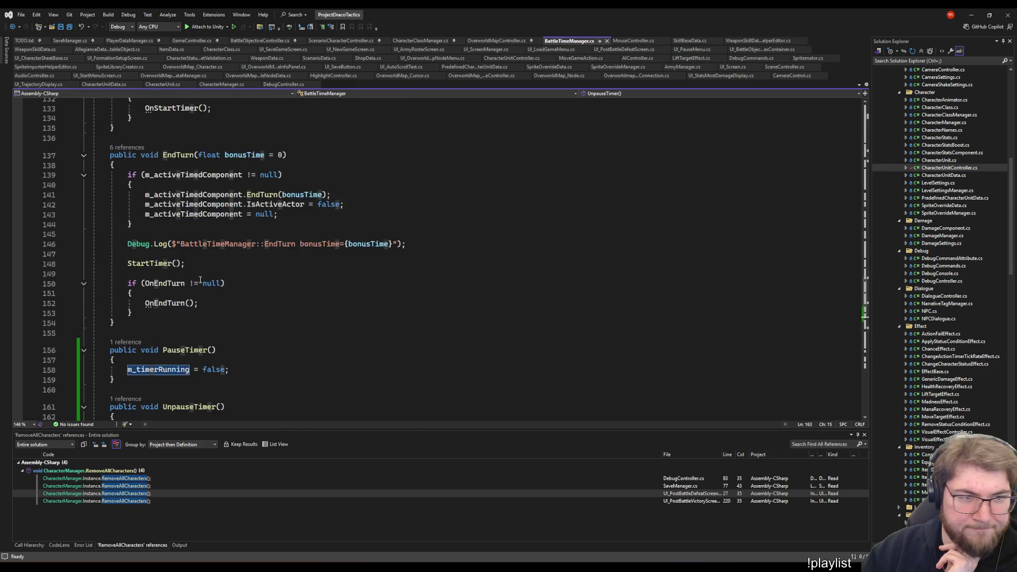
pyautogui.scroll(5, 201, 283)
pyautogui.scroll(4, 200, 282)
pyautogui.scroll(3, 343, 294)
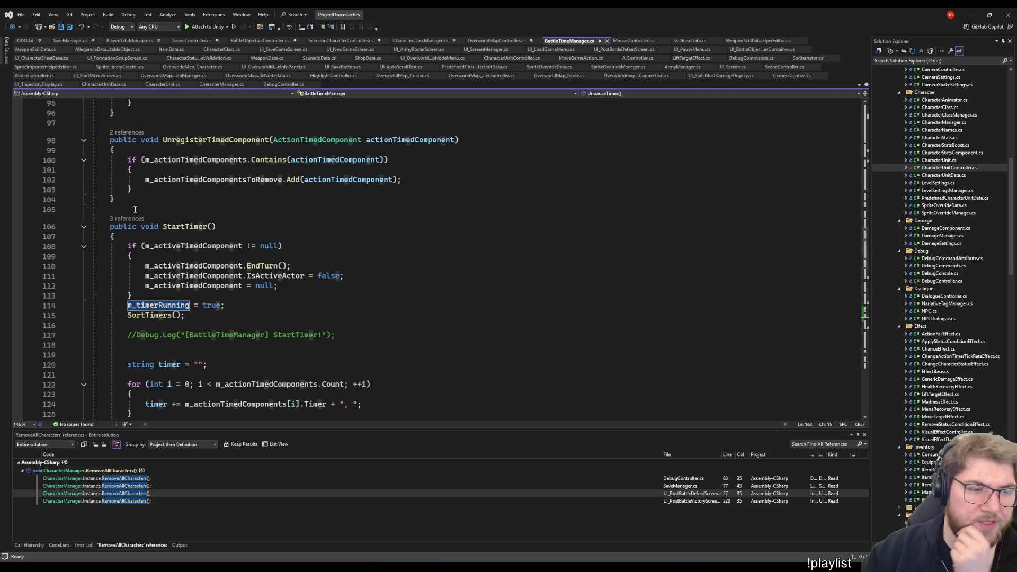
pyautogui.click(126, 218)
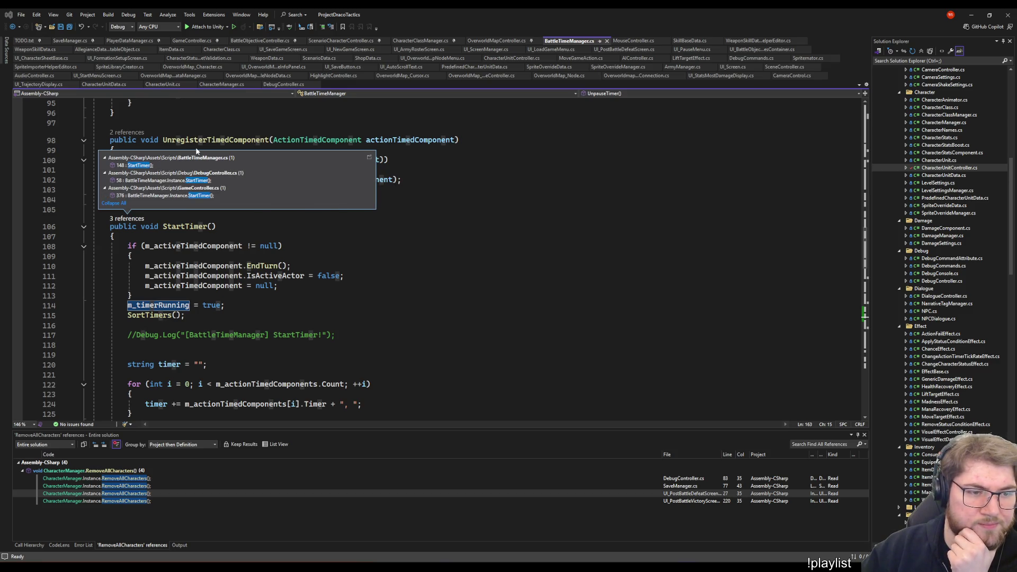
pyautogui.click(143, 164)
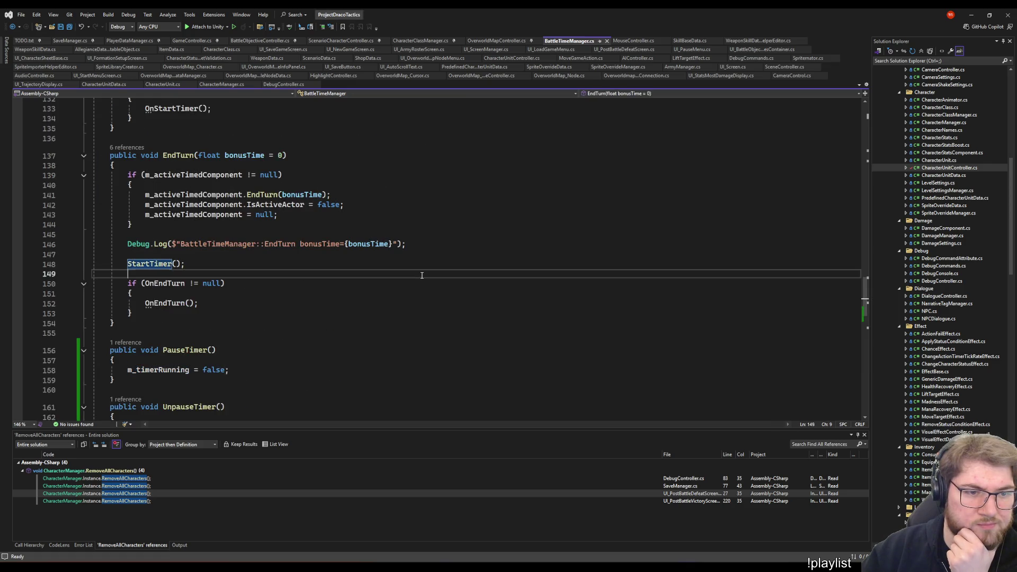
pyautogui.scroll(5, 431, 302)
pyautogui.scroll(6, 431, 302)
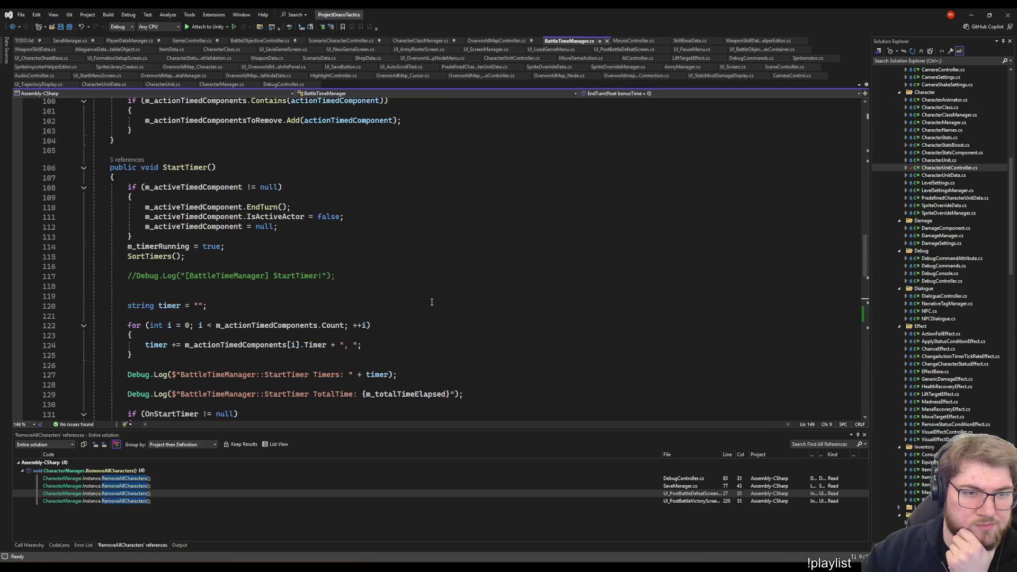
pyautogui.click(470, 307)
pyautogui.scroll(5, 453, 296)
pyautogui.scroll(7, 433, 285)
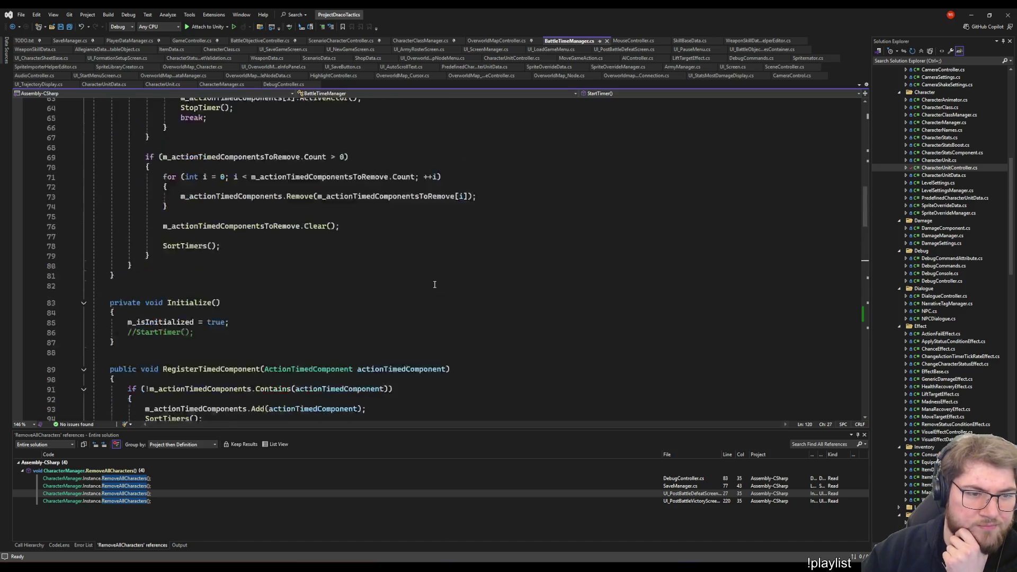
pyautogui.scroll(7, 435, 284)
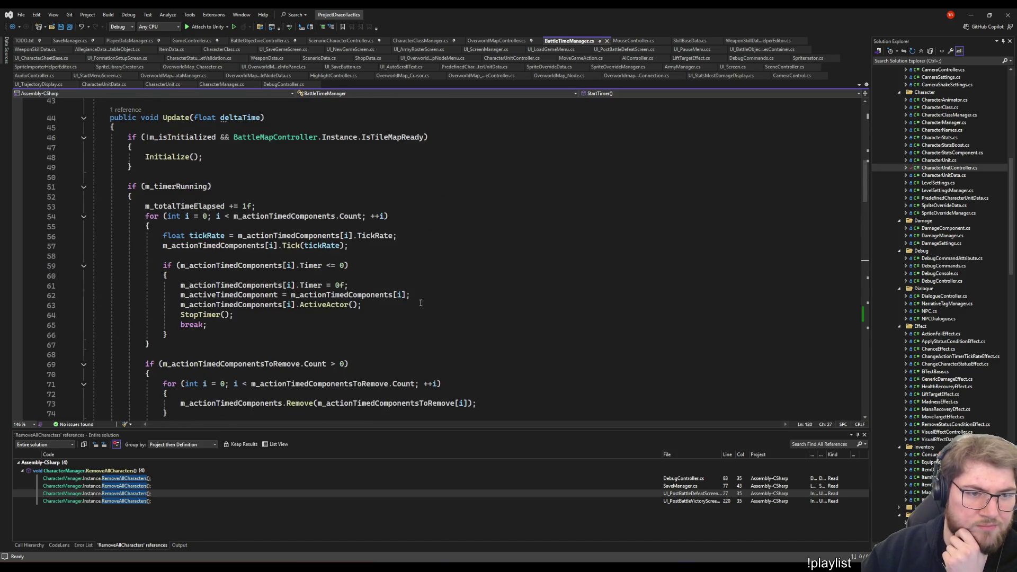
pyautogui.click(278, 185)
pyautogui.scroll(-1, 496, 233)
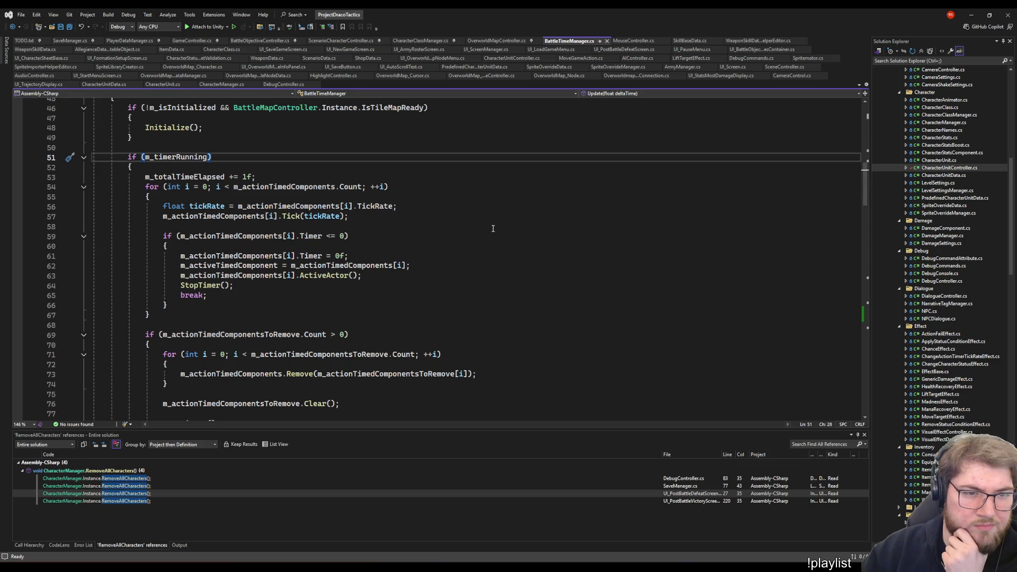
pyautogui.scroll(-5, 492, 228)
pyautogui.scroll(2, 492, 229)
pyautogui.scroll(1, 493, 228)
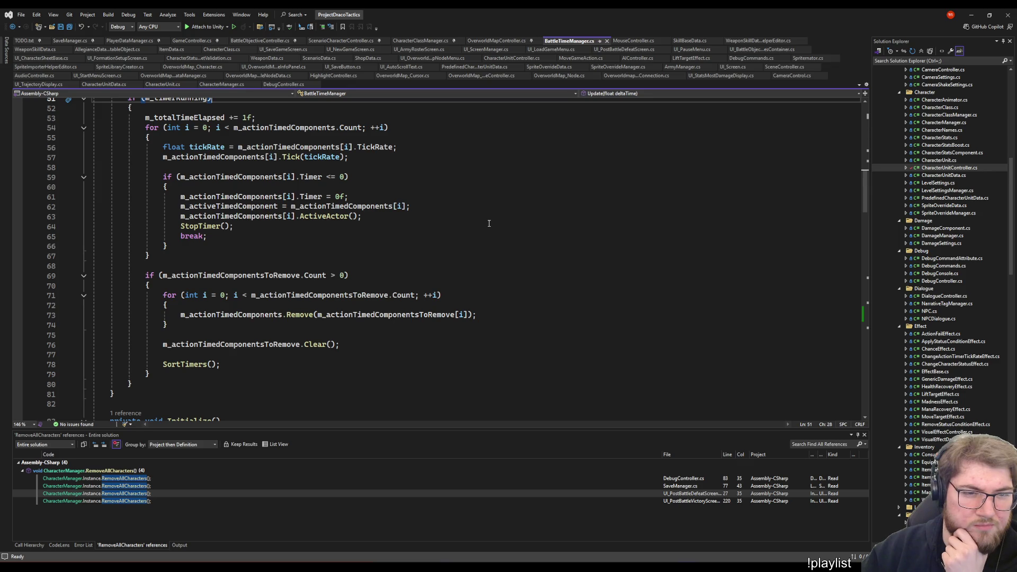
pyautogui.click(467, 158)
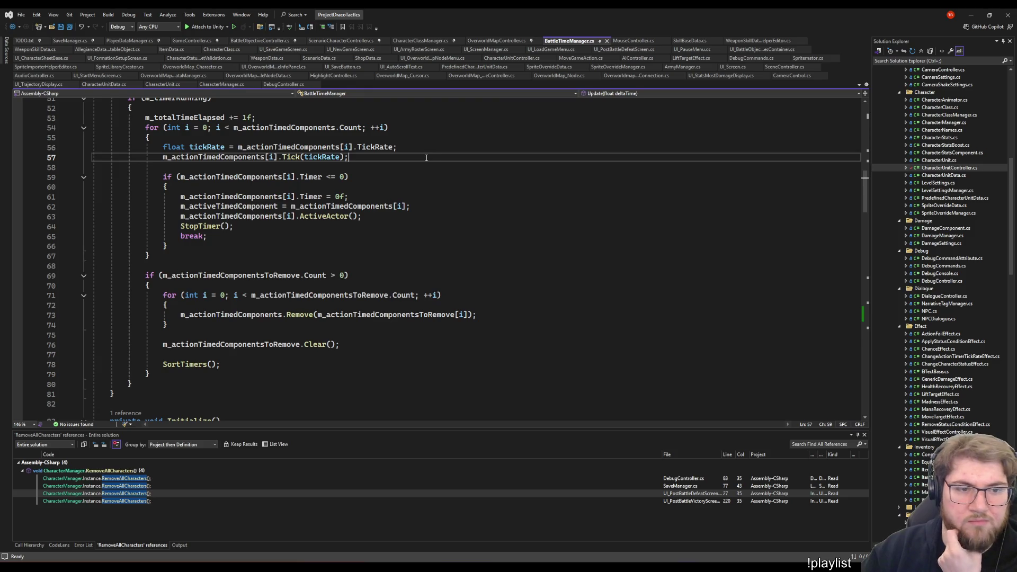
pyautogui.scroll(-4, 426, 158)
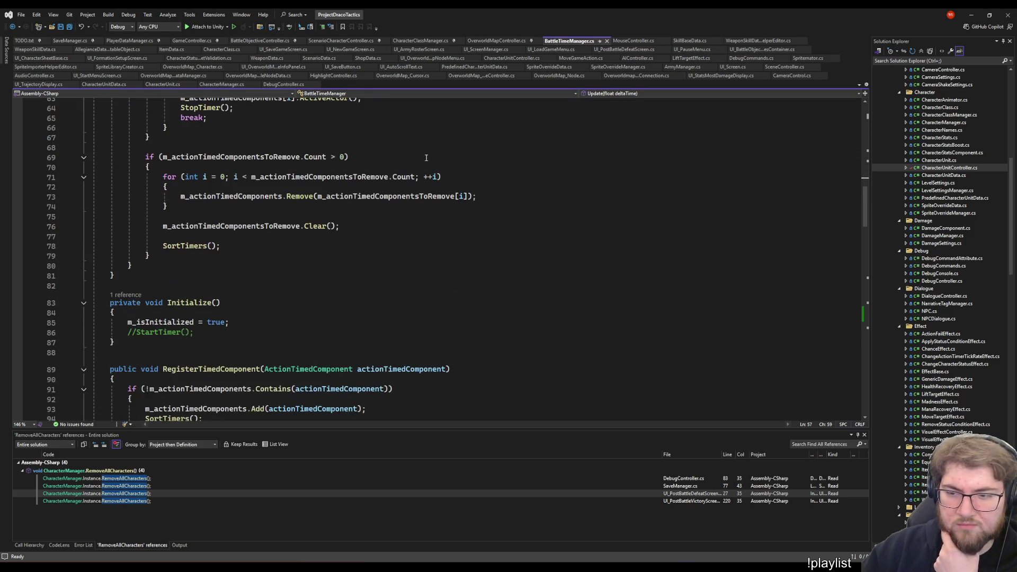
pyautogui.scroll(-3, 421, 158)
pyautogui.scroll(-2, 413, 163)
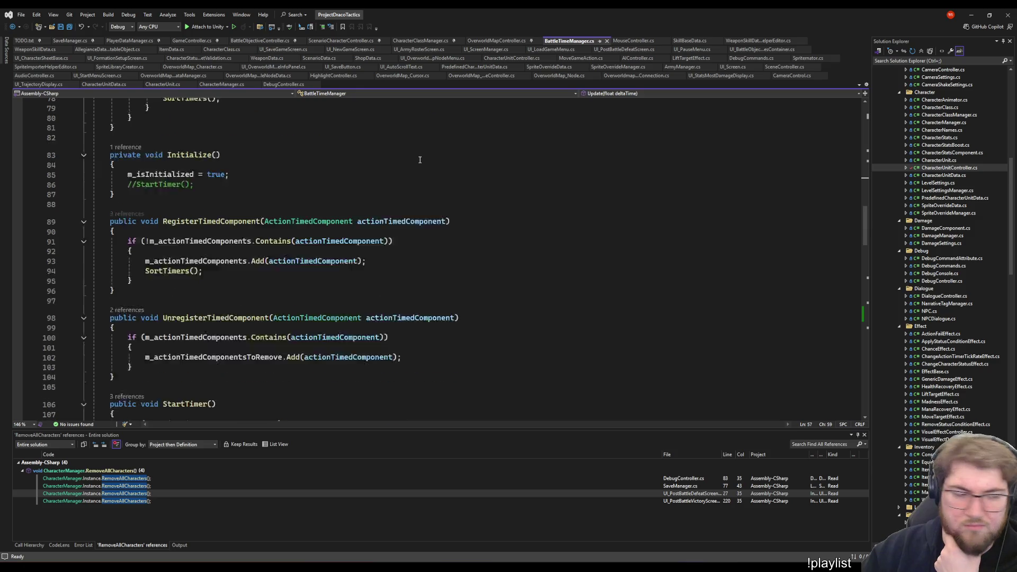
pyautogui.scroll(-1, 397, 170)
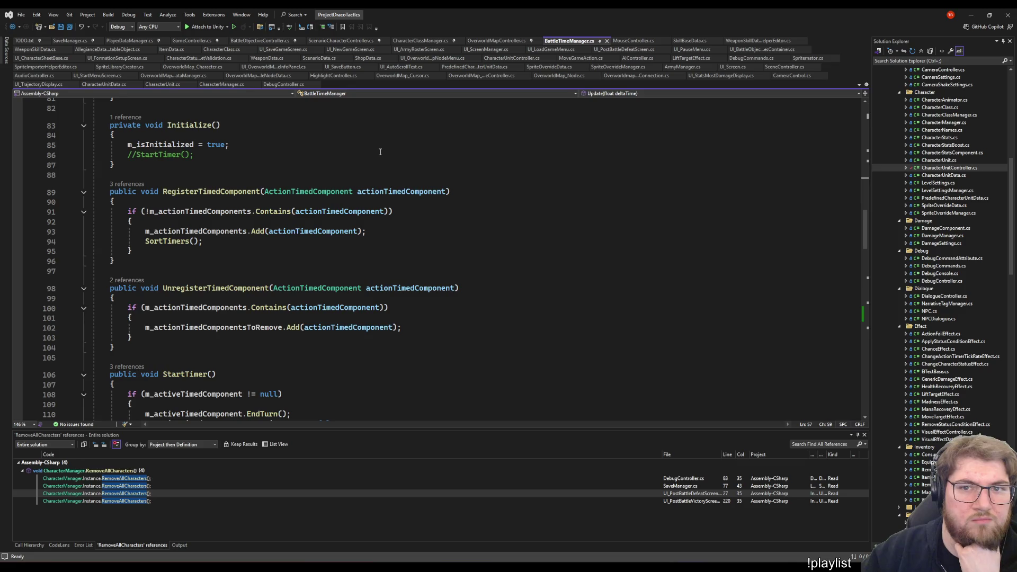
pyautogui.scroll(-2, 380, 152)
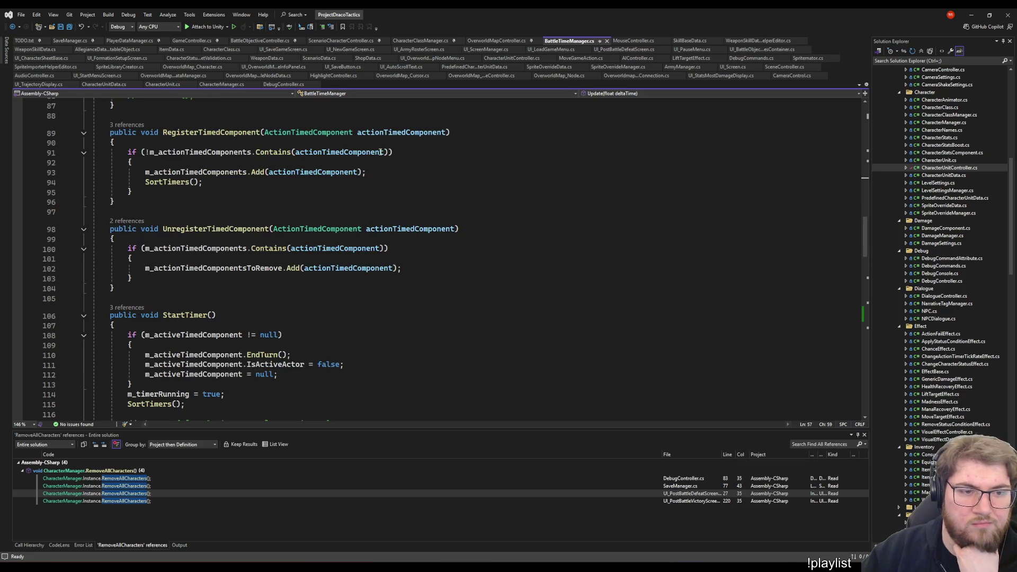
pyautogui.scroll(-4, 575, 214)
pyautogui.scroll(-2, 575, 213)
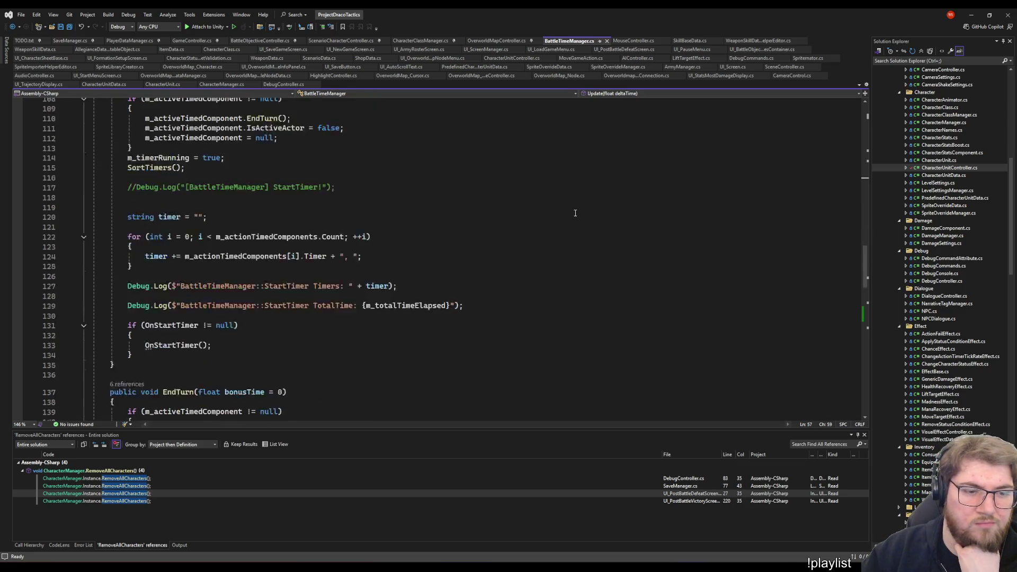
pyautogui.scroll(-2, 575, 213)
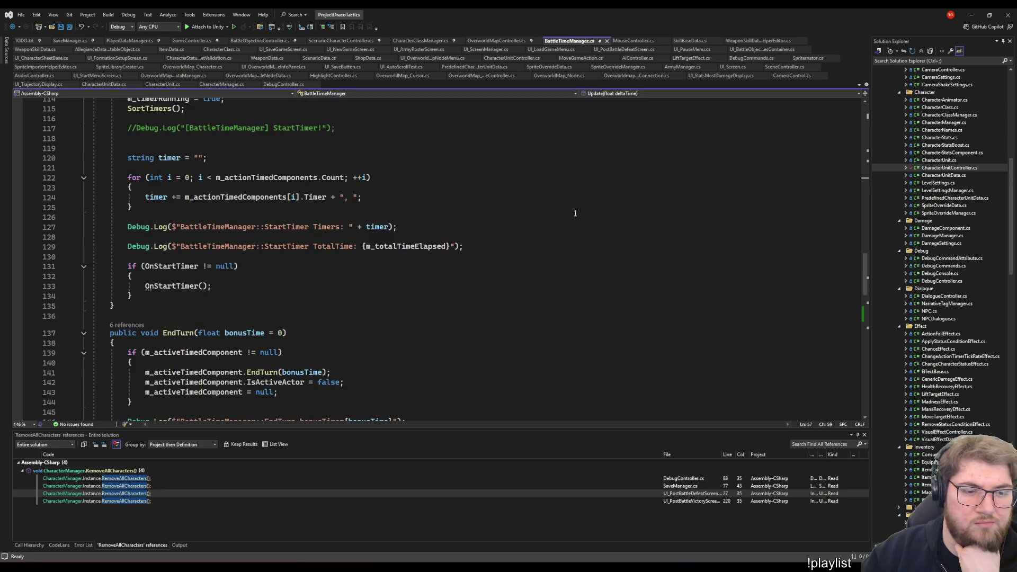
pyautogui.scroll(-4, 575, 213)
pyautogui.scroll(-4, 574, 167)
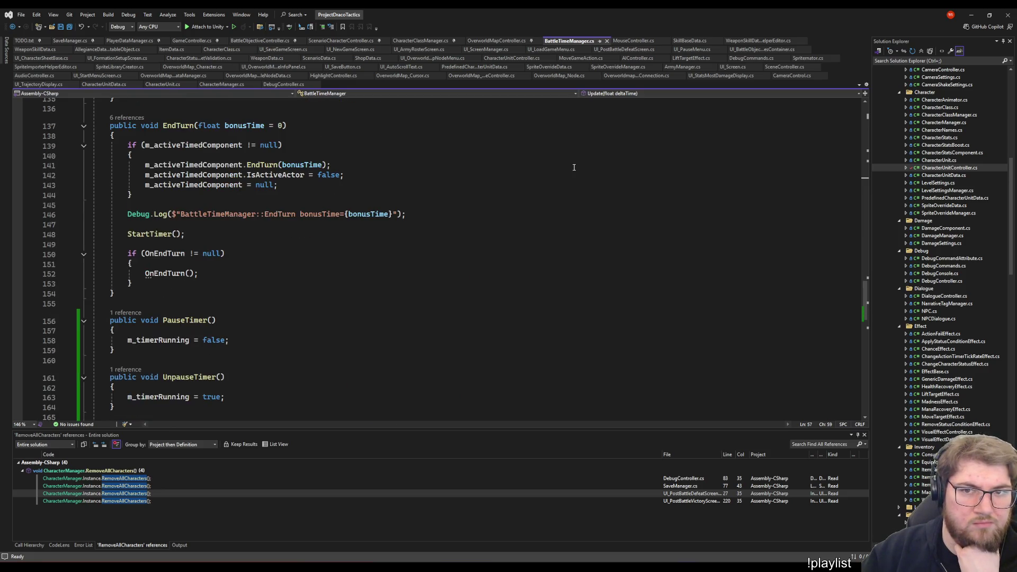
pyautogui.scroll(-5, 574, 167)
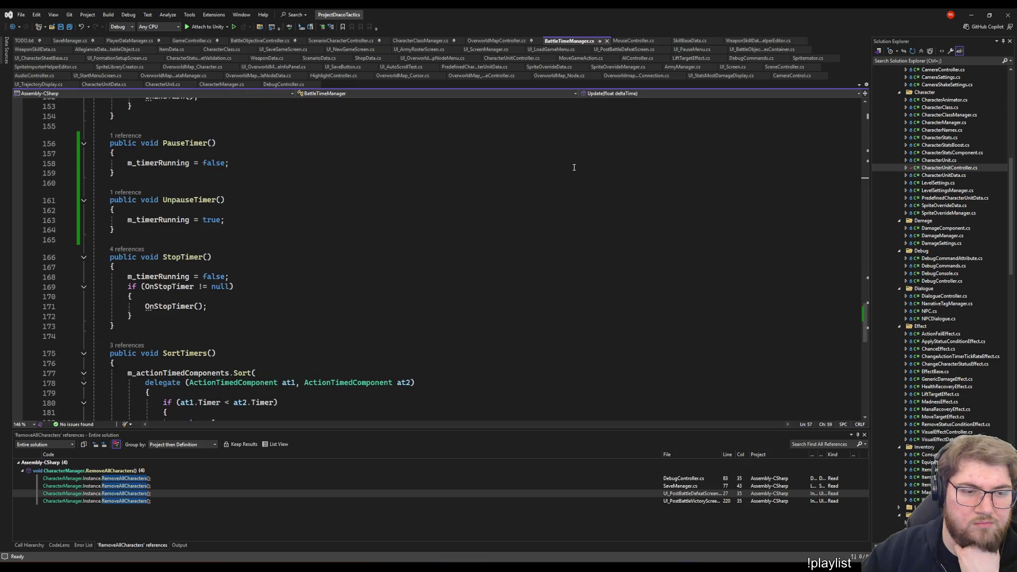
pyautogui.scroll(-2, 574, 167)
pyautogui.scroll(-4, 574, 167)
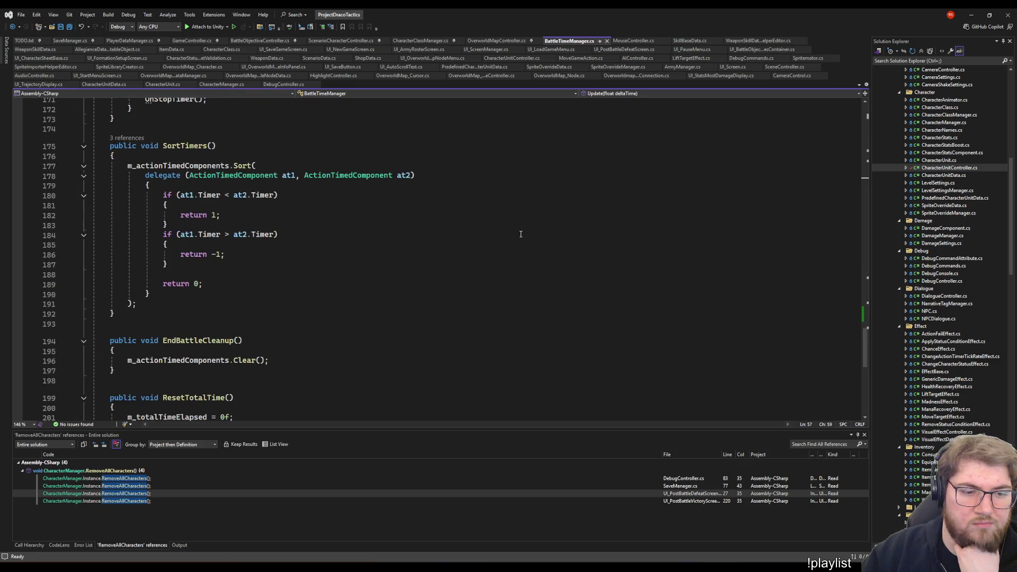
pyautogui.scroll(15, 520, 234)
pyautogui.scroll(10, 525, 236)
pyautogui.scroll(-3, 533, 239)
pyautogui.scroll(1, 543, 245)
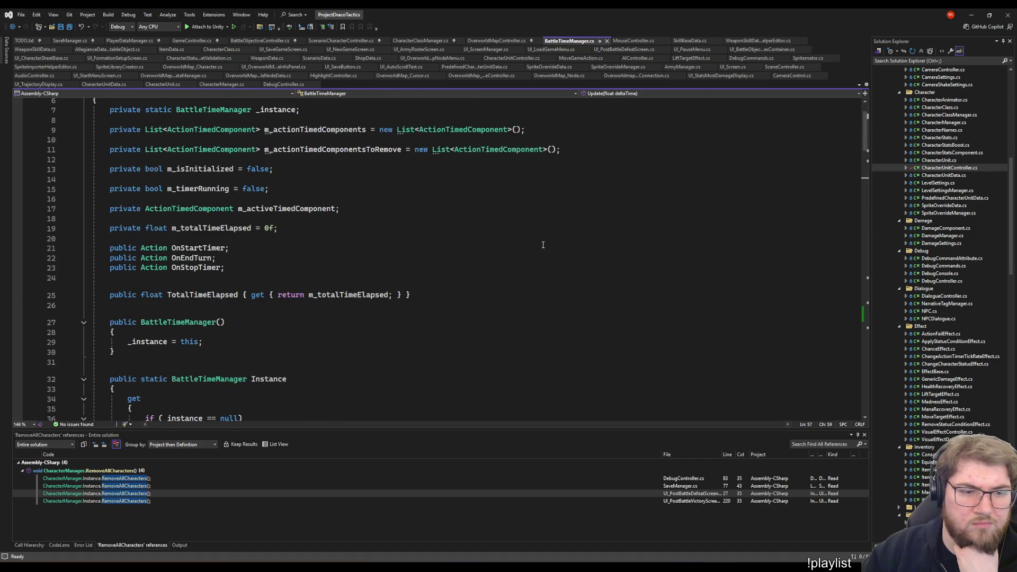
pyautogui.scroll(-5, 543, 245)
pyautogui.scroll(2, 543, 245)
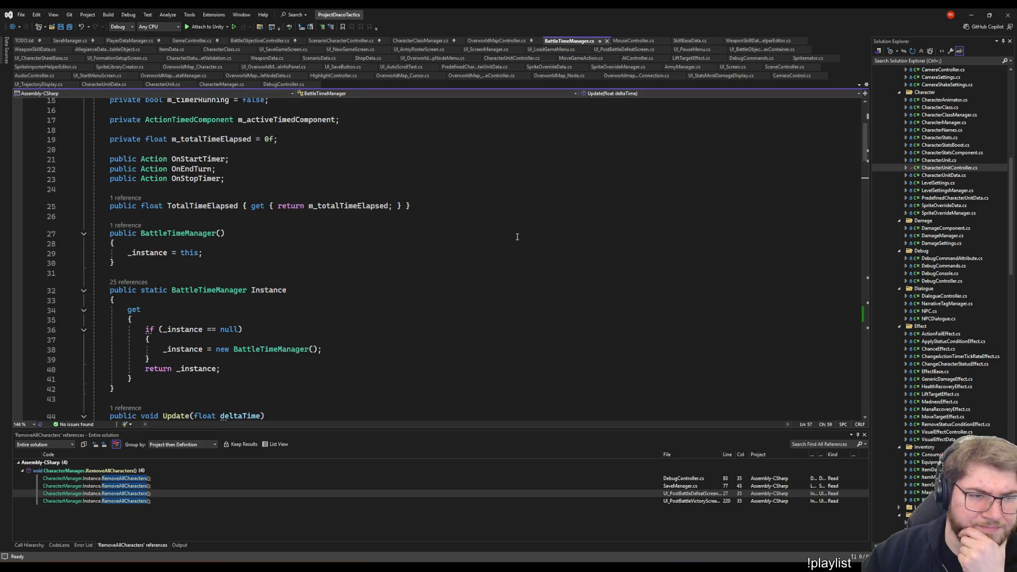
pyautogui.scroll(4, 516, 236)
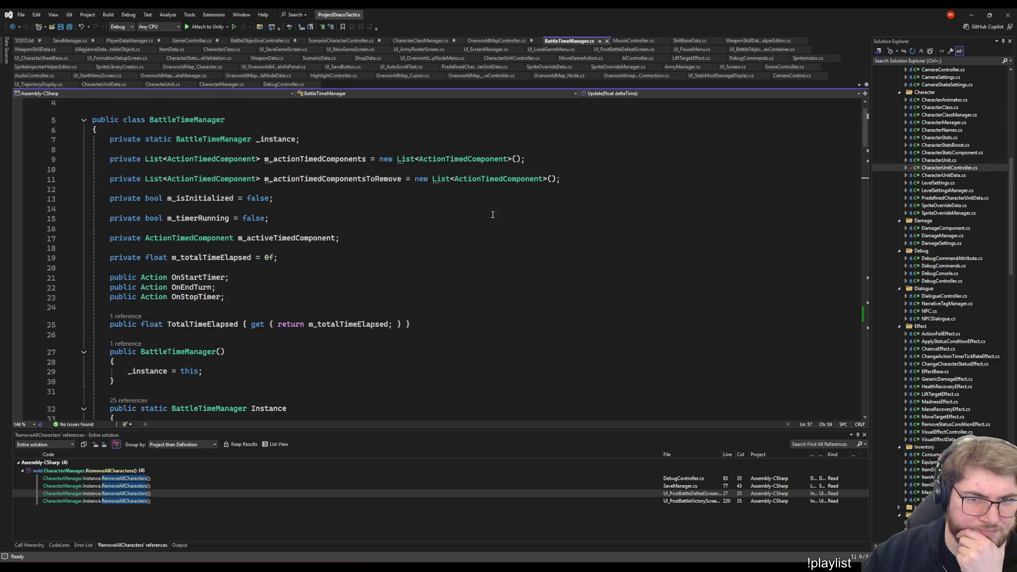
pyautogui.scroll(-12, 488, 221)
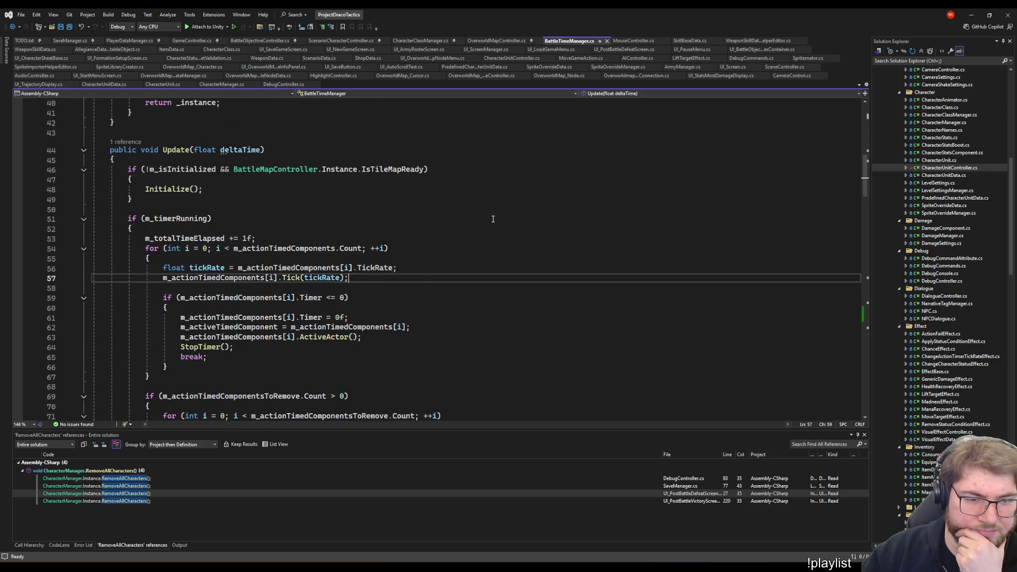
pyautogui.scroll(-5, 493, 219)
pyautogui.click(493, 219)
pyautogui.scroll(3, 493, 218)
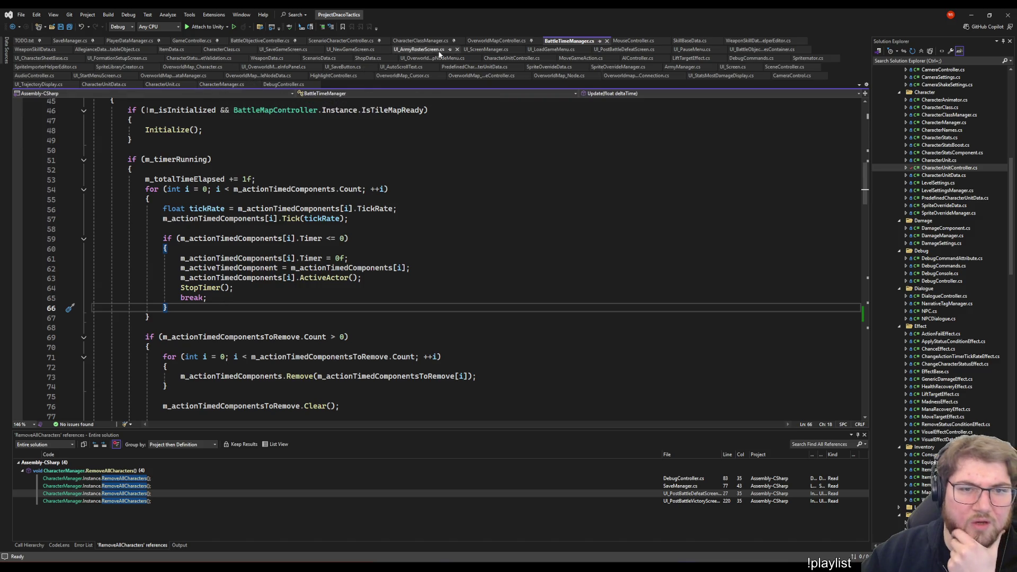
pyautogui.click(445, 268)
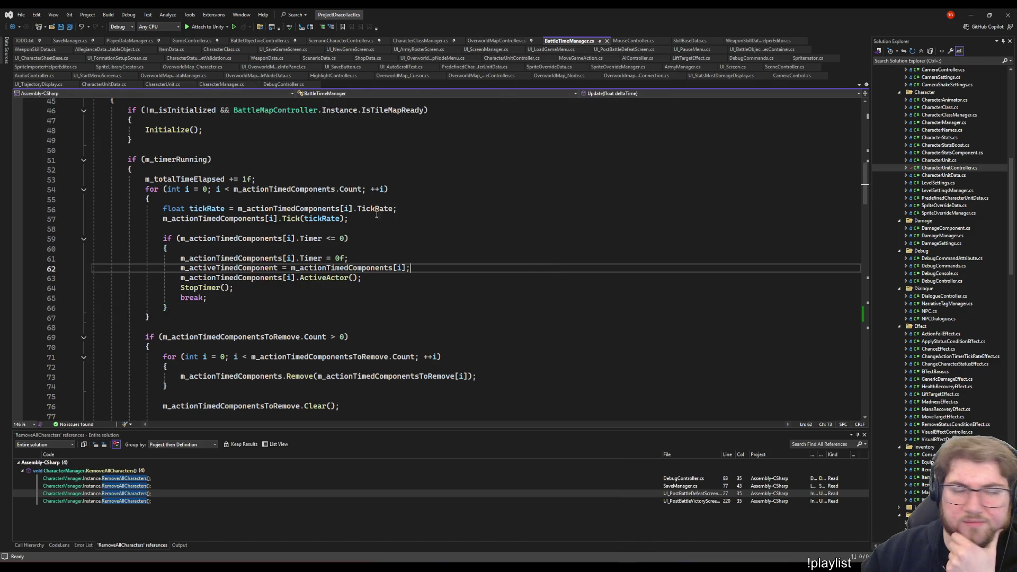
pyautogui.click(435, 178)
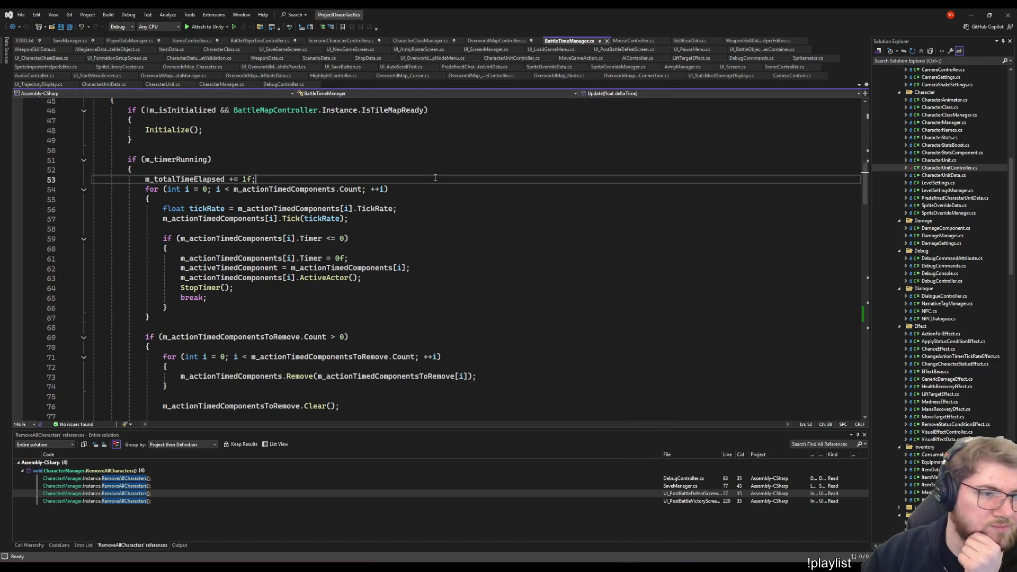
pyautogui.click(558, 205)
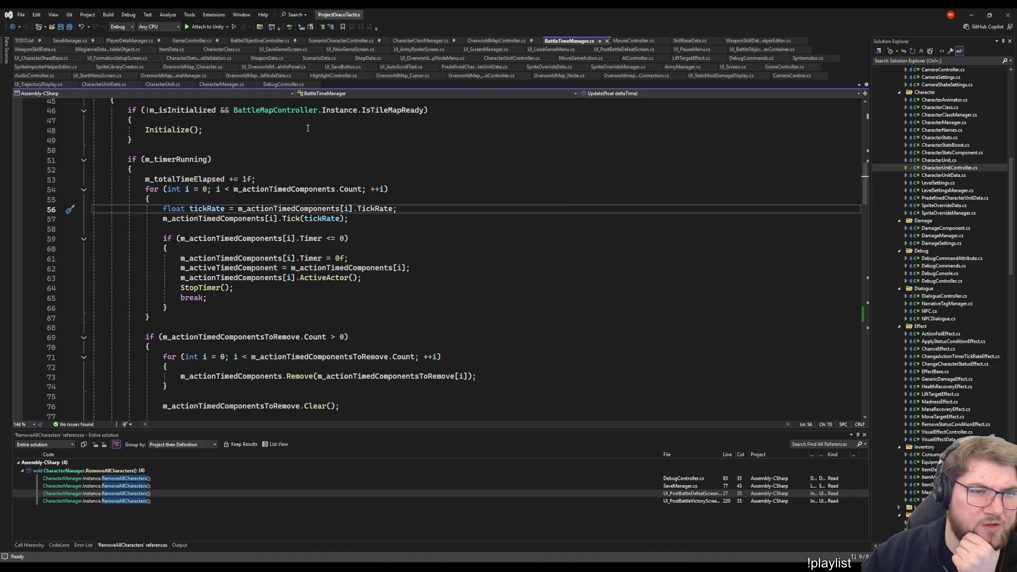
pyautogui.click(395, 176)
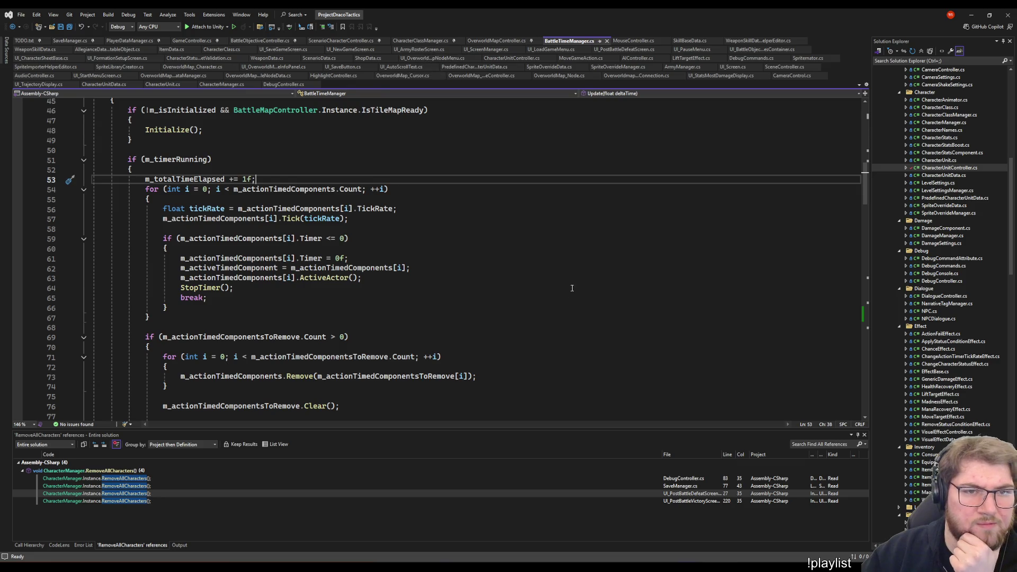
pyautogui.scroll(3, 529, 269)
pyautogui.scroll(3, 529, 269)
pyautogui.scroll(-7, 529, 270)
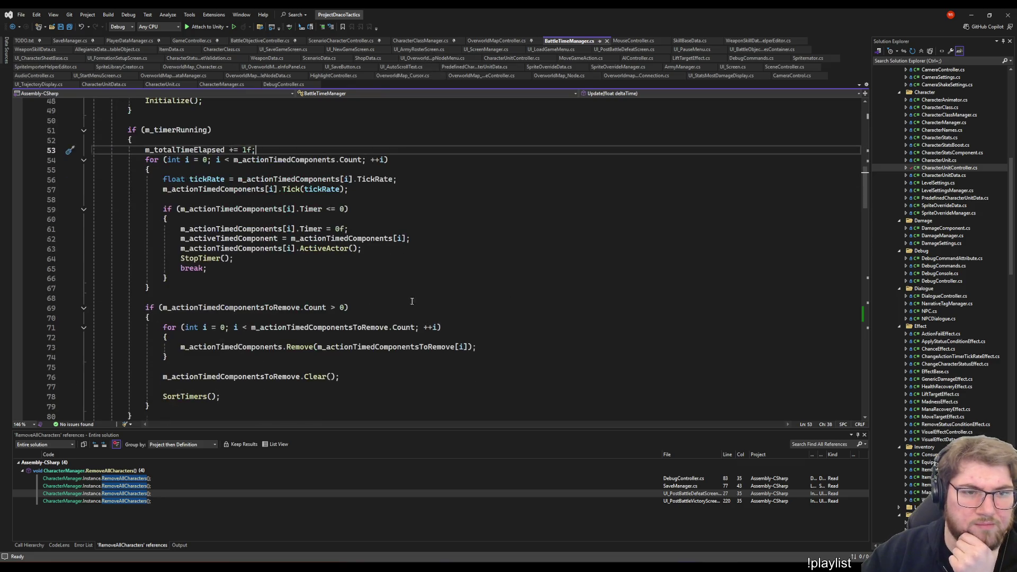
pyautogui.scroll(4, 529, 270)
pyautogui.scroll(-6, 387, 265)
pyautogui.scroll(-6, 387, 266)
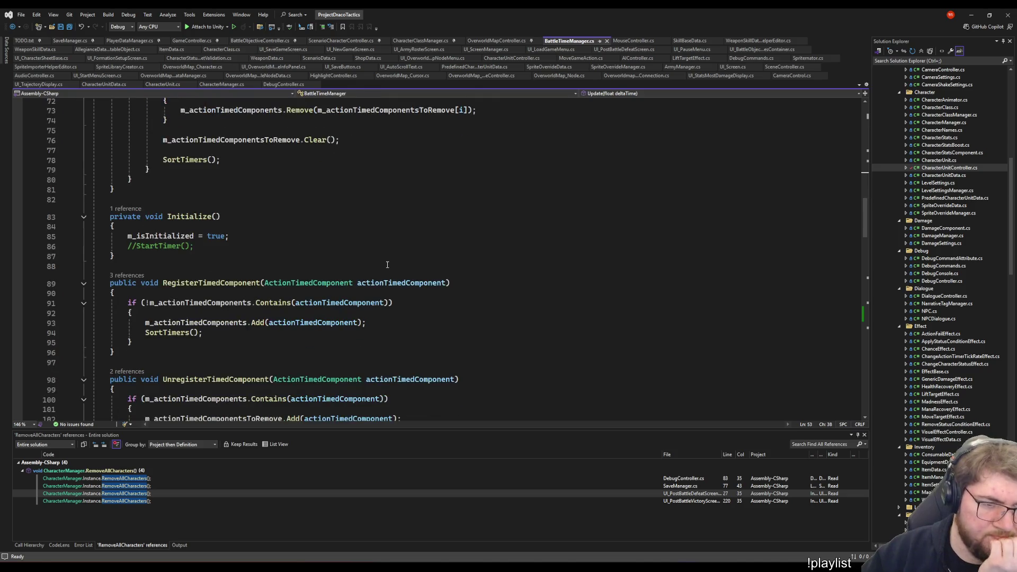
pyautogui.scroll(-4, 381, 265)
pyautogui.scroll(-13, 376, 265)
pyautogui.scroll(-9, 368, 263)
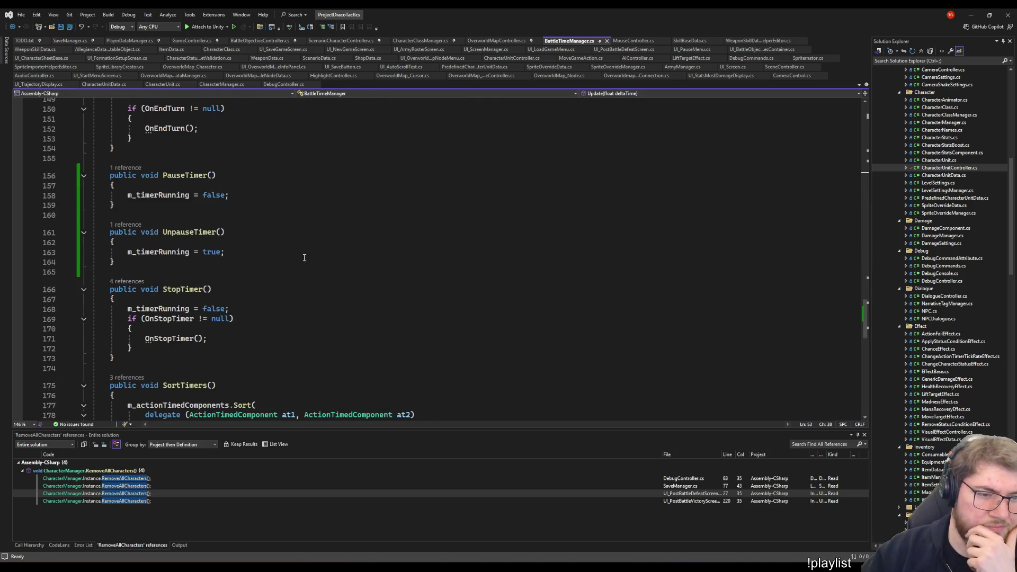
pyautogui.click(239, 241)
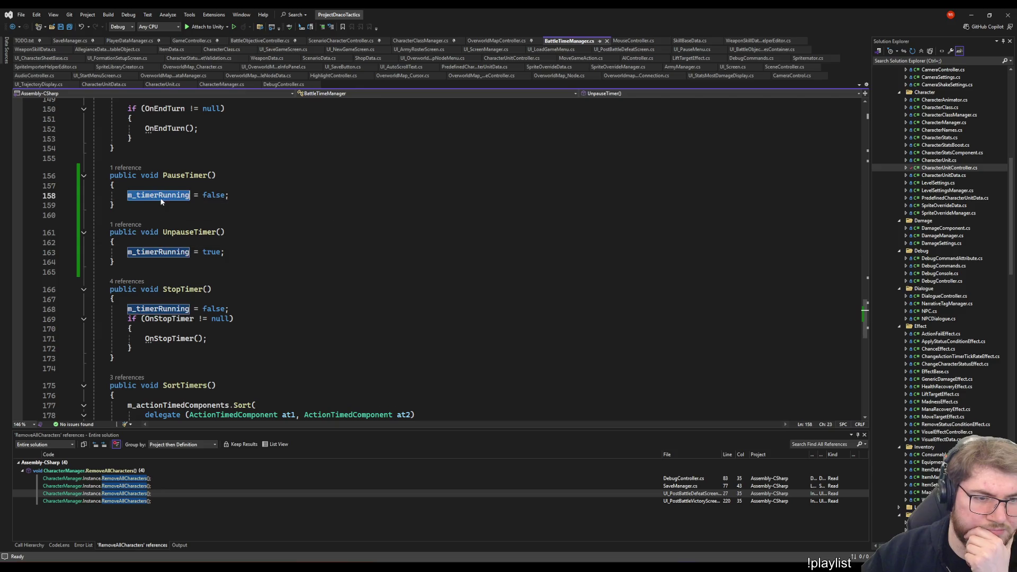
pyautogui.click(238, 198)
pyautogui.click(519, 254)
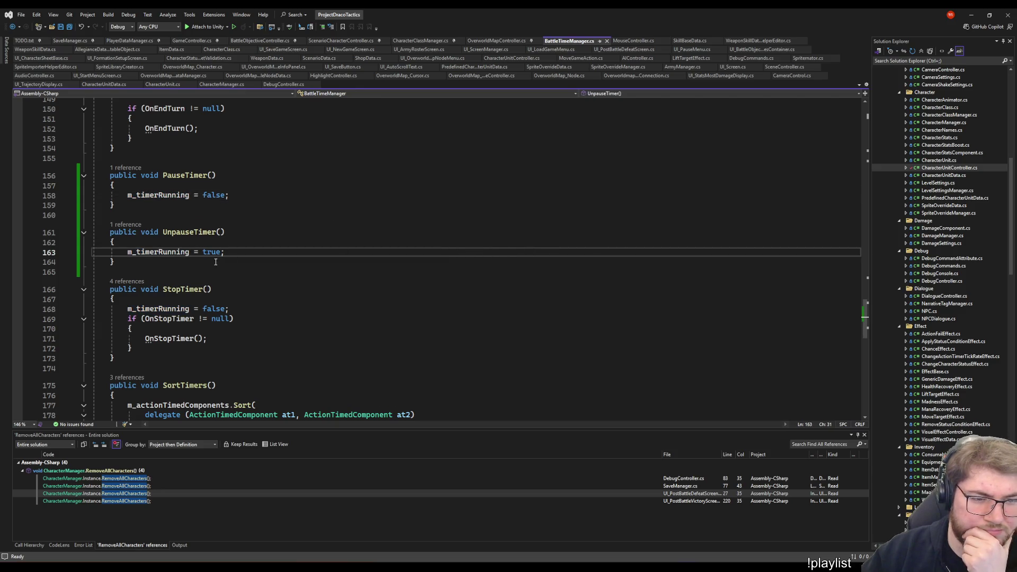
pyautogui.click(126, 282)
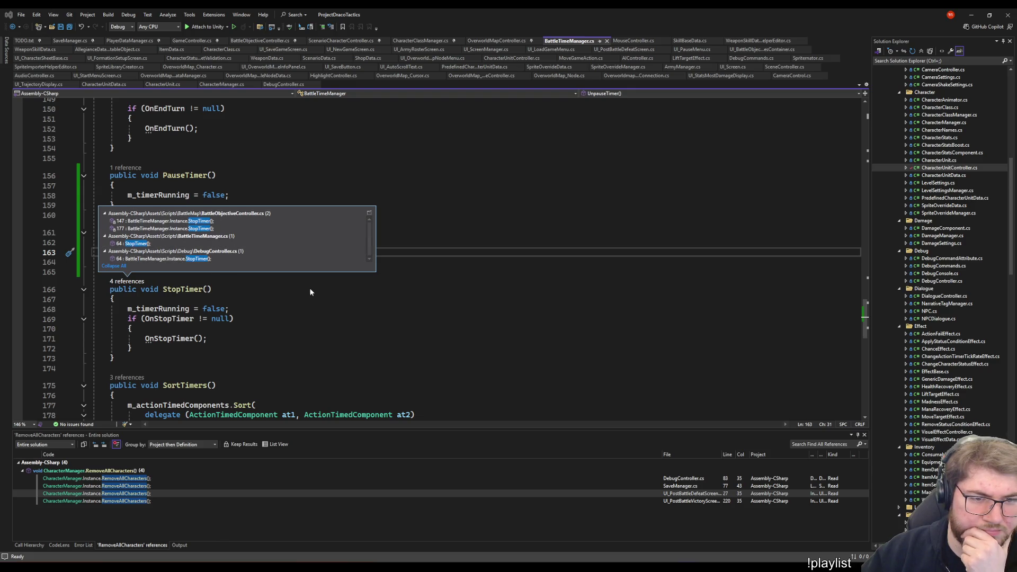
pyautogui.click(262, 286)
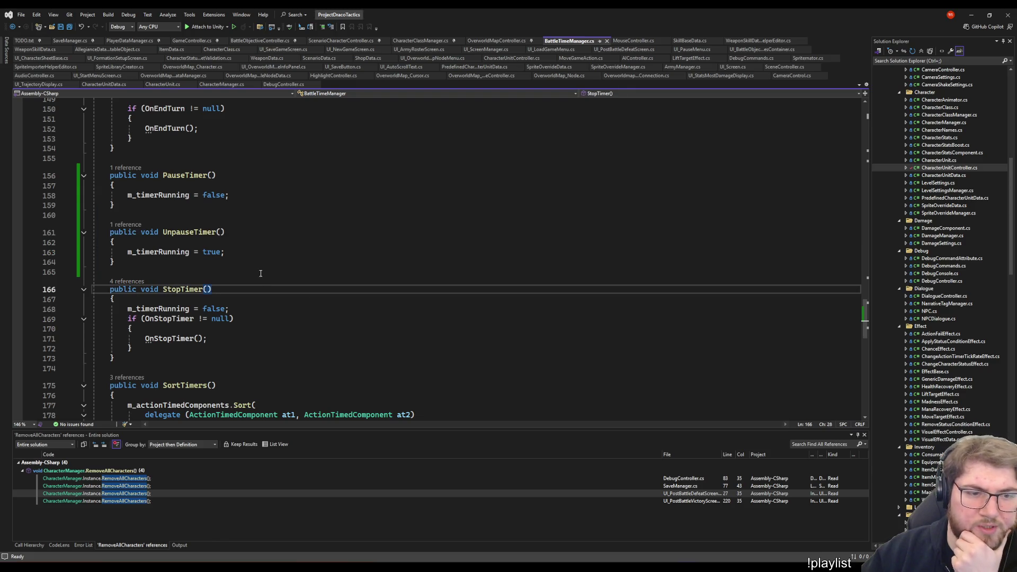
pyautogui.scroll(5, 256, 293)
pyautogui.scroll(-4, 215, 364)
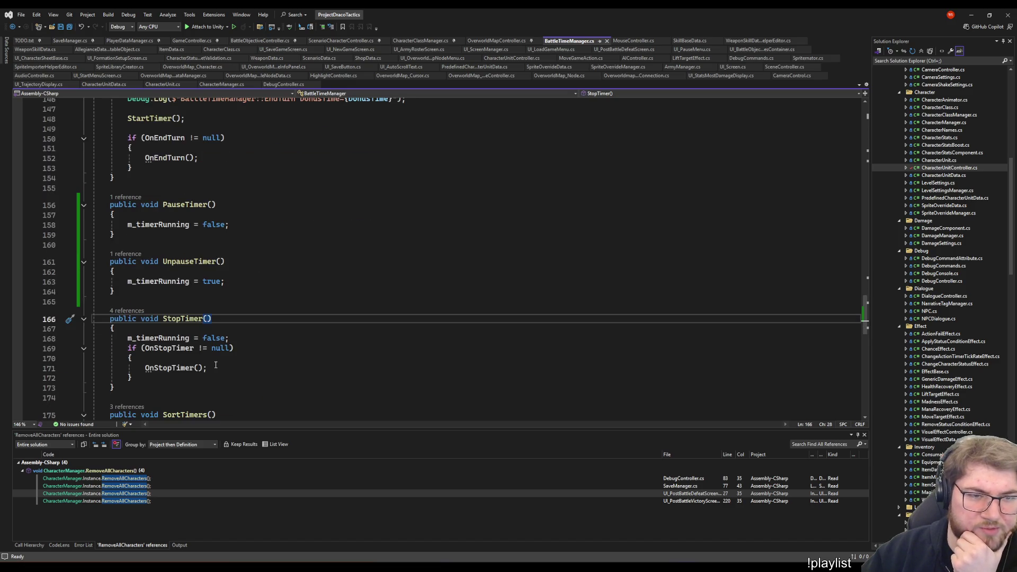
pyautogui.click(155, 295)
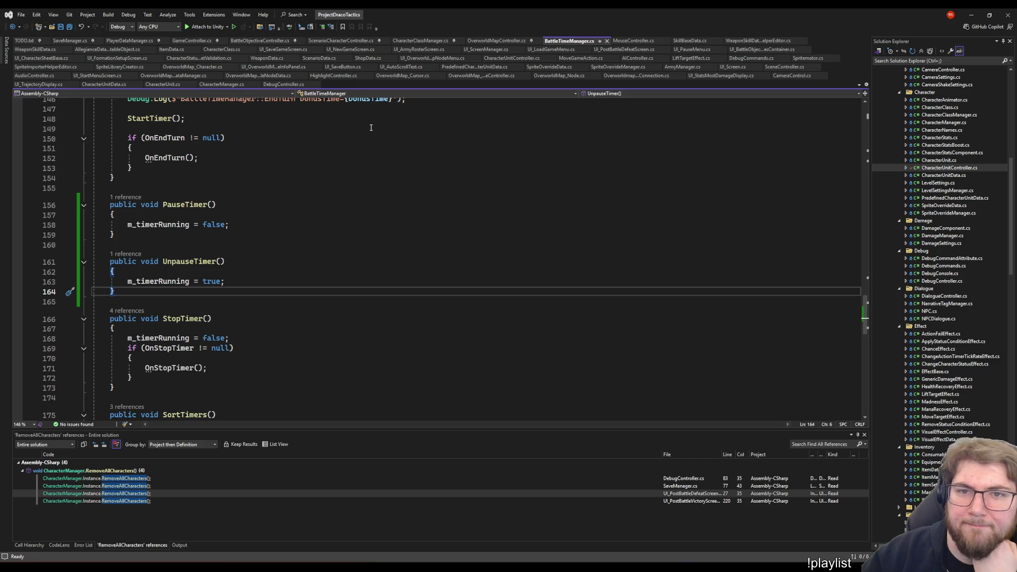
pyautogui.click(413, 165)
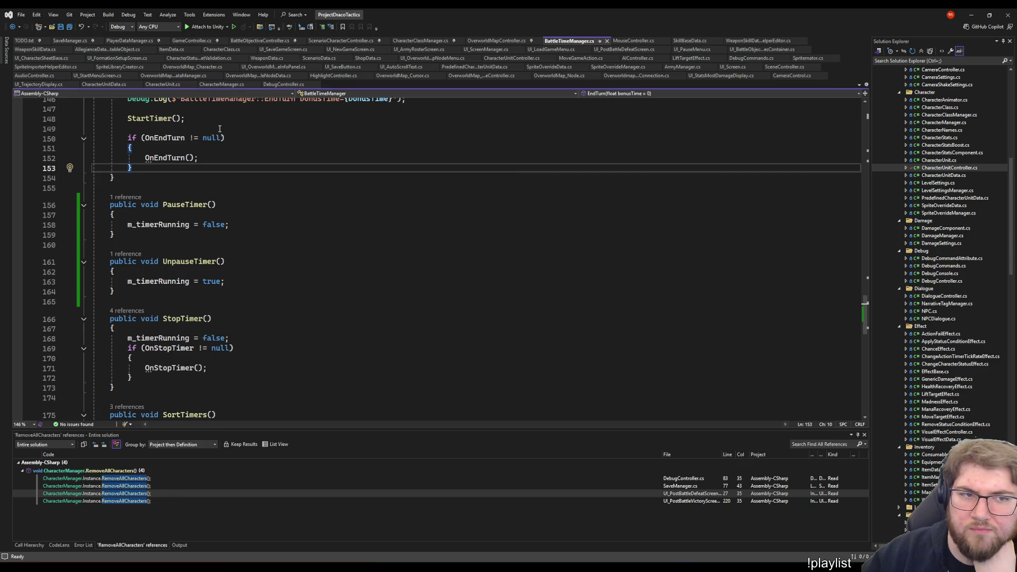
pyautogui.hotkey('ctrl', '-')
pyautogui.click(393, 302)
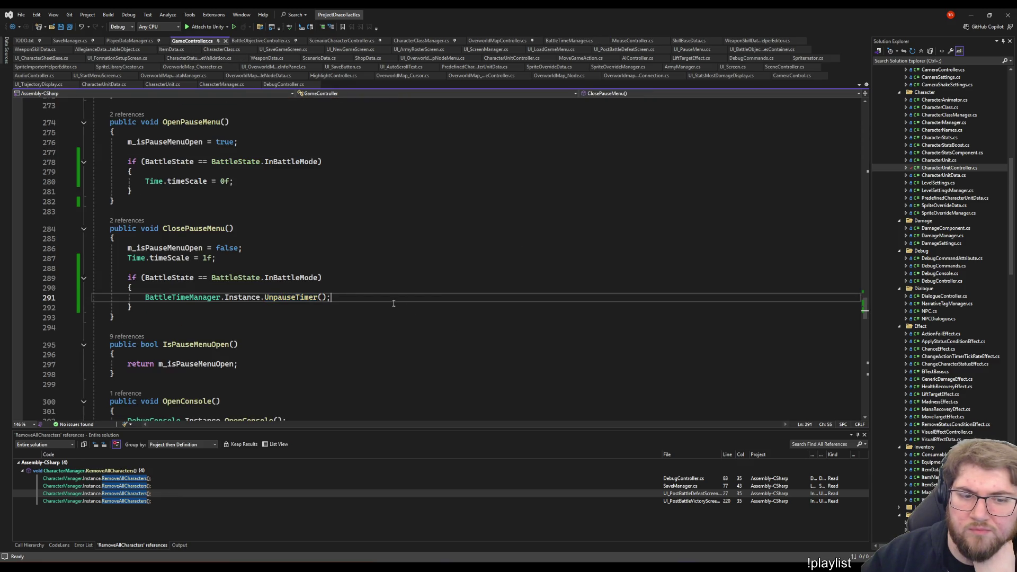
pyautogui.click(226, 260)
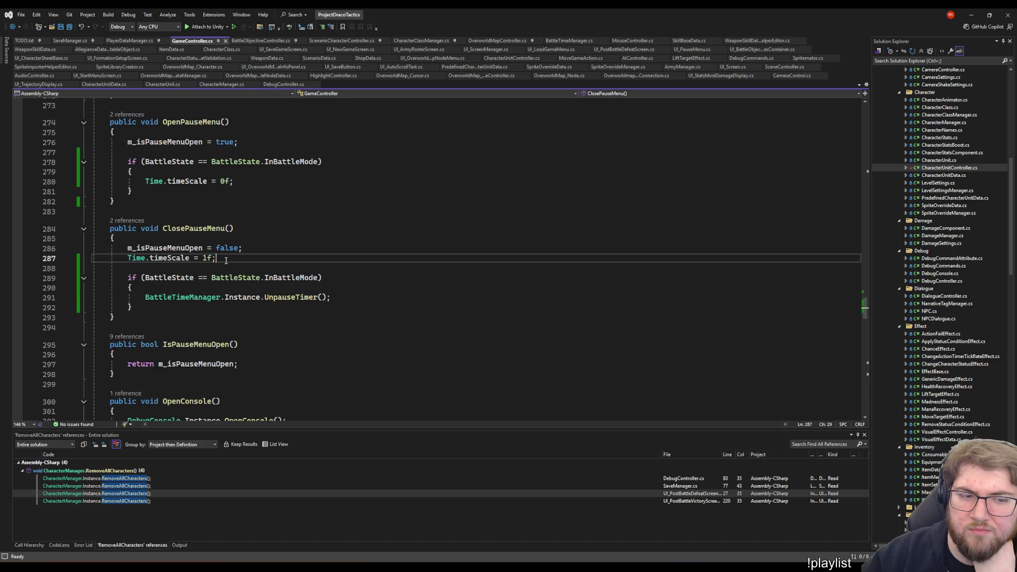
pyautogui.scroll(5, 362, 303)
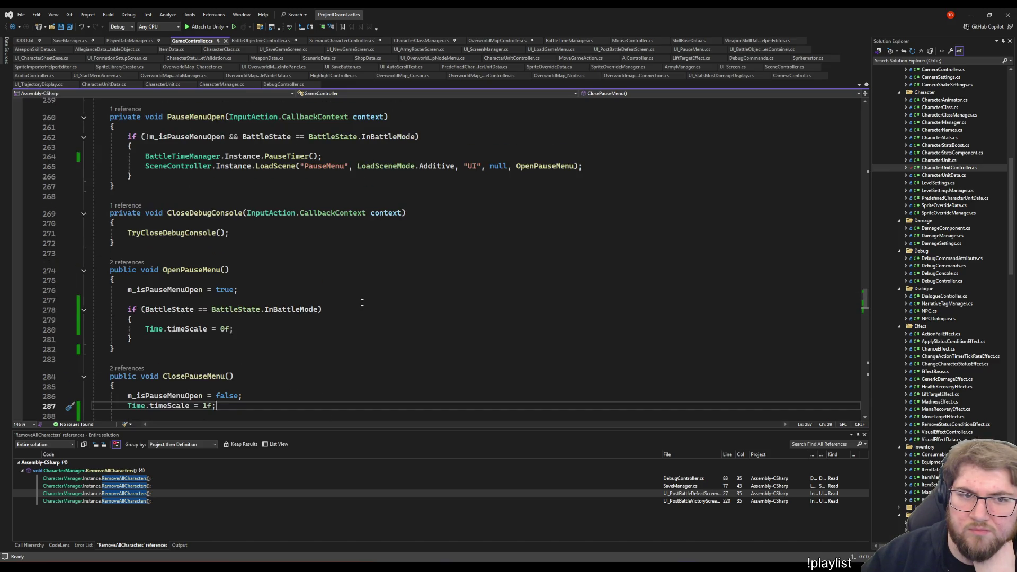
pyautogui.scroll(-4, 349, 262)
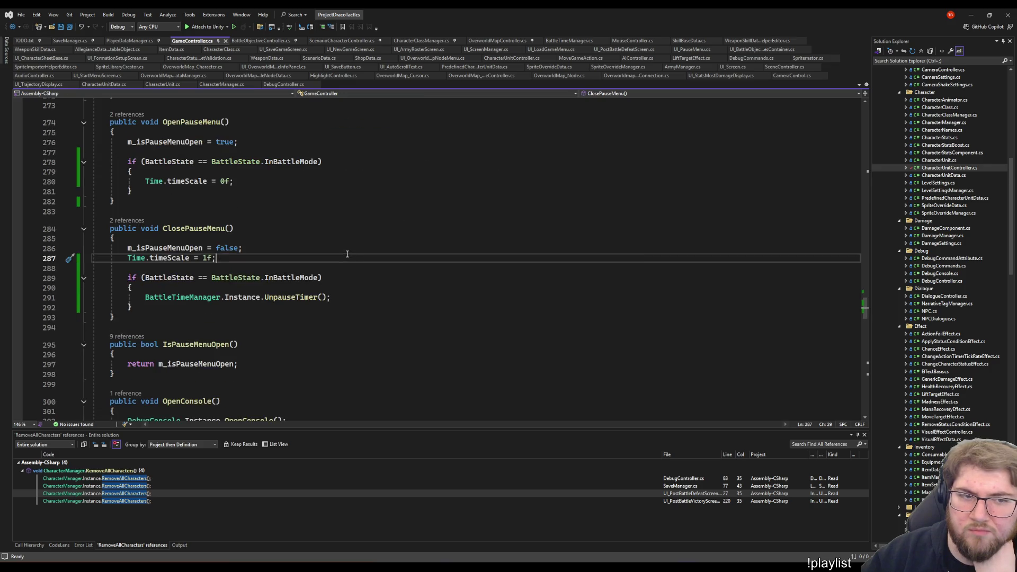
pyautogui.scroll(2, 349, 259)
pyautogui.click(129, 317)
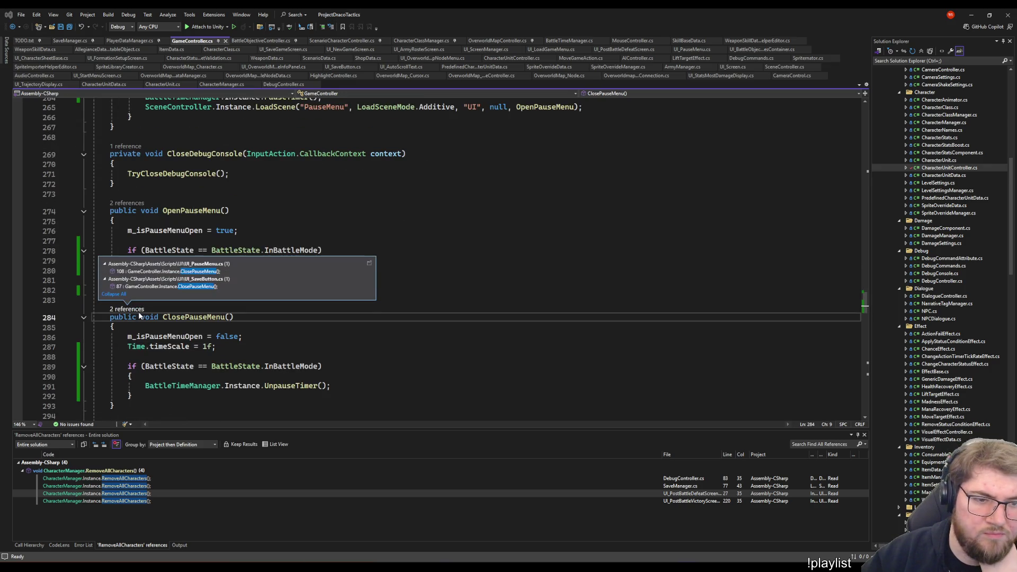
pyautogui.click(160, 271)
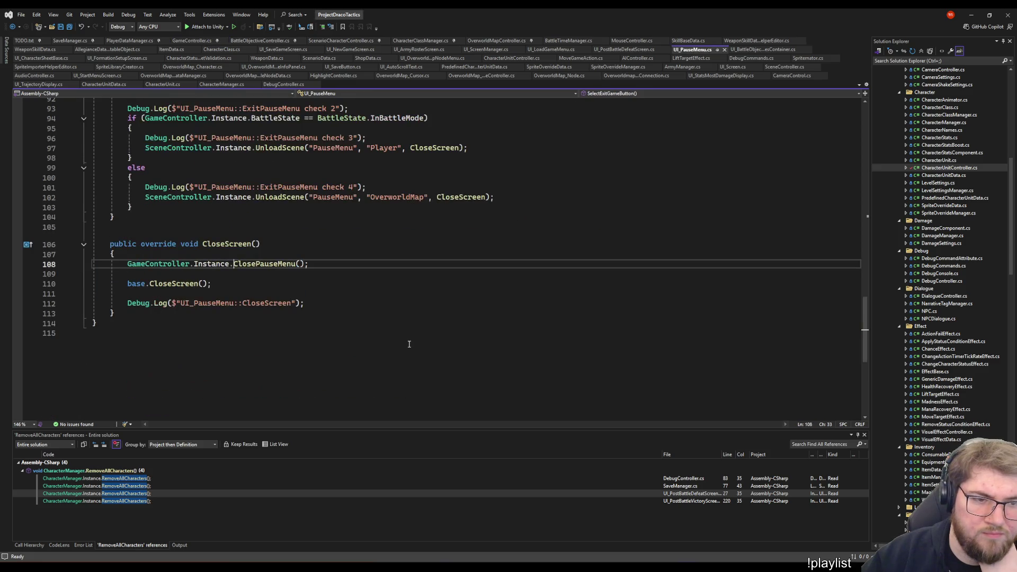
pyautogui.scroll(2, 451, 281)
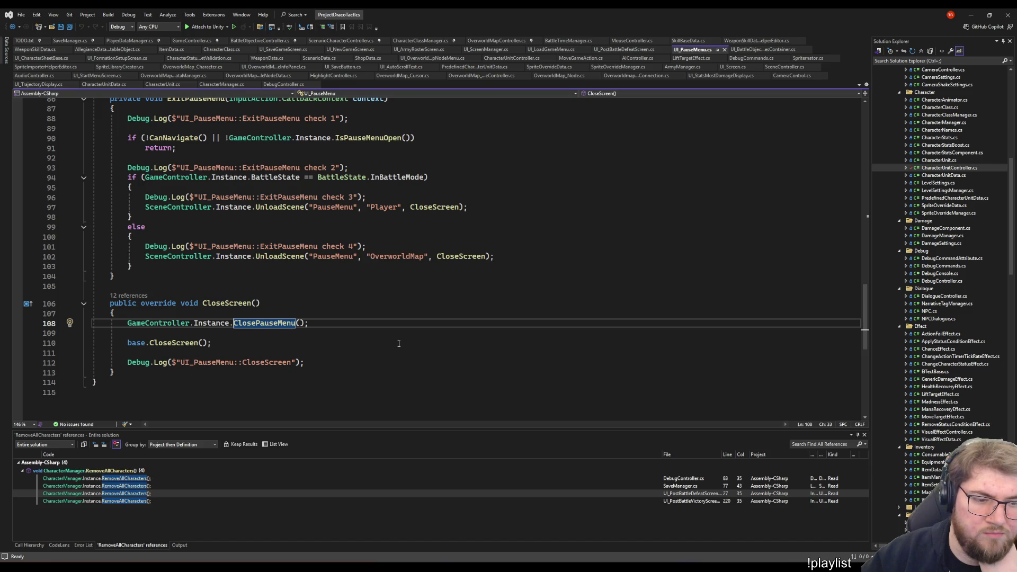
pyautogui.scroll(2, 394, 341)
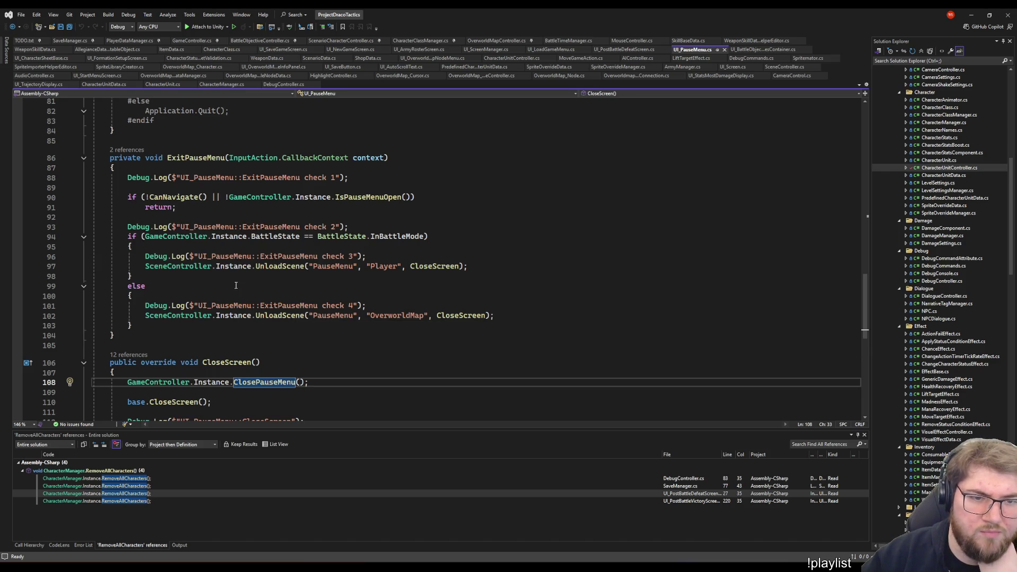
pyautogui.press('F12')
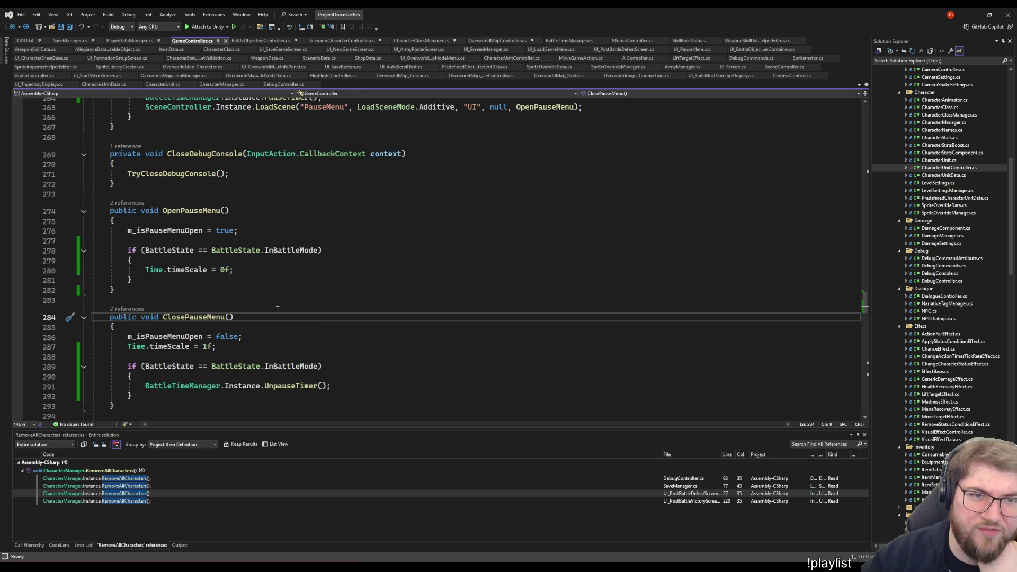
pyautogui.click(288, 286)
pyautogui.click(368, 306)
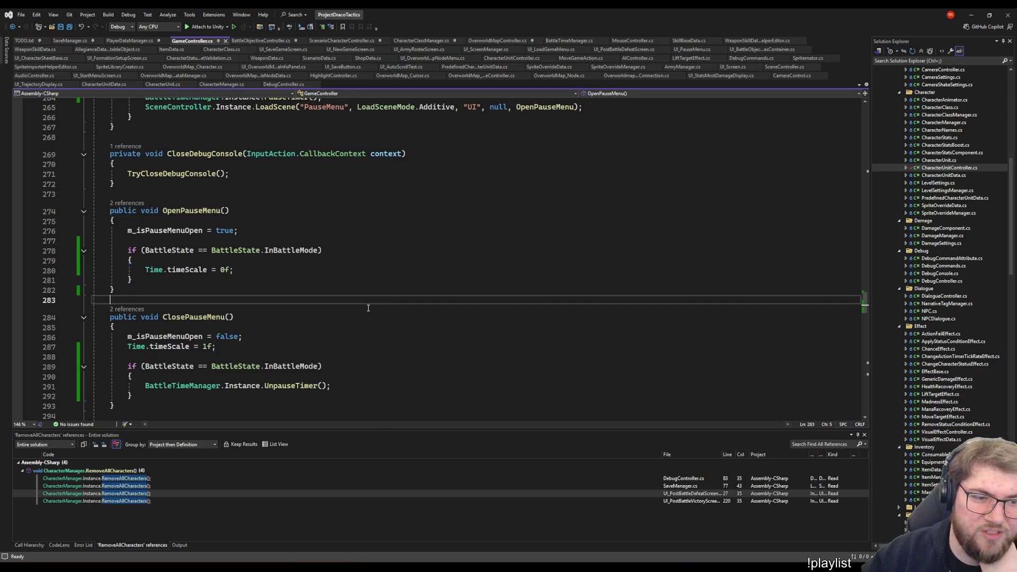
pyautogui.click(420, 263)
pyautogui.scroll(1, 388, 263)
pyautogui.scroll(3, 388, 263)
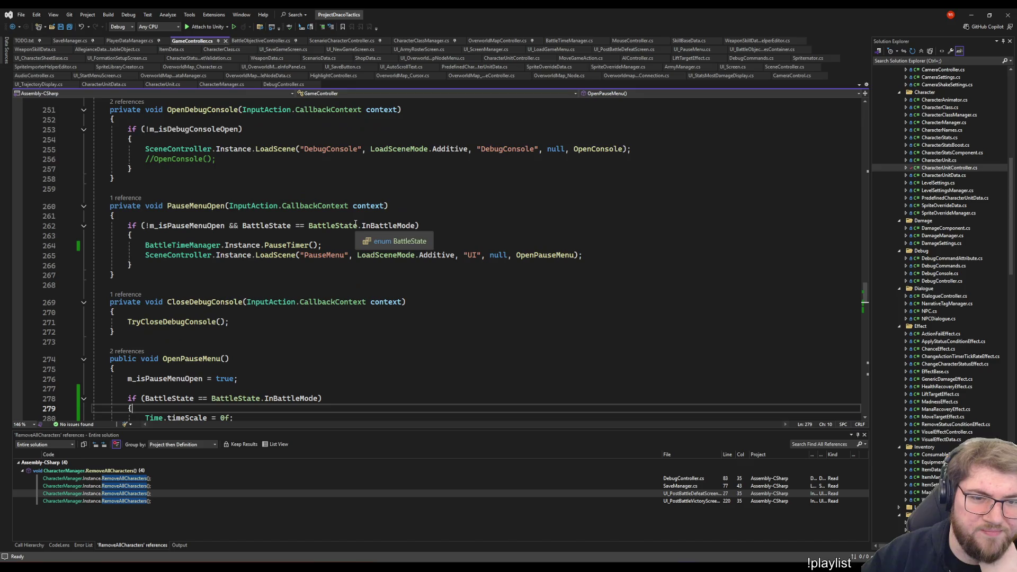
pyautogui.click(521, 331)
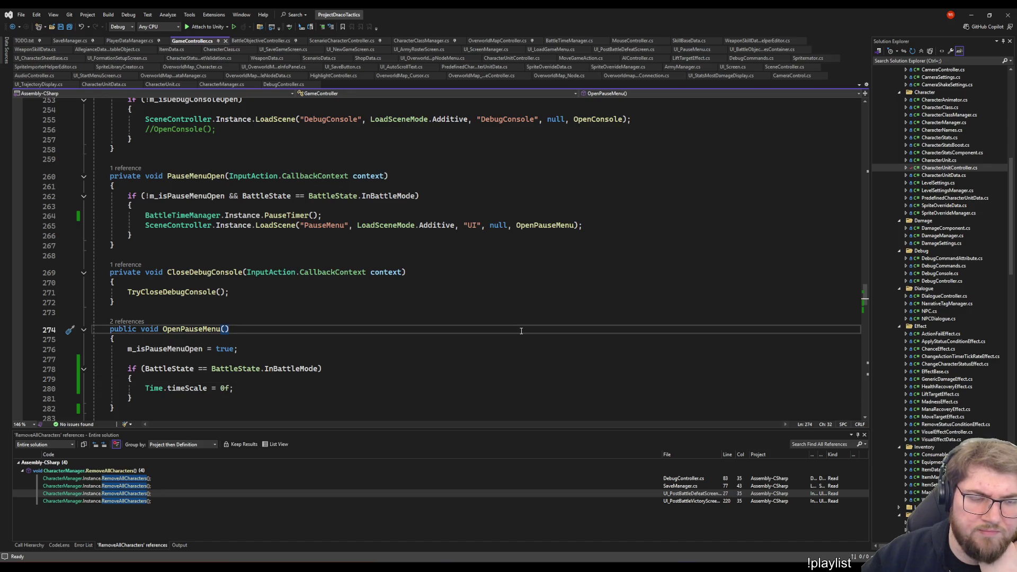
pyautogui.scroll(-2, 522, 330)
pyautogui.scroll(-2, 521, 331)
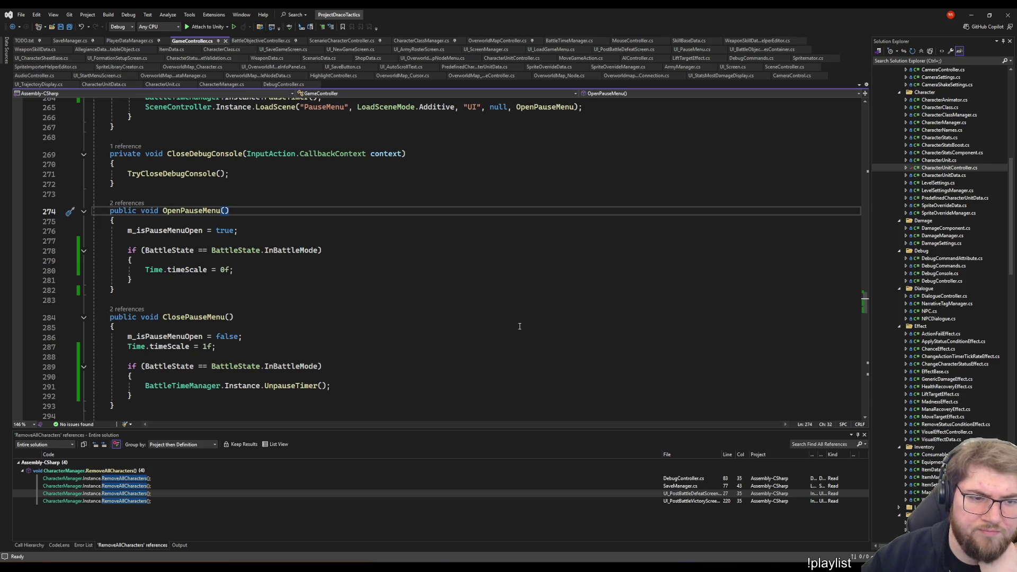
pyautogui.click(473, 281)
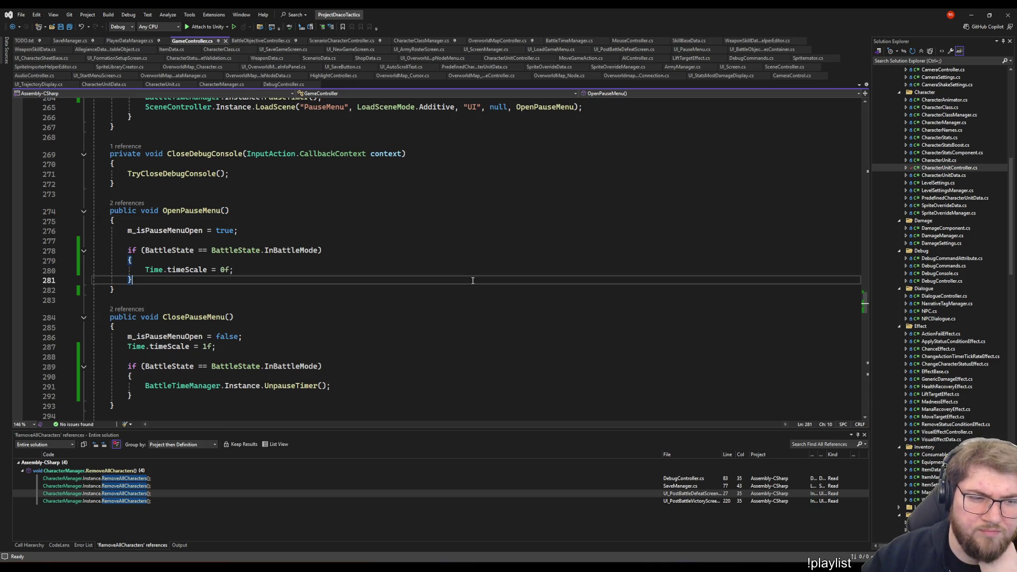
pyautogui.click(457, 270)
pyautogui.scroll(3, 455, 270)
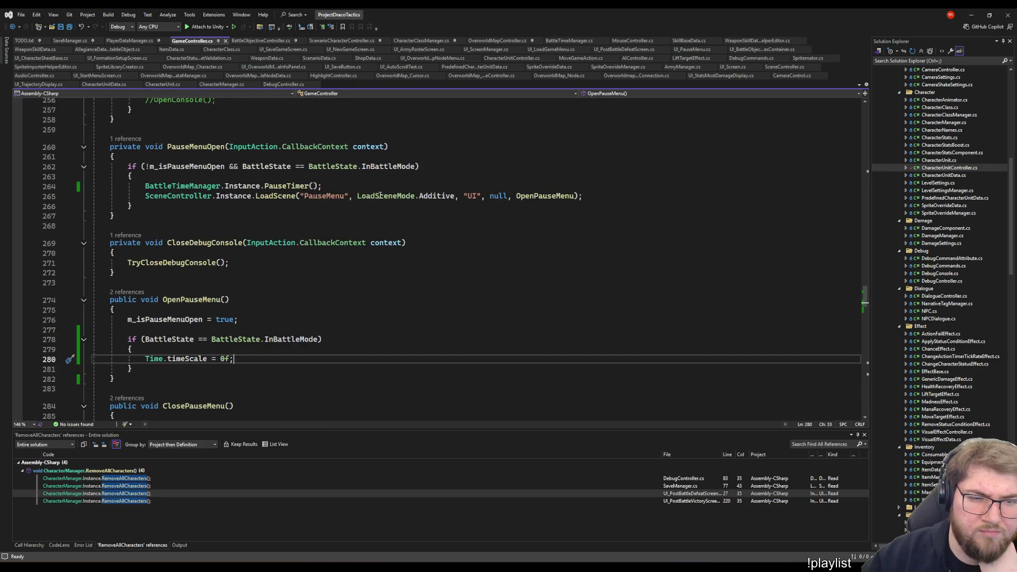
pyautogui.click(367, 186)
pyautogui.scroll(-5, 399, 320)
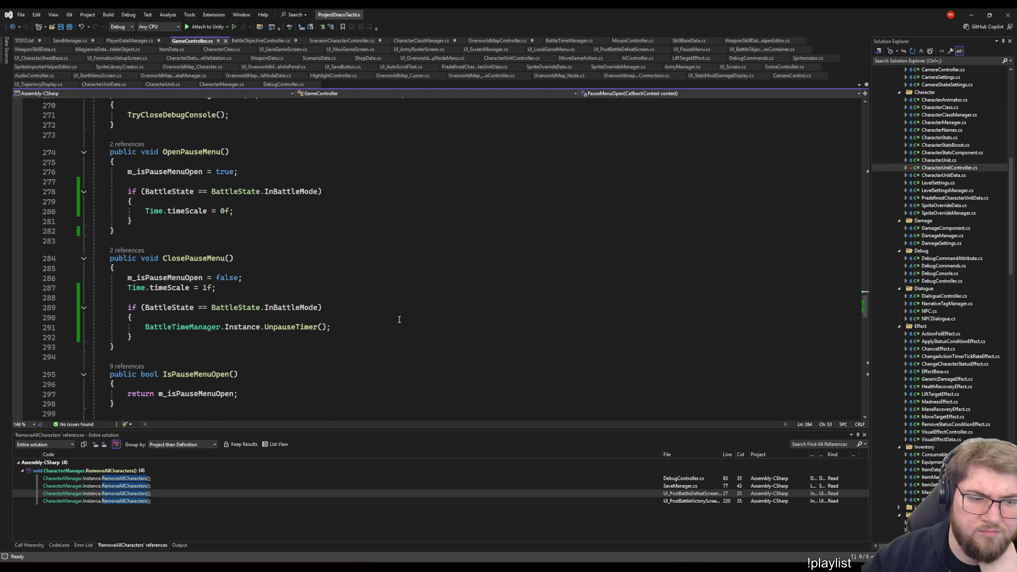
pyautogui.scroll(3, 252, 176)
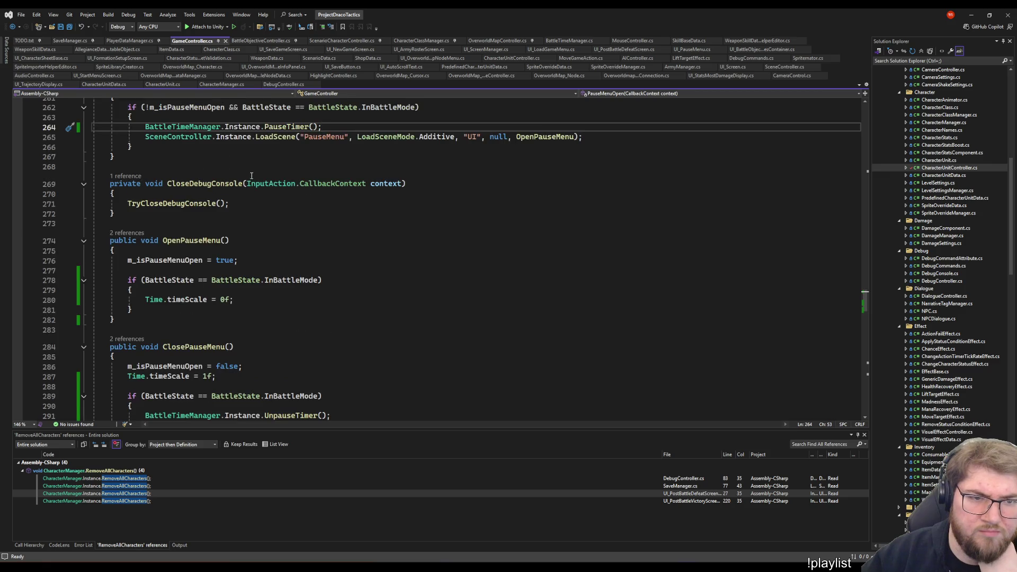
pyautogui.doubleClick(281, 130)
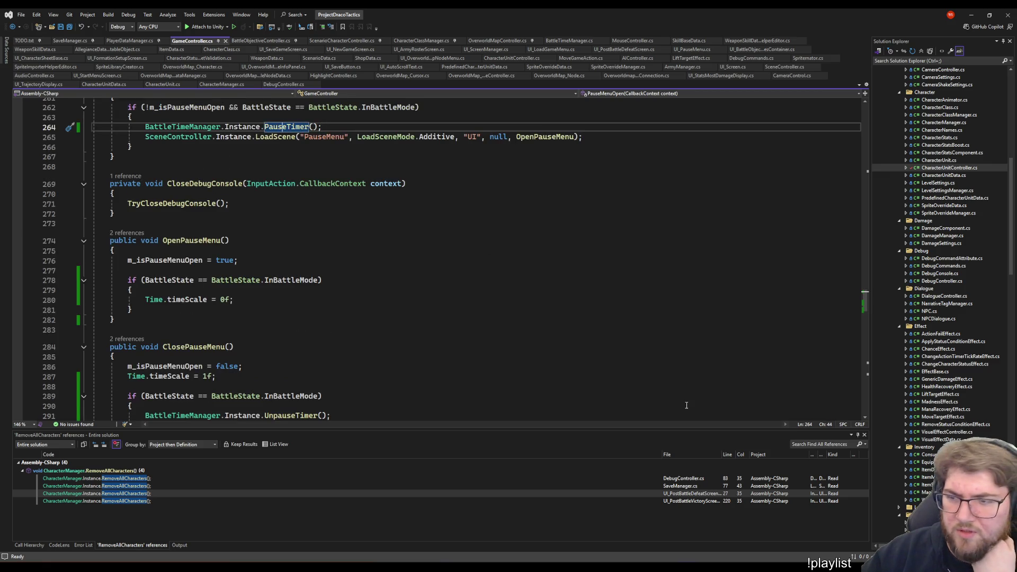
pyautogui.hotkey('alt', 'Tab')
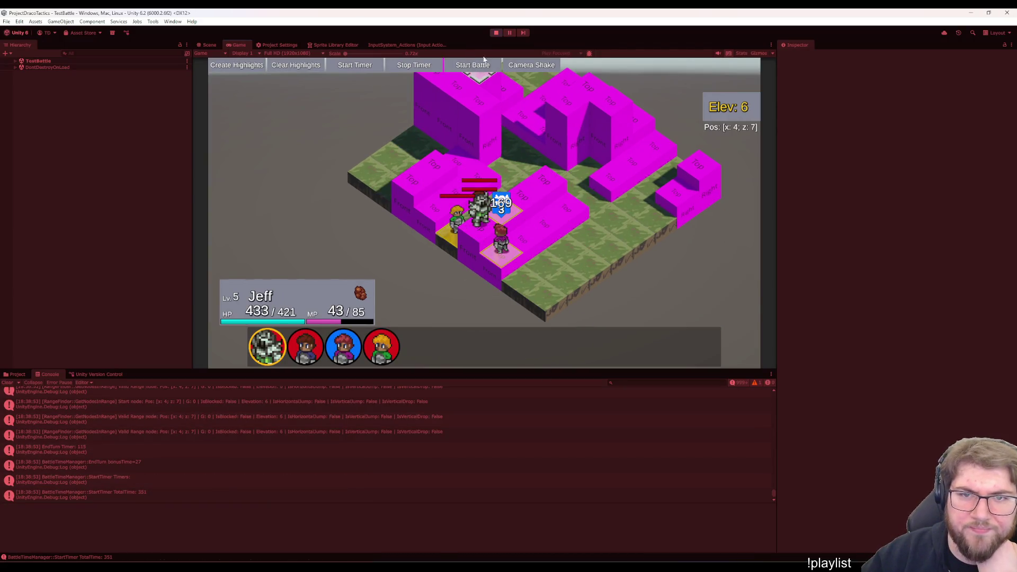
# Delete the old Save1.sav, Save2.sav and Save3.sav files from the SaveData folder
pyautogui.click(480, 241)
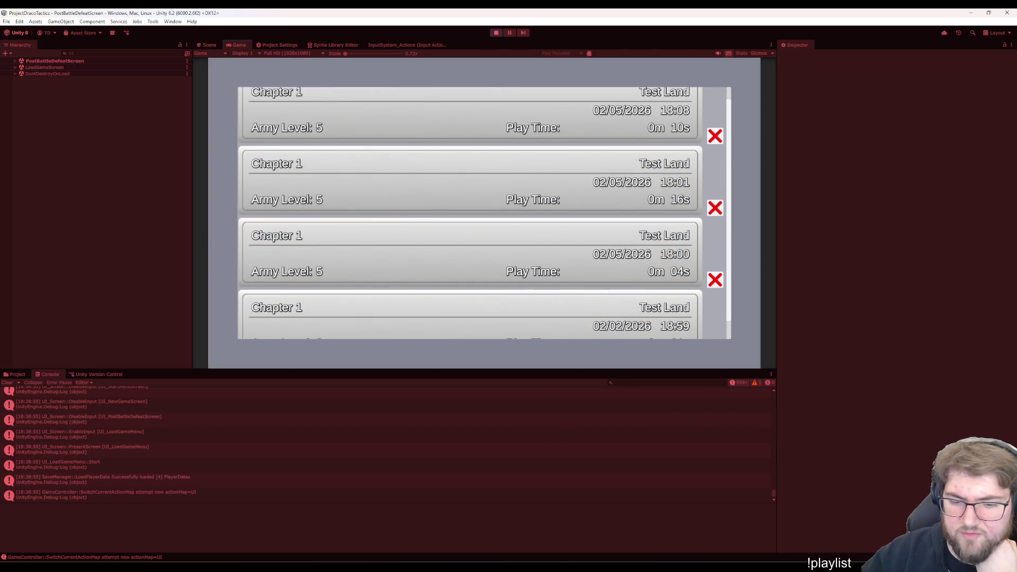
pyautogui.click(498, 520)
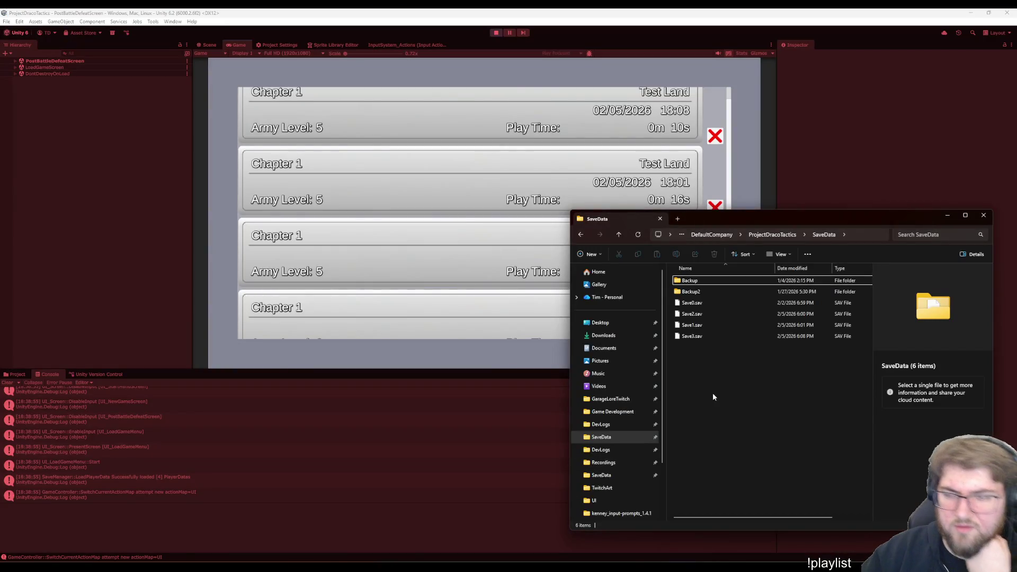
pyautogui.click(743, 150)
pyautogui.press('Escape')
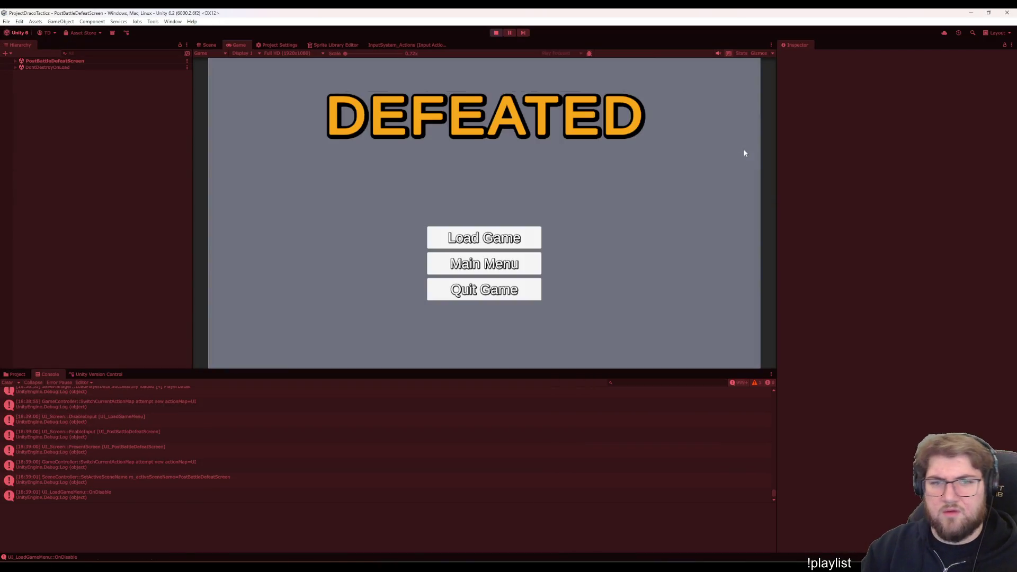
pyautogui.click(478, 546)
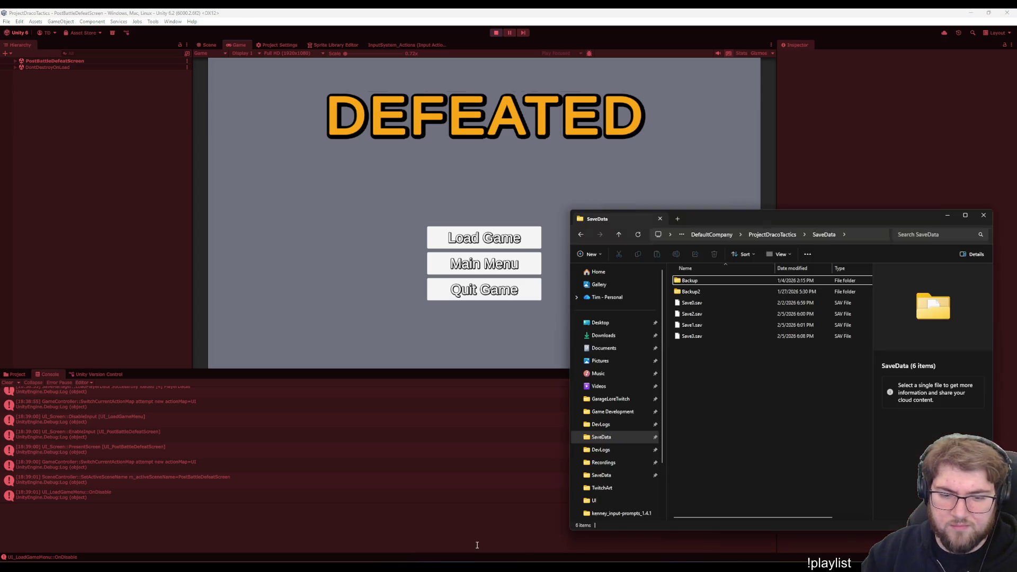
pyautogui.click(731, 314)
pyautogui.keyDown('shift'); pyautogui.click(707, 336); pyautogui.keyUp('shift')
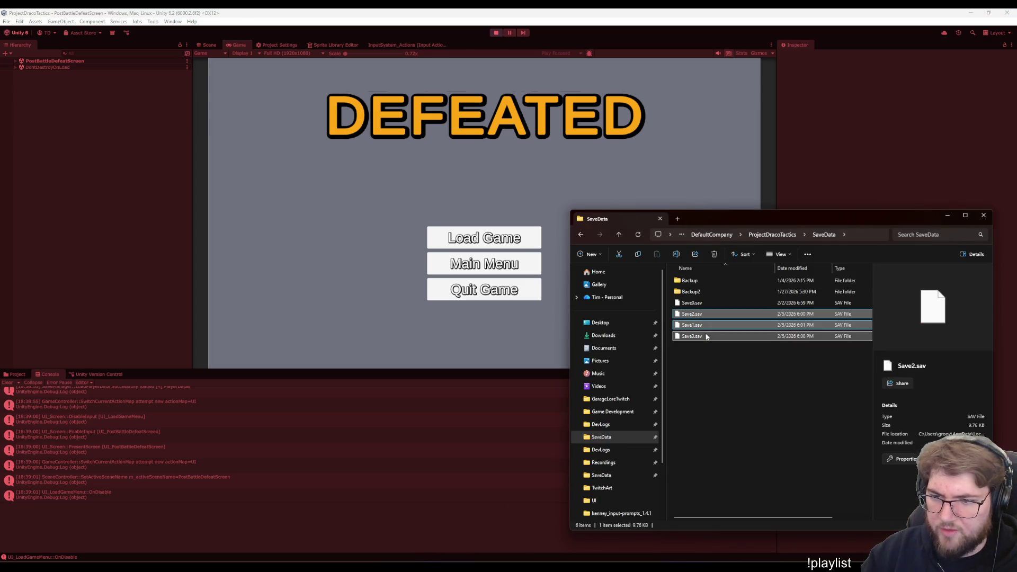
pyautogui.press('Delete')
# Start a new game from the main menu and enter a battle from the town's action menu
pyautogui.click(679, 155)
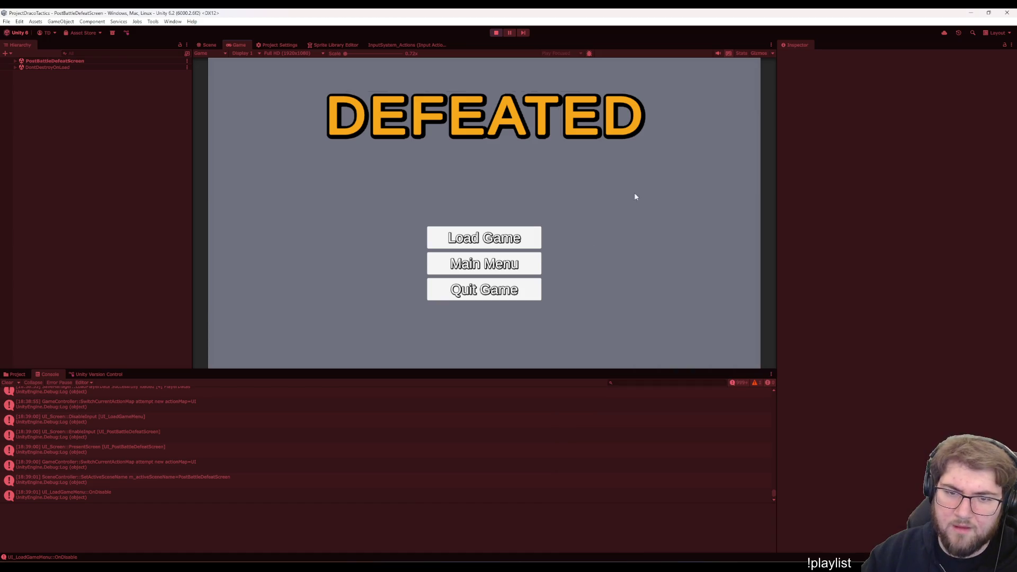
pyautogui.click(484, 264)
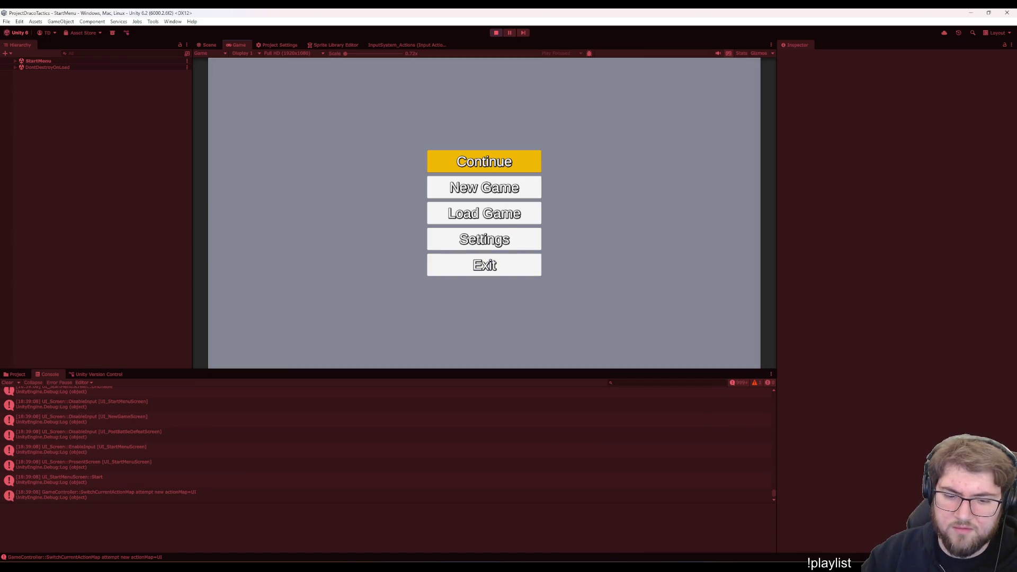
pyautogui.click(482, 195)
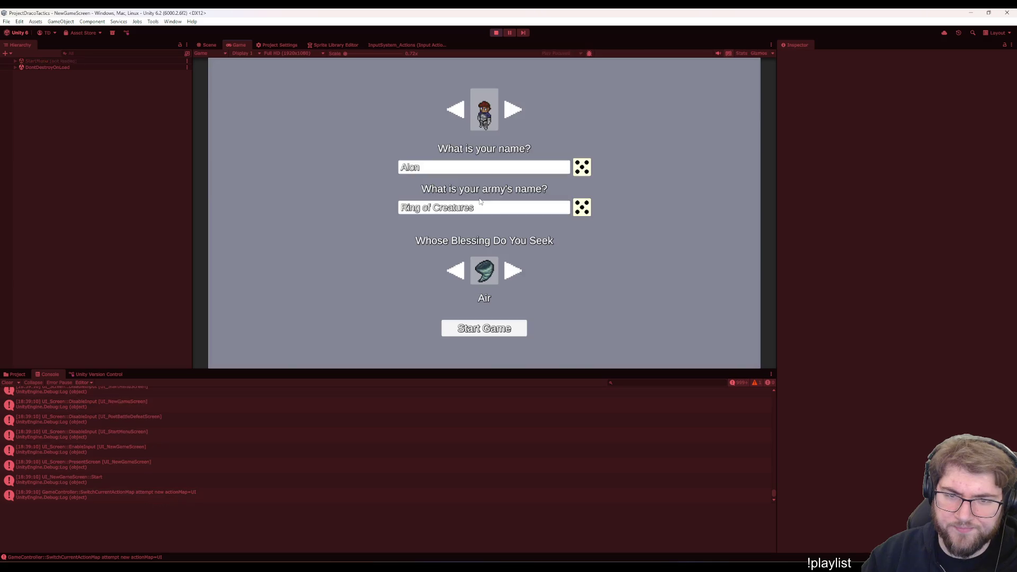
pyautogui.click(489, 334)
pyautogui.press('Return')
pyautogui.press('Down')
pyautogui.press('Down')
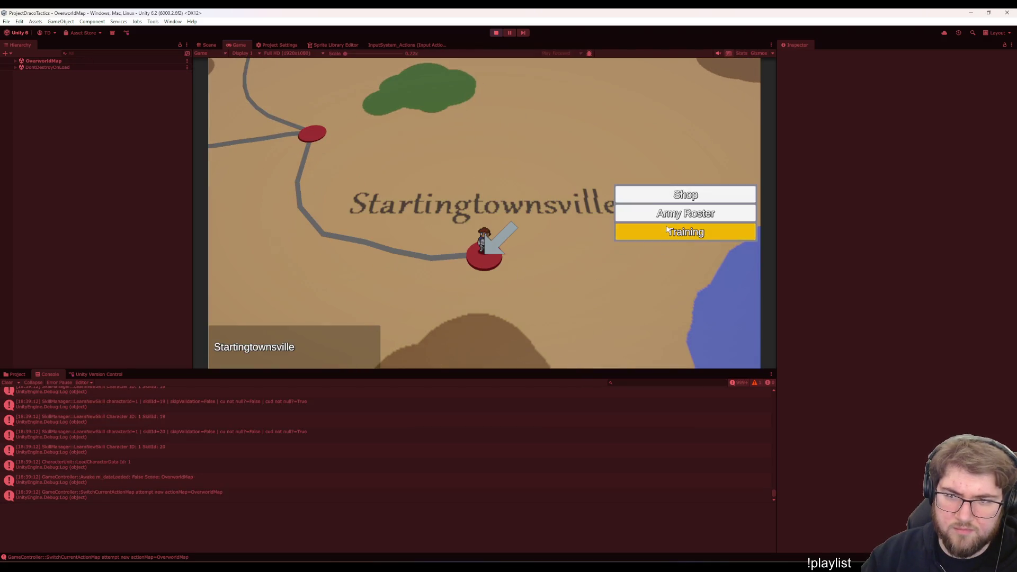
pyautogui.press('Return')
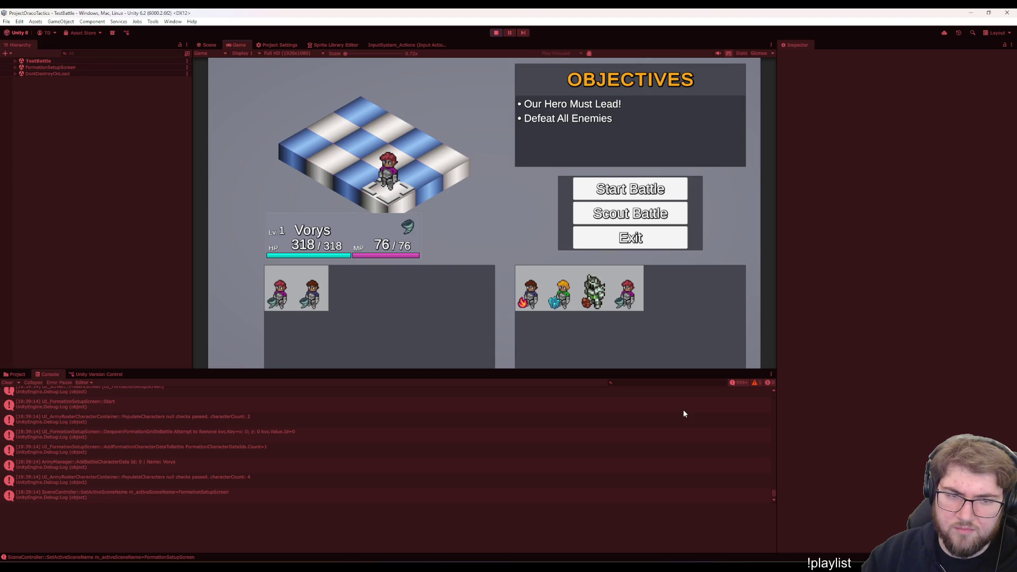
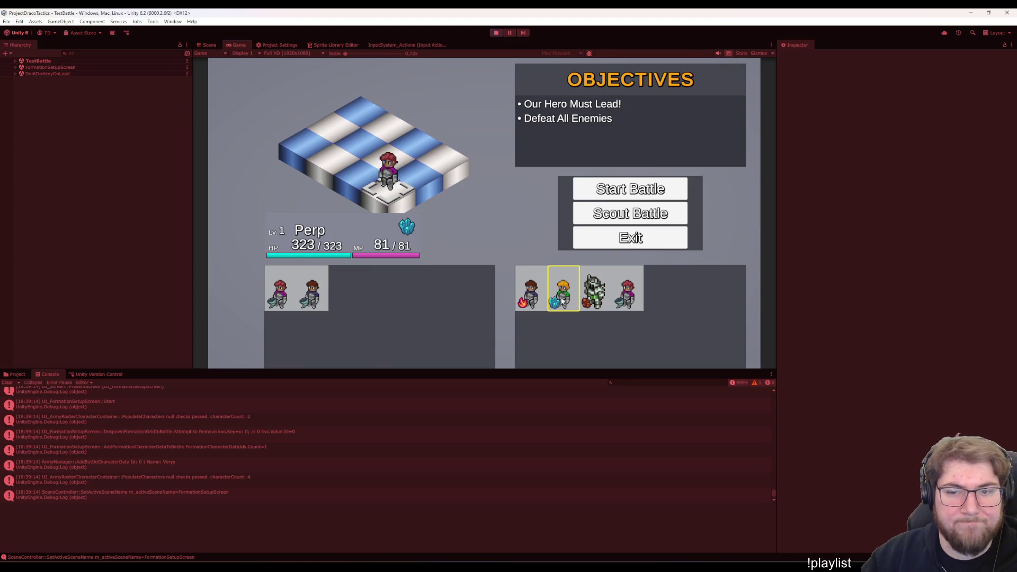
# Exit the formation screen, return to Main Menu and start a New Game with a dark-haired hero
pyautogui.click(626, 239)
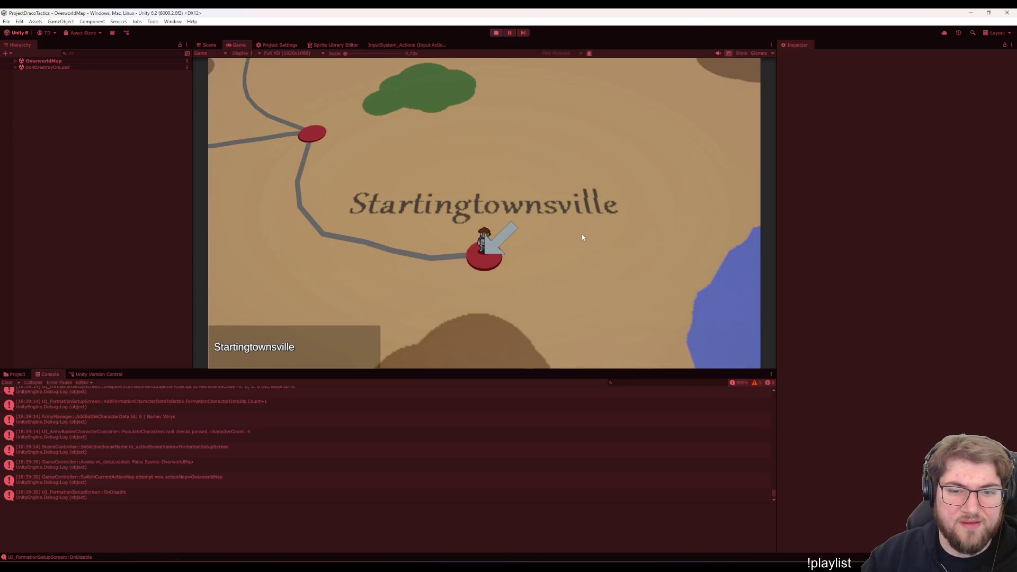
pyautogui.press('Escape')
pyautogui.click(505, 231)
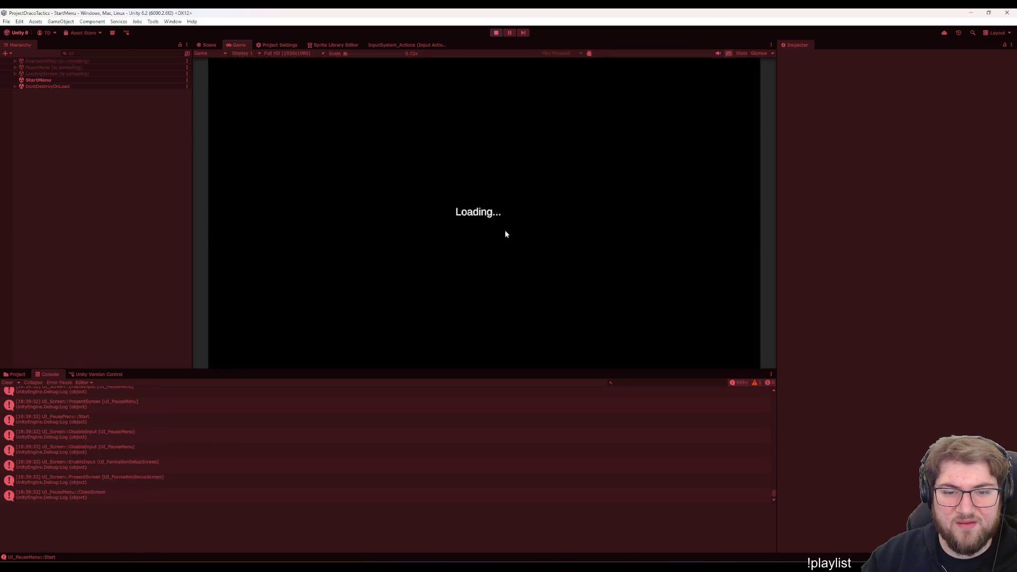
pyautogui.click(502, 188)
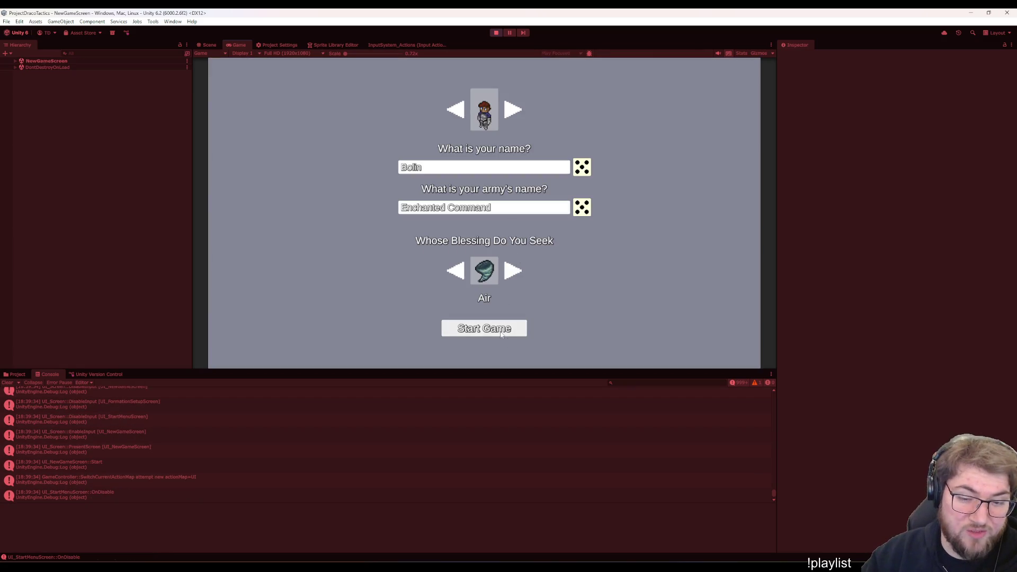
pyautogui.click(459, 106)
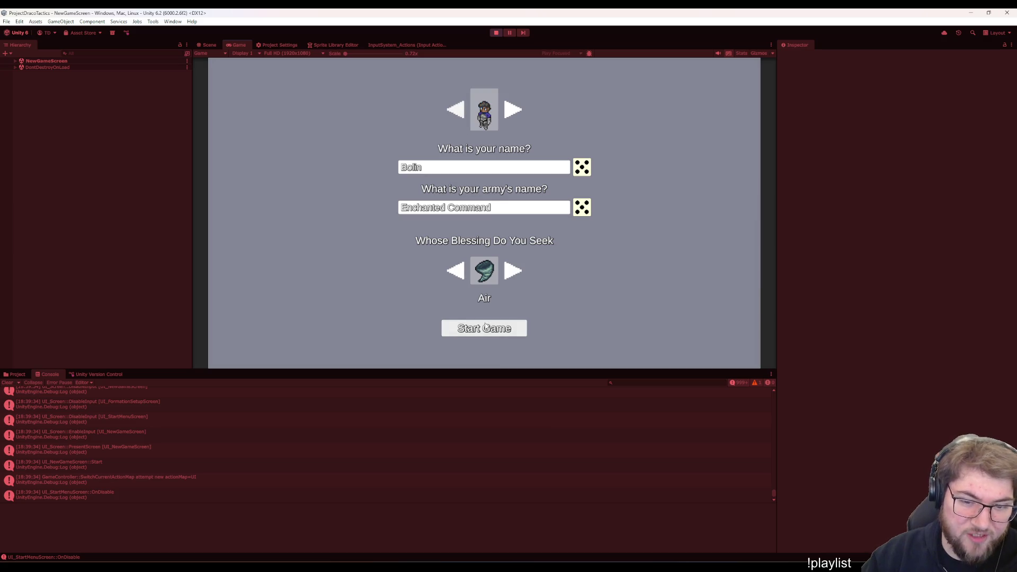
pyautogui.click(486, 327)
# Open and close the Army Roster from the town menu, then switch to Visual Studio
pyautogui.press('Down')
pyautogui.press('Return')
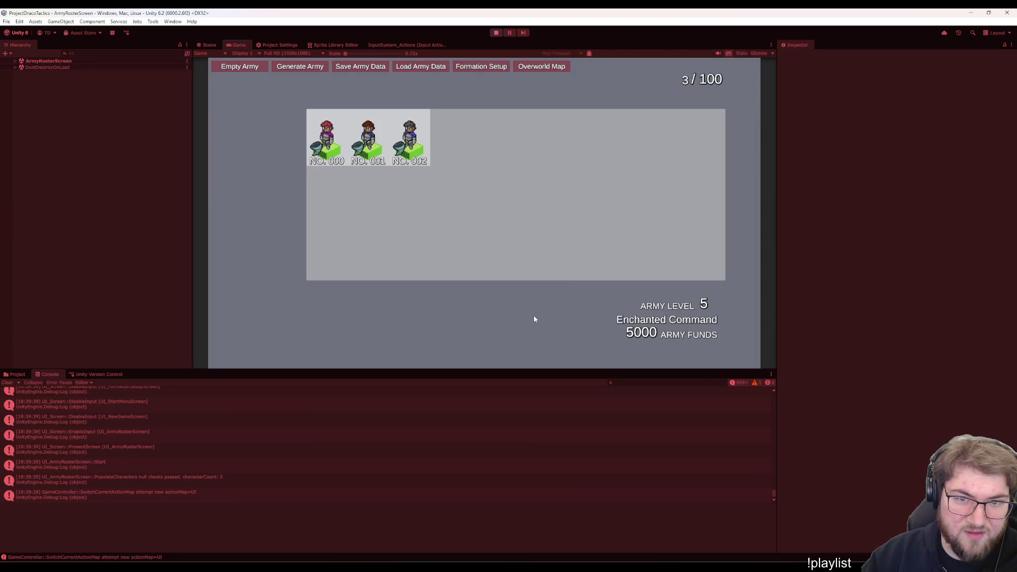
pyautogui.press('Escape')
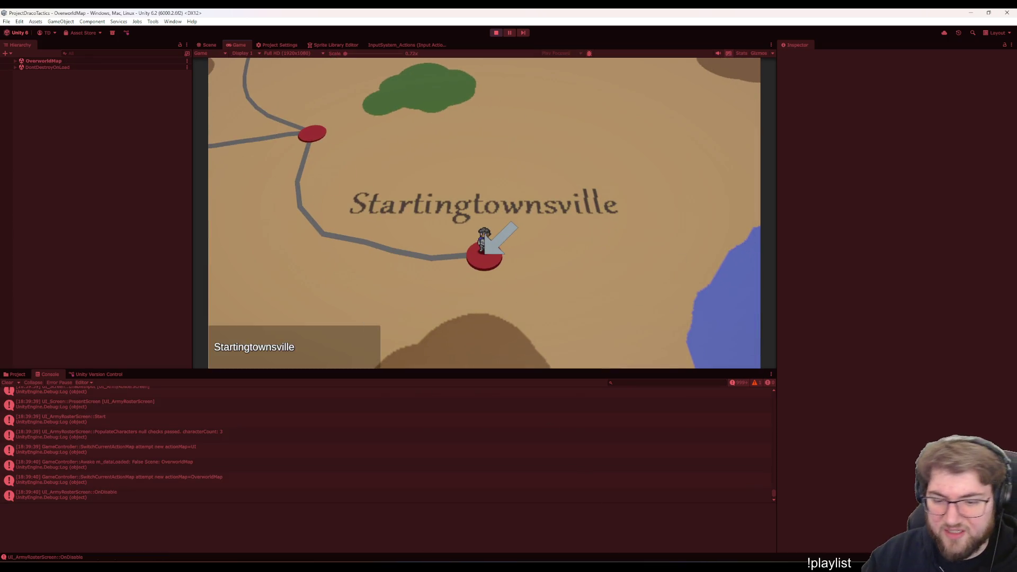
pyautogui.click(647, 549)
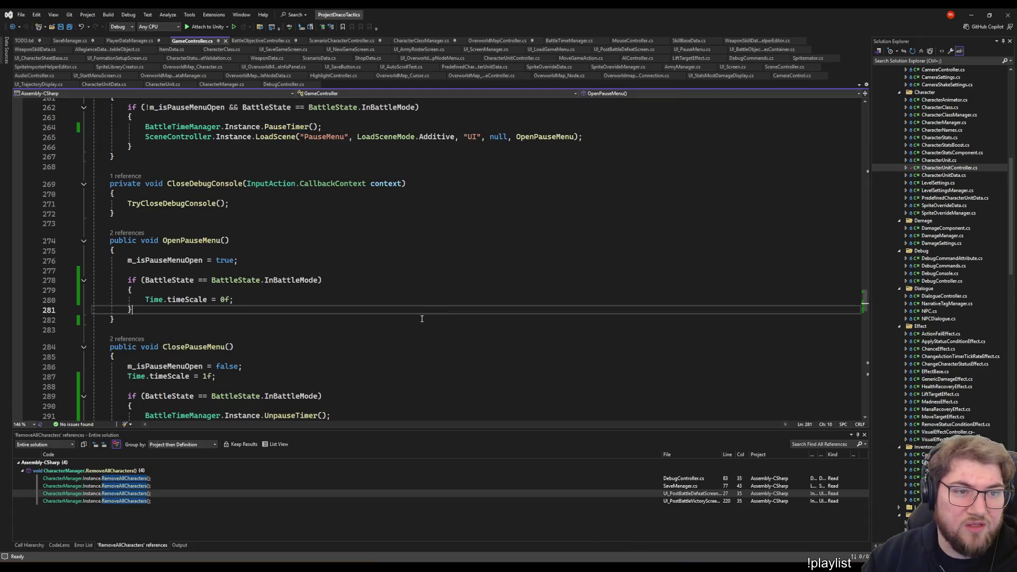
# Open UI_NewGameScreen.cs from the Solution Explorer's UI folder
pyautogui.click(396, 242)
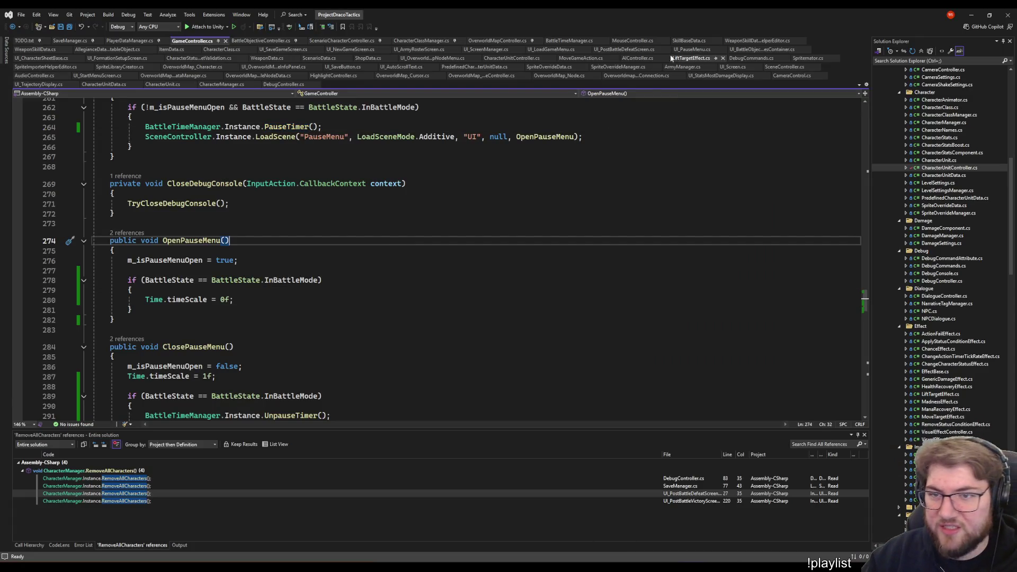
pyautogui.click(823, 224)
pyautogui.scroll(-15, 929, 411)
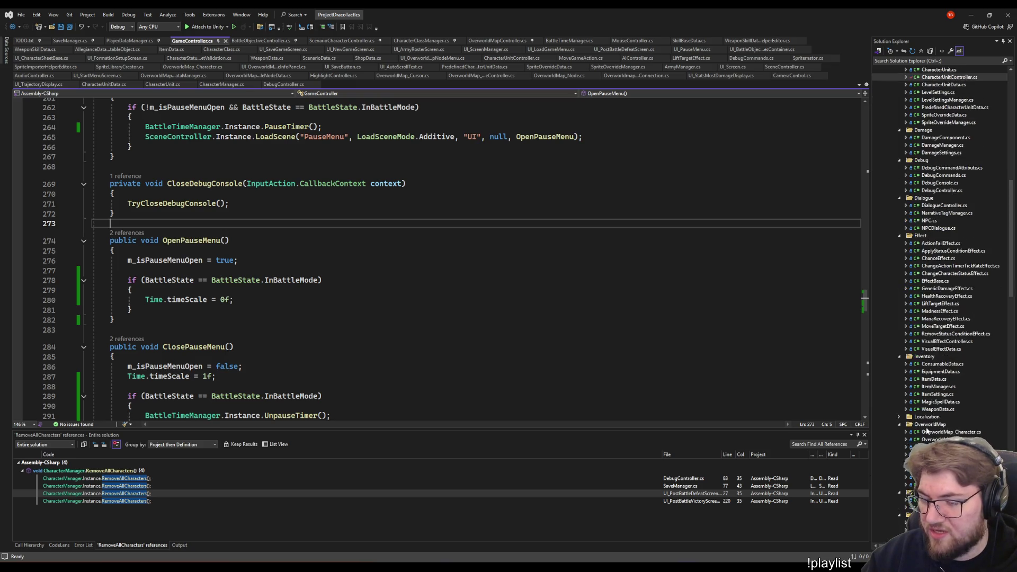
pyautogui.scroll(-3, 929, 411)
pyautogui.scroll(-3, 933, 409)
pyautogui.scroll(-2, 937, 406)
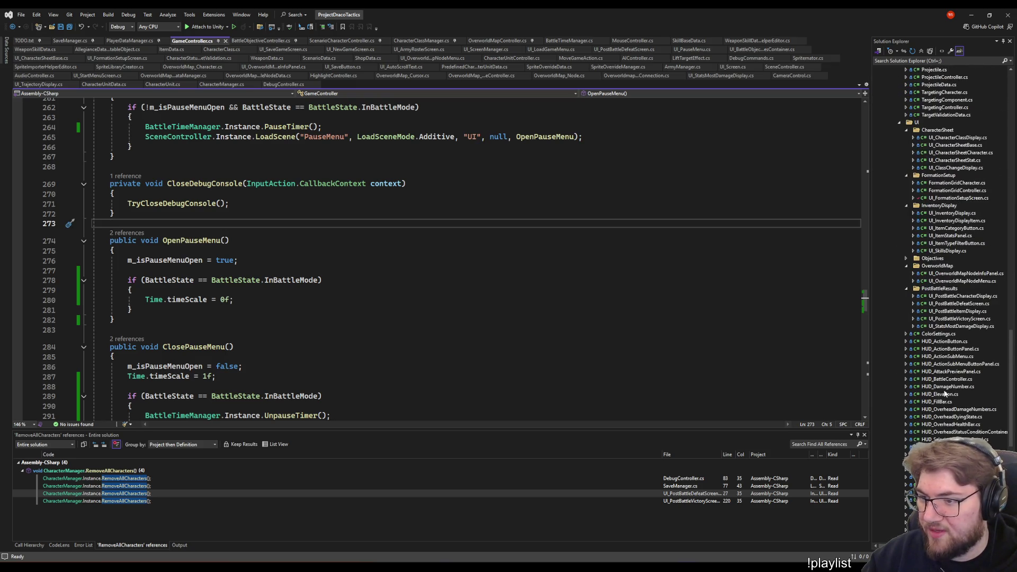
pyautogui.scroll(-2, 944, 403)
pyautogui.scroll(-4, 945, 406)
pyautogui.scroll(-4, 950, 407)
pyautogui.scroll(-3, 957, 398)
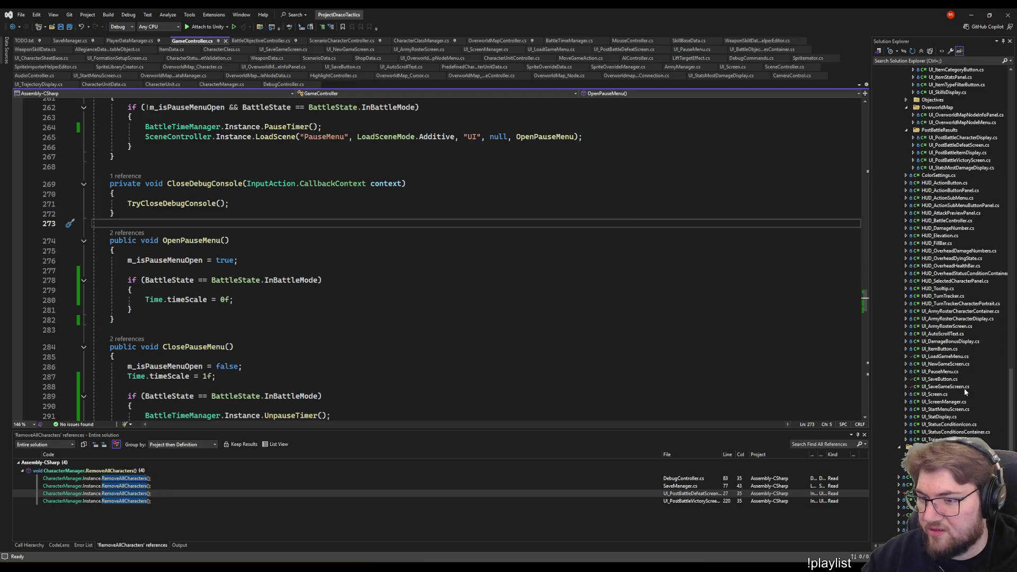
pyautogui.doubleClick(943, 363)
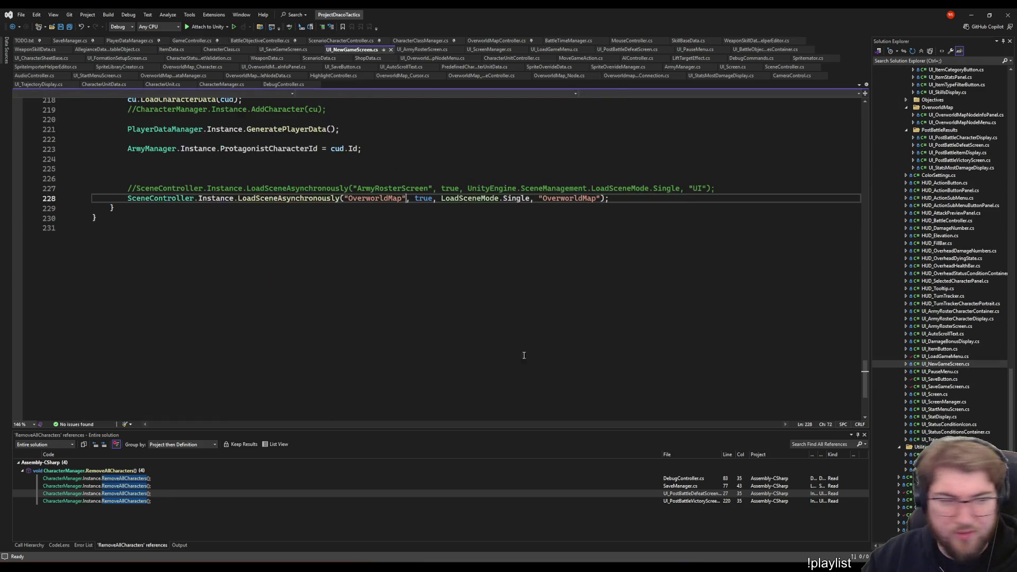
pyautogui.scroll(7, 481, 376)
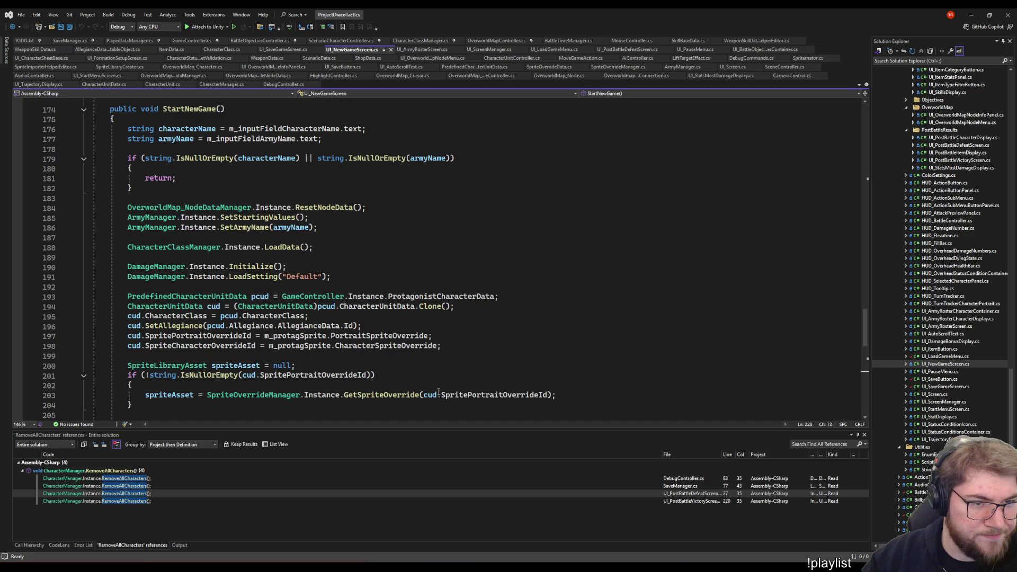
# Read through StartNewGame's SetStartingValues, SetArmyName, GeneratePlayerData and LoadData calls
pyautogui.click(357, 222)
pyautogui.click(397, 228)
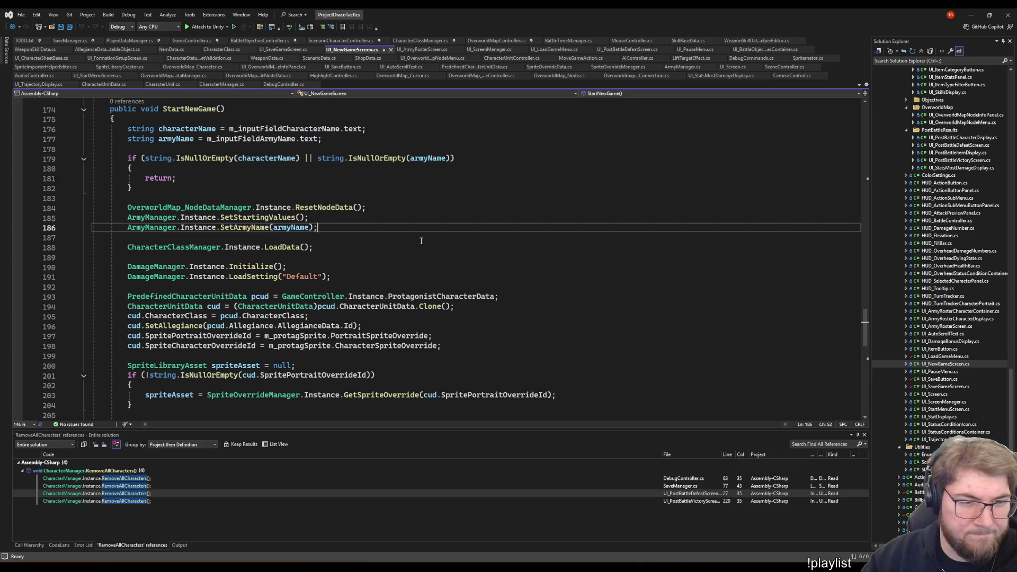
pyautogui.scroll(-4, 422, 240)
pyautogui.scroll(-2, 421, 240)
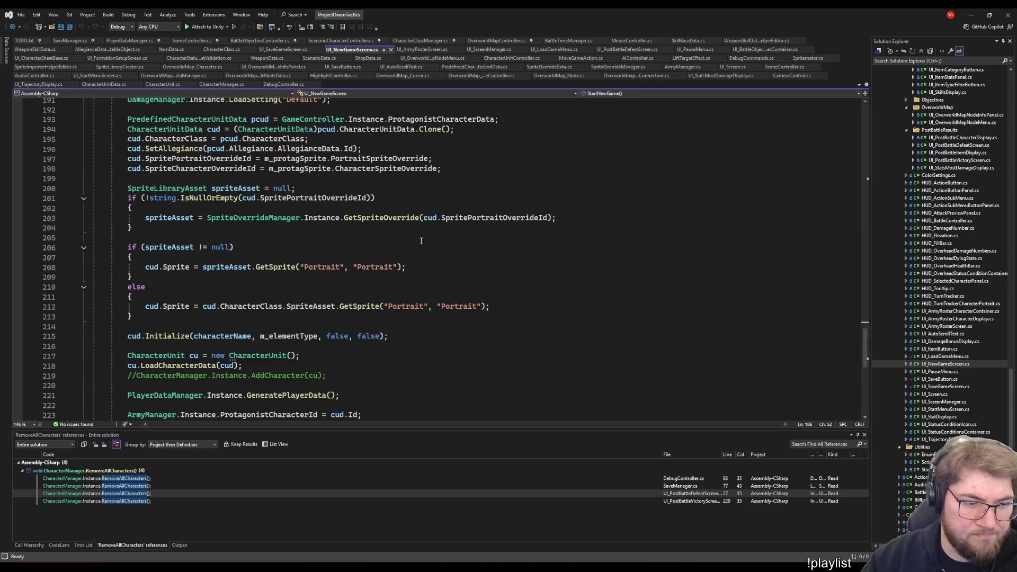
pyautogui.scroll(-3, 421, 240)
pyautogui.doubleClick(293, 307)
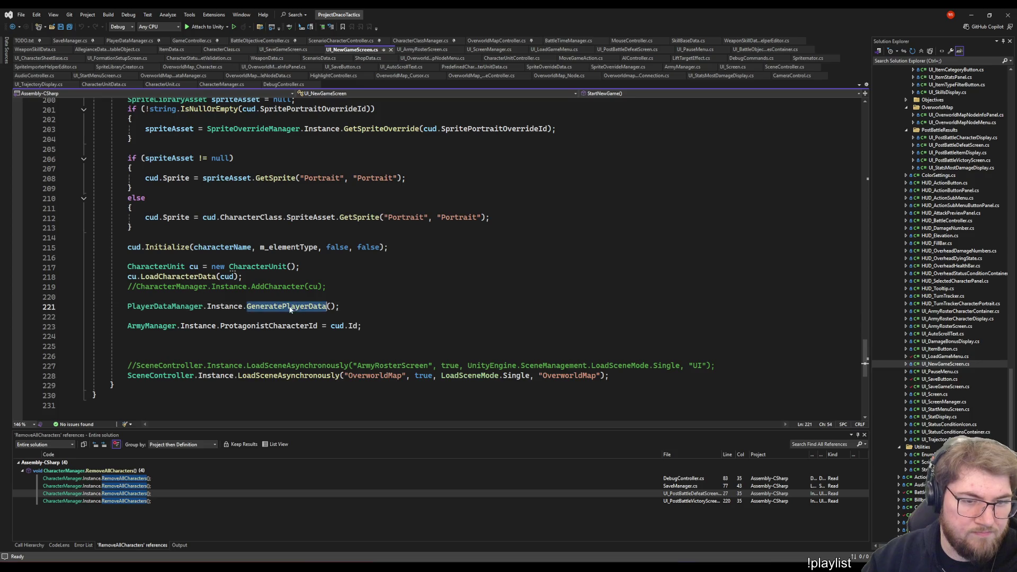
pyautogui.scroll(1, 358, 311)
pyautogui.scroll(2, 359, 311)
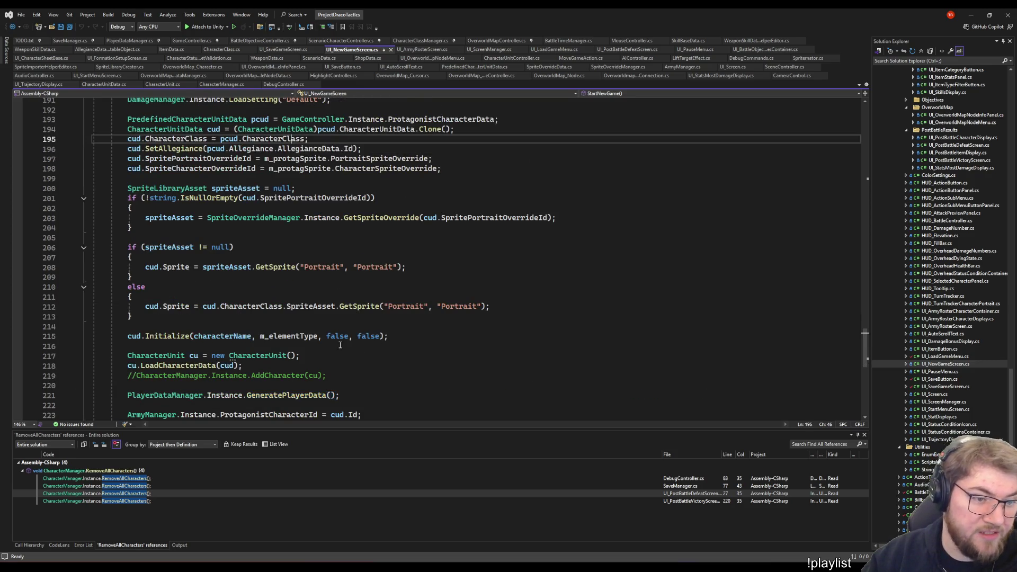
pyautogui.scroll(6, 326, 334)
pyautogui.click(336, 249)
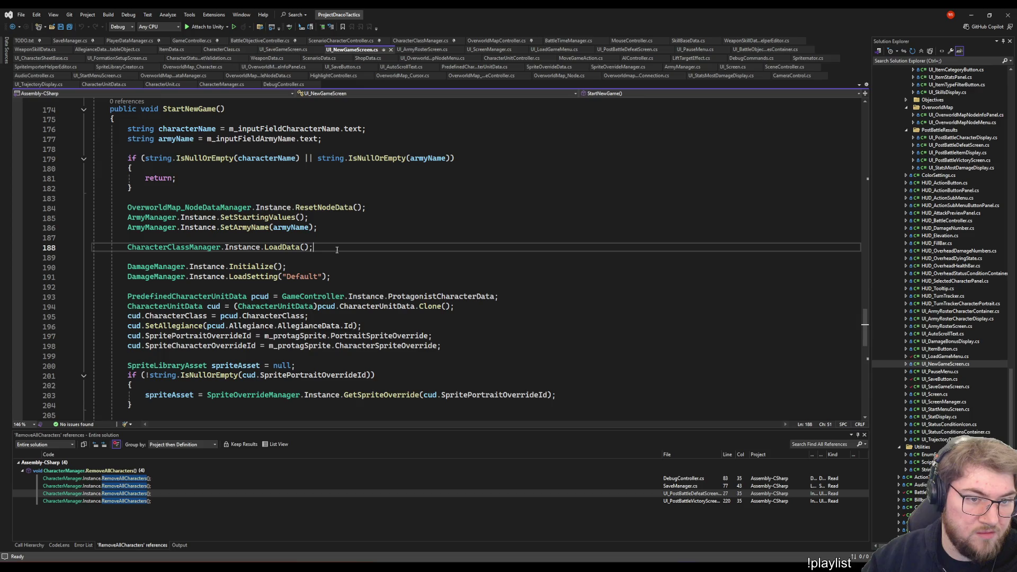
pyautogui.click(331, 228)
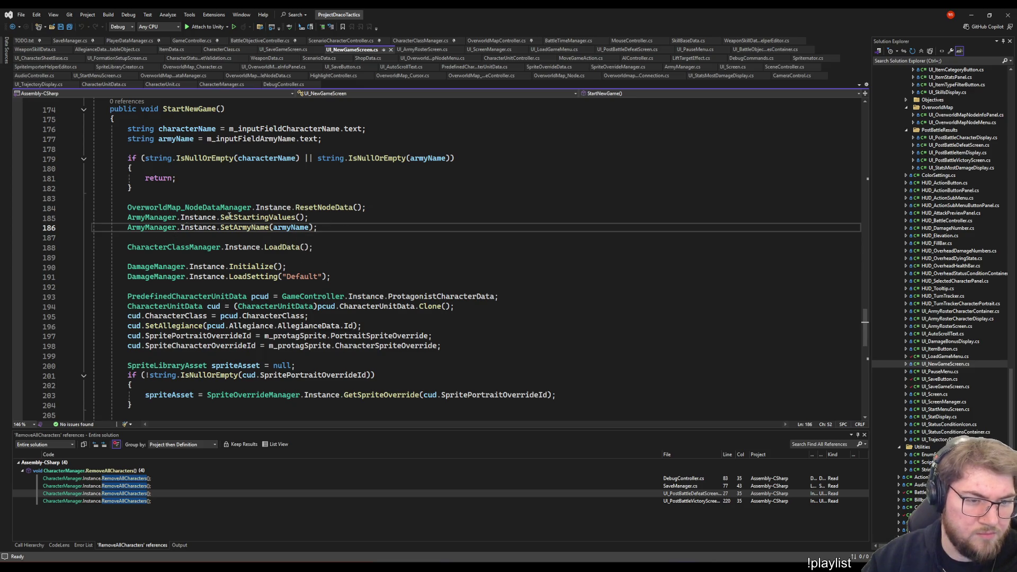
# Jump to the SetStartingValues definition in ArmyManager, inspect it and navigate back
pyautogui.rightClick(157, 220)
pyautogui.click(599, 278)
pyautogui.moveTo(262, 217)
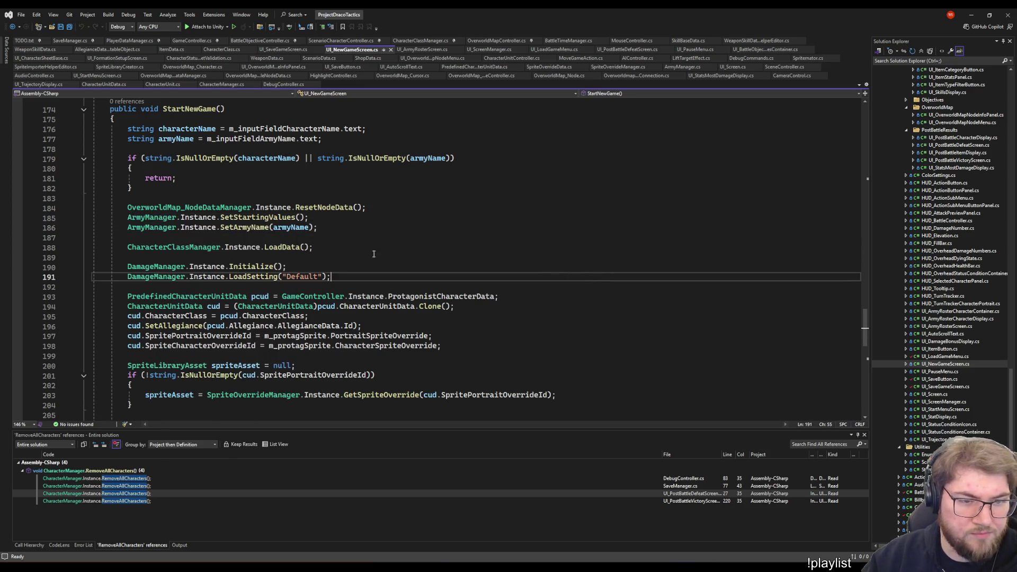
pyautogui.rightClick(243, 220)
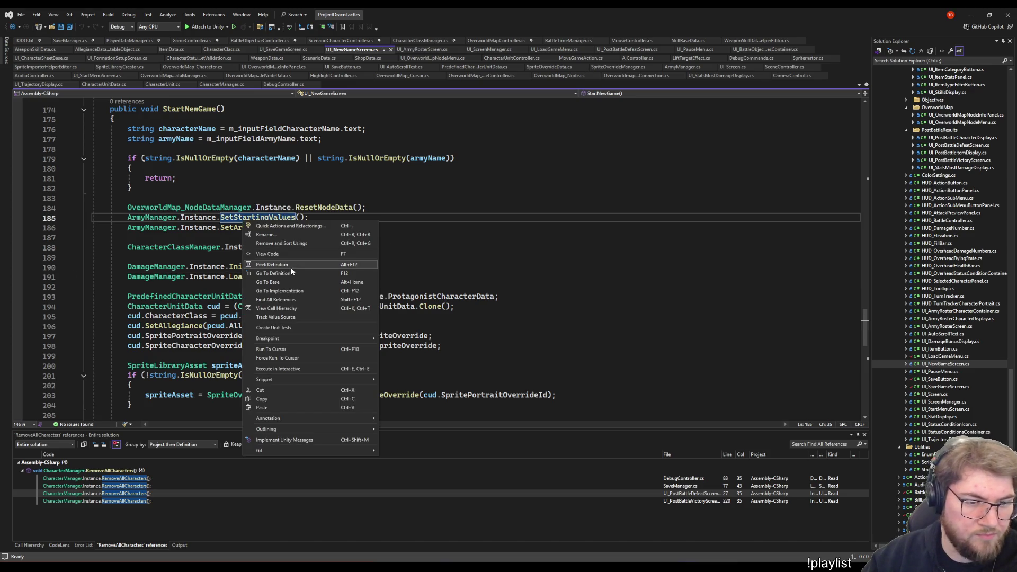
pyautogui.click(291, 267)
pyautogui.click(260, 278)
pyautogui.scroll(6, 318, 302)
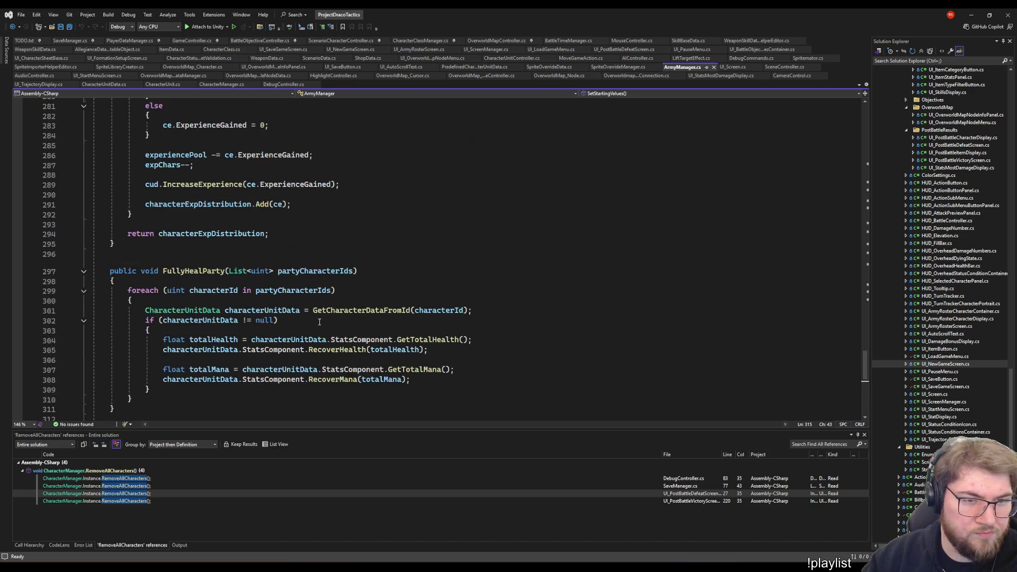
pyautogui.hotkey('ctrl', '-')
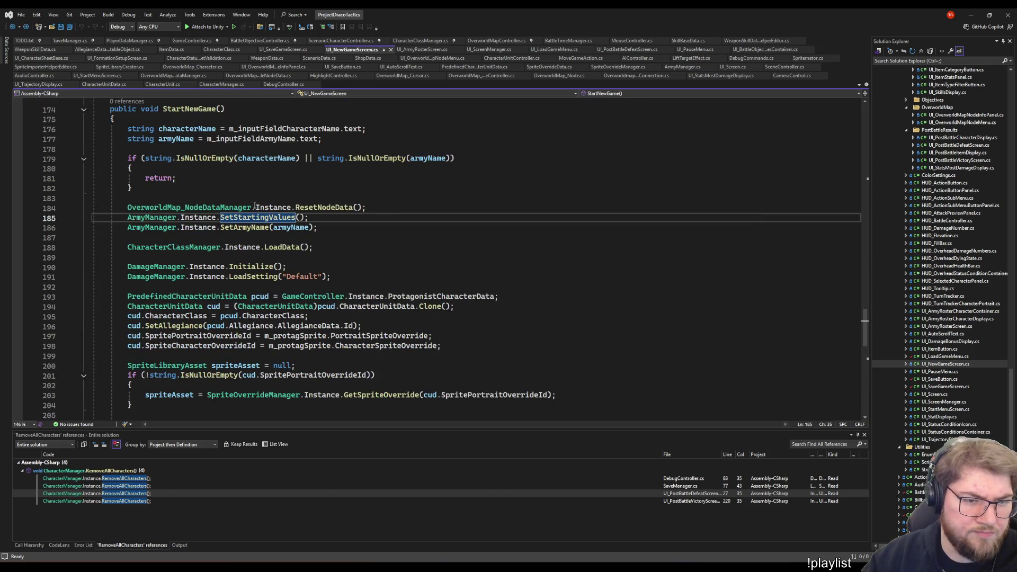
# Rename SetStartingValues to StartNewSave across files and go to its definition
pyautogui.rightClick(234, 222)
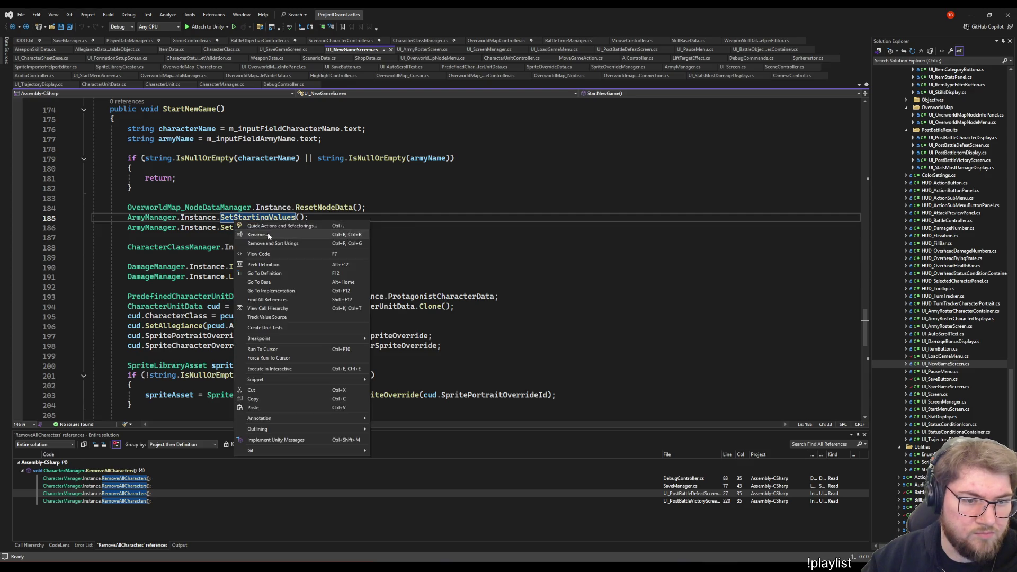
pyautogui.click(269, 236)
pyautogui.write('Start')
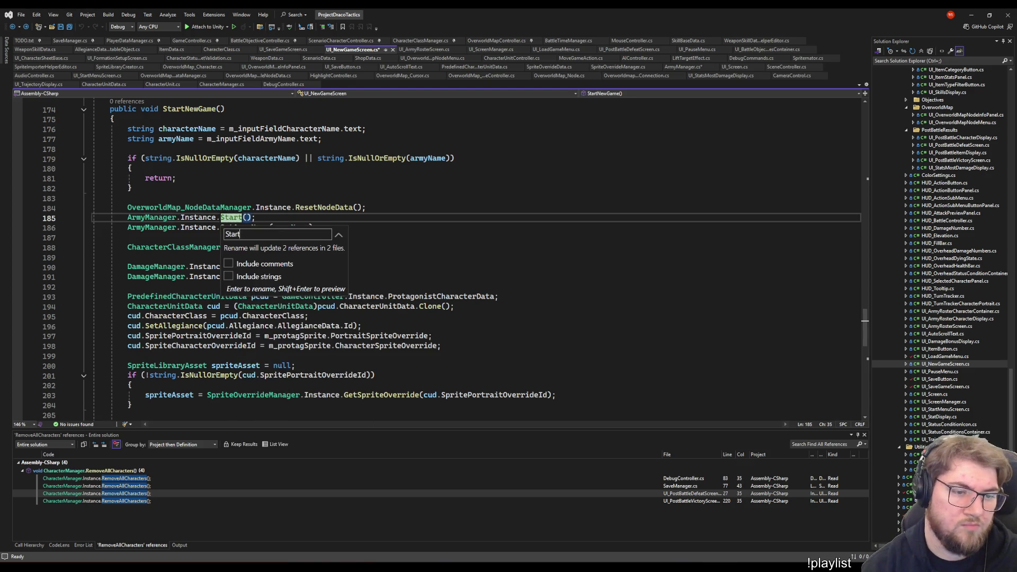
pyautogui.press('BackSpace')
pyautogui.press('BackSpace')
pyautogui.press('BackSpace')
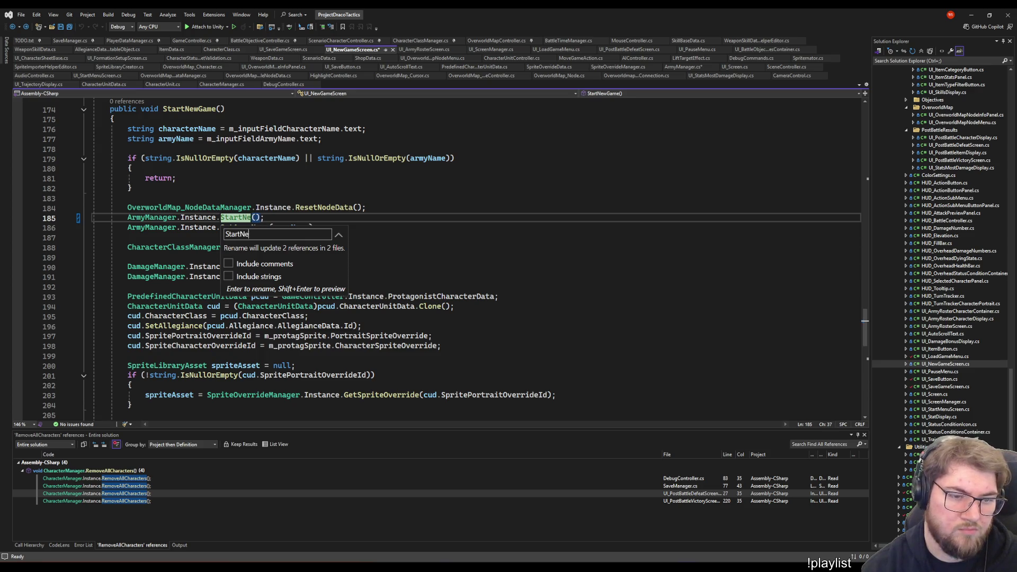
pyautogui.write('NewSave')
pyautogui.press('Return')
pyautogui.press('F12')
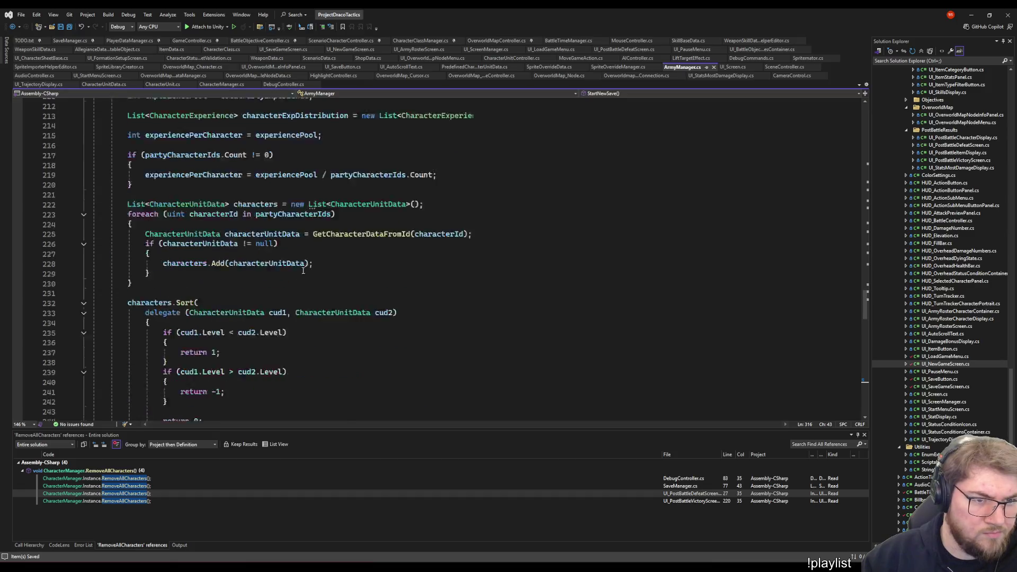
pyautogui.scroll(-5, 242, 232)
pyautogui.scroll(-2, 291, 278)
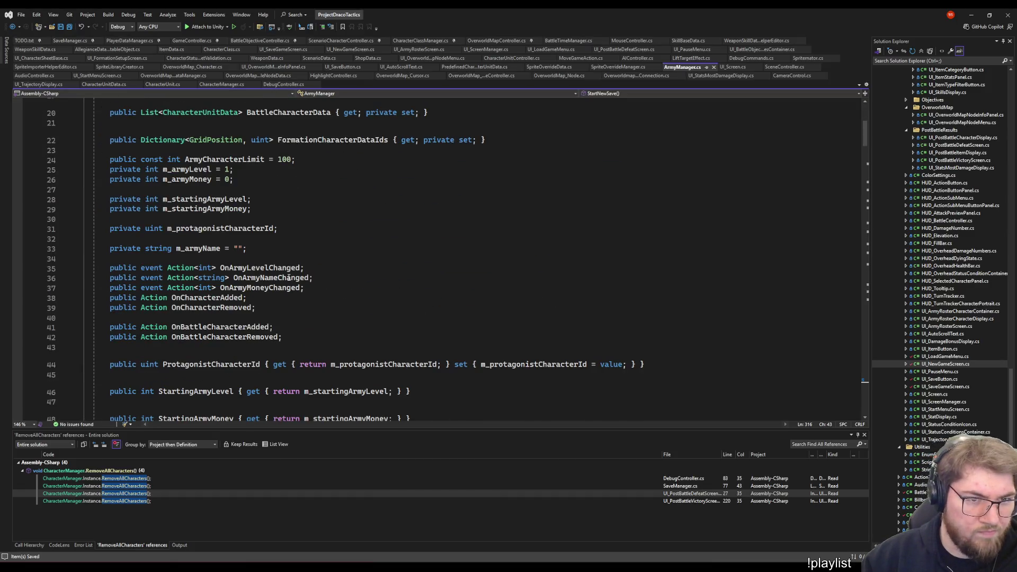
pyautogui.scroll(-10, 290, 278)
pyautogui.scroll(-7, 296, 285)
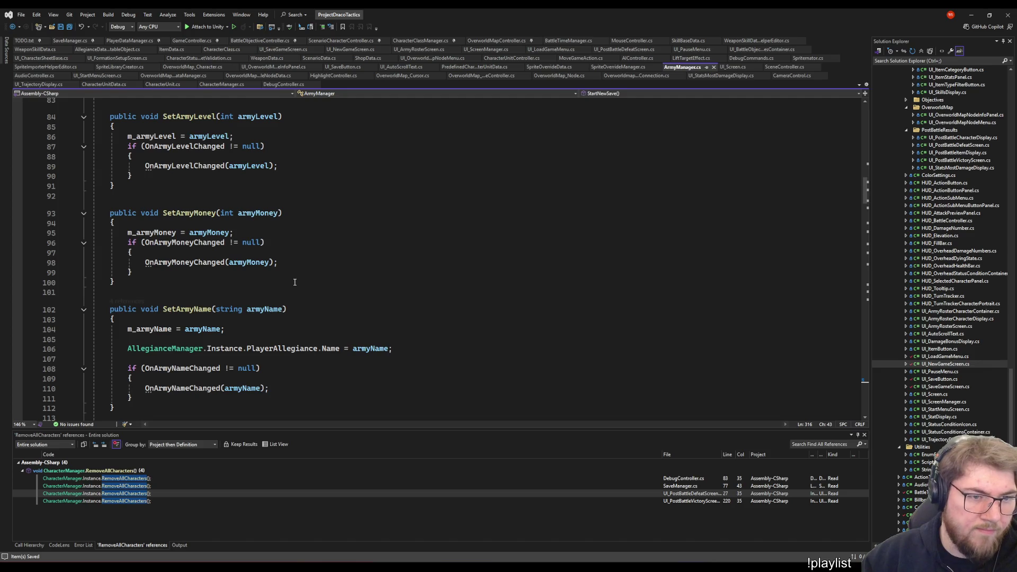
pyautogui.scroll(-3, 294, 281)
pyautogui.scroll(-3, 293, 281)
pyautogui.scroll(-6, 294, 282)
pyautogui.scroll(-3, 294, 281)
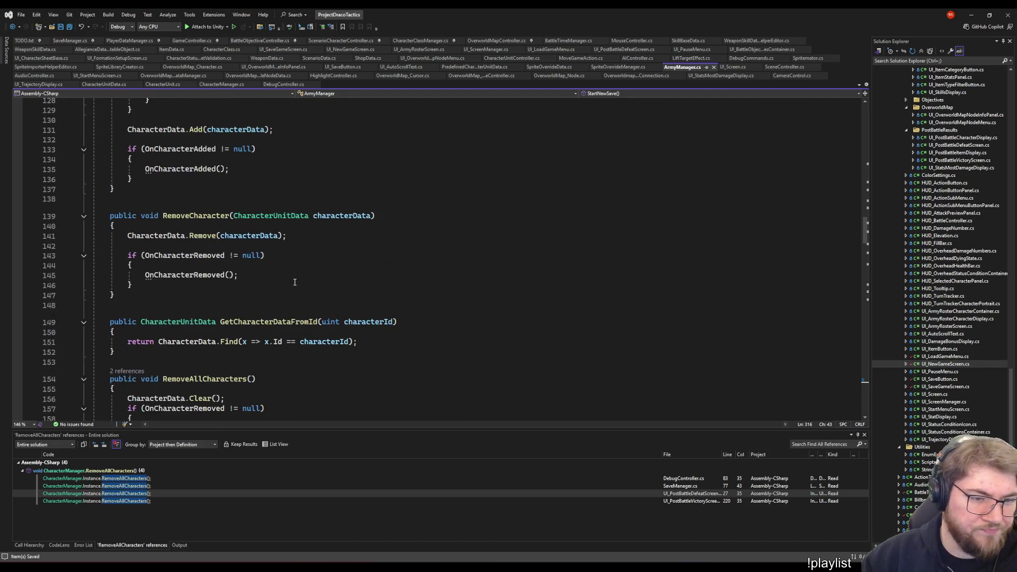
pyautogui.scroll(-2, 294, 281)
pyautogui.scroll(-2, 262, 274)
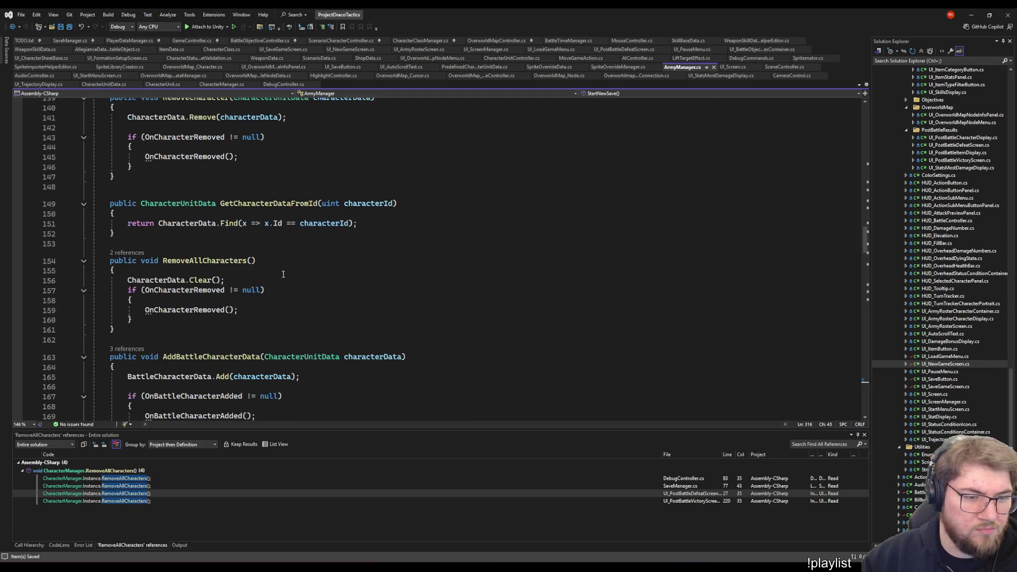
# Copy CharacterData.Clear(); from RemoveAllCharacters and paste it at the end of StartNewSave
pyautogui.click(227, 261)
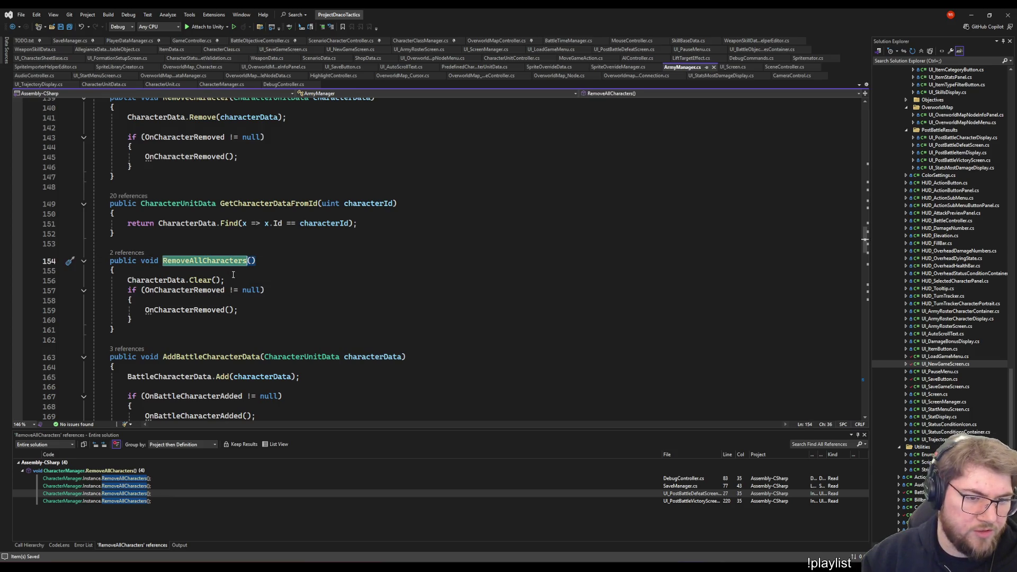
pyautogui.click(123, 280)
pyautogui.moveTo(127, 280); pyautogui.dragTo(225, 280)
pyautogui.hotkey('ctrl', 'c')
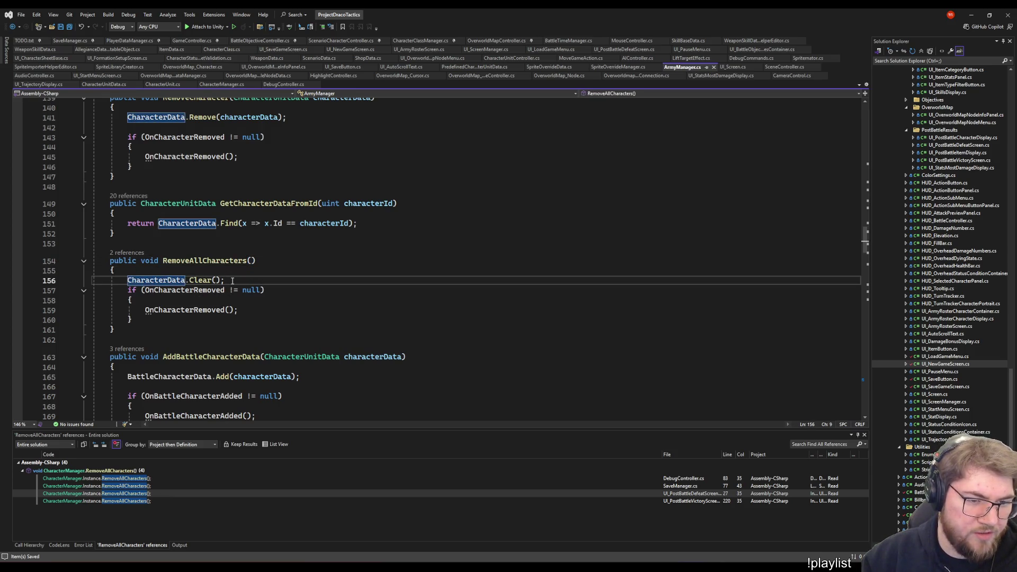
pyautogui.scroll(-9, 199, 294)
pyautogui.scroll(-9, 197, 300)
pyautogui.scroll(-20, 197, 300)
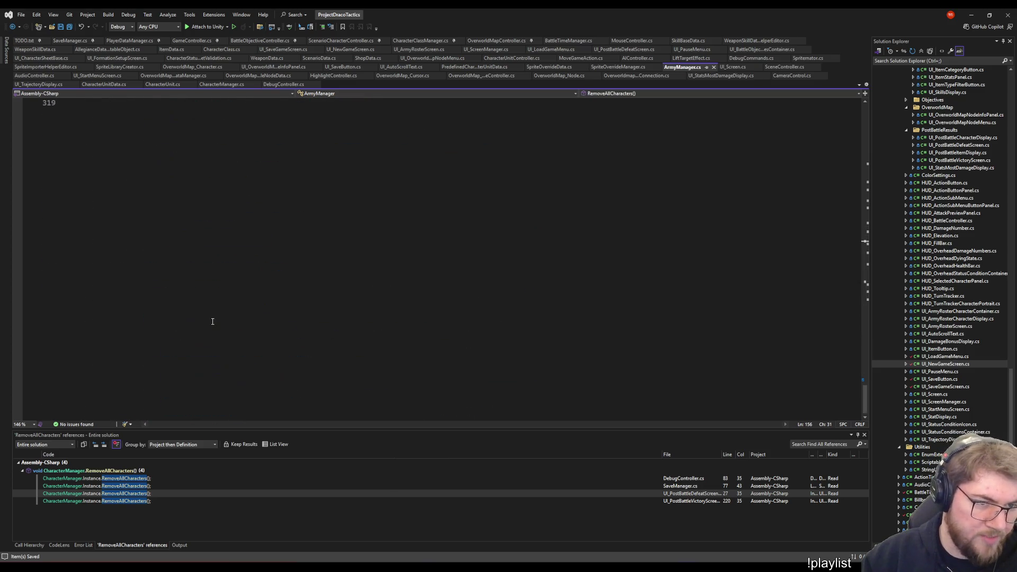
pyautogui.scroll(9, 212, 320)
pyautogui.click(300, 369)
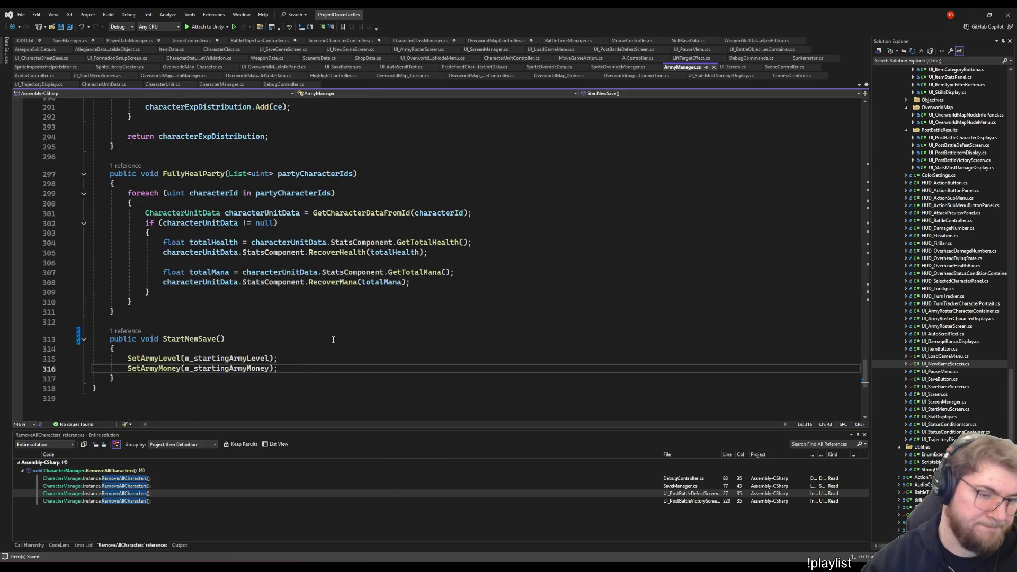
pyautogui.press('Return')
pyautogui.hotkey('ctrl', 'v')
# Add BattleCharacterData.Clear(); below it using IntelliSense completions
pyautogui.press('Return')
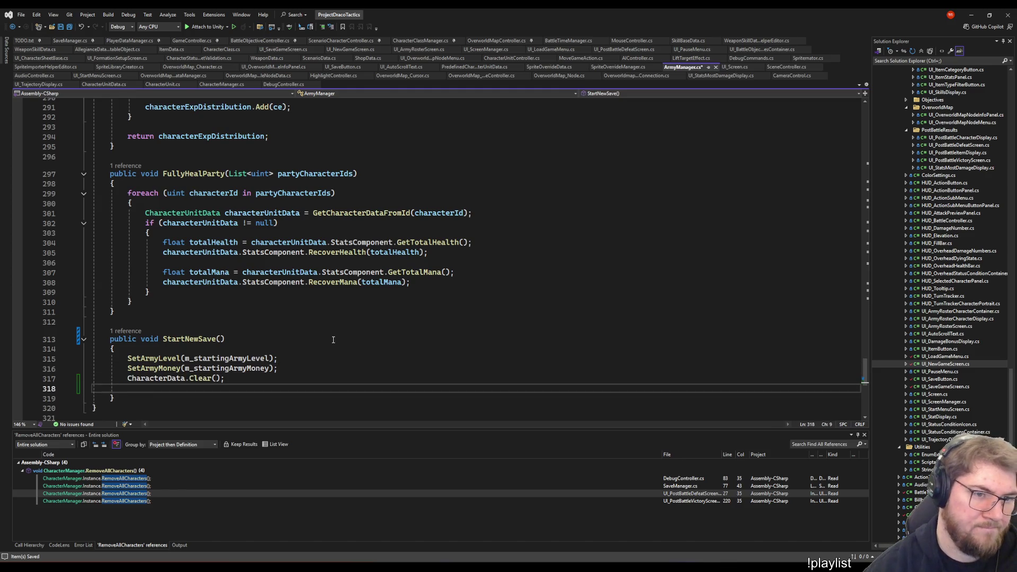
pyautogui.write('BattleC')
pyautogui.press('Tab')
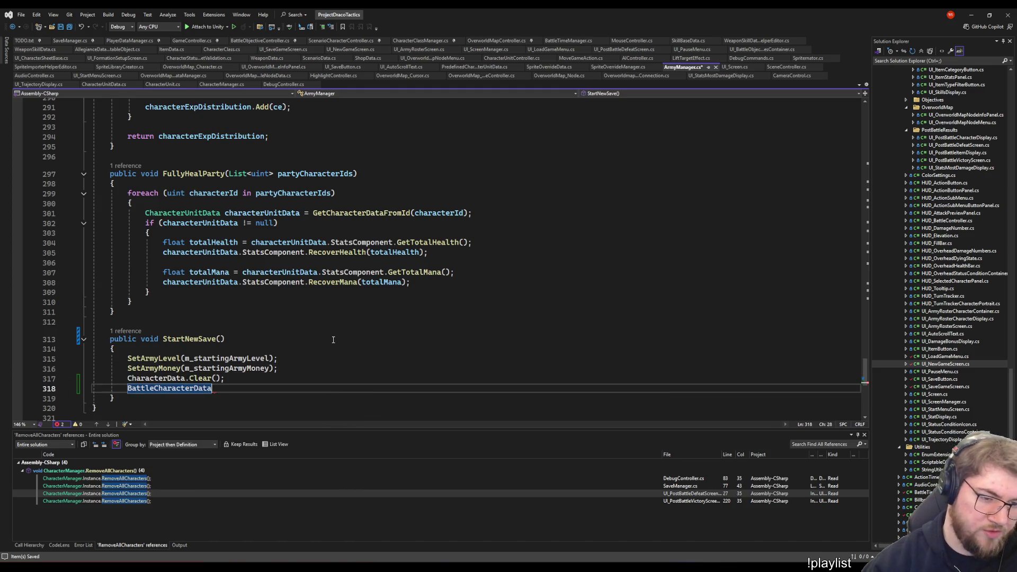
pyautogui.write('.Cl')
pyautogui.press('Tab')
pyautogui.write('();')
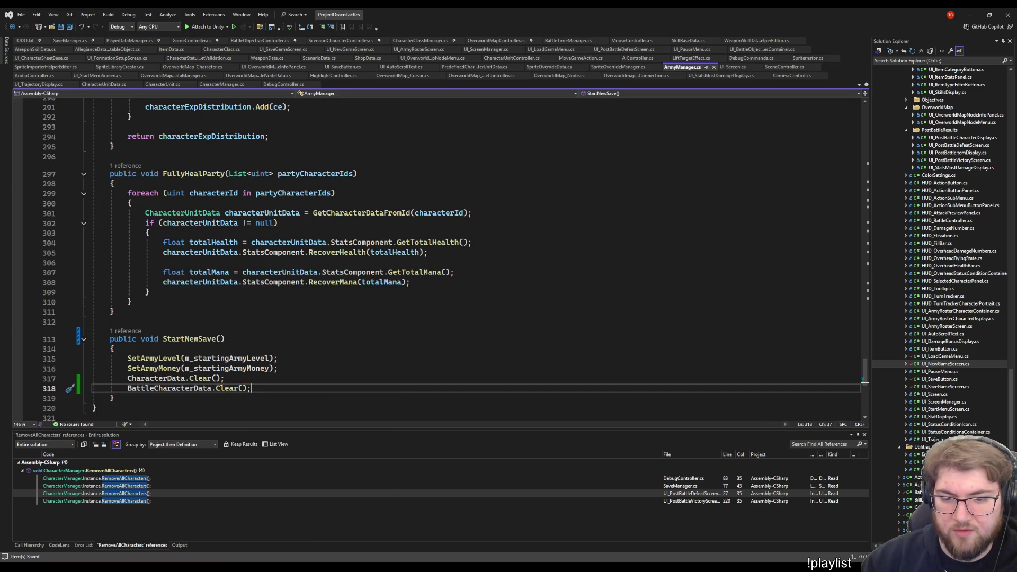
pyautogui.hotkey('ctrl', '-')
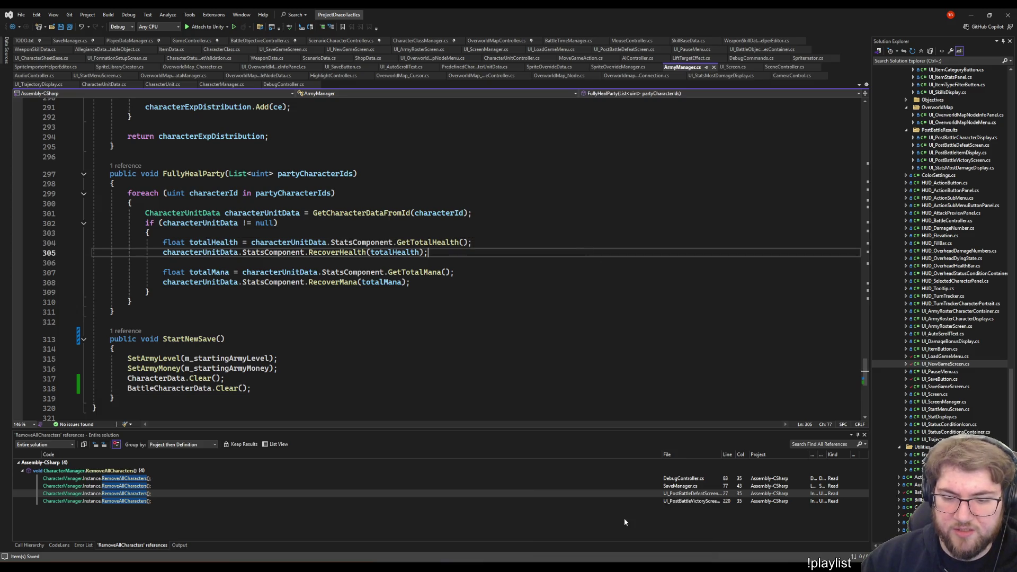
pyautogui.press('Down')
pyautogui.press('Down')
pyautogui.press('Down')
pyautogui.press('Down')
pyautogui.press('Down')
pyautogui.press('Down')
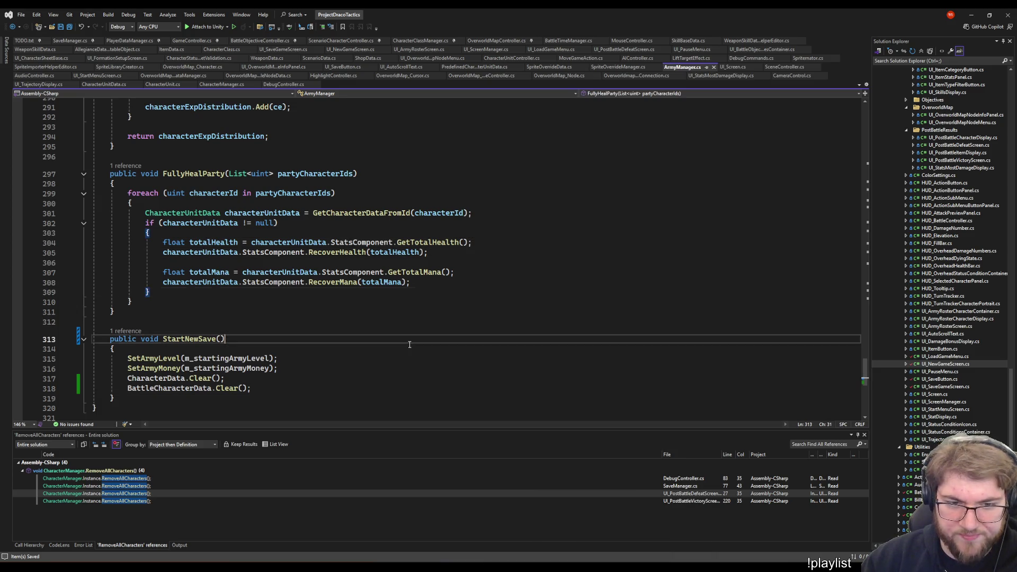
pyautogui.click(339, 388)
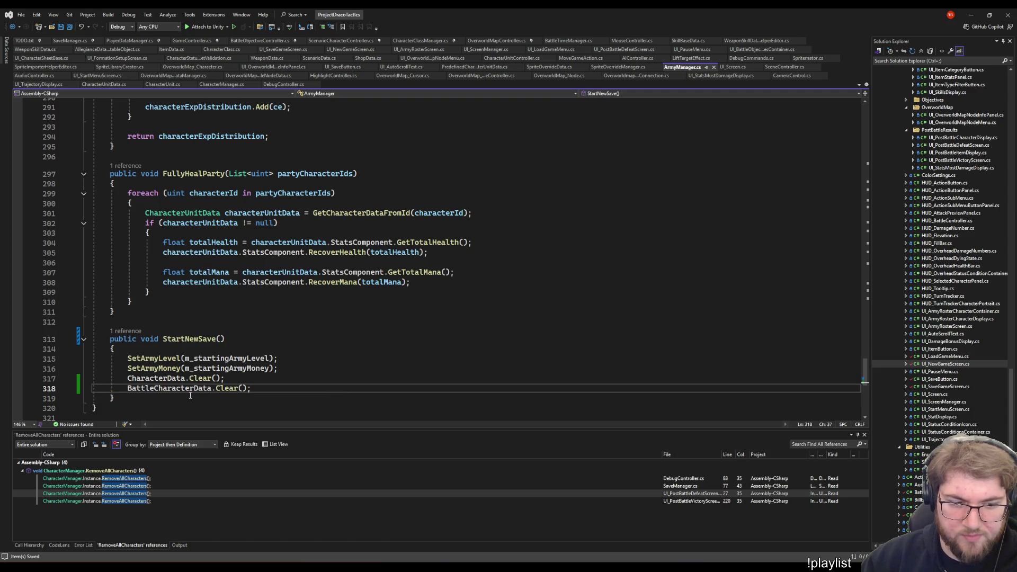
pyautogui.scroll(6, 235, 373)
pyautogui.scroll(20, 254, 358)
pyautogui.scroll(20, 274, 337)
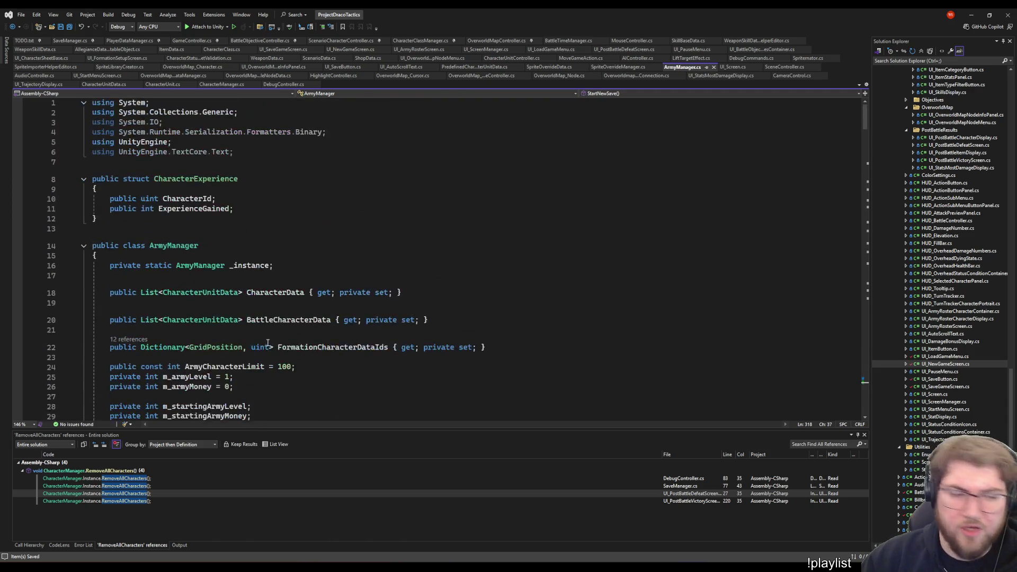
# Review the CharacterUnitData definition, navigate back to ArmyManager line 318, and switch to Unity
pyautogui.rightClick(227, 320)
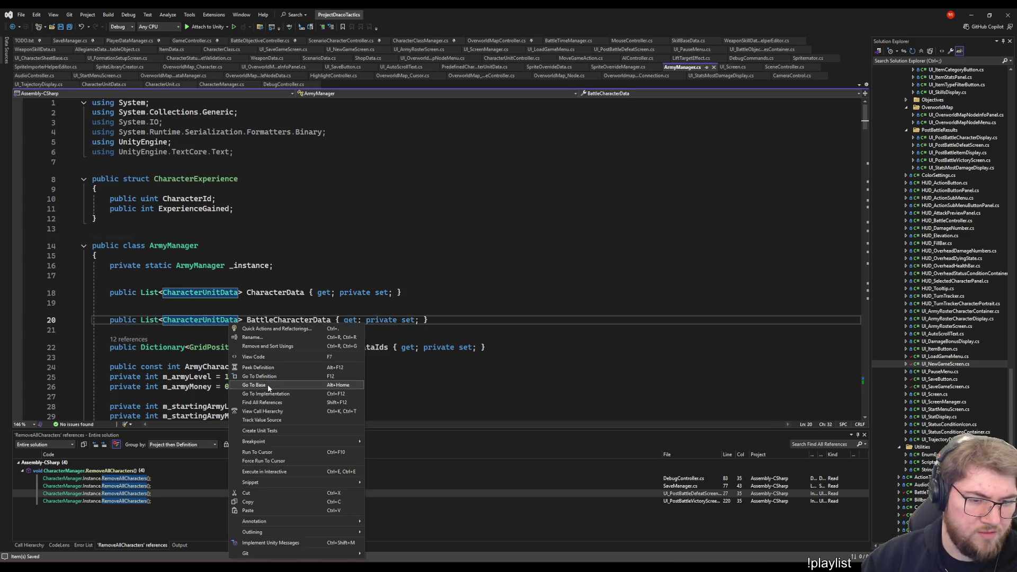
pyautogui.click(295, 366)
pyautogui.scroll(-5, 295, 366)
pyautogui.scroll(-10, 333, 302)
pyautogui.scroll(-5, 393, 202)
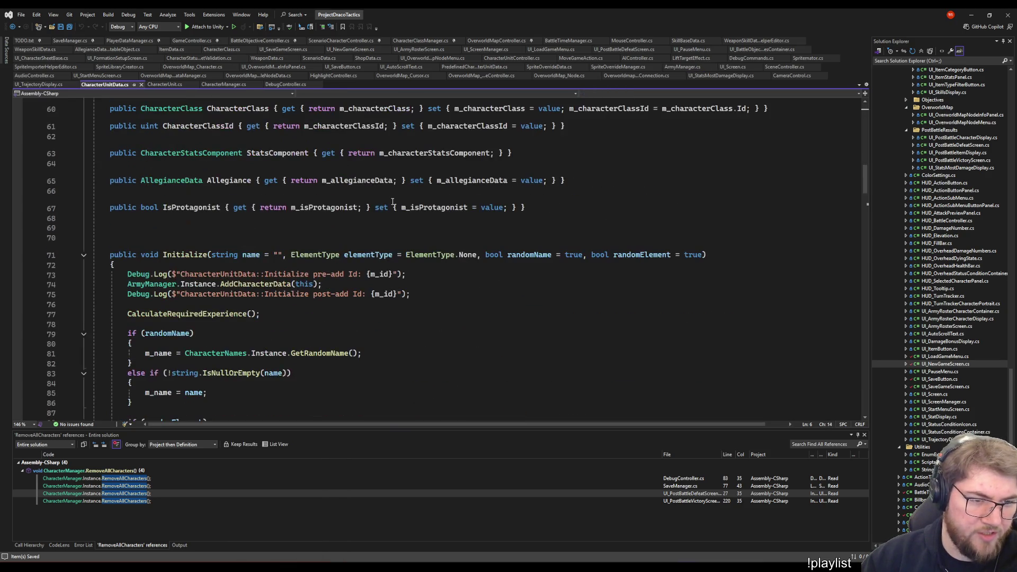
pyautogui.scroll(2, 391, 200)
pyautogui.scroll(2, 405, 239)
pyautogui.scroll(1, 421, 278)
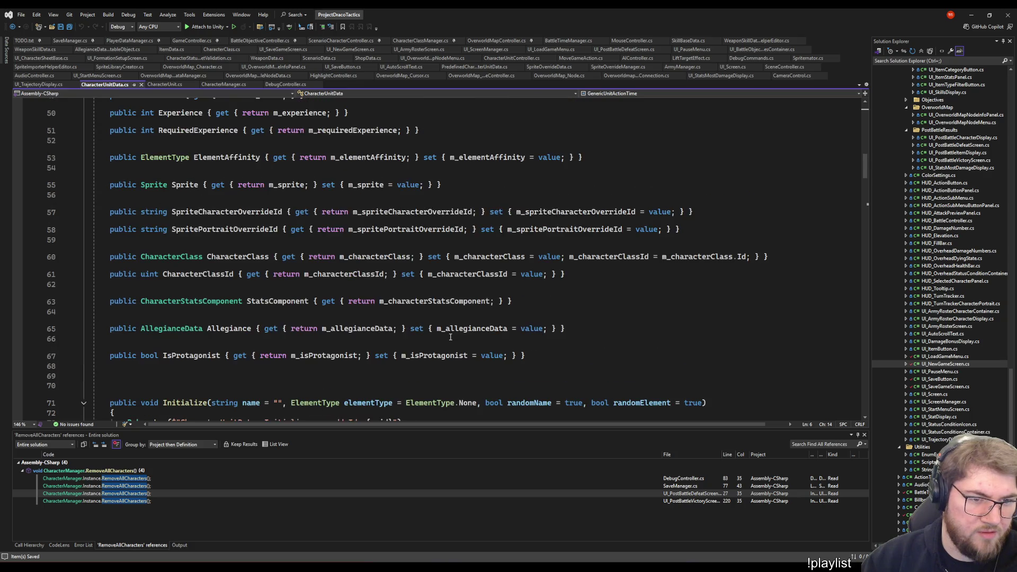
pyautogui.scroll(3, 449, 336)
pyautogui.scroll(5, 449, 336)
pyautogui.hotkey('ctrl', '-')
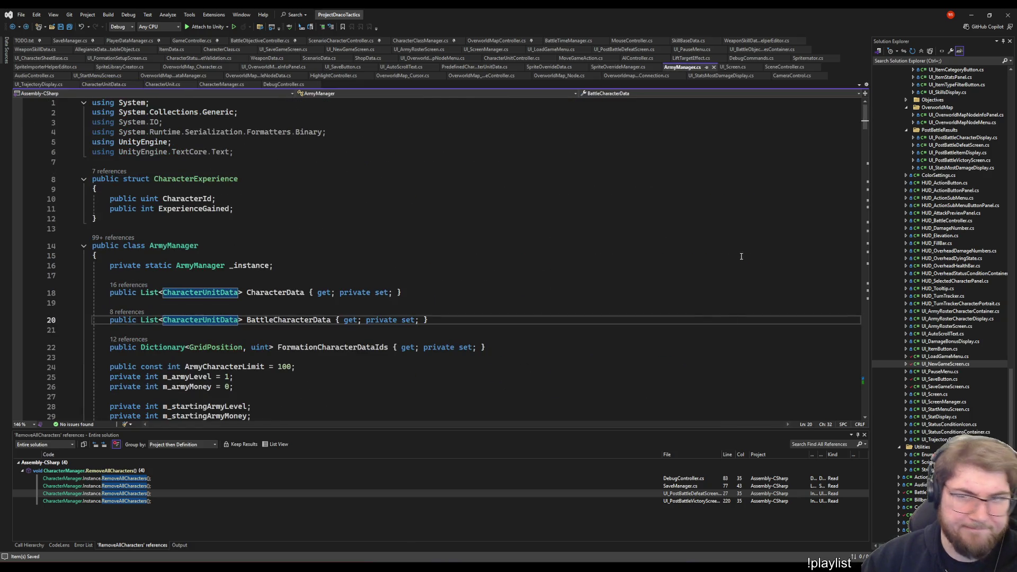
pyautogui.hotkey('ctrl', '-')
pyautogui.hotkey('ctrl', '-')
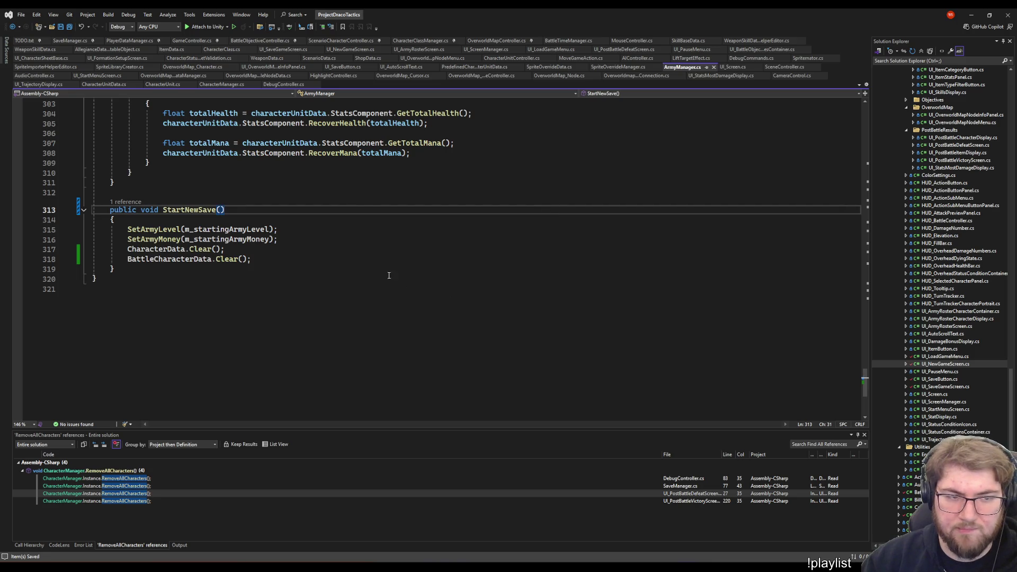
pyautogui.click(604, 530)
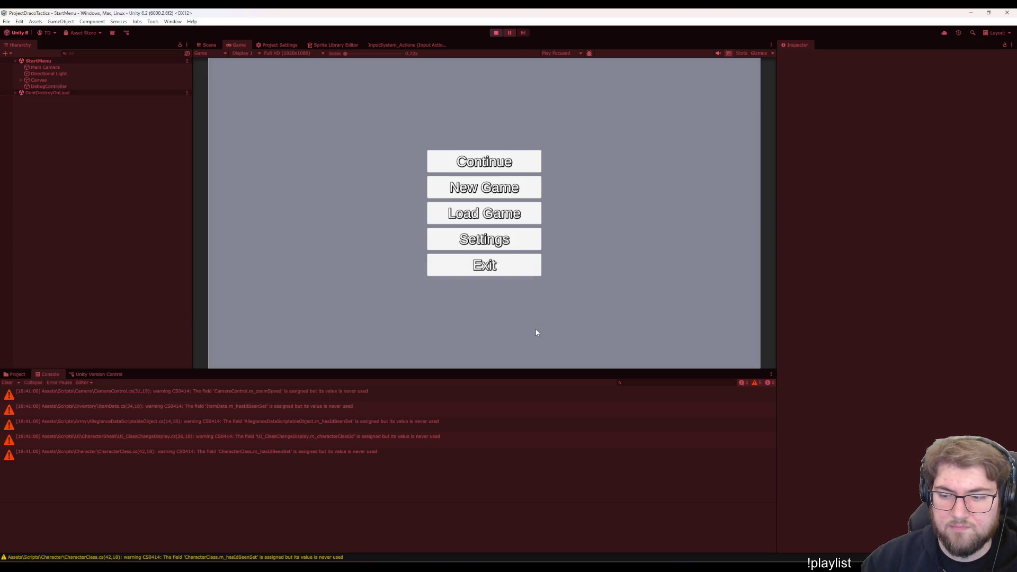
# Start a New Game with the generated hero and open and close the Army Roster
pyautogui.press('Down')
pyautogui.press('Down')
pyautogui.press('Return')
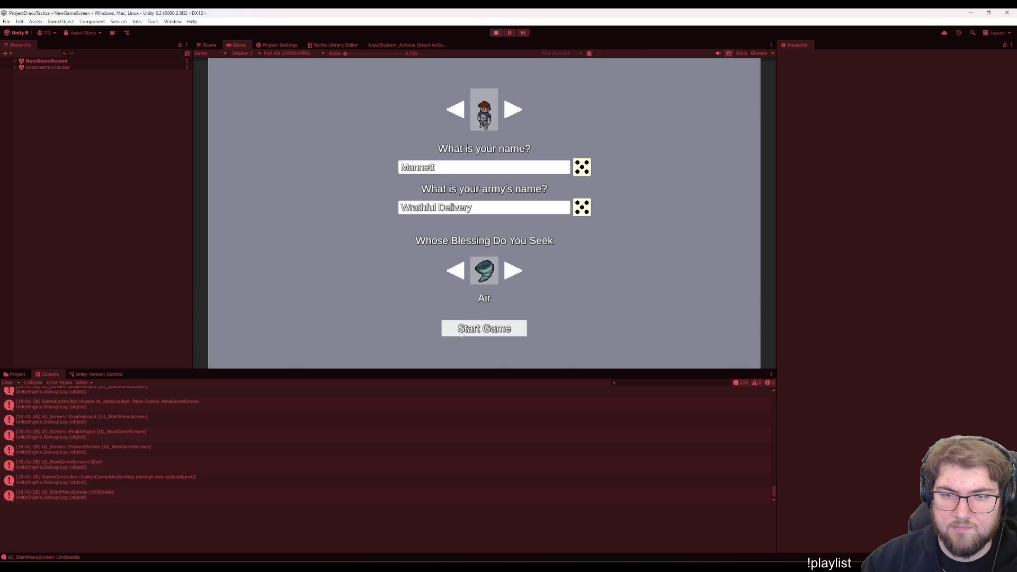
pyautogui.click(461, 336)
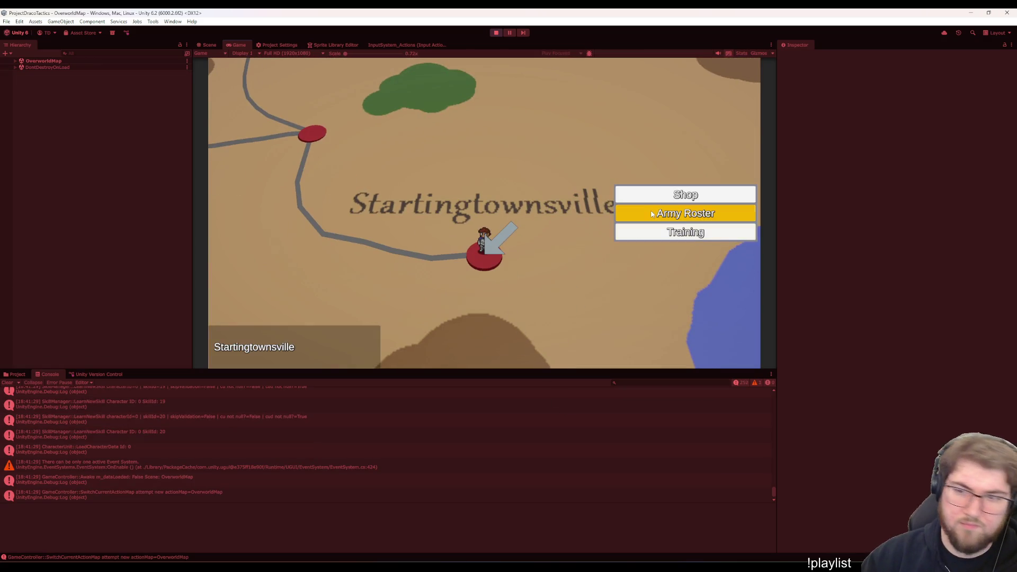
pyautogui.click(652, 214)
pyautogui.press('Escape')
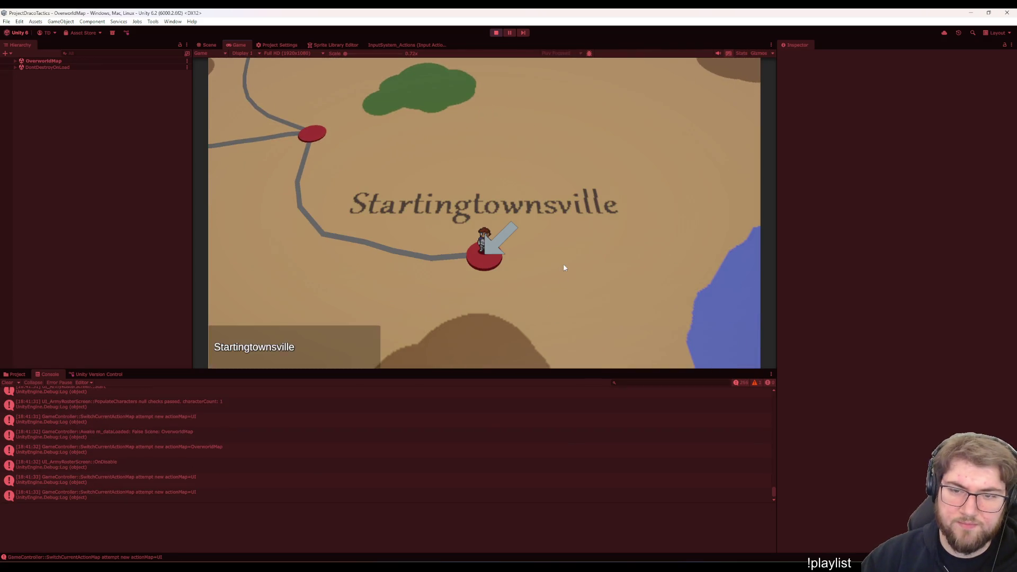
# Return to Main Menu, start another new game and enter the Training battle from the town menu
pyautogui.press('Escape')
pyautogui.click(497, 228)
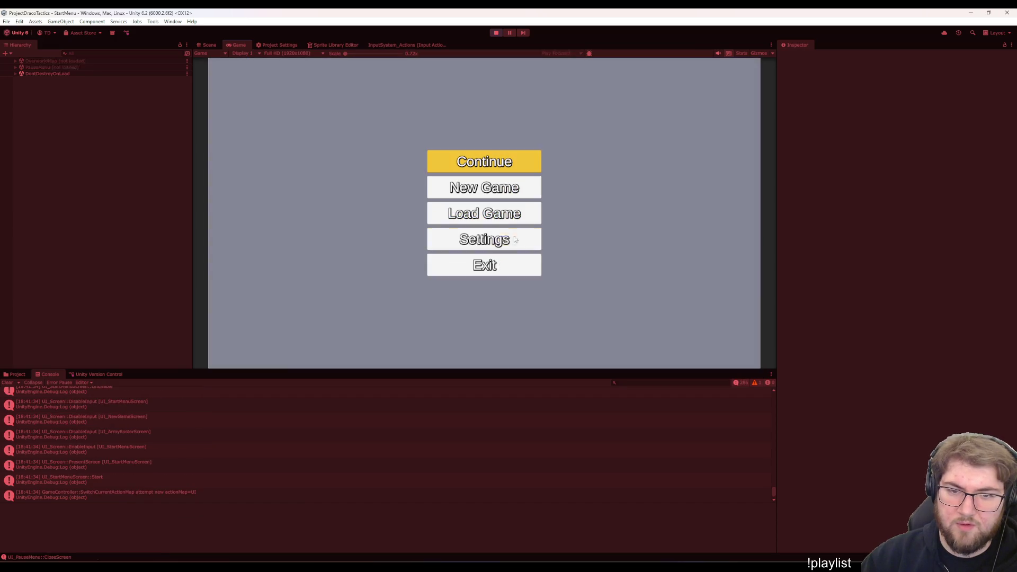
pyautogui.click(502, 189)
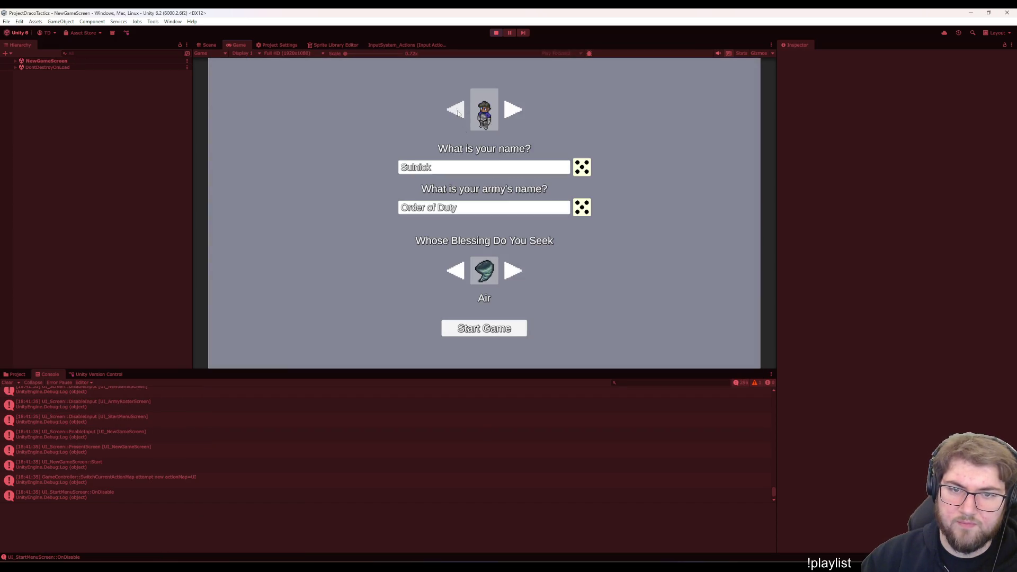
pyautogui.click(484, 332)
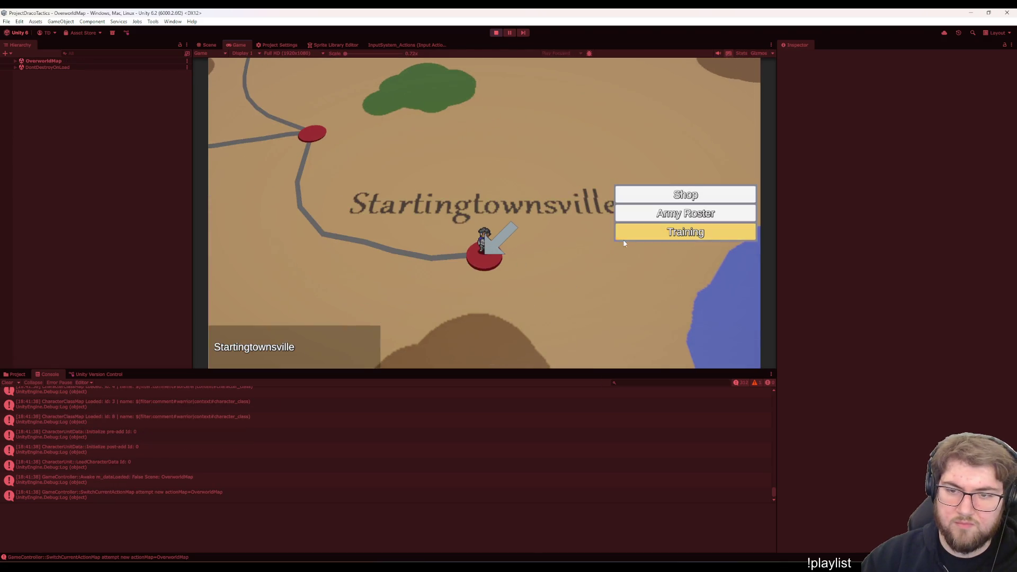
pyautogui.click(672, 224)
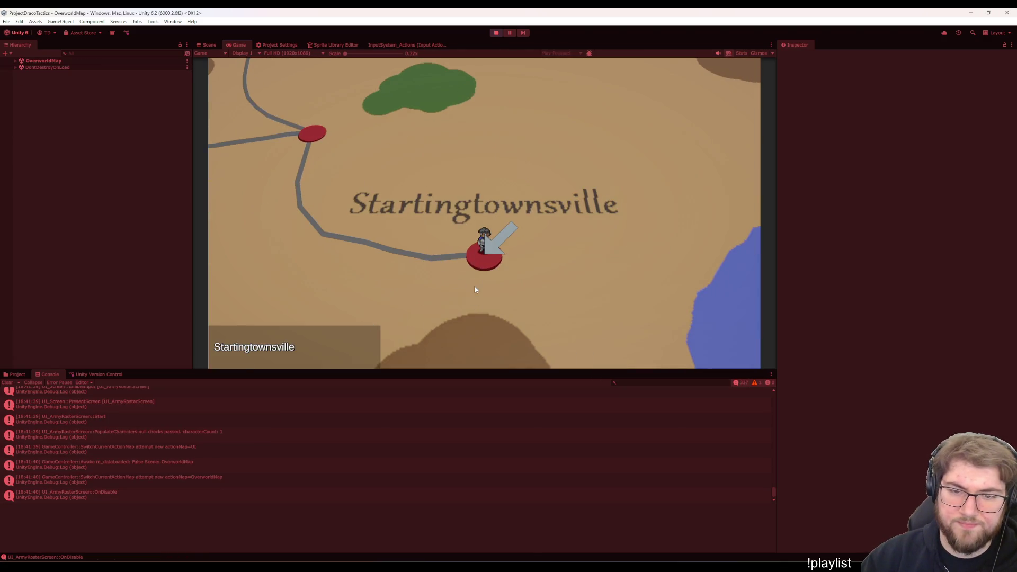
pyautogui.click(635, 235)
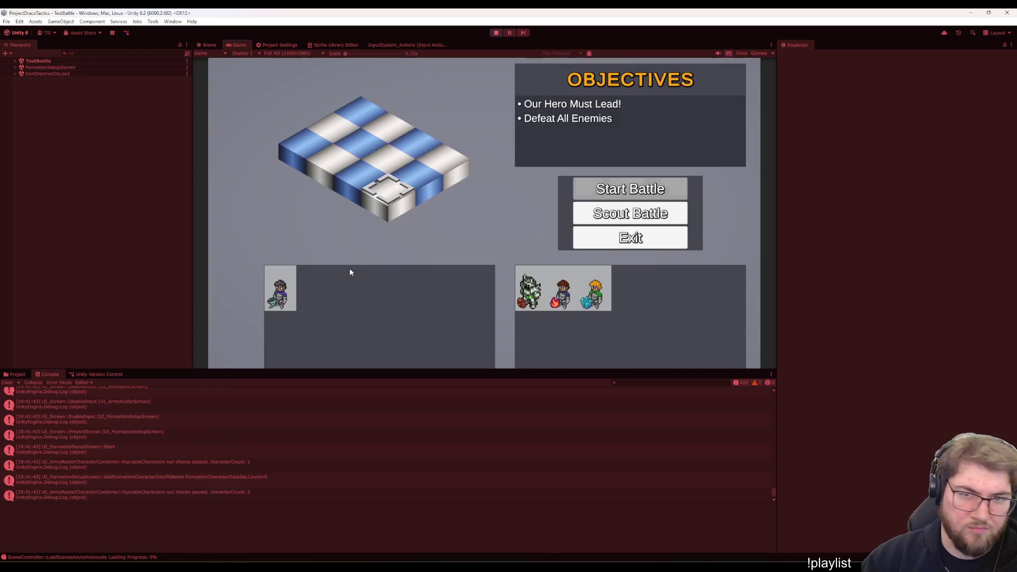
# Place Sulnick, start the training battle, toggle the pause menu and advance two unit turns
pyautogui.press('Return')
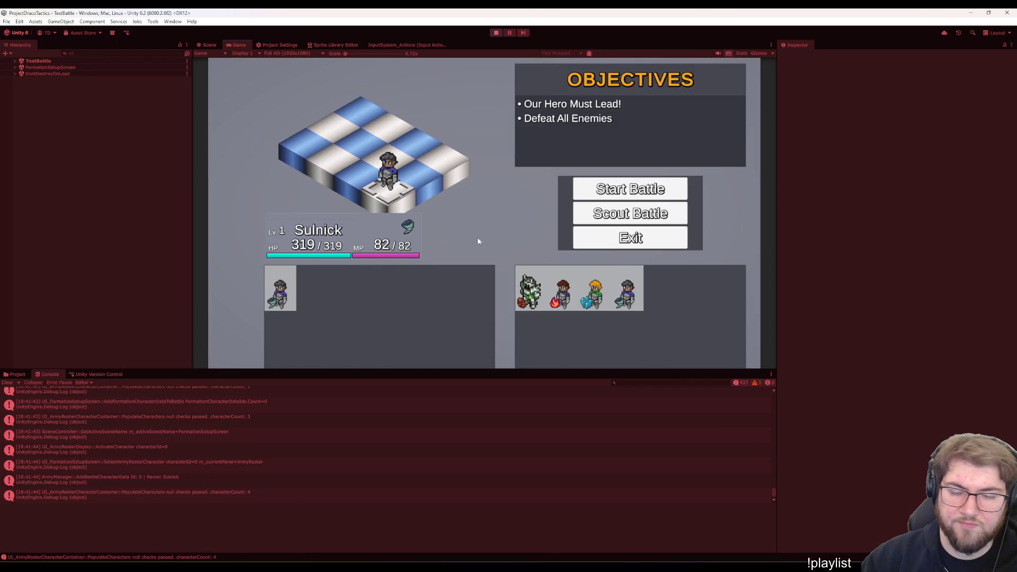
pyautogui.click(607, 193)
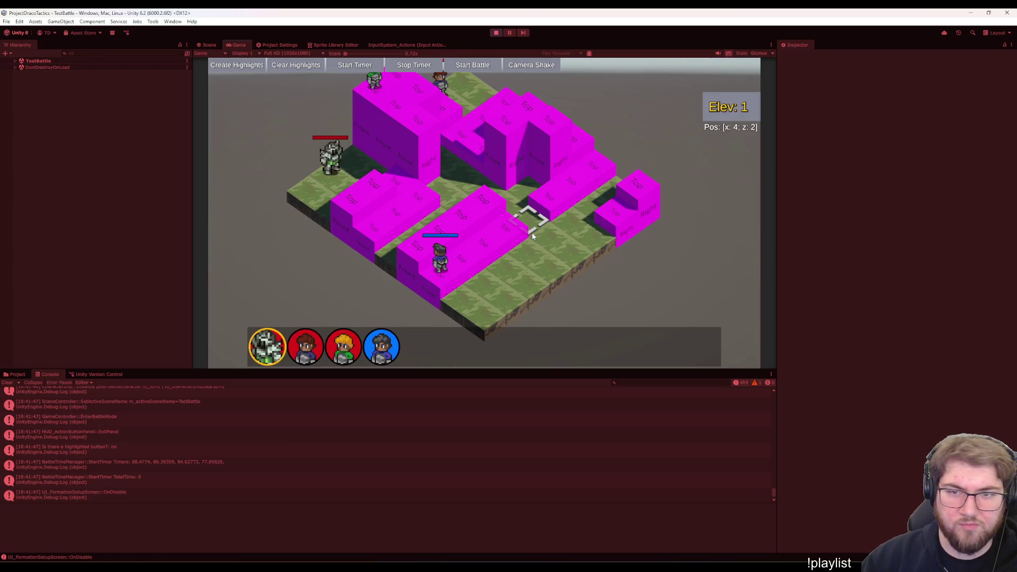
pyautogui.press('Escape')
pyautogui.press('Escape')
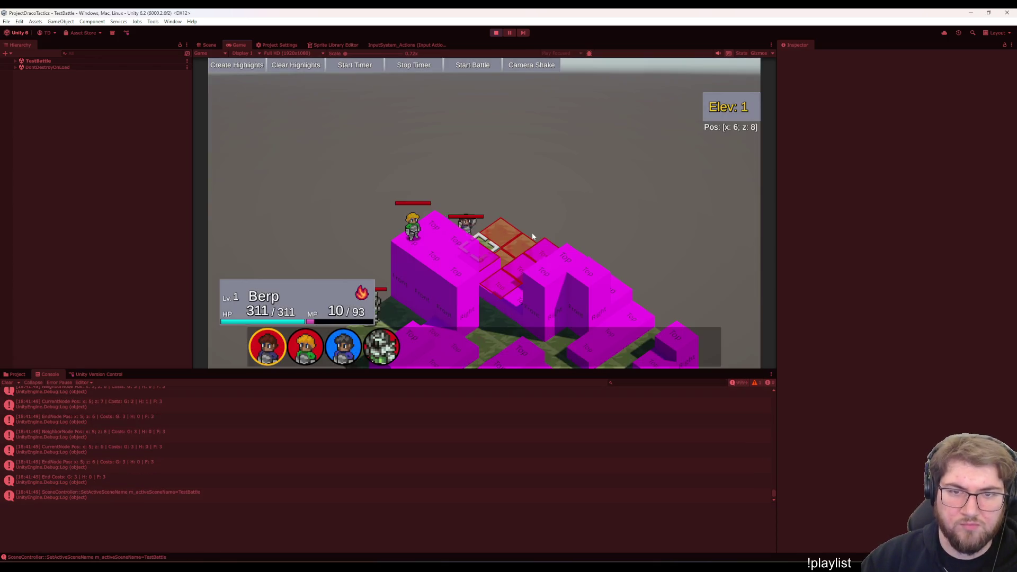
pyautogui.press('Escape')
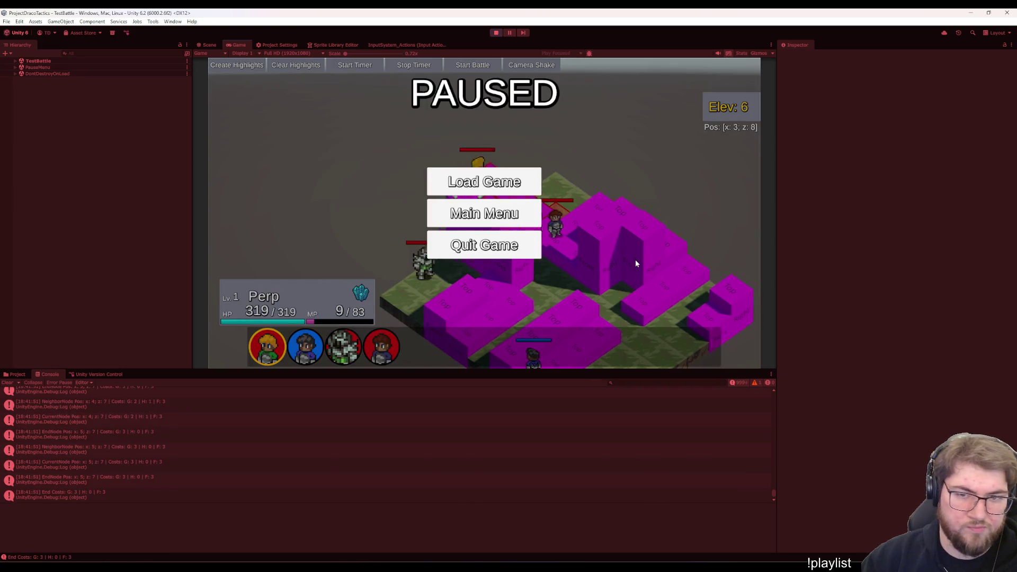
pyautogui.press('Escape')
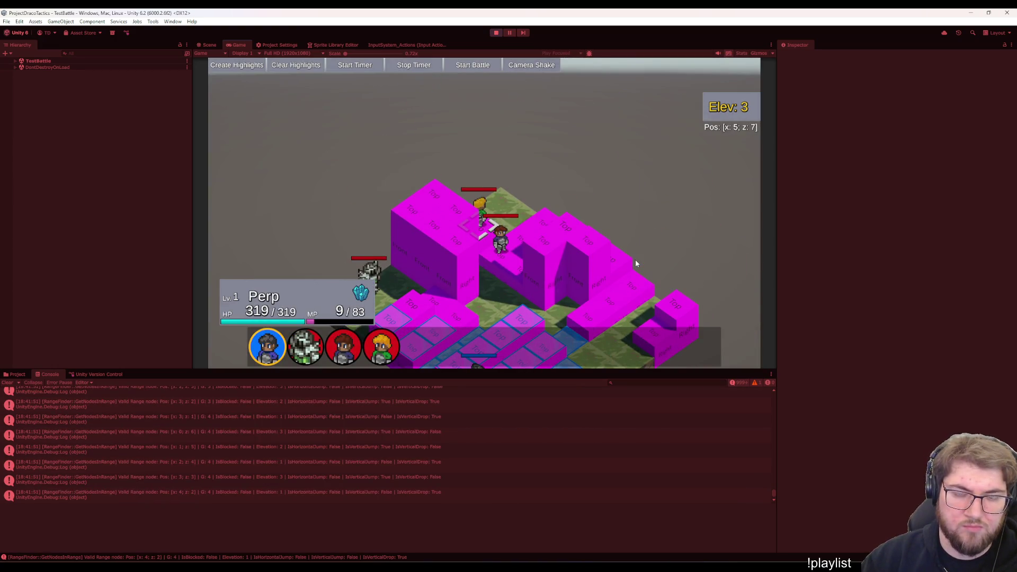
pyautogui.press('space')
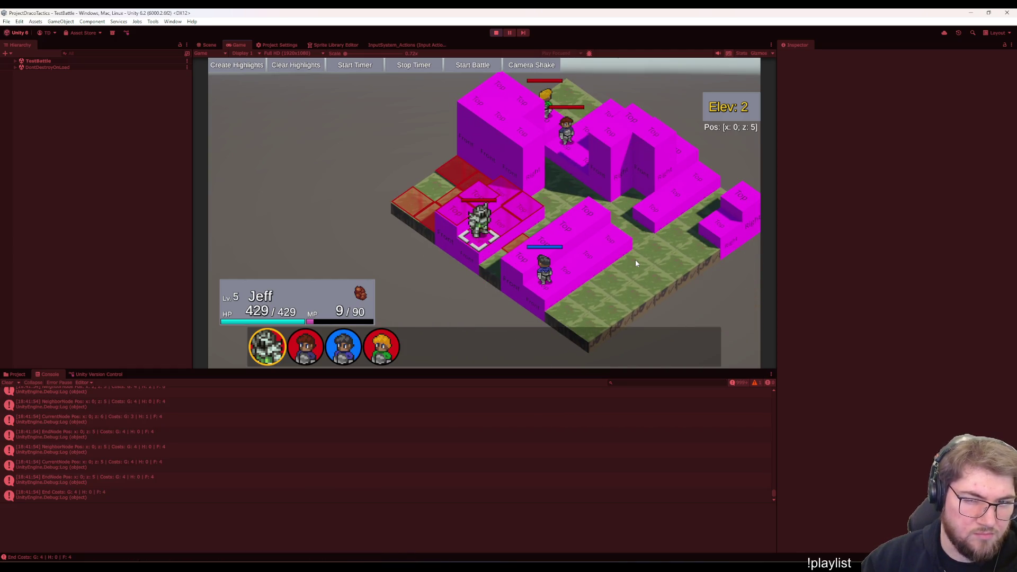
pyautogui.press('space')
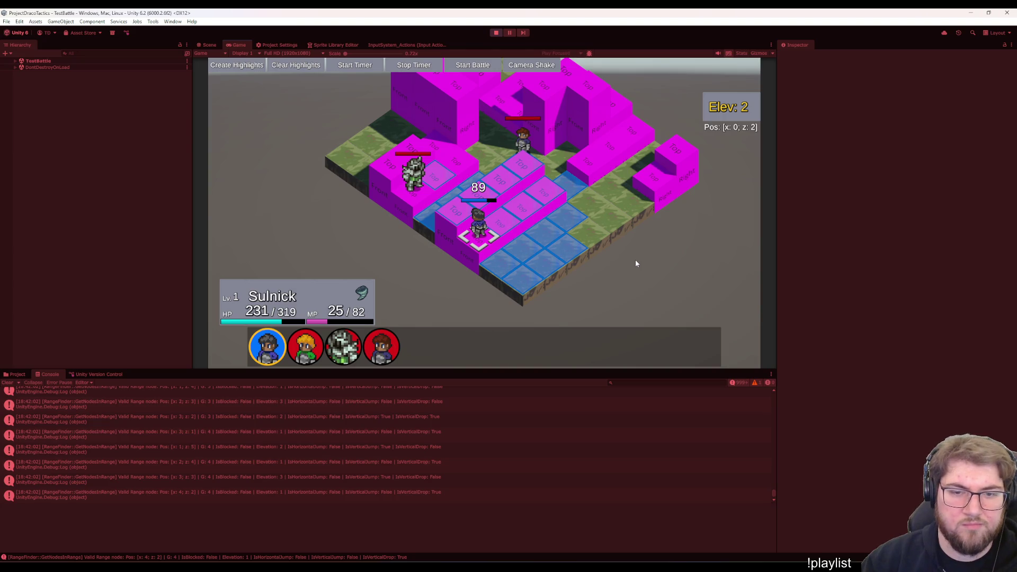
# Restart the test battle scene, move the selector to tile 3,5, end Perp's turn, and switch to Visual Studio
pyautogui.press('Escape')
pyautogui.press('Return')
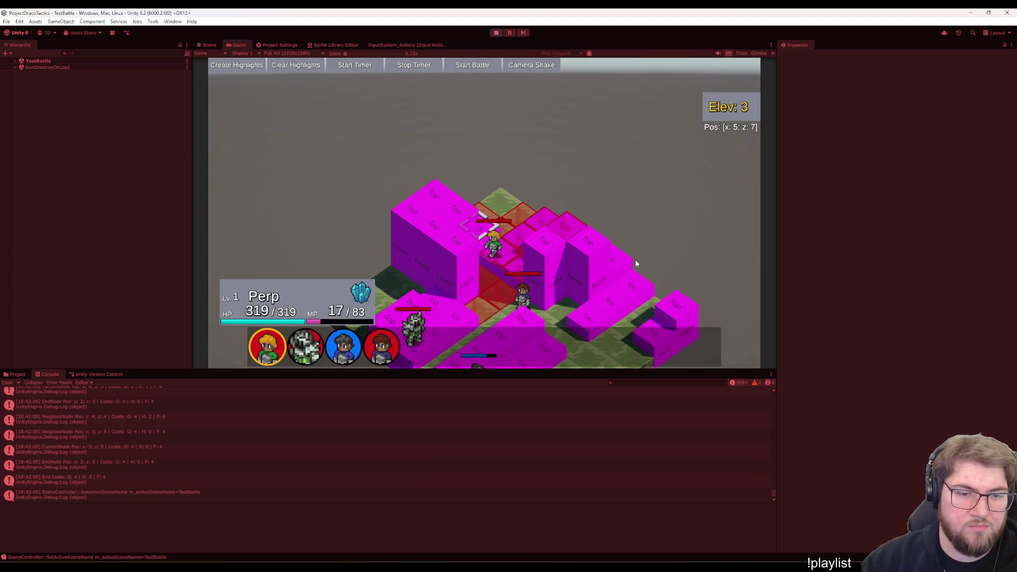
pyautogui.press('Down')
pyautogui.press('Down')
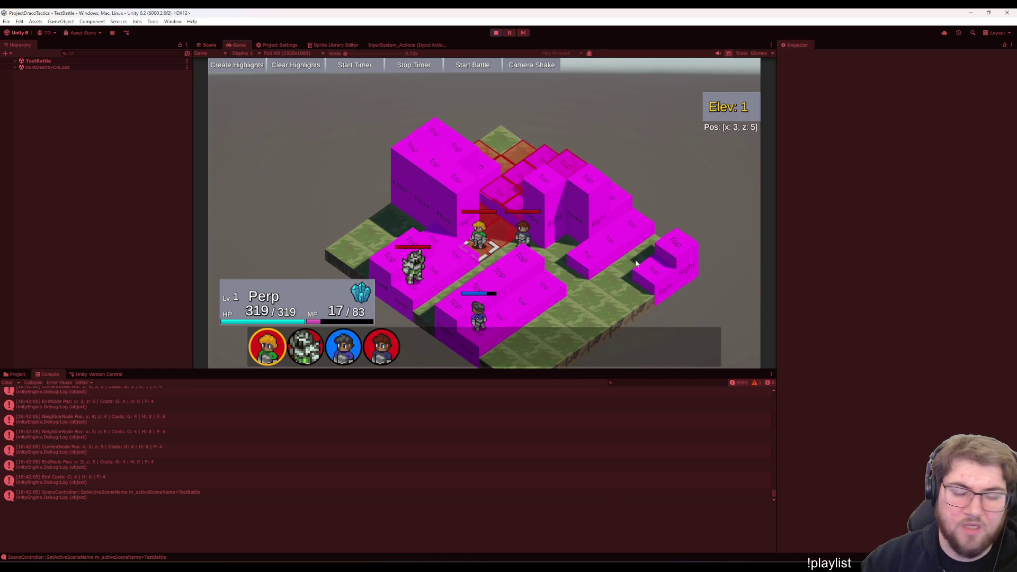
pyautogui.press('Return')
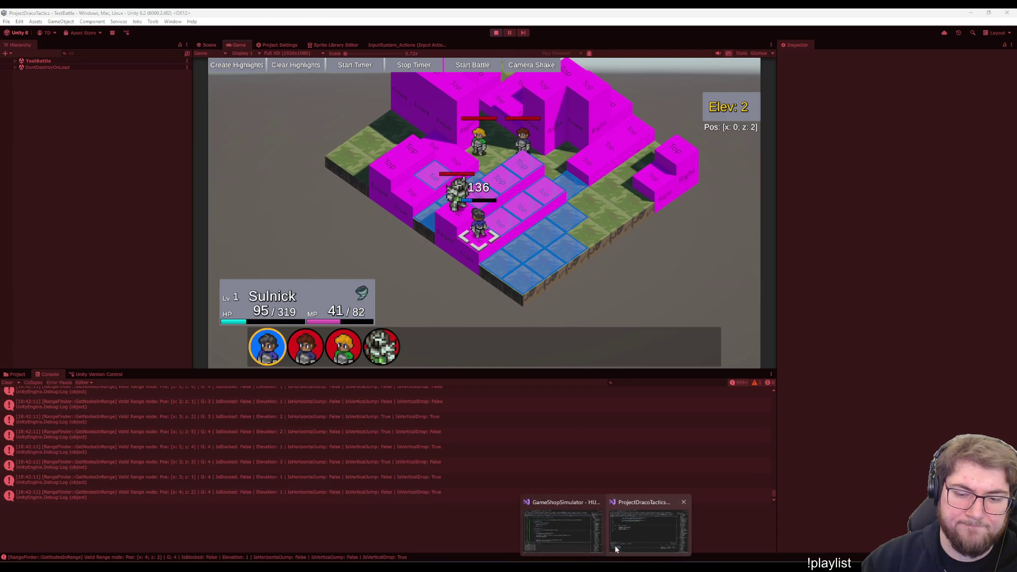
pyautogui.click(616, 548)
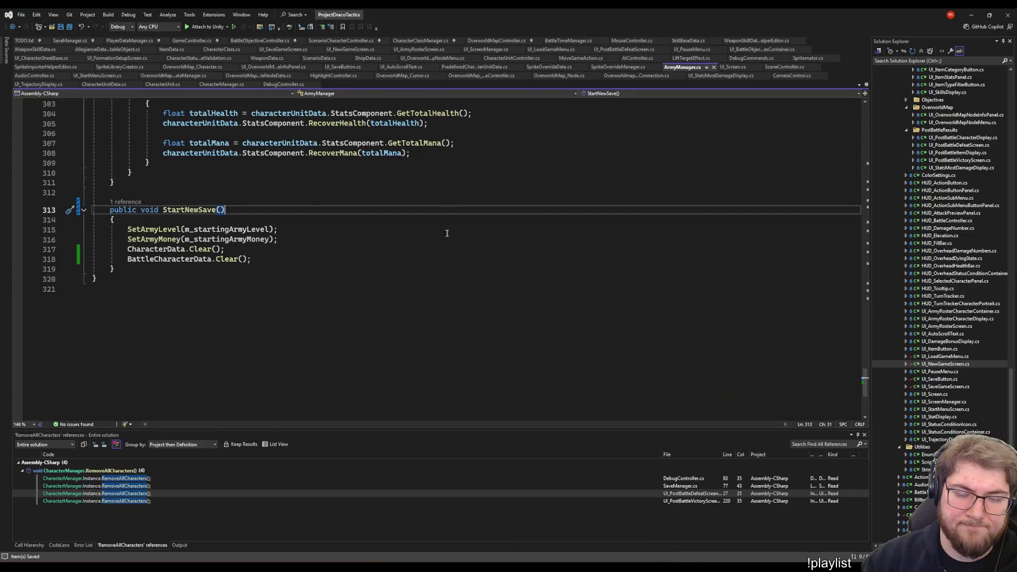
pyautogui.scroll(5, 494, 221)
pyautogui.scroll(-7, 494, 220)
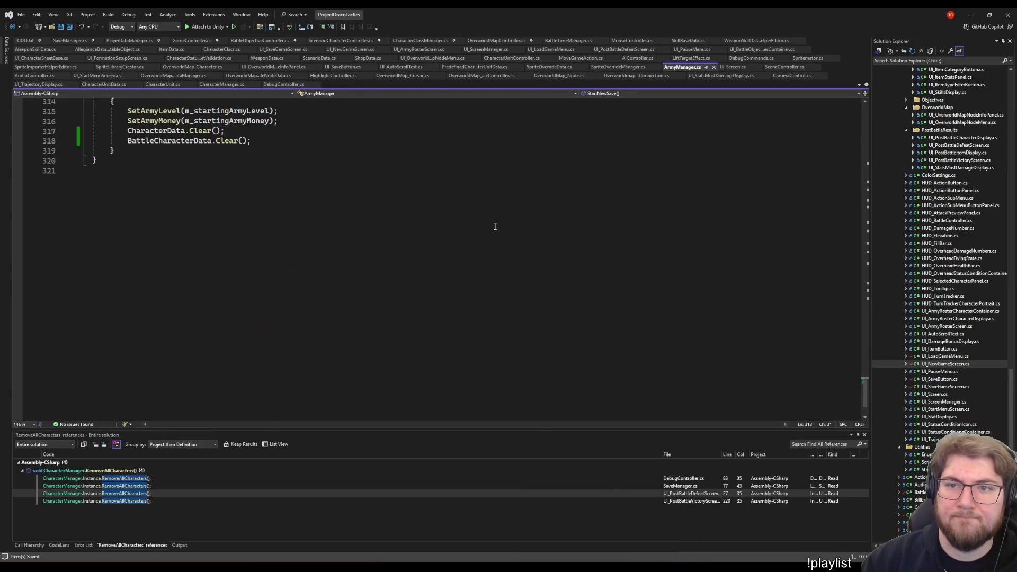
pyautogui.scroll(6, 494, 220)
# Read BattleTimeManager.cs's timer code around line 114 and Update, then switch back to Unity
pyautogui.click(571, 41)
pyautogui.scroll(7, 463, 281)
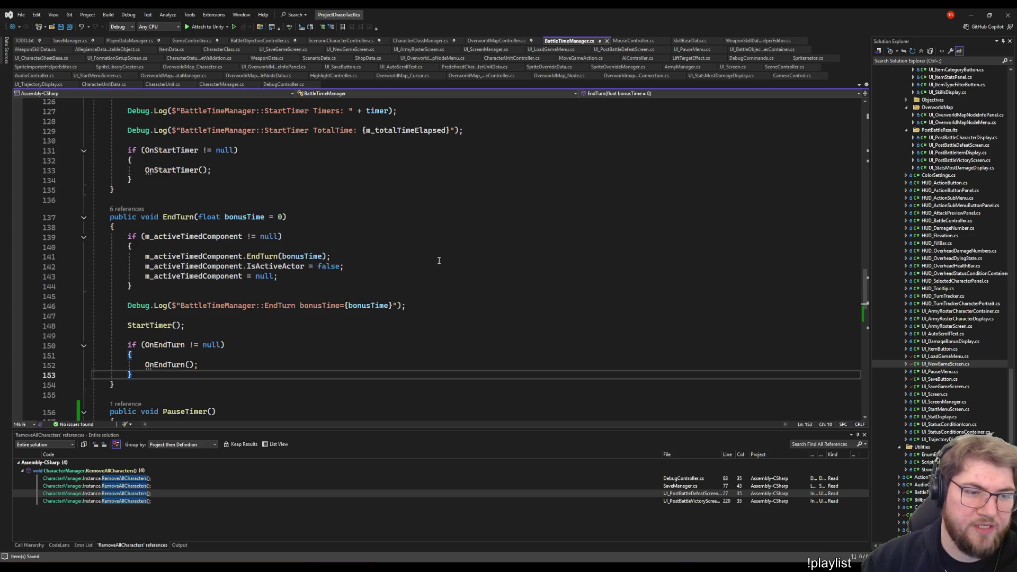
pyautogui.scroll(8, 267, 304)
pyautogui.click(257, 221)
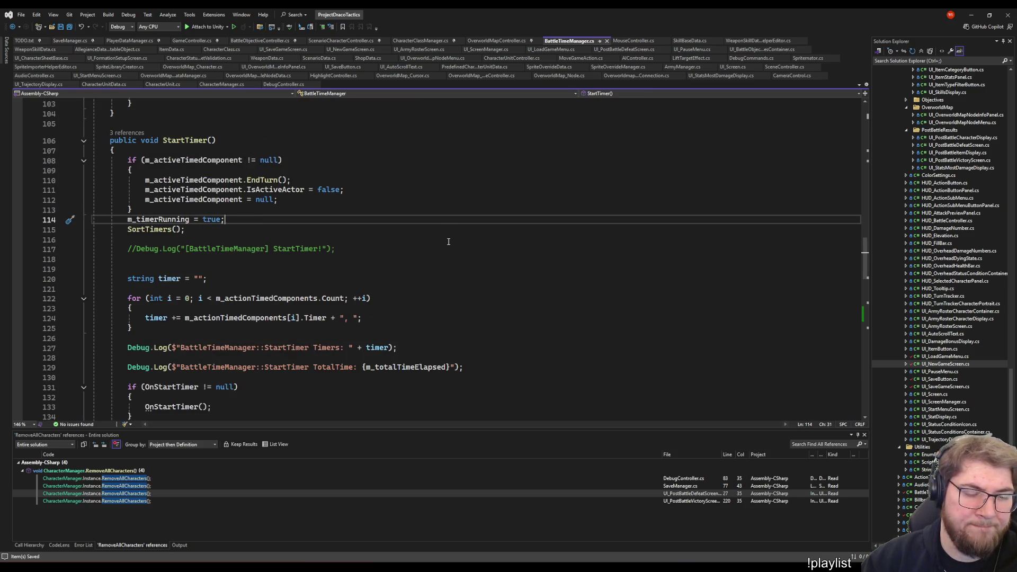
pyautogui.scroll(6, 448, 242)
pyautogui.scroll(6, 459, 297)
pyautogui.scroll(6, 458, 297)
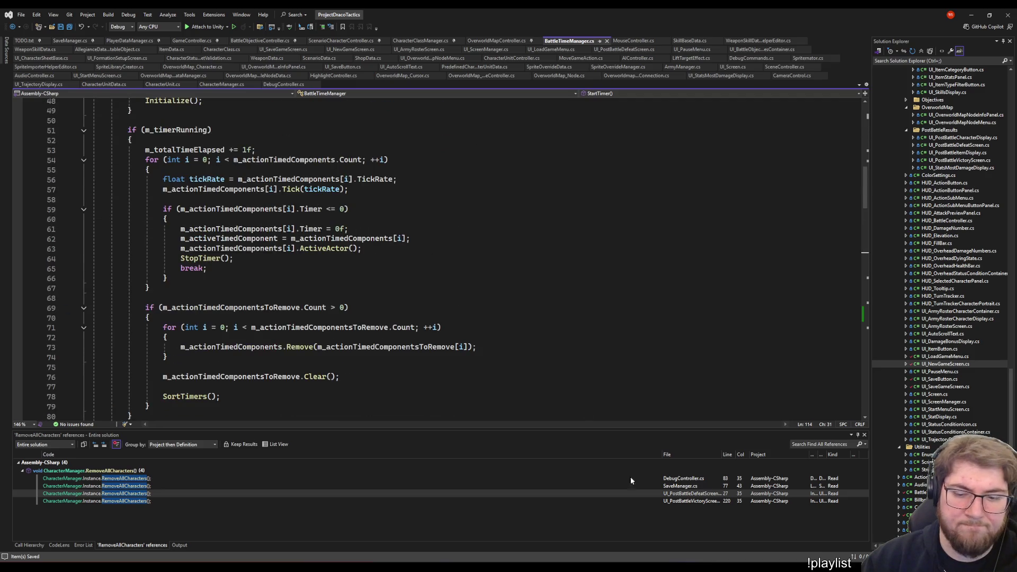
pyautogui.moveTo(527, 534)
pyautogui.click(620, 533)
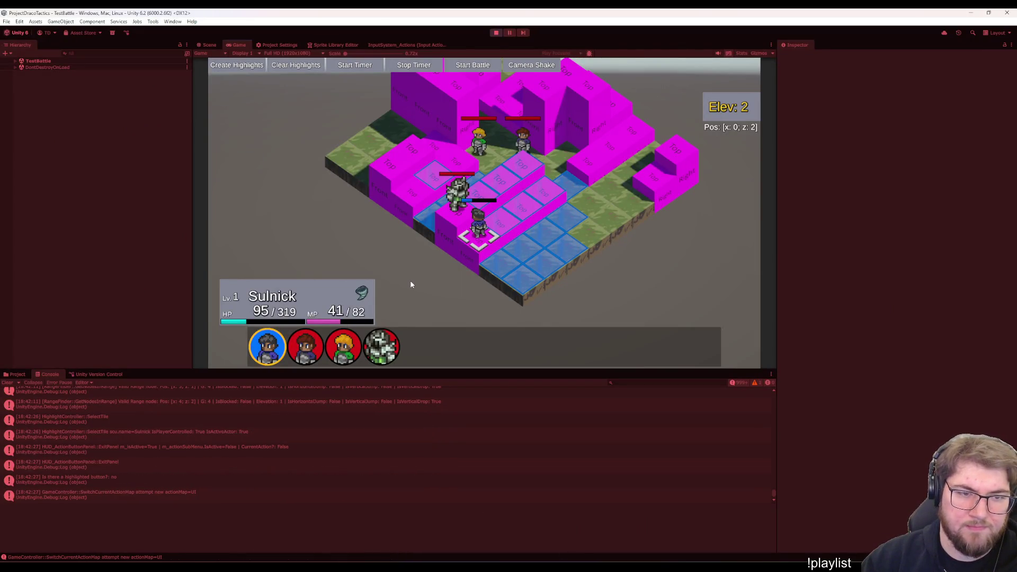
# Pause and resume the running battle to check console output, then return to Visual Studio
pyautogui.press('Escape')
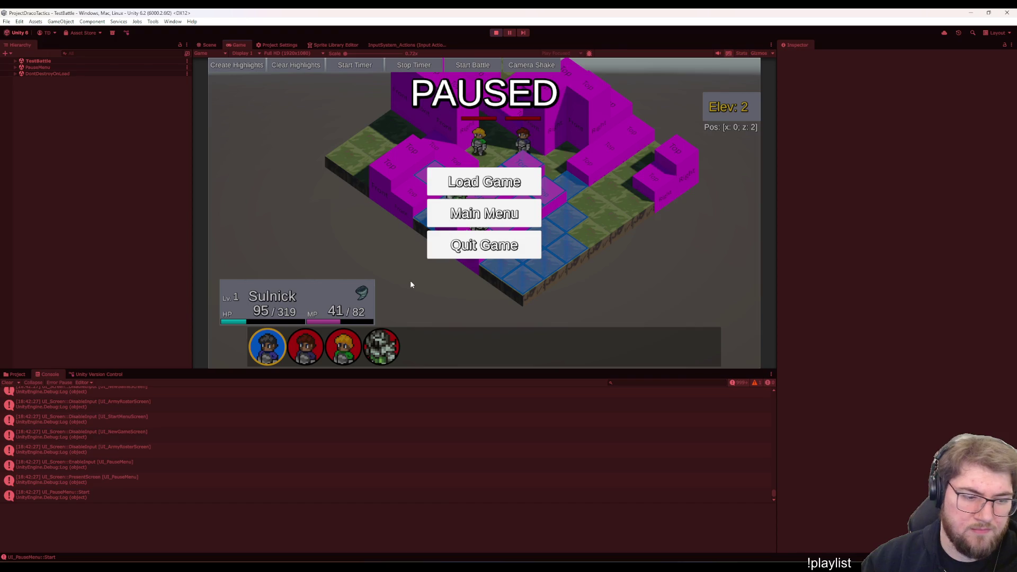
pyautogui.press('Escape')
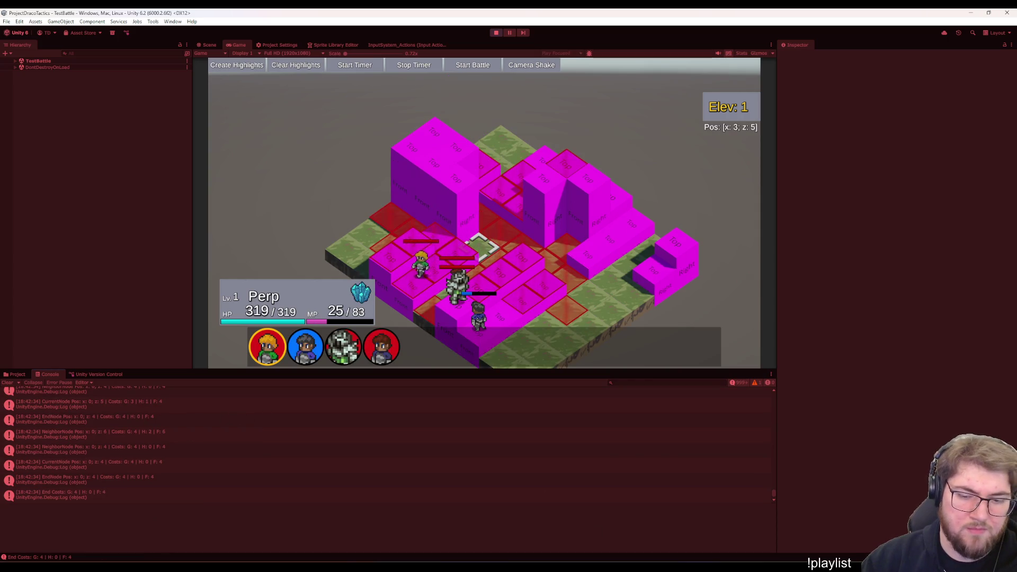
pyautogui.click(647, 529)
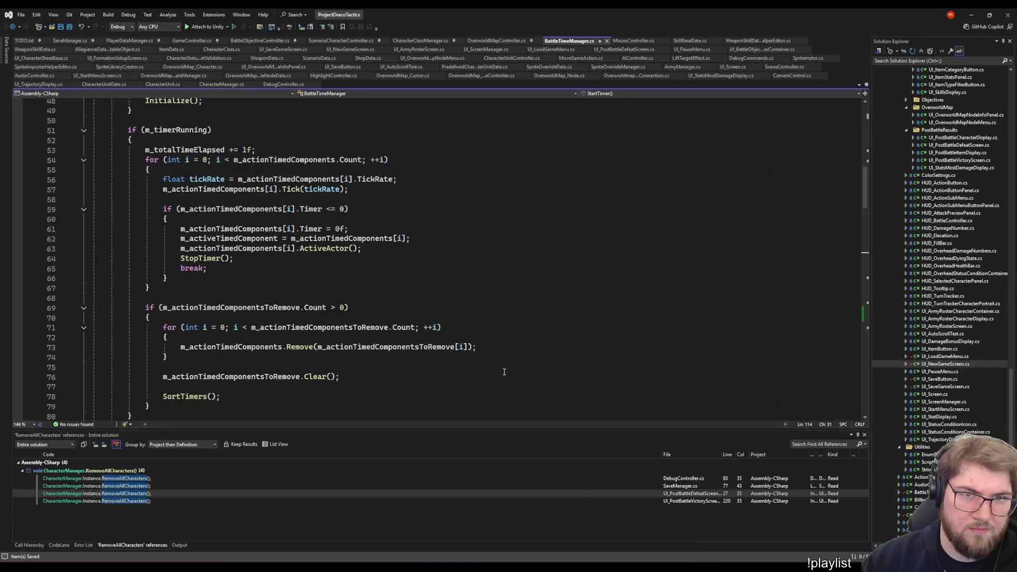
# Move through Update and the Instance property, then show StartTimer's three CodeLens references
pyautogui.click(429, 251)
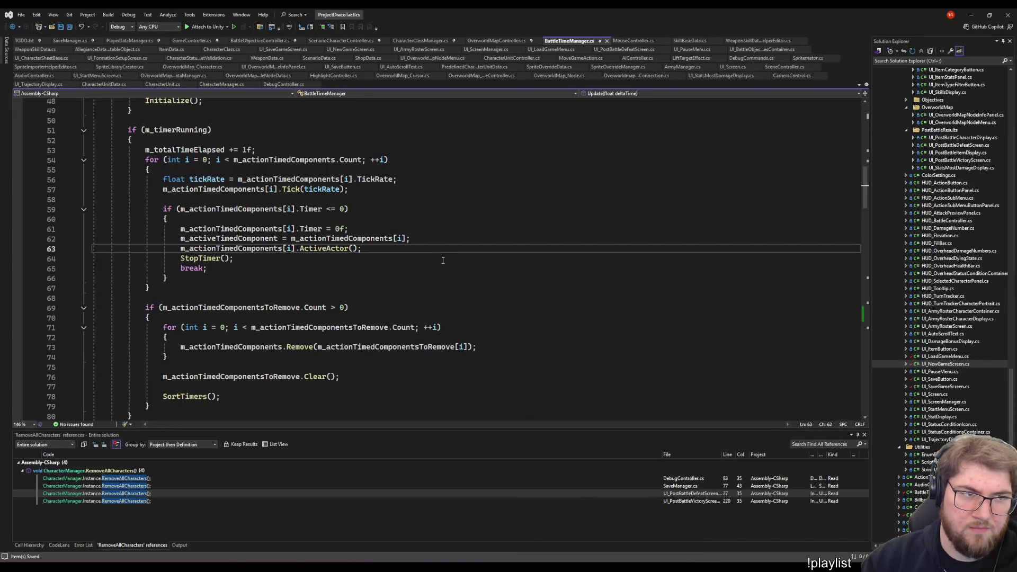
pyautogui.scroll(8, 397, 238)
pyautogui.scroll(-2, 335, 222)
pyautogui.scroll(-2, 310, 216)
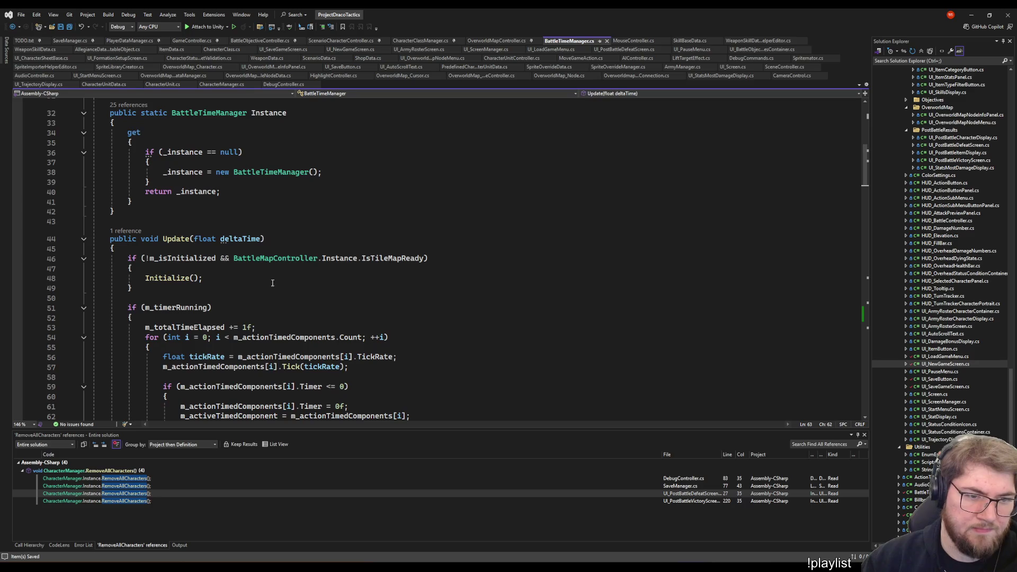
pyautogui.click(305, 202)
pyautogui.scroll(3, 306, 215)
pyautogui.scroll(-7, 306, 214)
pyautogui.scroll(-8, 238, 262)
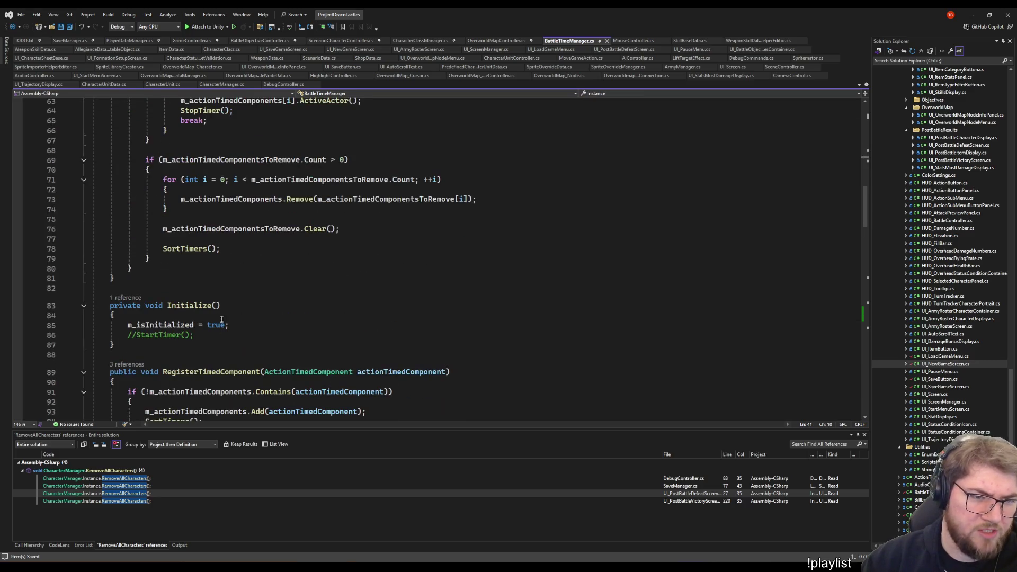
pyautogui.scroll(-1, 151, 305)
pyautogui.scroll(-6, 151, 305)
pyautogui.scroll(-3, 175, 271)
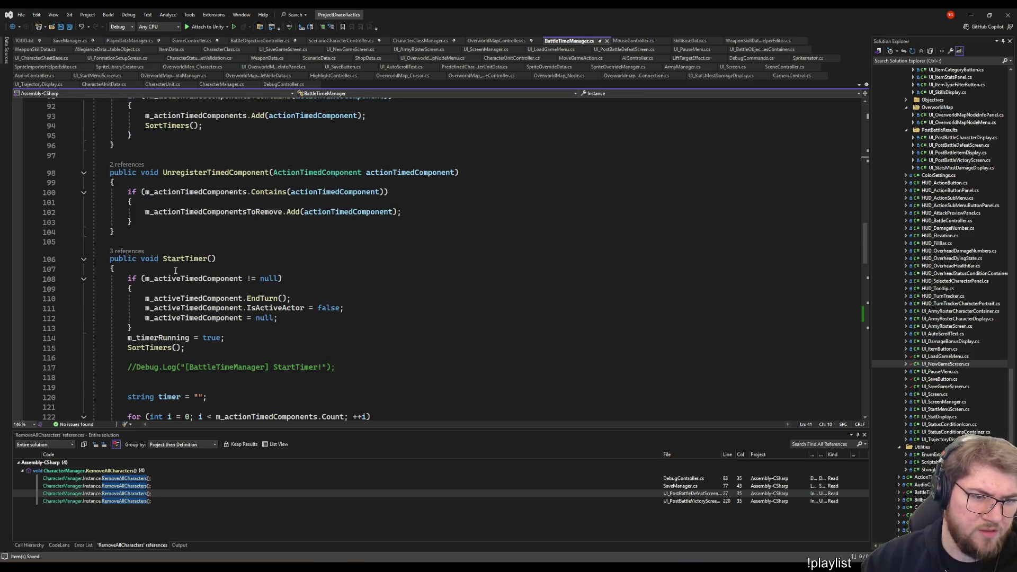
pyautogui.click(127, 252)
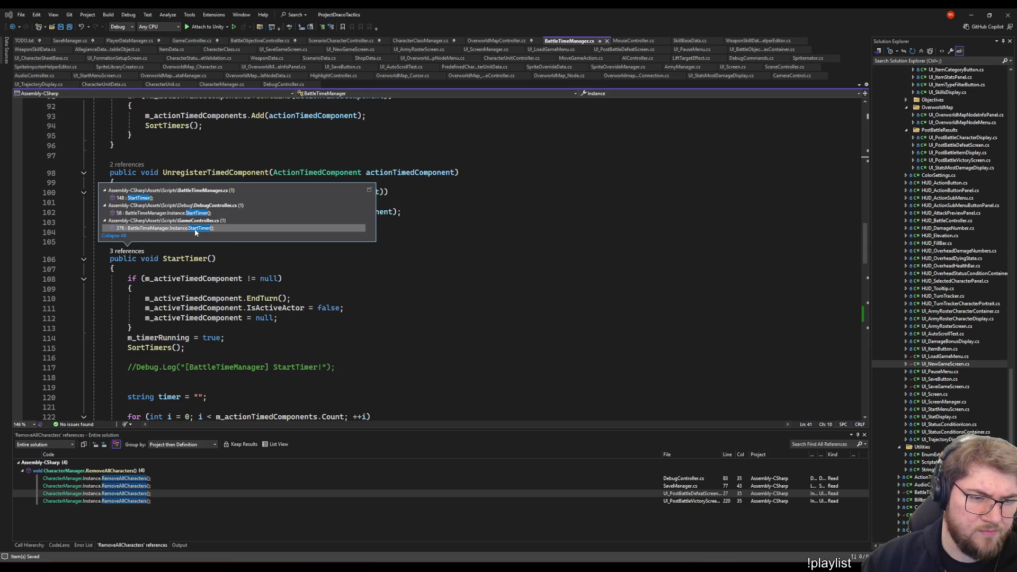
# View the StartTimer call in DebugController.cs and return to StartTimer in BattleTimeManager.cs
pyautogui.click(191, 213)
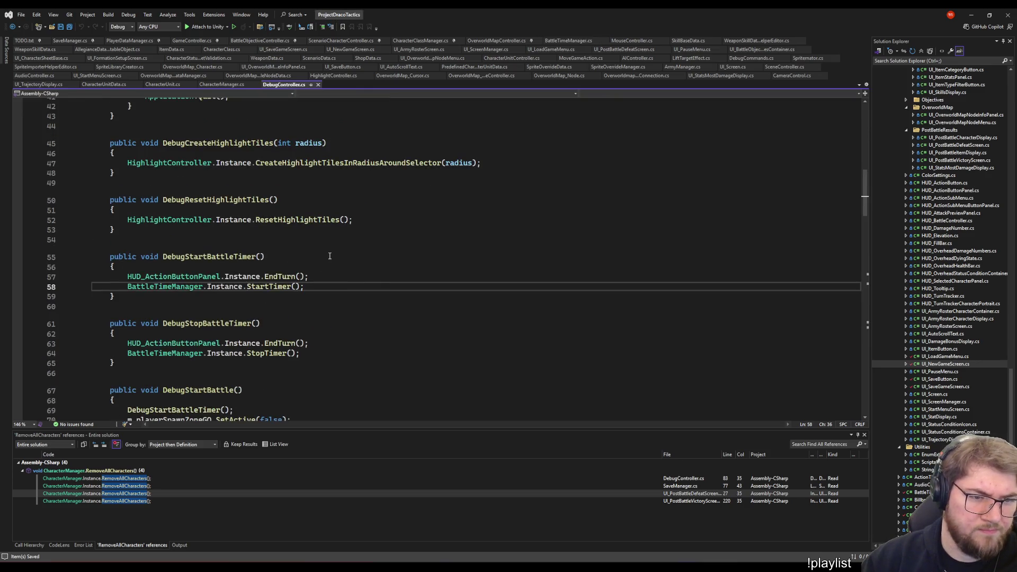
pyautogui.hotkey('ctrl', '-')
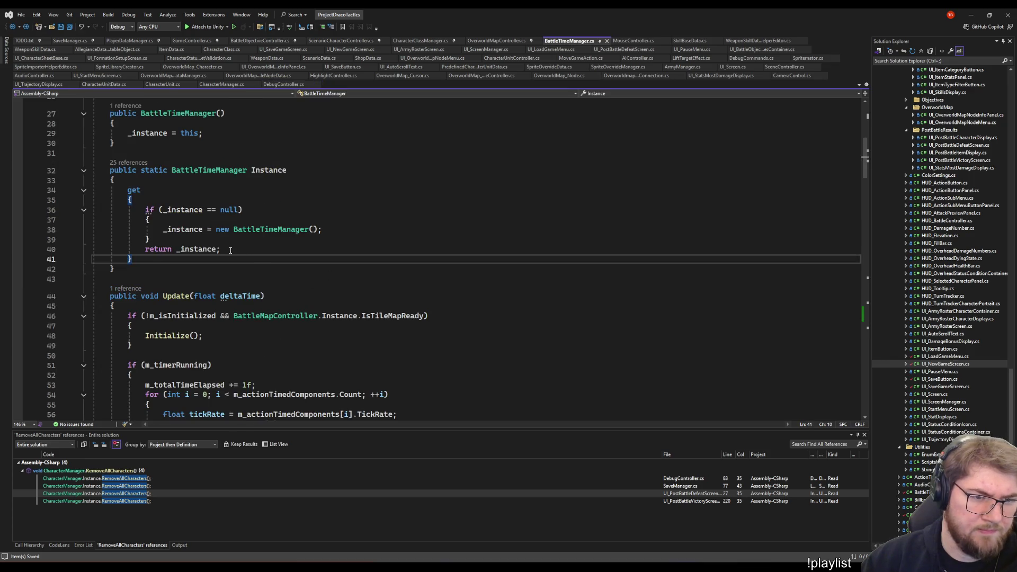
pyautogui.scroll(-12, 229, 246)
pyautogui.scroll(-4, 229, 246)
pyautogui.scroll(-1, 229, 247)
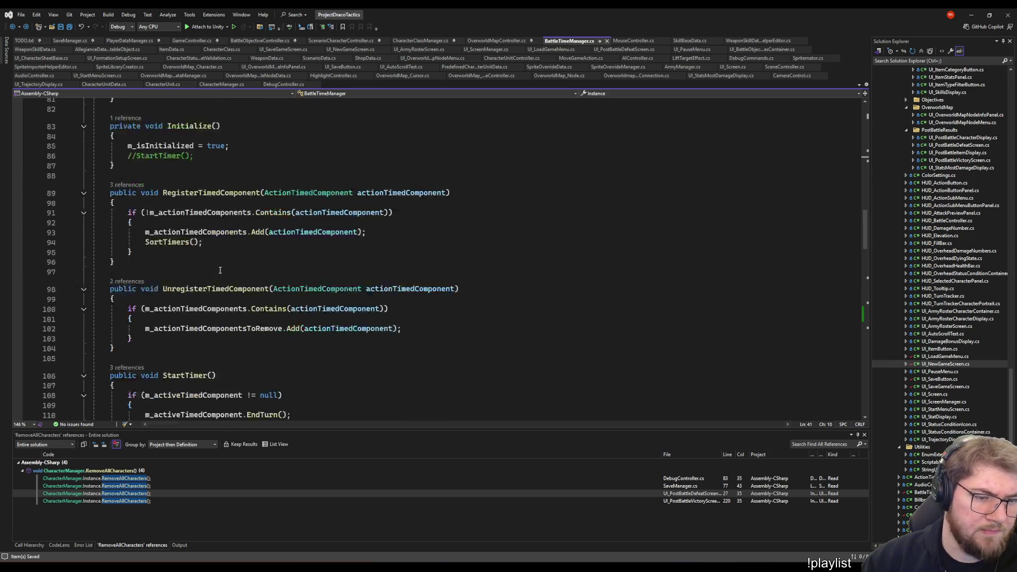
pyautogui.scroll(-5, 179, 216)
pyautogui.rightClick(179, 228)
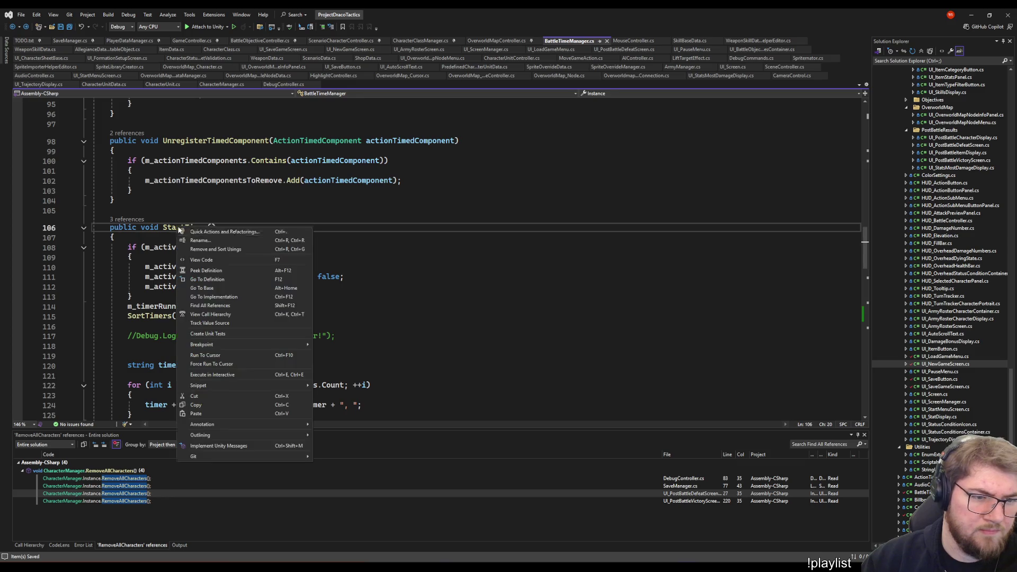
# Find all StartTimer references and trace the GameController call back through EnterBattleMode's caller in UI_FormationSetupScreen
pyautogui.click(198, 298)
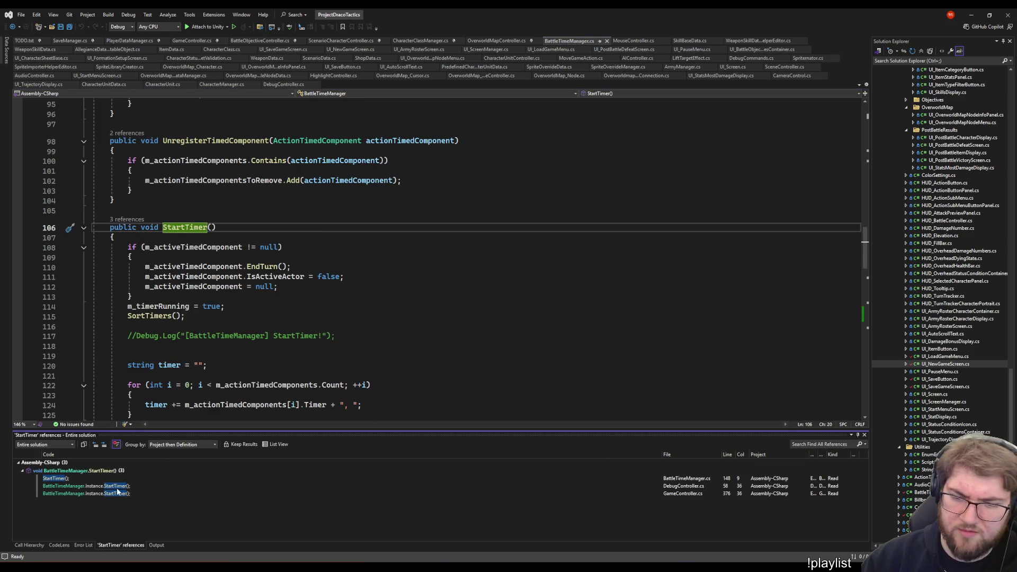
pyautogui.doubleClick(101, 493)
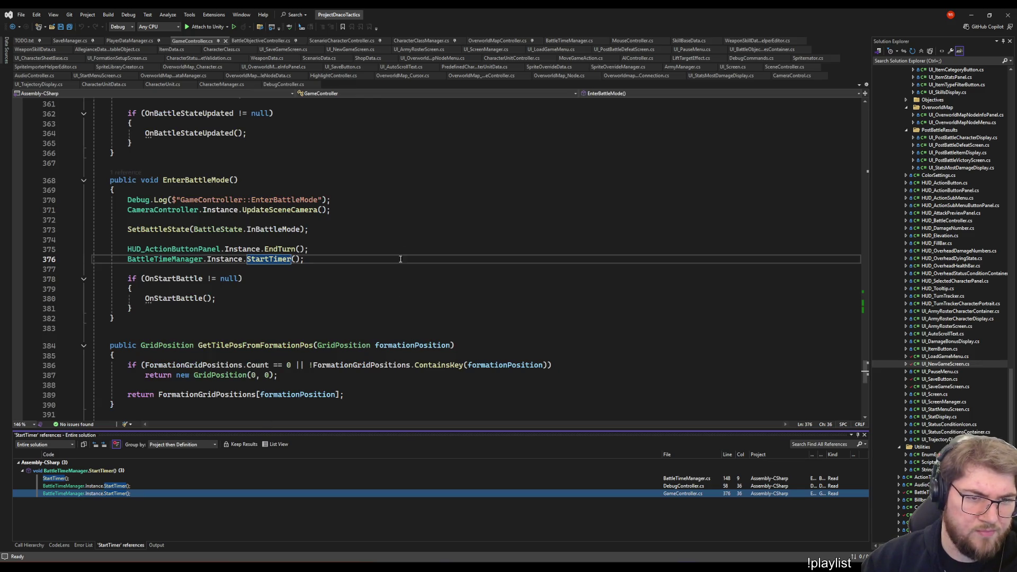
pyautogui.click(128, 172)
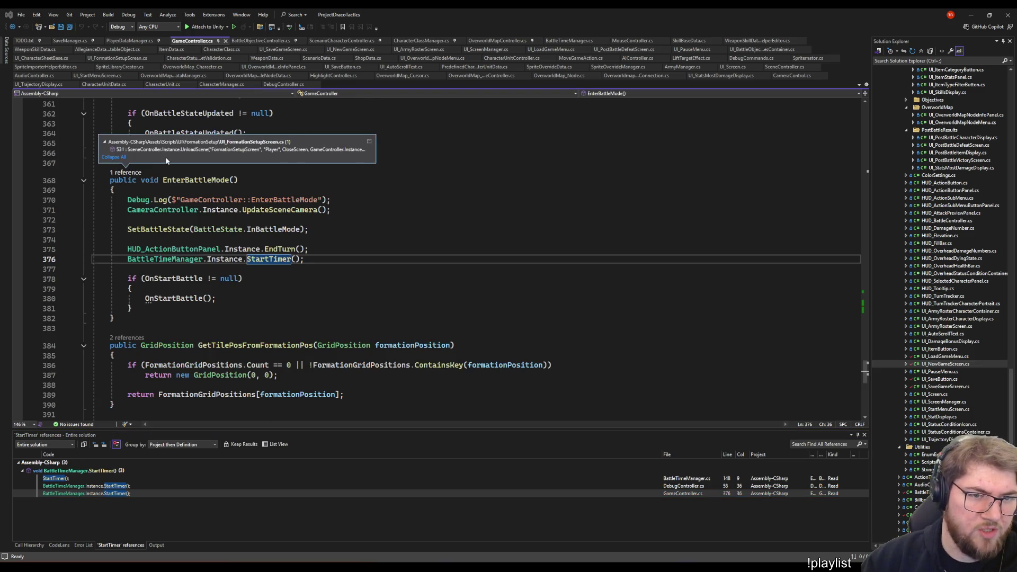
pyautogui.doubleClick(174, 149)
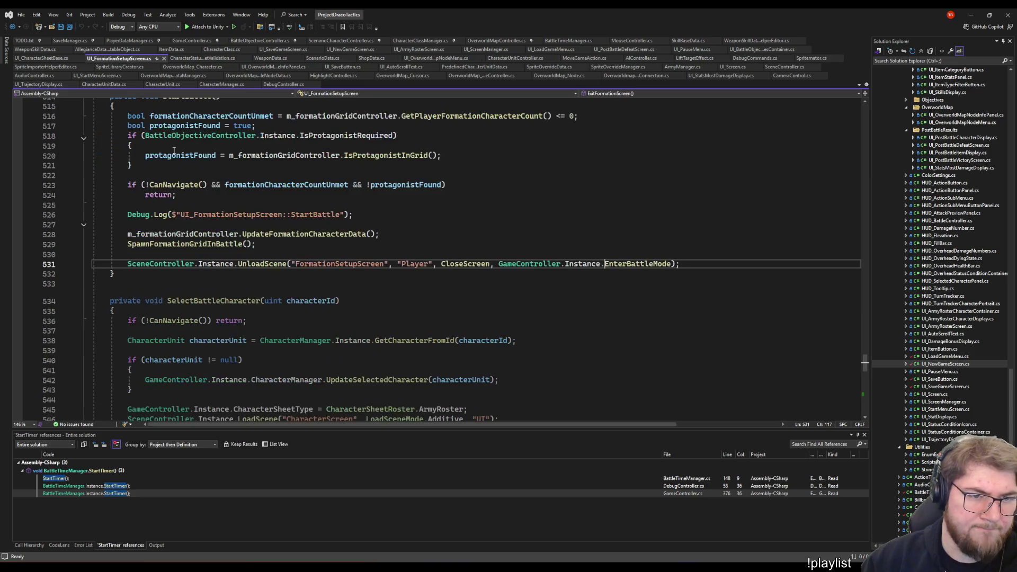
pyautogui.scroll(4, 354, 317)
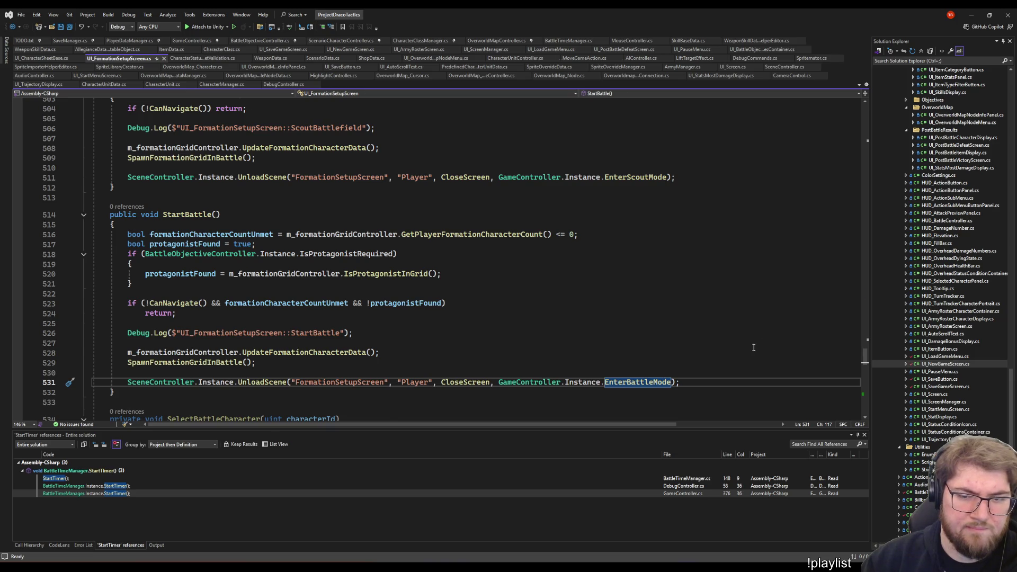
pyautogui.hotkey('ctrl', '-')
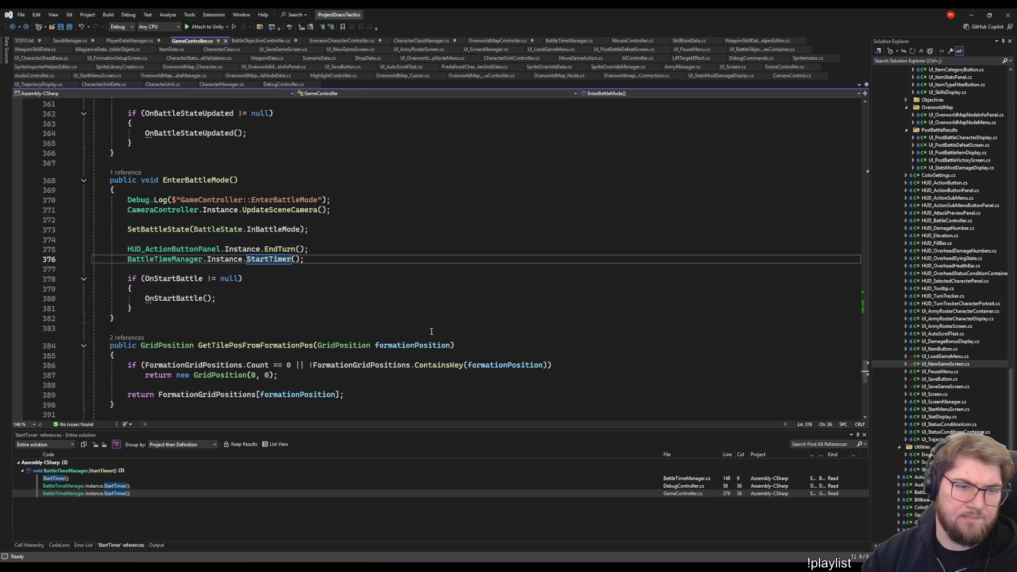
# Review the remaining StartTimer calls in DebugController, BattleTimeManager and GameController line 148
pyautogui.click(176, 485)
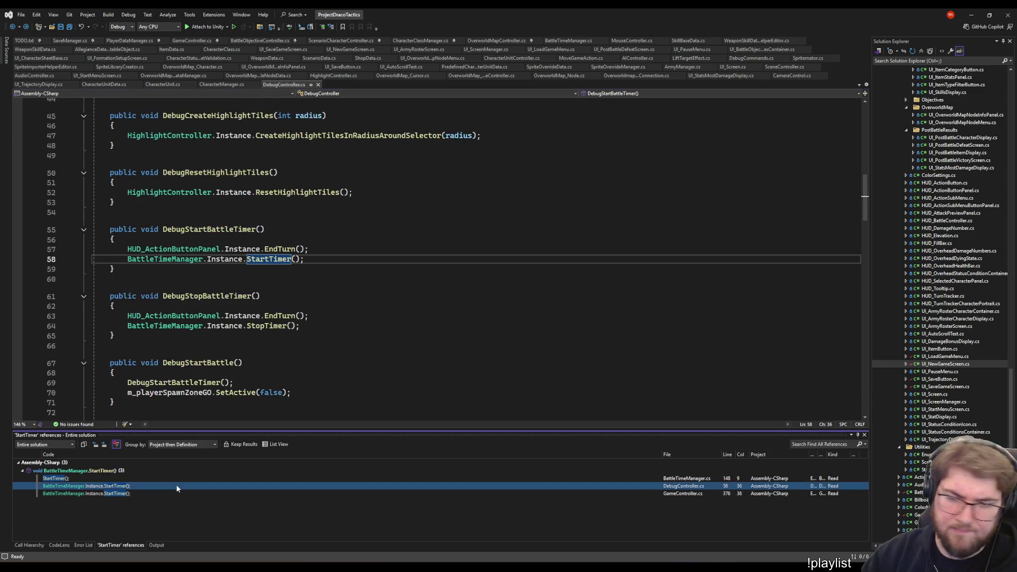
pyautogui.press('Up')
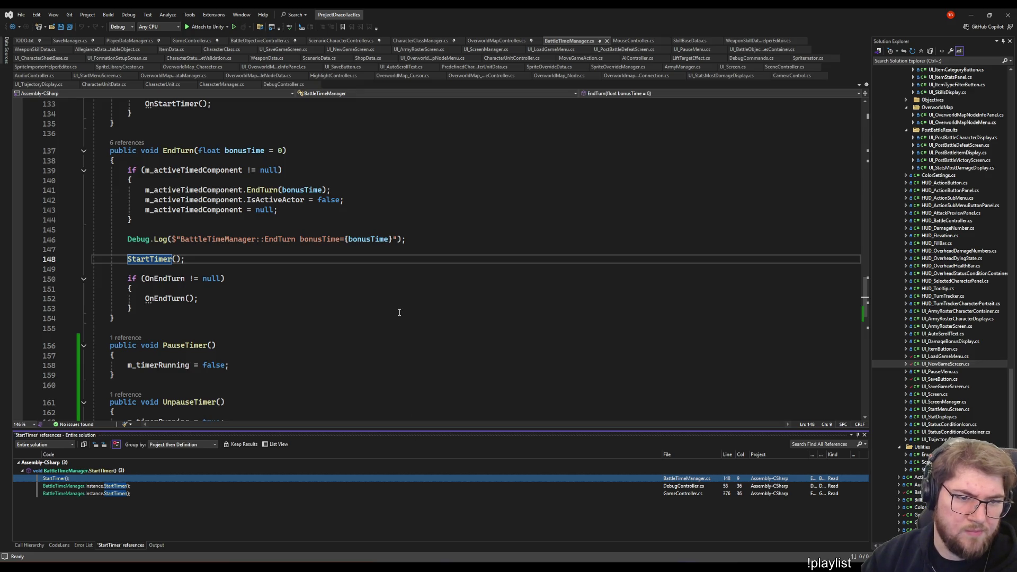
pyautogui.click(127, 494)
pyautogui.click(91, 480)
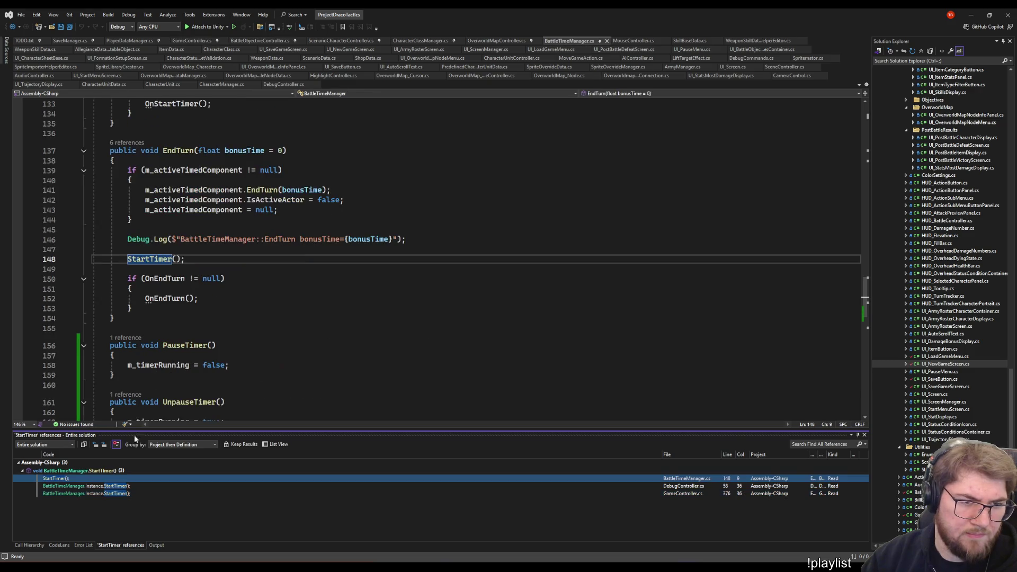
# Go to StartTimer's definition in BattleTimeManager.cs and uncomment its debug log on line 117
pyautogui.rightClick(155, 261)
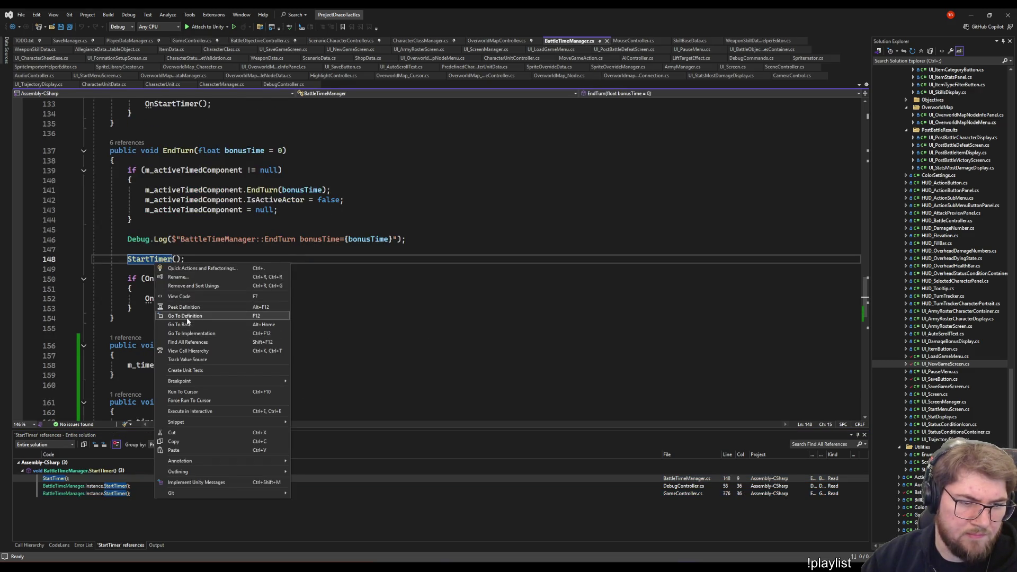
pyautogui.click(192, 332)
pyautogui.click(175, 273)
pyautogui.scroll(-5, 229, 338)
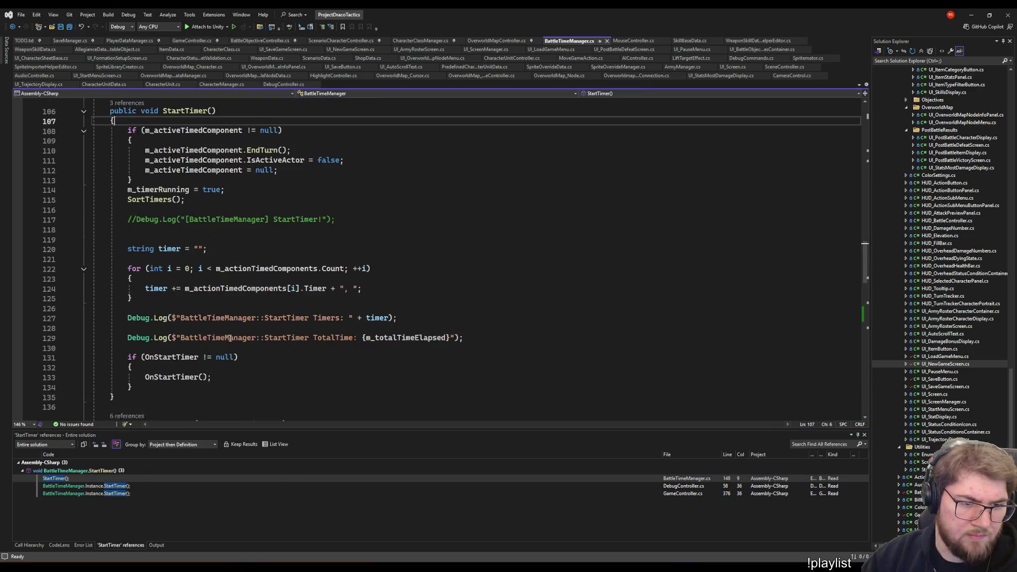
pyautogui.click(235, 220)
pyautogui.press('Home')
pyautogui.press('Delete')
pyautogui.press('Delete')
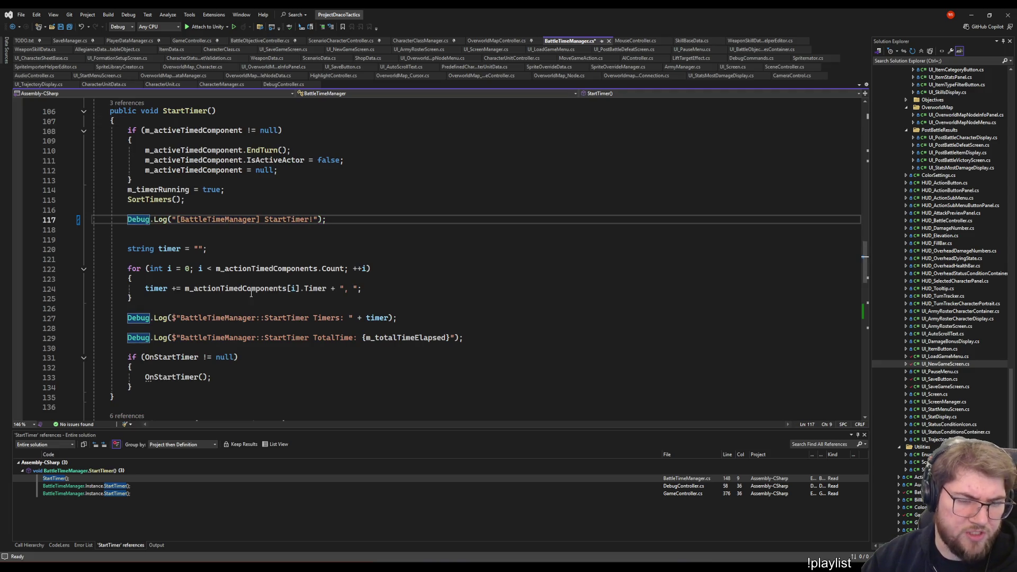
# Save BattleTimeManager.cs and trim the bracket from the line 117 log message
pyautogui.hotkey('ctrl', 's')
pyautogui.click(246, 190)
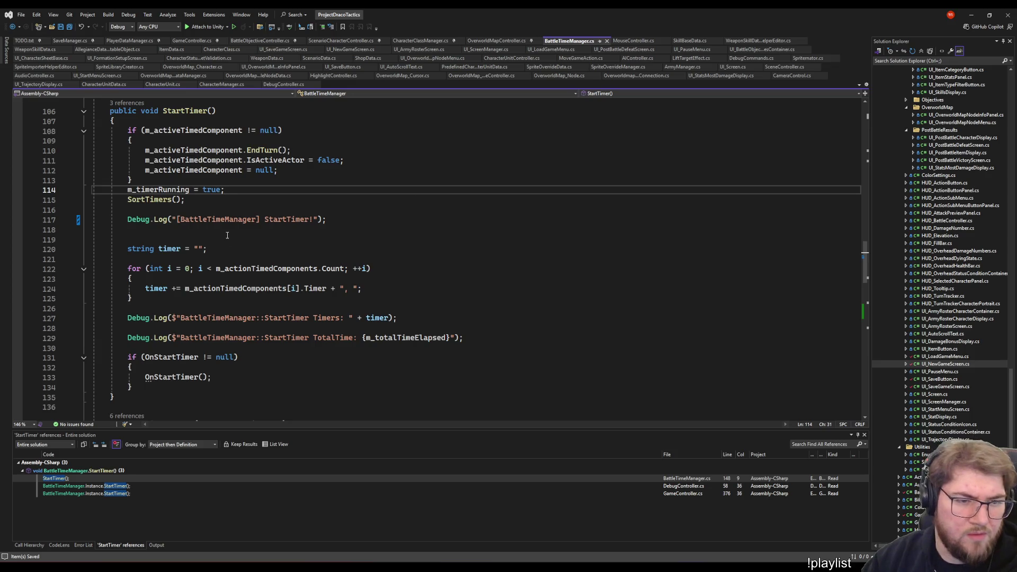
pyautogui.click(256, 221)
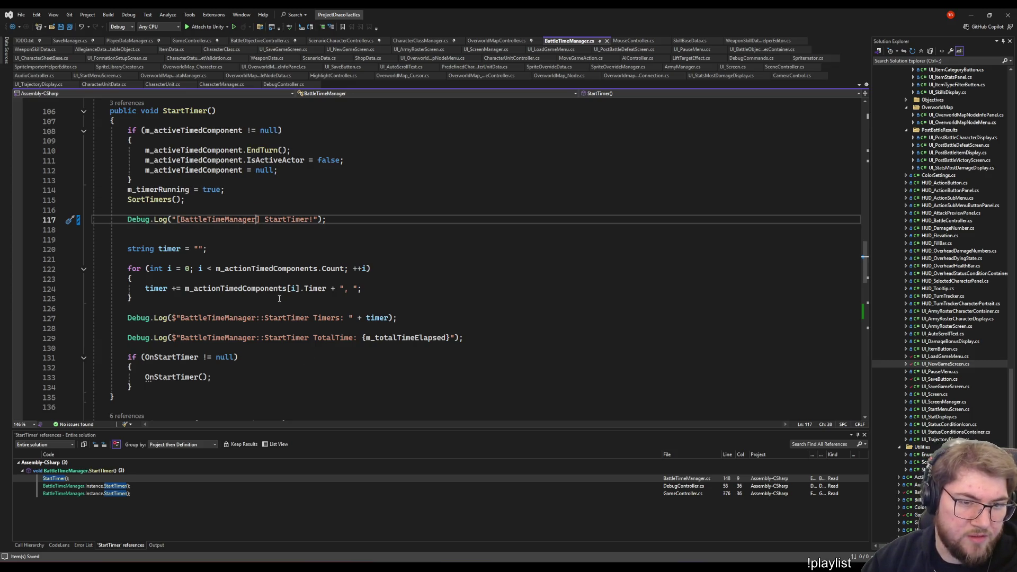
pyautogui.press('Delete')
pyautogui.press('Delete')
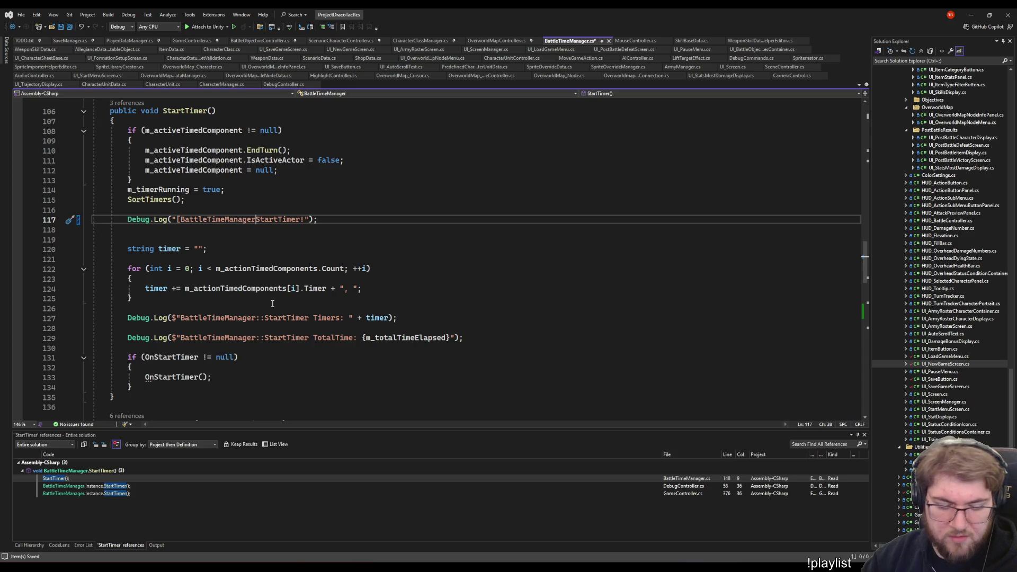
# Delete the StartTimer! Debug.Log line and the blank line below it, save, and switch to Unity
pyautogui.press('Home')
pyautogui.hotkey('shift', 'End')
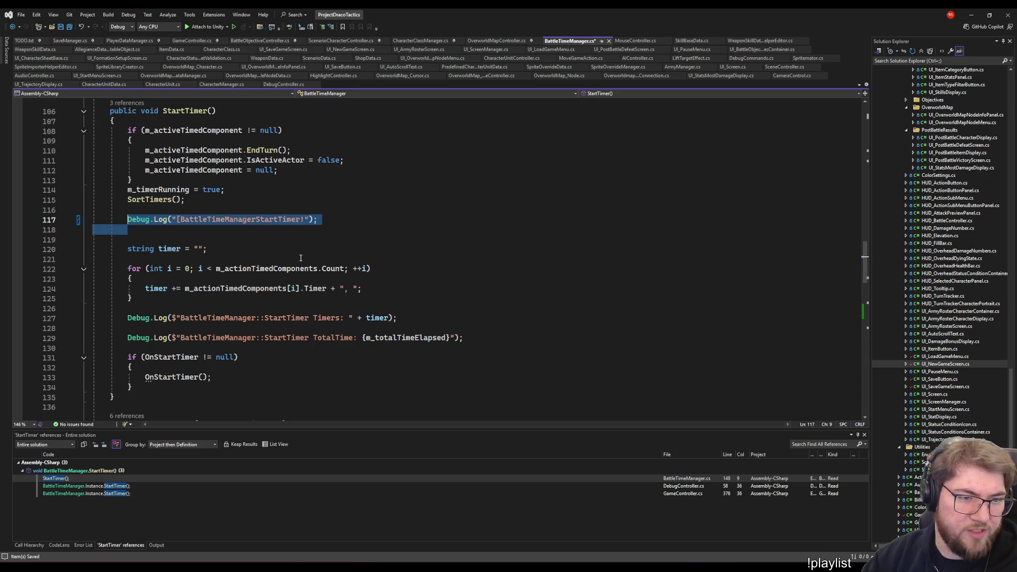
pyautogui.press('Delete')
pyautogui.press('Delete')
pyautogui.hotkey('shift', 'Up')
pyautogui.press('Delete')
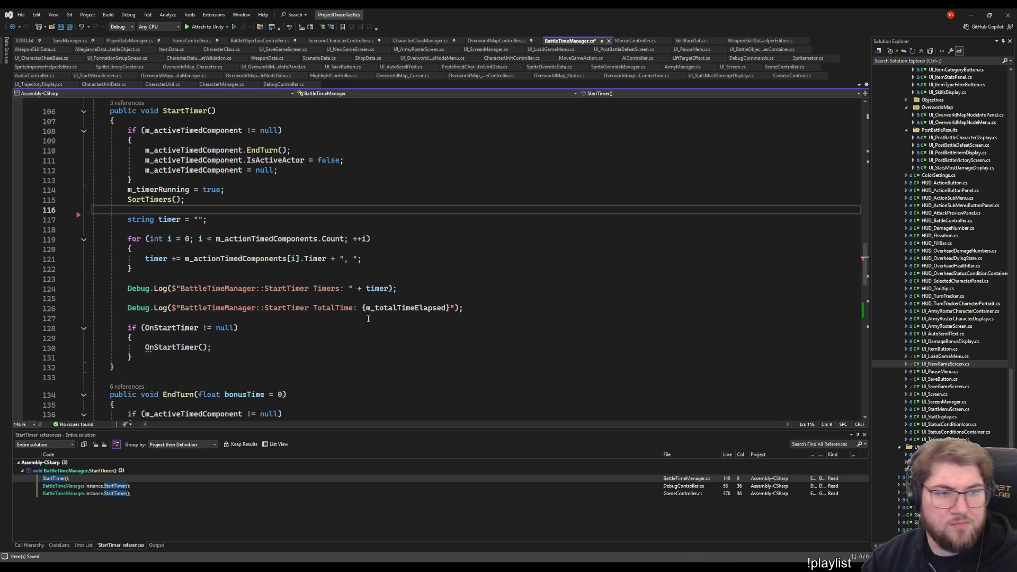
pyautogui.hotkey('ctrl', 's')
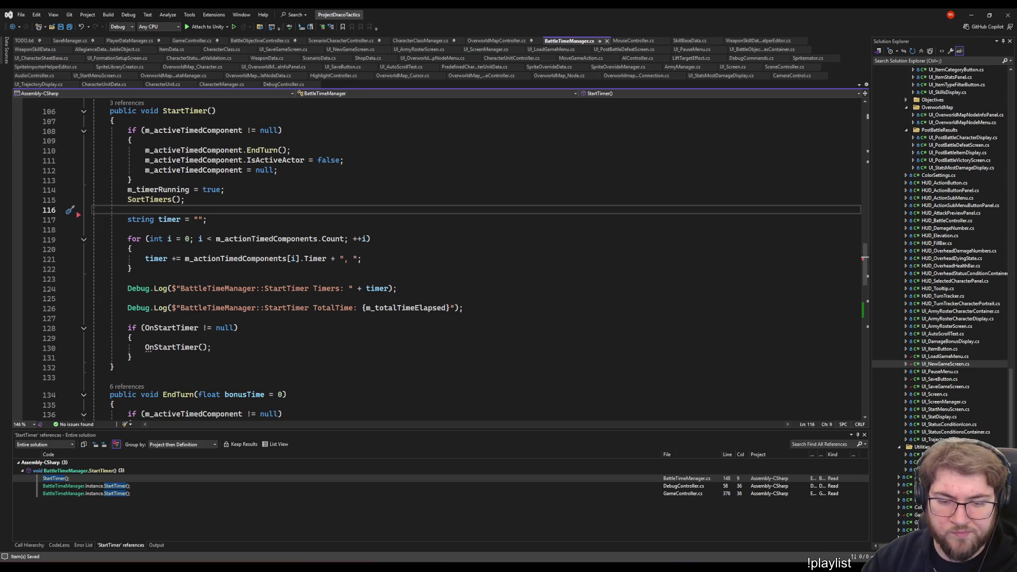
pyautogui.hotkey('alt', 'Tab')
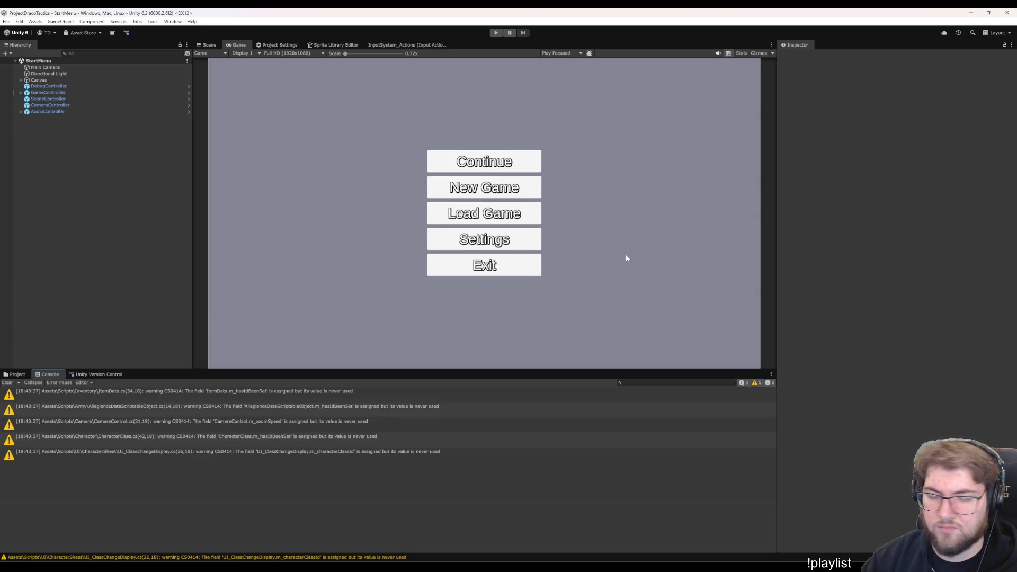
# Enter play mode, start a New Game with the chosen hero, begin the battle, then pause and reload the test battle
pyautogui.click(495, 33)
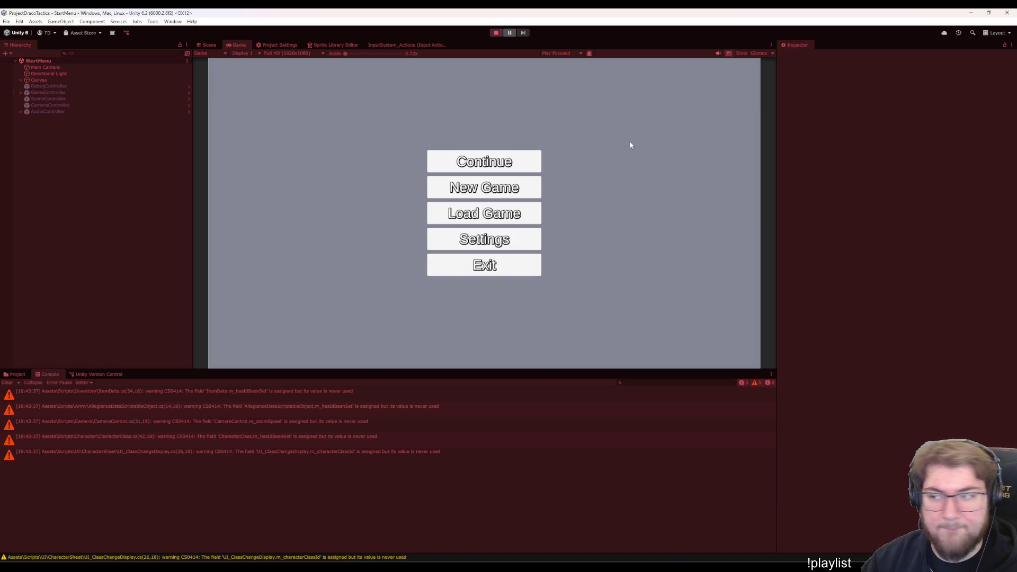
pyautogui.press('Down')
pyautogui.press('Return')
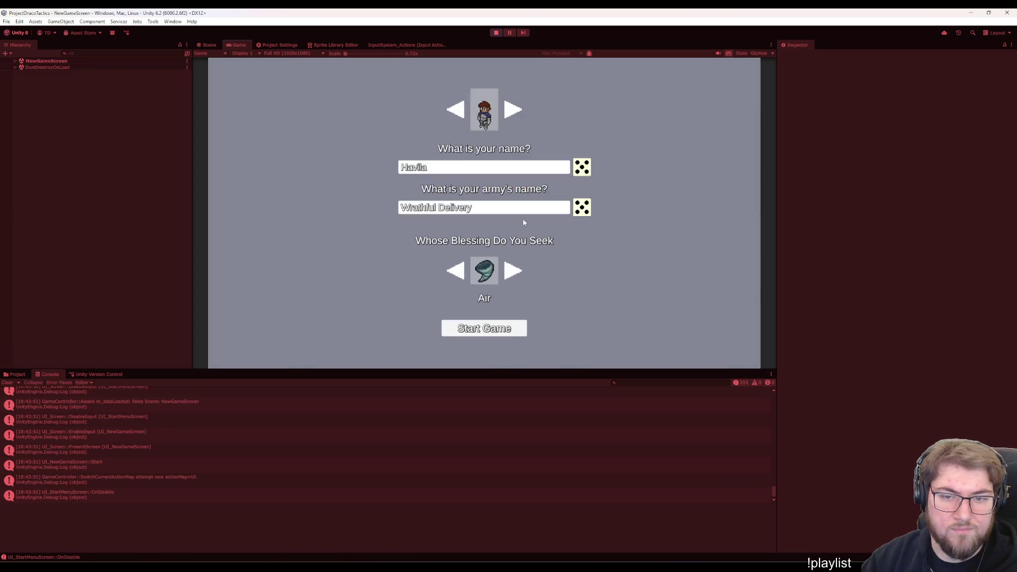
pyautogui.click(506, 331)
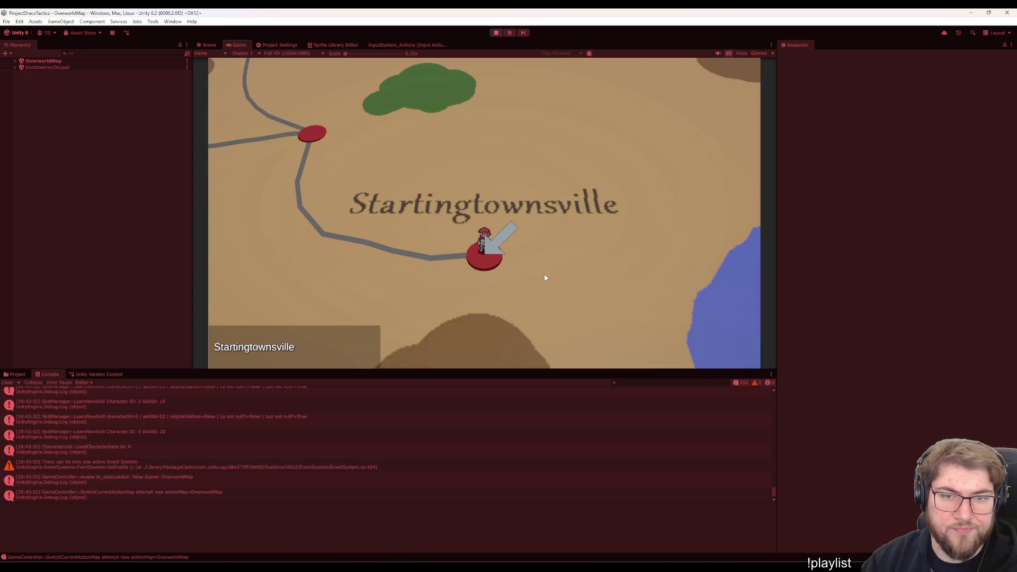
pyautogui.press('Return')
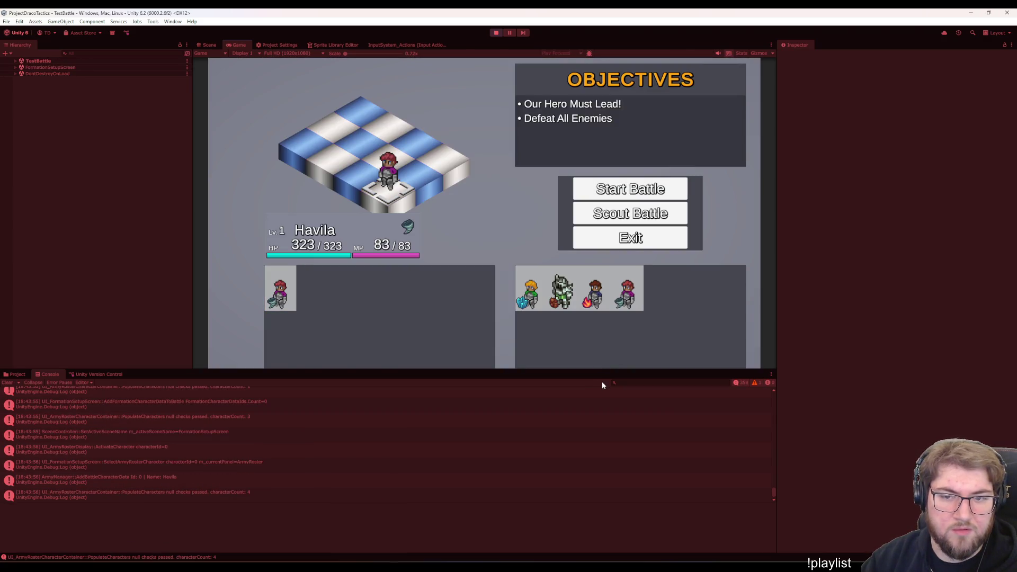
pyautogui.click(618, 182)
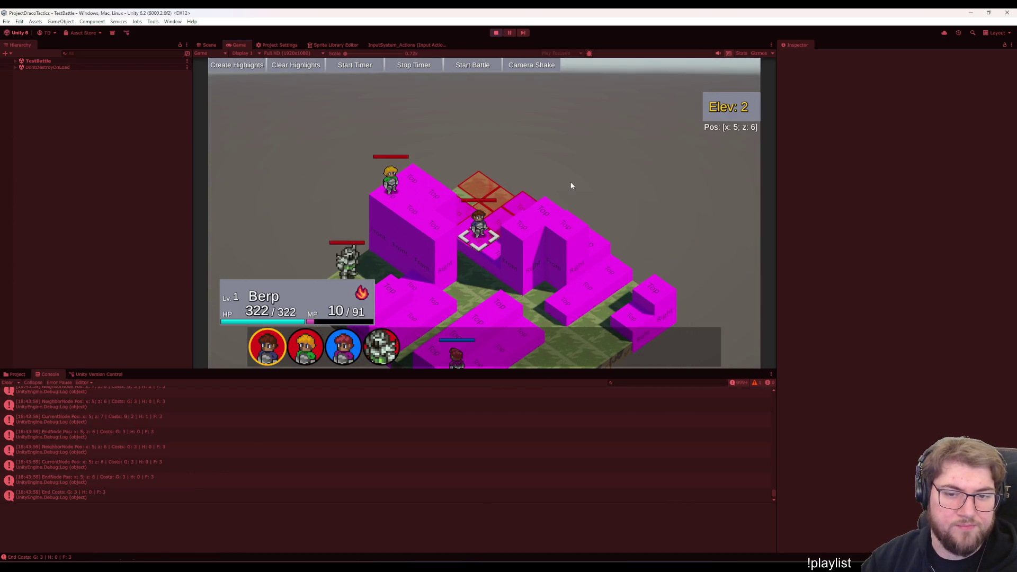
pyautogui.press('Escape')
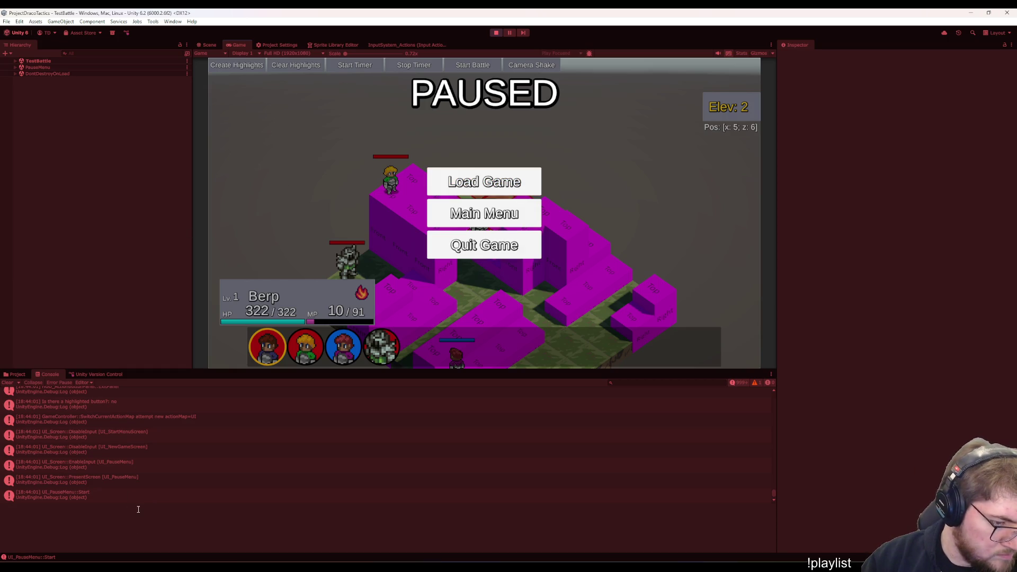
pyautogui.press('Return')
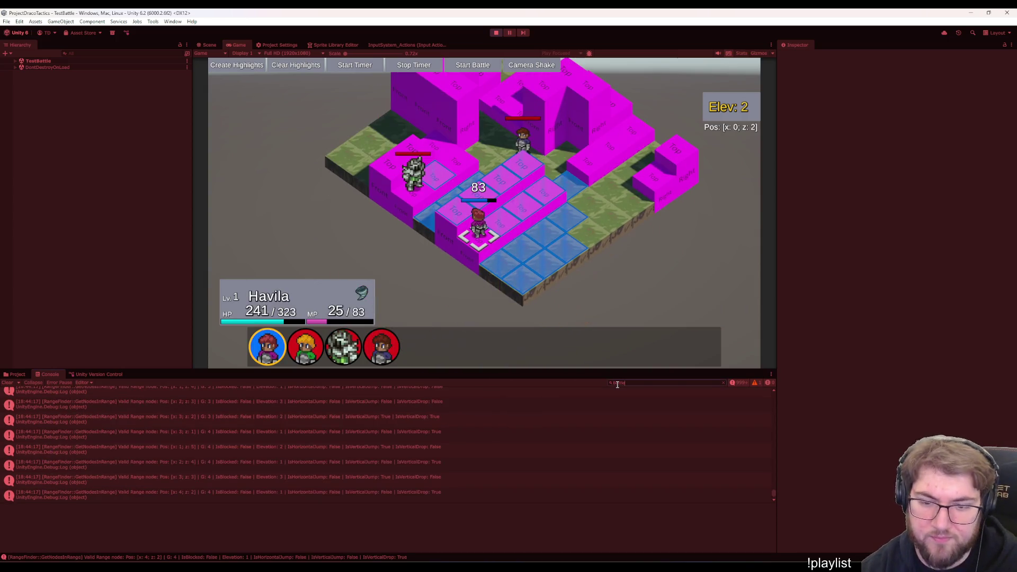
pyautogui.write('BattleTimer')
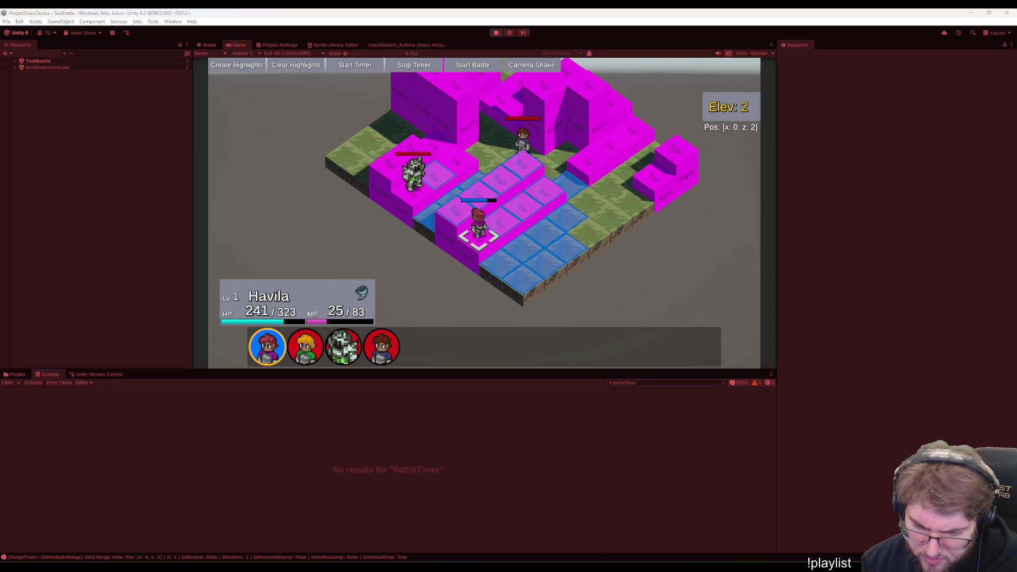
# Copy the BattleTimeManager class name from Visual Studio and apply it as the Unity console search filter
pyautogui.click(565, 525)
pyautogui.doubleClick(216, 288)
pyautogui.hotkey('ctrl', 'c')
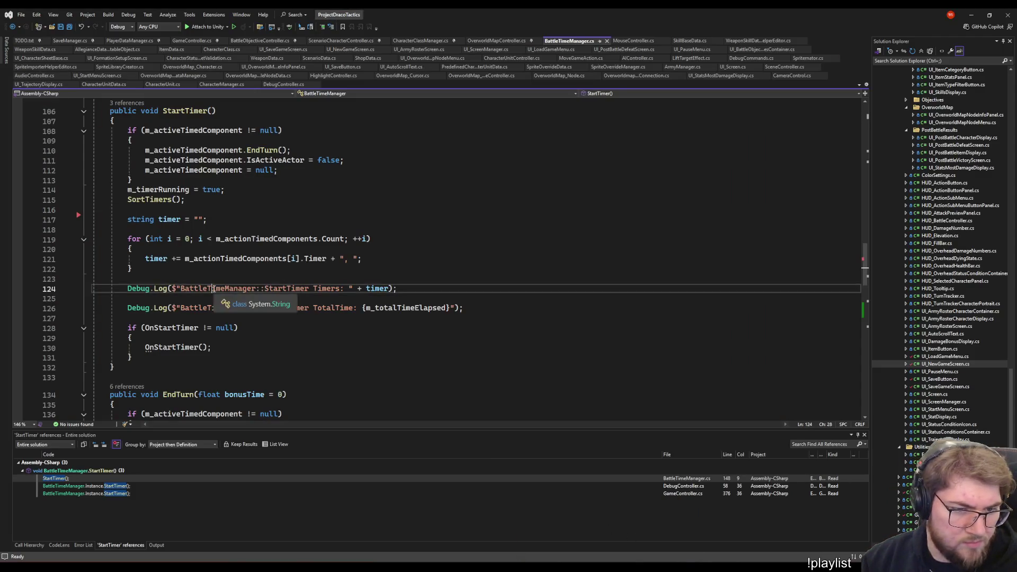
pyautogui.hotkey('alt', 'Tab')
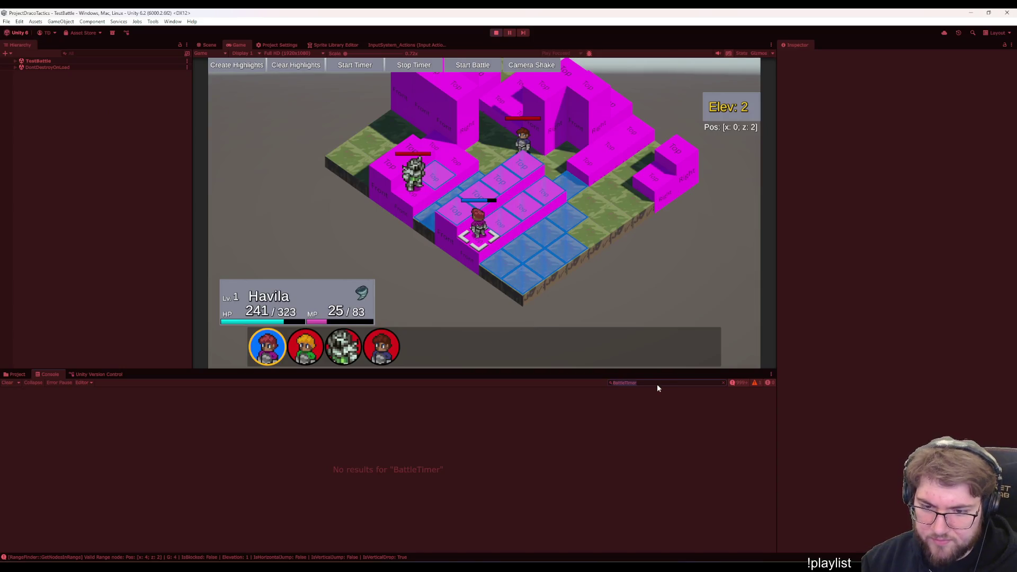
pyautogui.hotkey('ctrl', 'v')
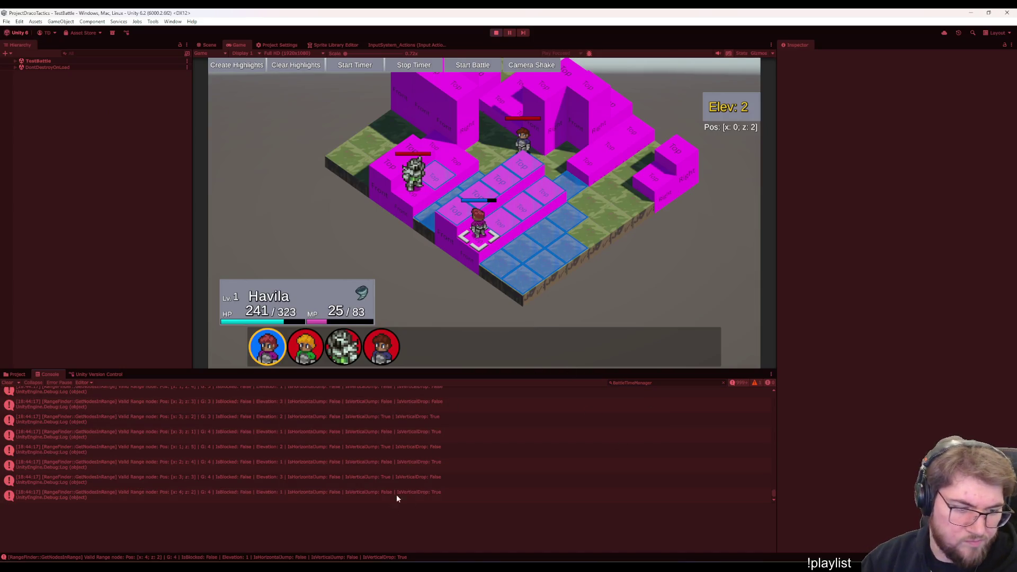
pyautogui.scroll(-1, 410, 468)
pyautogui.scroll(3, 405, 472)
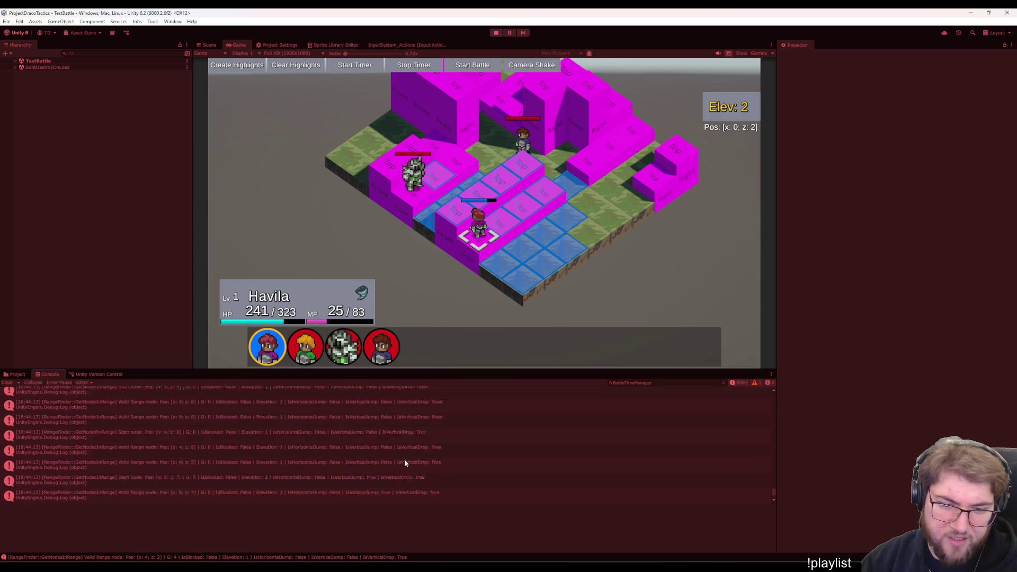
pyautogui.scroll(3, 404, 459)
pyautogui.scroll(2, 401, 459)
pyautogui.scroll(-2, 401, 459)
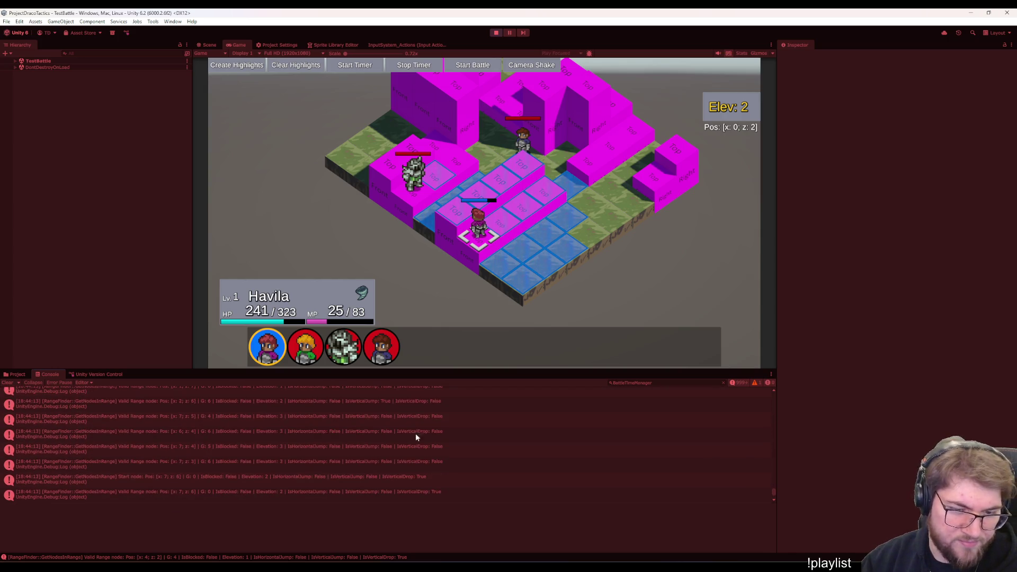
pyautogui.click(668, 384)
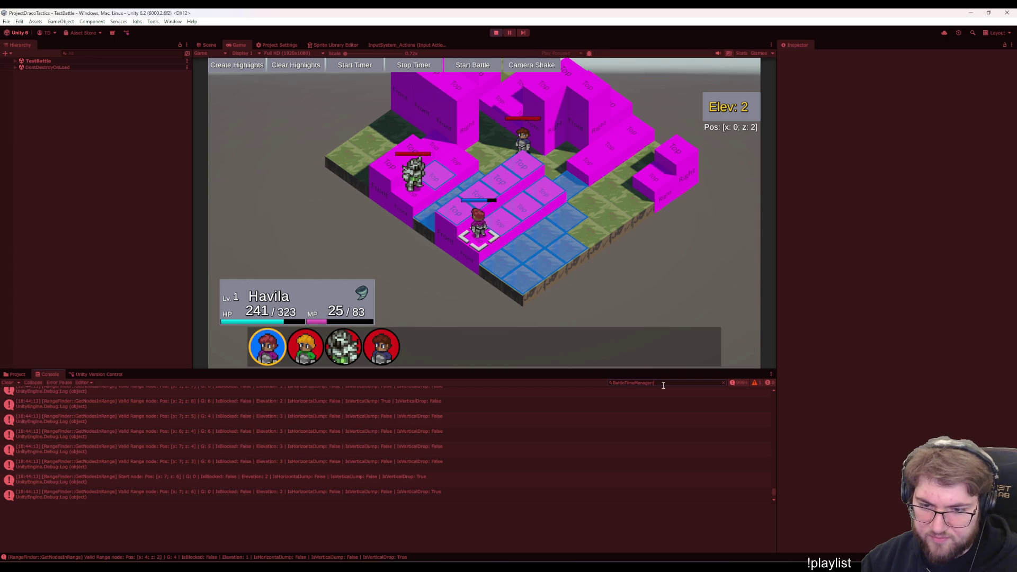
pyautogui.press('Return')
pyautogui.write(':')
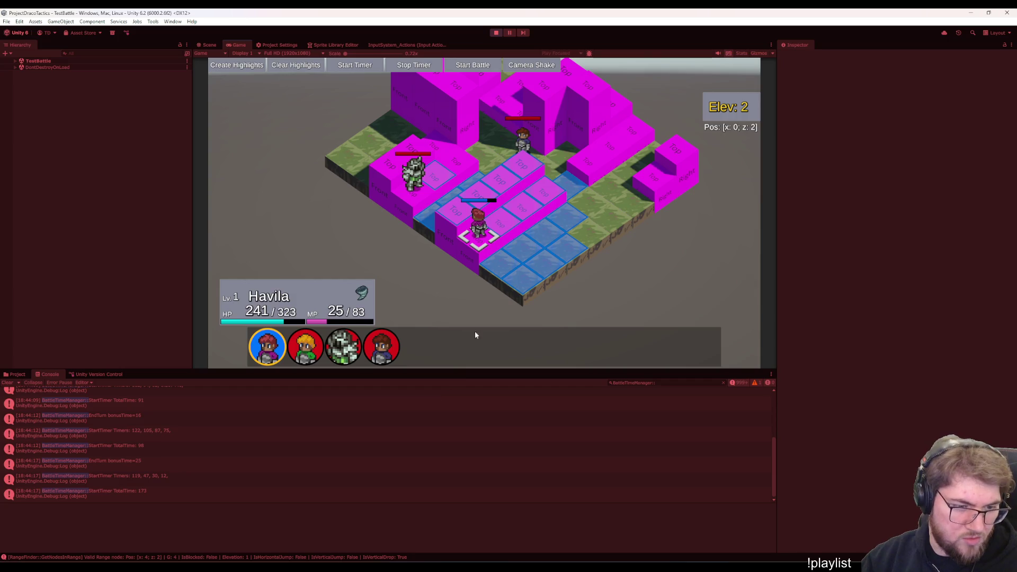
# Clear the console and pause/resume the battle with Escape repeatedly until it reaches the DEFEATED screen
pyautogui.press('Escape')
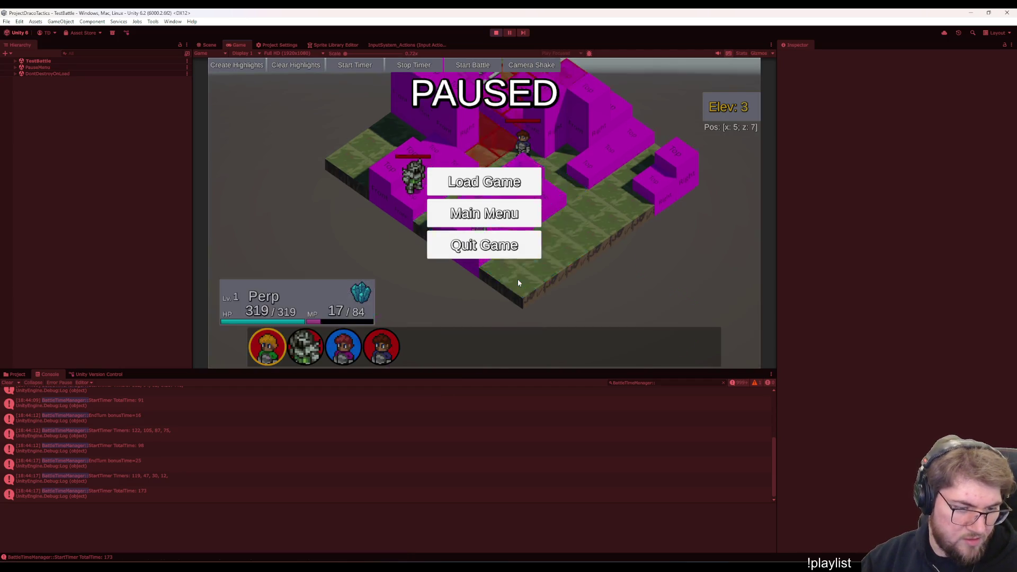
pyautogui.press('Escape')
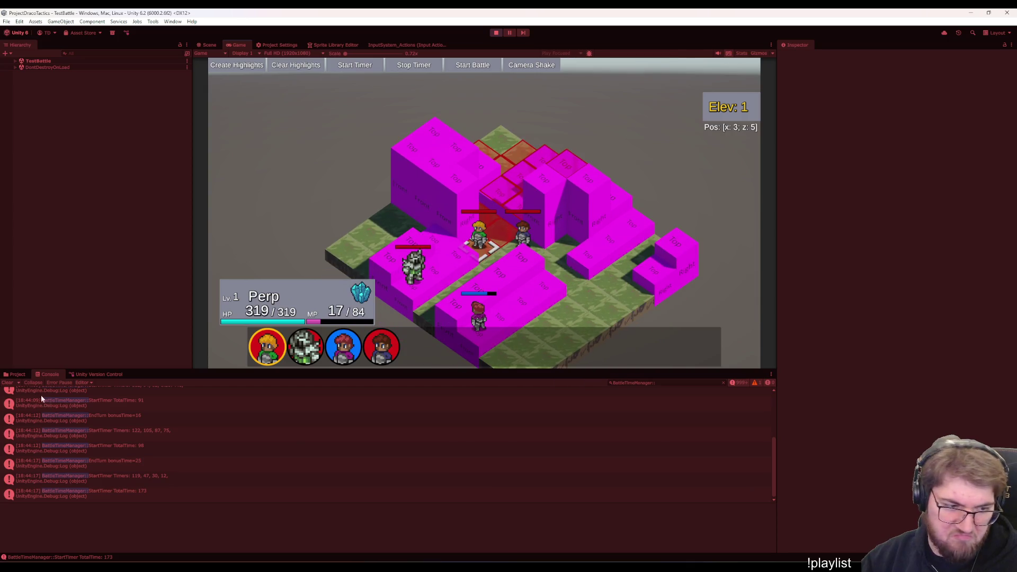
pyautogui.click(7, 383)
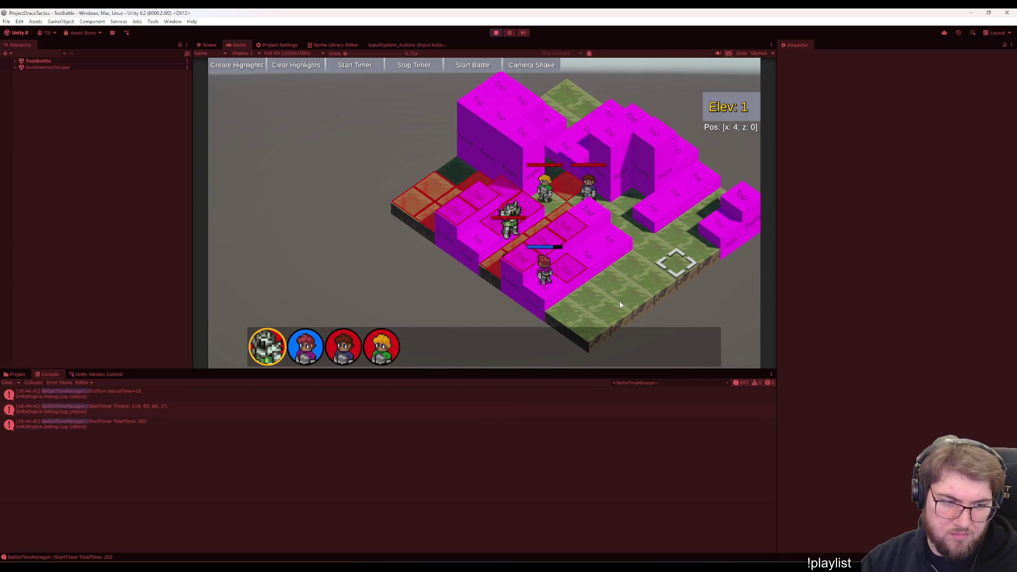
pyautogui.press('Escape')
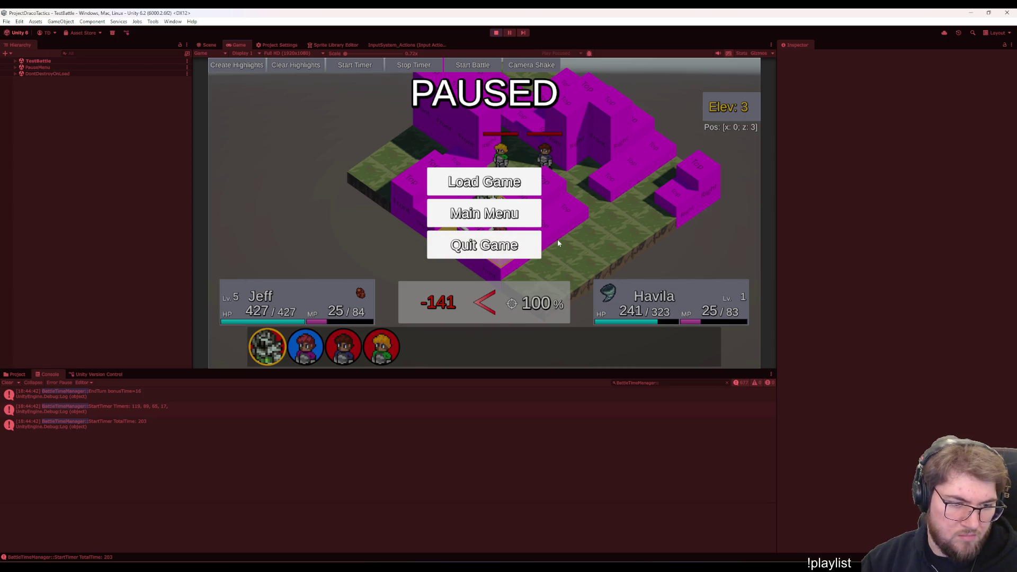
pyautogui.press('Escape')
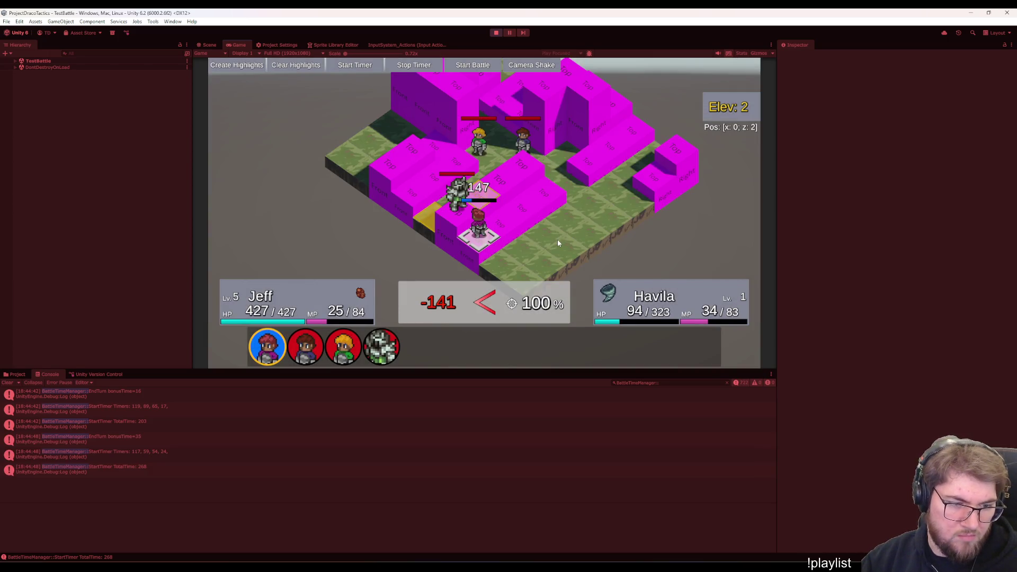
pyautogui.press('Escape')
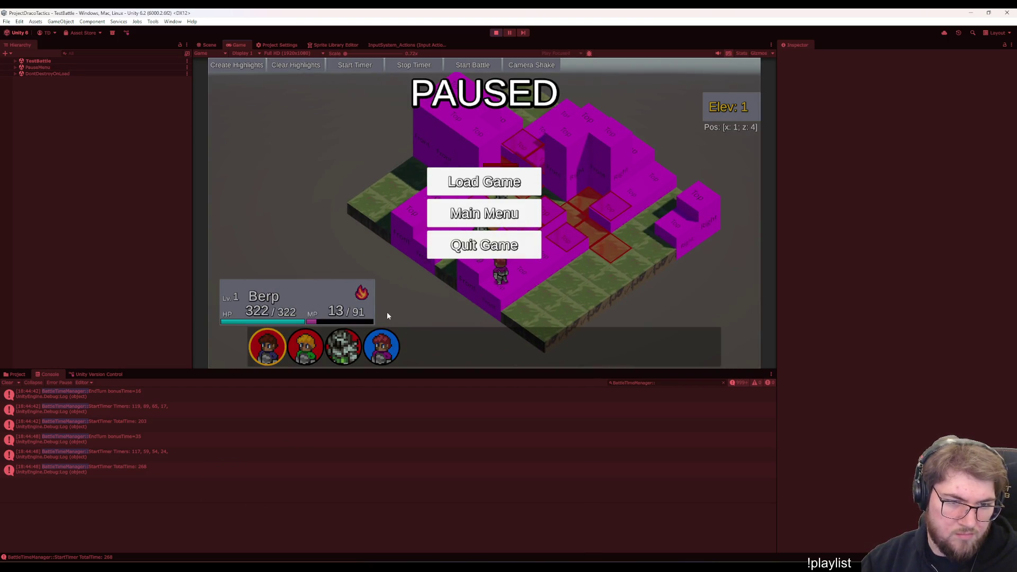
pyautogui.press('Escape')
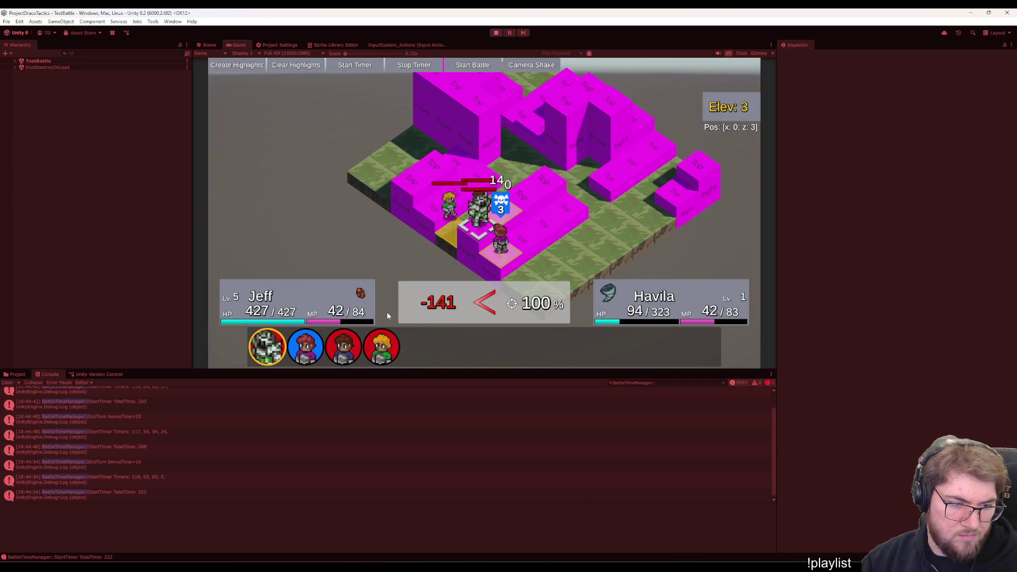
pyautogui.press('Escape')
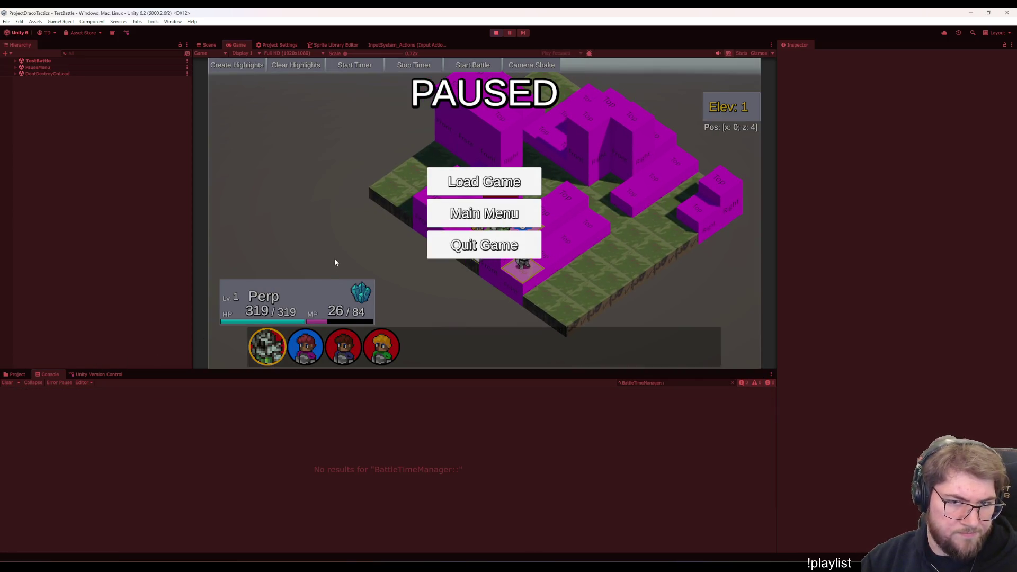
pyautogui.press('Escape')
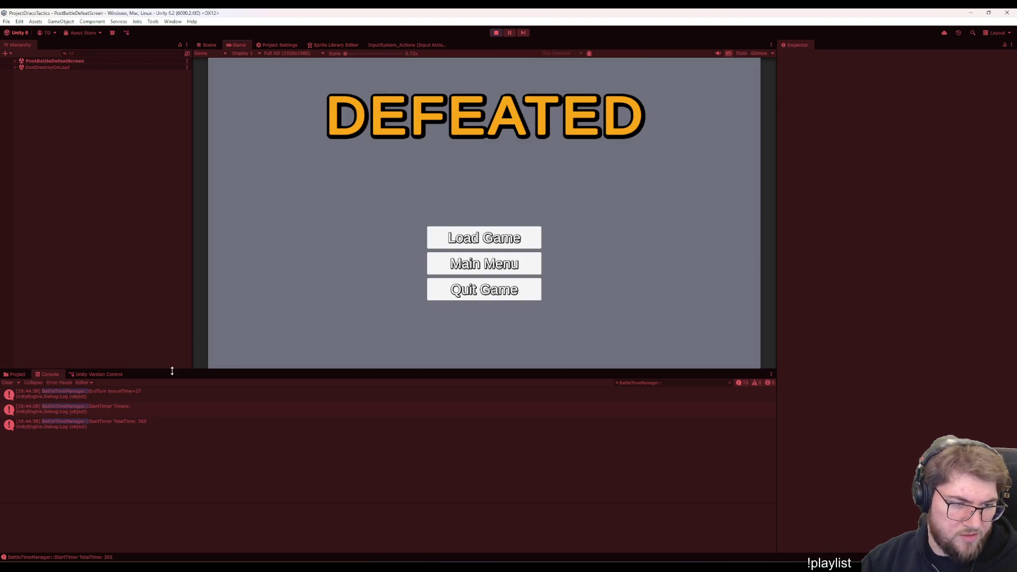
# Open a logged StartTimer message's source, then follow the stack trace's AIController.cs:1389 link to the EndTurn call
pyautogui.doubleClick(144, 389)
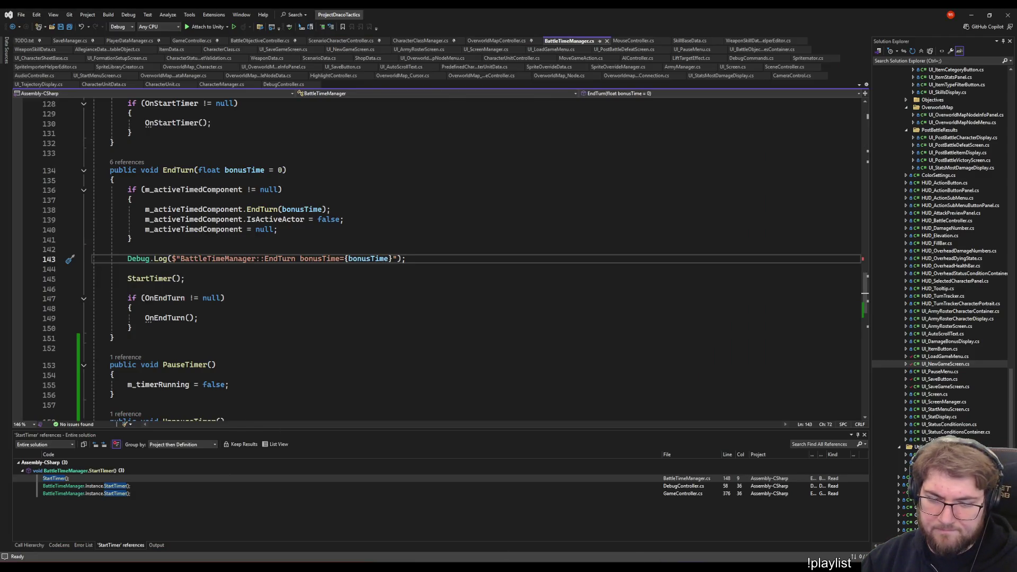
pyautogui.hotkey('alt', 'Tab')
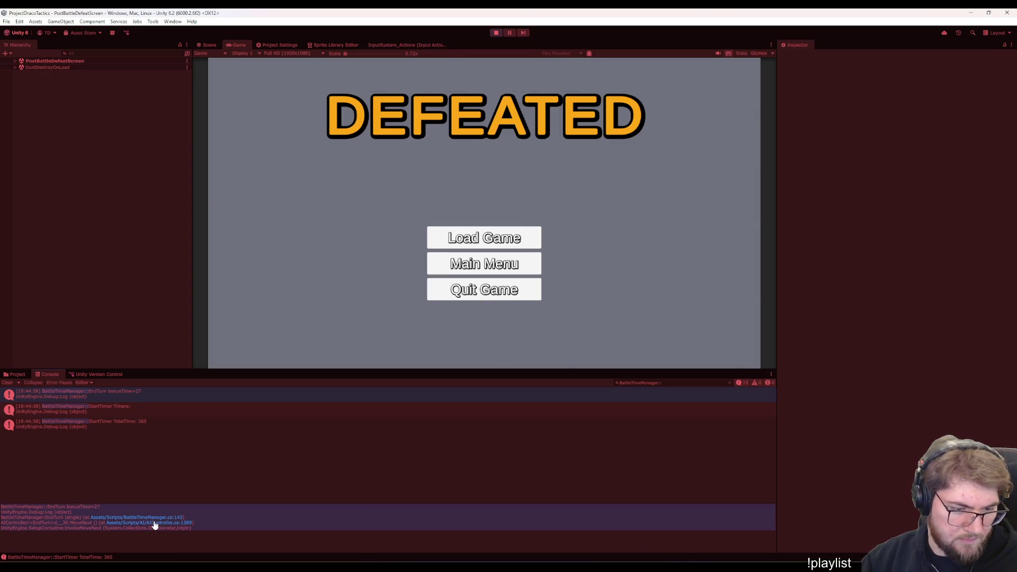
pyautogui.click(155, 523)
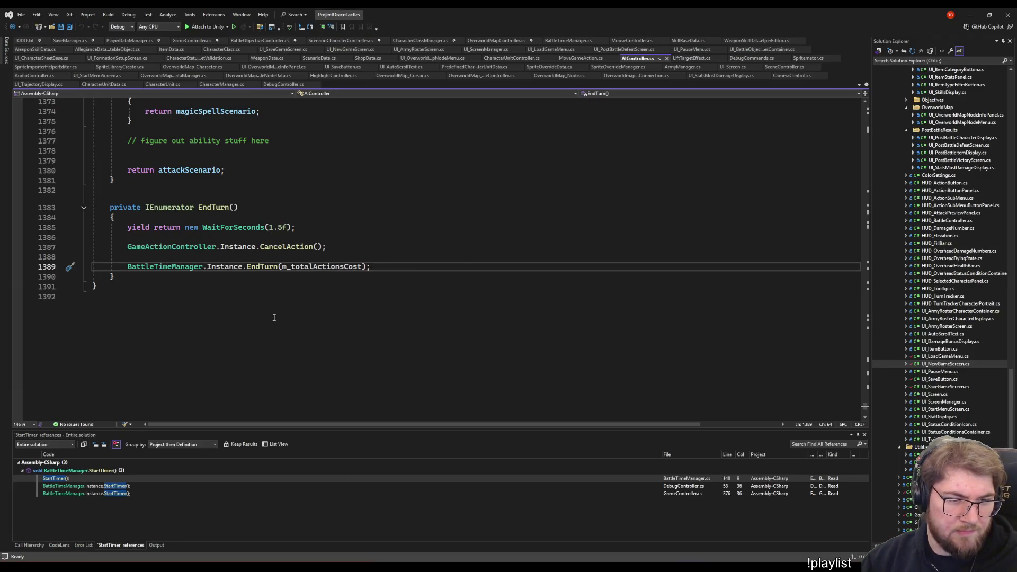
pyautogui.click(132, 207)
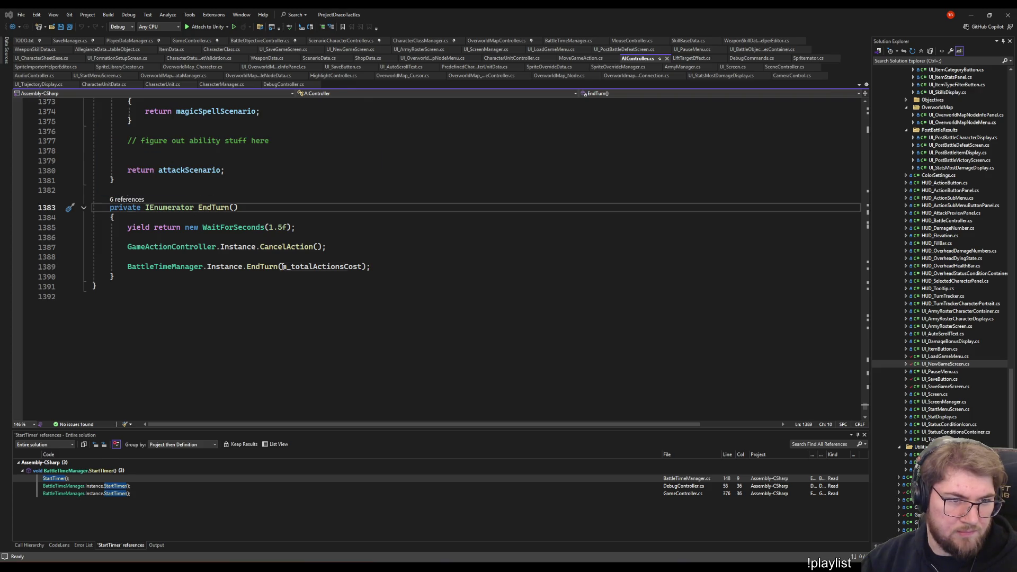
pyautogui.click(214, 207)
pyautogui.click(283, 246)
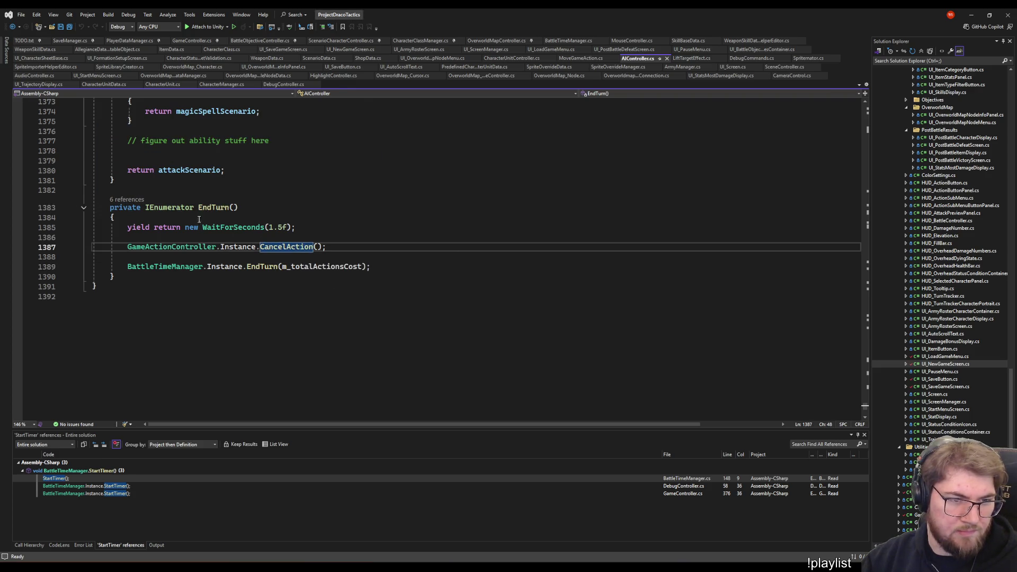
pyautogui.click(126, 200)
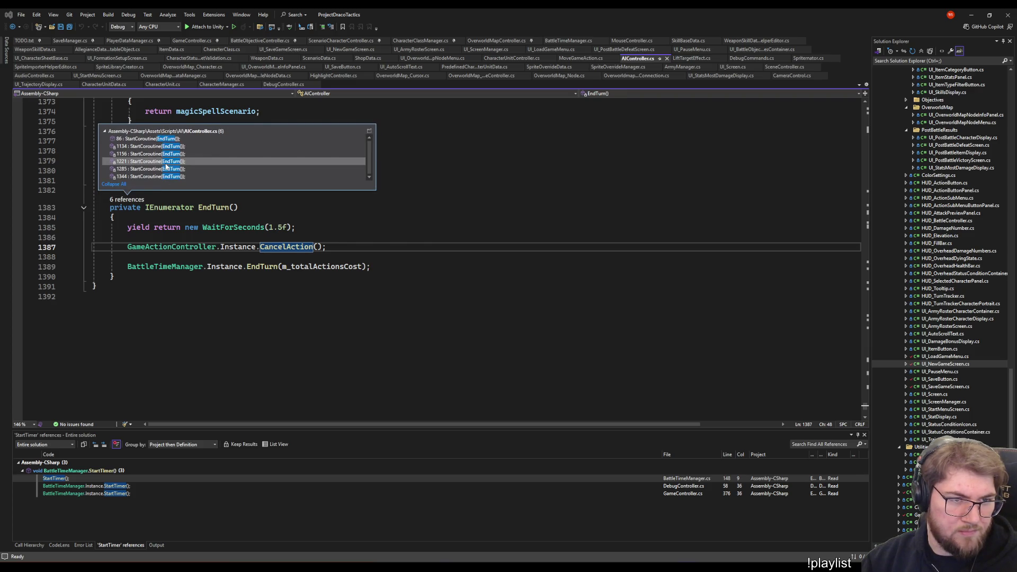
pyautogui.doubleClick(150, 139)
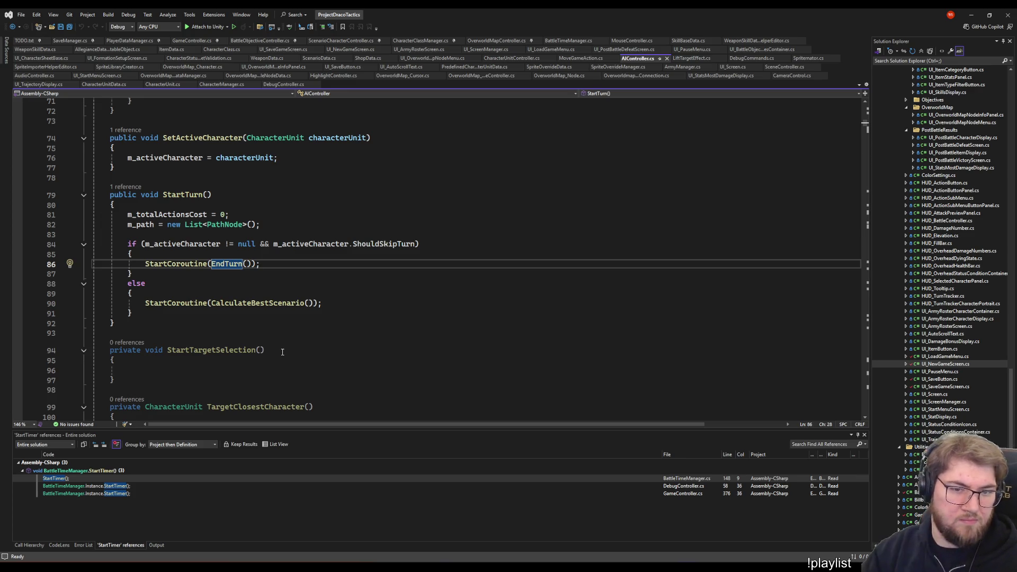
pyautogui.click(132, 190)
pyautogui.doubleClick(139, 167)
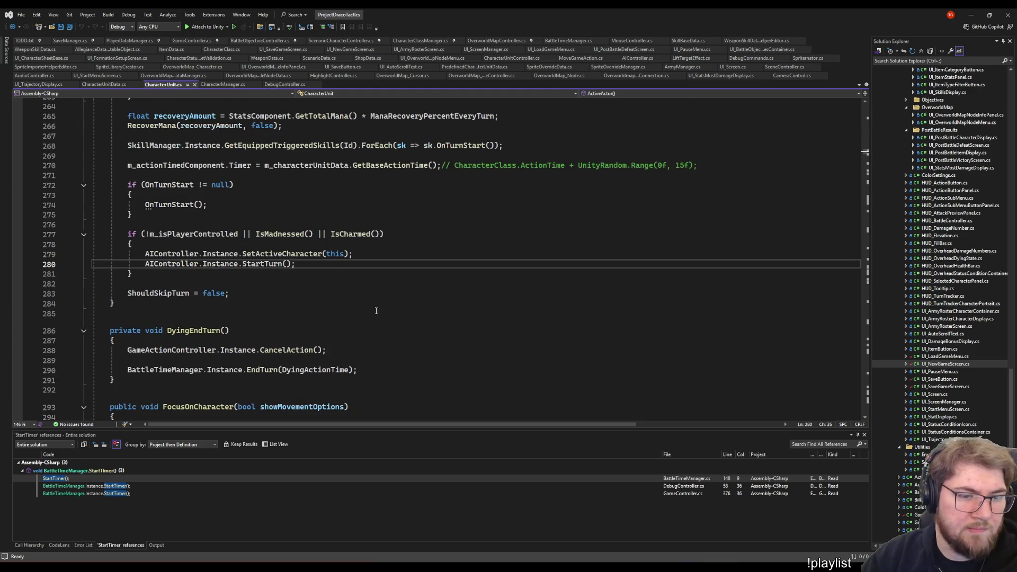
pyautogui.scroll(5, 373, 310)
pyautogui.scroll(6, 371, 309)
pyautogui.scroll(7, 357, 306)
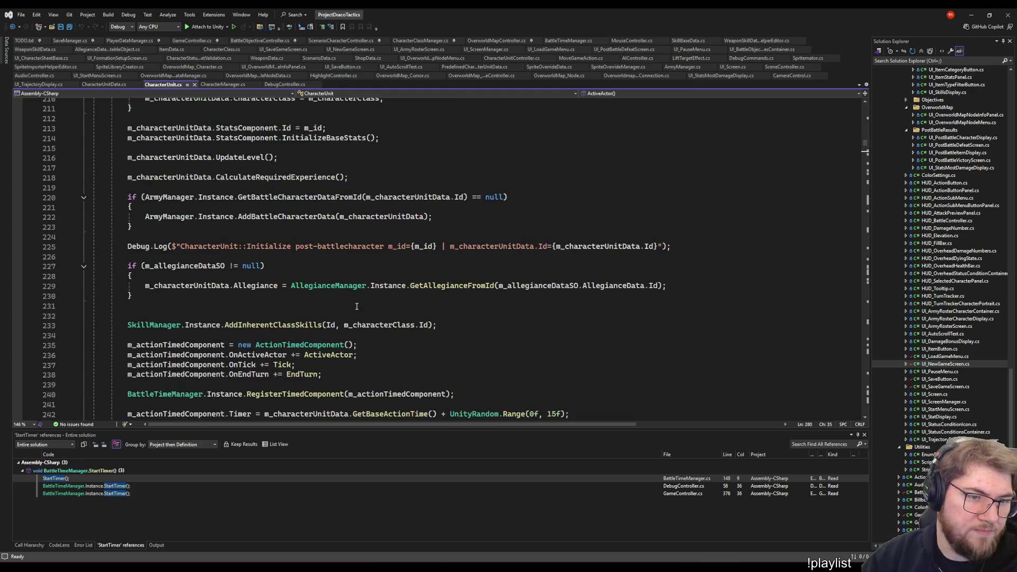
pyautogui.scroll(-10, 354, 304)
pyautogui.scroll(-3, 349, 302)
pyautogui.scroll(-12, 343, 300)
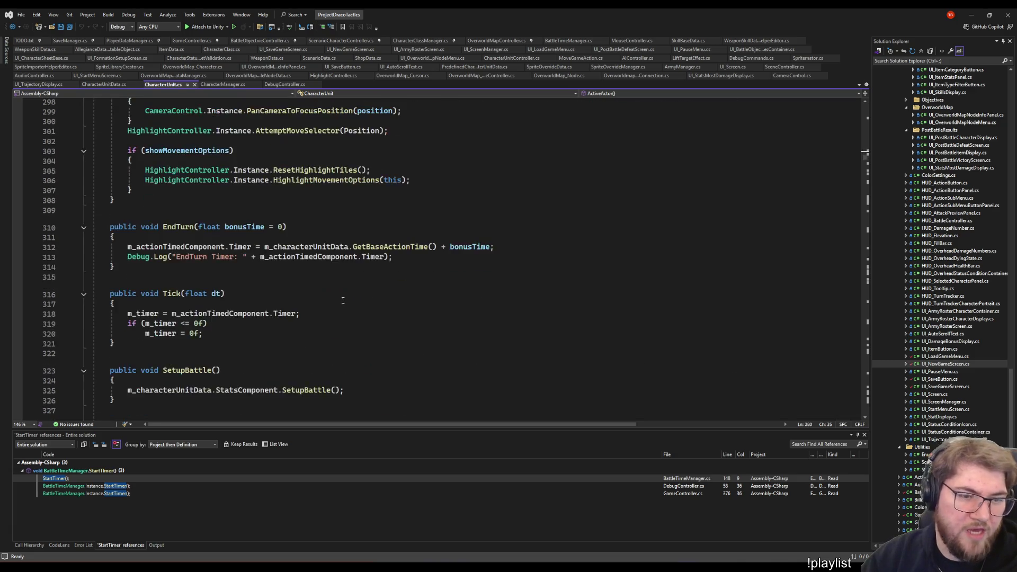
pyautogui.hotkey('ctrl', '-')
pyautogui.hotkey('ctrl', '-')
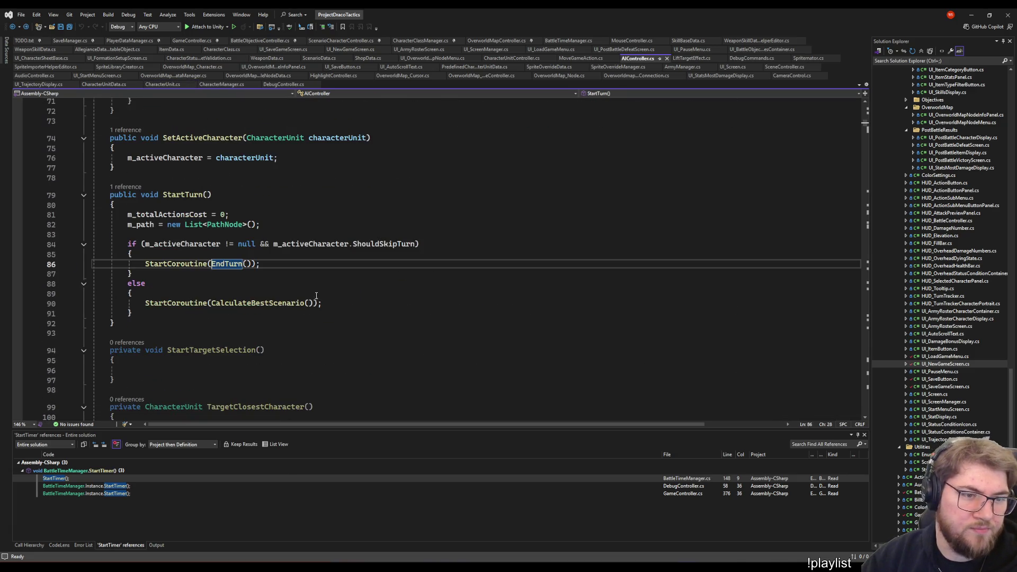
pyautogui.click(316, 295)
pyautogui.scroll(1, 316, 318)
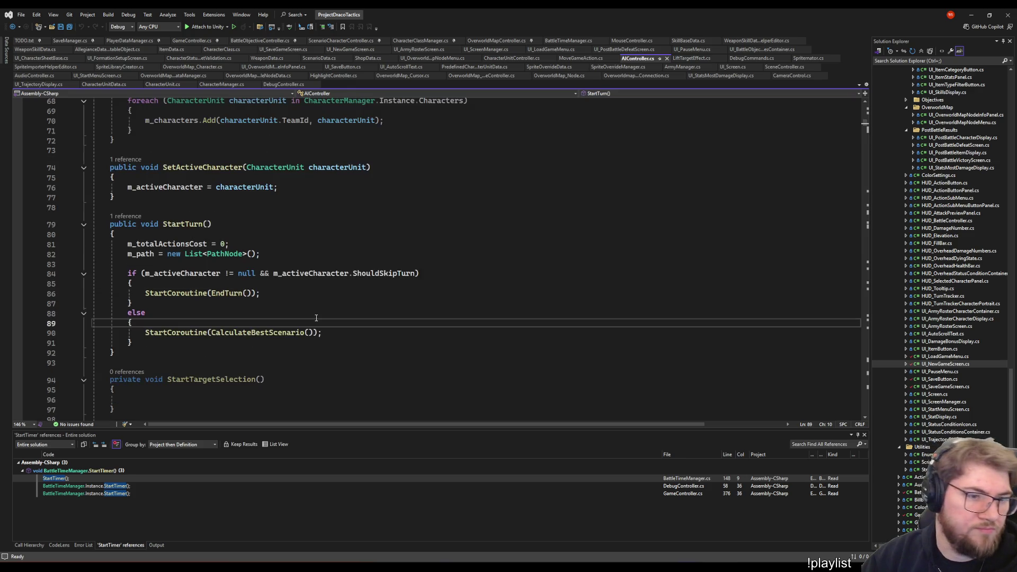
pyautogui.click(391, 293)
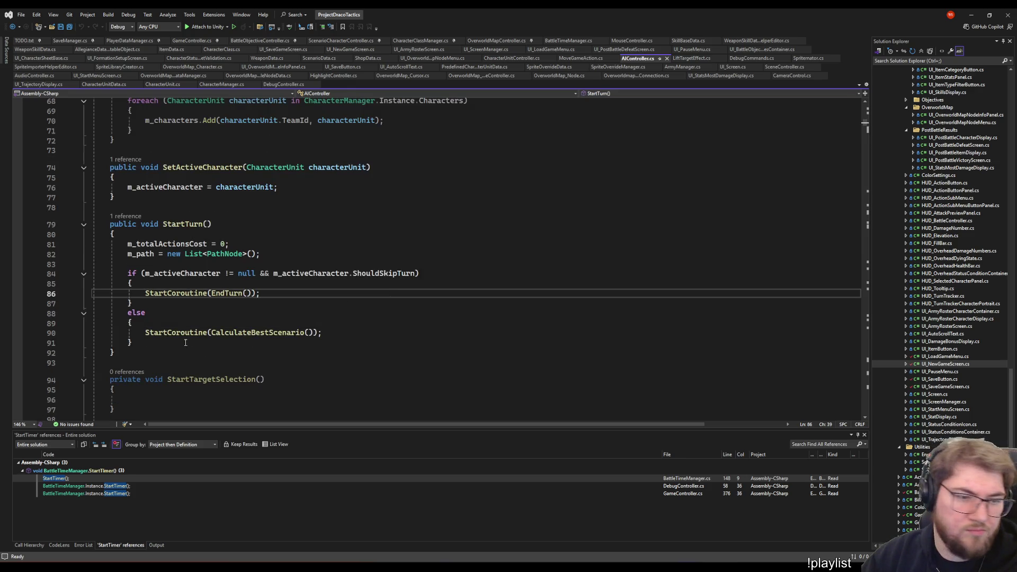
pyautogui.click(390, 273)
pyautogui.click(234, 293)
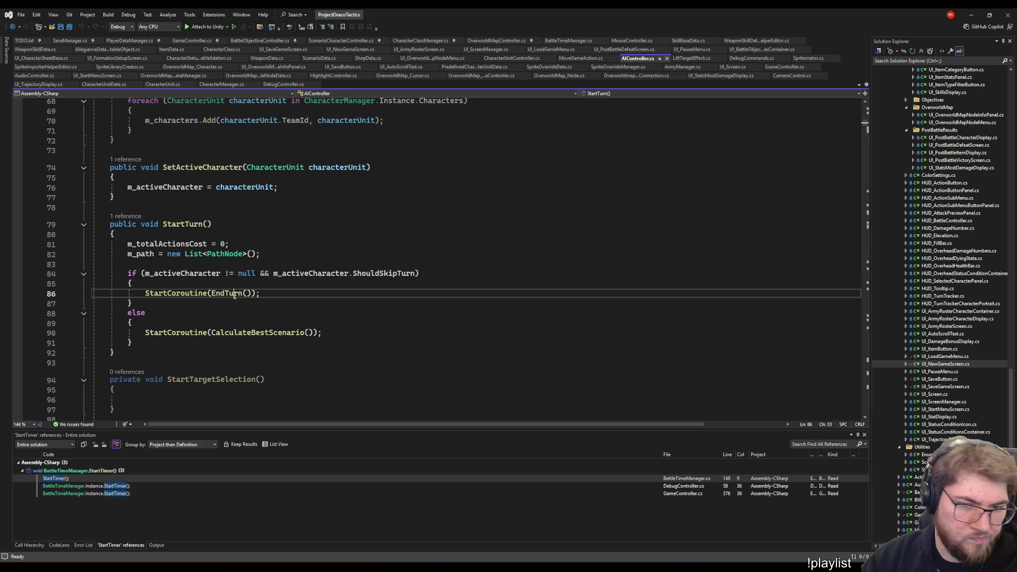
pyautogui.click(374, 274)
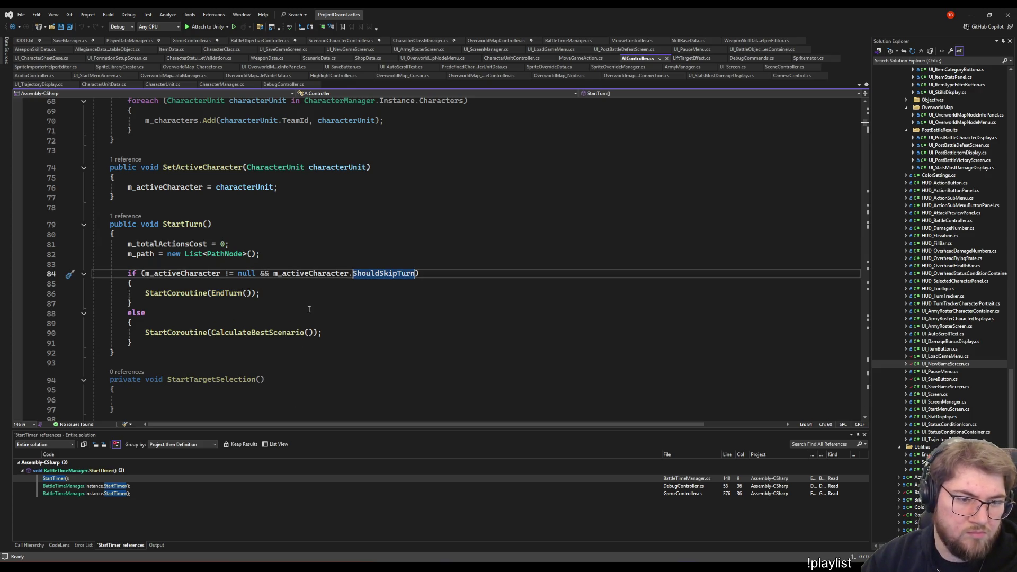
pyautogui.scroll(-1, 308, 309)
pyautogui.scroll(-15, 308, 309)
pyautogui.scroll(-20, 298, 300)
pyautogui.scroll(-20, 289, 290)
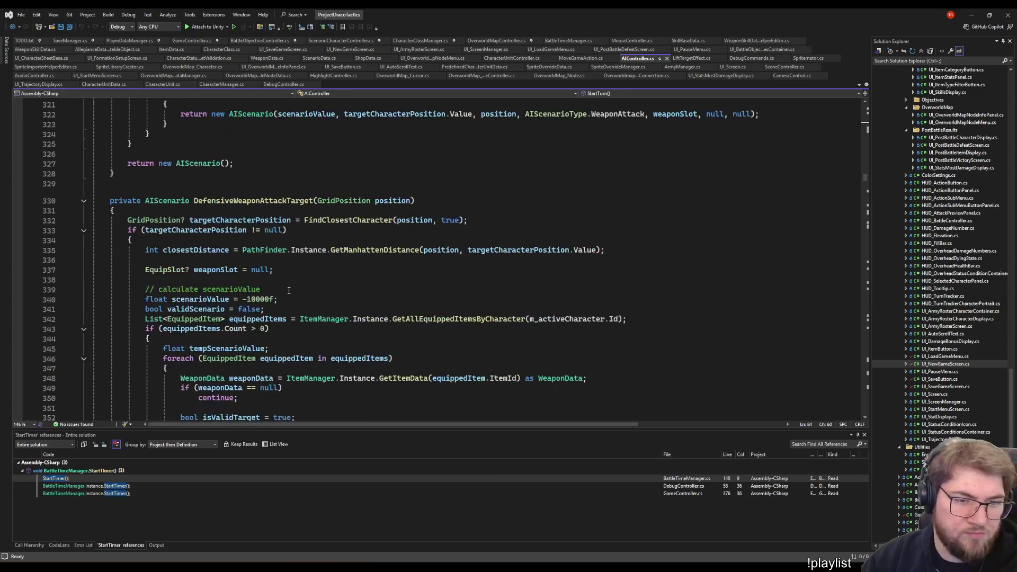
pyautogui.scroll(-20, 289, 290)
pyautogui.scroll(-20, 290, 298)
pyautogui.scroll(-20, 294, 308)
pyautogui.scroll(-20, 298, 318)
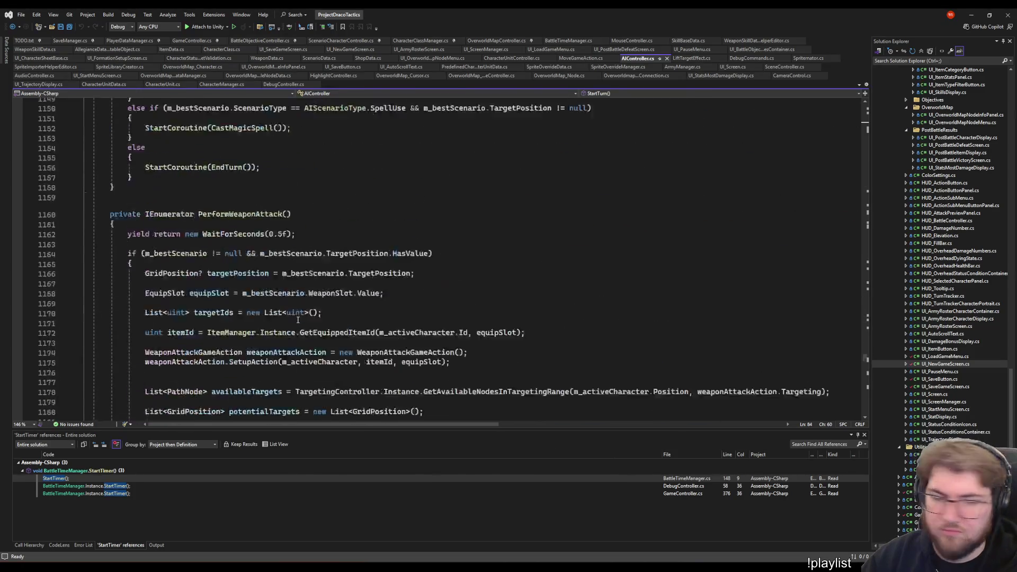
pyautogui.scroll(-20, 298, 320)
pyautogui.scroll(-20, 297, 310)
pyautogui.scroll(8, 296, 295)
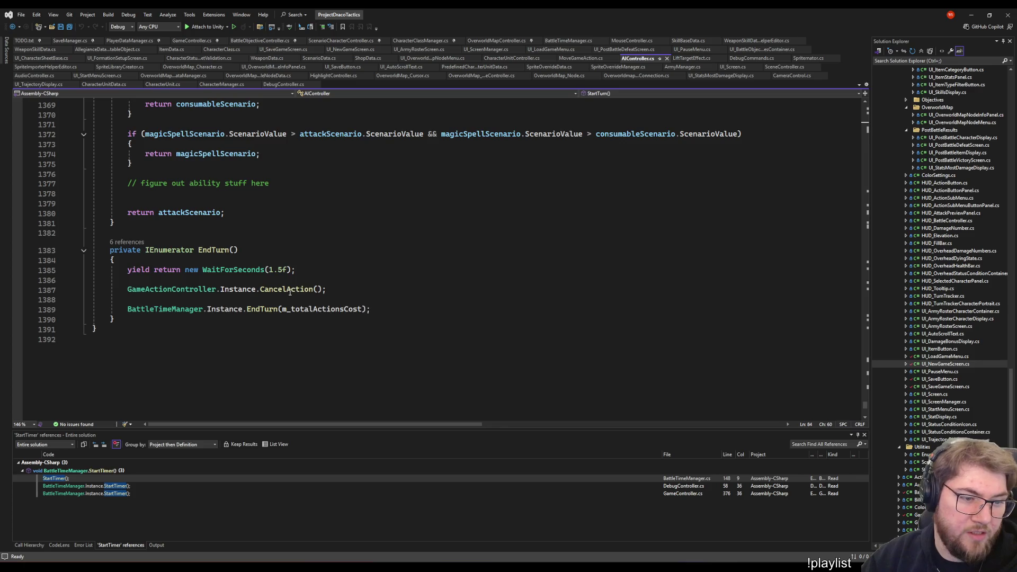
pyautogui.click(128, 242)
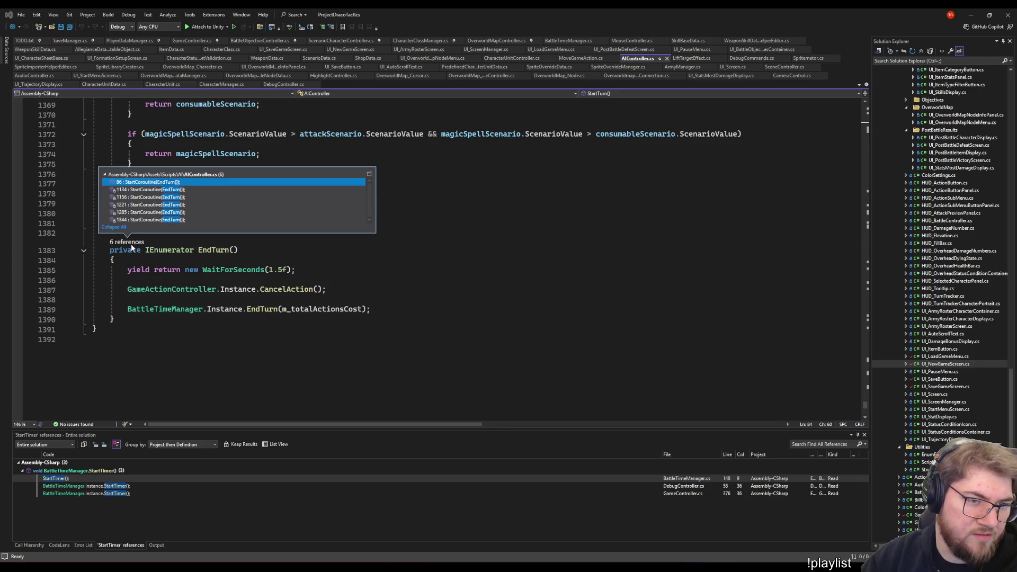
pyautogui.doubleClick(168, 188)
pyautogui.scroll(5, 288, 315)
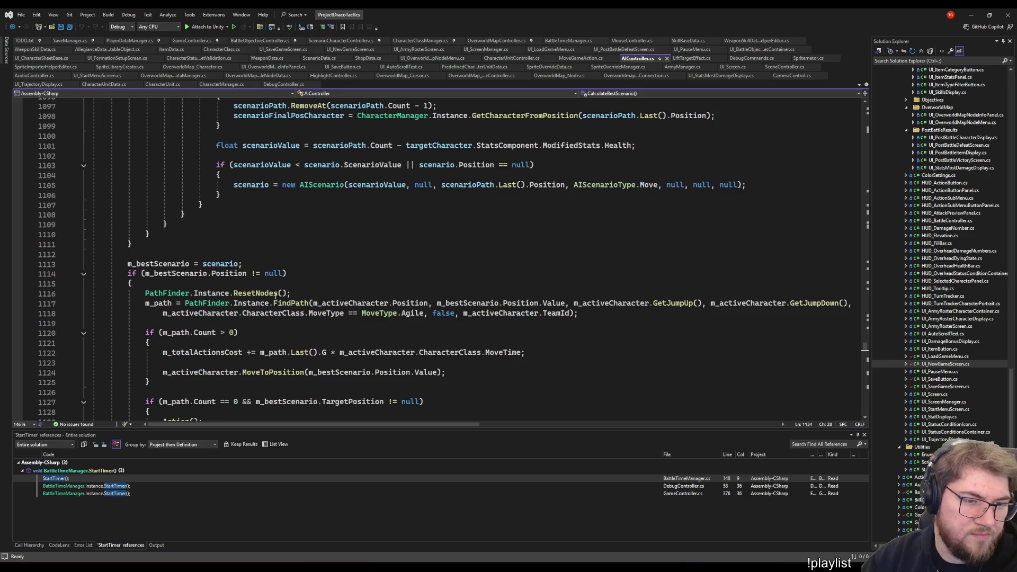
pyautogui.scroll(5, 294, 326)
pyautogui.scroll(-10, 298, 341)
pyautogui.hotkey('ctrl', '-')
pyautogui.scroll(-10, 303, 355)
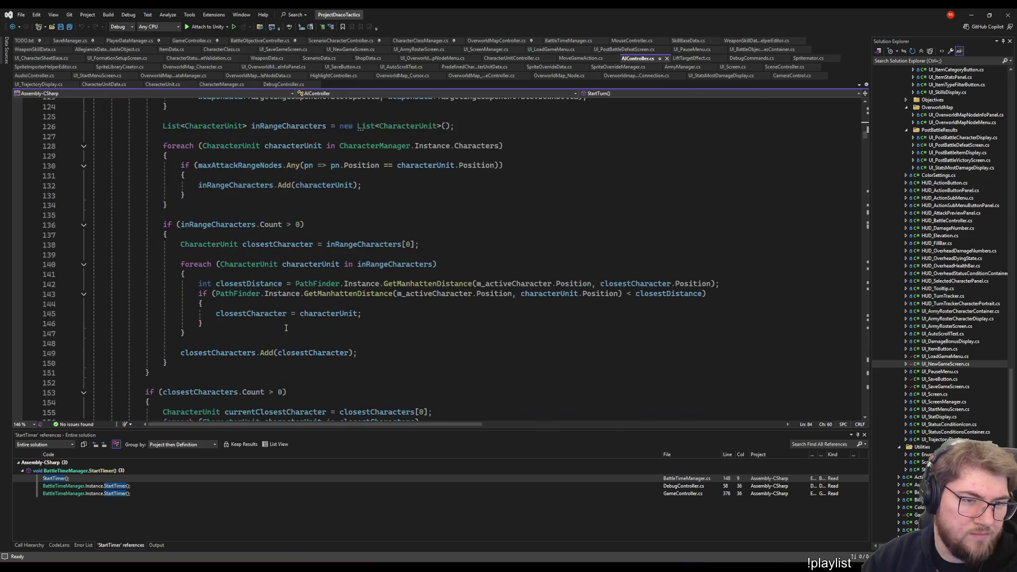
pyautogui.scroll(-15, 303, 355)
pyautogui.scroll(-20, 302, 356)
pyautogui.scroll(-1, 757, 284)
pyautogui.scroll(-5, 757, 284)
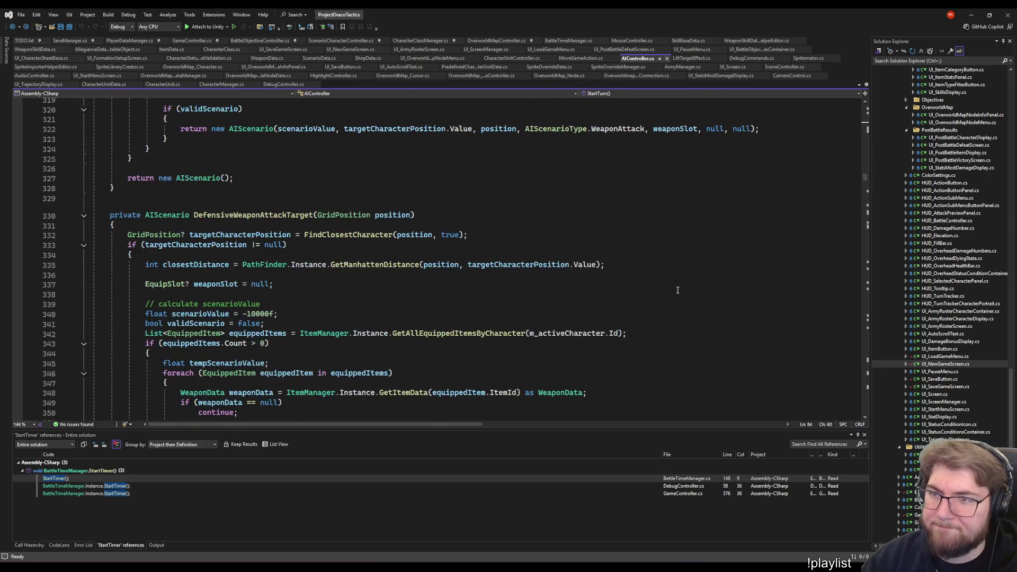
pyautogui.scroll(20, 675, 318)
pyautogui.scroll(20, 648, 334)
pyautogui.scroll(1, 646, 332)
pyautogui.scroll(-9, 645, 326)
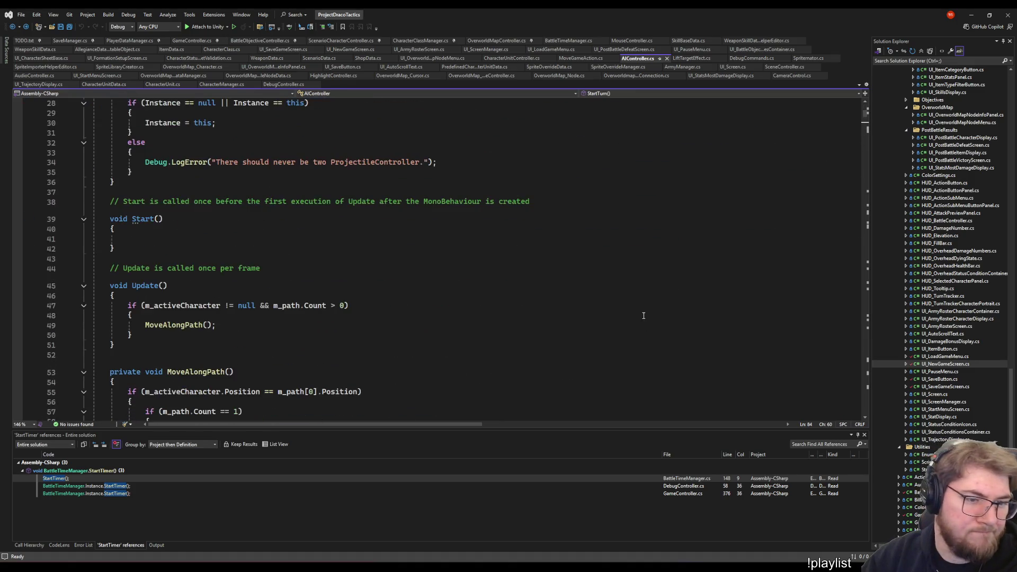
pyautogui.click(279, 332)
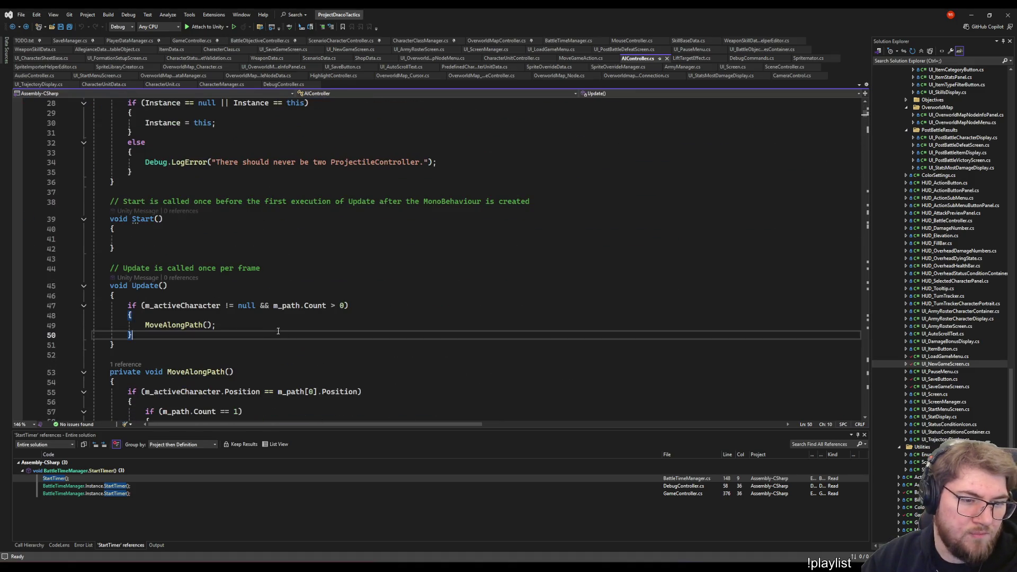
pyautogui.scroll(-6, 279, 332)
pyautogui.click(309, 194)
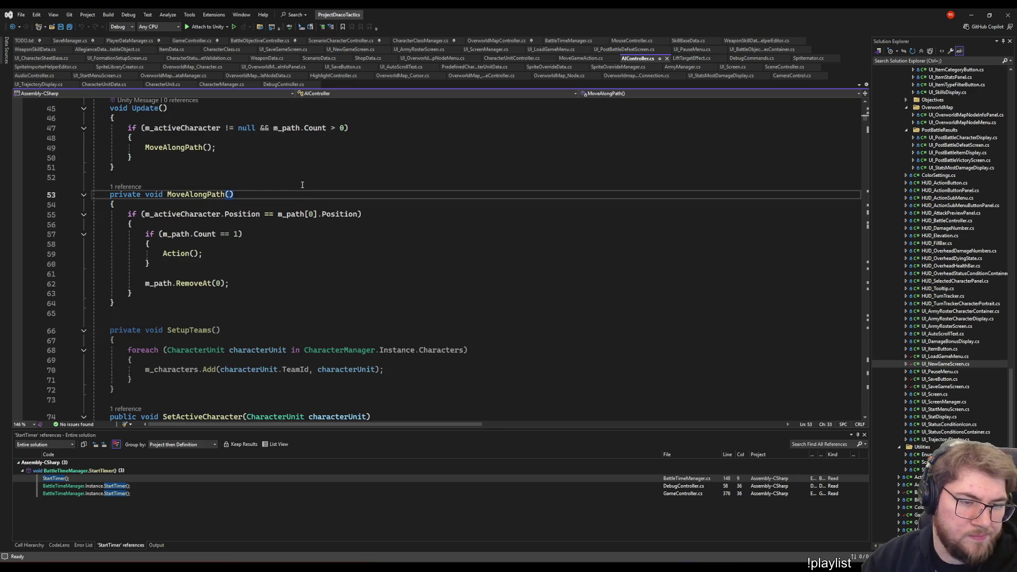
pyautogui.scroll(-5, 699, 273)
pyautogui.scroll(6, 755, 227)
pyautogui.scroll(6, 812, 179)
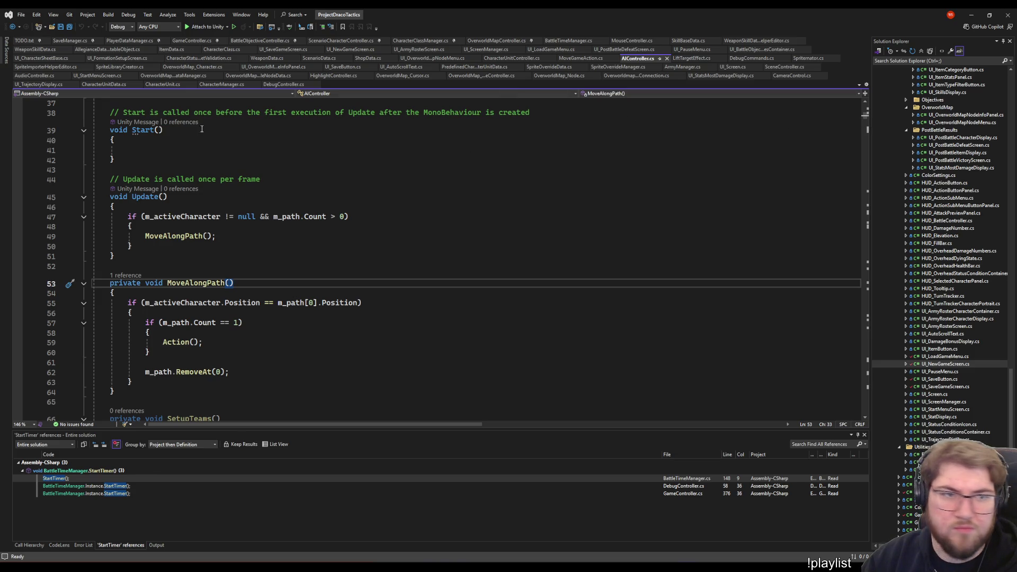
pyautogui.click(192, 40)
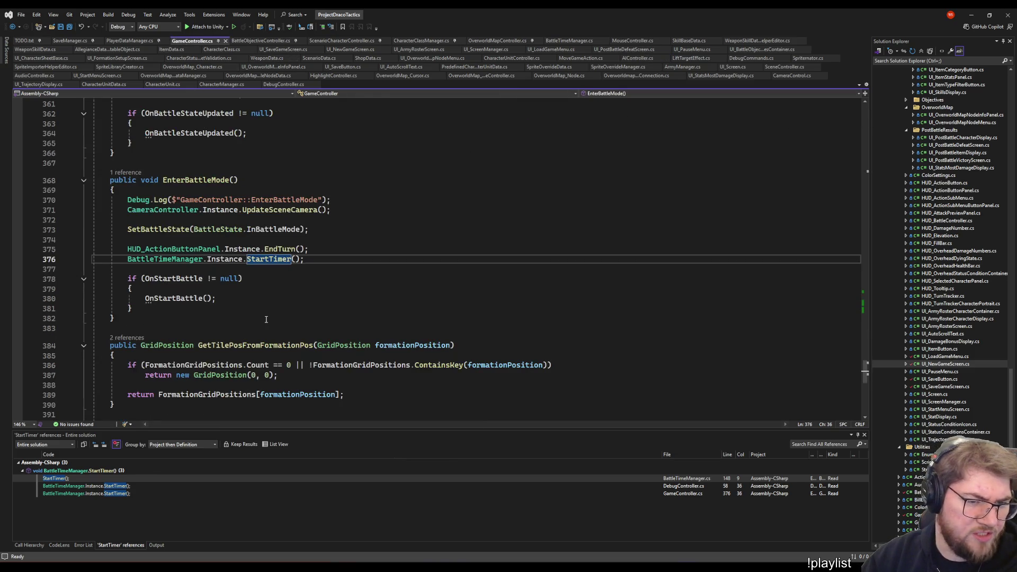
pyautogui.scroll(-1, 267, 320)
pyautogui.scroll(-3, 266, 319)
pyautogui.scroll(6, 265, 310)
pyautogui.scroll(10, 262, 297)
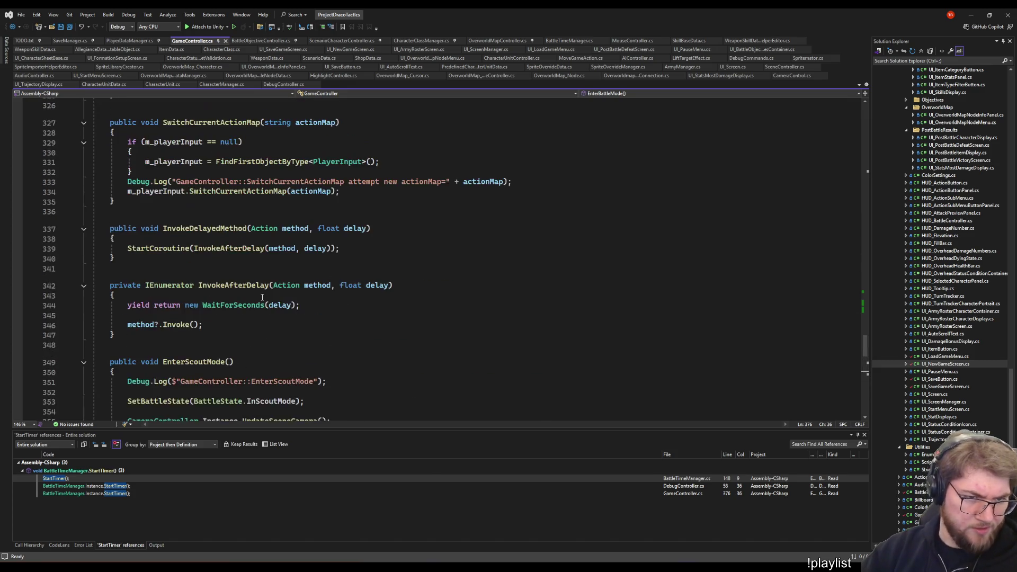
pyautogui.scroll(5, 261, 296)
pyautogui.scroll(2, 260, 295)
pyautogui.scroll(5, 260, 296)
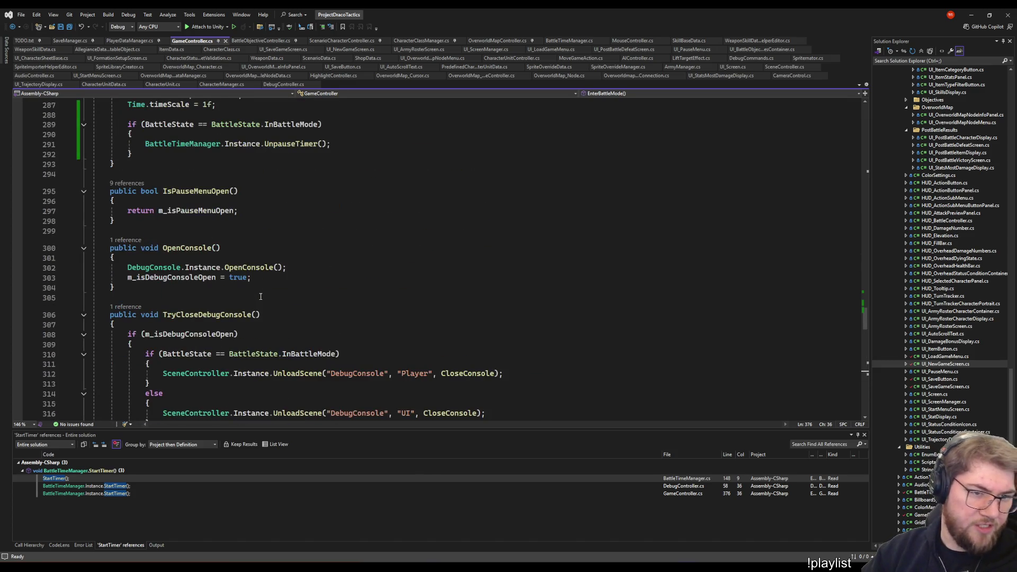
pyautogui.scroll(5, 260, 296)
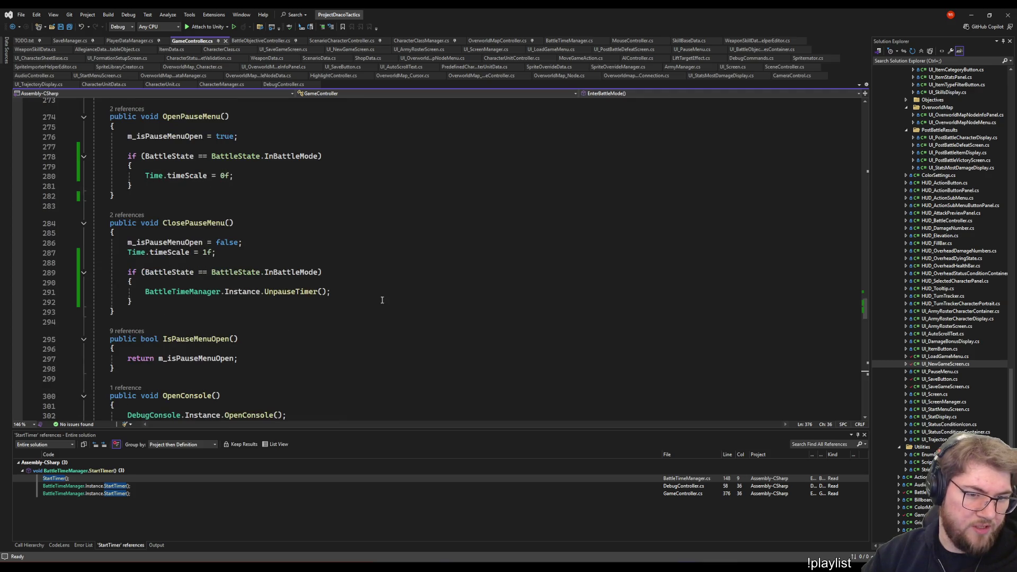
pyautogui.scroll(3, 188, 317)
pyautogui.click(246, 264)
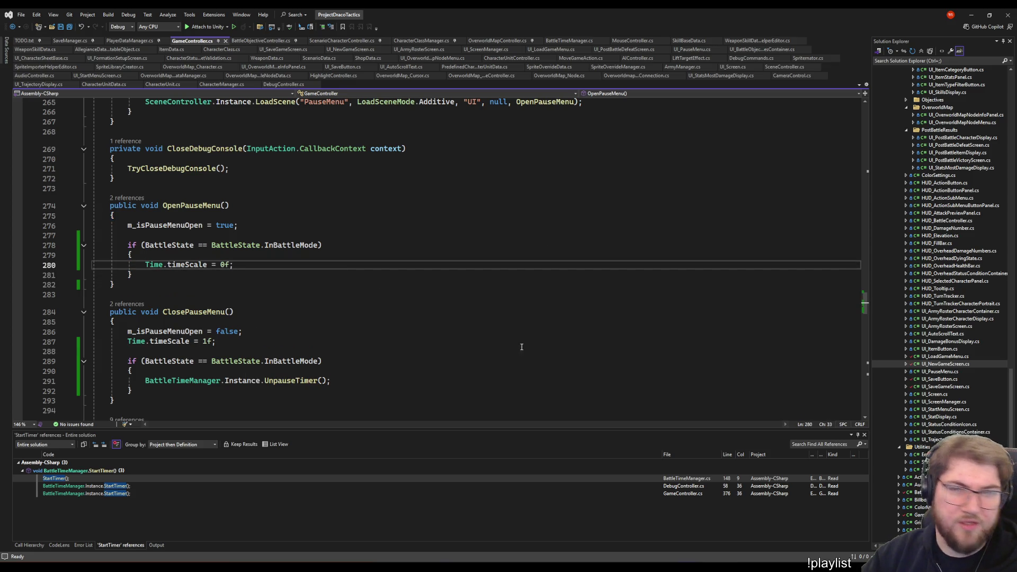
pyautogui.hotkey('ctrl', 'Tab')
pyautogui.scroll(-5, 347, 290)
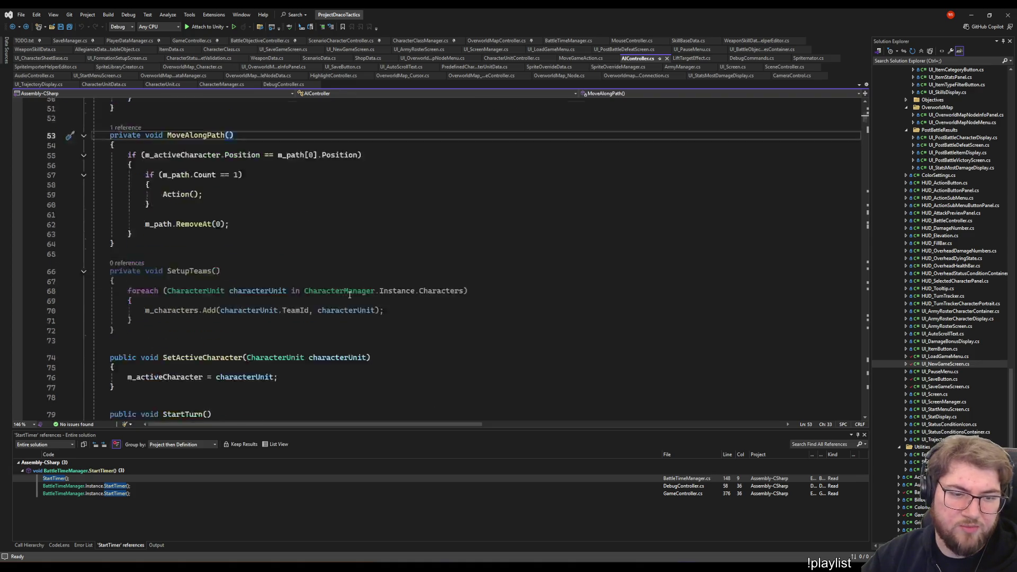
pyautogui.scroll(-12, 342, 238)
# Browse AIController.cs through StartTargetSelection, SetActiveCharacter and MoveAlongPath down to the EndTurn coroutine
pyautogui.click(339, 215)
pyautogui.scroll(-5, 339, 217)
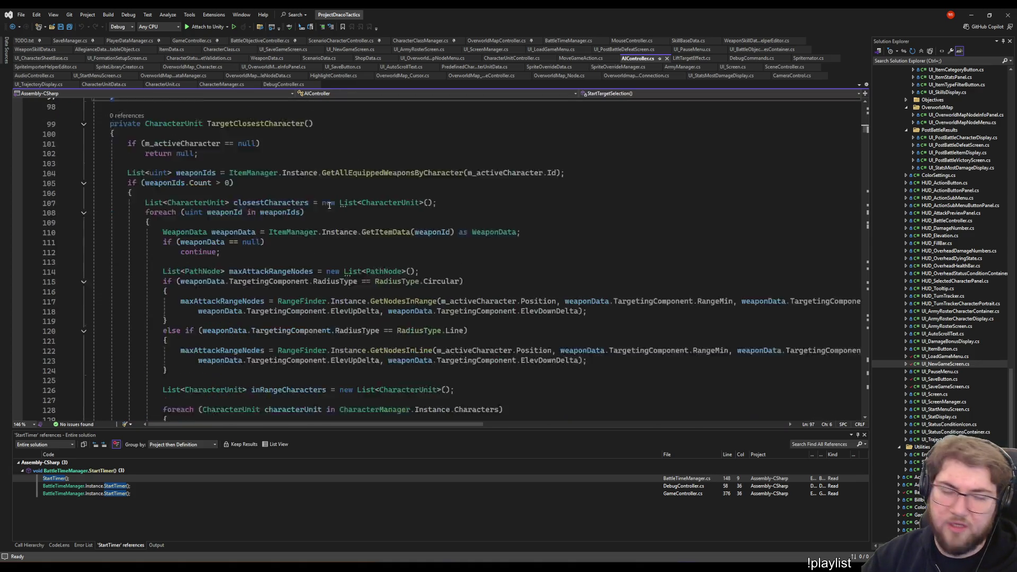
pyautogui.scroll(5, 335, 210)
pyautogui.scroll(8, 330, 207)
pyautogui.scroll(4, 326, 204)
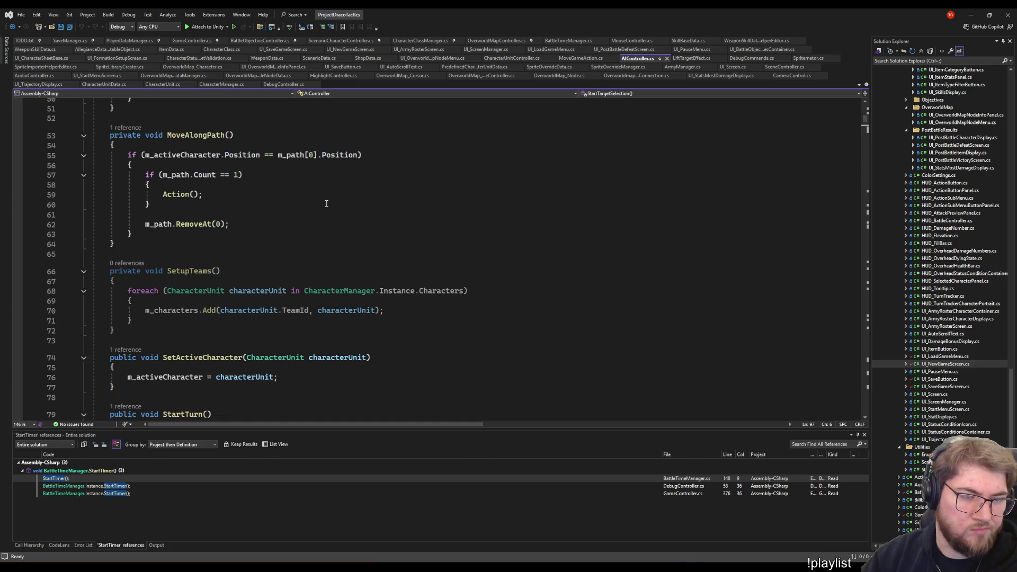
pyautogui.scroll(4, 325, 198)
pyautogui.scroll(-8, 326, 168)
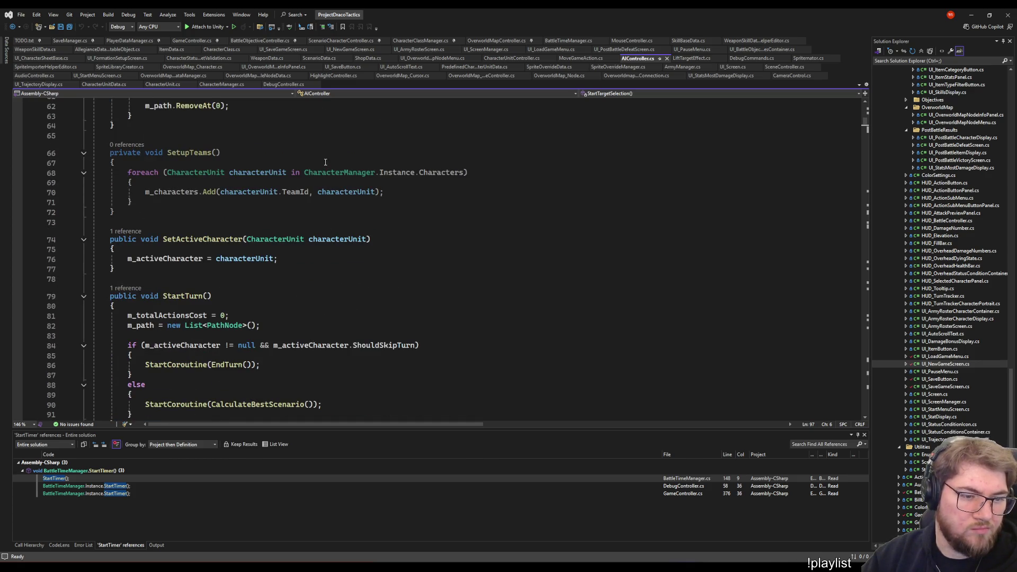
pyautogui.click(334, 281)
pyautogui.scroll(4, 393, 264)
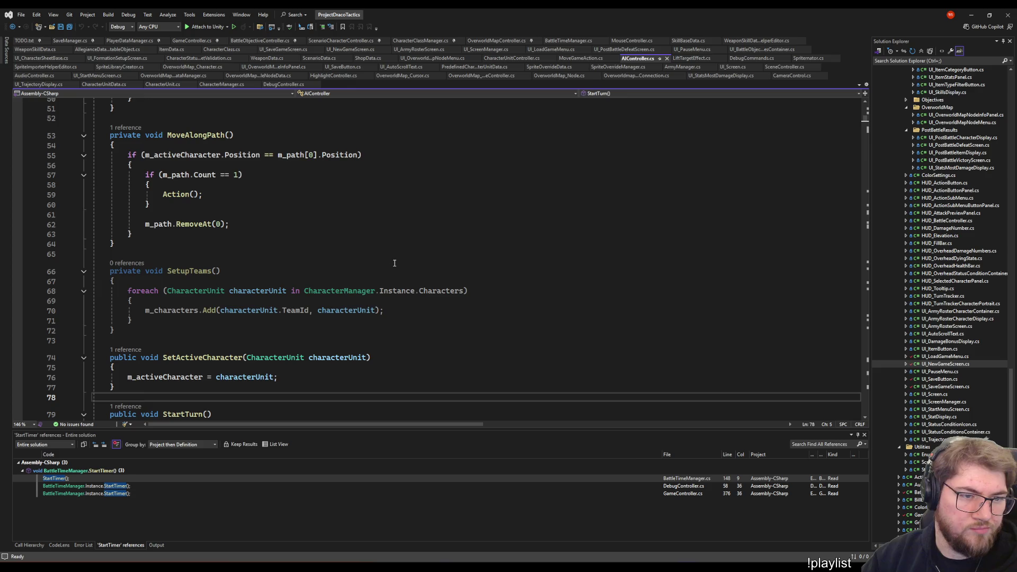
pyautogui.click(366, 199)
pyautogui.scroll(-9, 358, 223)
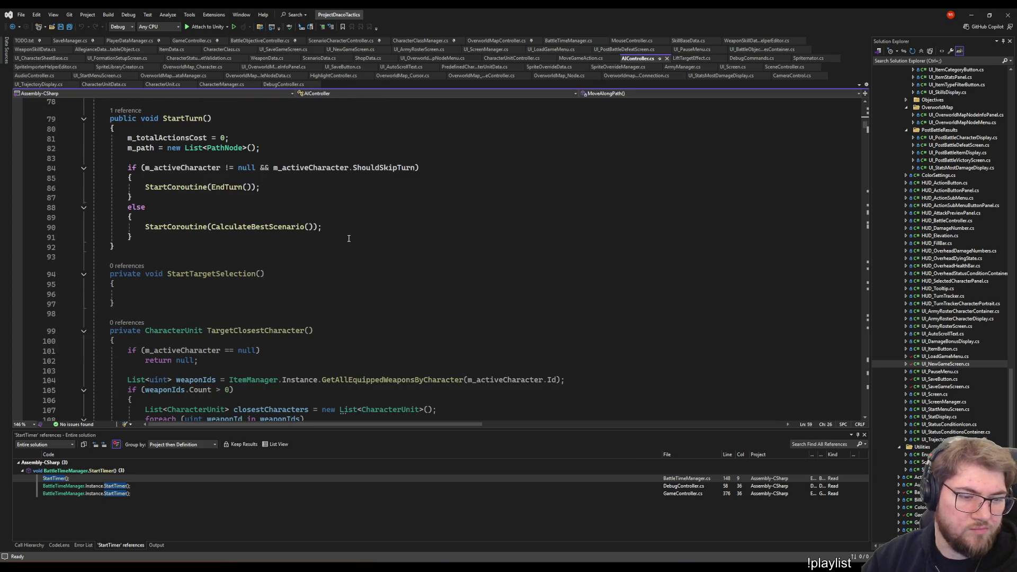
pyautogui.scroll(-1, 348, 238)
pyautogui.scroll(-7, 348, 238)
pyautogui.scroll(-1, 344, 233)
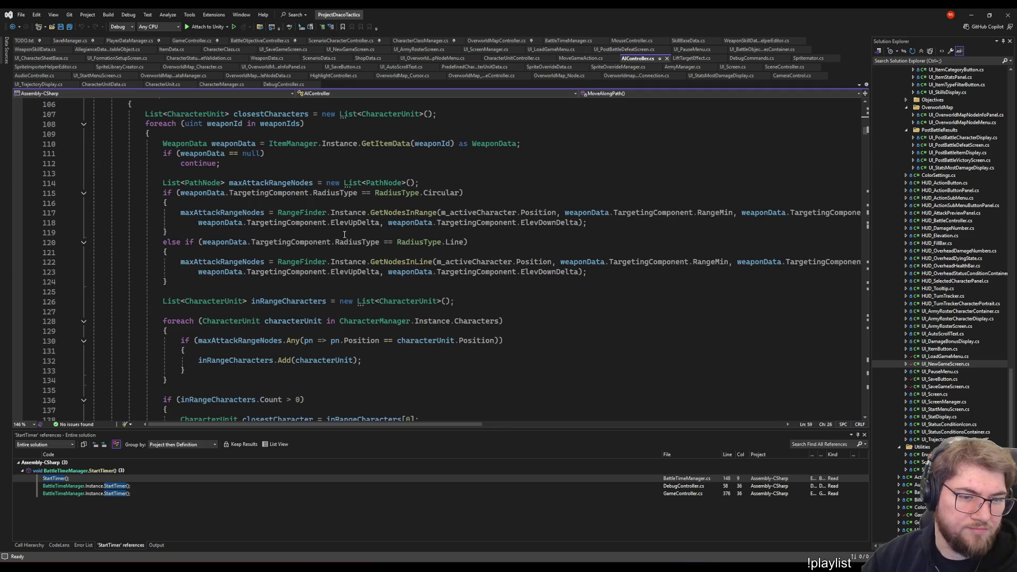
pyautogui.scroll(-2, 346, 239)
pyautogui.scroll(-8, 350, 247)
pyautogui.scroll(-20, 354, 258)
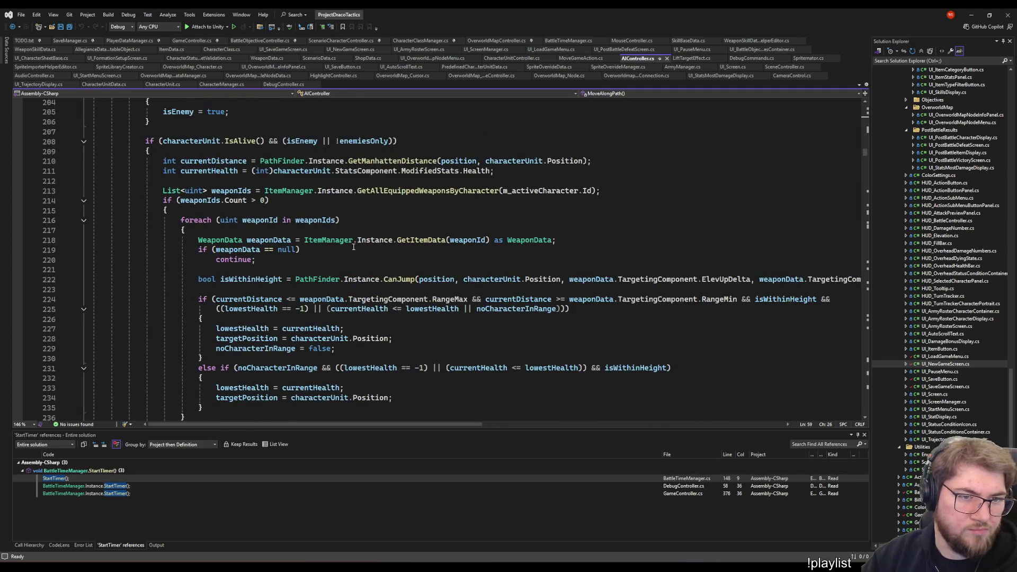
pyautogui.scroll(-20, 356, 253)
pyautogui.scroll(-20, 359, 258)
pyautogui.scroll(-20, 362, 264)
pyautogui.scroll(-20, 368, 271)
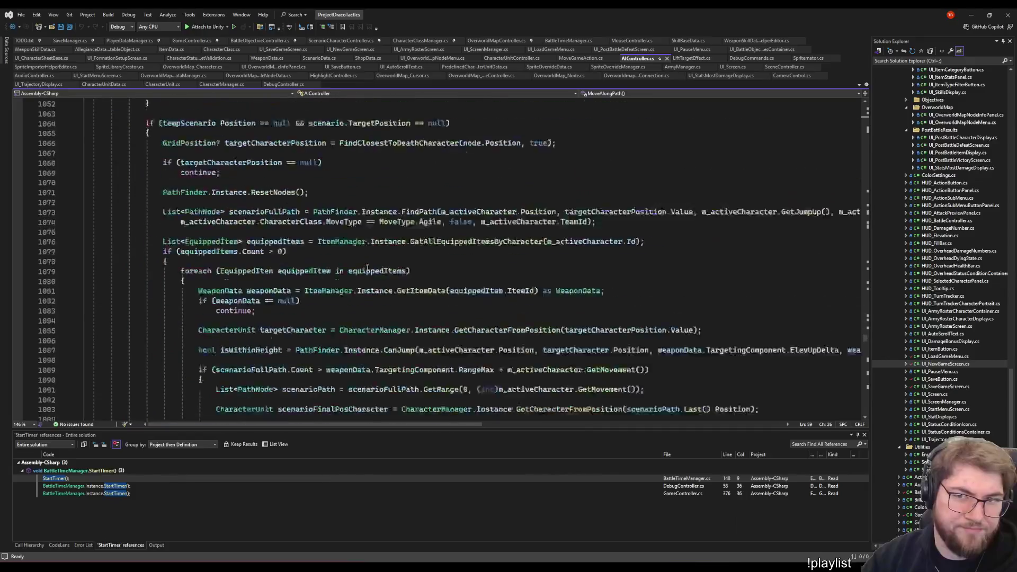
pyautogui.scroll(-20, 369, 270)
pyautogui.scroll(-8, 381, 280)
pyautogui.scroll(5, 385, 282)
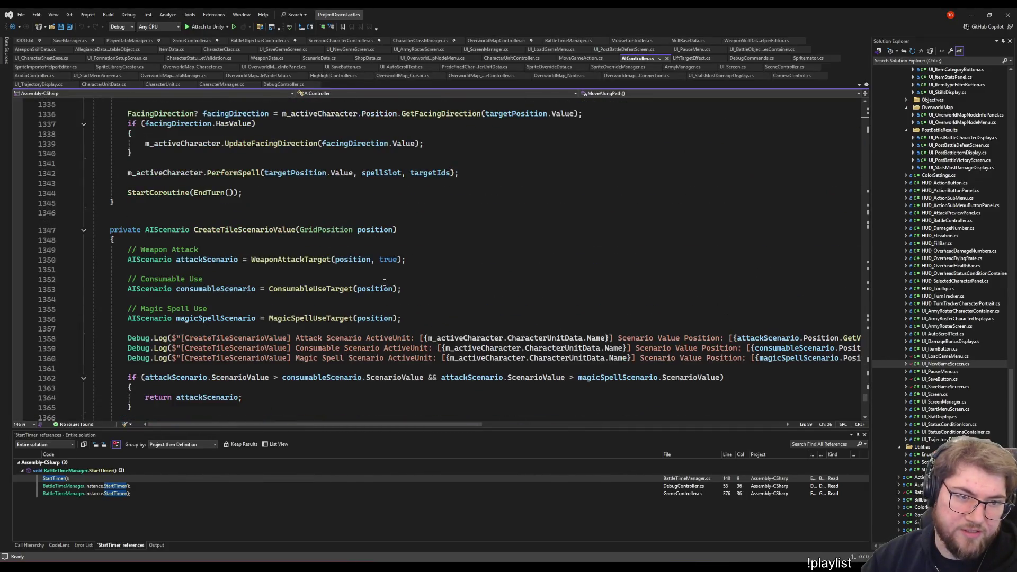
pyautogui.scroll(-9, 385, 282)
pyautogui.click(306, 338)
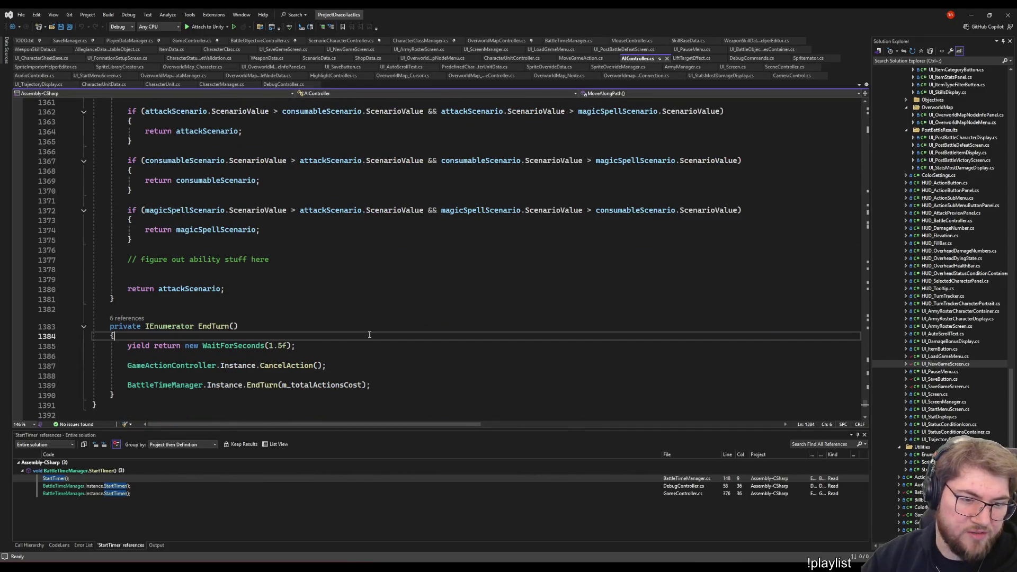
pyautogui.click(305, 343)
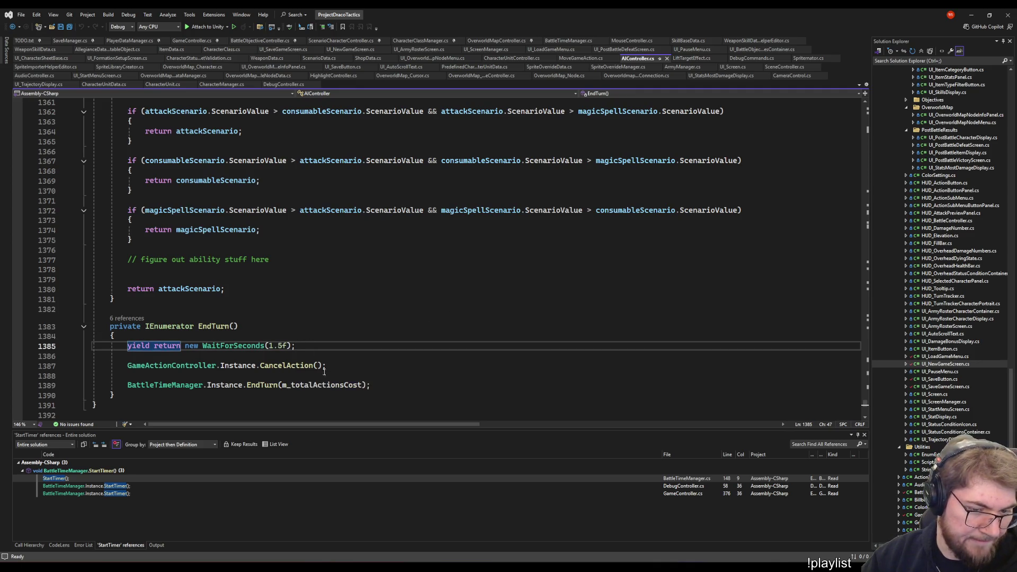
# Show EndTurn's six callers via CodeLens and jump to StartTurn's ShouldSkipTurn branch that starts EndTurn
pyautogui.click(125, 318)
pyautogui.doubleClick(159, 260)
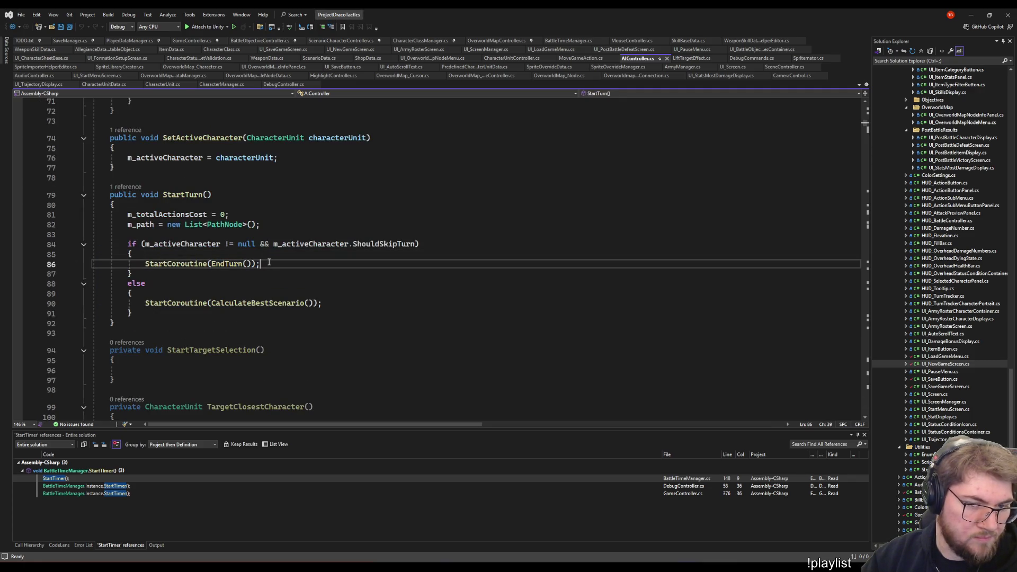
pyautogui.click(301, 244)
pyautogui.click(373, 241)
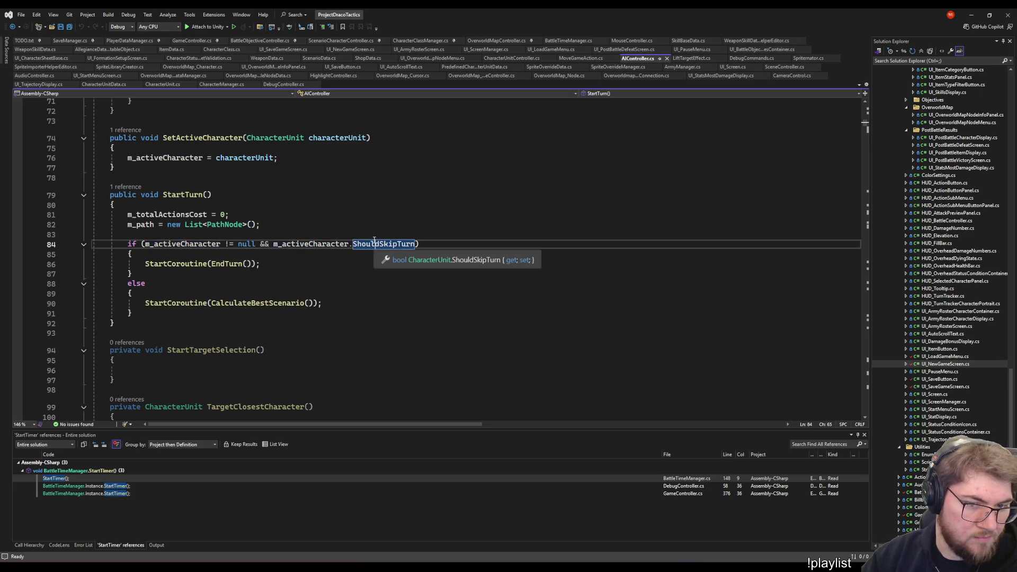
# Go to the ShouldSkipTurn property definition and step through the references to its m_shouldSkipTurn field
pyautogui.rightClick(374, 242)
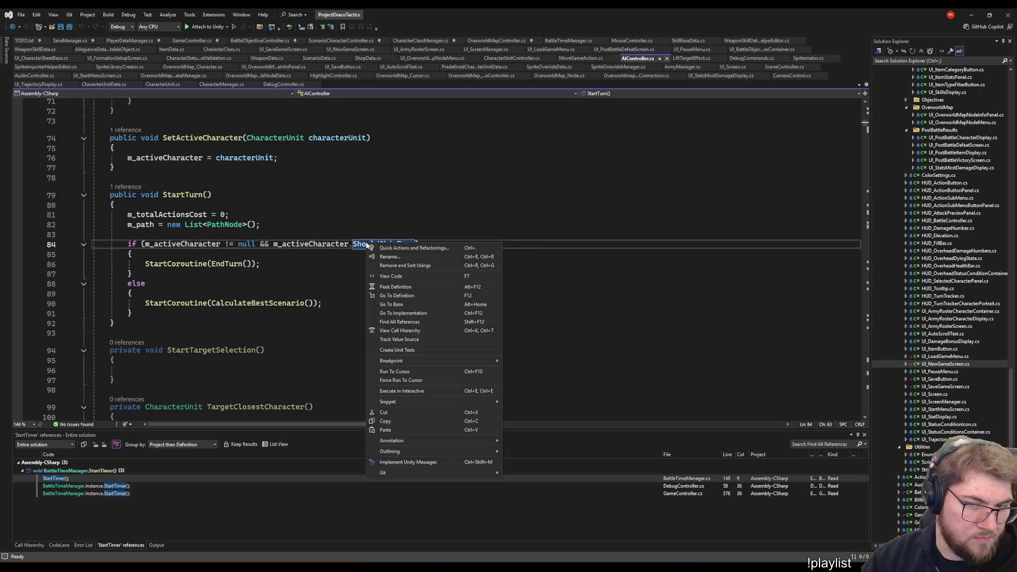
pyautogui.click(409, 295)
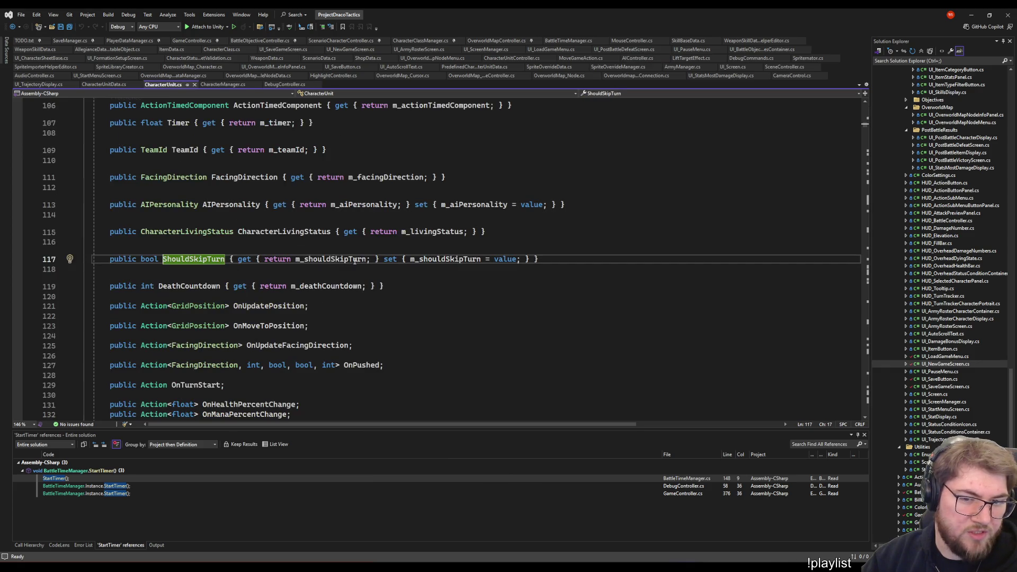
pyautogui.rightClick(300, 260)
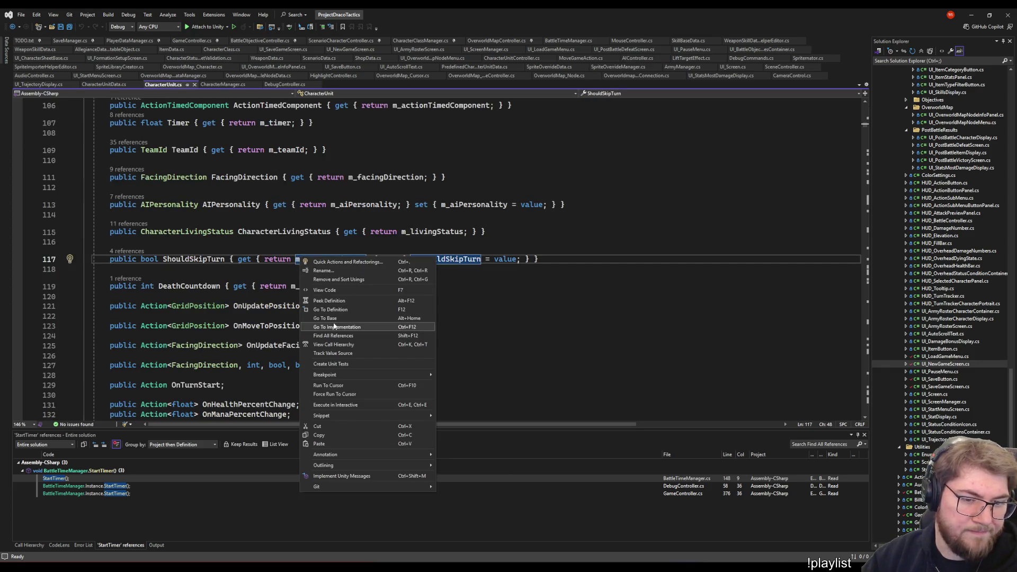
pyautogui.click(335, 335)
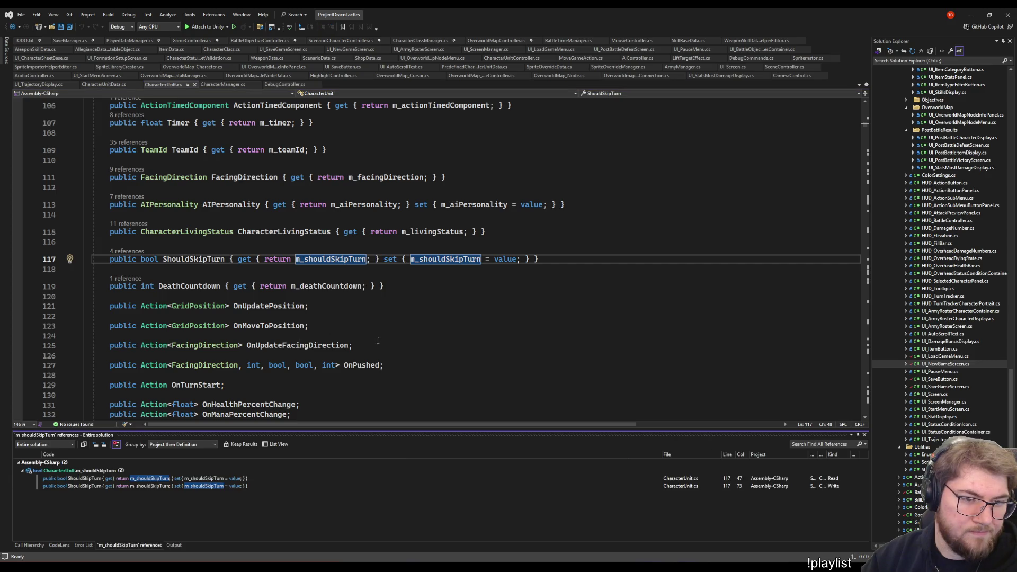
pyautogui.click(153, 471)
pyautogui.click(162, 486)
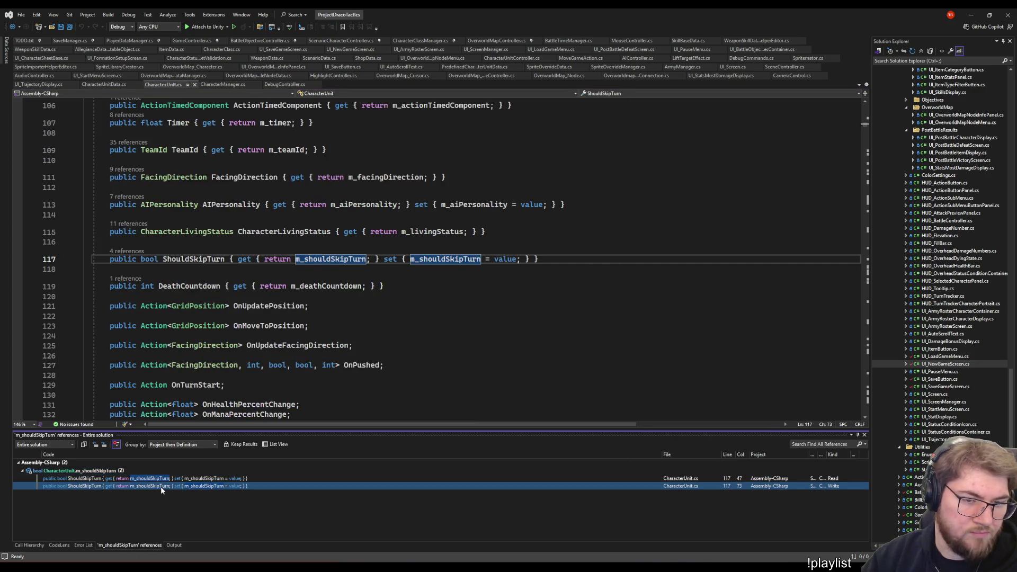
pyautogui.click(173, 479)
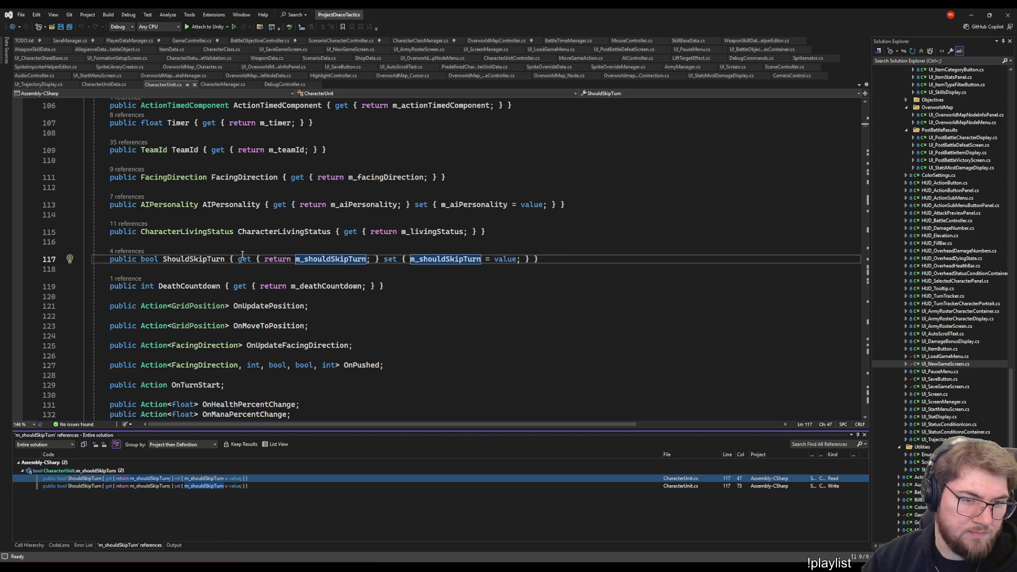
# Find all references to ShouldSkipTurn and open CharacterUnit's code that resets it to false
pyautogui.rightClick(184, 258)
pyautogui.click(211, 332)
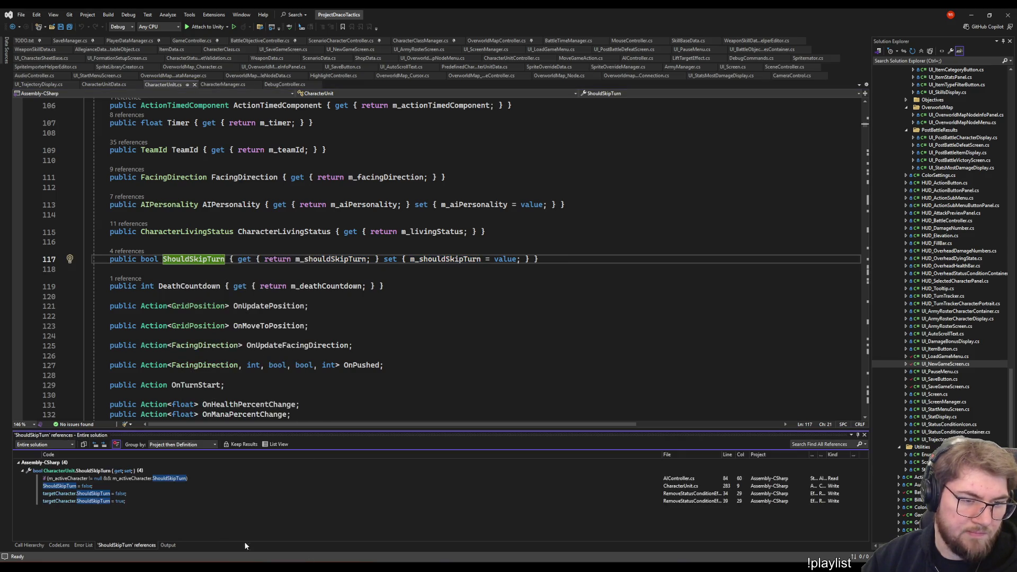
pyautogui.click(128, 485)
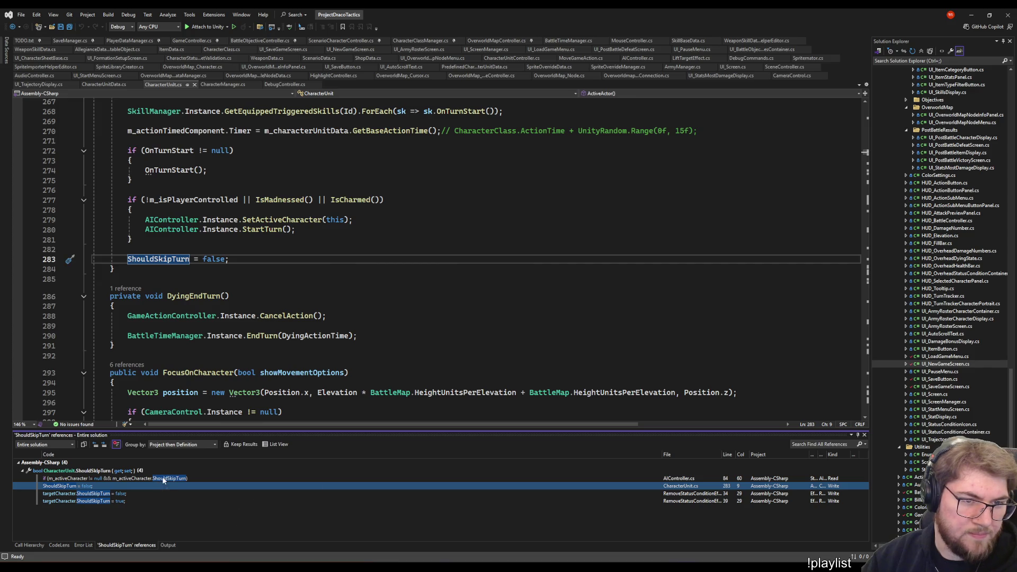
pyautogui.click(162, 478)
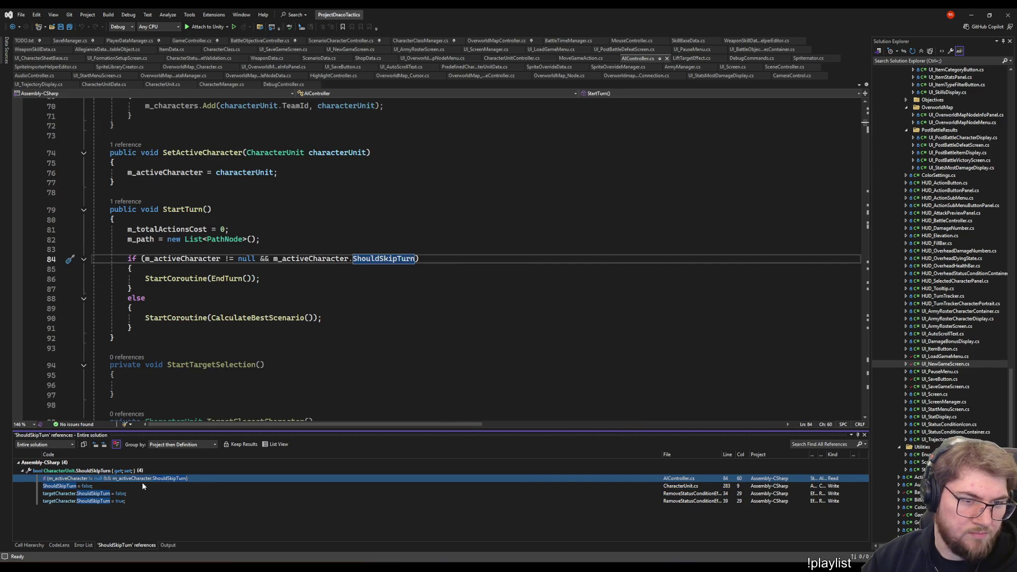
pyautogui.click(127, 485)
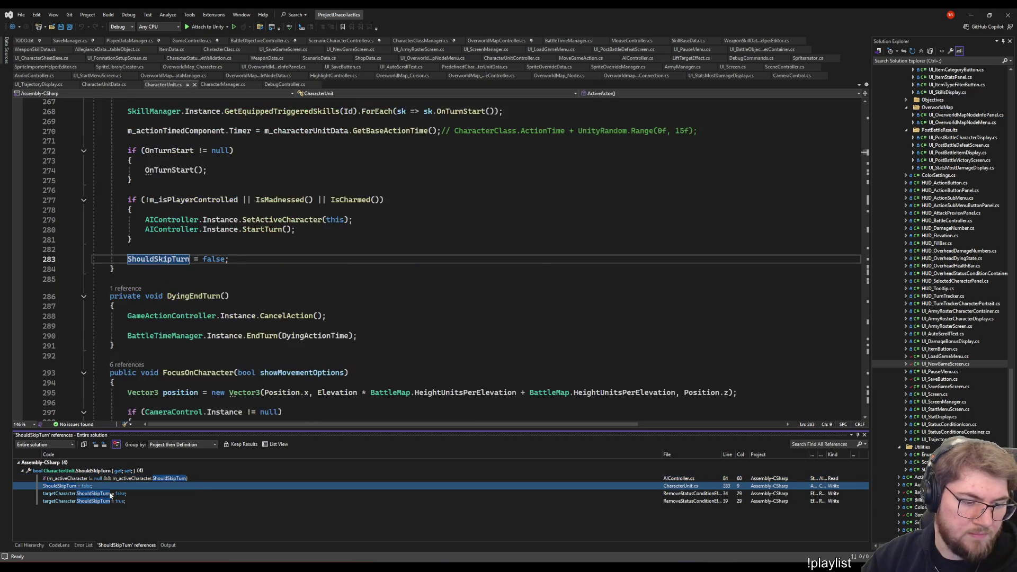
pyautogui.click(89, 494)
pyautogui.scroll(3, 389, 283)
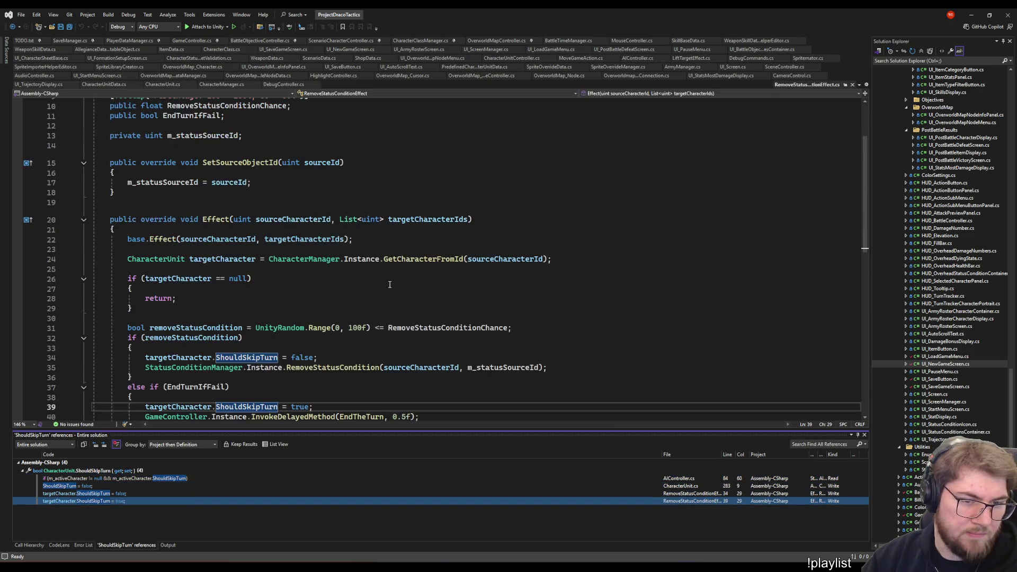
pyautogui.scroll(4, 389, 284)
pyautogui.scroll(-3, 389, 284)
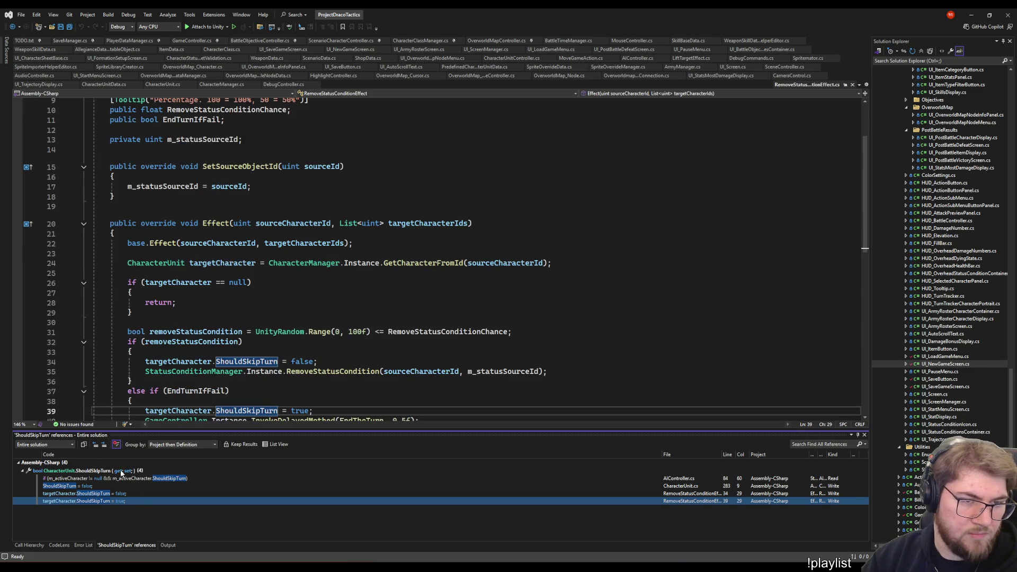
pyautogui.click(111, 493)
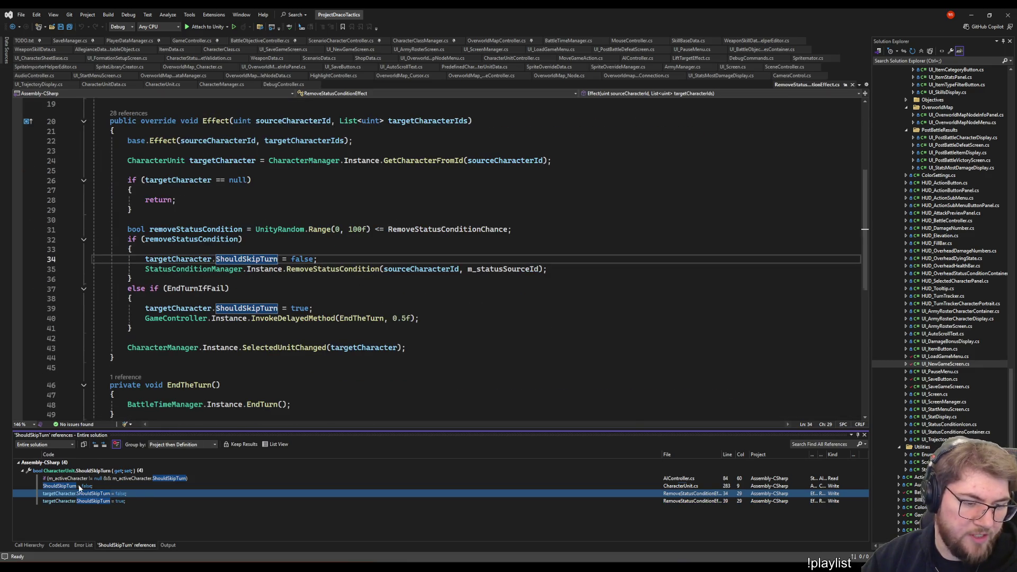
pyautogui.click(79, 486)
pyautogui.click(270, 229)
pyautogui.scroll(5, 317, 270)
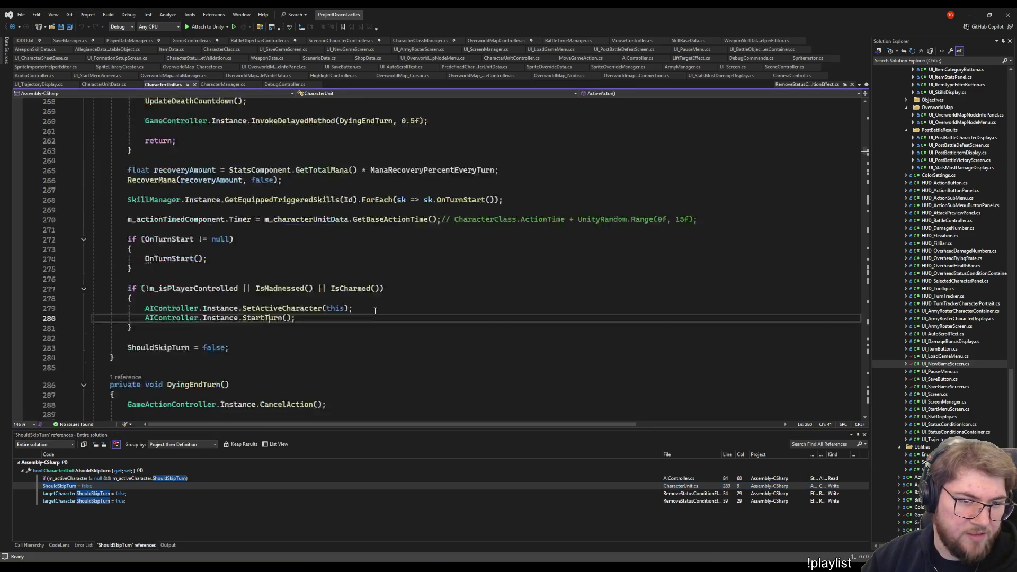
pyautogui.scroll(-5, 375, 309)
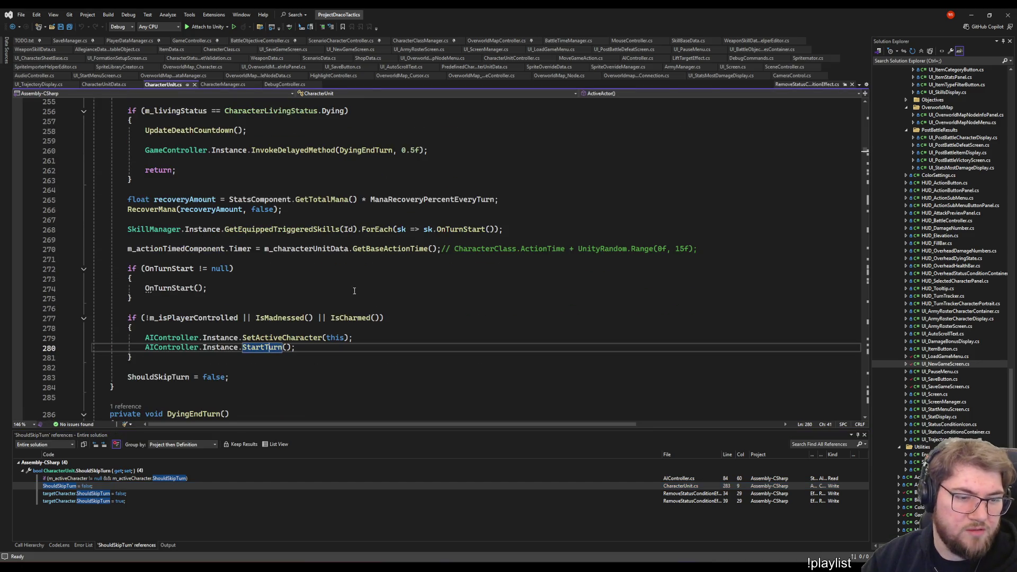
pyautogui.press('F8')
pyautogui.scroll(3, 353, 290)
pyautogui.scroll(-3, 421, 353)
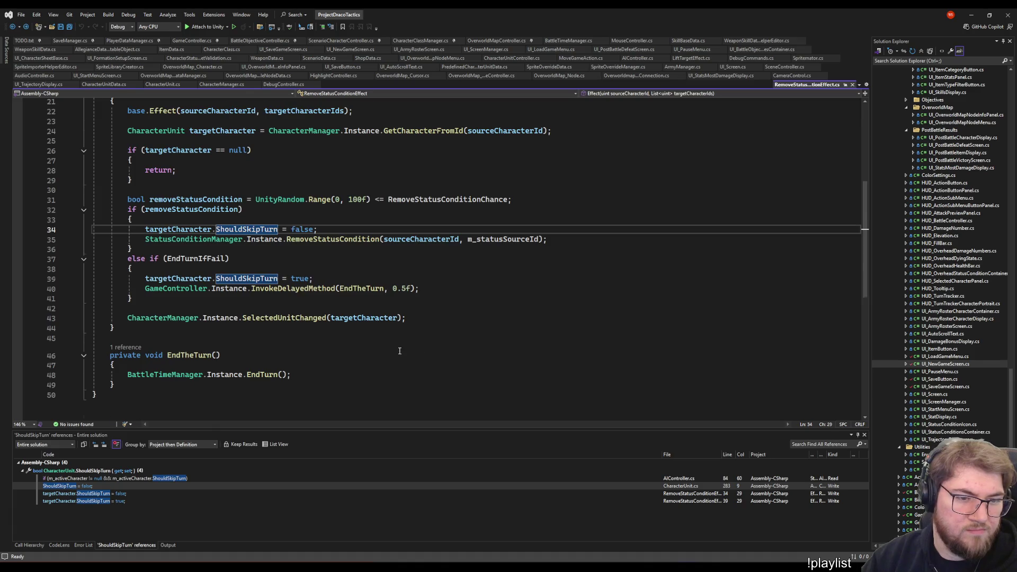
pyautogui.hotkey('shift', 'F8')
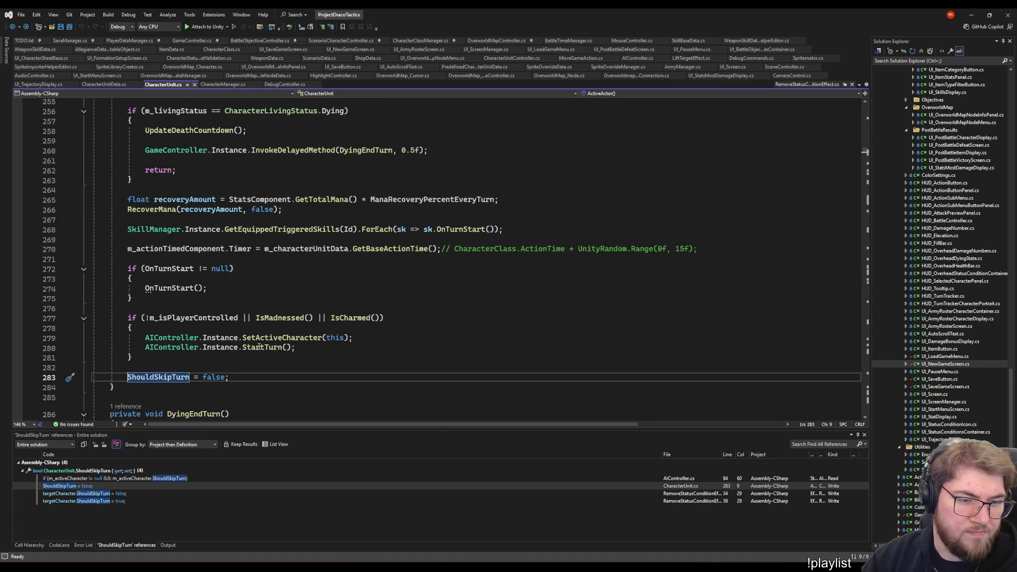
pyautogui.click(259, 347)
pyautogui.scroll(5, 368, 359)
pyautogui.scroll(-6, 368, 357)
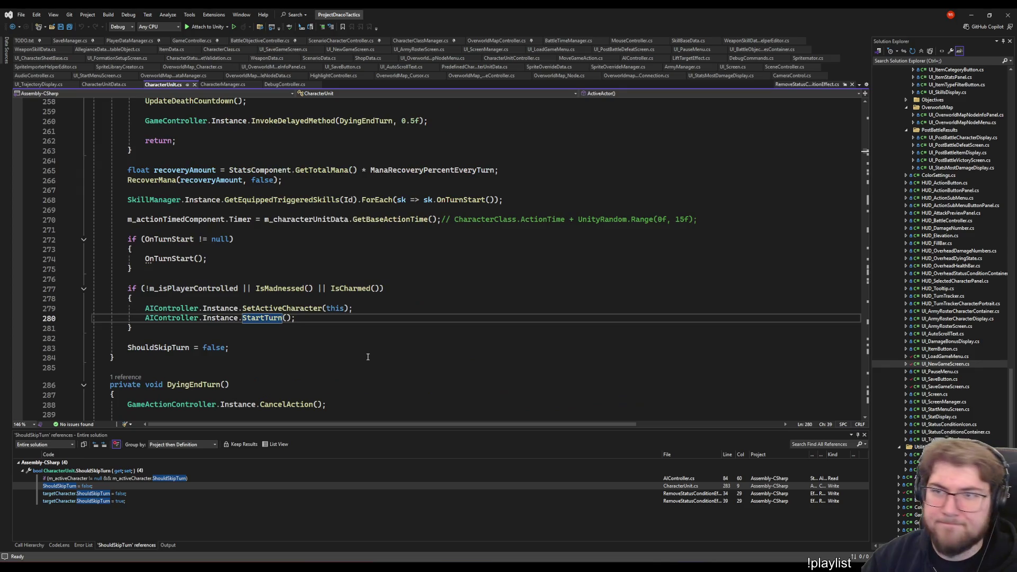
pyautogui.scroll(-5, 368, 355)
pyautogui.scroll(-6, 374, 325)
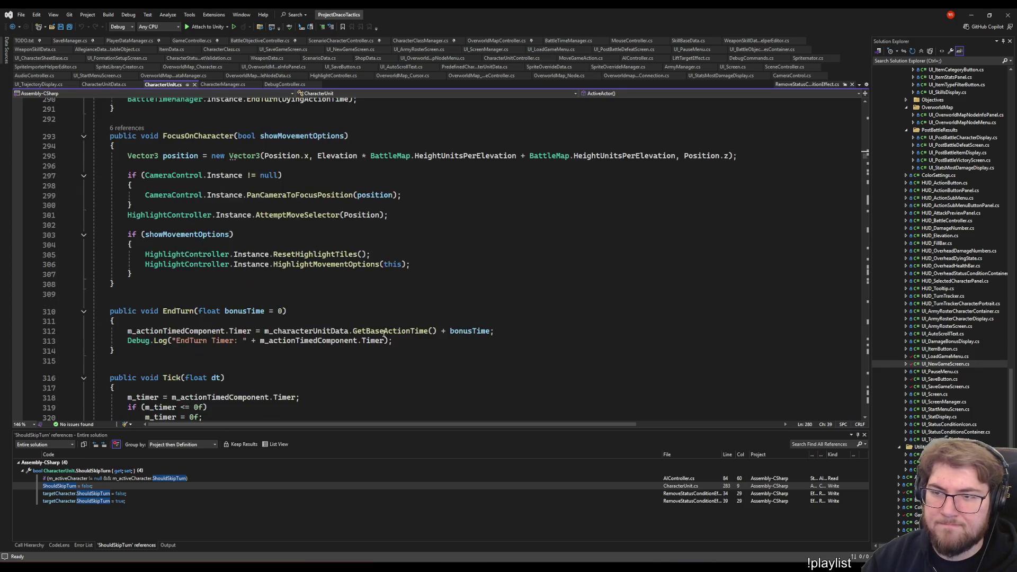
pyautogui.scroll(7, 380, 326)
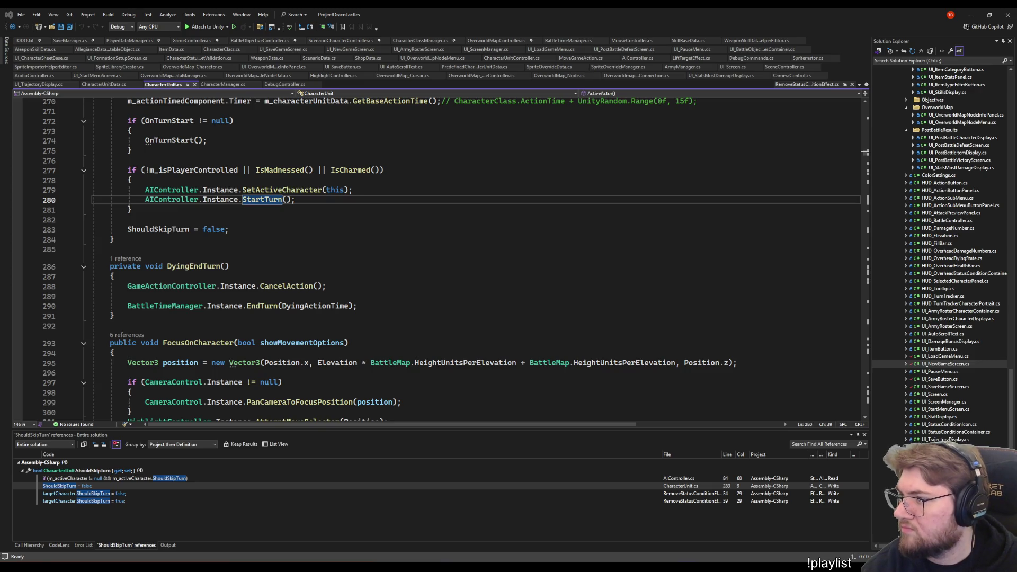
# Paste a pre-check Debug.Log at the top of AIController.EndTurn and a post-check copy at the bottom, then save
pyautogui.hotkey('ctrl', '-')
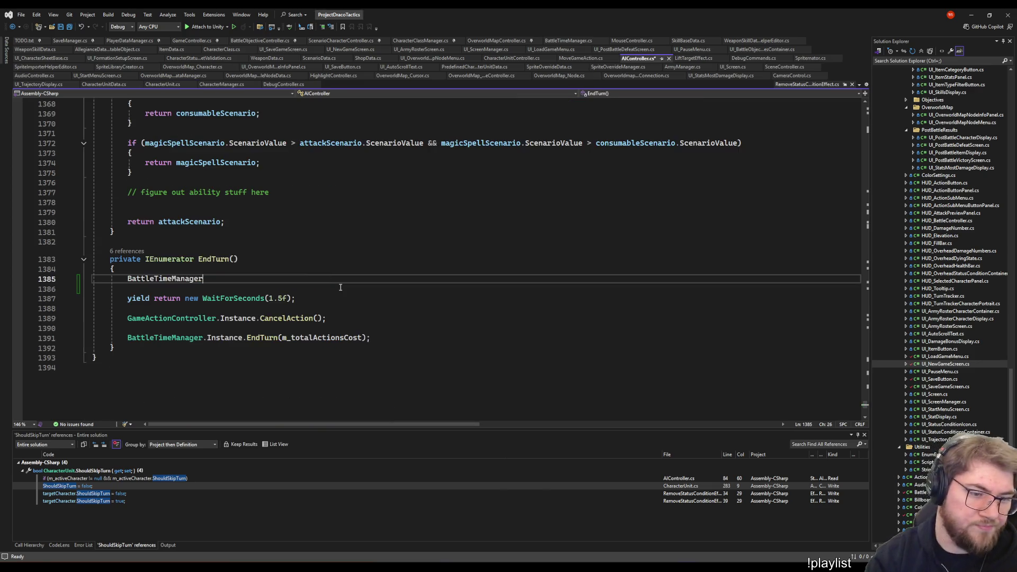
pyautogui.press('Return')
pyautogui.write('Debug.Log($"AIController::EndTurn pre-check");')
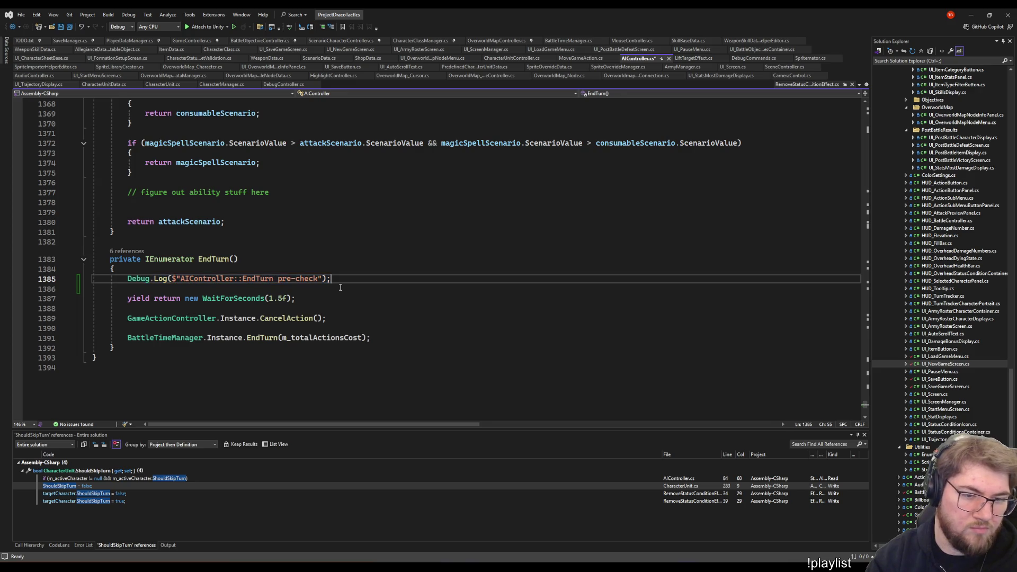
pyautogui.press('Down')
pyautogui.press('Down')
pyautogui.press('Down')
pyautogui.press('Down')
pyautogui.press('Down')
pyautogui.press('Down')
pyautogui.press('End')
pyautogui.press('Return')
pyautogui.press('Return')
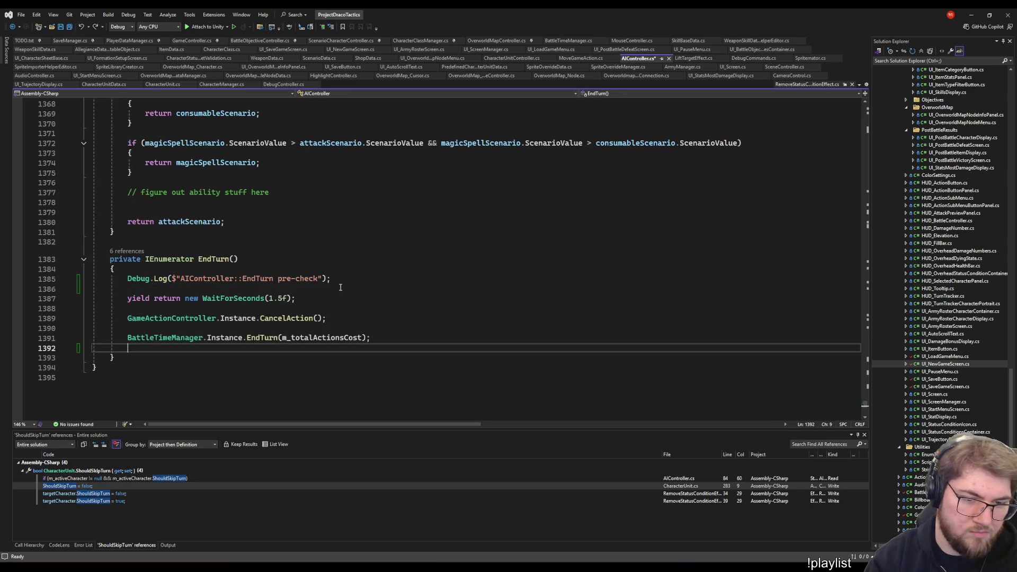
pyautogui.write('Debug.Log($"AIController::EndTurn pre-check");')
pyautogui.press('Left')
pyautogui.press('Left')
pyautogui.press('Left')
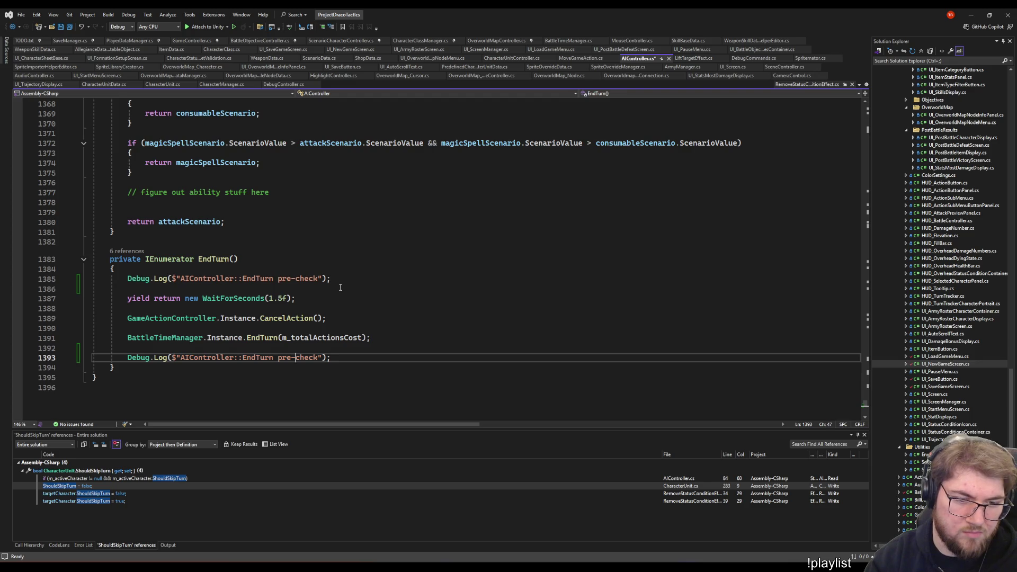
pyautogui.press('BackSpace')
pyautogui.press('BackSpace')
pyautogui.press('BackSpace')
pyautogui.write('post')
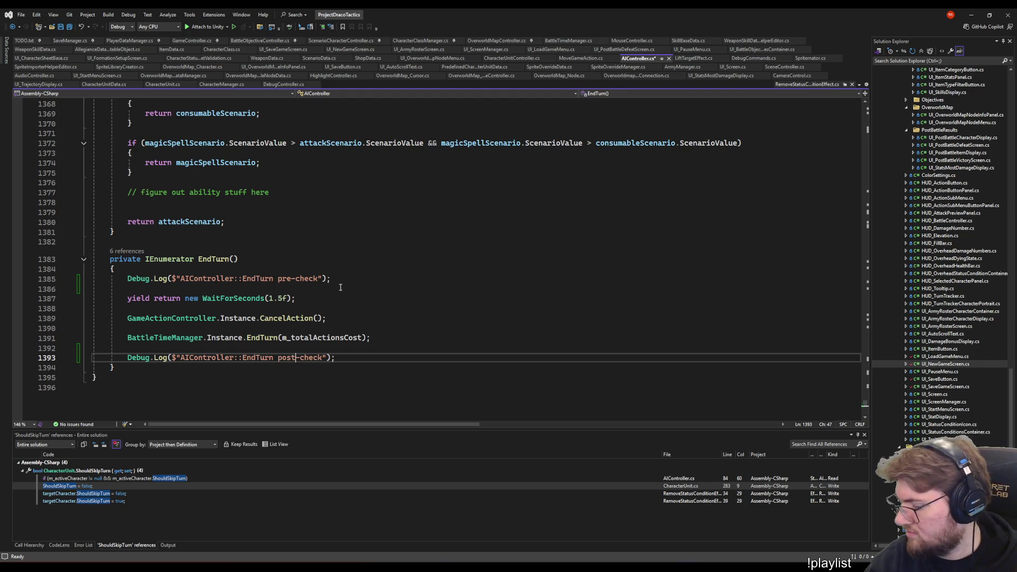
pyautogui.hotkey('ctrl', 's')
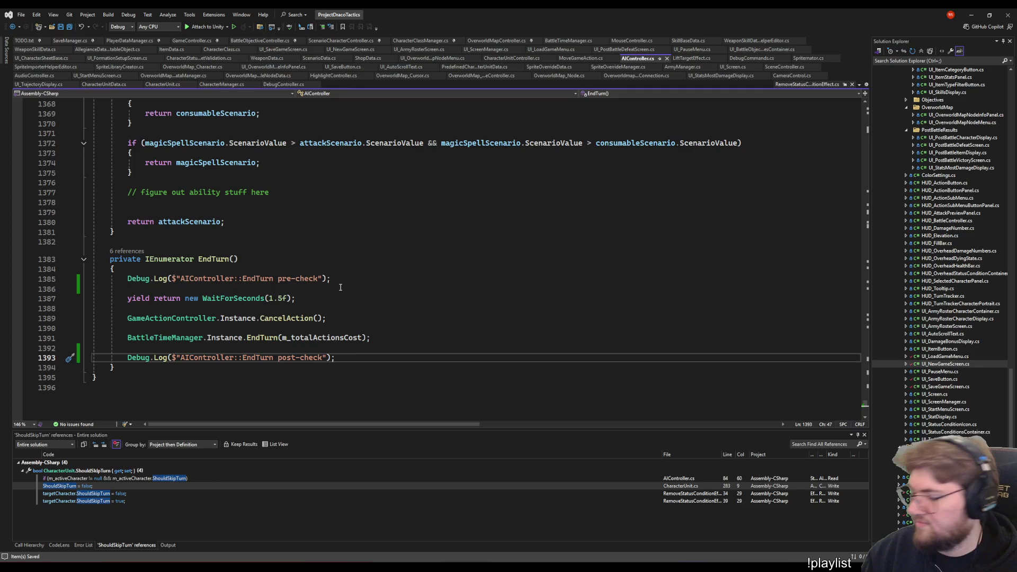
# Move the caret around the edited EndTurn code and switch back to the Unity editor
pyautogui.click(357, 183)
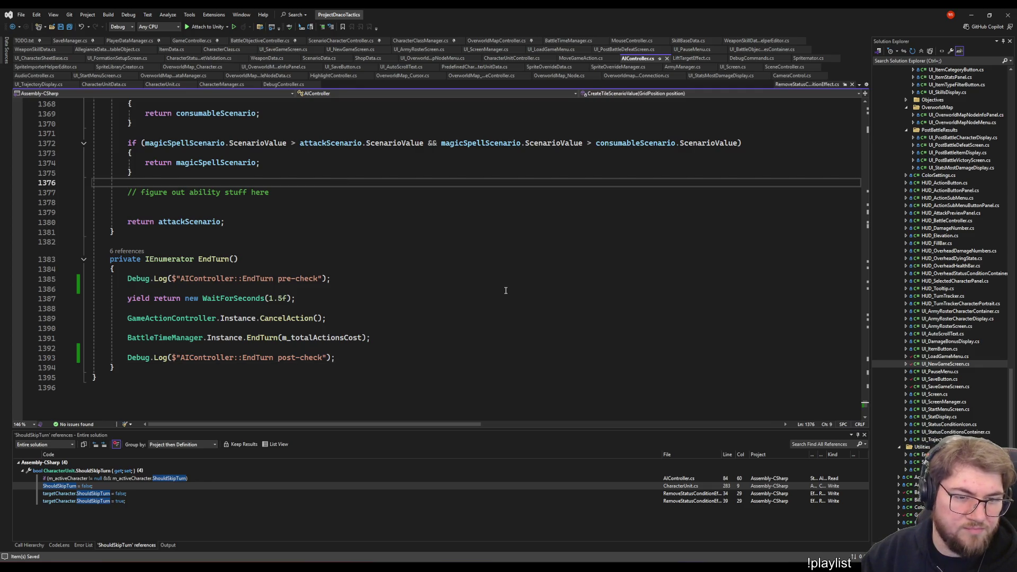
pyautogui.click(517, 259)
pyautogui.click(554, 327)
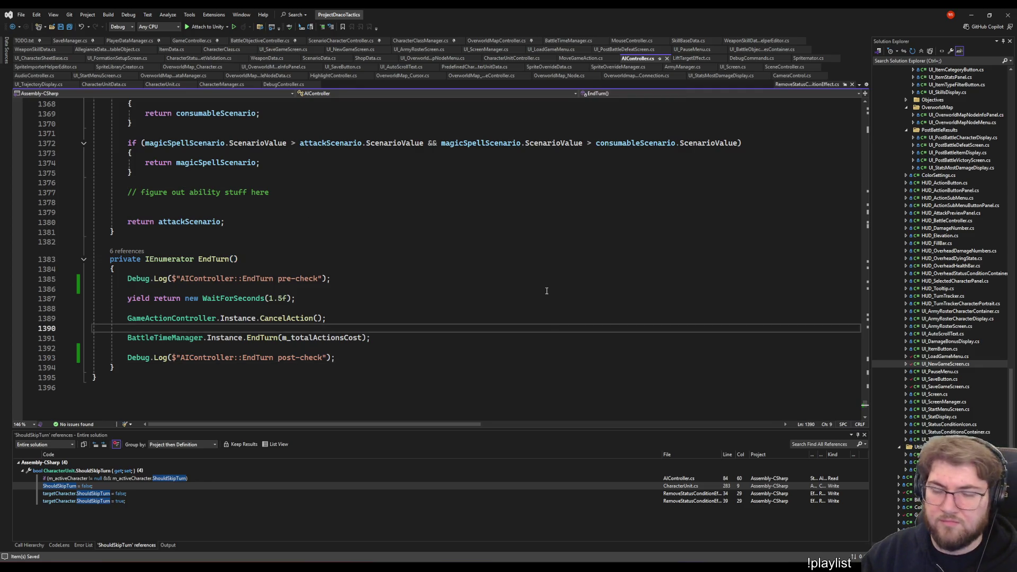
pyautogui.press('Up')
pyautogui.press('Up')
pyautogui.press('Up')
pyautogui.hotkey('alt', 'Tab')
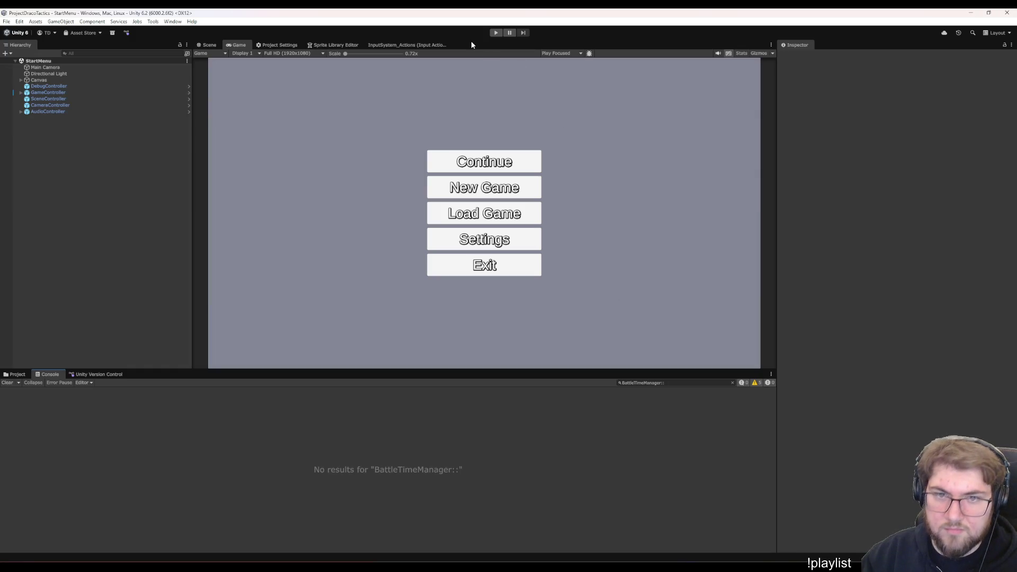
# Enter play mode, clear the console search filter, and start a New Game with the created character
pyautogui.click(496, 33)
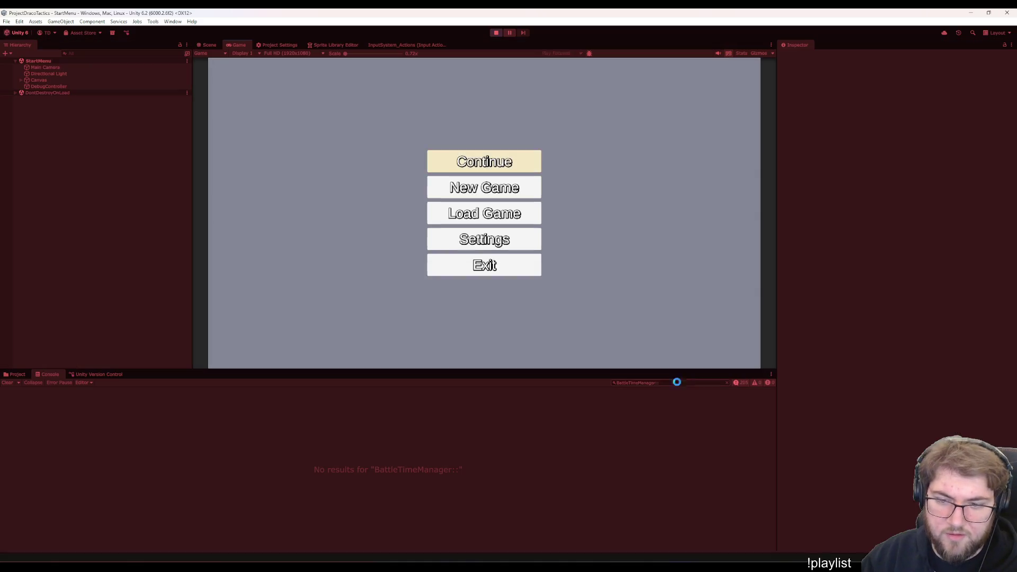
pyautogui.click(632, 272)
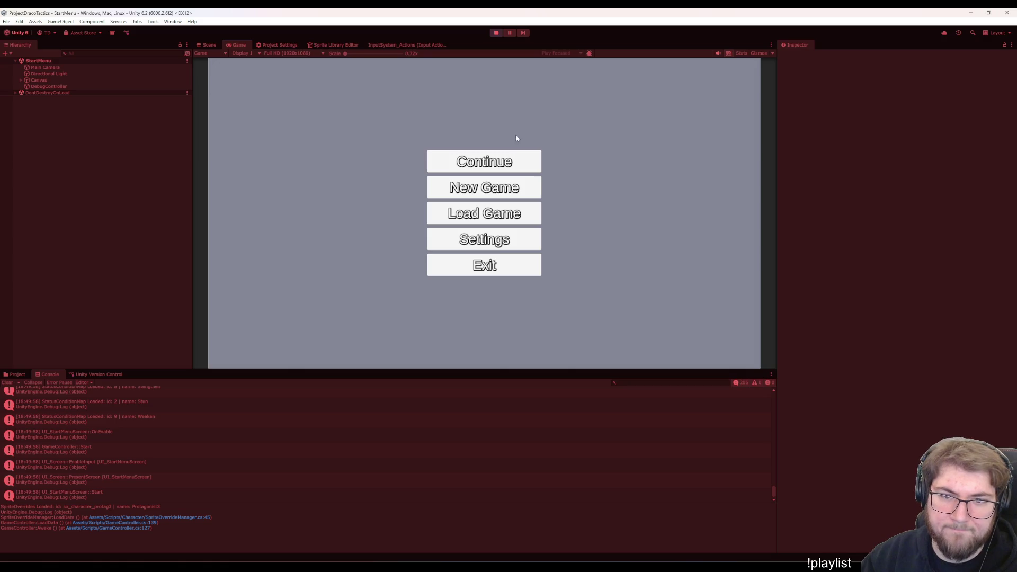
pyautogui.press('Down')
pyautogui.press('Return')
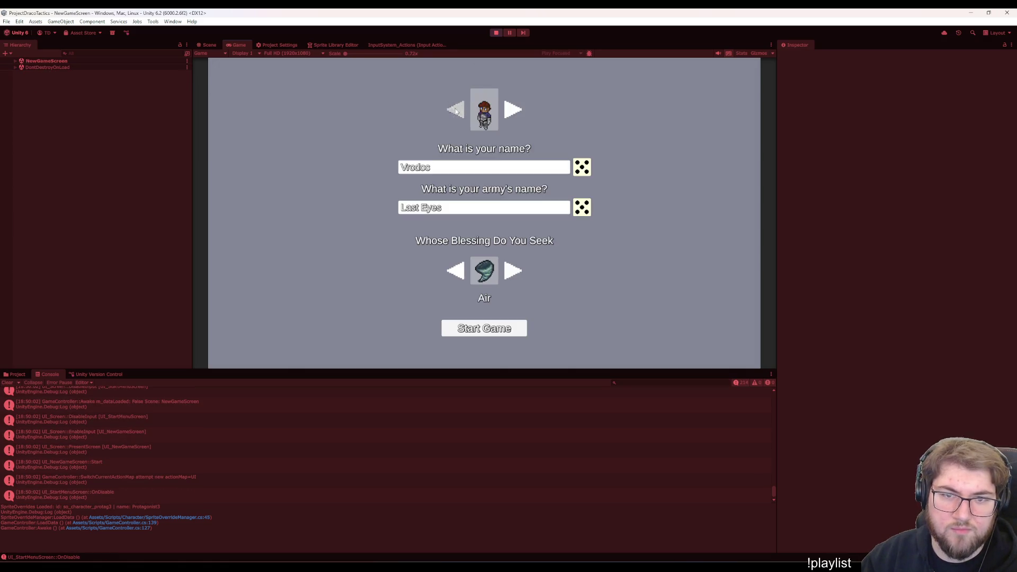
pyautogui.click(484, 328)
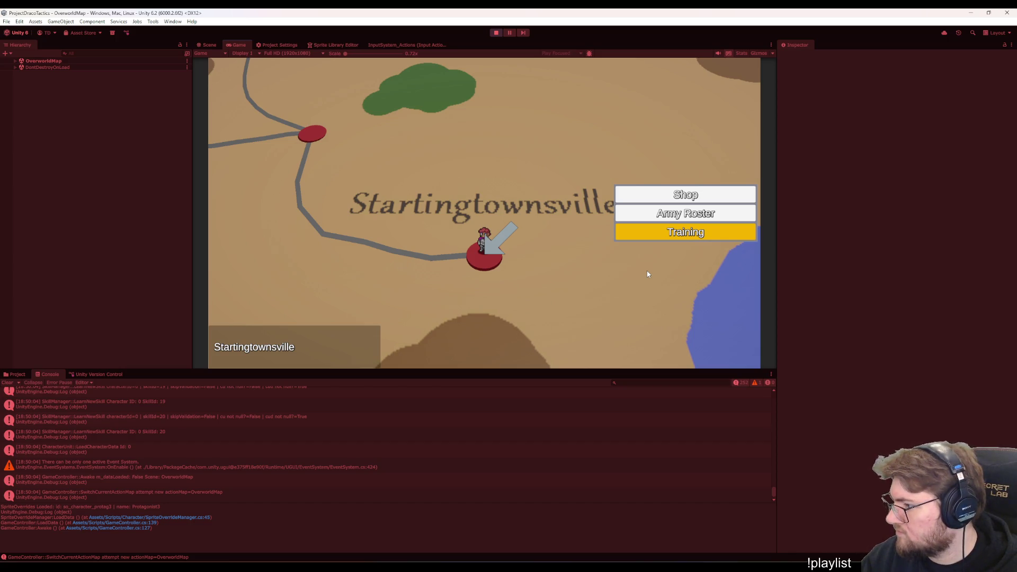
# Choose Training on the overworld, place Vrodoc into the formation, and start the battle
pyautogui.press('Up')
pyautogui.press('Return')
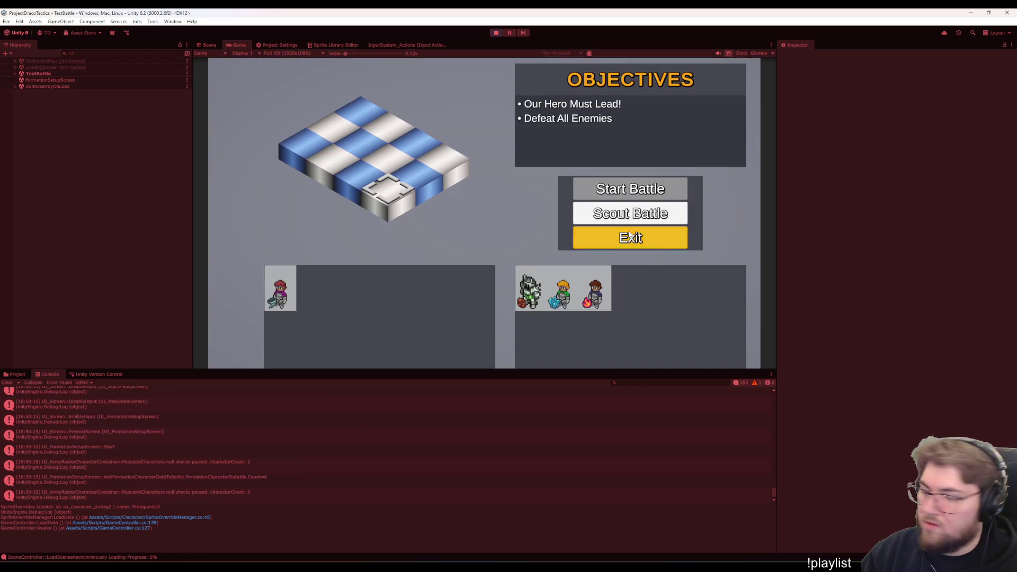
pyautogui.press('Down')
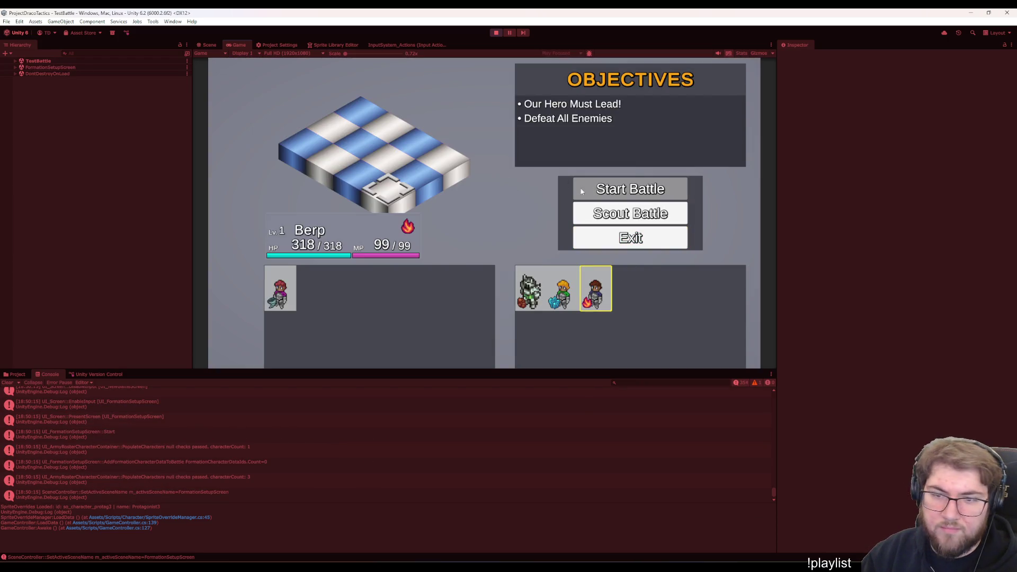
pyautogui.press('Return')
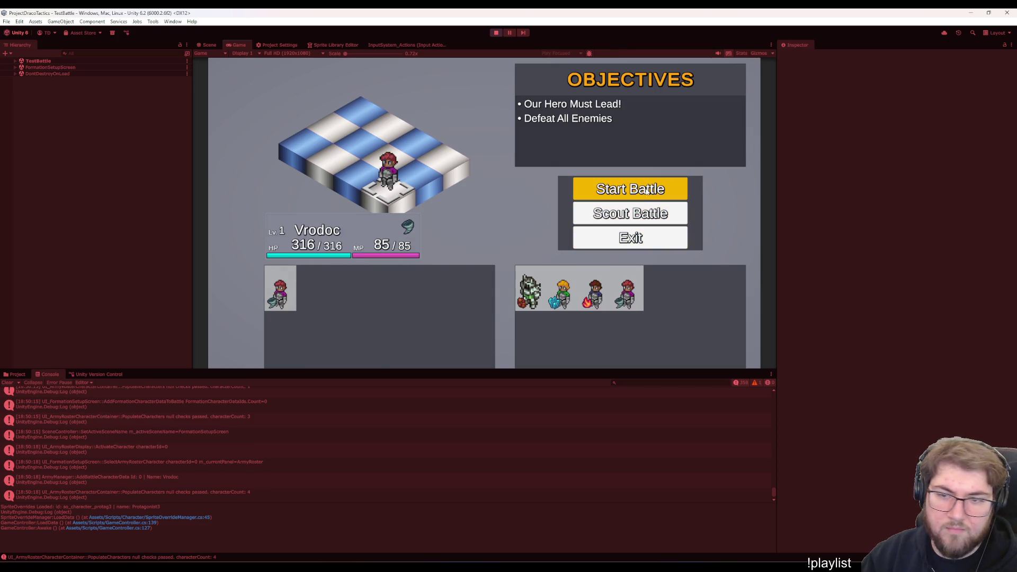
pyautogui.press('Return')
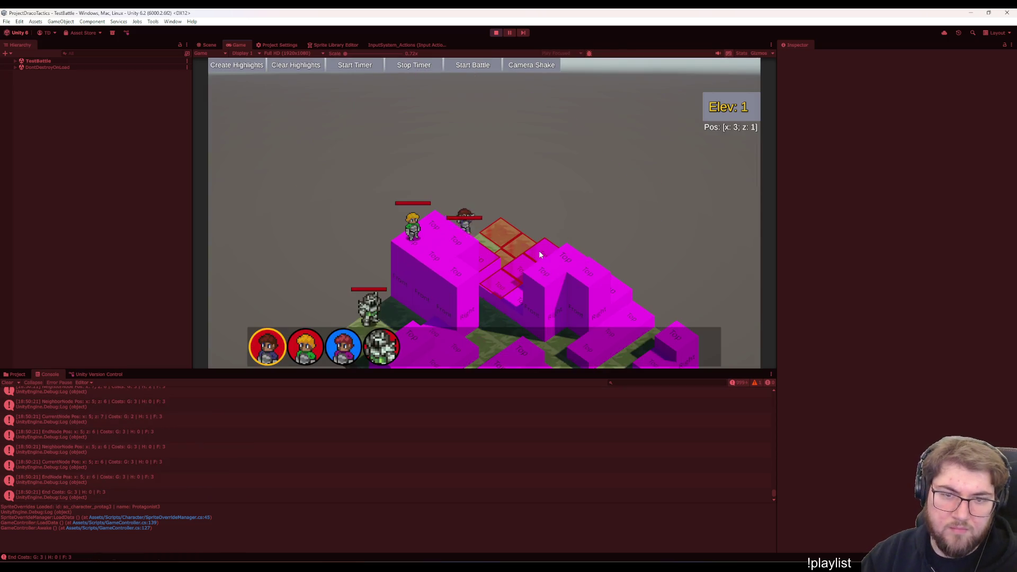
# Pause the running test battle with Escape, resume it for several turns, then pause again
pyautogui.press('Escape')
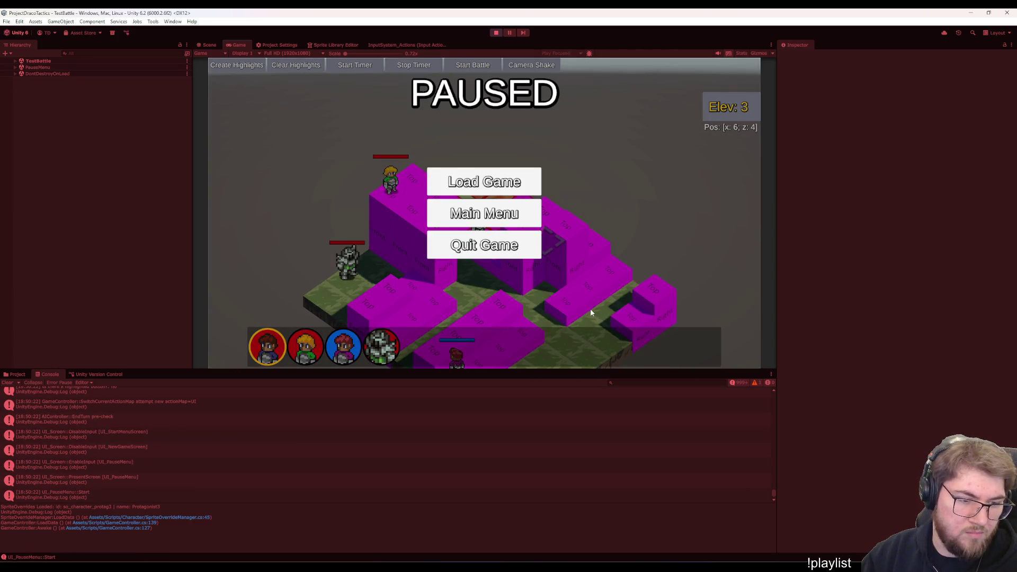
pyautogui.press('Escape')
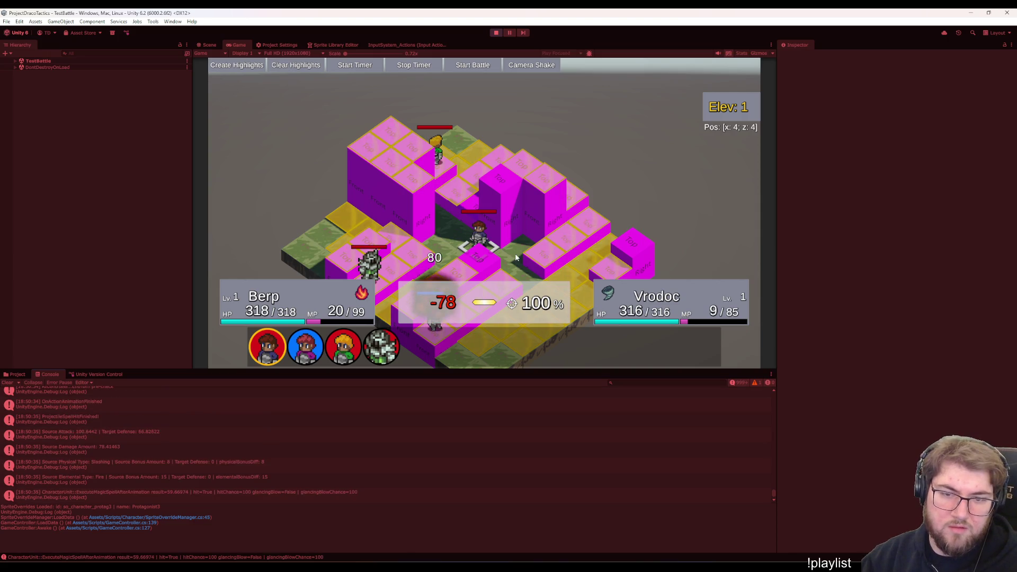
pyautogui.press('Escape')
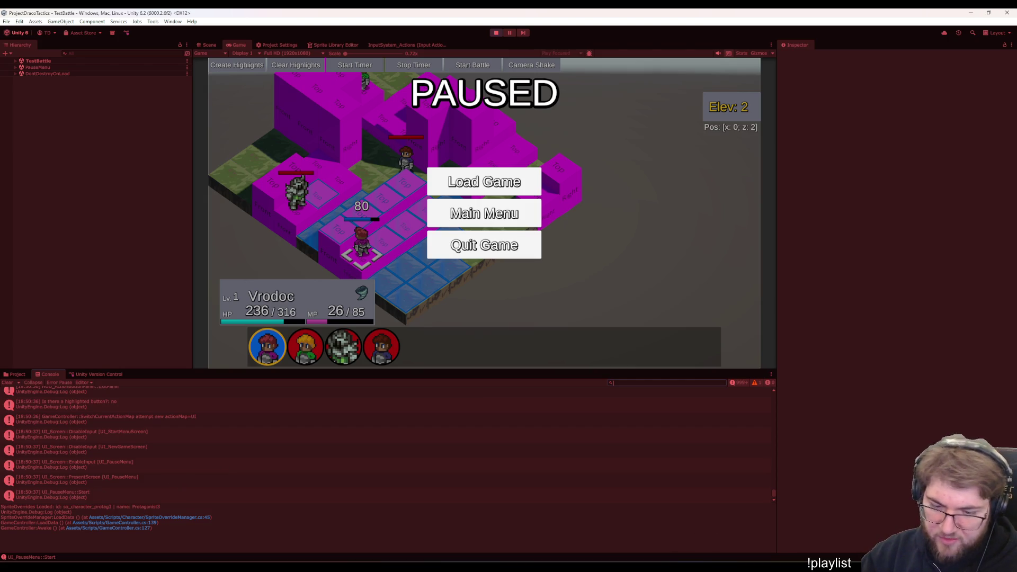
pyautogui.write('ai')
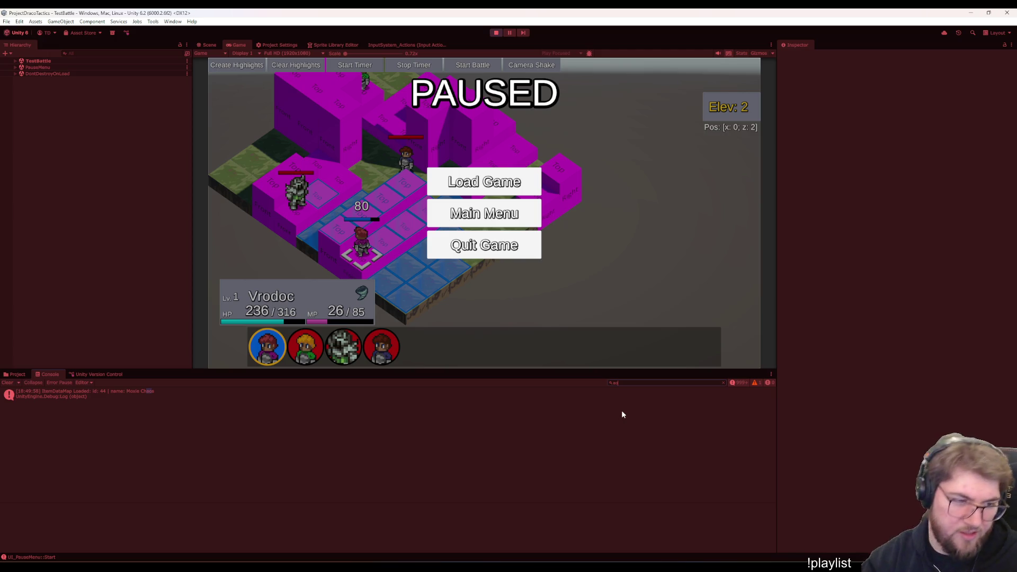
pyautogui.write('::')
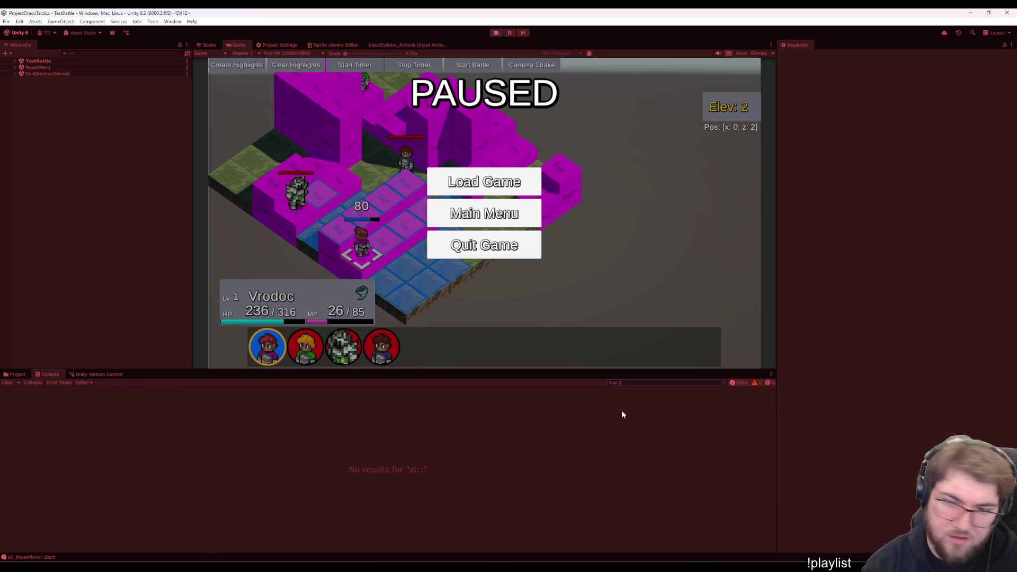
# Filter the console to AIController messages while toggling the battle between paused and running
pyautogui.press('BackSpace')
pyautogui.write('controller::')
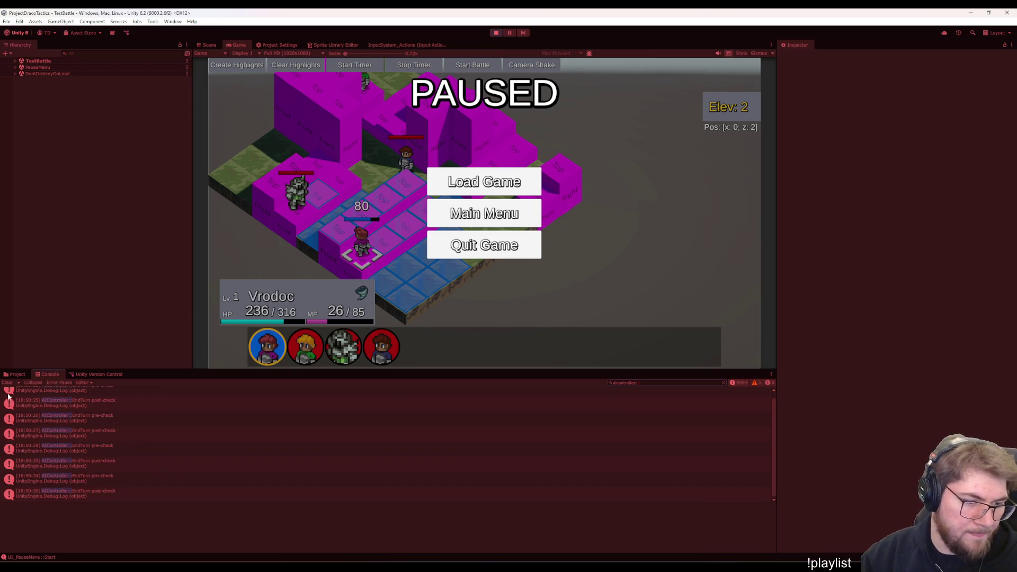
pyautogui.write(':')
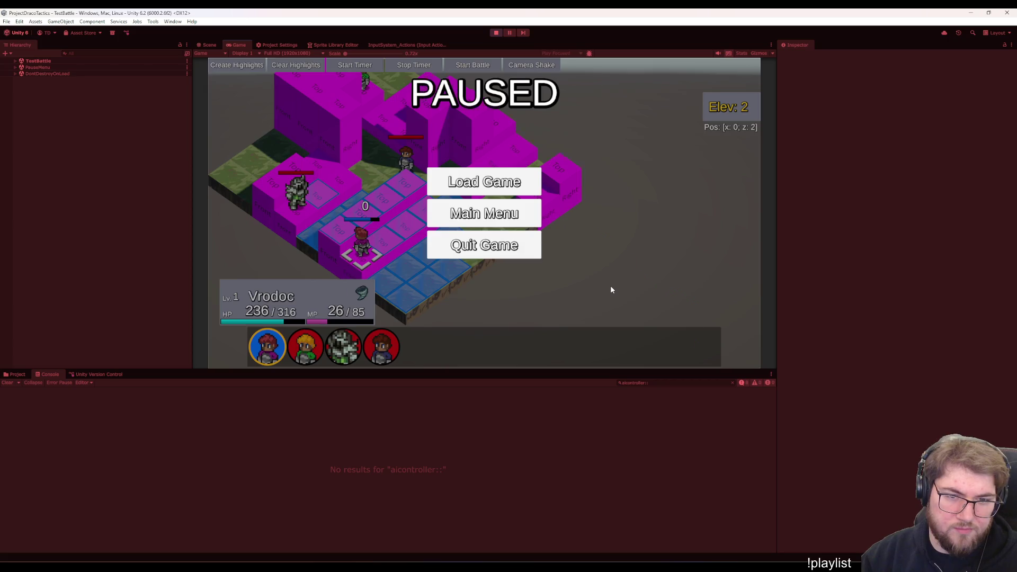
pyautogui.press('Escape')
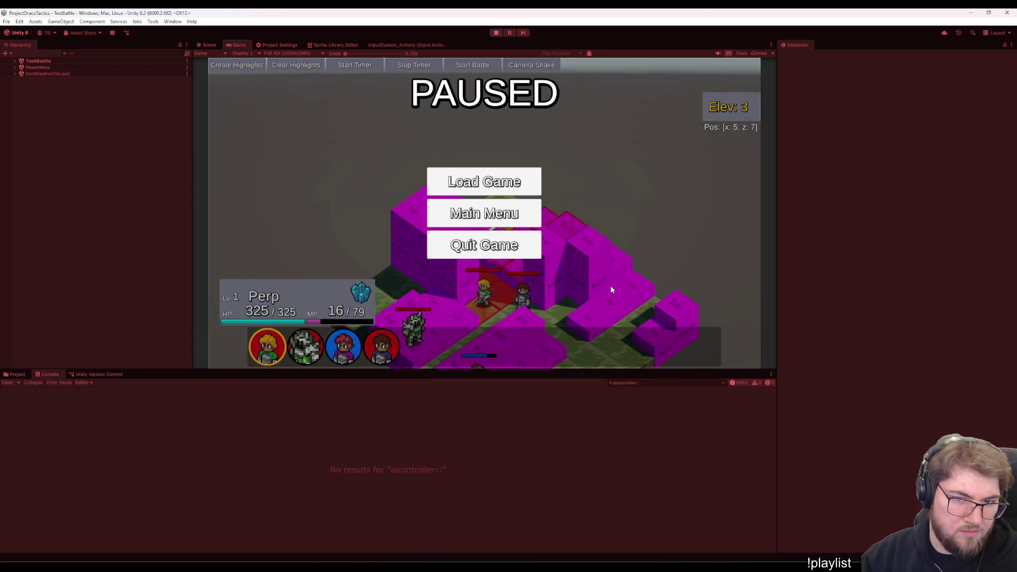
pyautogui.press('Escape')
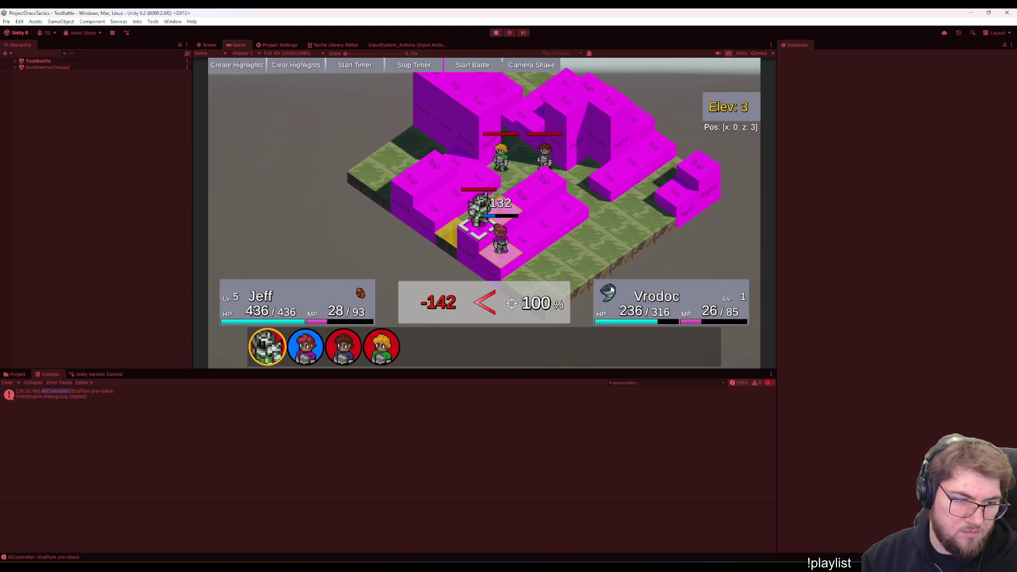
pyautogui.press('Escape')
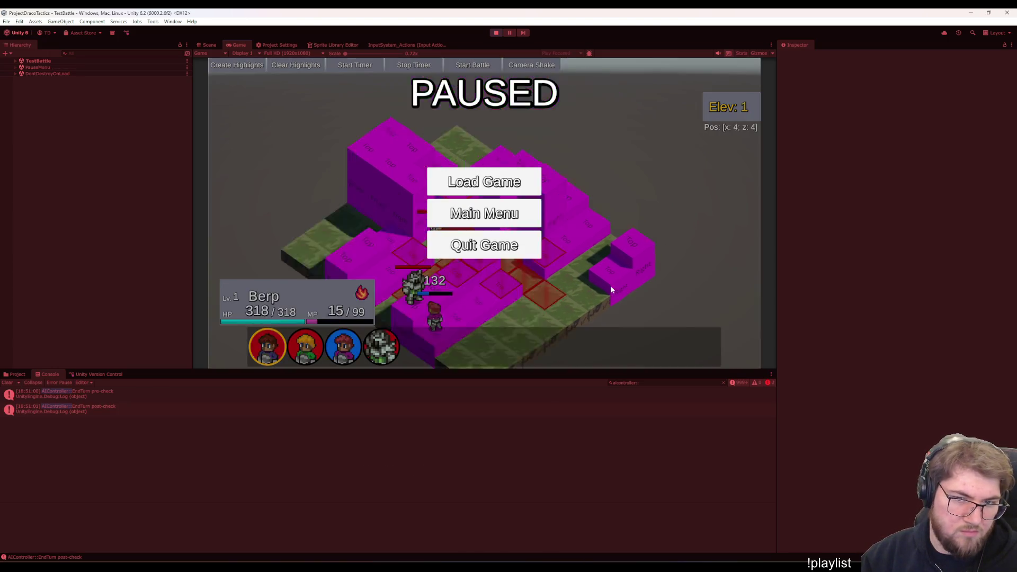
pyautogui.press('Escape')
pyautogui.press('Escape')
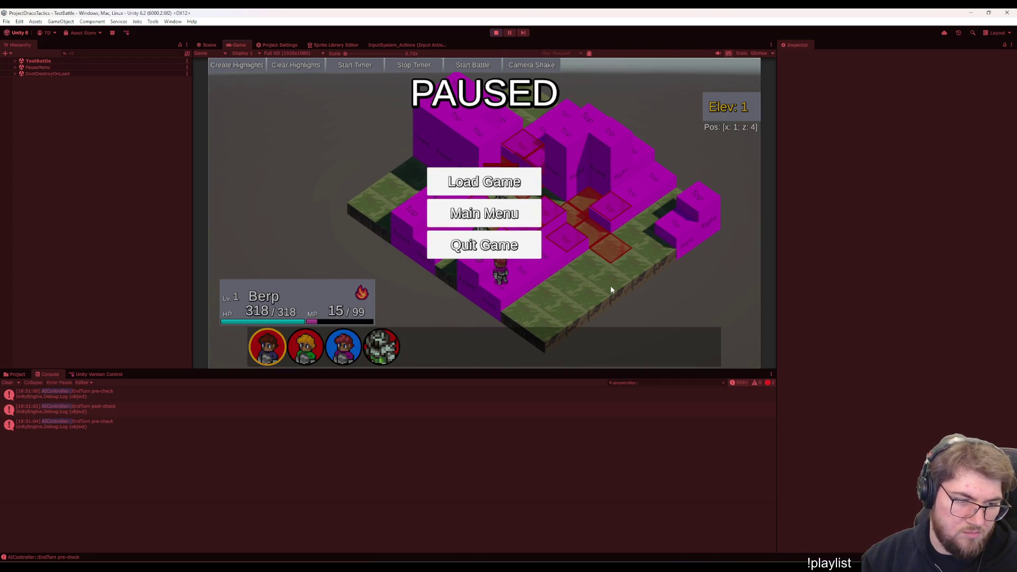
pyautogui.press('Escape')
pyautogui.press('Escape')
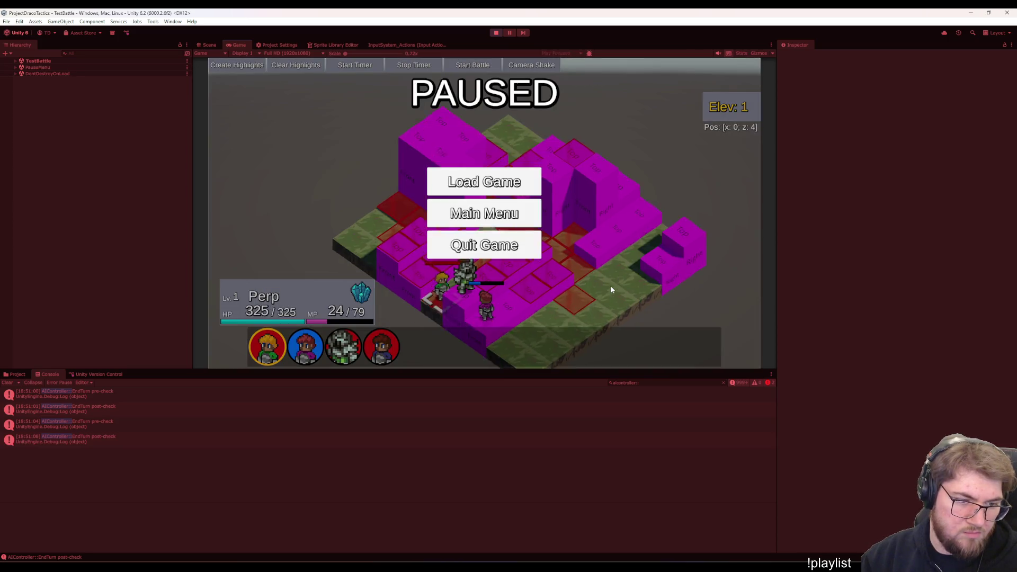
pyautogui.press('Escape')
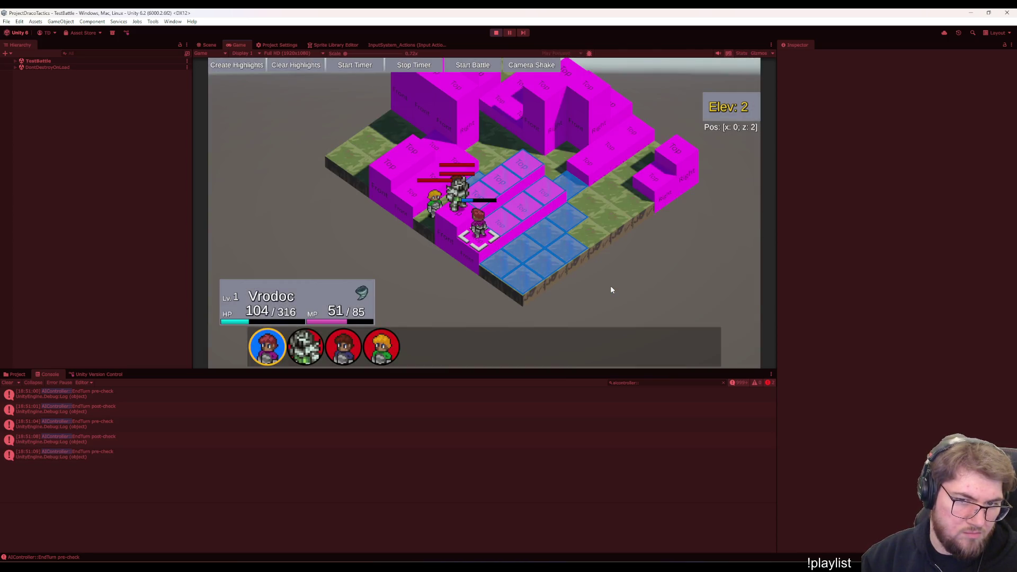
pyautogui.press('Escape')
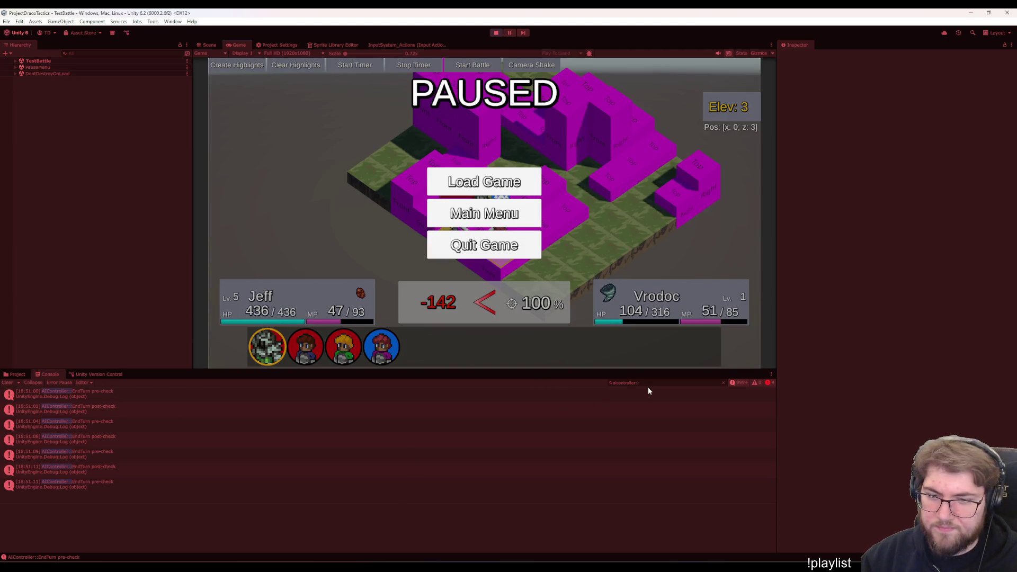
# Clear the console filter, show a NullReferenceException's stack trace, and end the paused battle
pyautogui.click(723, 384)
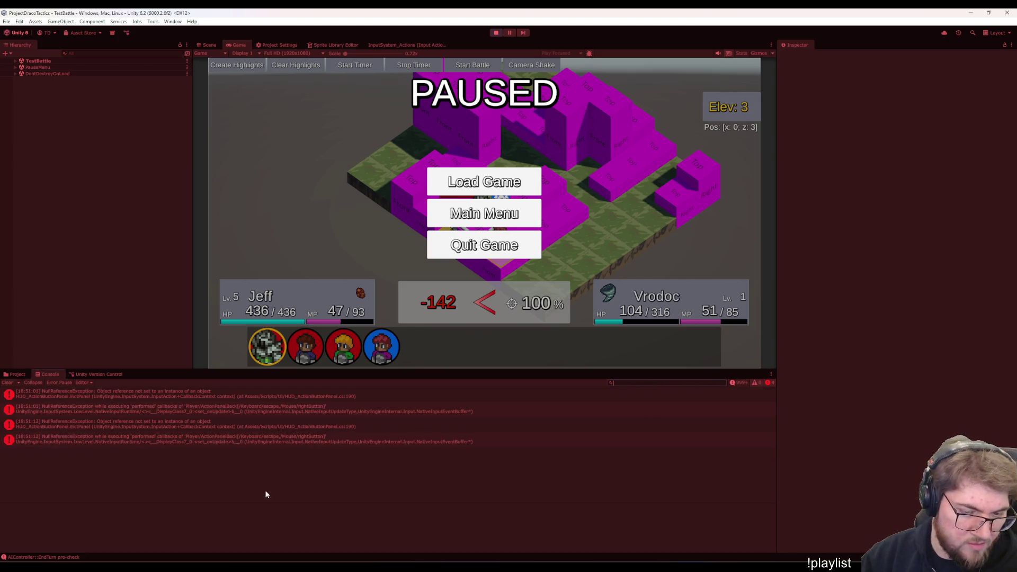
pyautogui.click(339, 429)
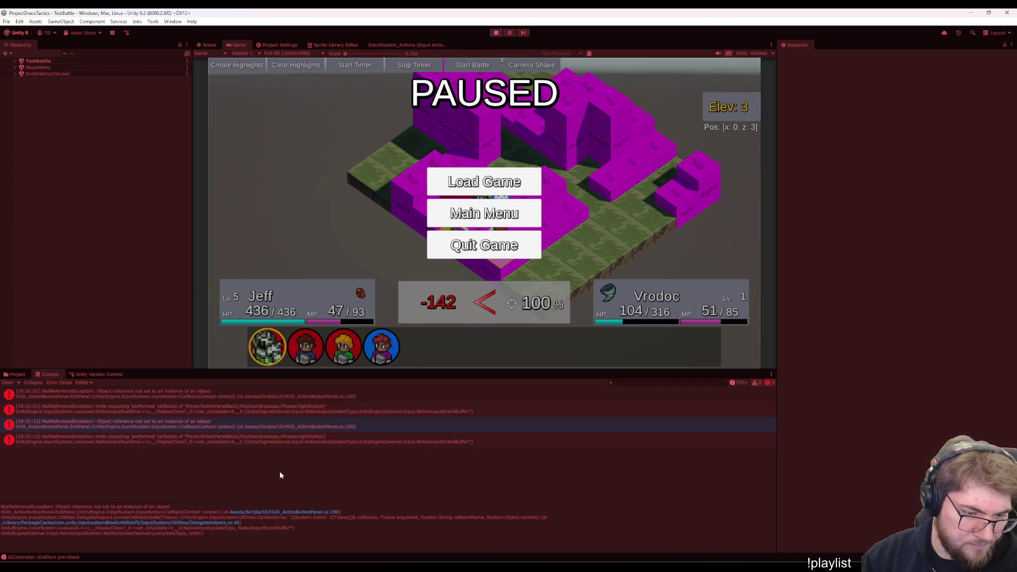
pyautogui.rightClick(622, 235)
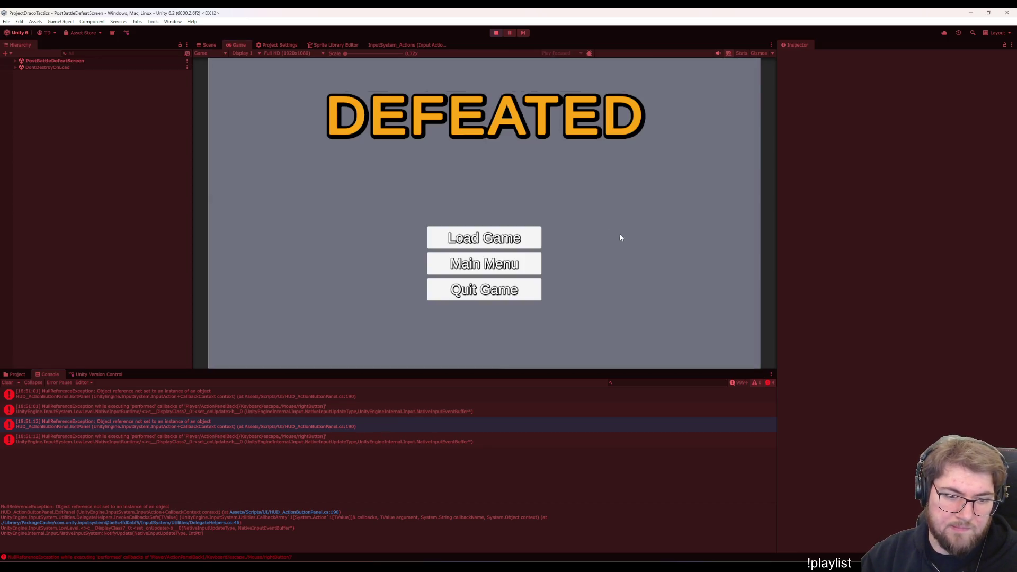
# Load a saved game, return to the start menu, begin a New Game and finish character creation
pyautogui.click(488, 243)
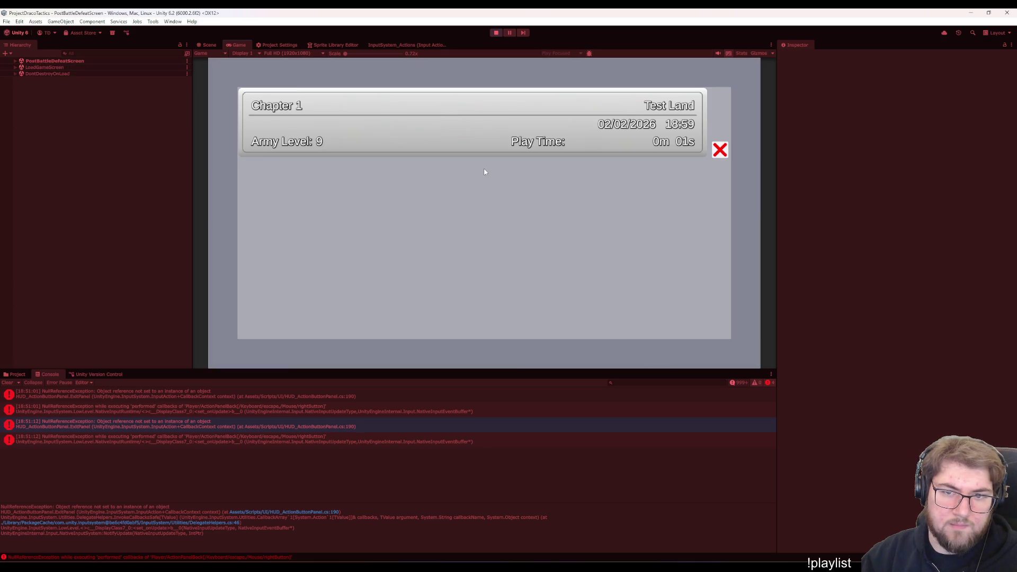
pyautogui.click(485, 133)
pyautogui.press('Escape')
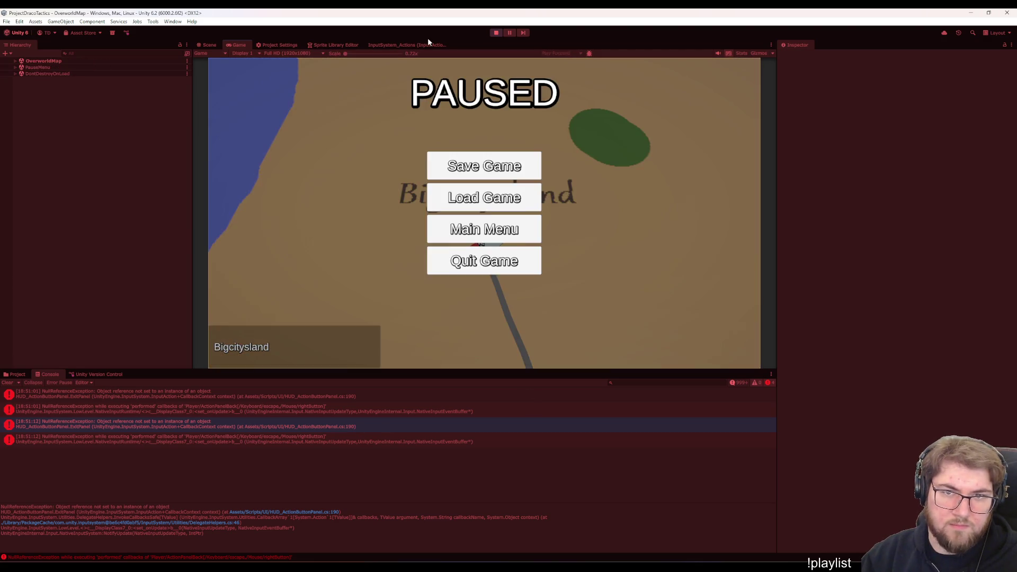
pyautogui.click(484, 229)
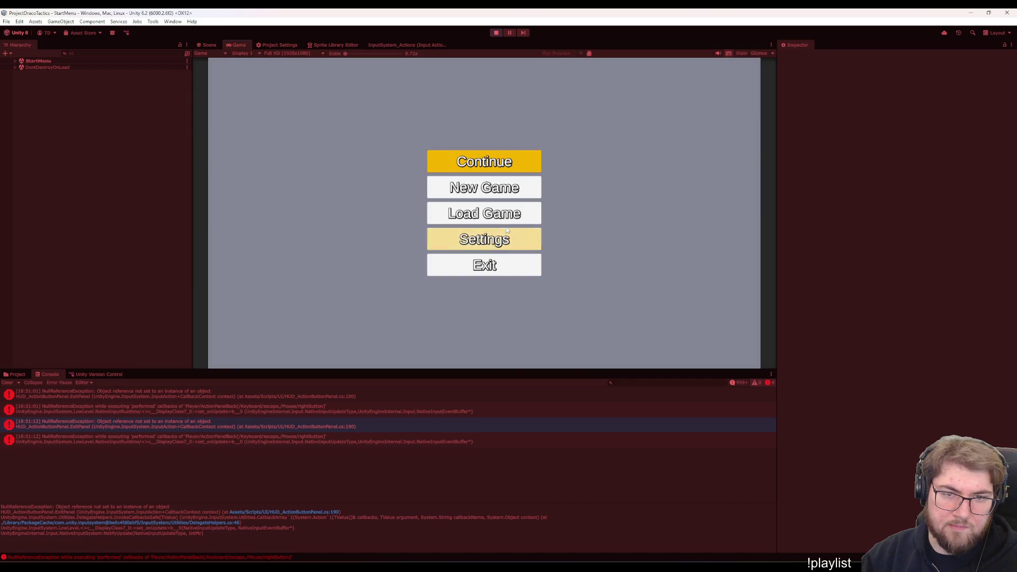
pyautogui.click(485, 190)
pyautogui.click(484, 326)
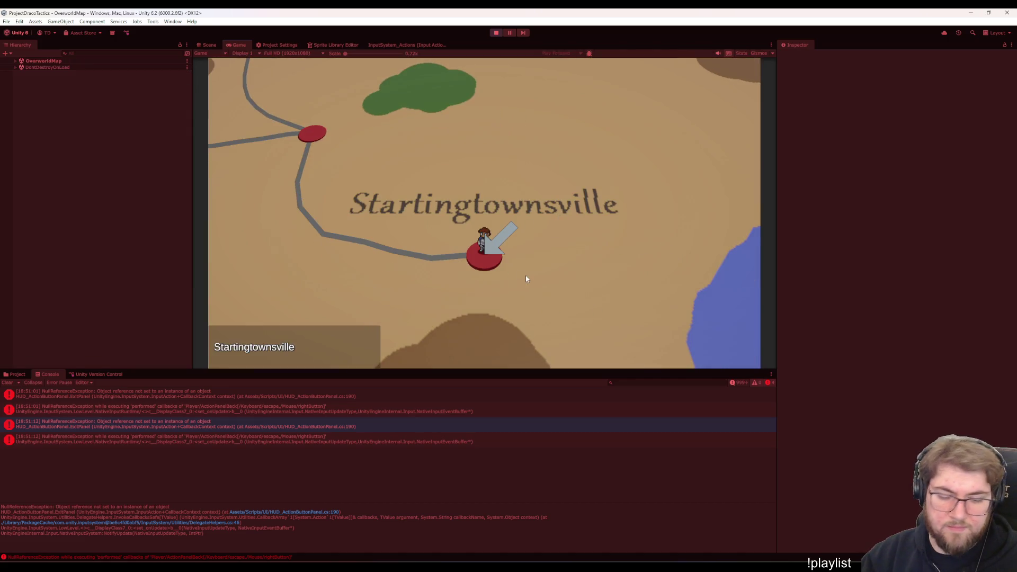
# Clear the old console errors, enter the Training battle and place a unit on the starting tile
pyautogui.press('Return')
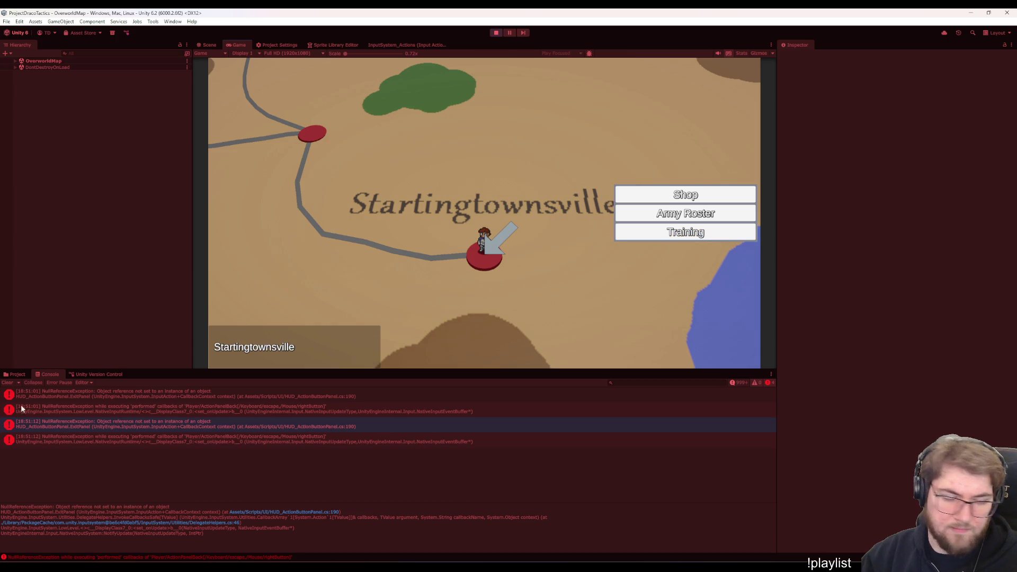
pyautogui.click(11, 383)
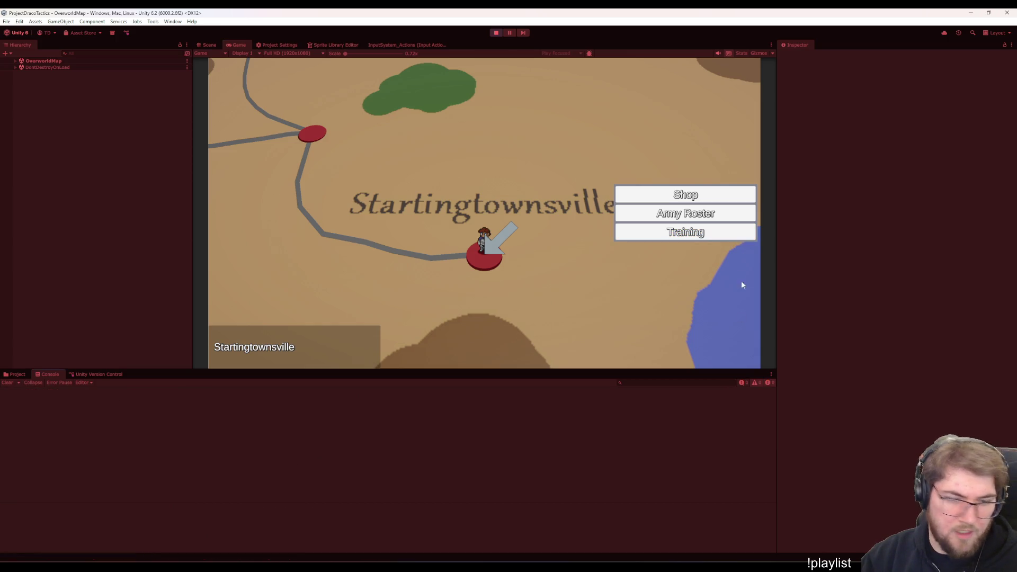
pyautogui.click(671, 237)
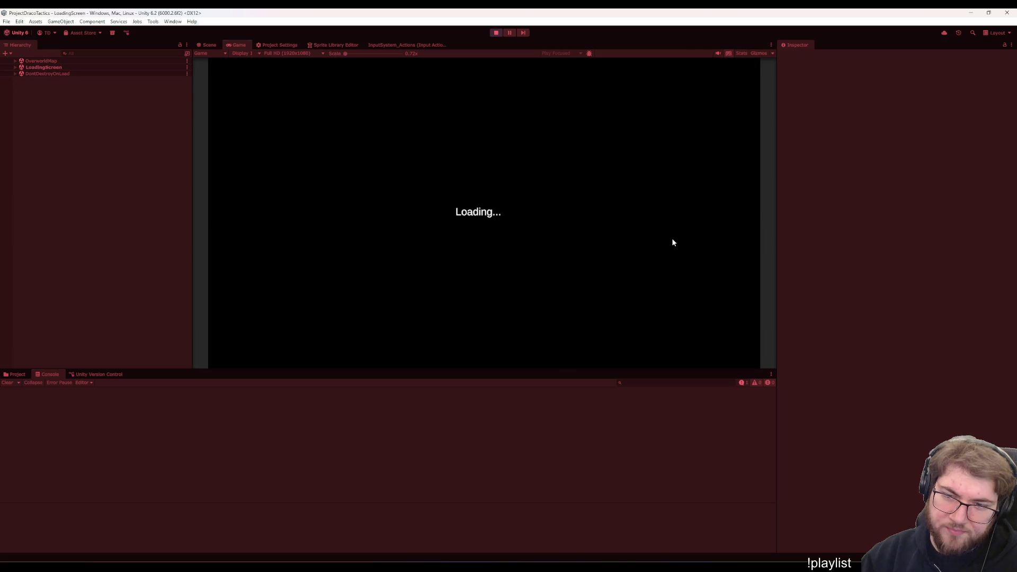
pyautogui.click(280, 301)
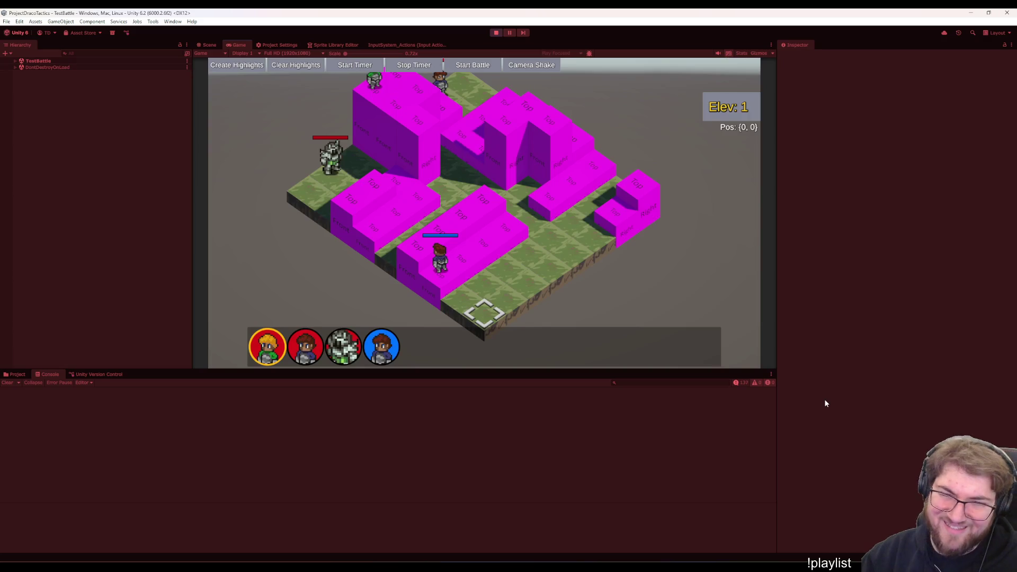
# Pause the battle, show log messages in the console and inspect a RangeFinder GetNodesInRange entry
pyautogui.press('Escape')
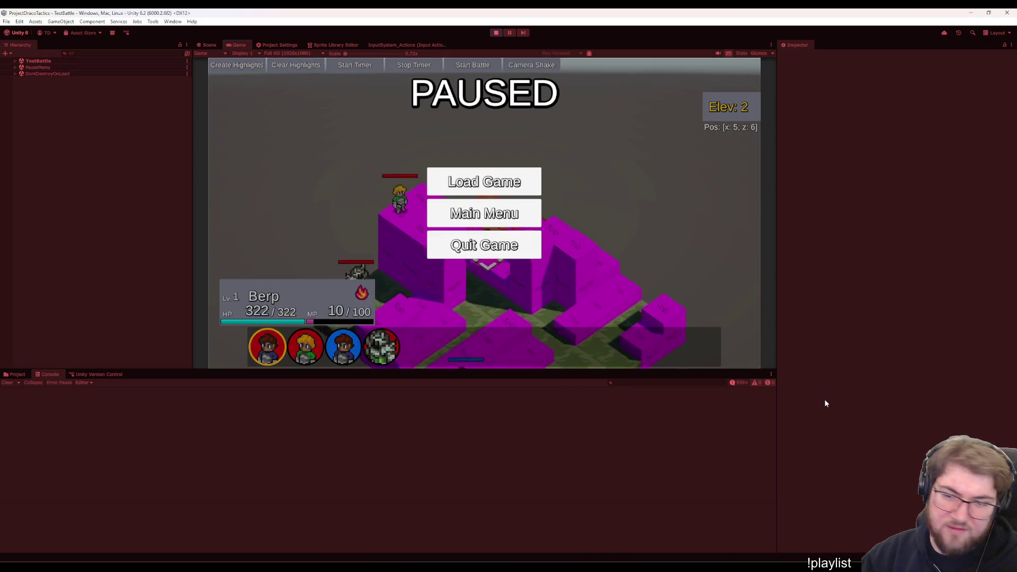
pyautogui.click(737, 383)
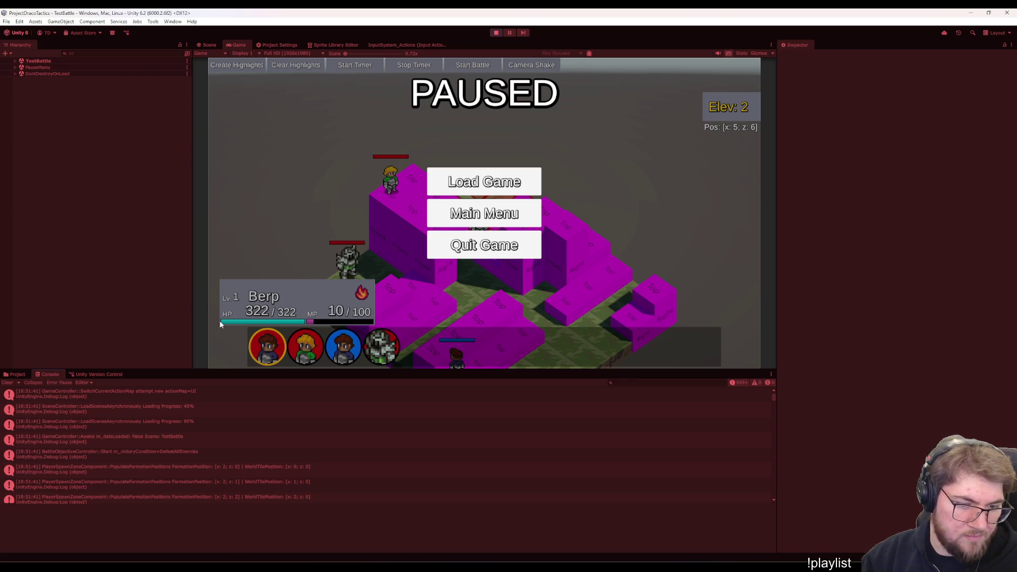
pyautogui.press('Escape')
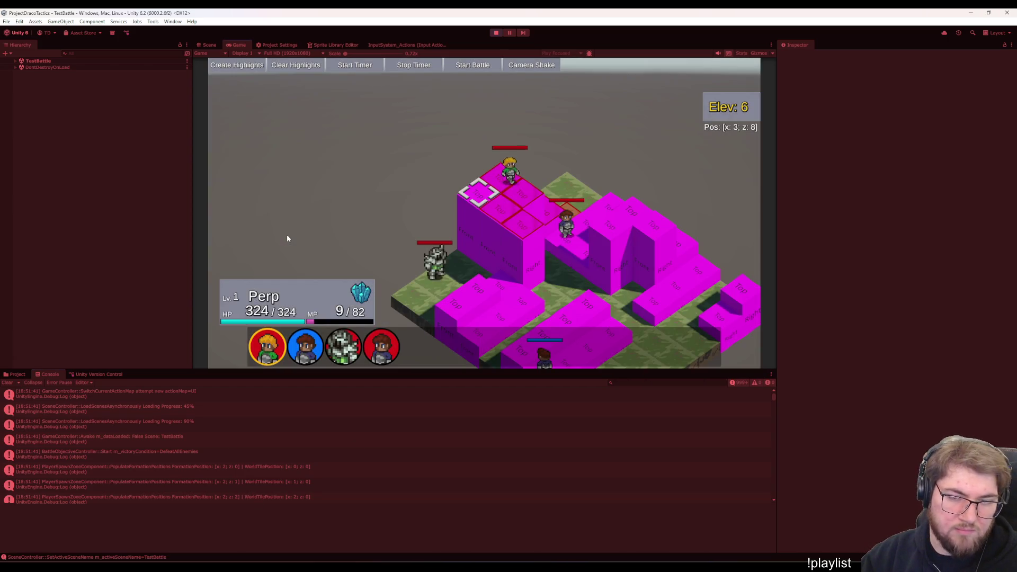
pyautogui.press('Escape')
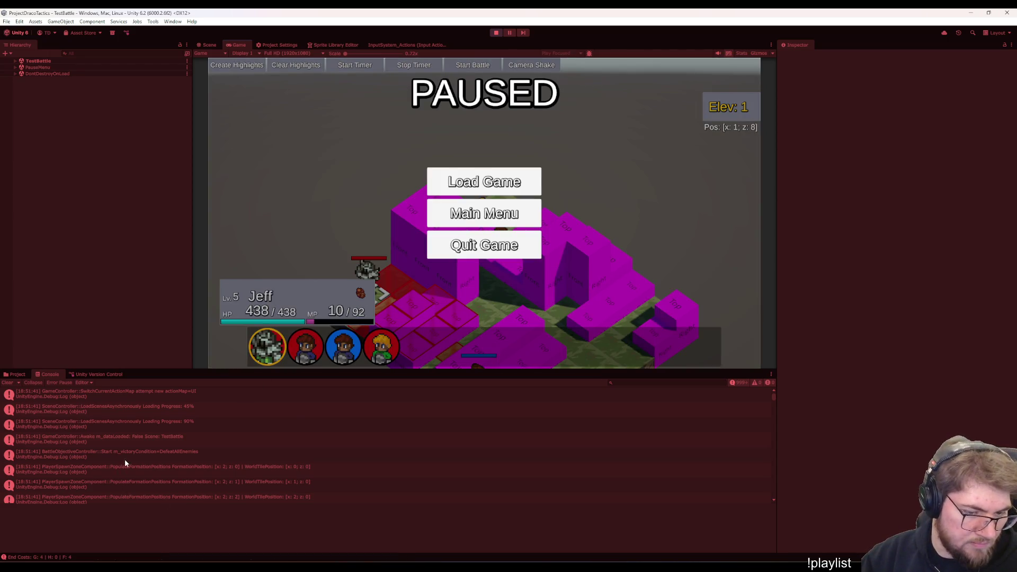
pyautogui.scroll(-3, 125, 459)
pyautogui.scroll(-2, 128, 497)
pyautogui.scroll(-2, 132, 479)
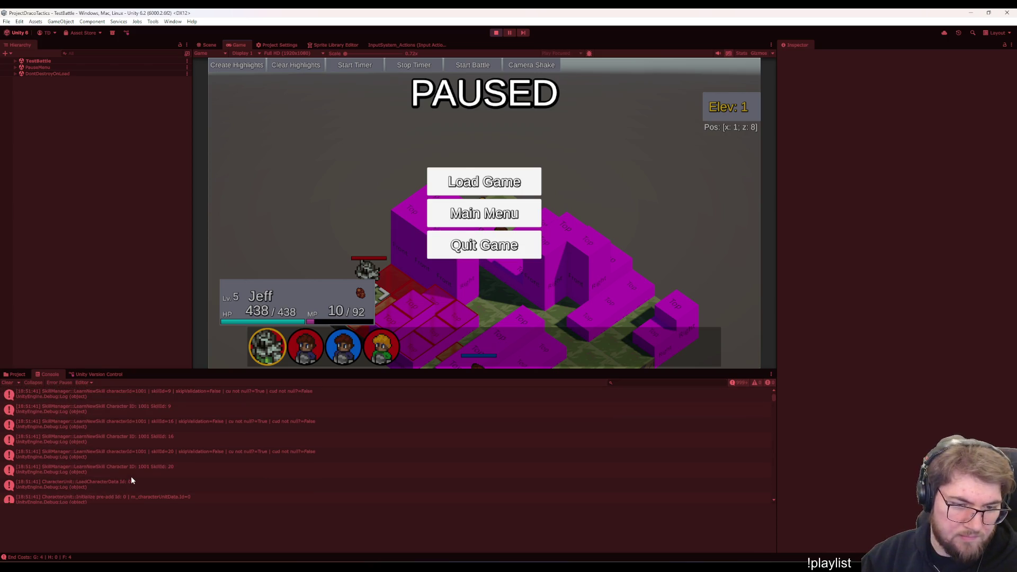
pyautogui.scroll(-3, 130, 473)
pyautogui.scroll(-3, 136, 452)
pyautogui.scroll(-3, 142, 436)
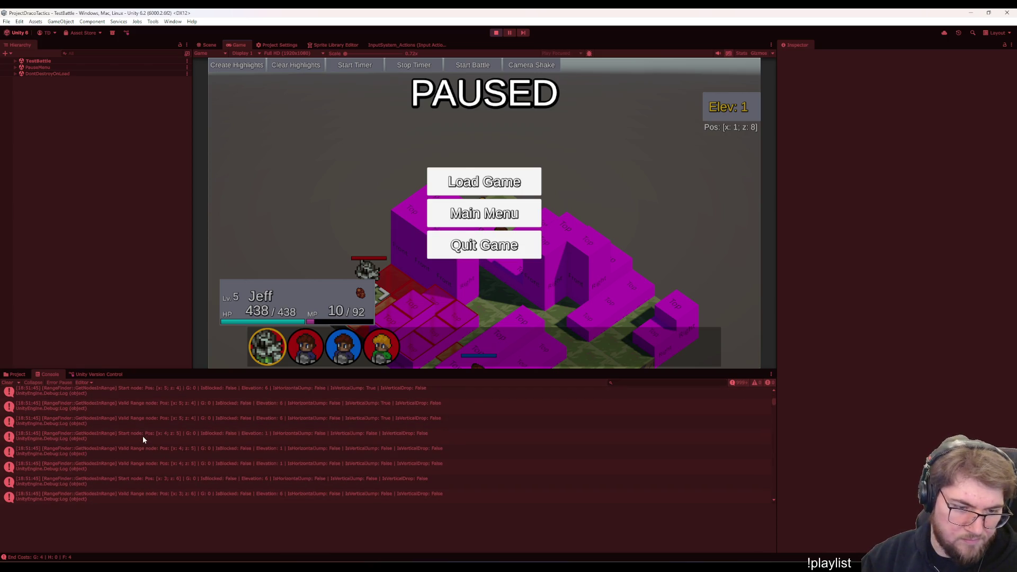
pyautogui.click(143, 437)
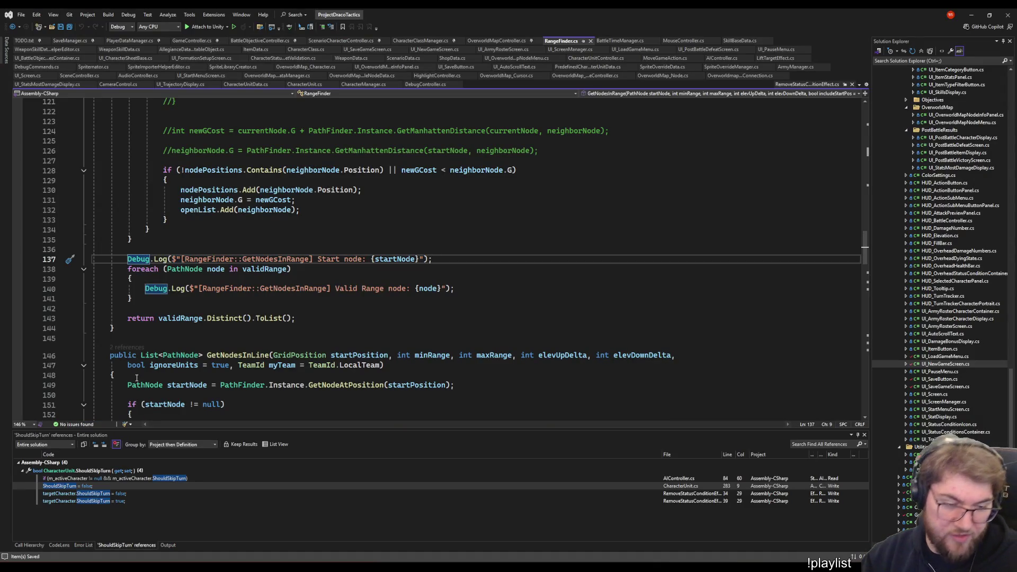
# Comment out GetNodesInRange's Debug.Log lines and loop with Ctrl+K, Ctrl+C, then return to Unity
pyautogui.click(128, 279)
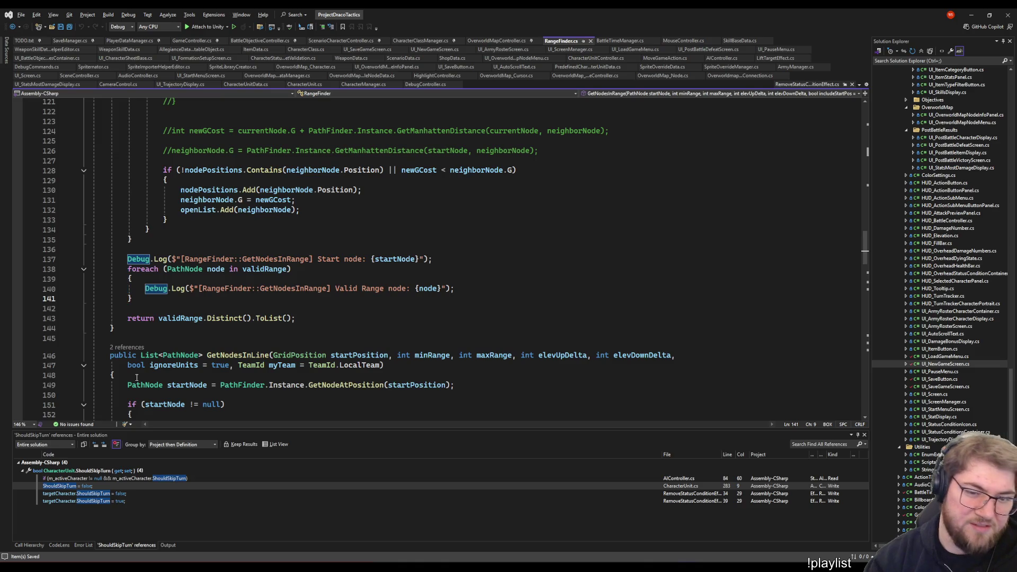
pyautogui.hotkey('shift', 'Up')
pyautogui.hotkey('shift', 'Up')
pyautogui.hotkey('shift', 'Up')
pyautogui.hotkey('ctrl', 'k')
pyautogui.hotkey('ctrl', 'c')
pyautogui.click(222, 270)
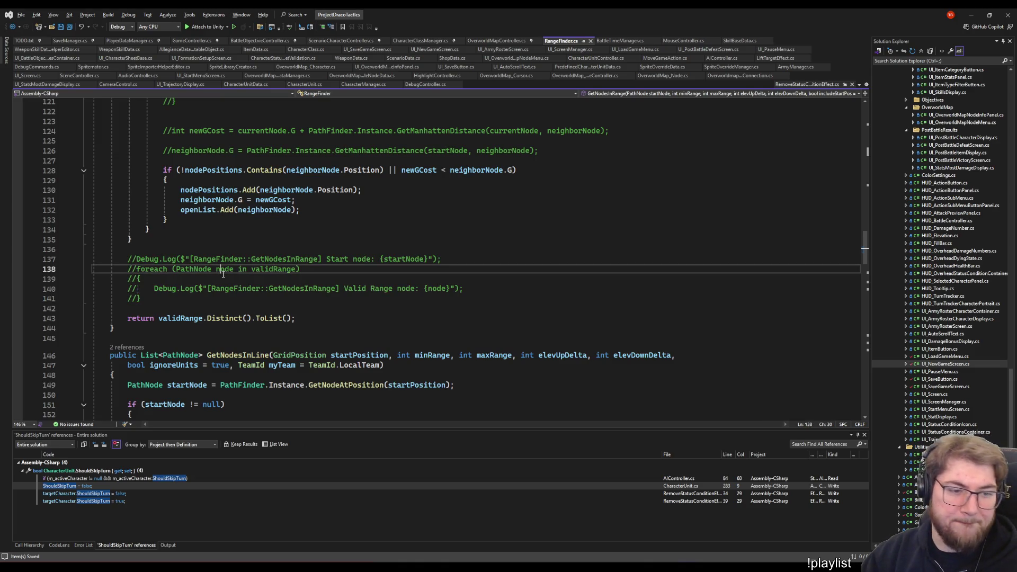
pyautogui.scroll(5, 222, 272)
pyautogui.scroll(3, 222, 272)
pyautogui.scroll(-7, 477, 302)
pyautogui.scroll(-2, 621, 319)
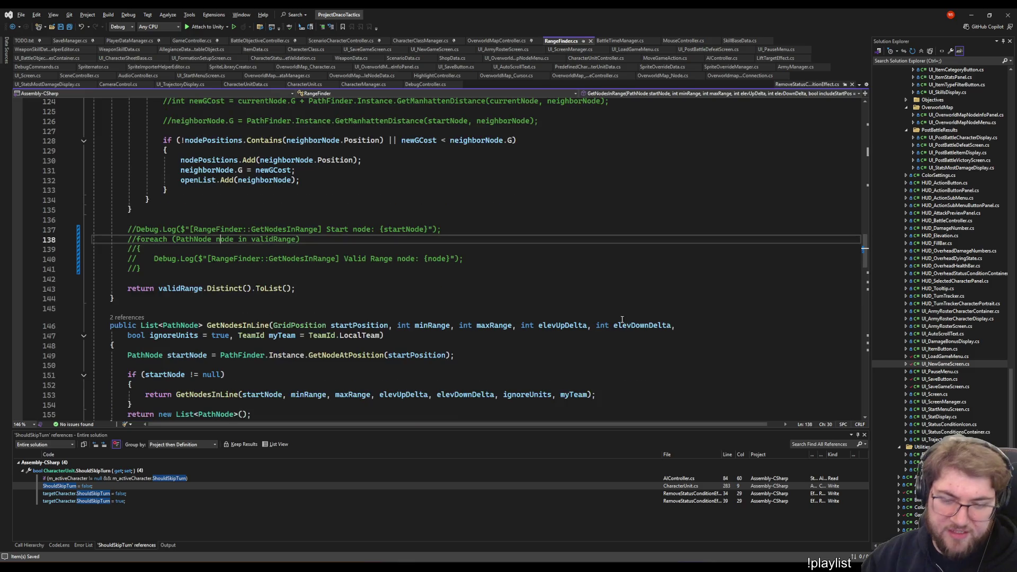
pyautogui.click(621, 566)
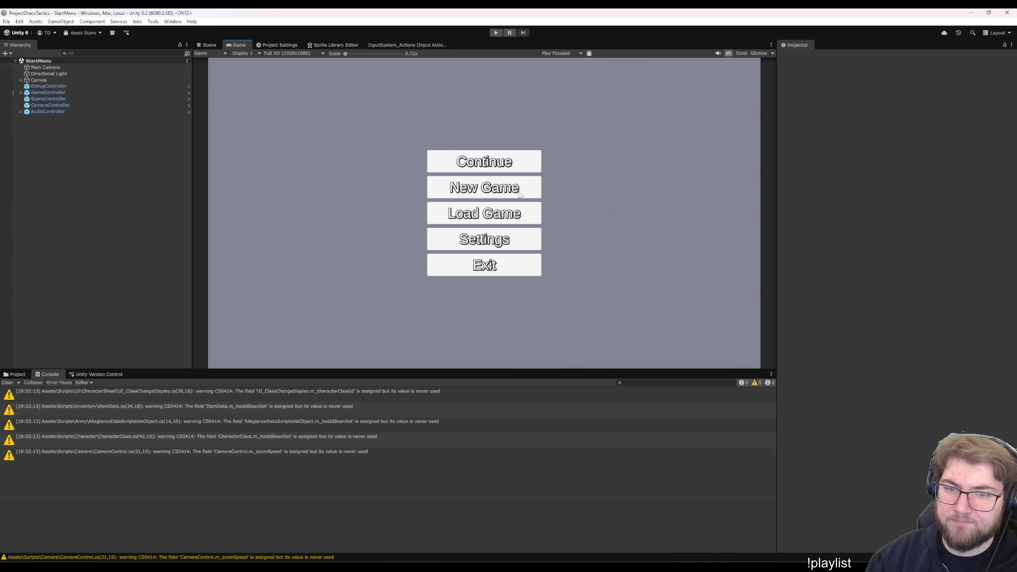
# Enter play mode, start a New Game, go into the training battle, clear the console and start the fight
pyautogui.hotkey('ctrl', 'p')
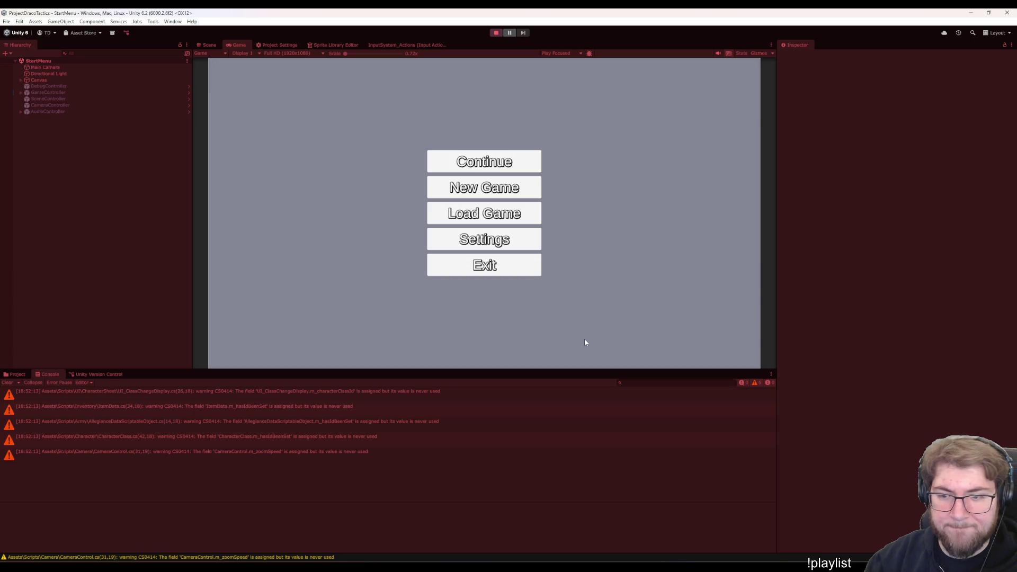
pyautogui.press('Down')
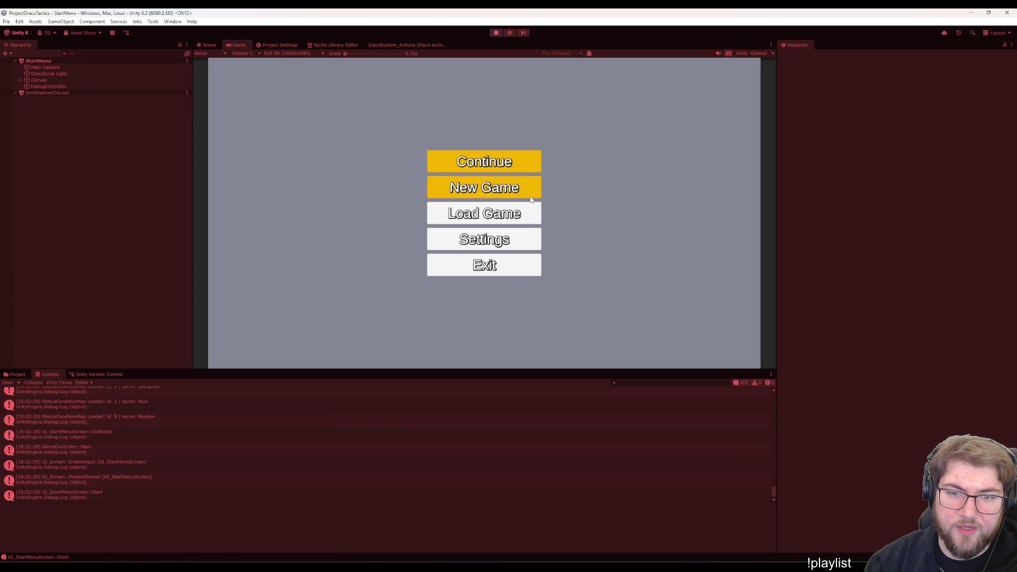
pyautogui.press('Return')
pyautogui.click(492, 332)
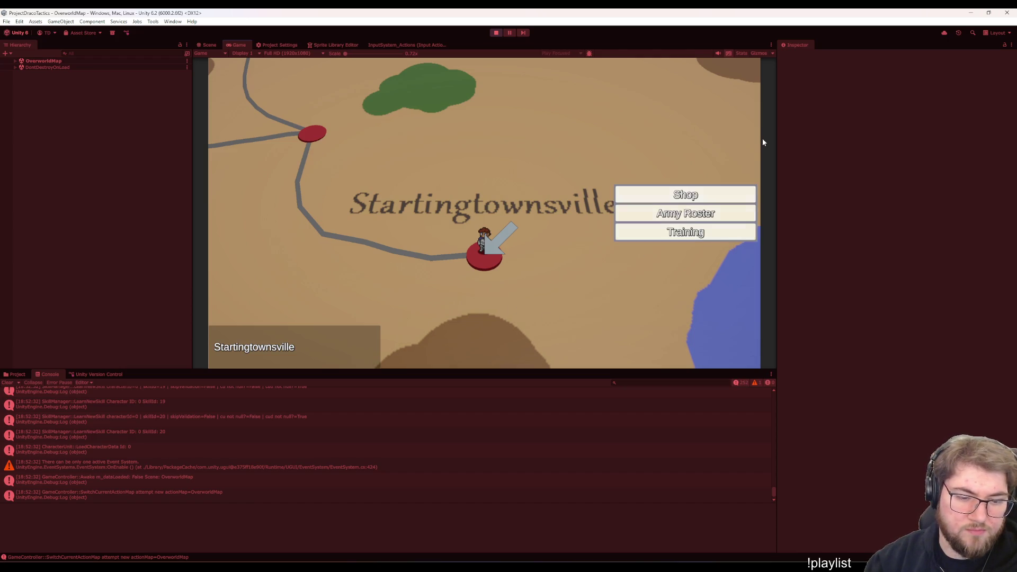
pyautogui.click(675, 232)
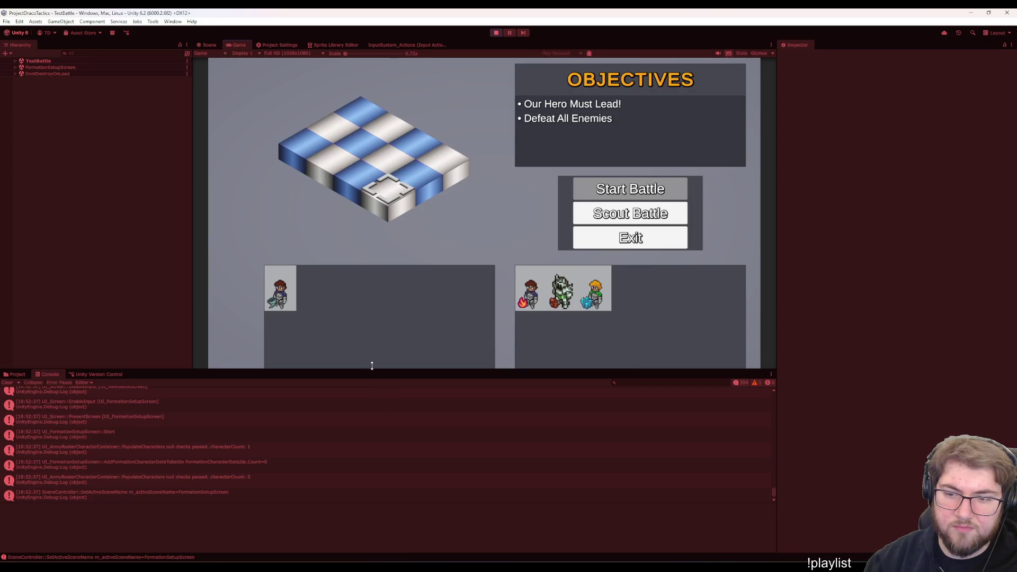
pyautogui.press('Return')
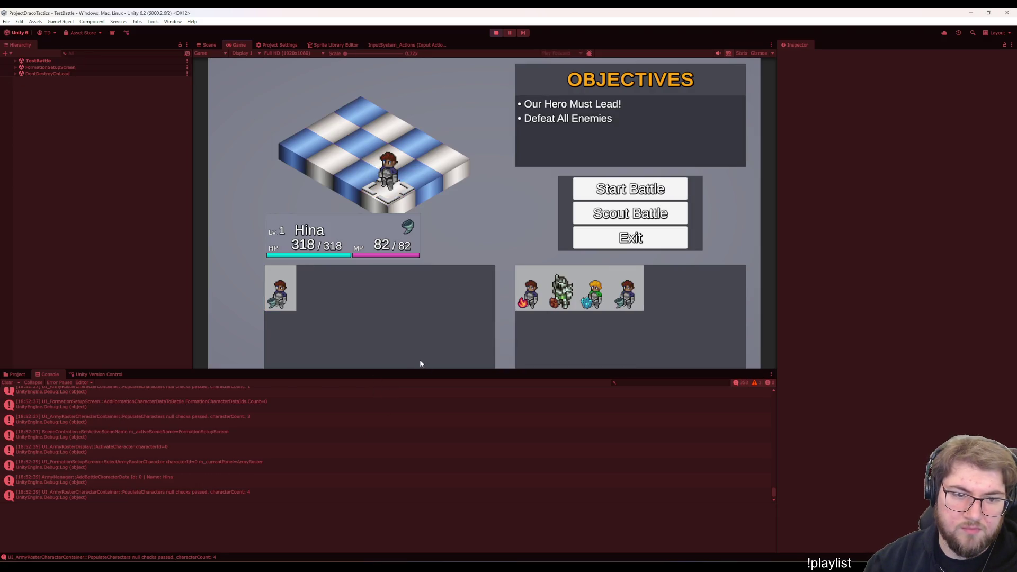
pyautogui.press('Right')
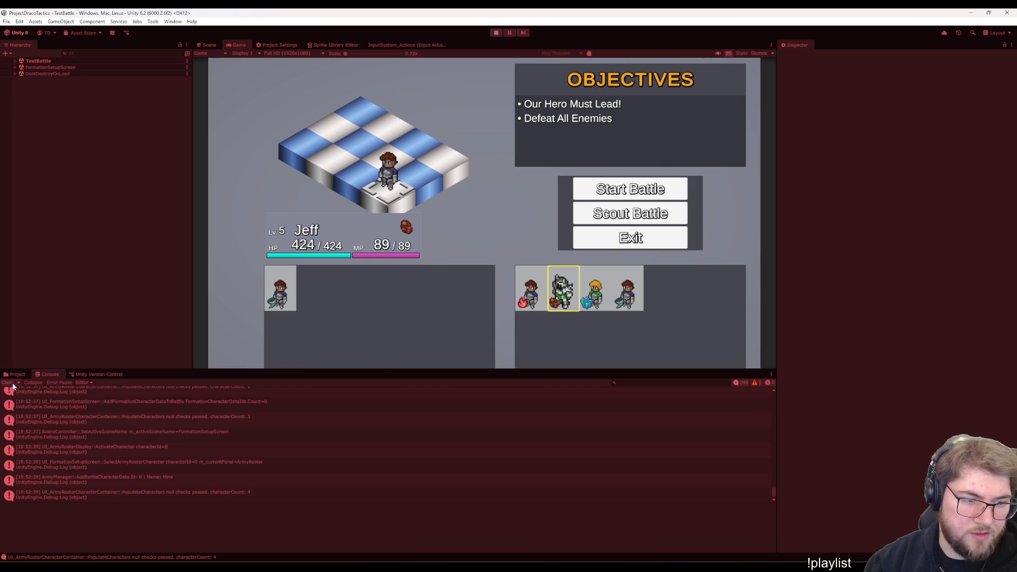
pyautogui.click(11, 383)
pyautogui.click(614, 198)
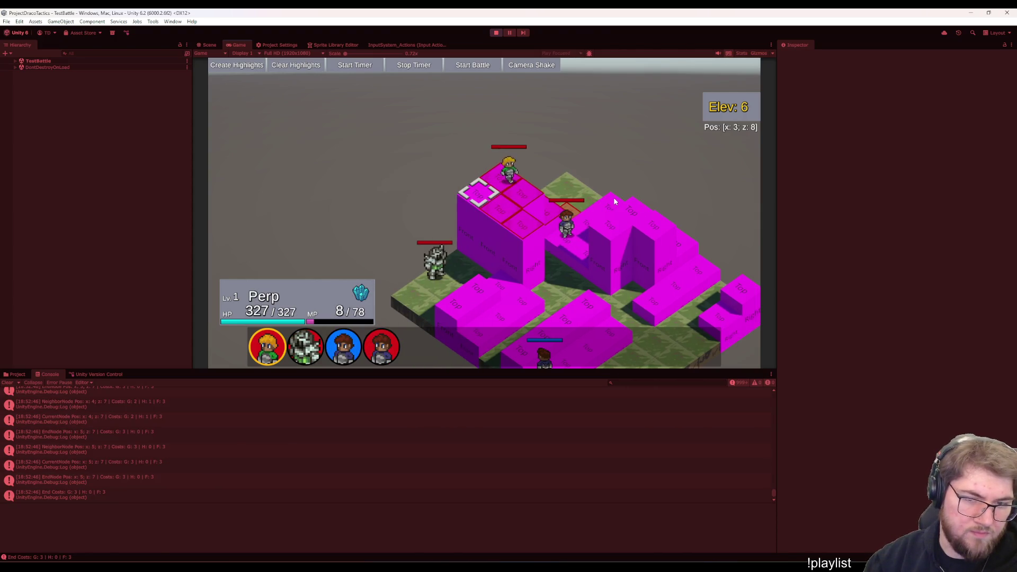
# Pause the battle and open the source of a PathNode Create Highlight log entry
pyautogui.press('Escape')
pyautogui.press('Escape')
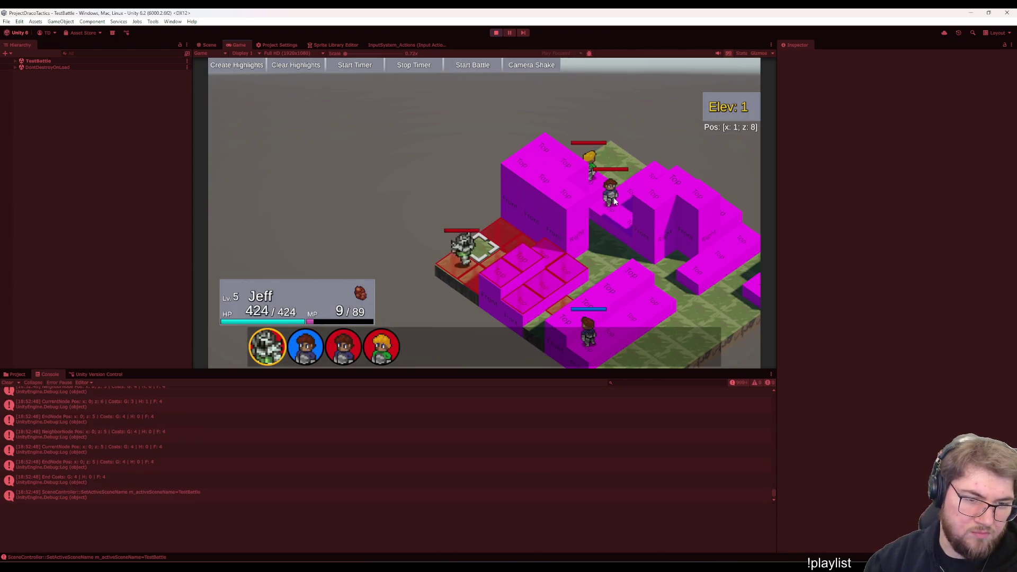
pyautogui.press('Escape')
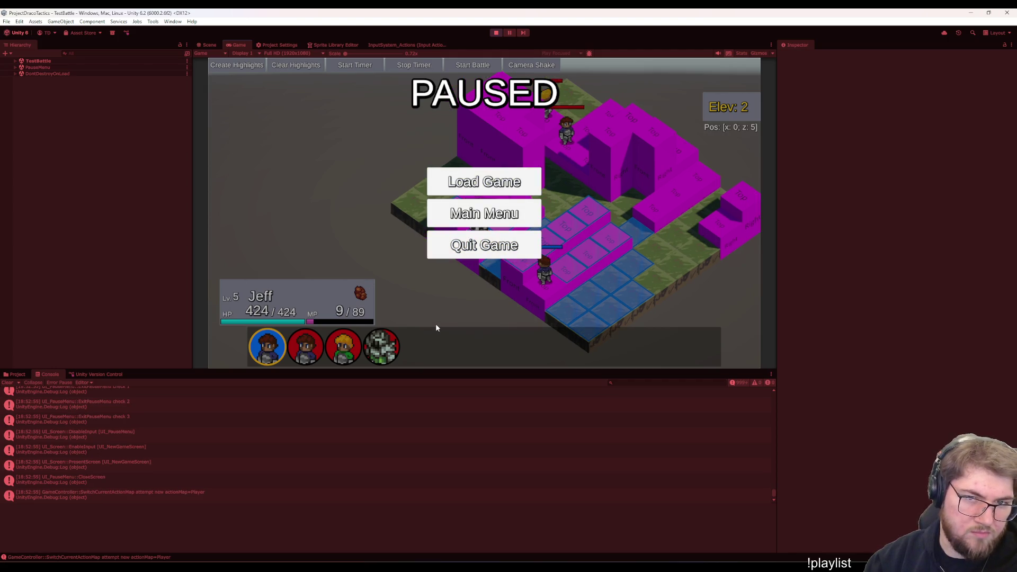
pyautogui.press('Escape')
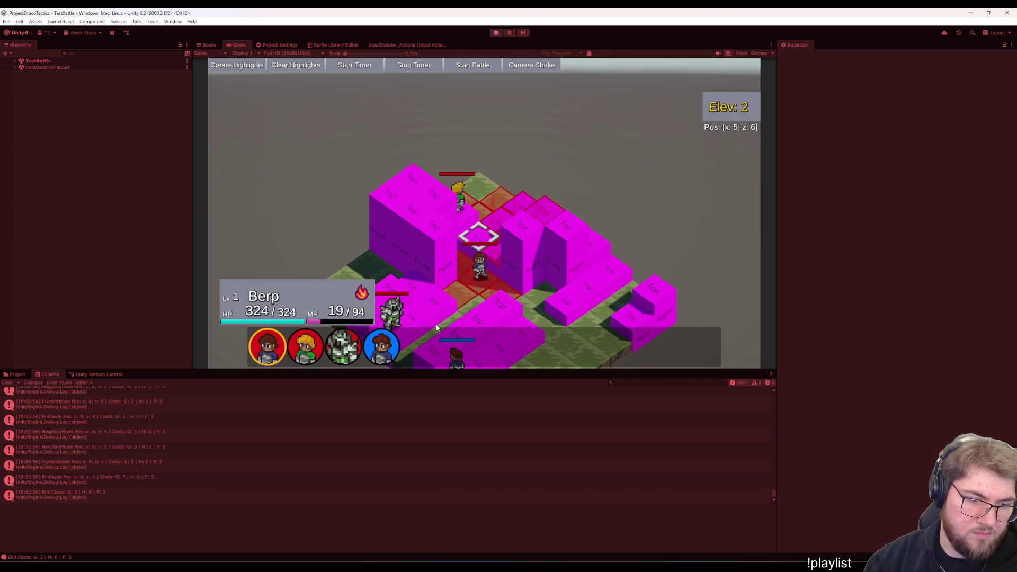
pyautogui.press('Escape')
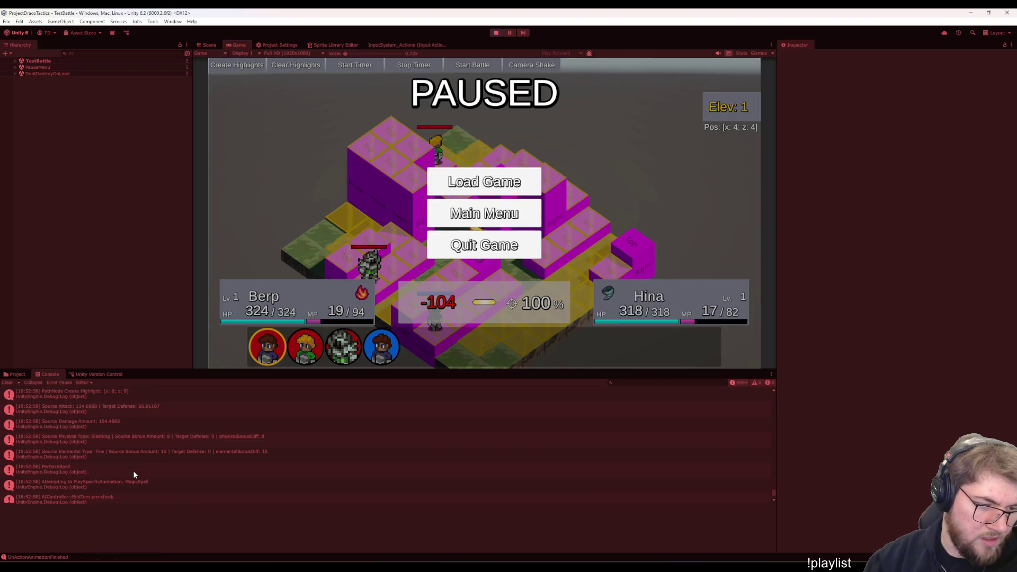
pyautogui.click(104, 444)
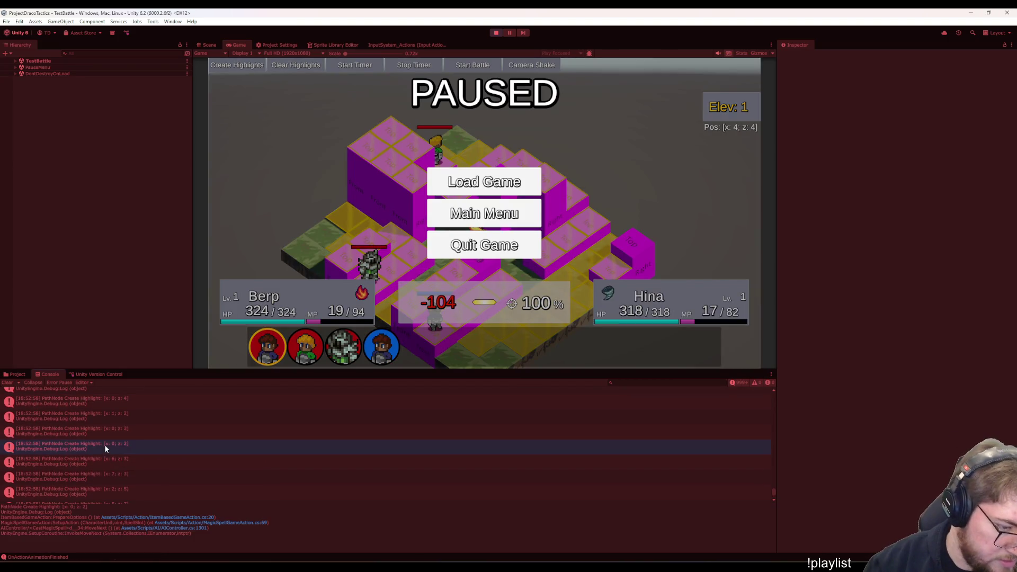
pyautogui.doubleClick(105, 453)
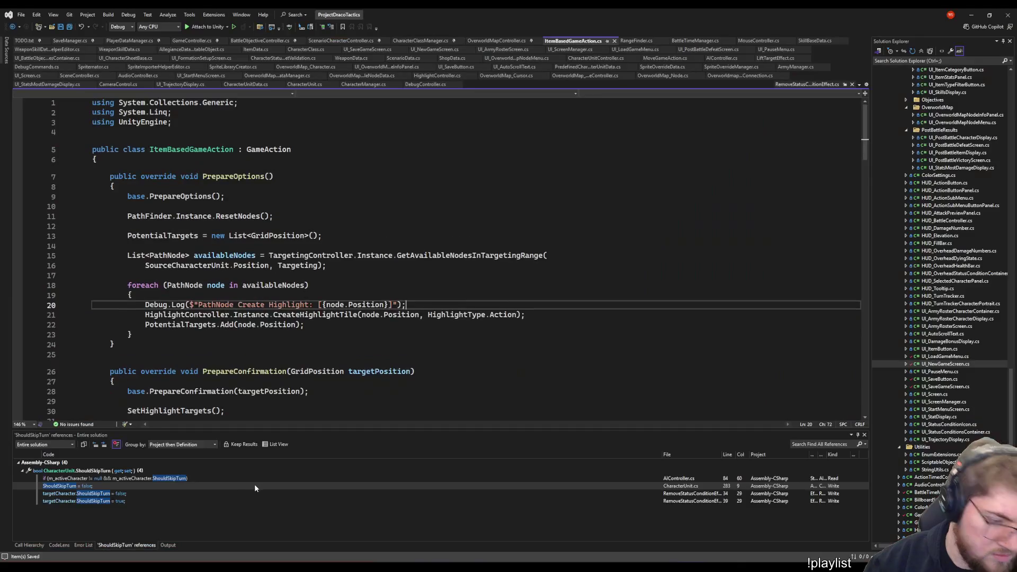
# Comment out the PrepareOptions Debug.Log in ItemBasedGameAction and open PathFinder.cs from another log entry
pyautogui.press('Home')
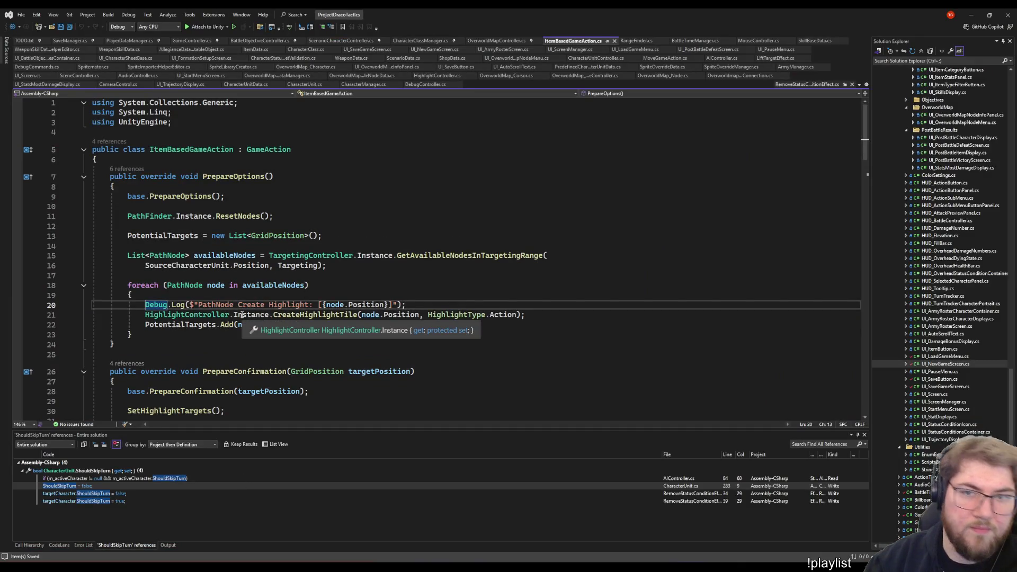
pyautogui.write('//')
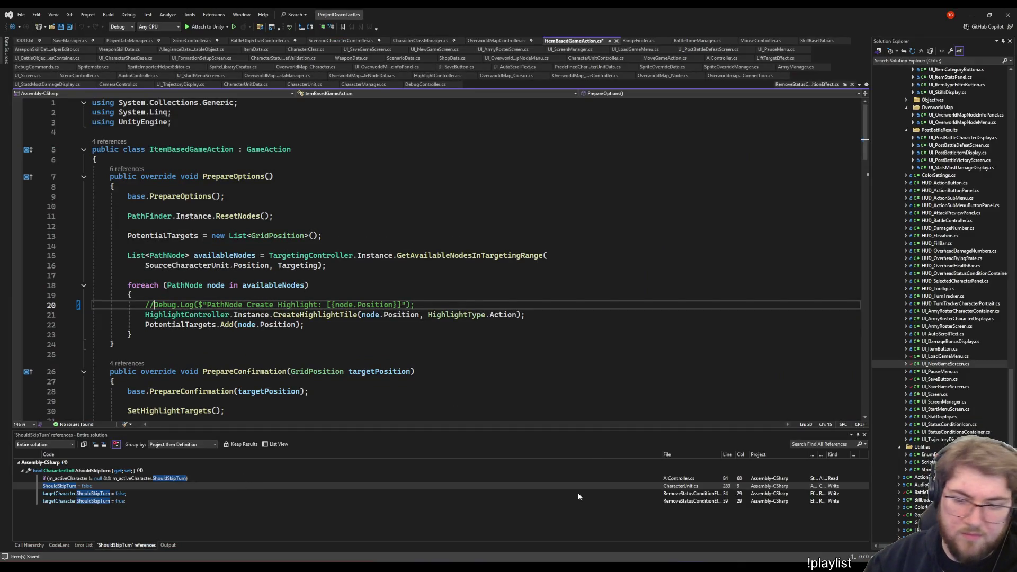
pyautogui.hotkey('alt', 'Tab')
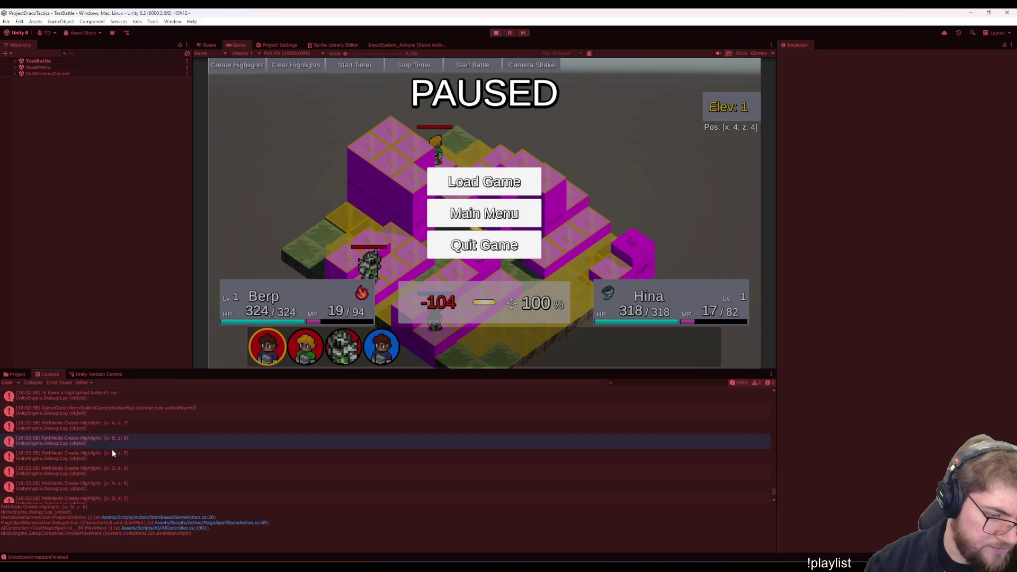
pyautogui.click(114, 447)
pyautogui.hotkey('alt', 'Tab')
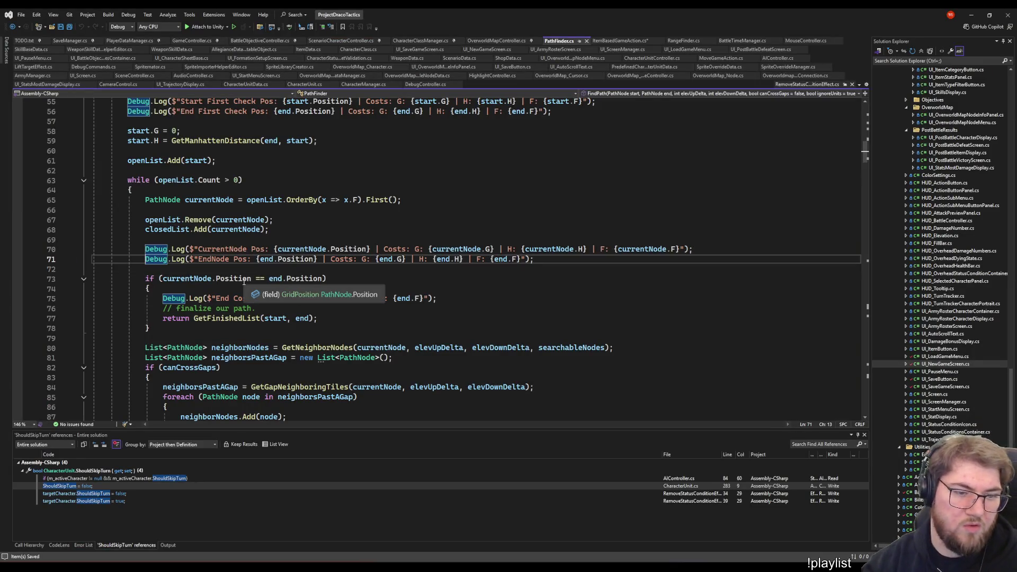
# Comment out PathFinder's Debug.Log calls on lines 55-56, 70-71, 75 and 115 using box selection, and save
pyautogui.hotkey('alt', 'shift', 'Up')
pyautogui.hotkey('alt', 'shift', 'Up')
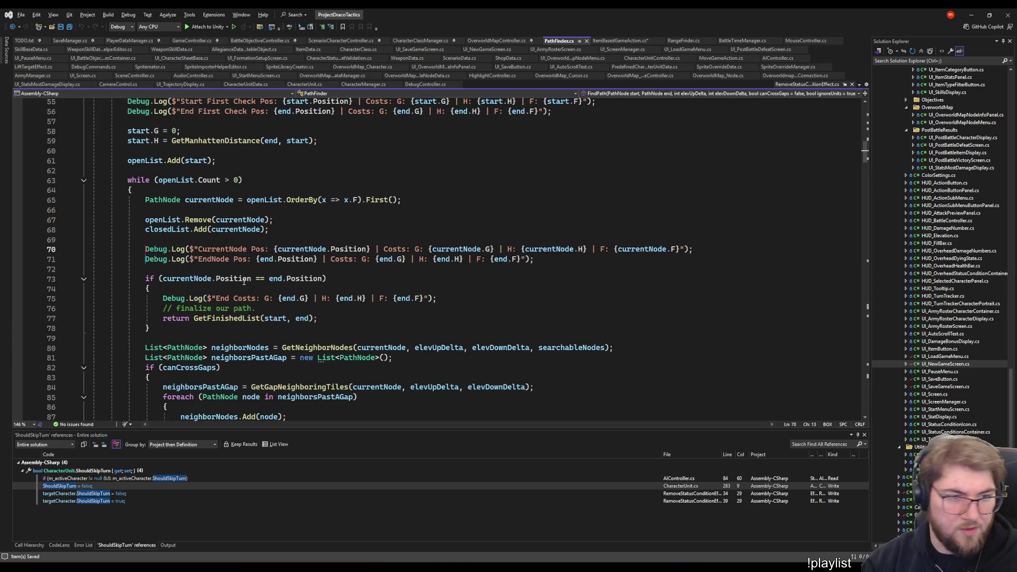
pyautogui.hotkey('alt', 'shift', 'Down')
pyautogui.write('//')
pyautogui.scroll(2, 239, 284)
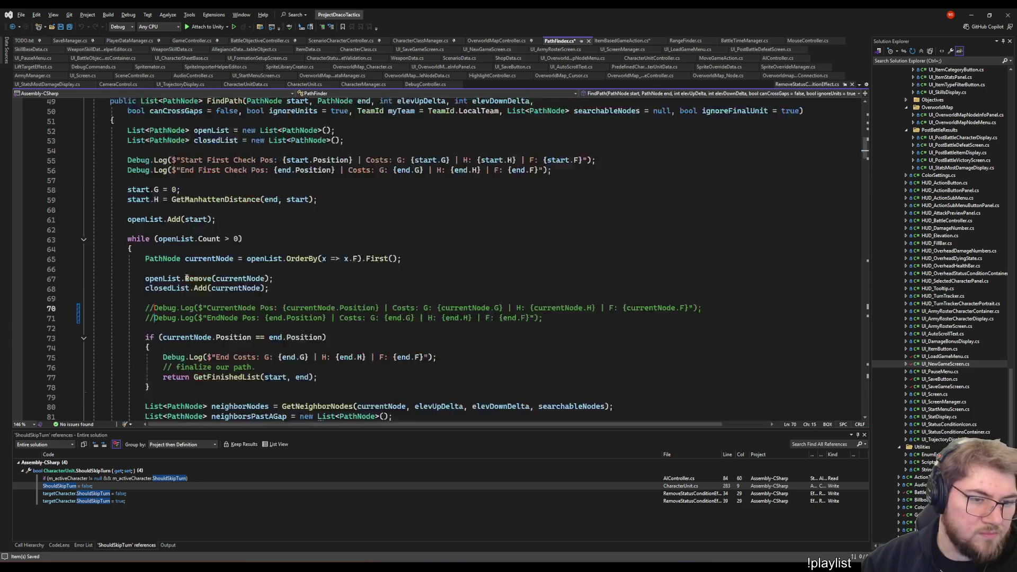
pyautogui.scroll(2, 131, 225)
pyautogui.click(128, 220)
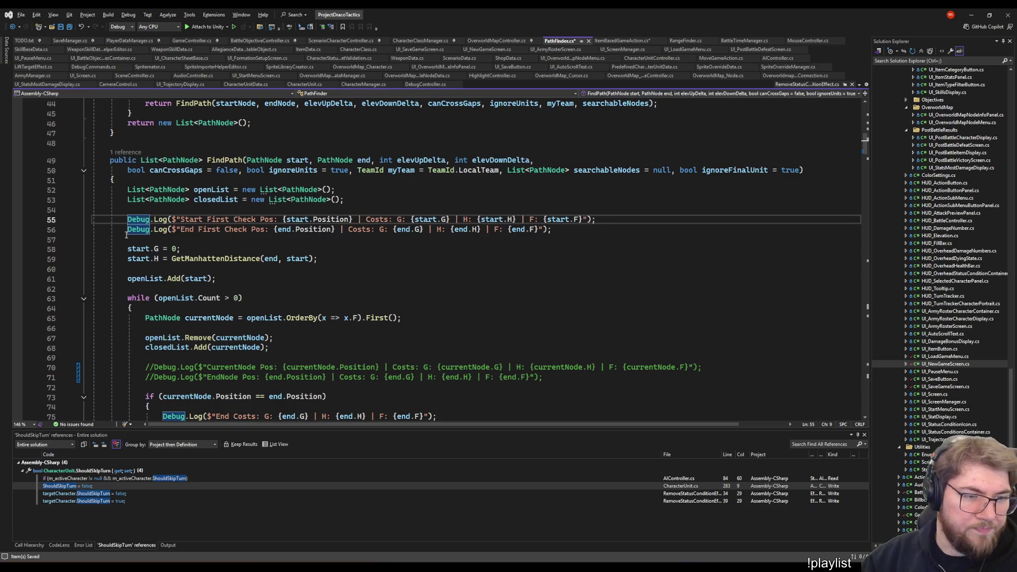
pyautogui.hotkey('alt', 'shift', 'Down')
pyautogui.write('//')
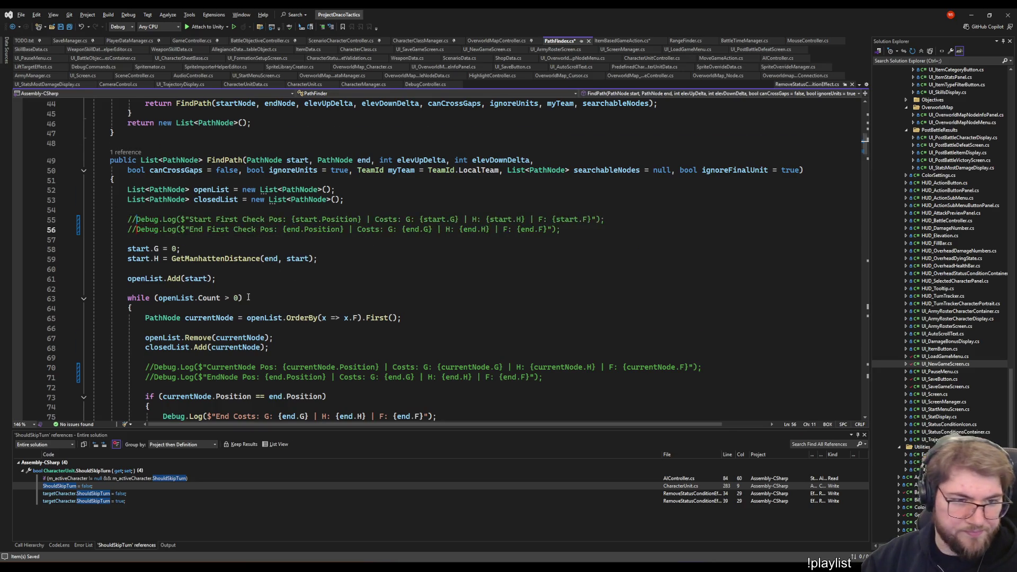
pyautogui.scroll(-5, 155, 258)
pyautogui.click(162, 269)
pyautogui.write('//')
pyautogui.scroll(-4, 183, 270)
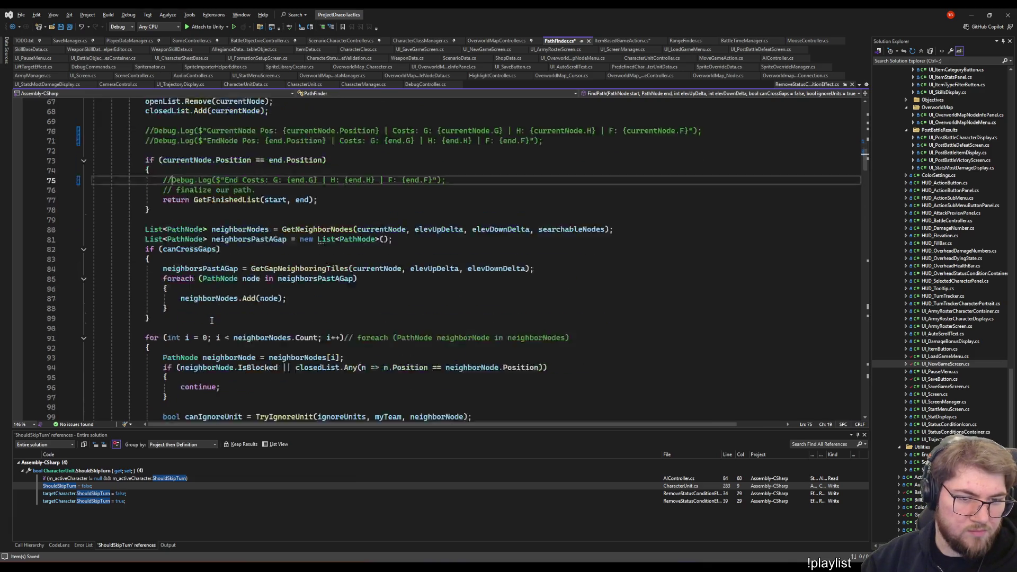
pyautogui.scroll(-8, 191, 272)
pyautogui.scroll(-4, 193, 275)
pyautogui.click(163, 190)
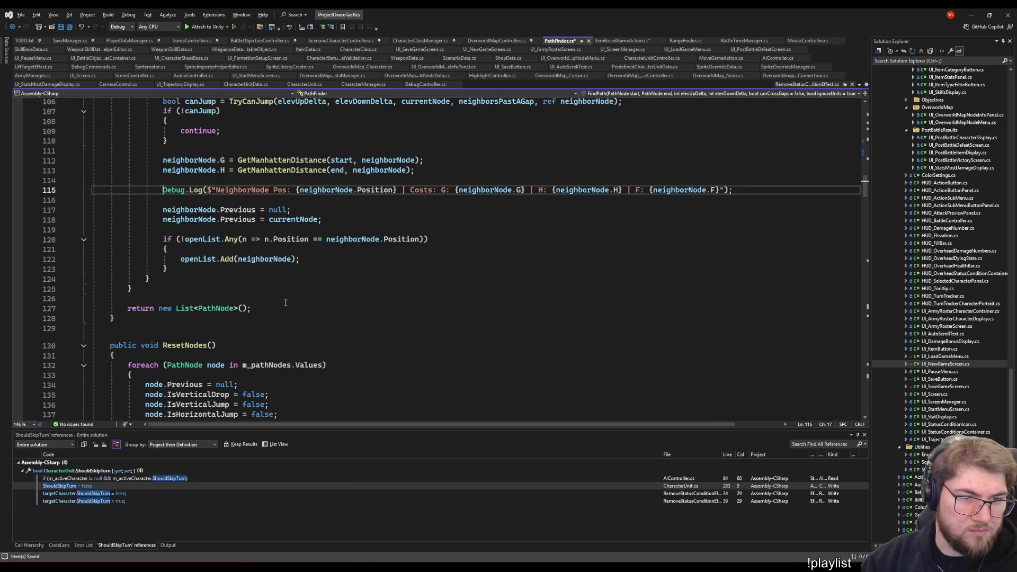
pyautogui.write('//')
pyautogui.scroll(-12, 272, 293)
pyautogui.scroll(-10, 268, 298)
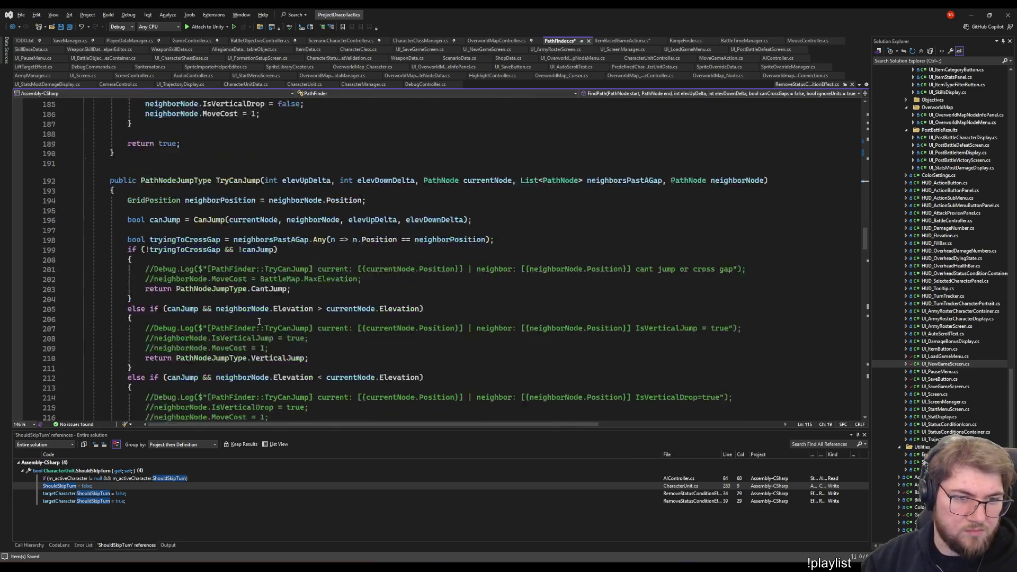
pyautogui.scroll(-2, 265, 305)
pyautogui.scroll(-7, 261, 309)
pyautogui.scroll(-15, 258, 310)
pyautogui.scroll(-15, 260, 302)
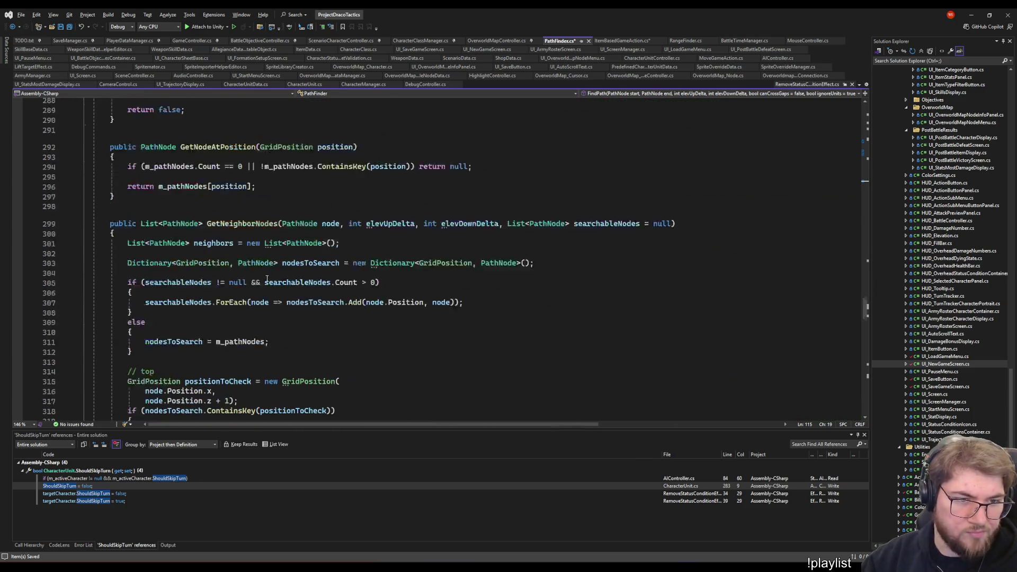
pyautogui.scroll(-15, 262, 296)
pyautogui.scroll(-15, 263, 289)
pyautogui.scroll(-10, 261, 284)
pyautogui.scroll(15, 252, 270)
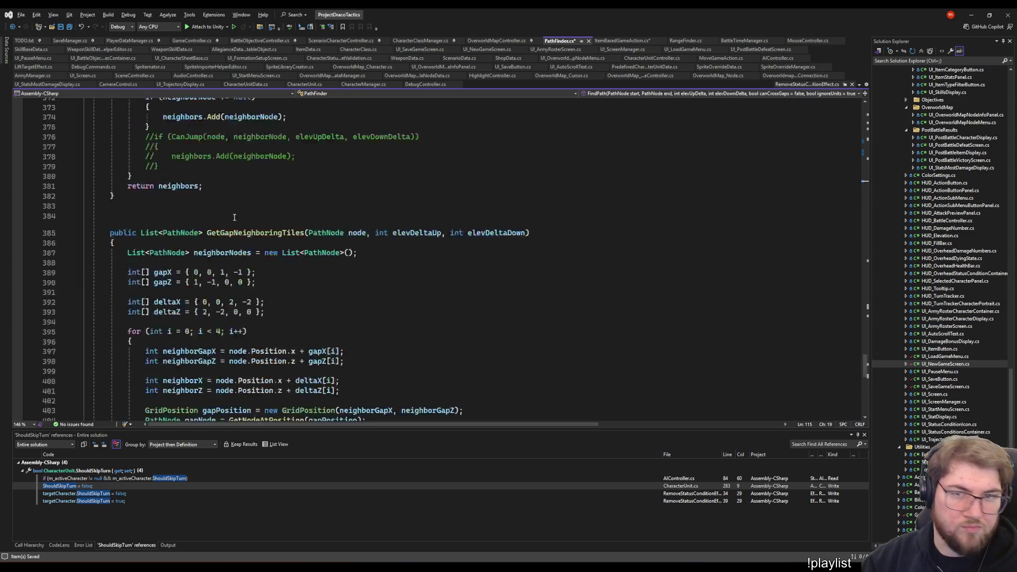
pyautogui.scroll(20, 246, 250)
pyautogui.scroll(10, 240, 231)
pyautogui.scroll(13, 237, 220)
pyautogui.scroll(12, 237, 216)
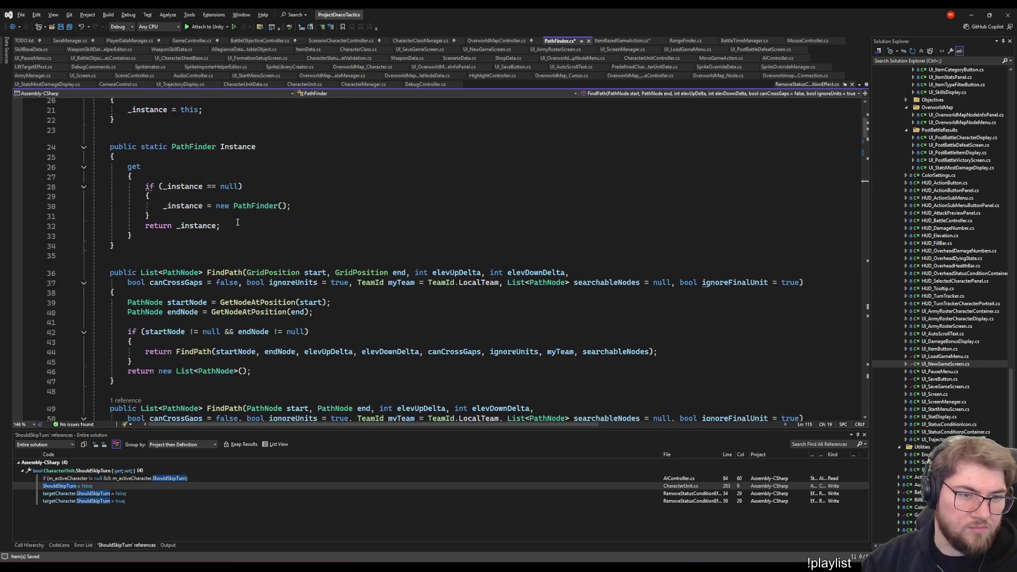
pyautogui.scroll(8, 236, 213)
pyautogui.scroll(6, 236, 210)
pyautogui.hotkey('ctrl', 'shift', 's')
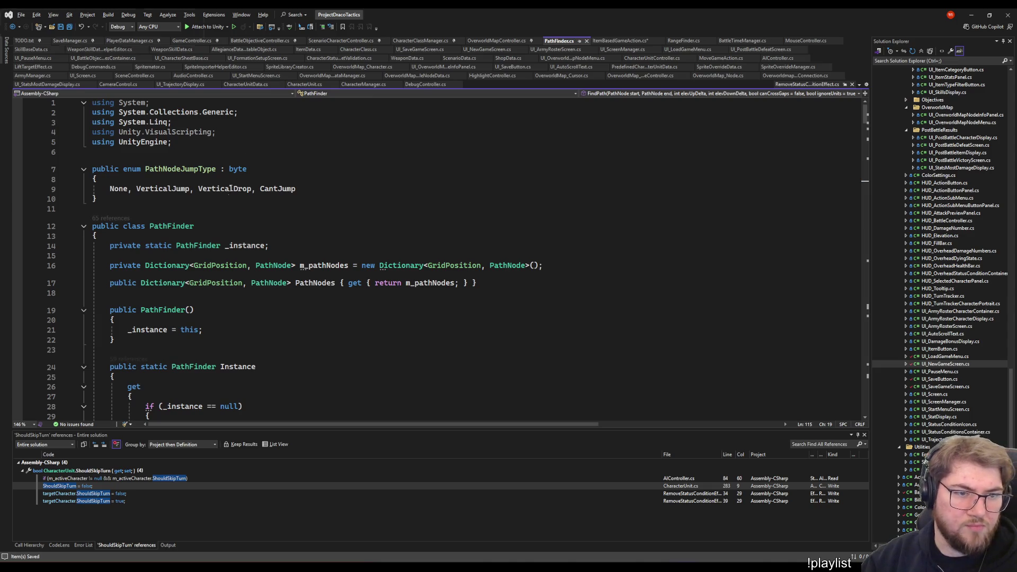
pyautogui.click(237, 133)
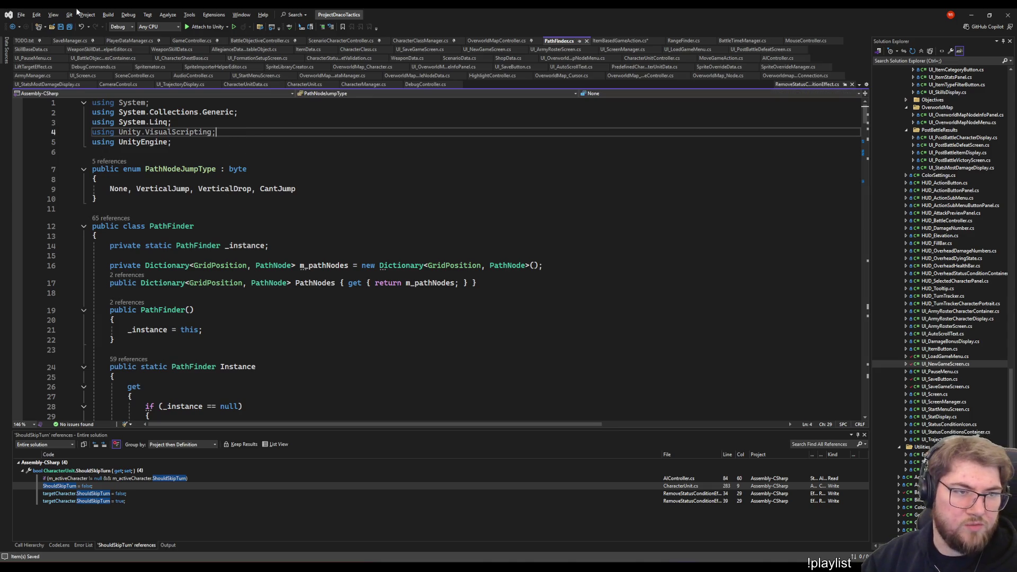
# Remove and sort PathFinder's unused usings via Edit > IntelliSense, check the PathNodeJumpType enum, and return to Unity
pyautogui.click(36, 16)
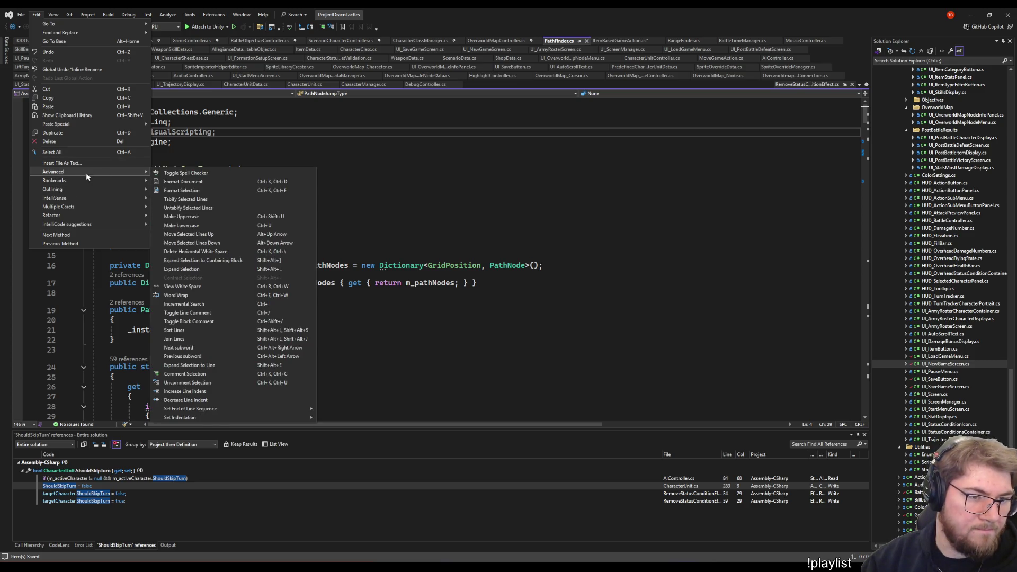
pyautogui.moveTo(54, 198)
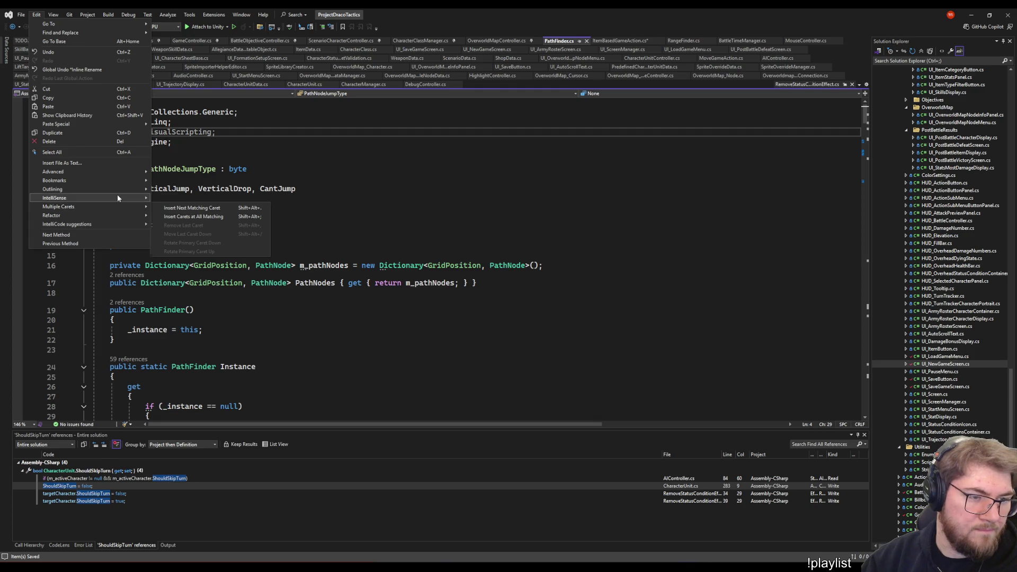
pyautogui.click(179, 208)
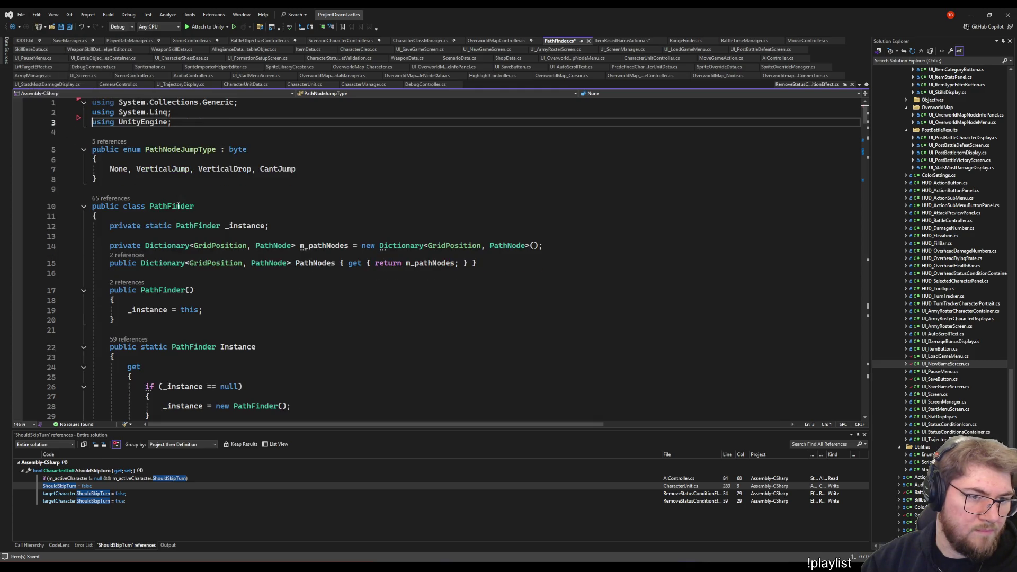
pyautogui.click(237, 150)
pyautogui.moveTo(225, 168)
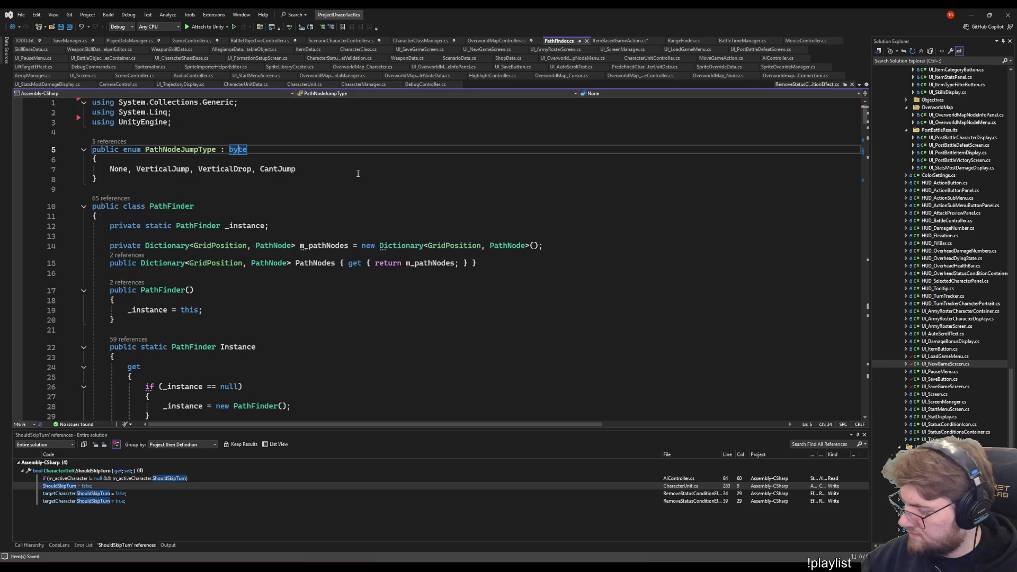
pyautogui.click(358, 173)
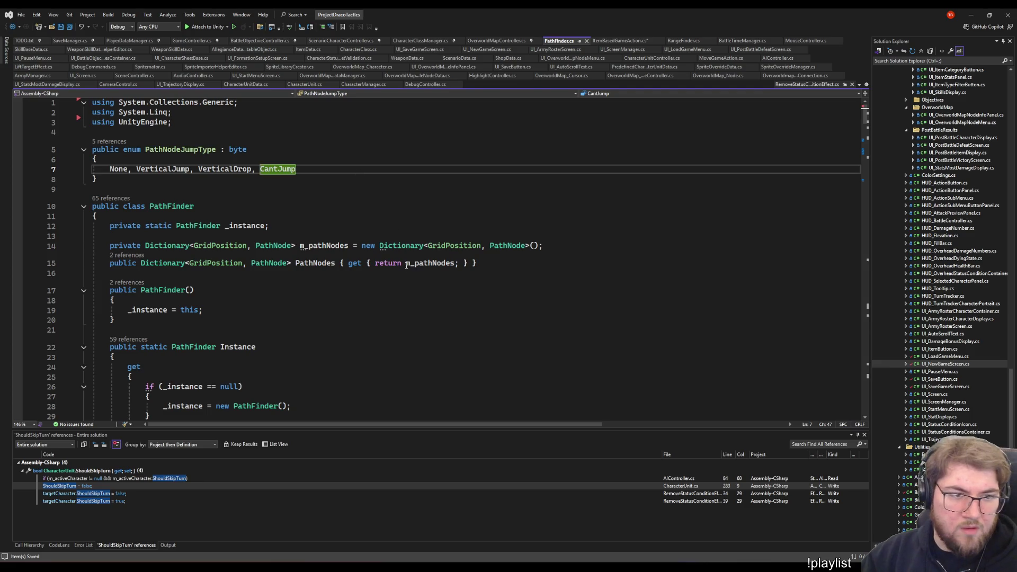
pyautogui.scroll(-6, 545, 309)
pyautogui.scroll(-2, 545, 309)
pyautogui.scroll(-9, 549, 332)
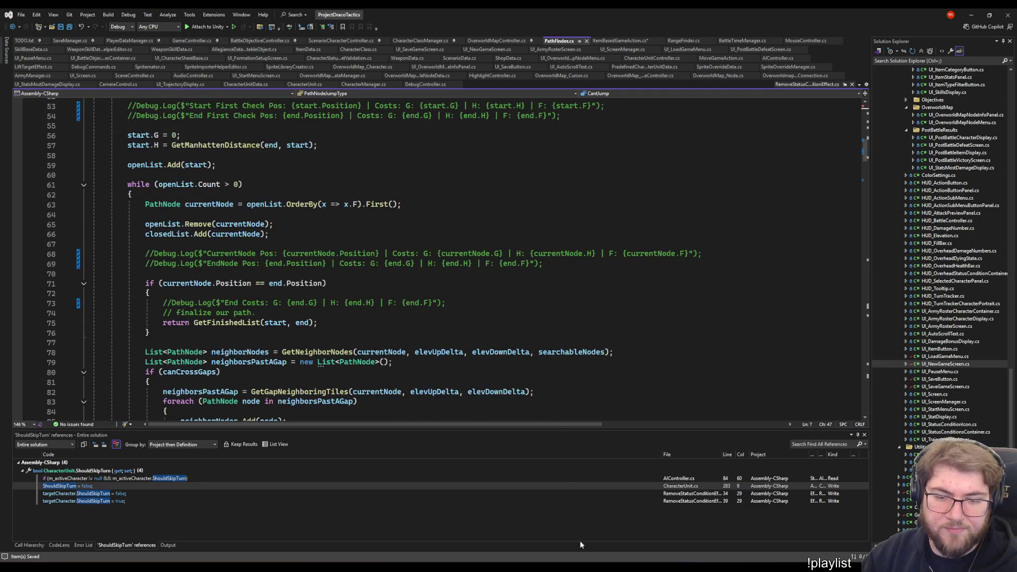
pyautogui.hotkey('alt', 'Tab')
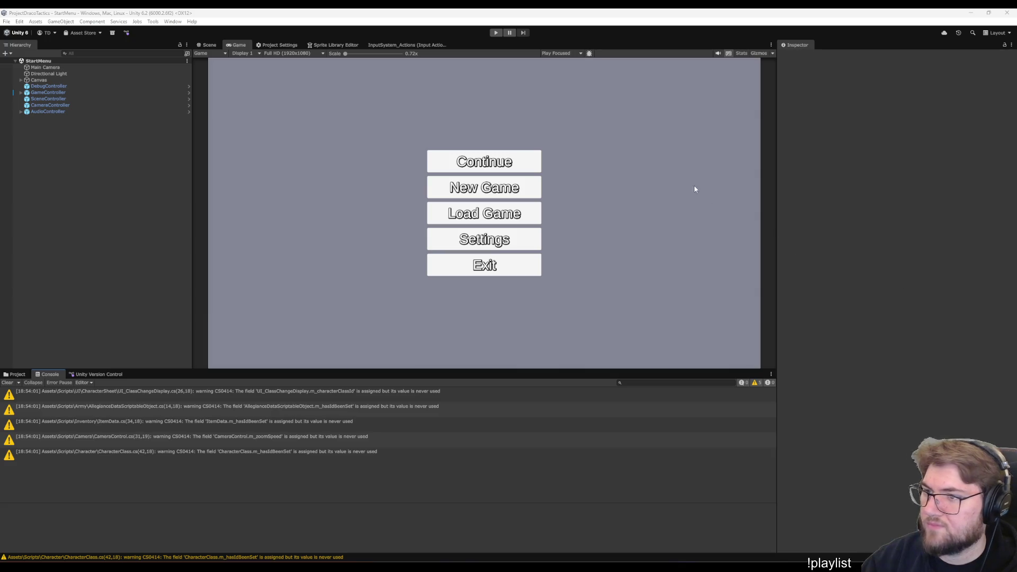
# Start the game in Play mode from the Unity toolbar to retest with quieter logs
pyautogui.click(496, 32)
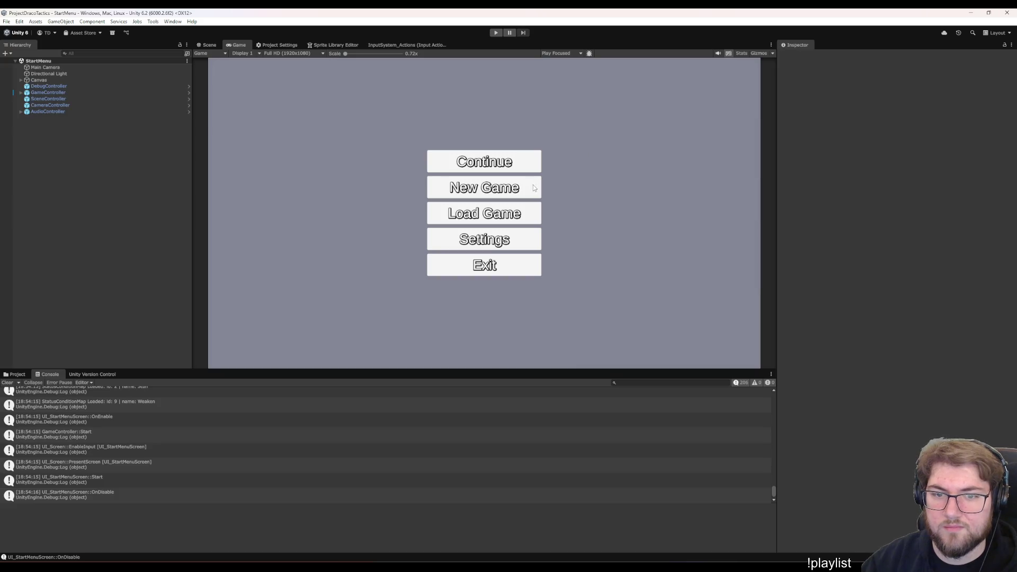
pyautogui.click(501, 31)
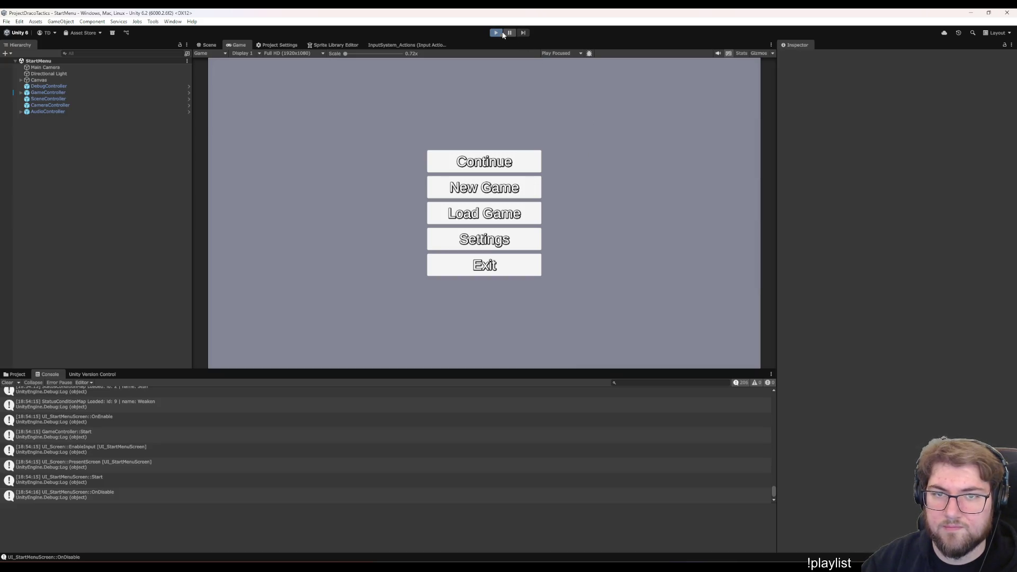
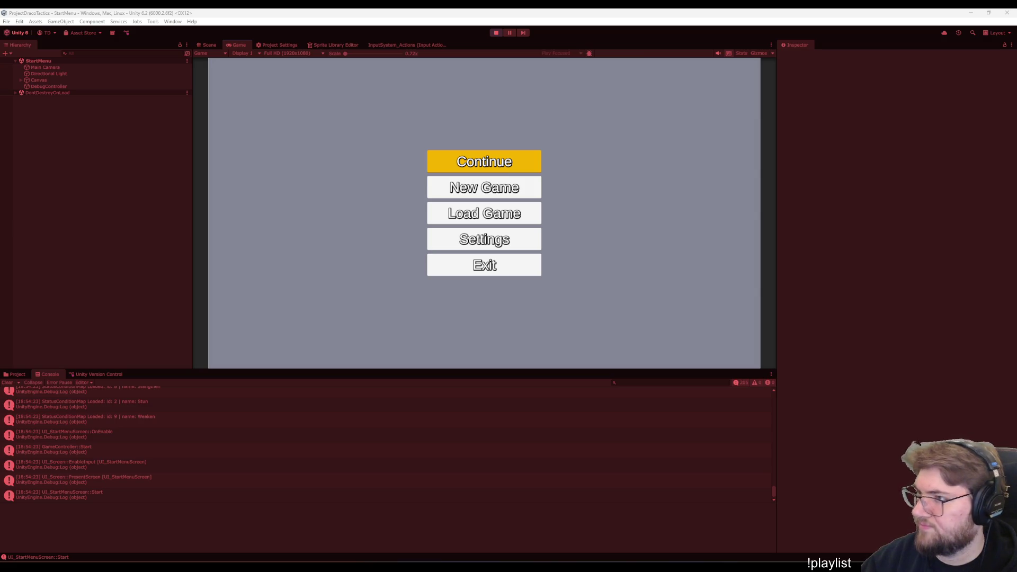
# Start a New Game from the main menu and confirm the character to reach the overworld
pyautogui.click(622, 272)
pyautogui.press('Down')
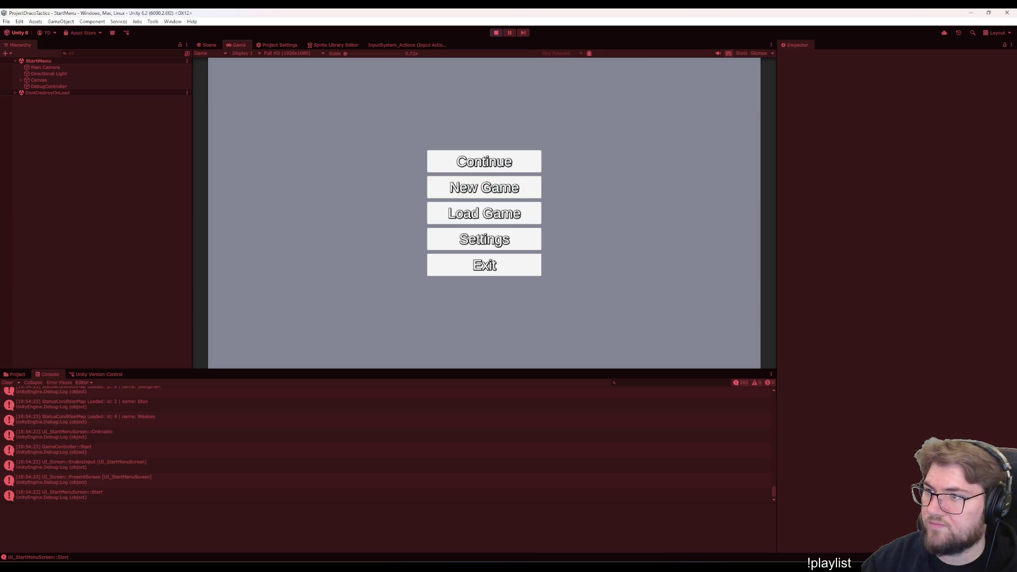
pyautogui.click(473, 188)
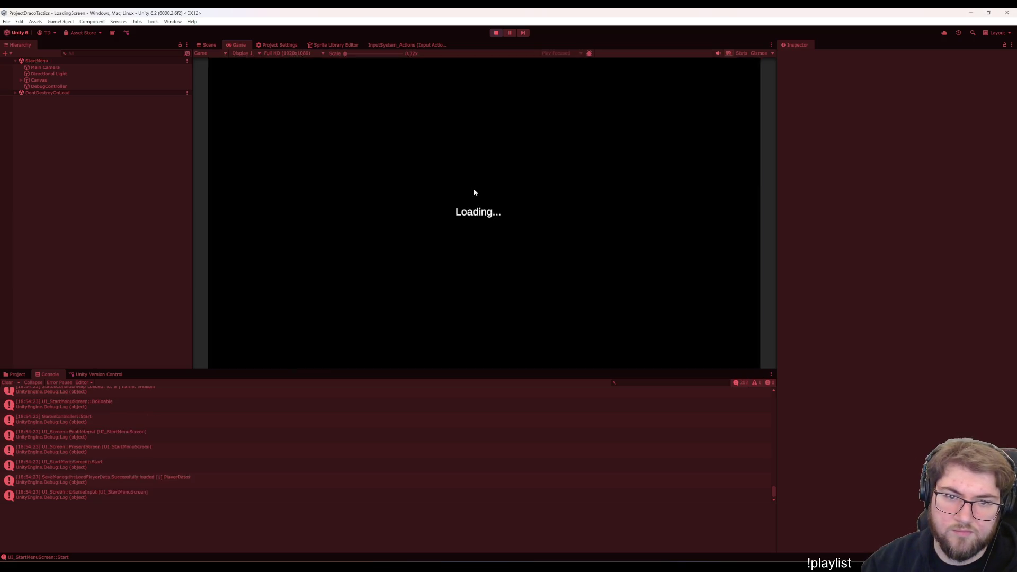
pyautogui.click(468, 329)
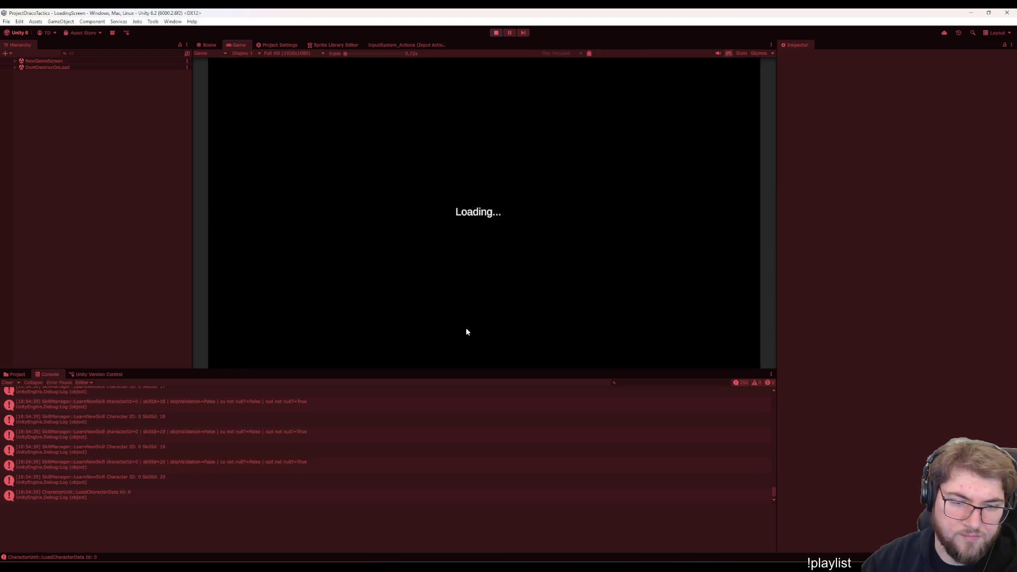
# Choose Training at Startingtownsville, add Ziro to the formation and start the battle
pyautogui.press('Return')
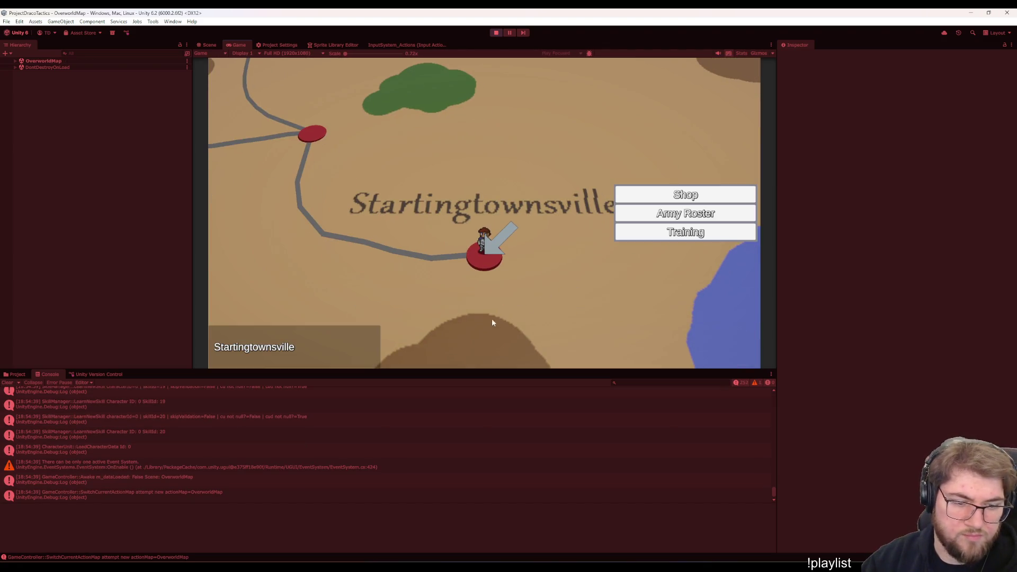
pyautogui.click(724, 224)
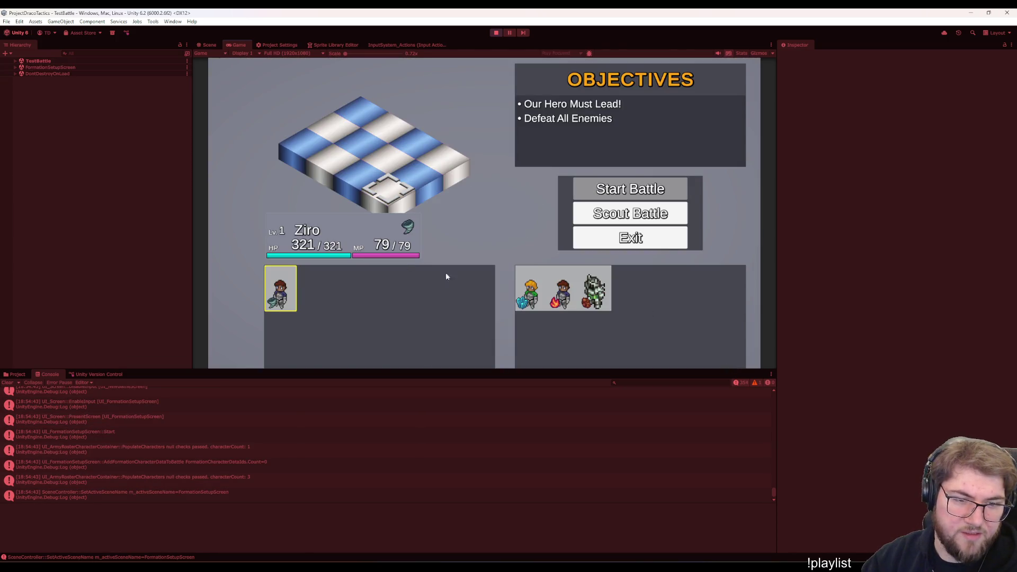
pyautogui.press('Return')
pyautogui.click(600, 201)
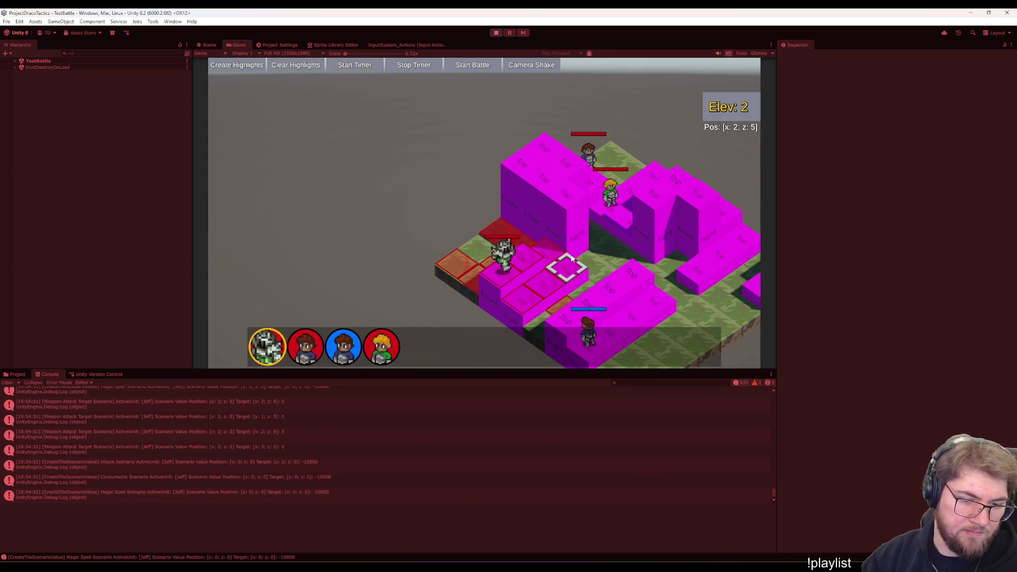
# Pause and resume the battle with Escape, clear the Console, then pause again
pyautogui.press('Escape')
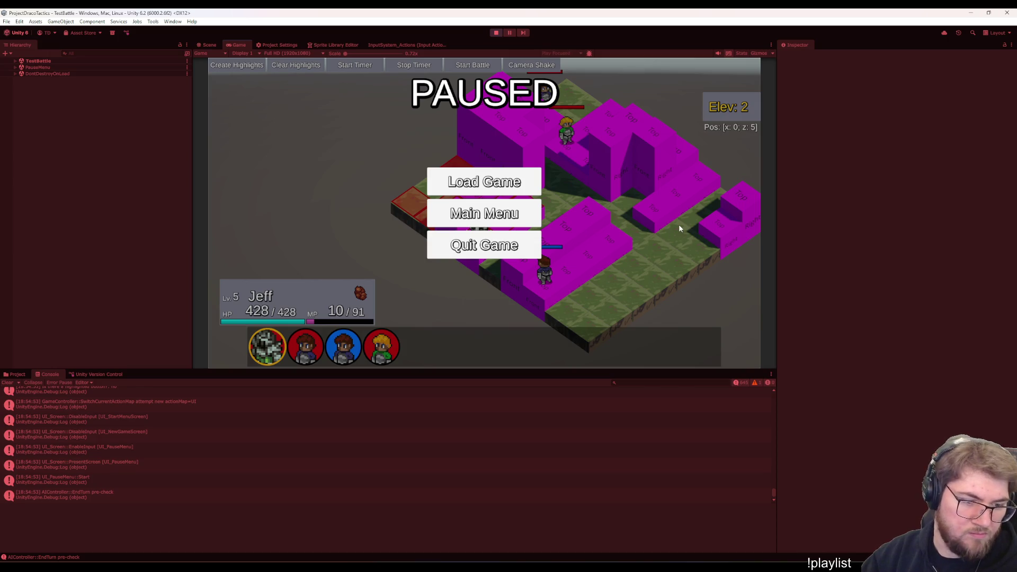
pyautogui.press('Escape')
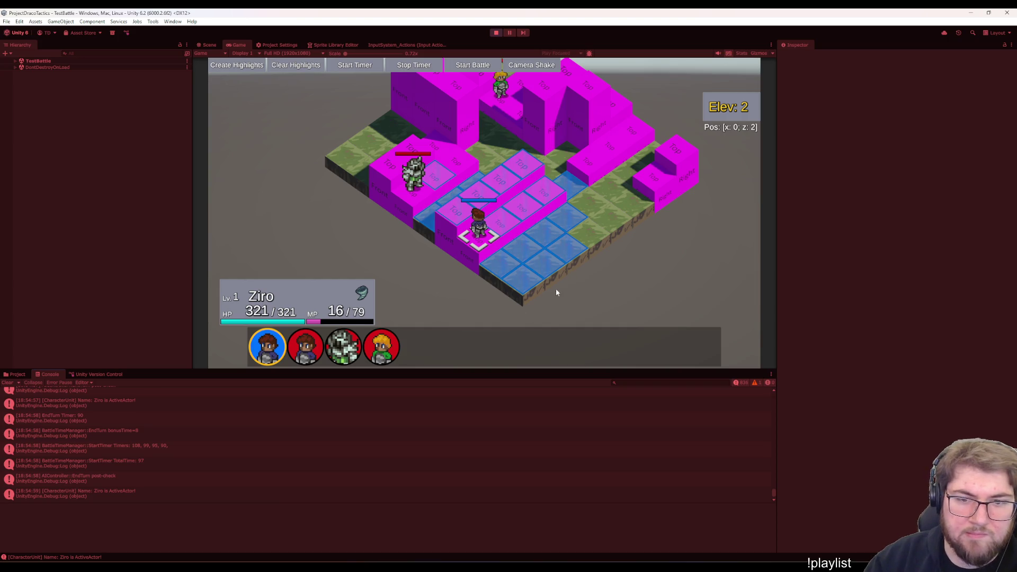
pyautogui.click(18, 382)
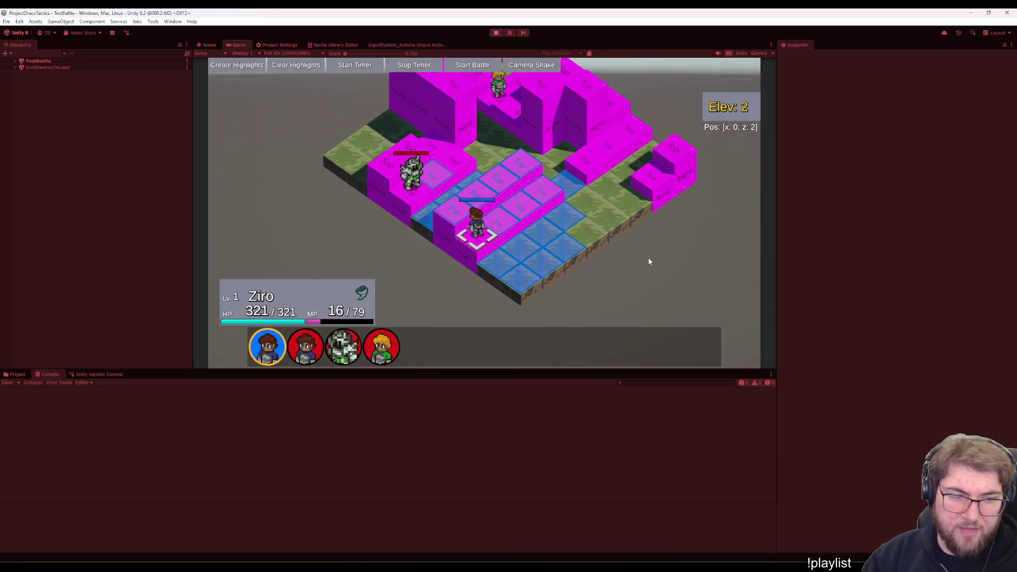
pyautogui.press('Escape')
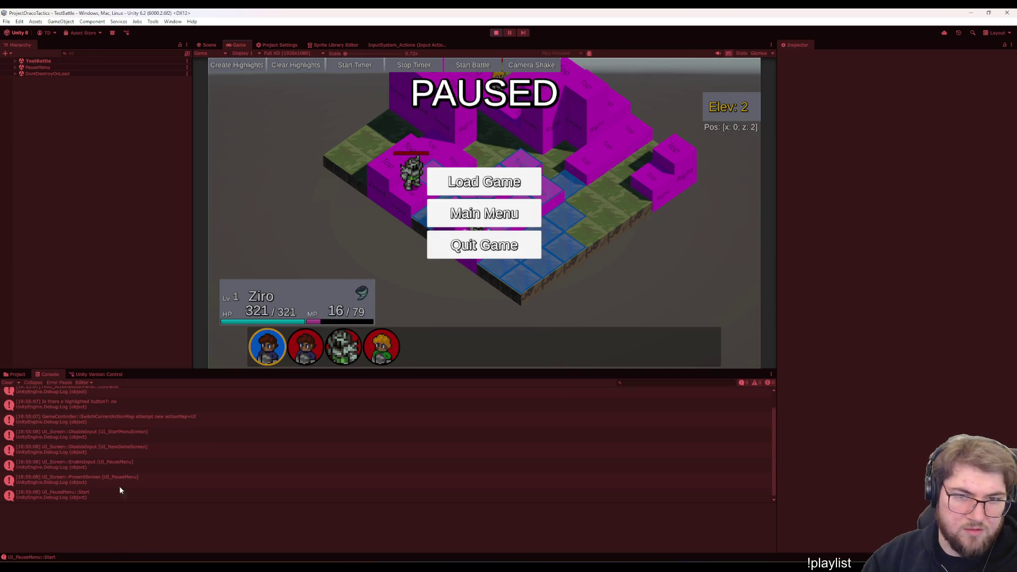
pyautogui.scroll(1, 242, 452)
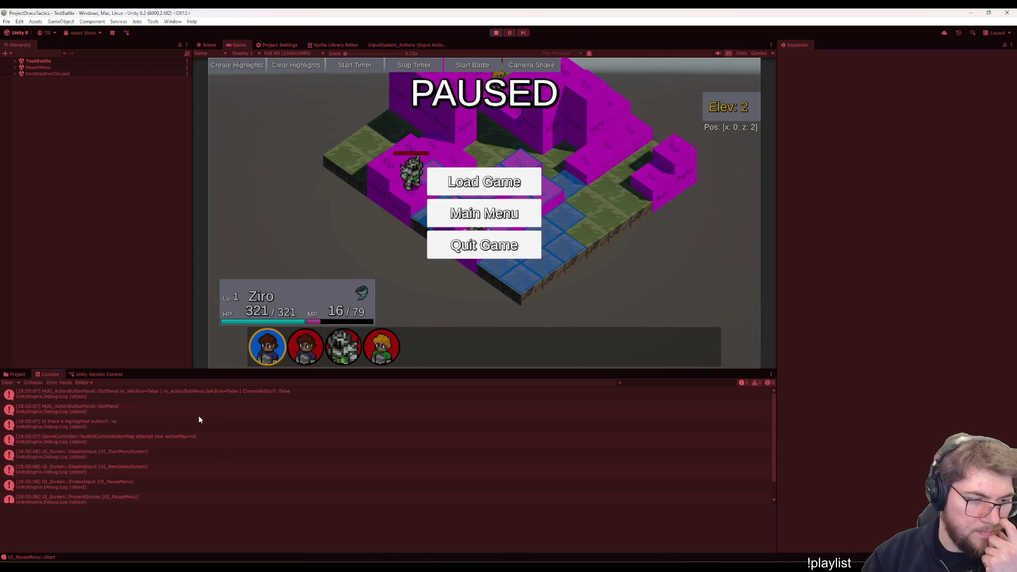
# Open the HUD_ActionButtonPanel::ExitPanel log entry's source line in Visual Studio
pyautogui.click(182, 408)
pyautogui.doubleClick(181, 408)
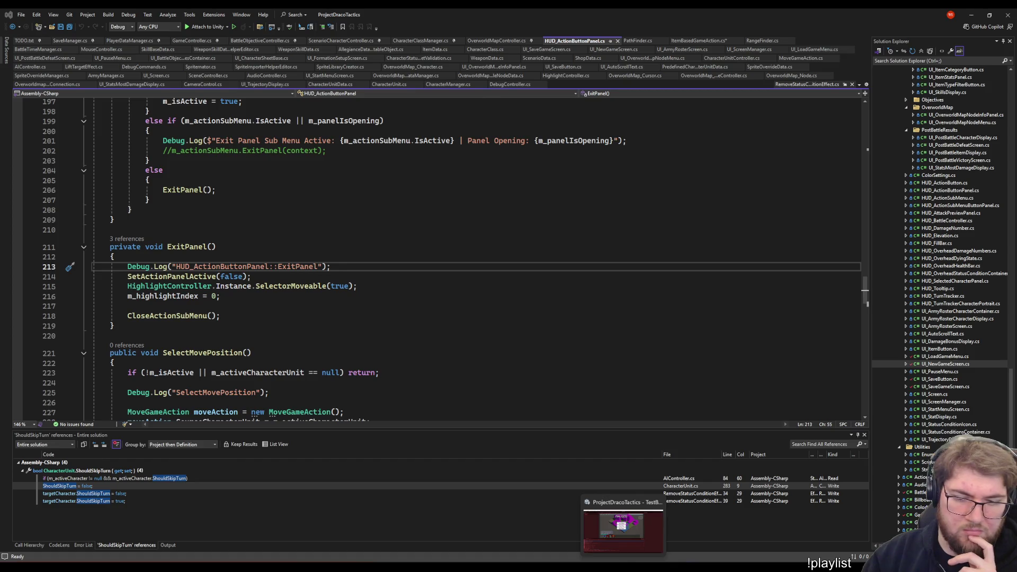
# Glance at the paused game, return to the code and go to the CloseActionSubMenu definition
pyautogui.click(624, 525)
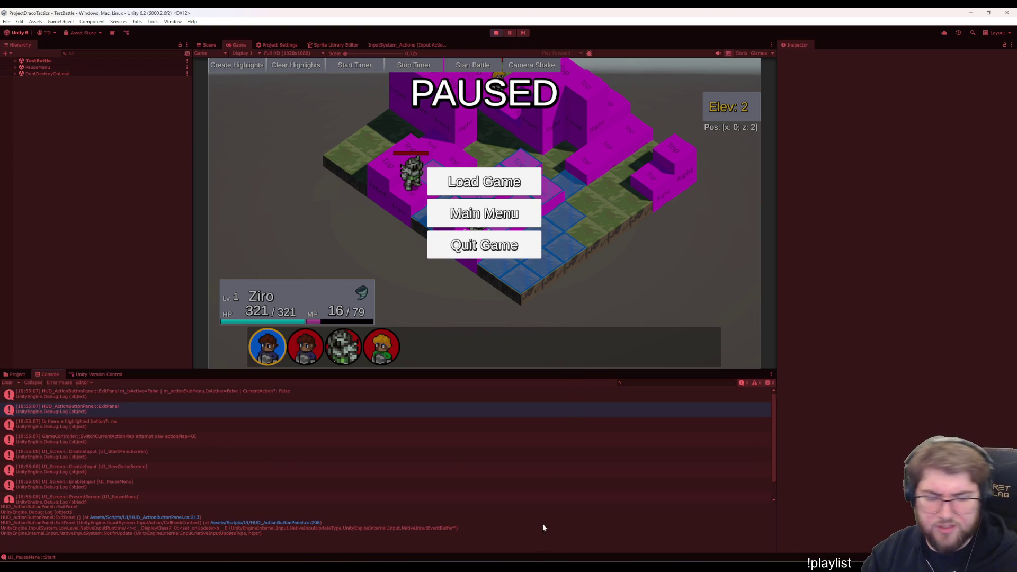
pyautogui.click(633, 543)
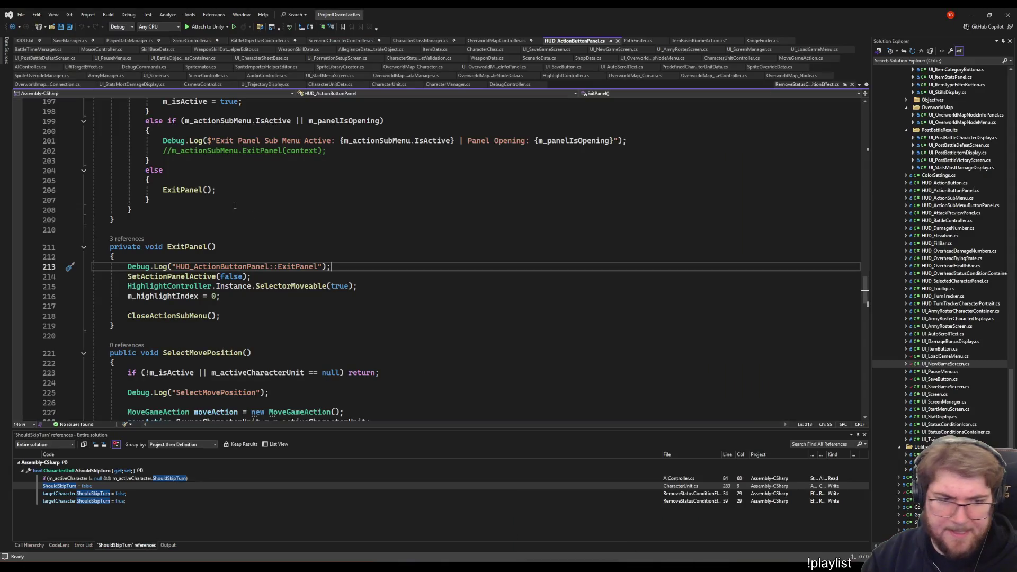
pyautogui.rightClick(182, 317)
pyautogui.click(230, 369)
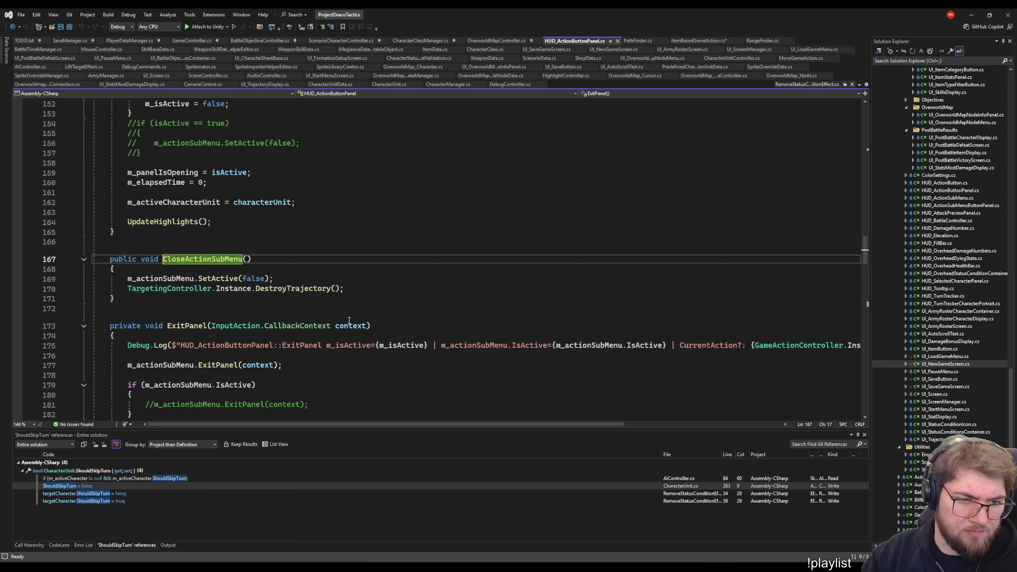
# Navigate back and forth between CloseActionSubMenu's call and definition, then return to Unity
pyautogui.hotkey('ctrl', '-')
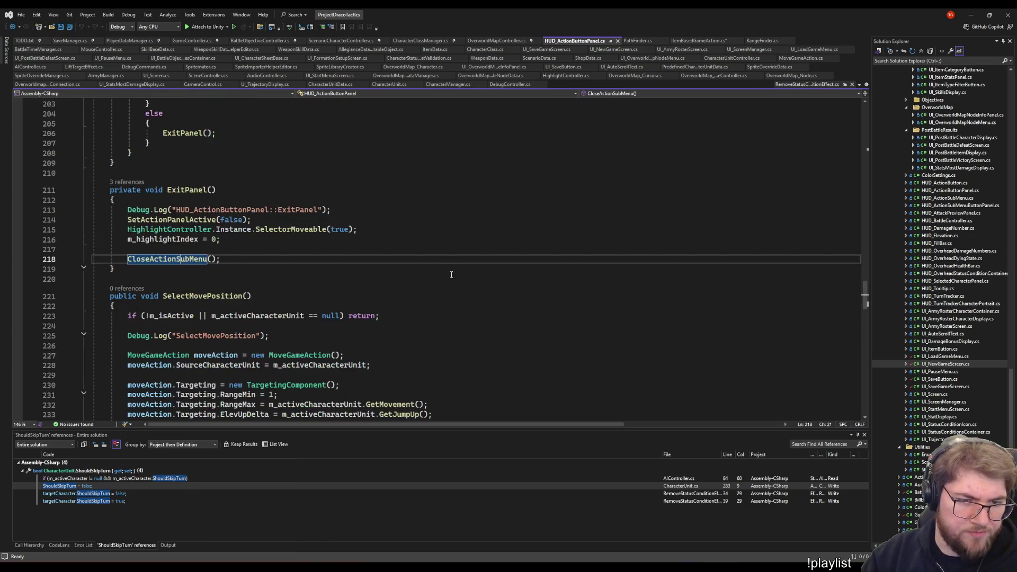
pyautogui.press('F12')
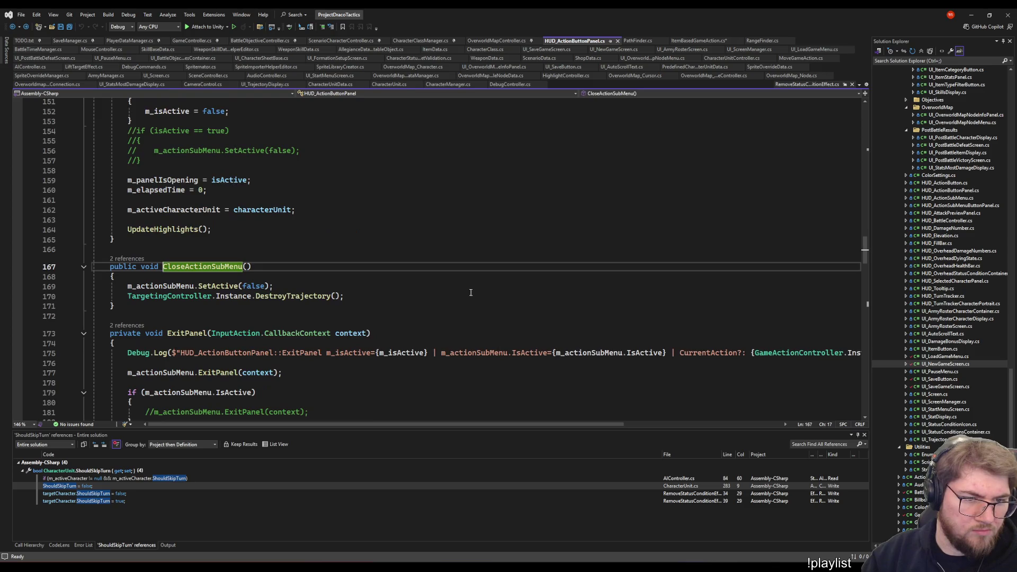
pyautogui.hotkey('ctrl', '-')
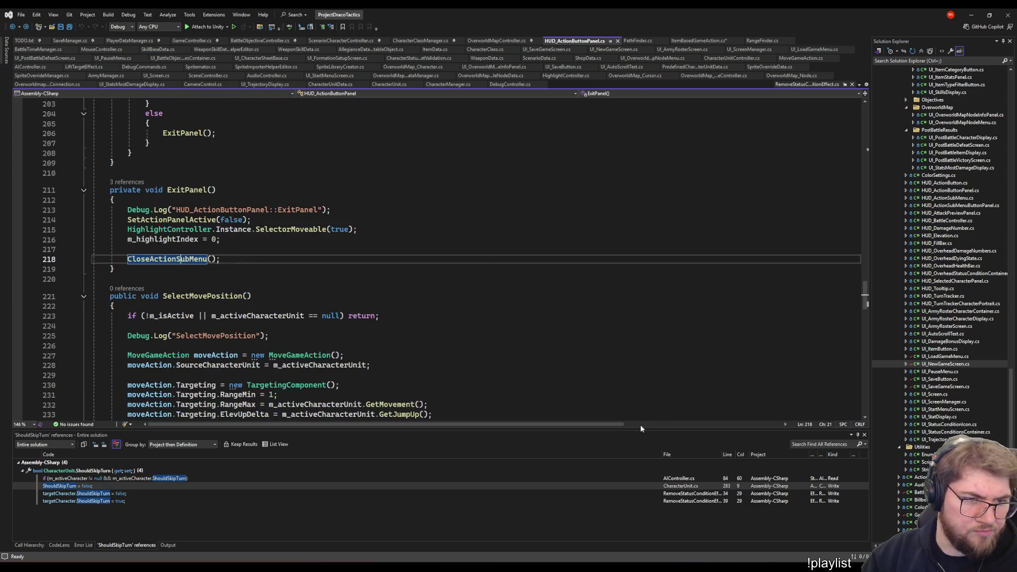
pyautogui.hotkey('alt', 'Tab')
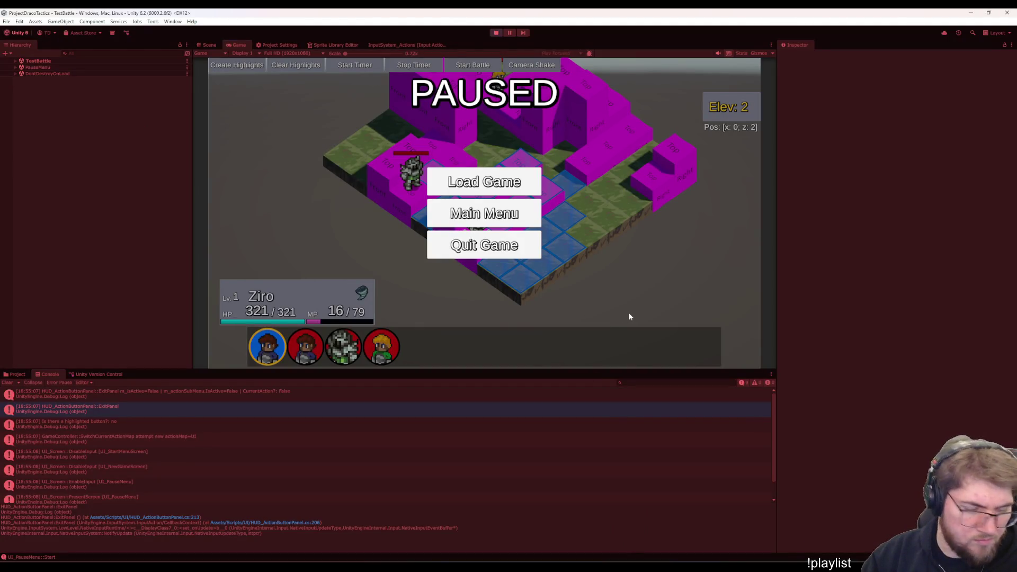
pyautogui.scroll(-1, 148, 469)
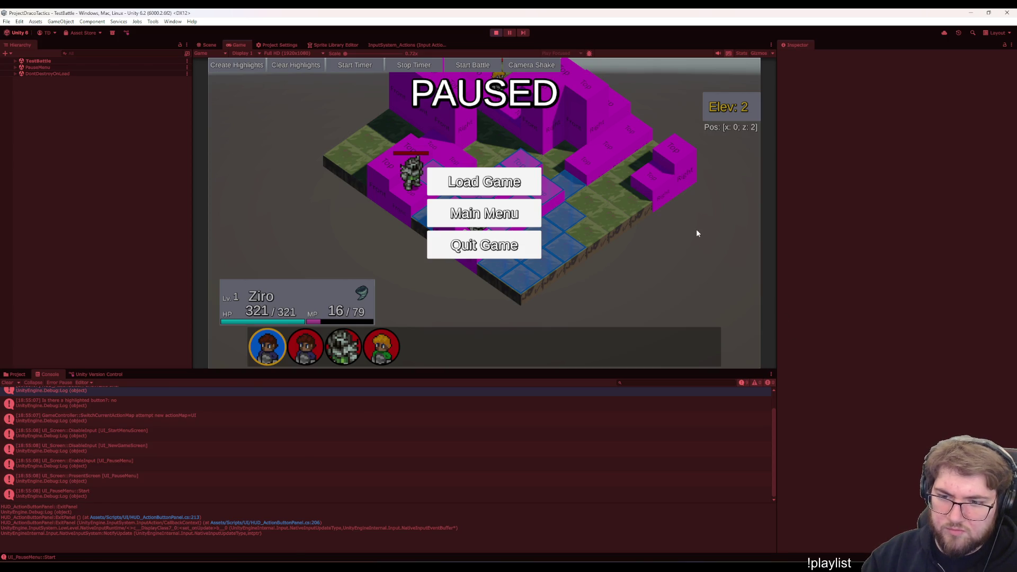
# Resume the battle so the enemy attacks Ziro, then stop the play-mode test run
pyautogui.press('Return')
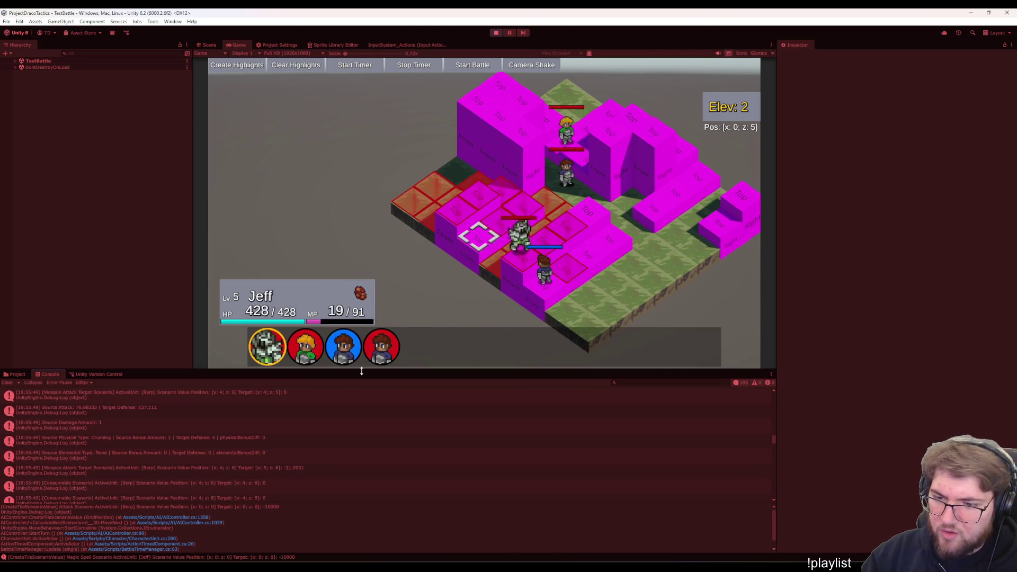
pyautogui.click(497, 33)
pyautogui.click(263, 439)
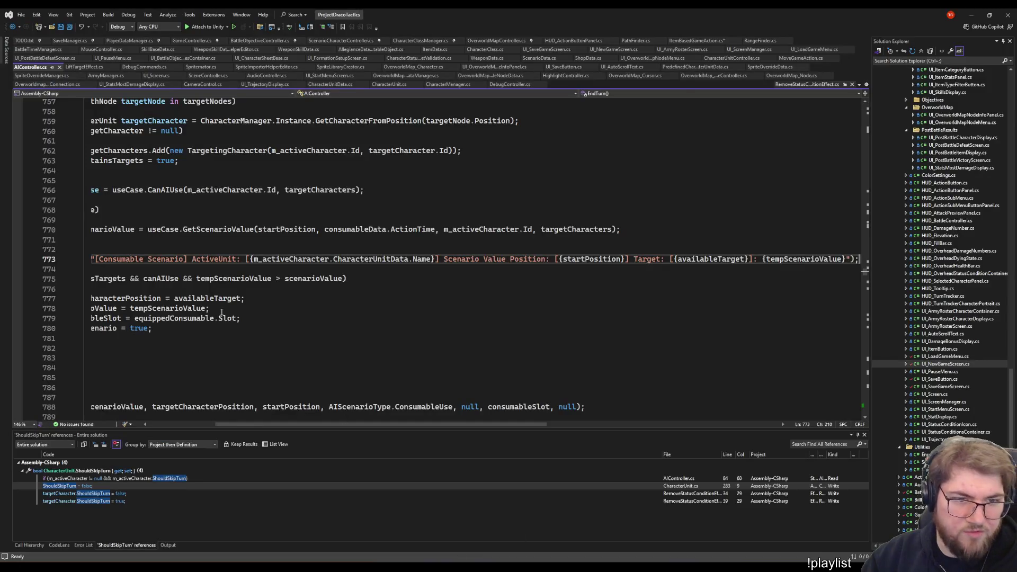
# Move through AIController's log statements to the attack scenario Debug.Log line in CreateTileScenarioValue
pyautogui.press('Home')
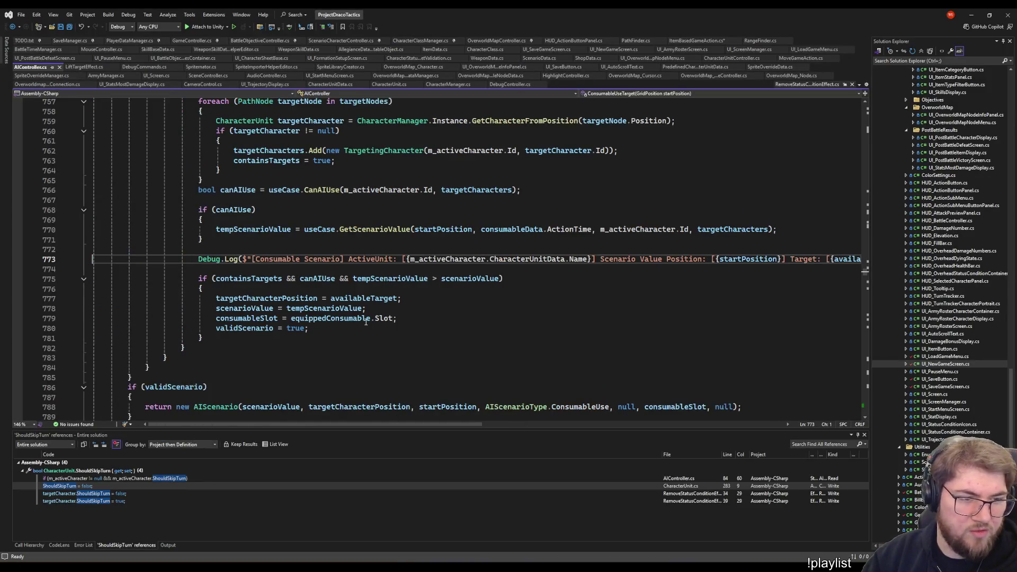
pyautogui.write('//')
pyautogui.scroll(5, 365, 321)
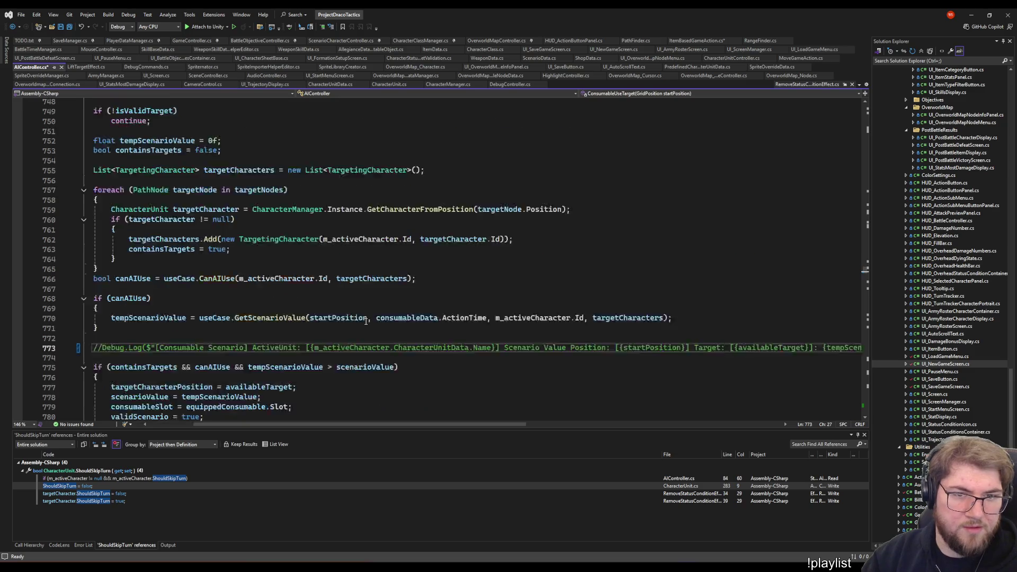
pyautogui.scroll(-7, 293, 278)
pyautogui.scroll(-8, 292, 278)
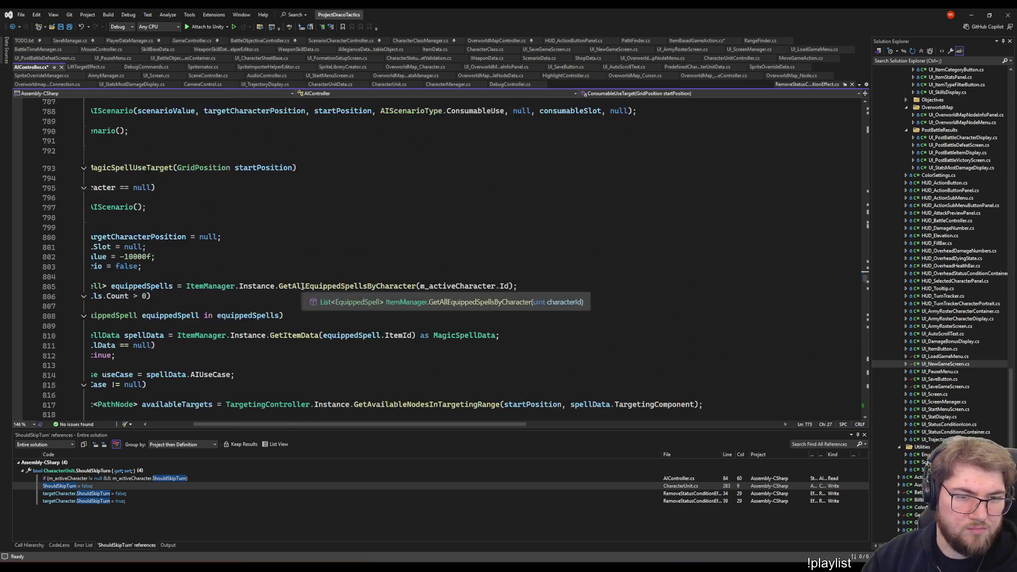
pyautogui.scroll(-6, 293, 279)
pyautogui.scroll(-1, 334, 357)
pyautogui.moveTo(354, 428); pyautogui.dragTo(193, 427)
pyautogui.scroll(-10, 328, 230)
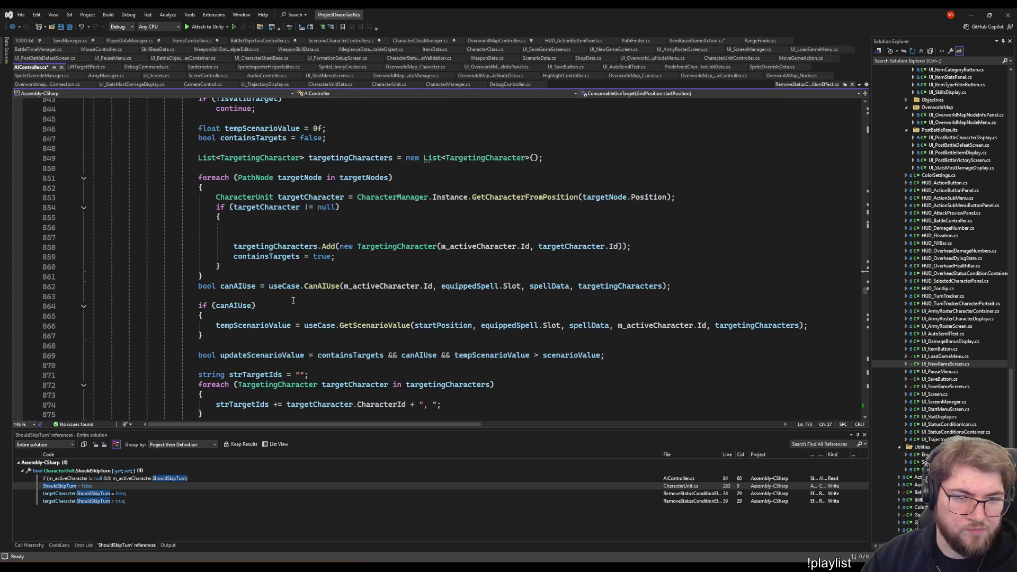
pyautogui.scroll(-12, 328, 231)
pyautogui.scroll(8, 327, 231)
pyautogui.click(328, 231)
pyautogui.press('Home')
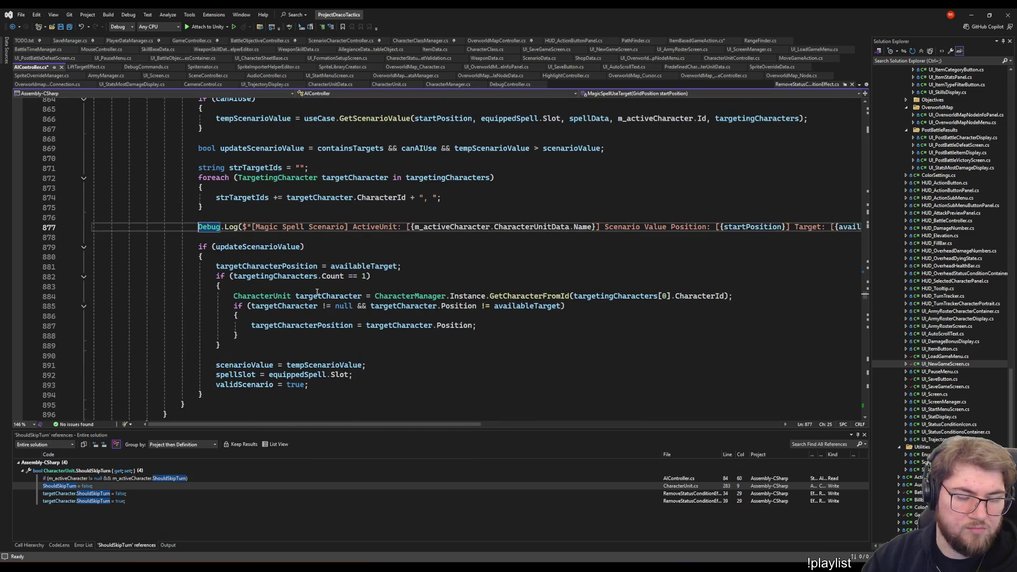
pyautogui.write('//')
pyautogui.scroll(-6, 313, 295)
pyautogui.scroll(-6, 313, 295)
pyautogui.scroll(-5, 317, 278)
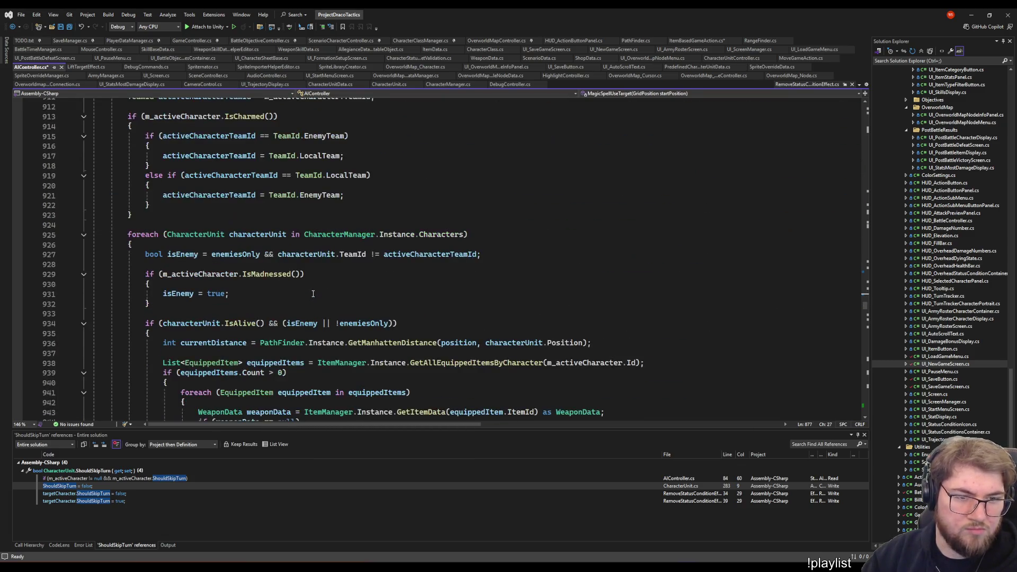
pyautogui.scroll(-6, 321, 266)
pyautogui.scroll(-5, 325, 255)
pyautogui.scroll(-7, 325, 254)
pyautogui.scroll(-8, 326, 259)
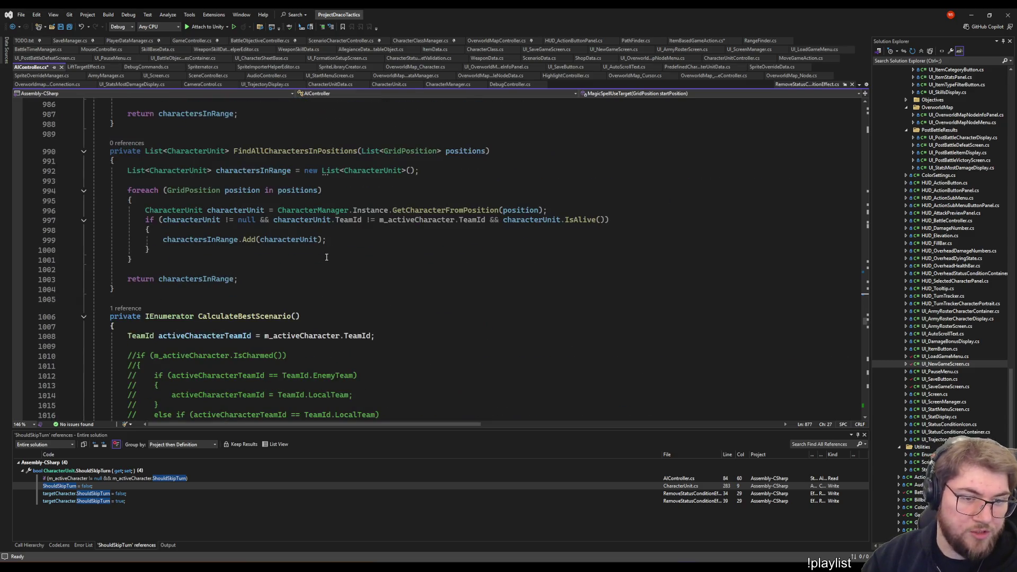
pyautogui.scroll(-9, 326, 262)
pyautogui.scroll(-10, 326, 266)
pyautogui.scroll(-9, 326, 266)
pyautogui.scroll(-8, 325, 270)
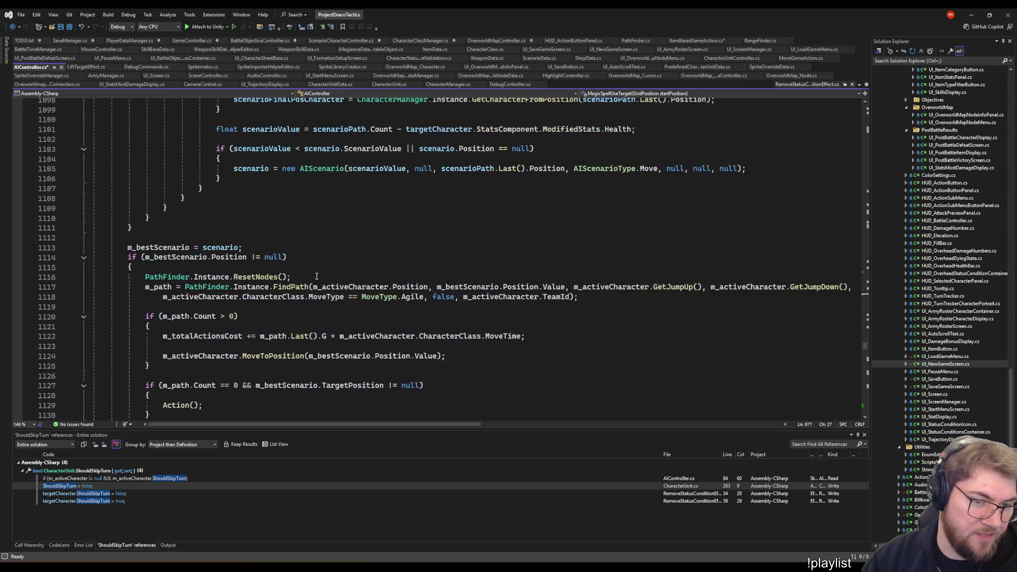
pyautogui.scroll(-8, 325, 274)
pyautogui.scroll(-8, 323, 283)
pyautogui.scroll(-10, 322, 283)
pyautogui.scroll(-10, 321, 283)
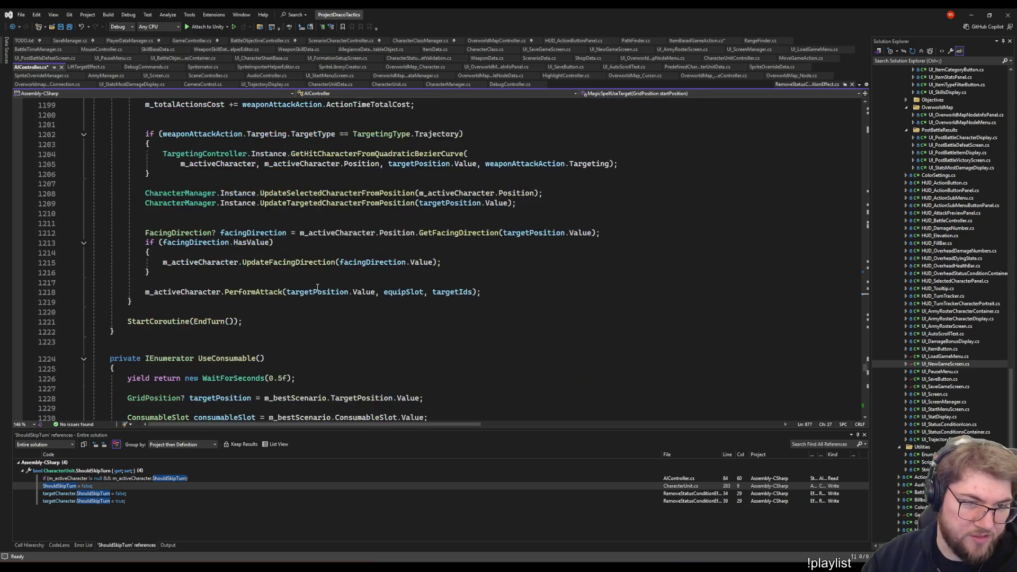
pyautogui.scroll(-10, 318, 284)
pyautogui.scroll(-10, 317, 285)
pyautogui.scroll(-8, 316, 284)
pyautogui.scroll(-6, 317, 278)
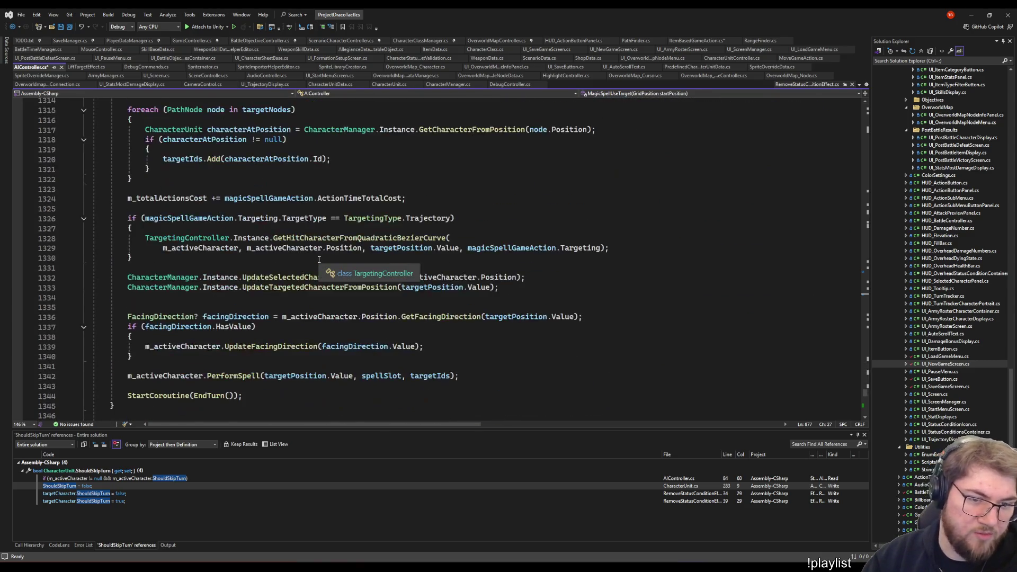
pyautogui.scroll(-7, 319, 272)
pyautogui.click(226, 334)
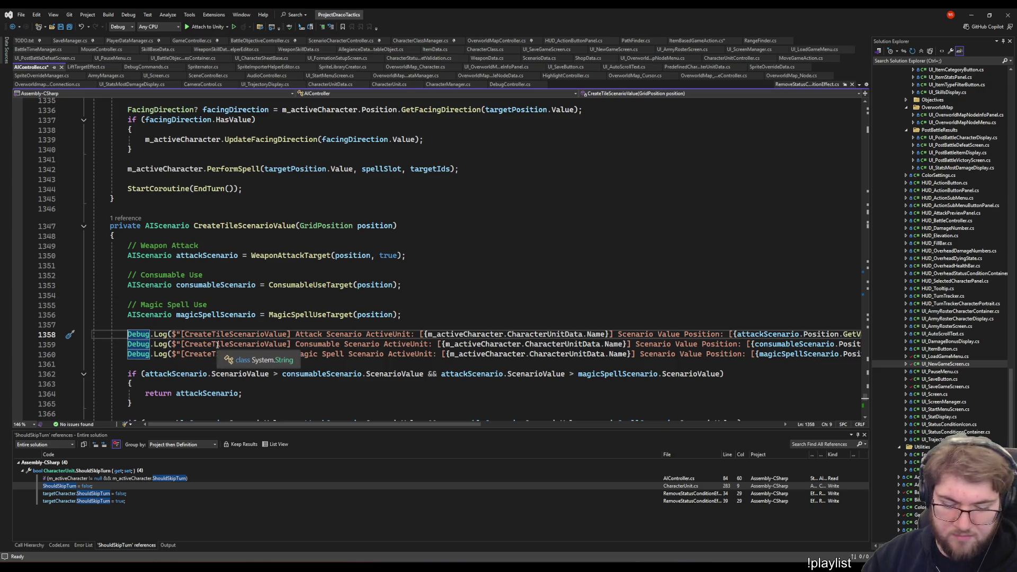
pyautogui.write('//')
# Step down the consumable and magic spell log lines, then jump up to the WeaponAttackTarget log line
pyautogui.press('Down')
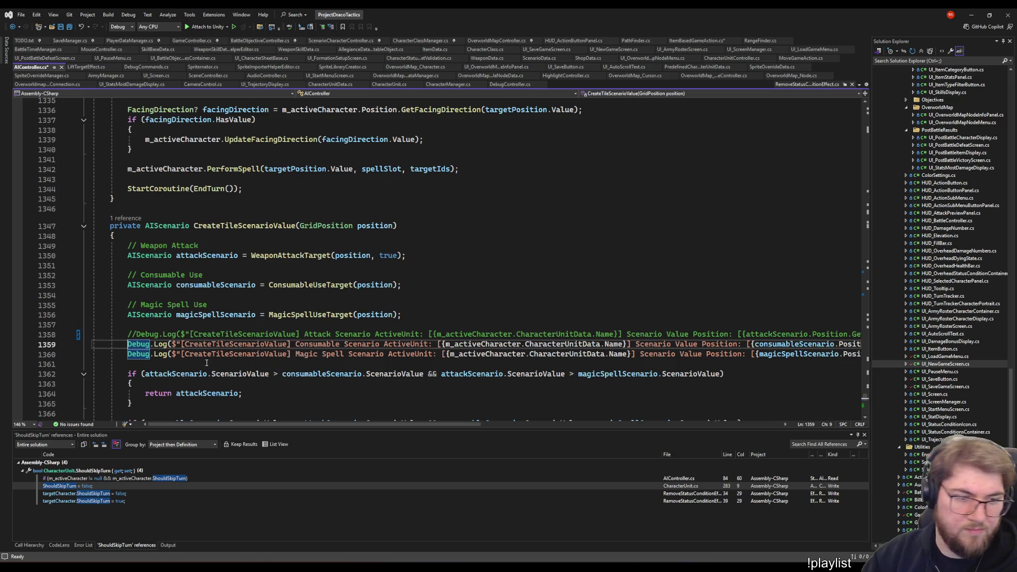
pyautogui.write('//')
pyautogui.press('Down')
pyautogui.press('Home')
pyautogui.write('//')
pyautogui.scroll(-8, 228, 334)
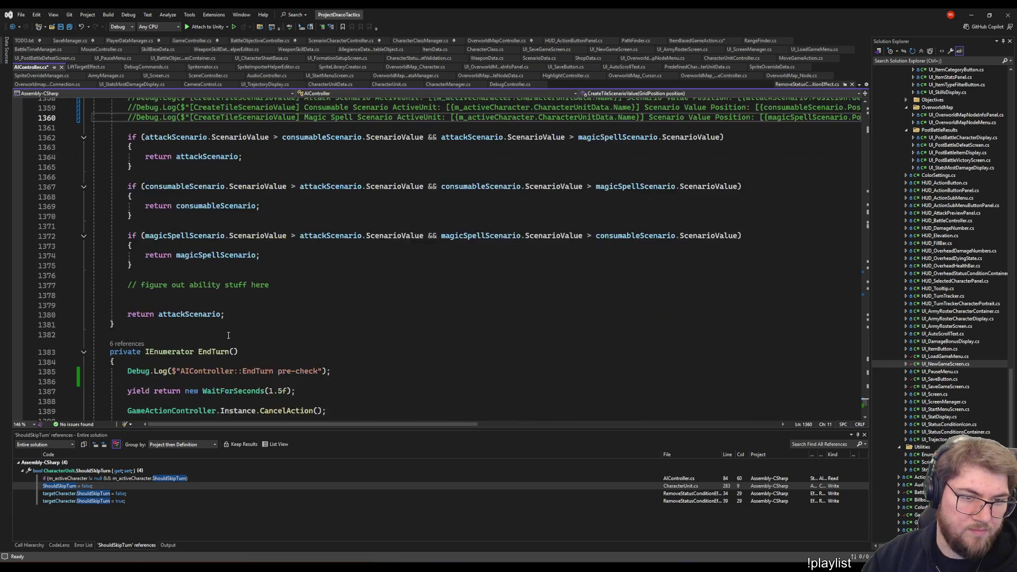
pyautogui.scroll(-8, 229, 335)
pyautogui.scroll(3, 254, 284)
pyautogui.scroll(15, 317, 334)
pyautogui.scroll(9, 401, 384)
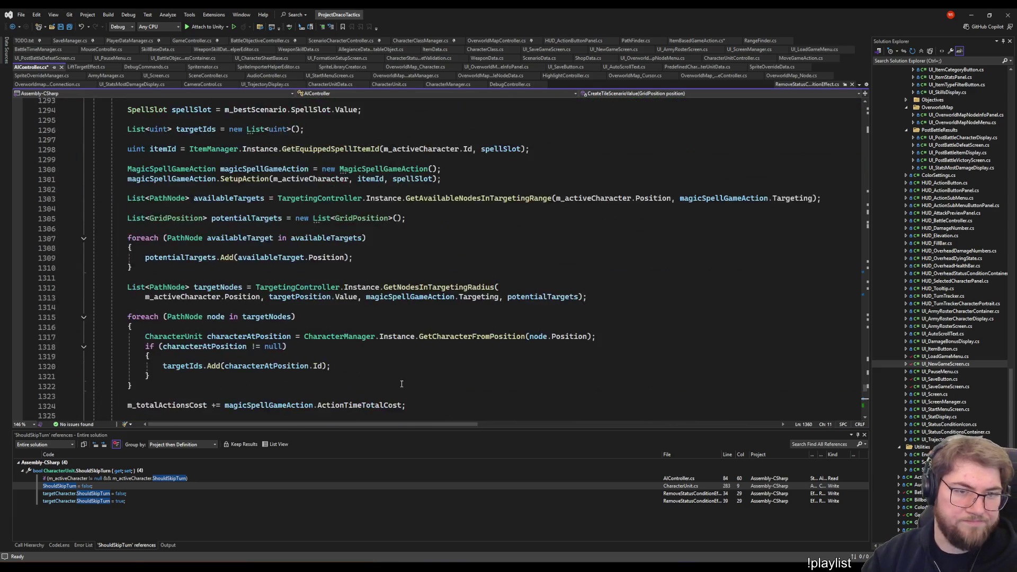
pyautogui.scroll(5, 401, 384)
pyautogui.scroll(2, 397, 381)
pyautogui.scroll(20, 382, 374)
pyautogui.scroll(20, 370, 364)
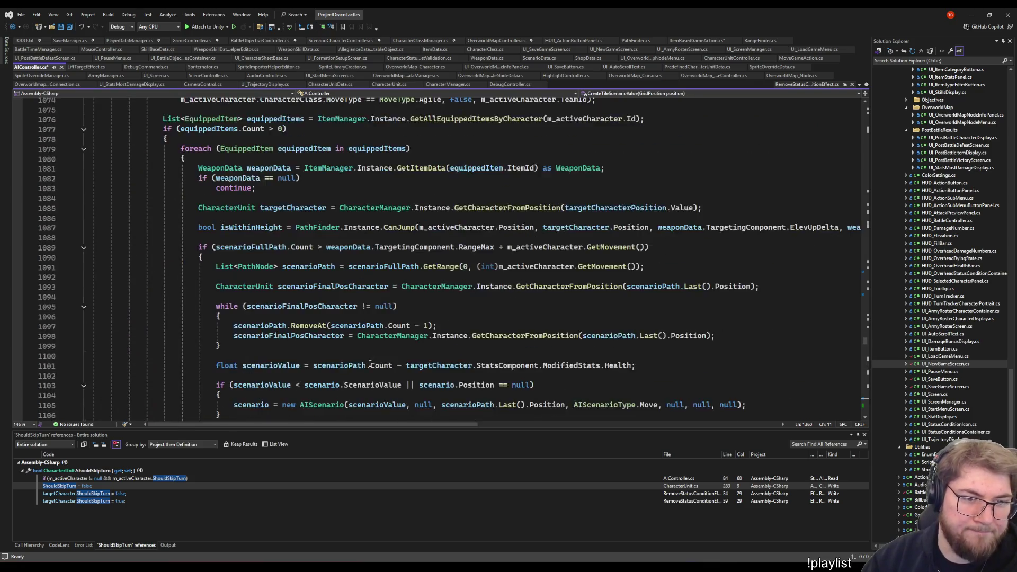
pyautogui.scroll(17, 369, 364)
pyautogui.scroll(13, 365, 366)
pyautogui.scroll(8, 361, 367)
pyautogui.scroll(11, 355, 371)
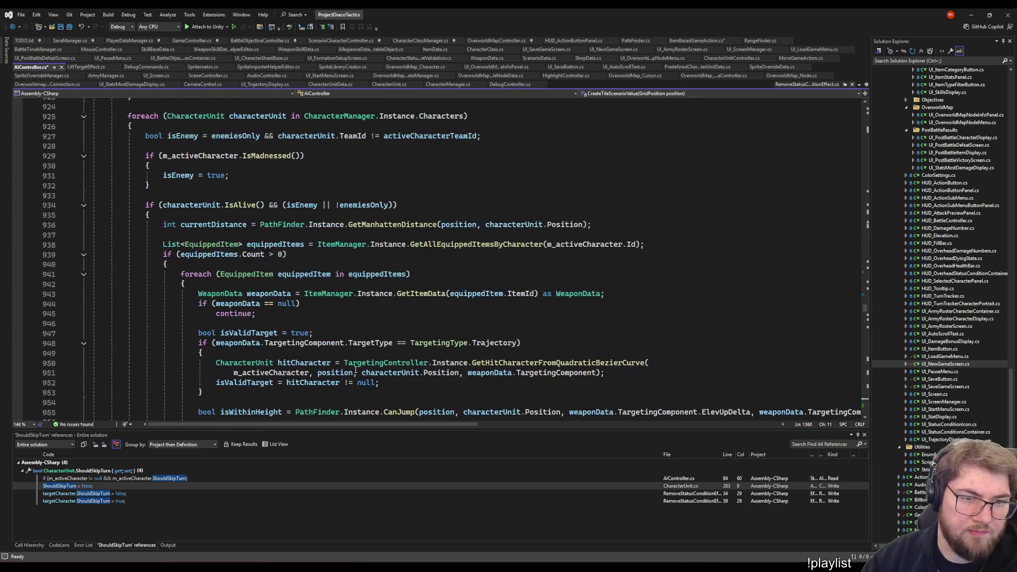
pyautogui.scroll(14, 359, 372)
pyautogui.scroll(14, 359, 365)
pyautogui.scroll(14, 358, 356)
pyautogui.scroll(13, 358, 349)
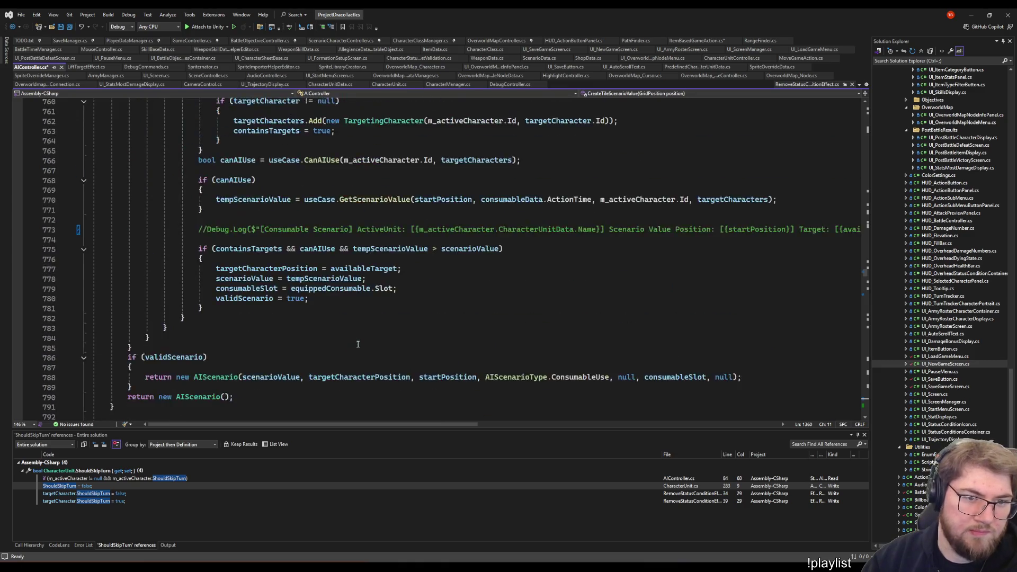
pyautogui.scroll(13, 358, 343)
pyautogui.scroll(12, 357, 342)
pyautogui.scroll(12, 356, 339)
pyautogui.scroll(12, 355, 337)
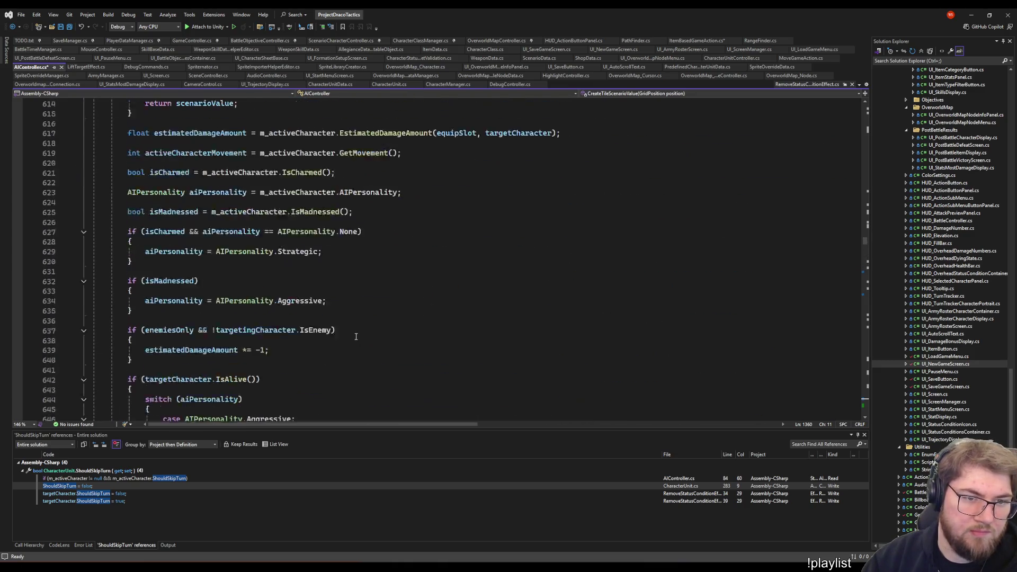
pyautogui.scroll(13, 354, 337)
pyautogui.scroll(14, 356, 339)
pyautogui.scroll(11, 358, 341)
pyautogui.scroll(-12, 359, 343)
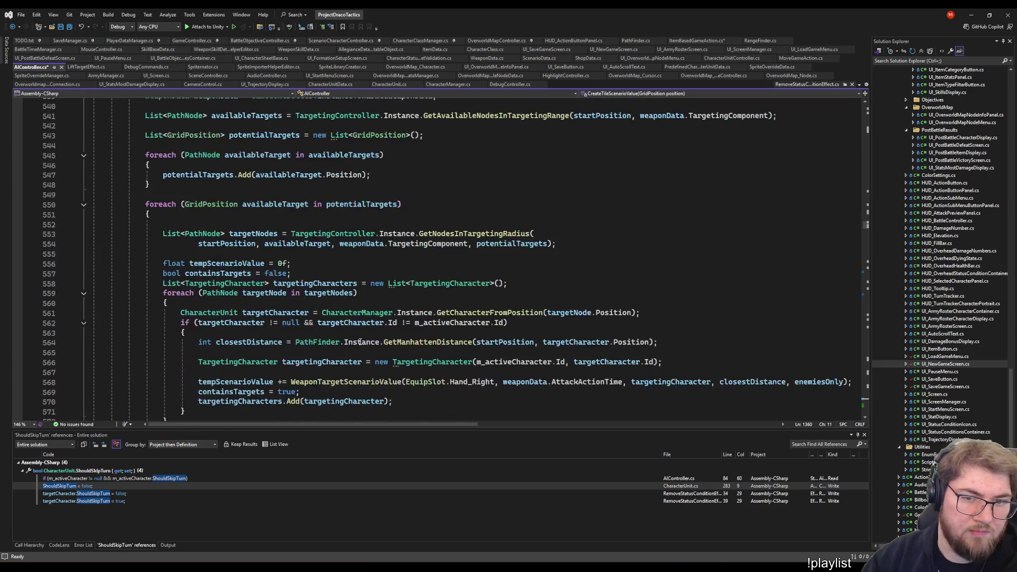
pyautogui.scroll(14, 361, 342)
pyautogui.scroll(-1, 369, 368)
pyautogui.click(381, 344)
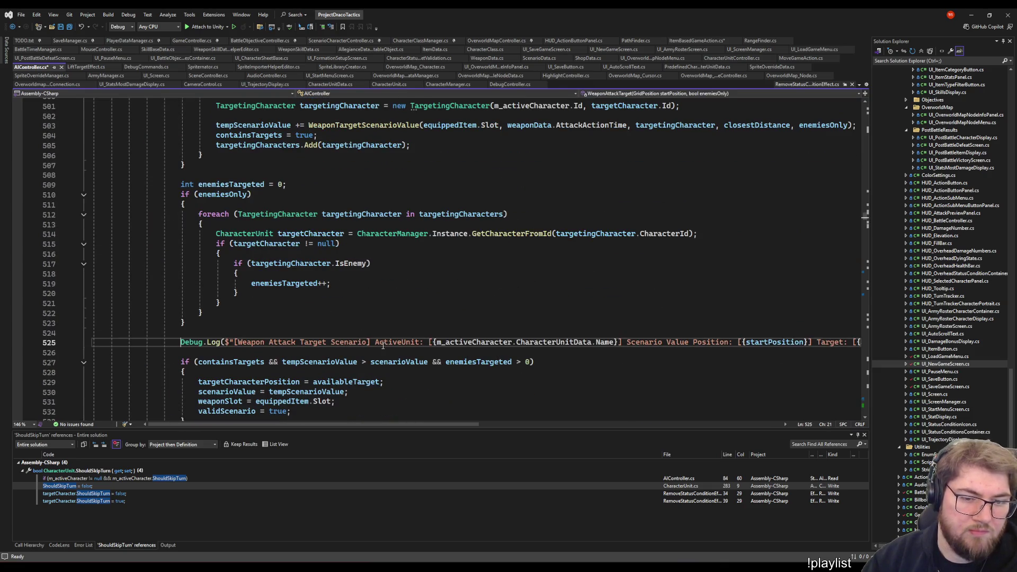
pyautogui.scroll(8, 373, 366)
pyautogui.scroll(8, 366, 386)
pyautogui.scroll(20, 368, 373)
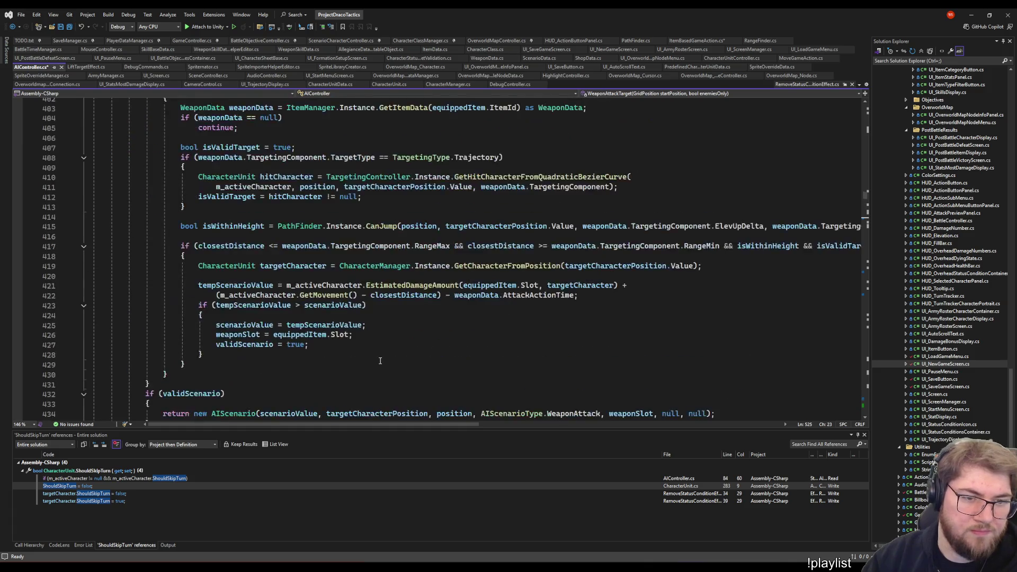
pyautogui.scroll(-7, 369, 358)
pyautogui.scroll(7, 371, 341)
pyautogui.scroll(-11, 372, 321)
pyautogui.scroll(-20, 371, 321)
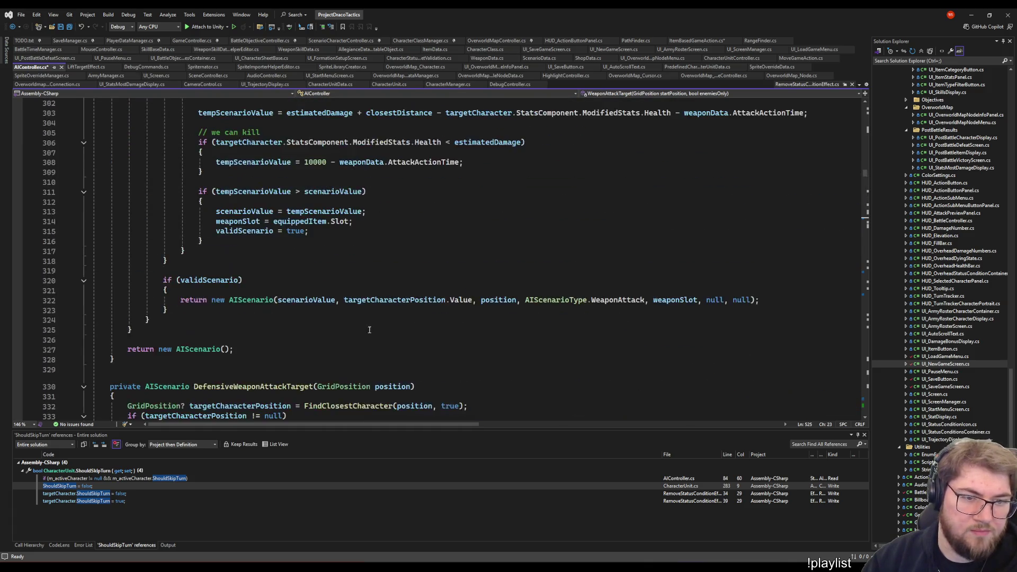
pyautogui.scroll(20, 369, 323)
pyautogui.scroll(18, 366, 324)
pyautogui.scroll(12, 359, 325)
pyautogui.scroll(6, 359, 325)
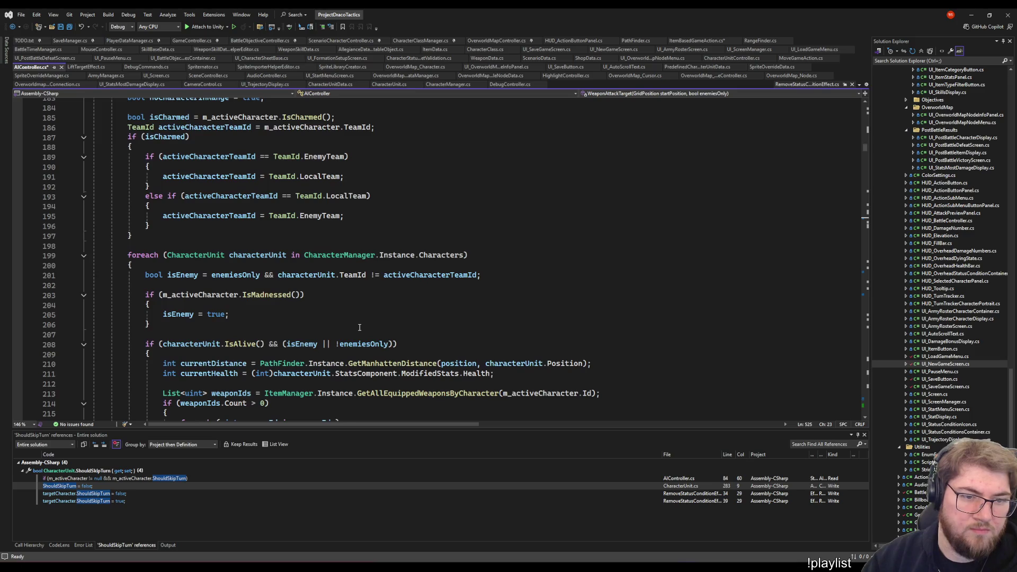
pyautogui.scroll(10, 356, 323)
pyautogui.scroll(15, 353, 319)
pyautogui.scroll(8, 349, 316)
pyautogui.scroll(10, 349, 315)
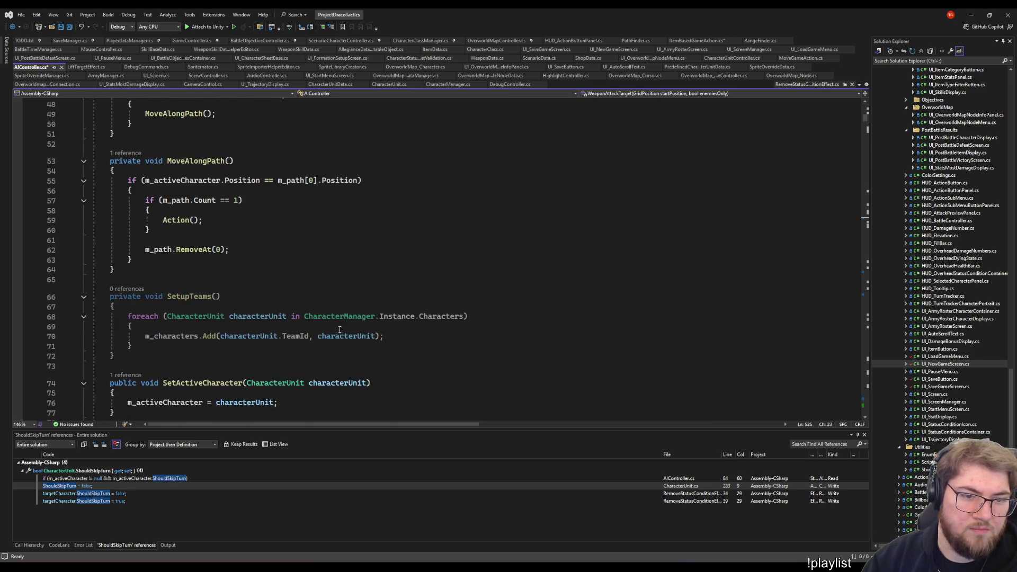
pyautogui.scroll(9, 348, 316)
pyautogui.scroll(8, 348, 316)
pyautogui.scroll(-8, 347, 316)
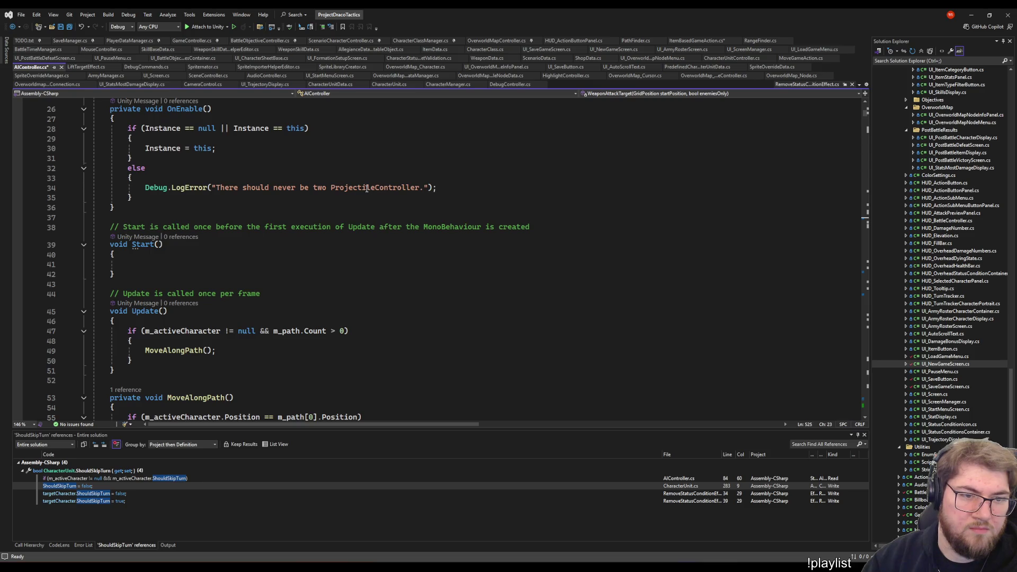
# Save AIController and review the duplicate-instance error message mentioning ProjectileController in OnEnable
pyautogui.click(433, 244)
pyautogui.hotkey('ctrl', 's')
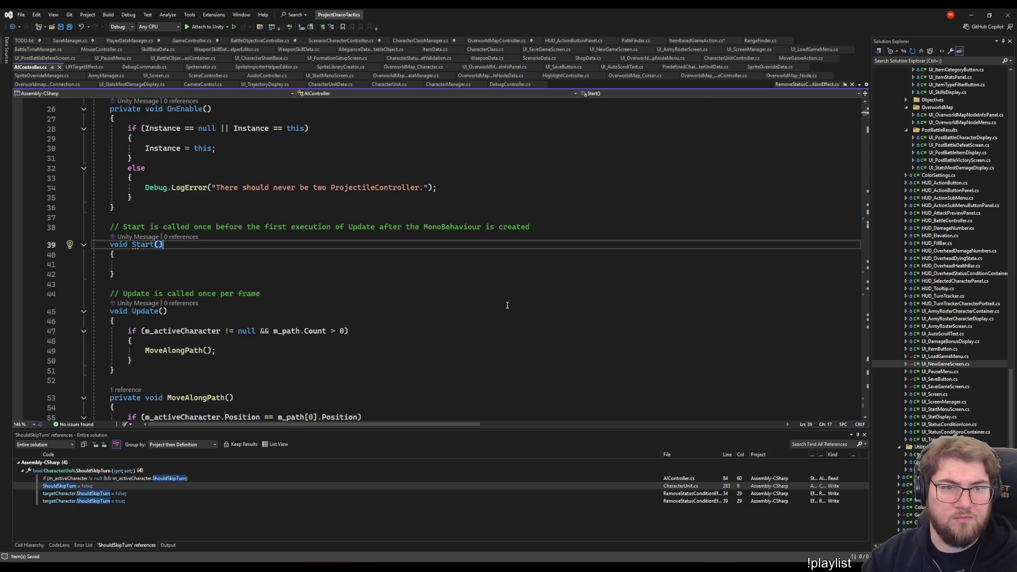
pyautogui.click(457, 187)
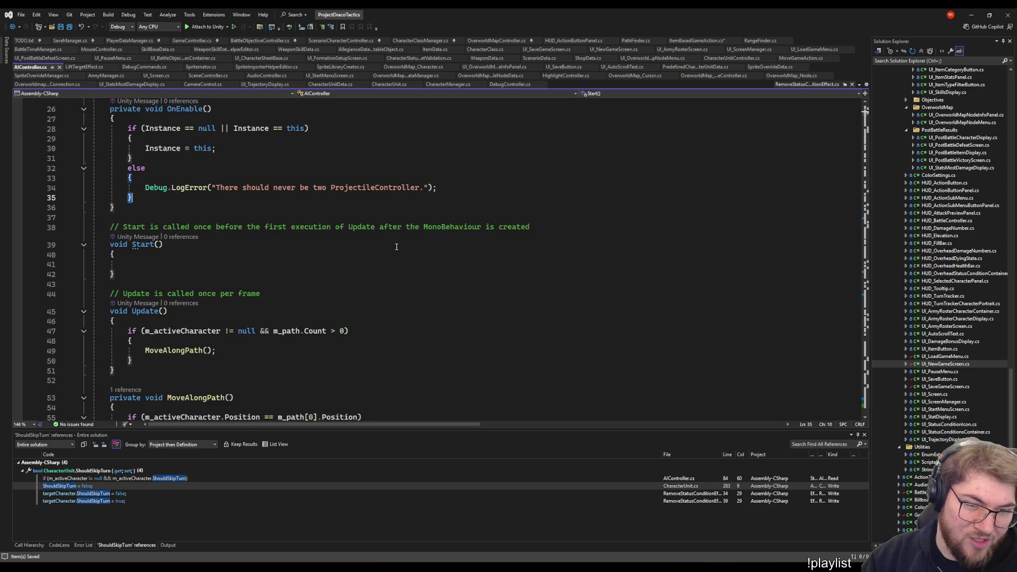
pyautogui.scroll(5, 457, 190)
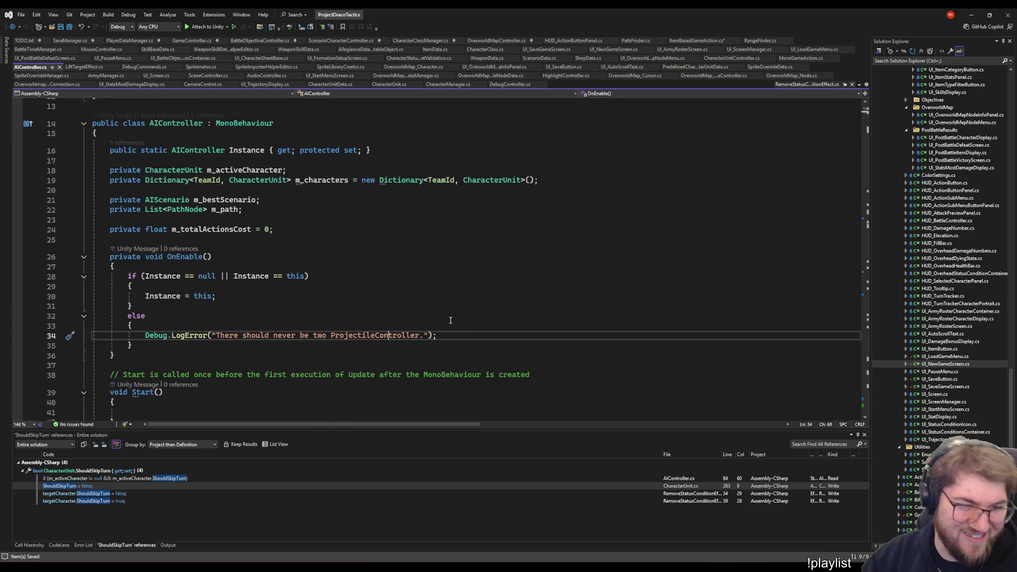
pyautogui.doubleClick(365, 335)
pyautogui.click(384, 240)
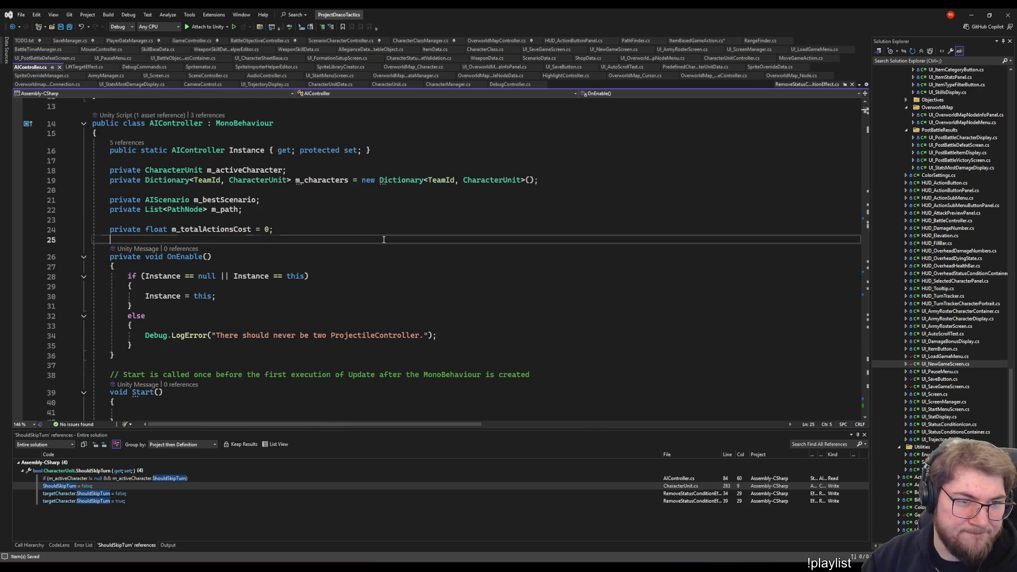
pyautogui.click(548, 338)
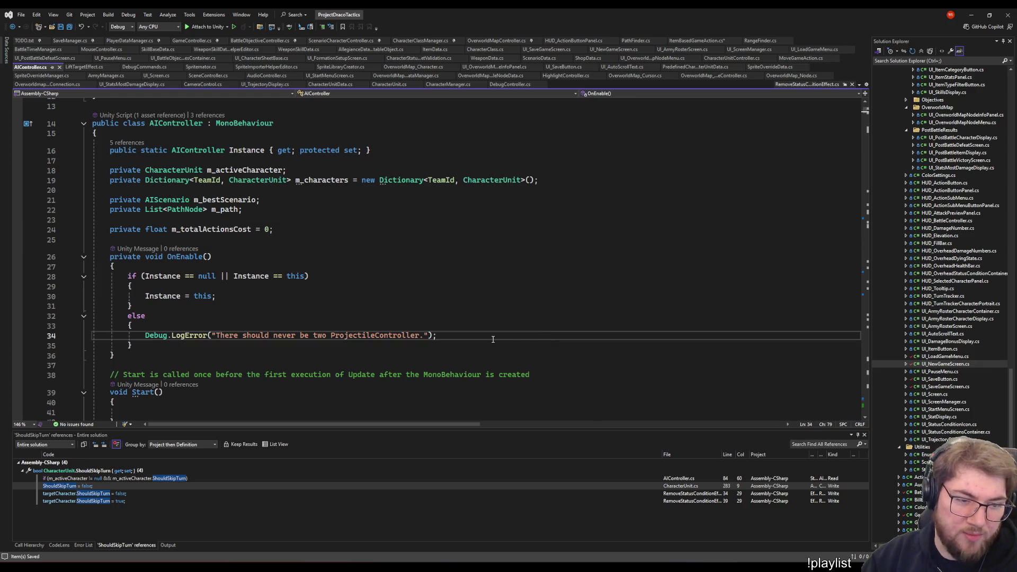
pyautogui.doubleClick(383, 335)
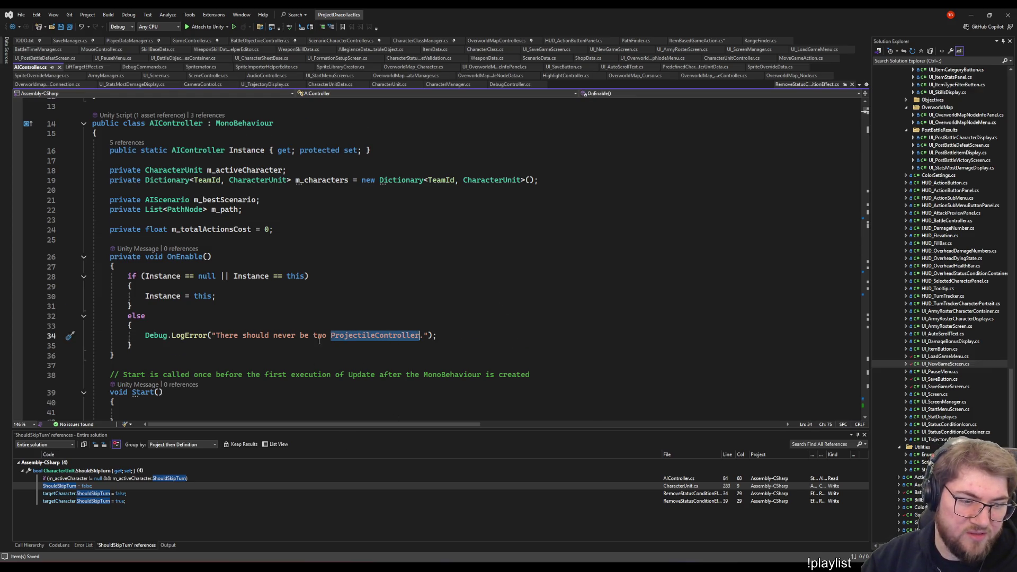
pyautogui.scroll(-5, 318, 339)
pyautogui.scroll(2, 321, 343)
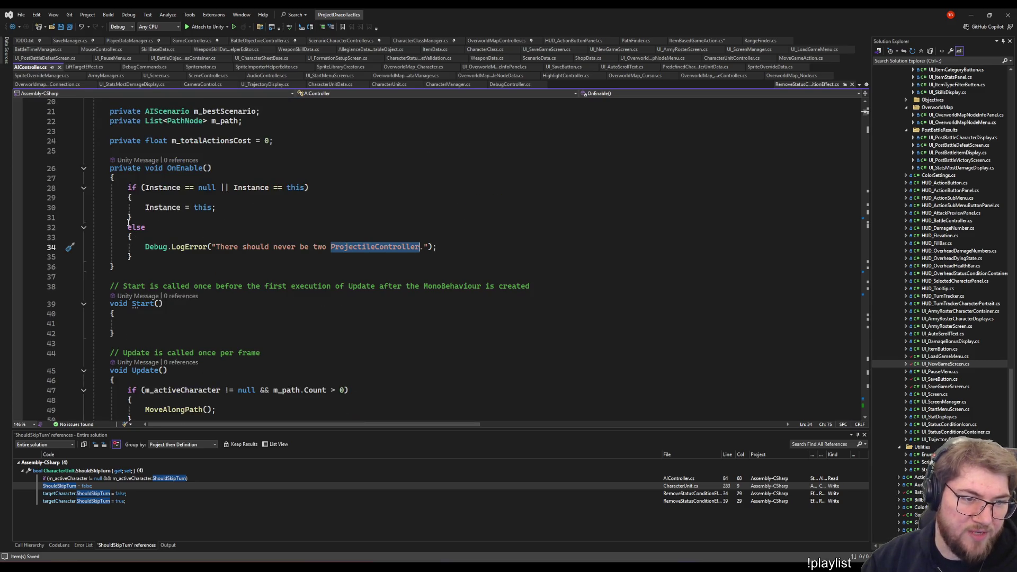
pyautogui.click(129, 216)
# Comment out OnEnable's else error block and Instance null-check with Ctrl+K, Ctrl+C, then return to Unity
pyautogui.click(129, 256)
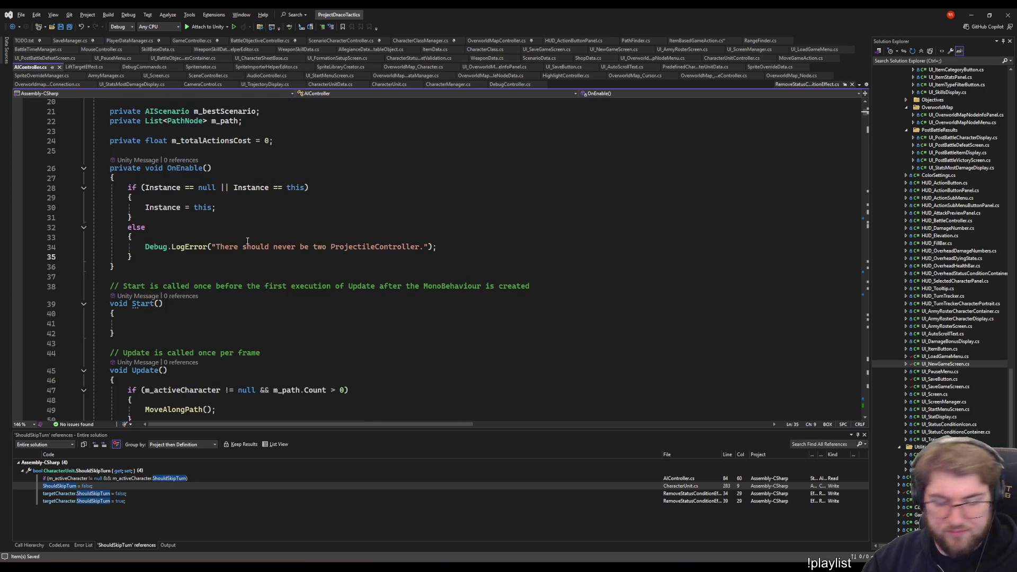
pyautogui.scroll(5, 258, 321)
pyautogui.scroll(-1, 426, 297)
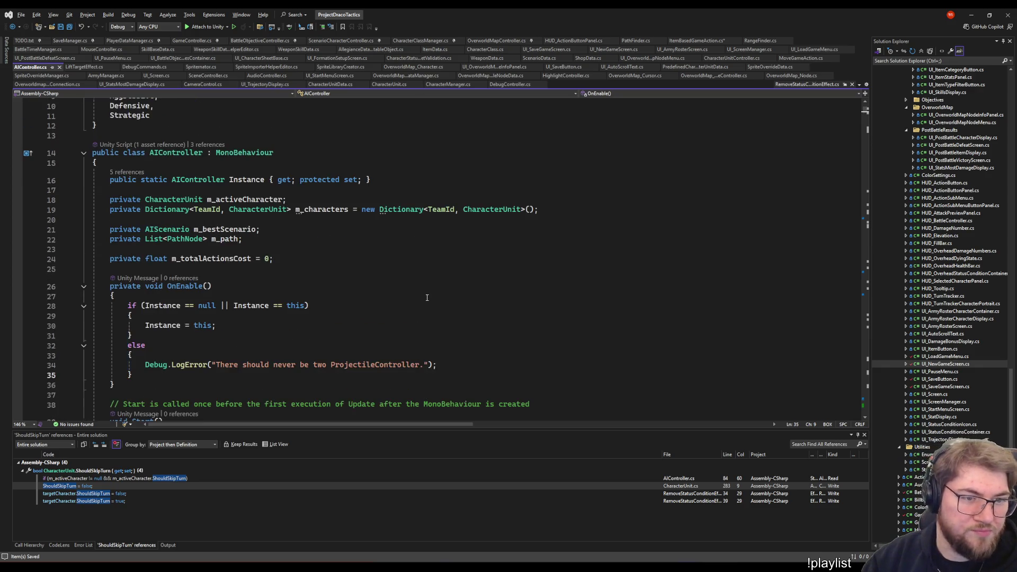
pyautogui.hotkey('ctrl', 'k')
pyautogui.hotkey('ctrl', 'c')
pyautogui.click(128, 306)
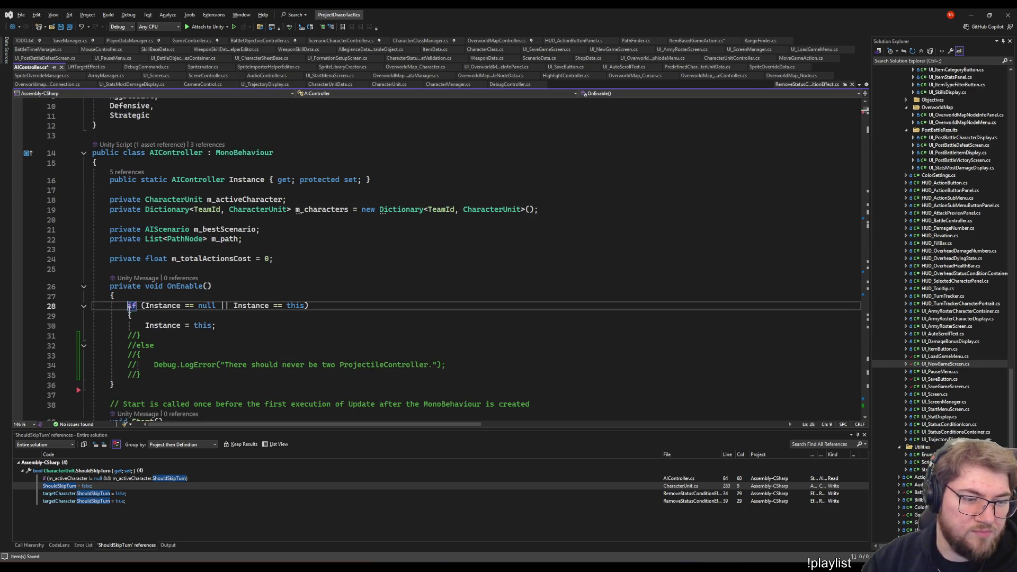
pyautogui.click(129, 316)
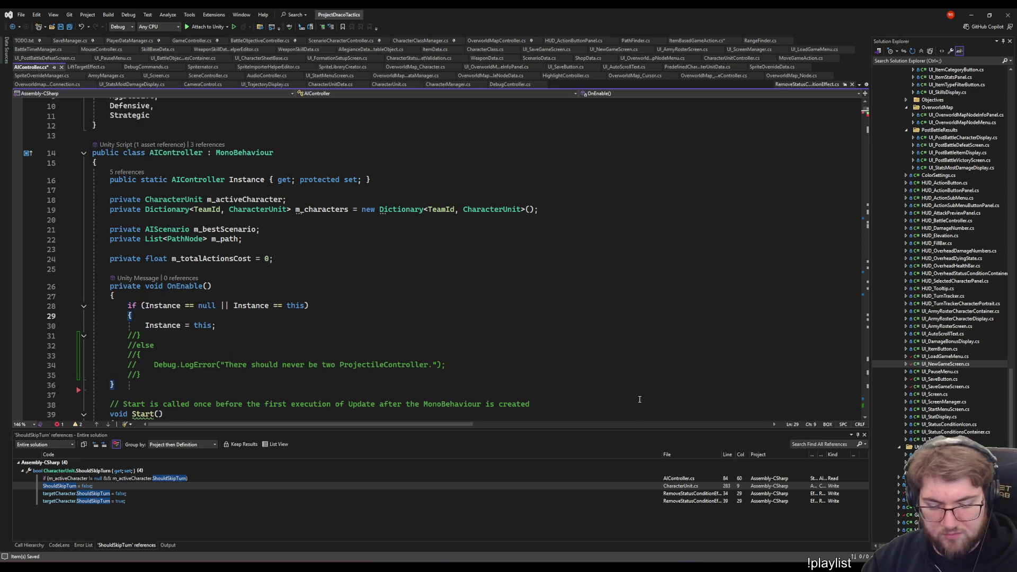
pyautogui.hotkey('ctrl', 'k')
pyautogui.hotkey('ctrl', 'c')
pyautogui.click(605, 348)
pyautogui.click(592, 290)
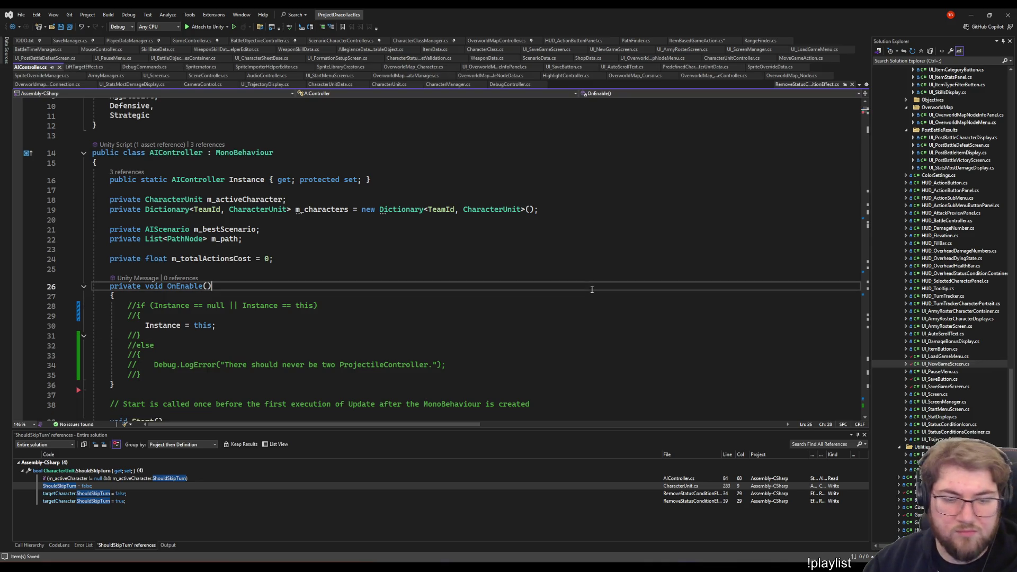
pyautogui.hotkey('alt', 'Tab')
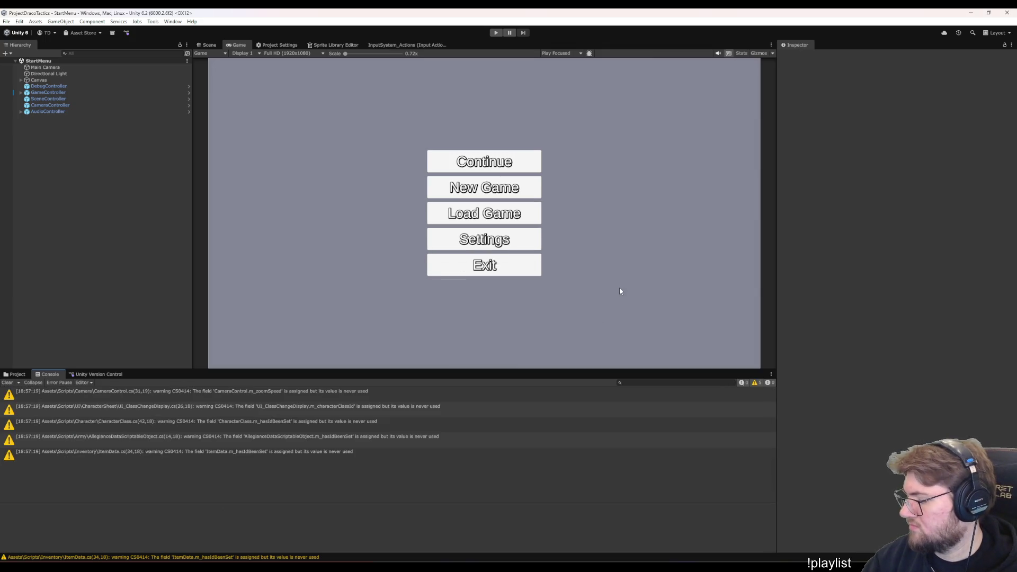
# Enter play mode, start a New Game and load the test battle formation setup from the overworld
pyautogui.click(495, 33)
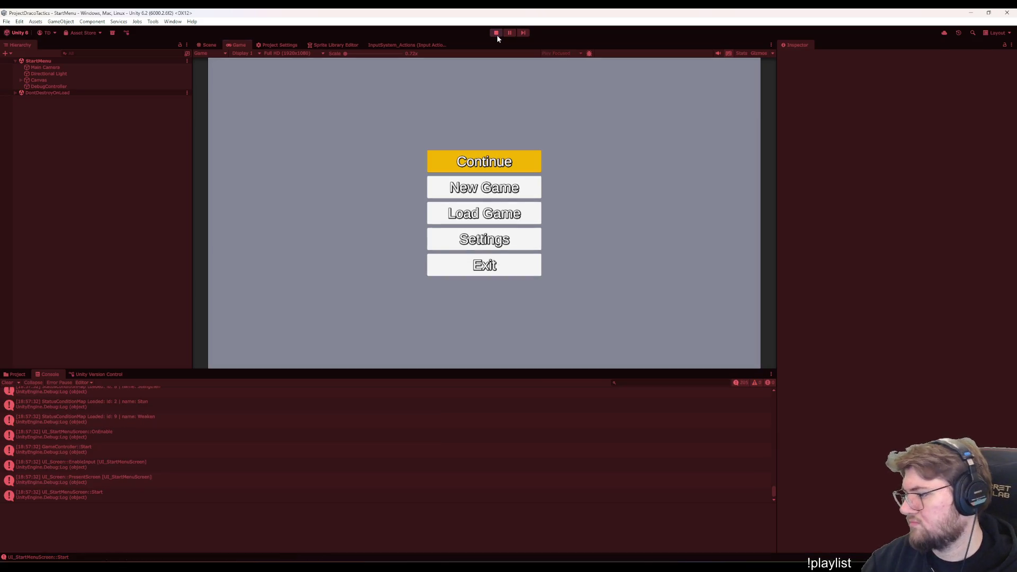
pyautogui.press('Down')
pyautogui.press('Return')
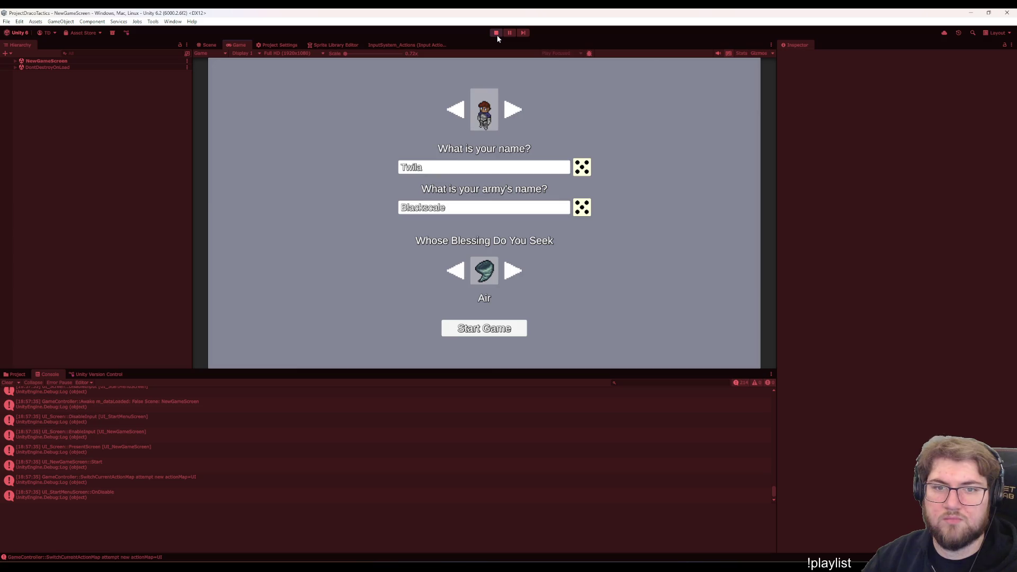
pyautogui.click(501, 322)
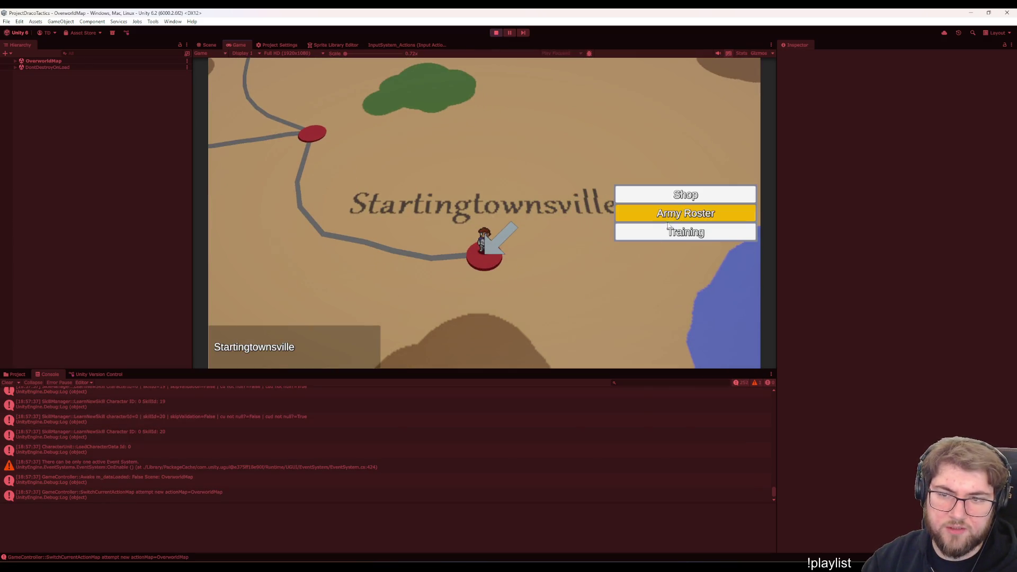
pyautogui.click(654, 229)
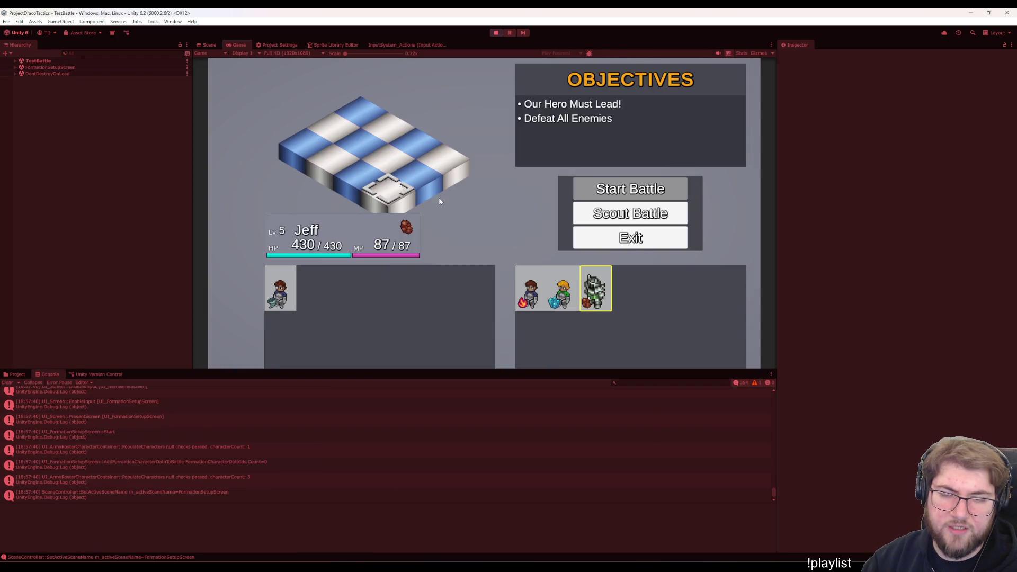
# Cycle the roster selection, place Twila on a board tile and start the battle
pyautogui.press('Left')
pyautogui.press('Left')
pyautogui.press('Left')
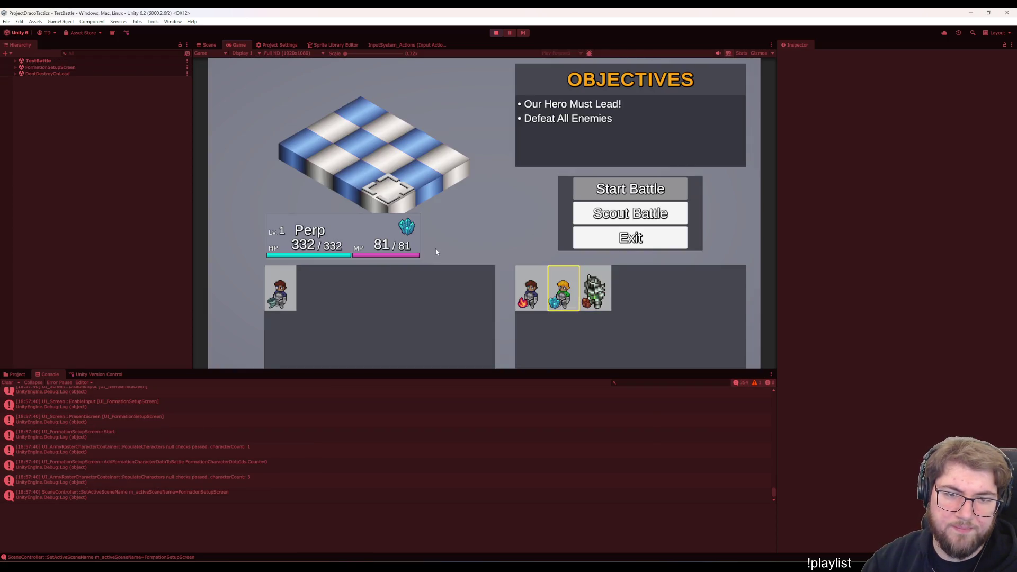
pyautogui.press('Left')
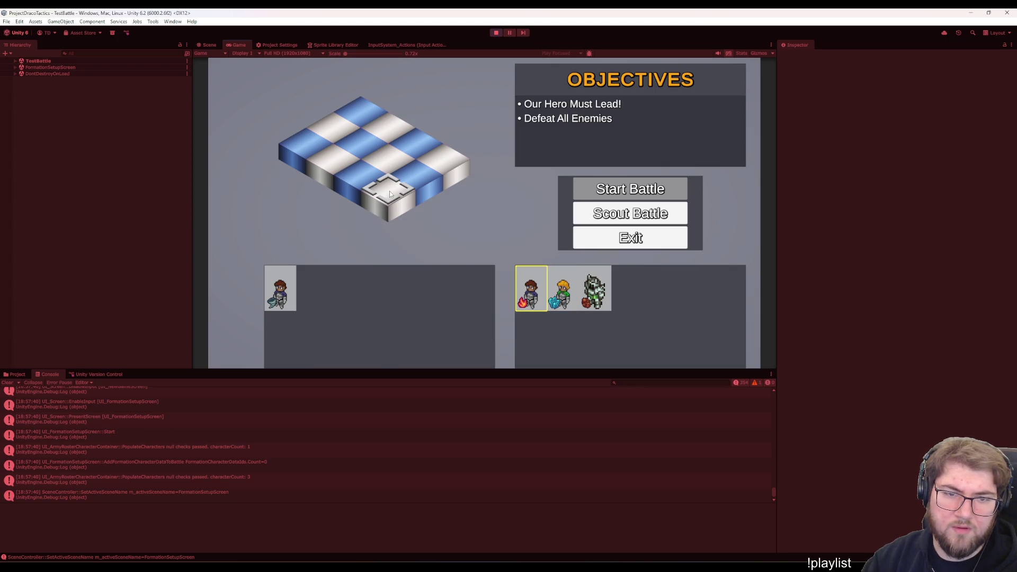
pyautogui.press('Right')
pyautogui.press('Right')
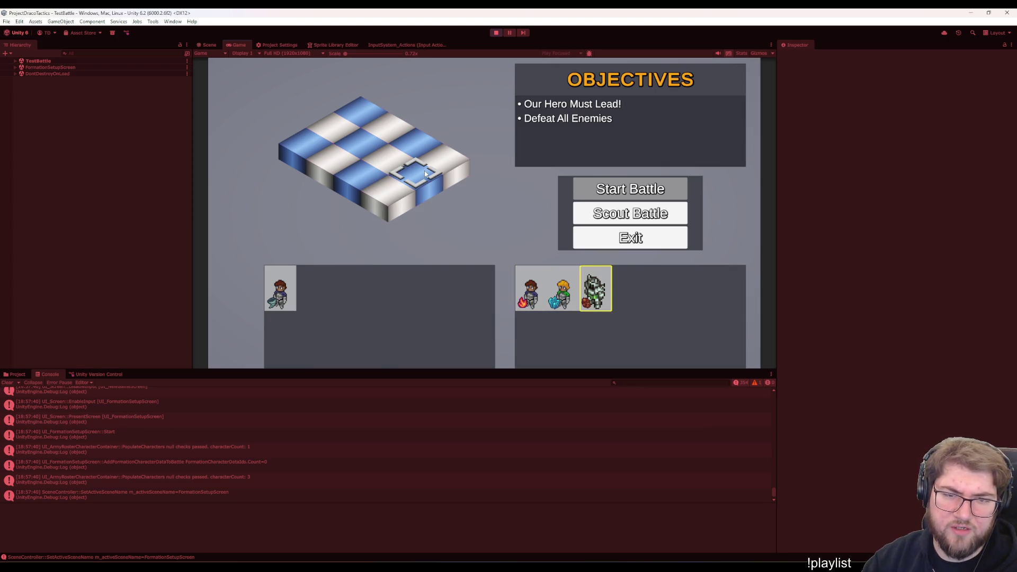
pyautogui.press('Left')
pyautogui.press('Left')
pyautogui.press('Left')
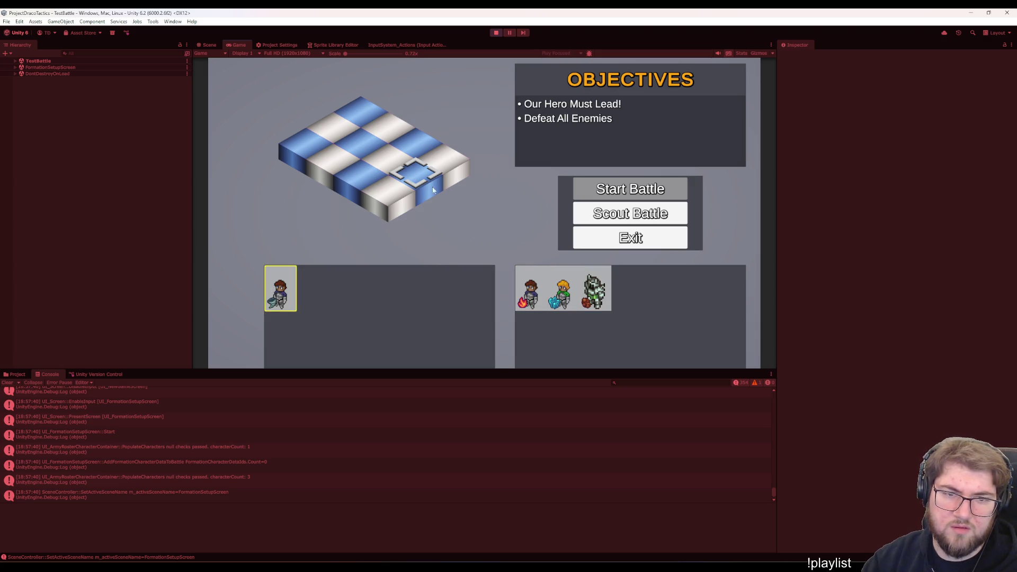
pyautogui.click(390, 190)
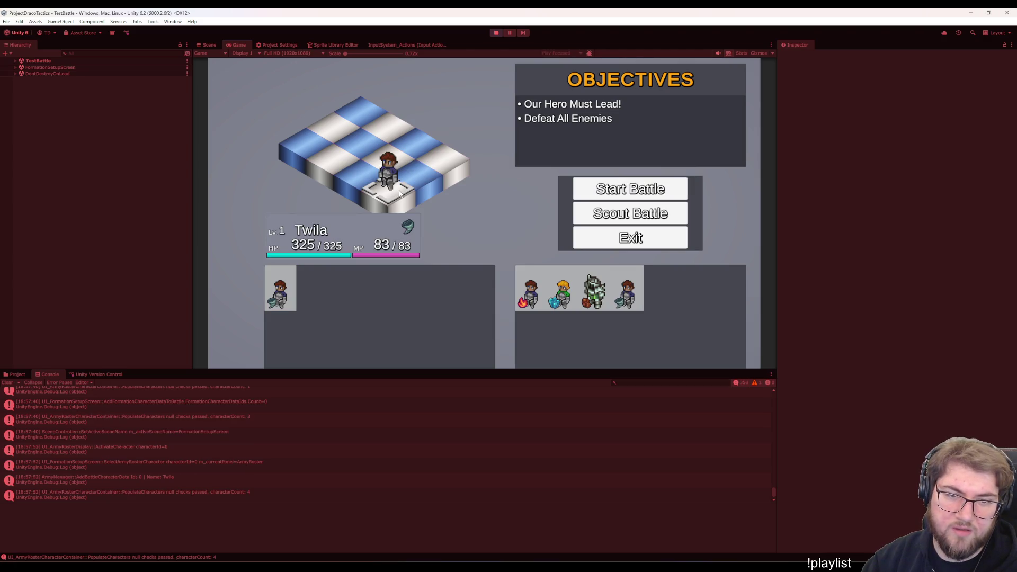
pyautogui.press('Return')
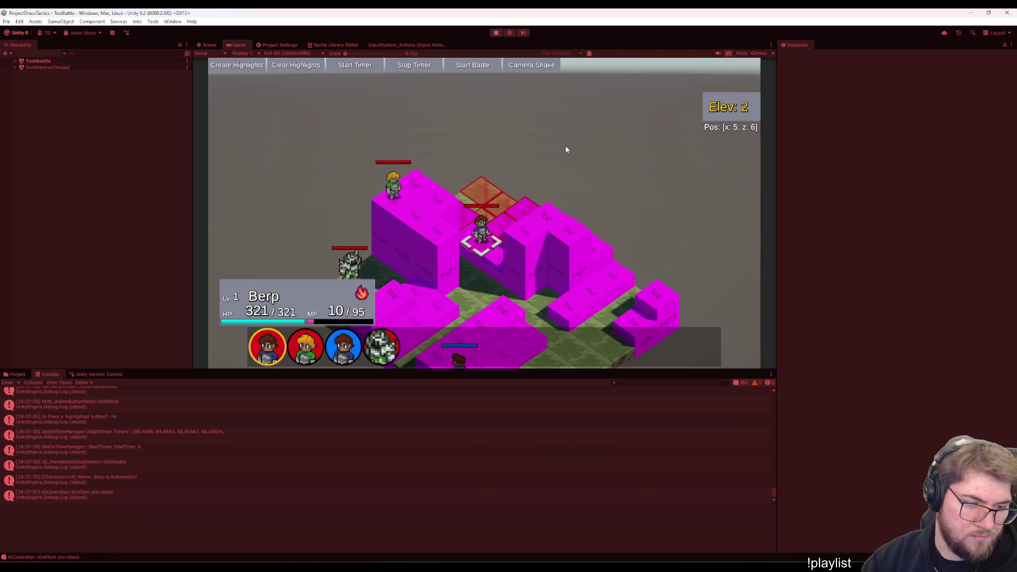
# Pause and resume the battle, then inspect the PresentScreen and EnableInput Console entries
pyautogui.press('Escape')
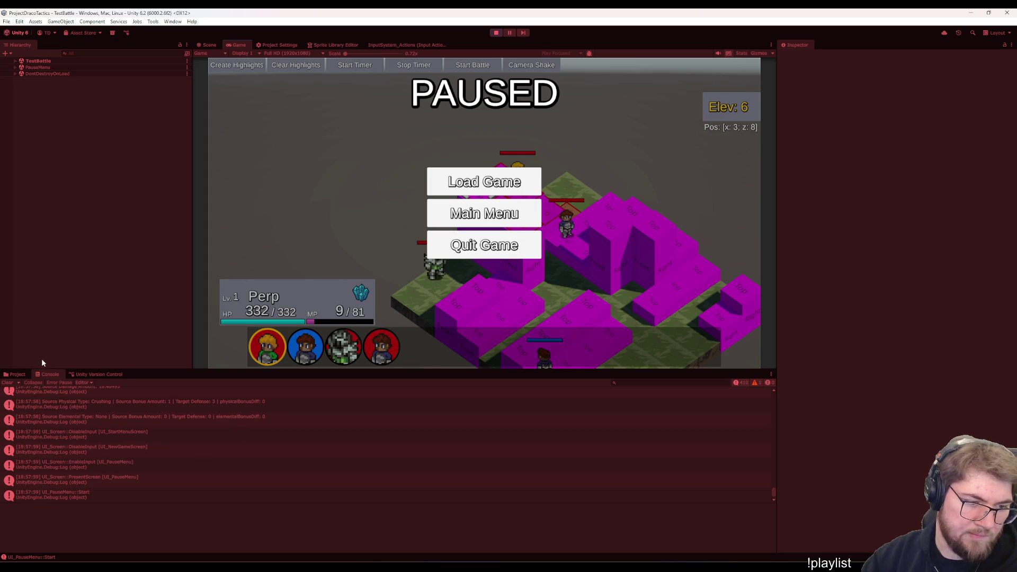
pyautogui.press('Escape')
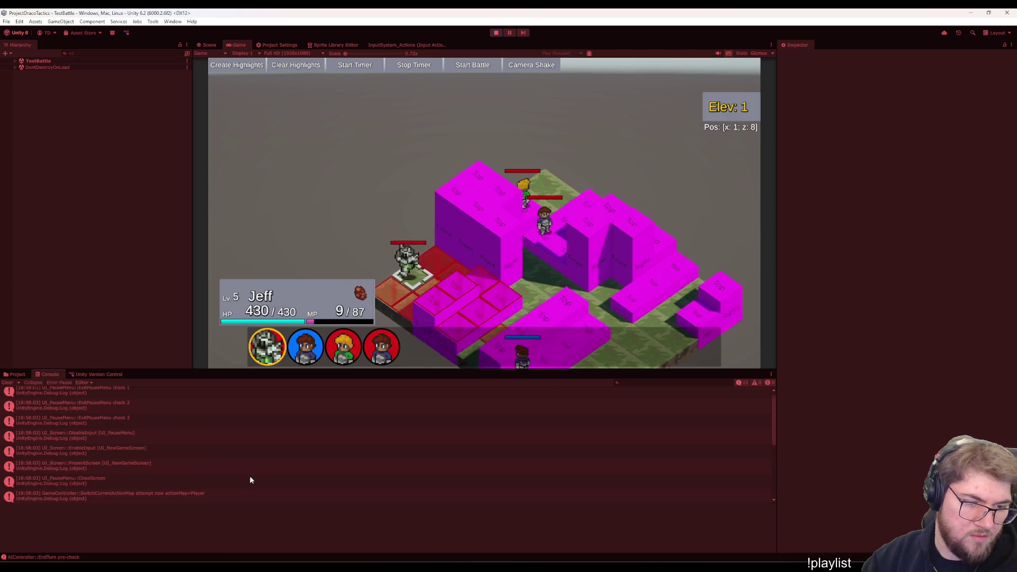
pyautogui.click(249, 477)
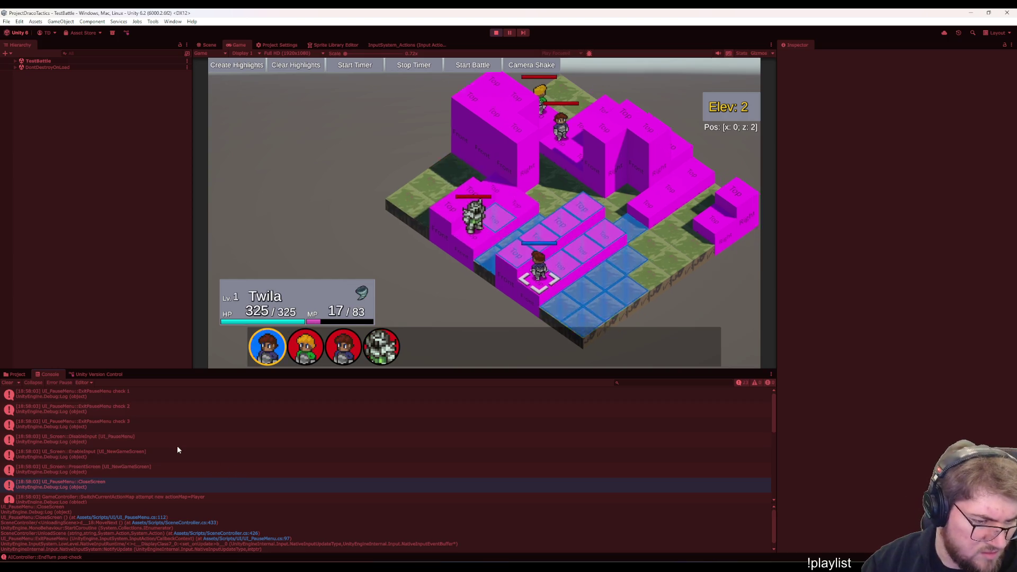
pyautogui.click(178, 445)
pyautogui.press('Down')
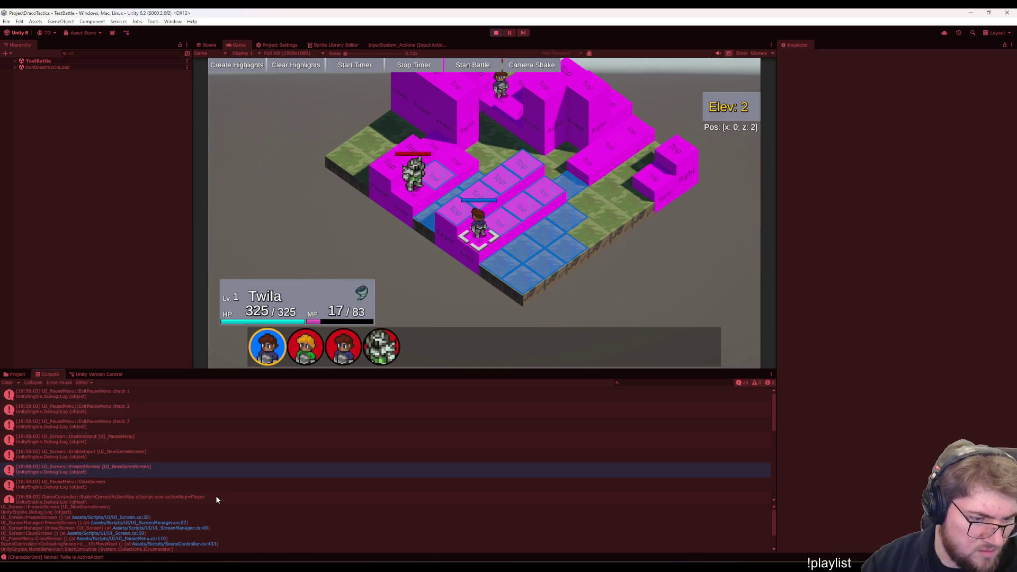
pyautogui.press('Up')
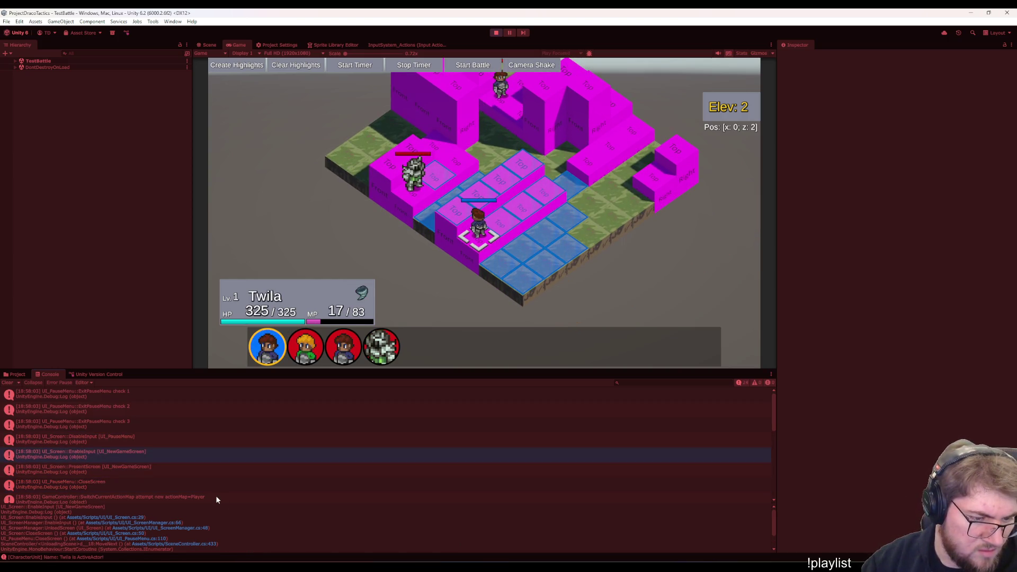
pyautogui.press('Down')
pyautogui.press('Up')
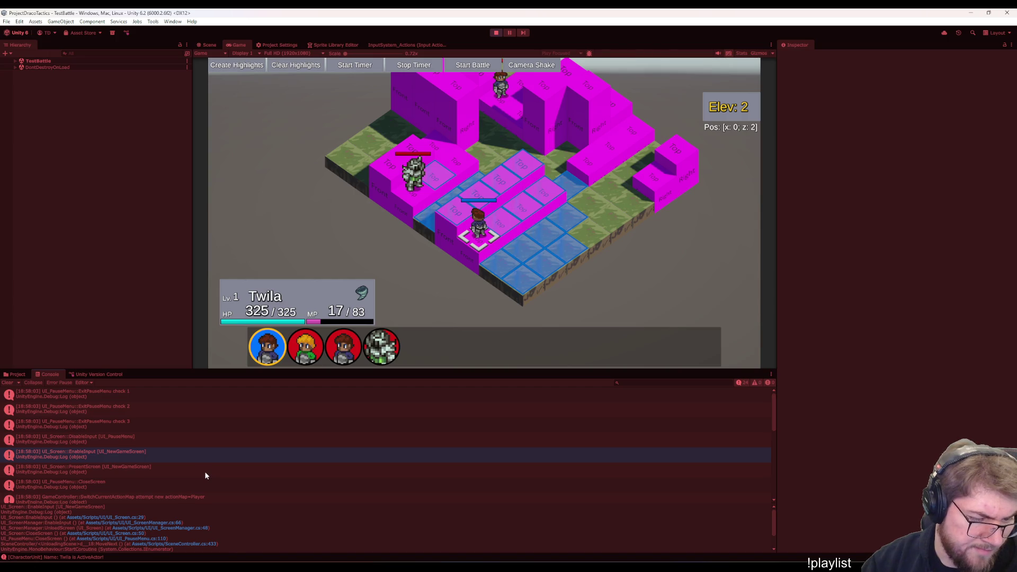
# Step through the ExitPauseMenu check 2 and check 3 log entries, then clear the Console
pyautogui.click(148, 410)
pyautogui.press('Up')
pyautogui.press('Down')
pyautogui.press('Up')
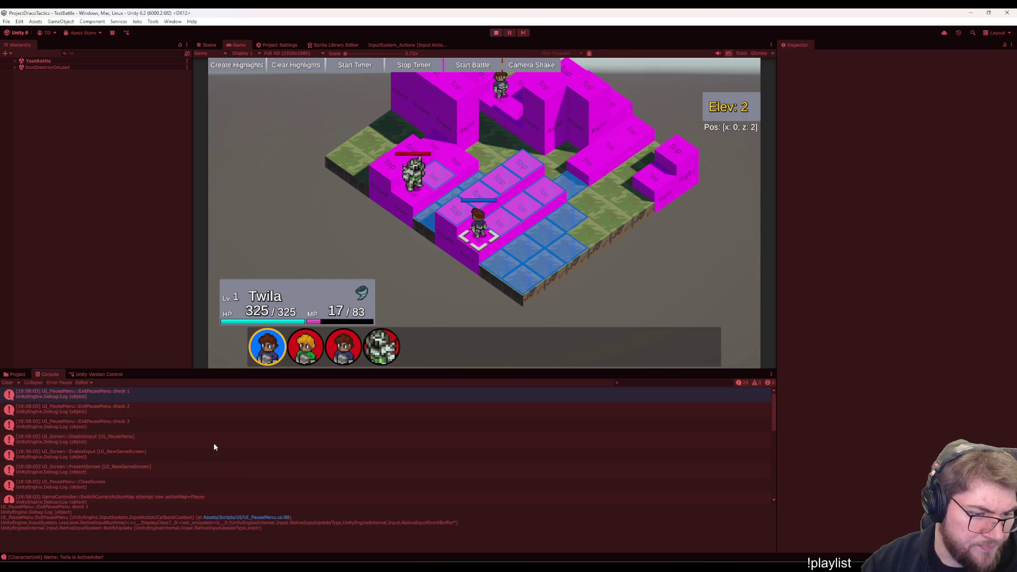
pyautogui.press('Down')
pyautogui.press('Up')
pyautogui.press('Down')
pyautogui.press('Down')
pyautogui.scroll(-3, 213, 442)
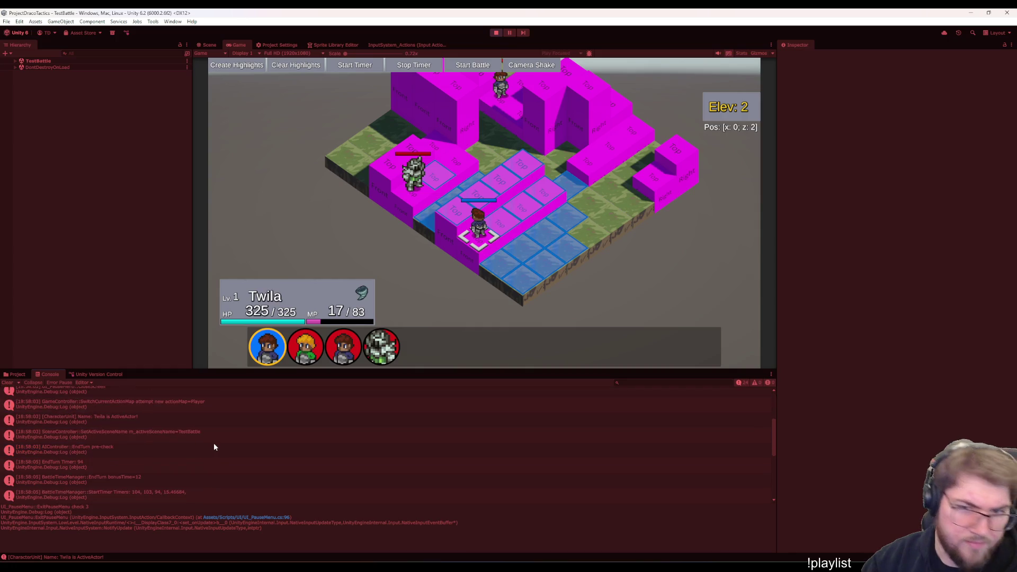
pyautogui.scroll(-2, 214, 443)
pyautogui.scroll(-3, 213, 443)
pyautogui.scroll(-2, 214, 443)
pyautogui.scroll(1, 213, 442)
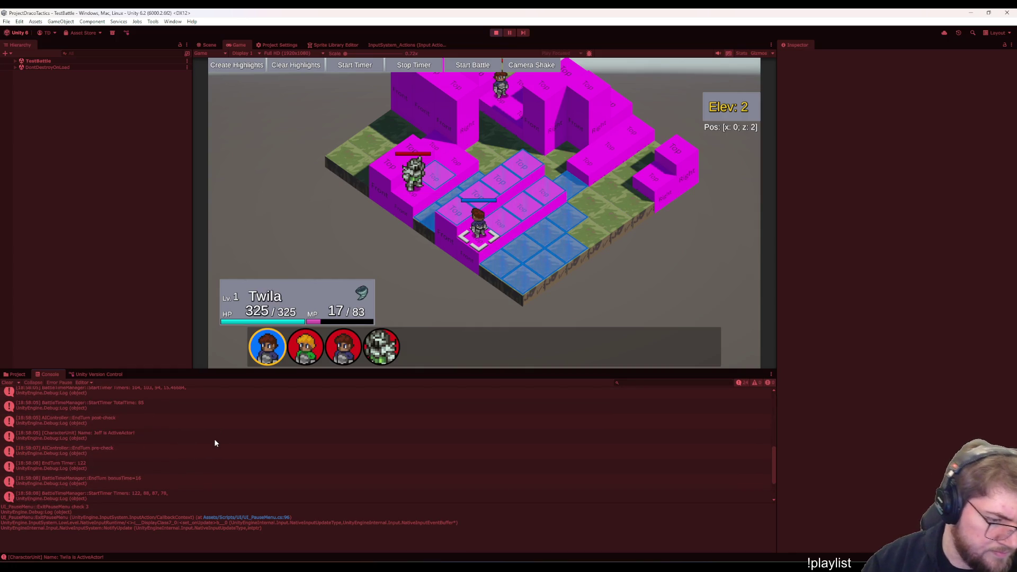
pyautogui.click(10, 382)
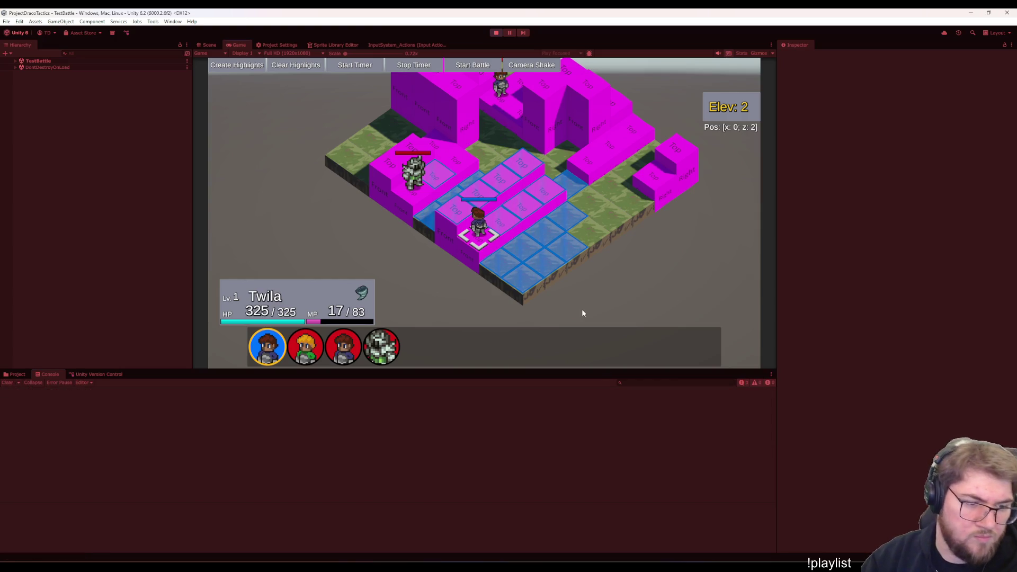
# Pause again and open the UI_NewGameScreen DisableInput log entry's script line in Visual Studio
pyautogui.press('Escape')
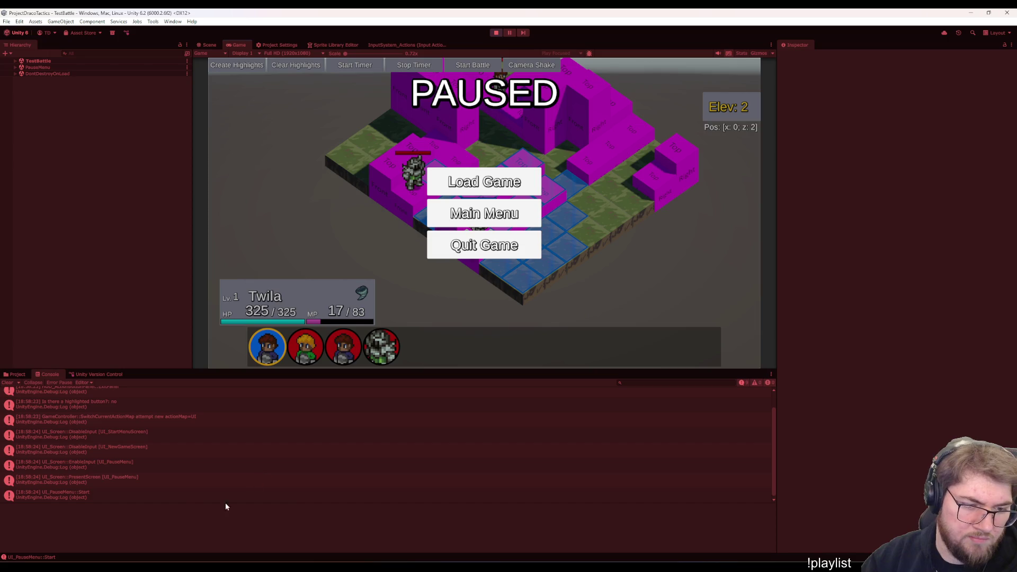
pyautogui.click(168, 449)
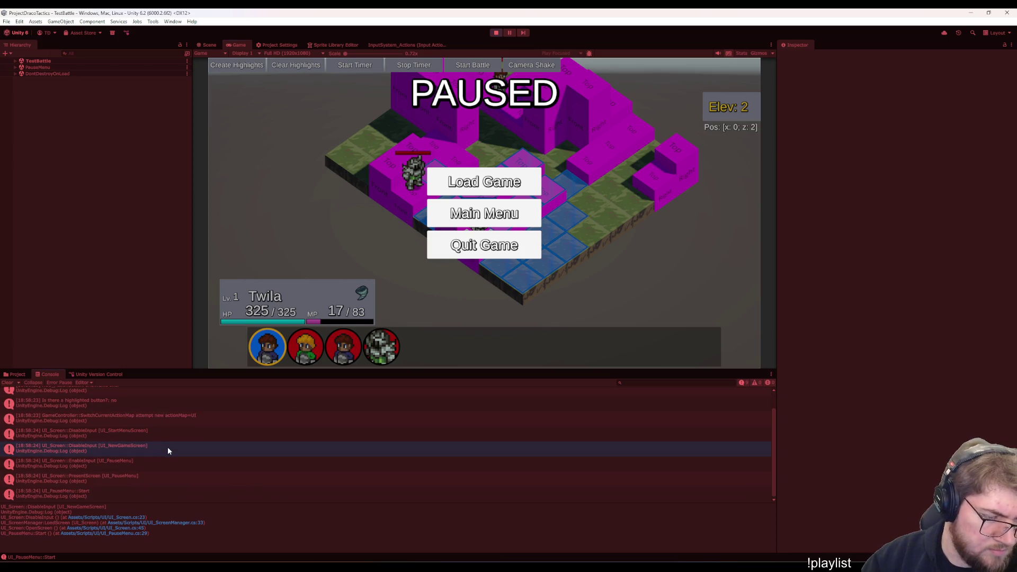
pyautogui.doubleClick(168, 450)
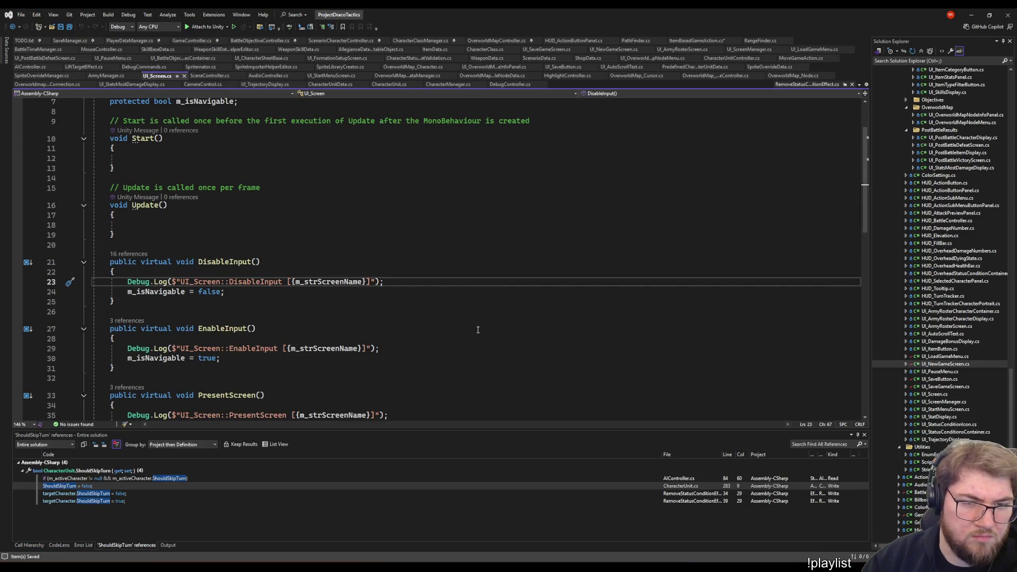
# Switch to the AIController tab at the m_isNavigable line, then return to the paused game in Unity
pyautogui.hotkey('ctrl', 'Tab')
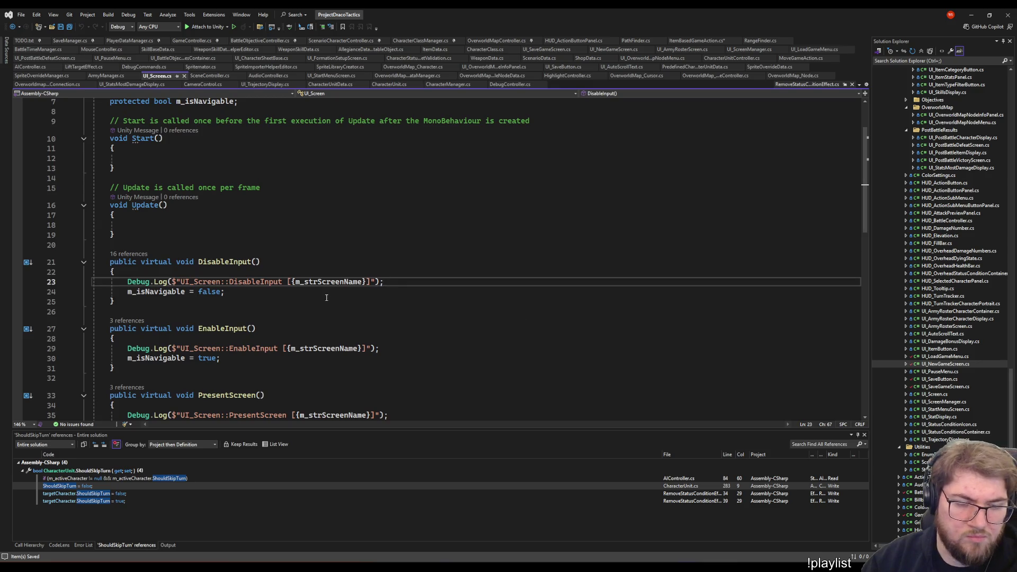
pyautogui.click(326, 288)
pyautogui.scroll(-4, 468, 312)
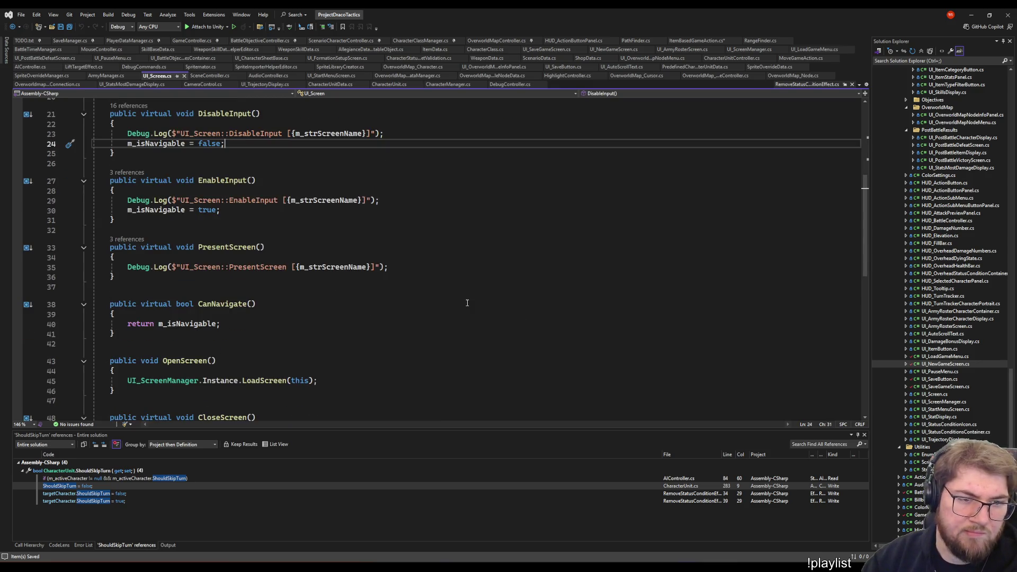
pyautogui.scroll(-5, 467, 303)
pyautogui.scroll(2, 459, 299)
pyautogui.scroll(-4, 452, 291)
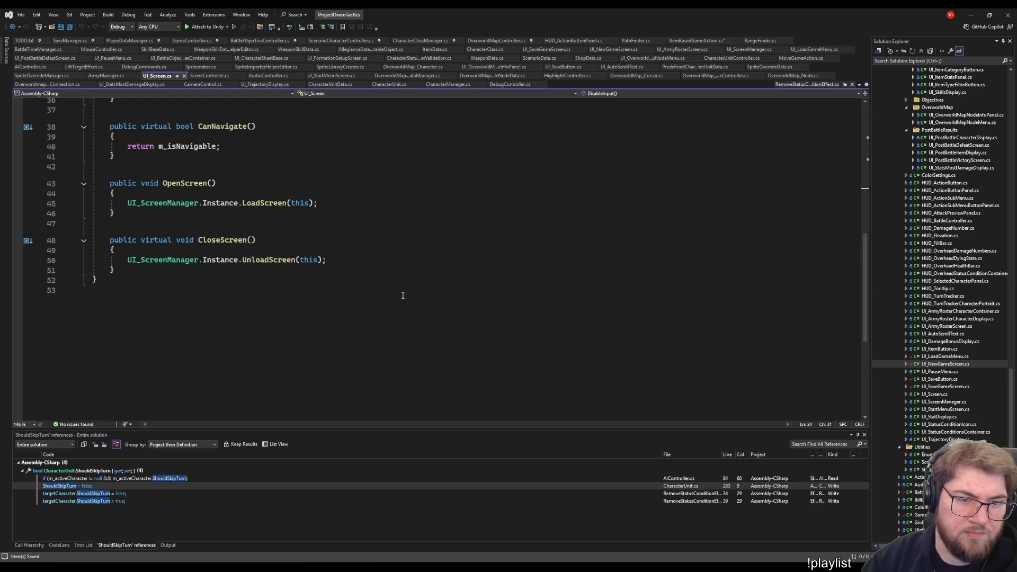
pyautogui.scroll(5, 402, 291)
pyautogui.scroll(4, 400, 284)
pyautogui.scroll(2, 390, 261)
pyautogui.scroll(-6, 318, 278)
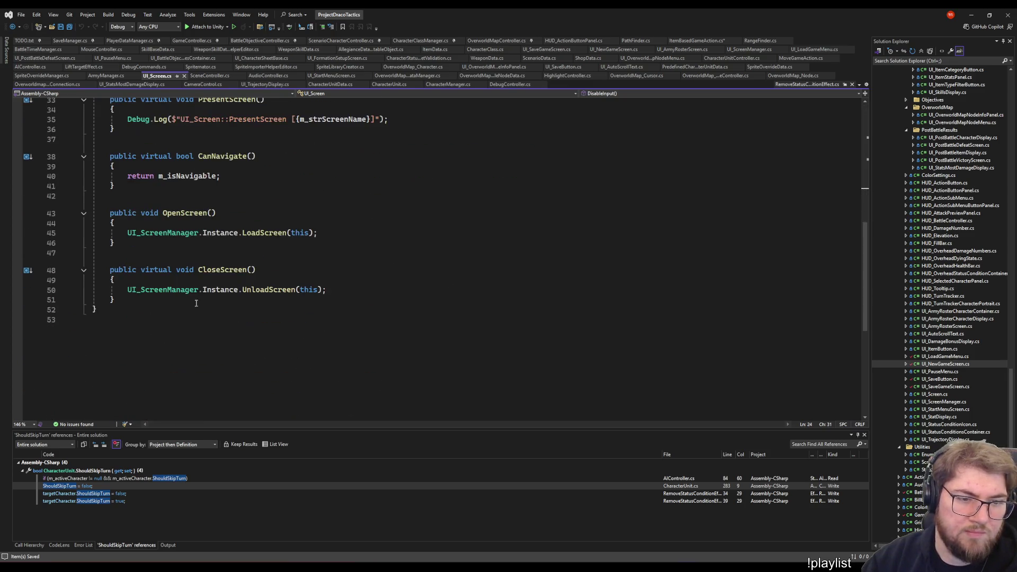
pyautogui.scroll(5, 269, 298)
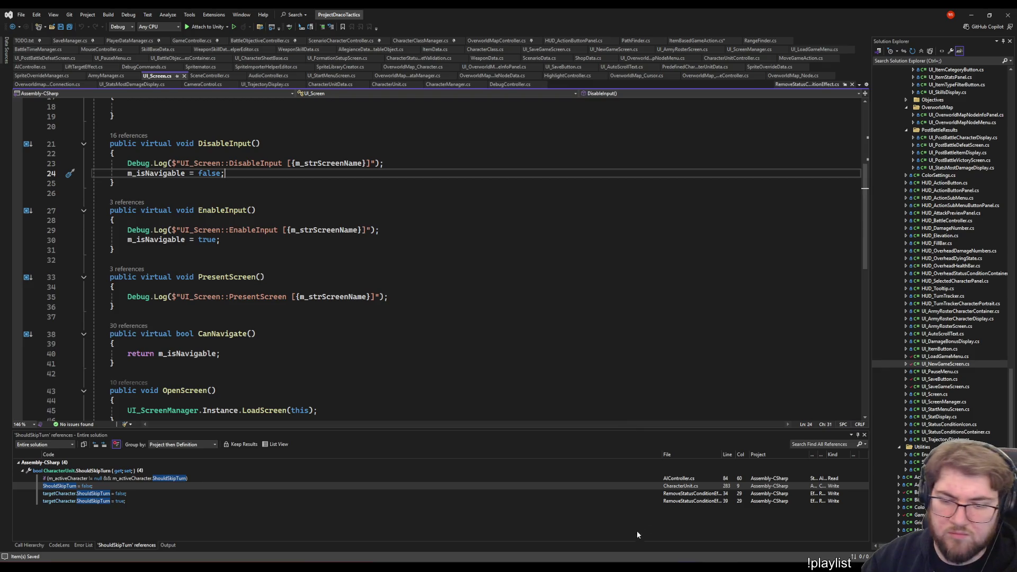
pyautogui.hotkey('alt', 'Tab')
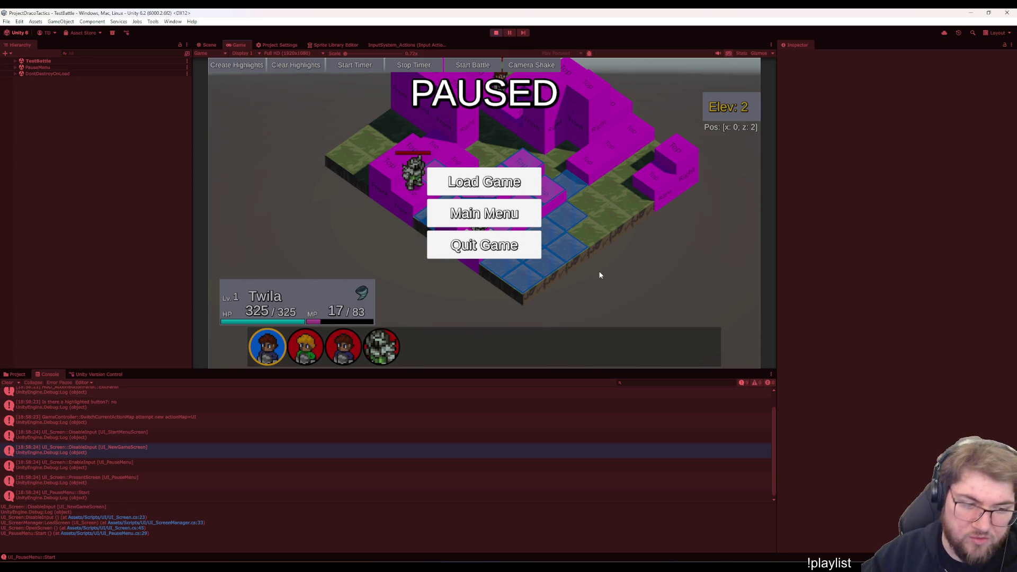
# Resume the paused battle and inspect the CloseScreen and 'Perp is ActiveActor' log entries
pyautogui.press('Return')
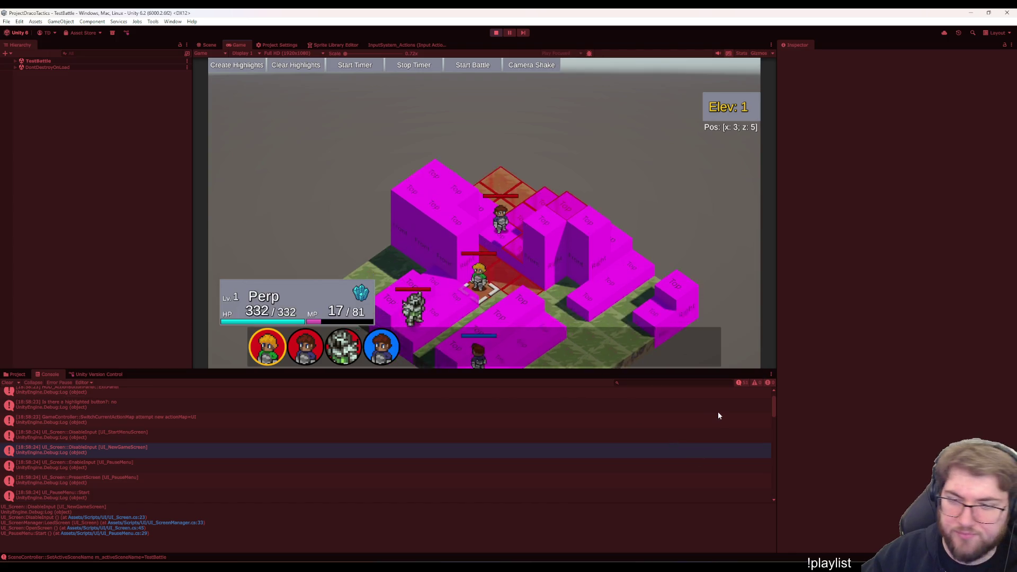
pyautogui.scroll(3, 332, 450)
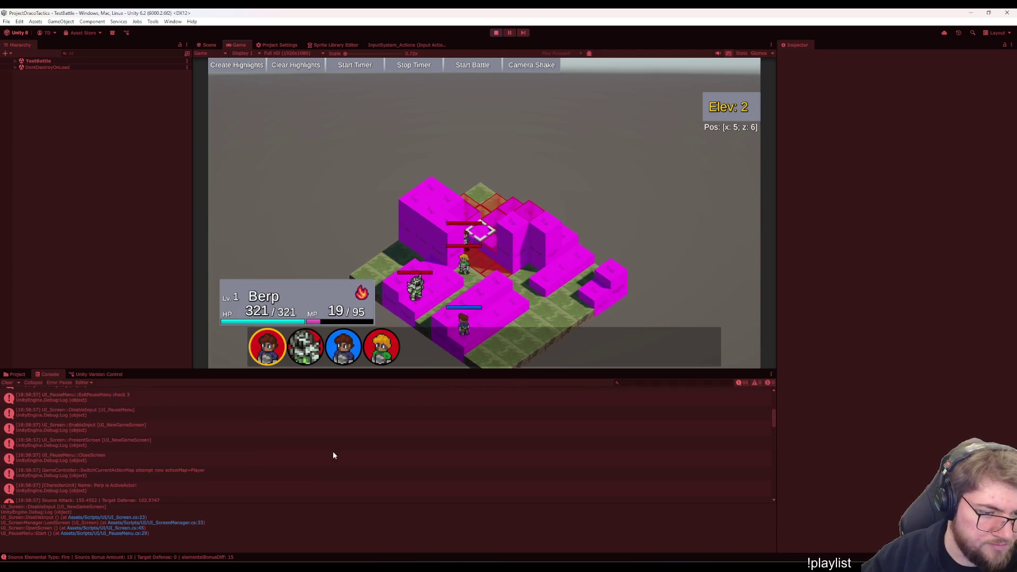
pyautogui.click(212, 453)
pyautogui.scroll(-3, 172, 456)
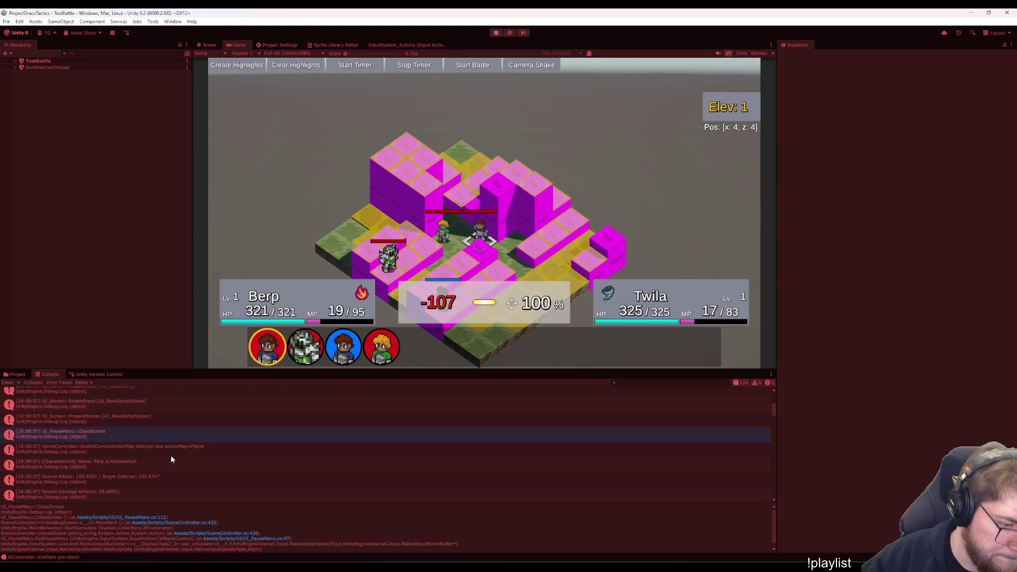
pyautogui.click(190, 404)
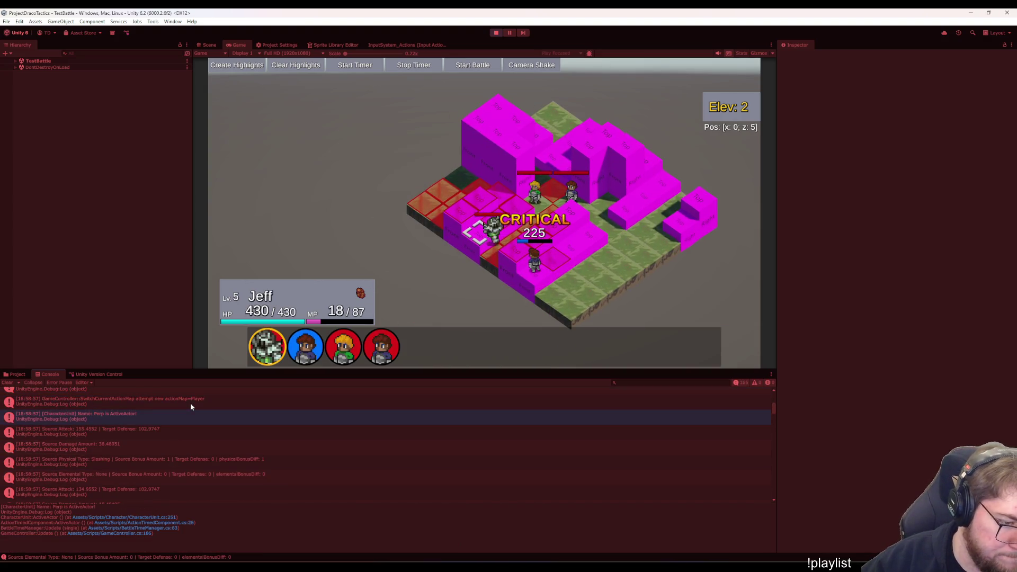
# Follow the ActiveActor log's stack trace through CharacterUnit, ActionTimedComponent and BattleTimeManager
pyautogui.doubleClick(159, 411)
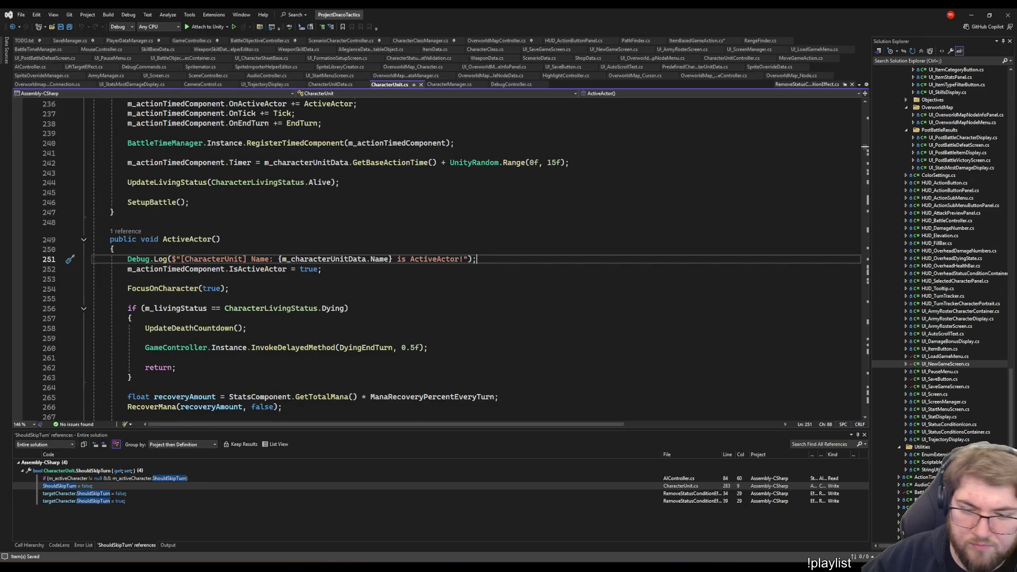
pyautogui.hotkey('alt', 'Tab')
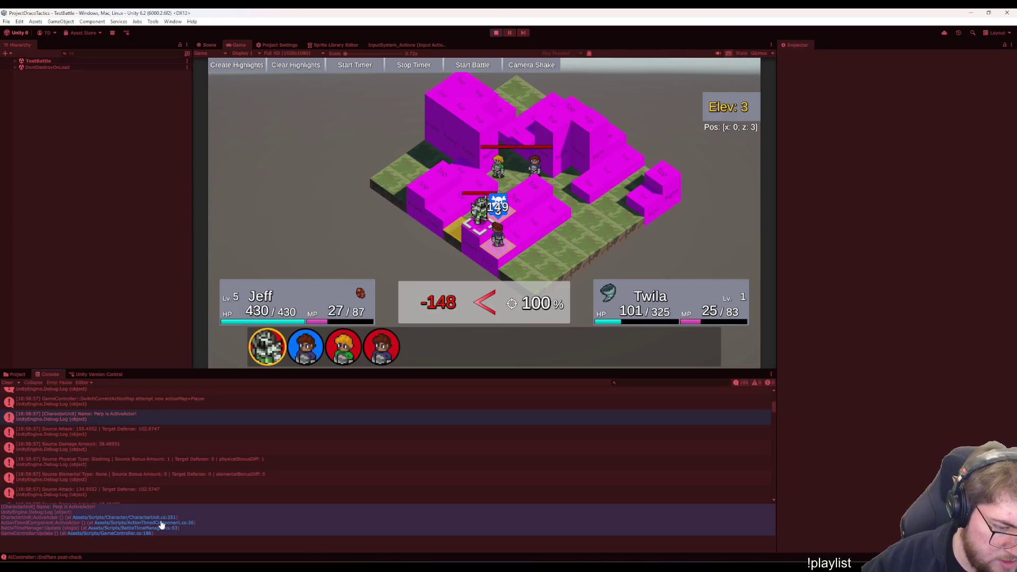
pyautogui.click(160, 523)
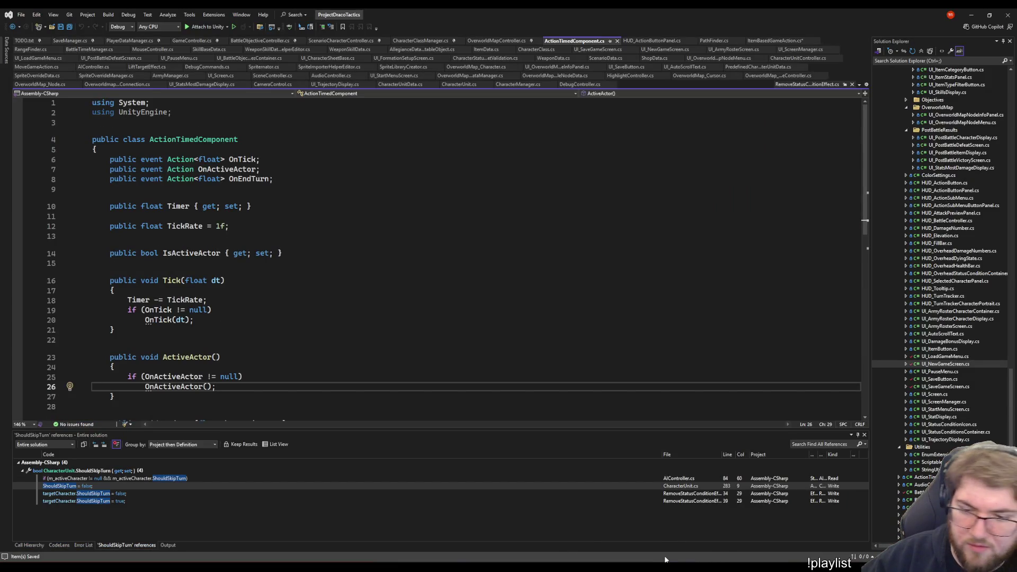
pyautogui.hotkey('alt', 'Tab')
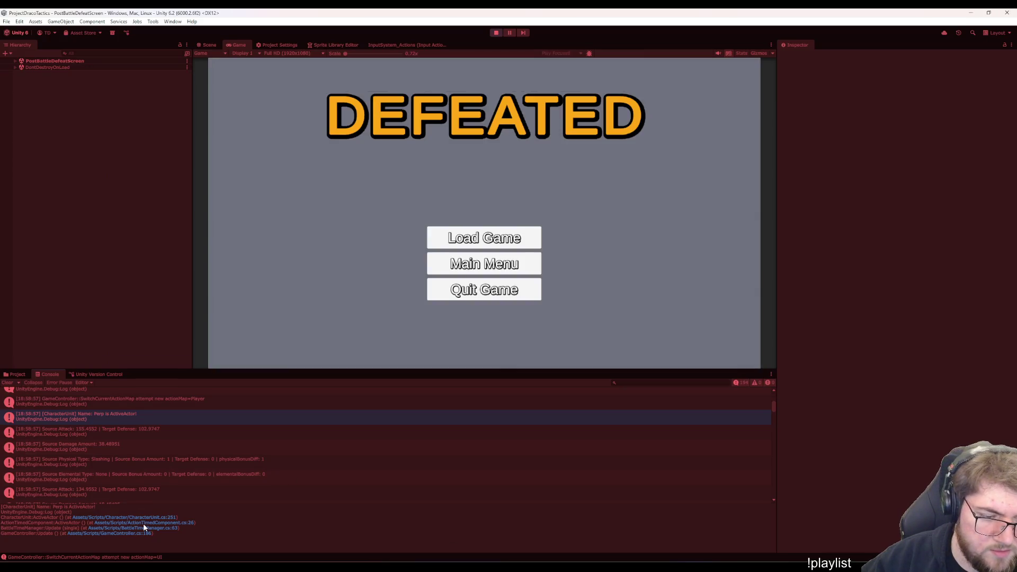
pyautogui.click(143, 524)
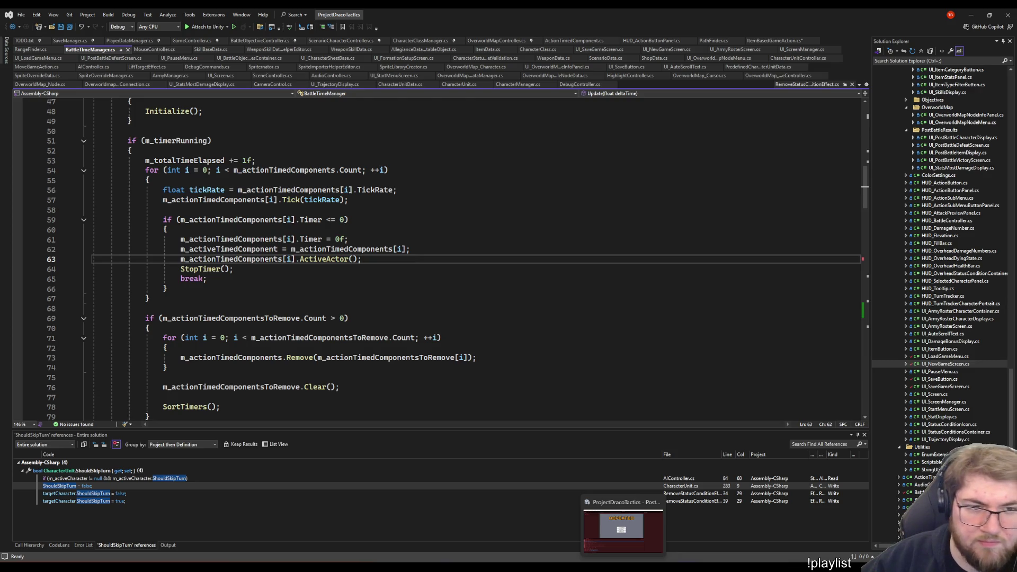
# Continue up the call chain to GameController's Update that ticks the battle timer
pyautogui.click(622, 525)
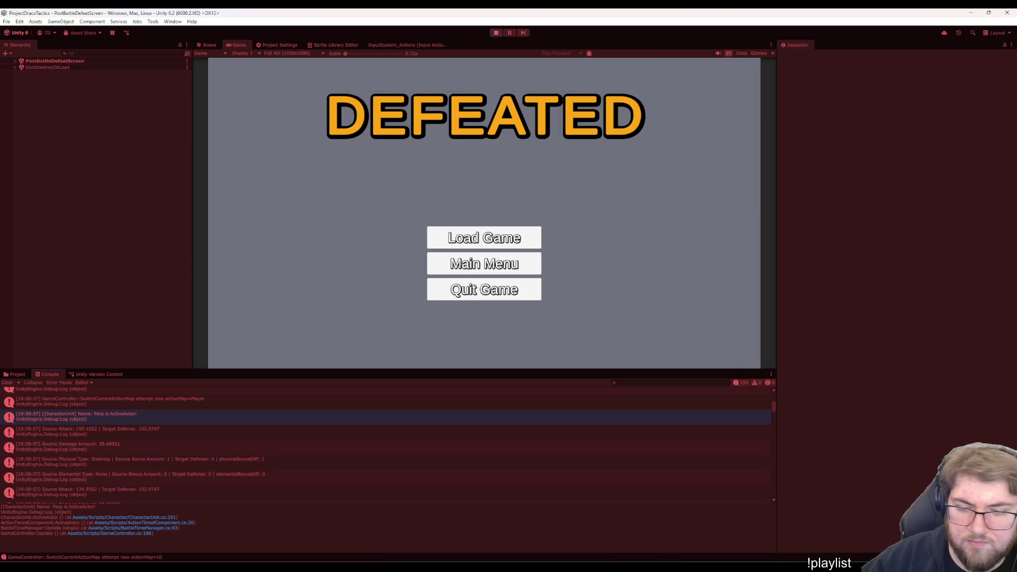
pyautogui.hotkey('alt', 'Tab')
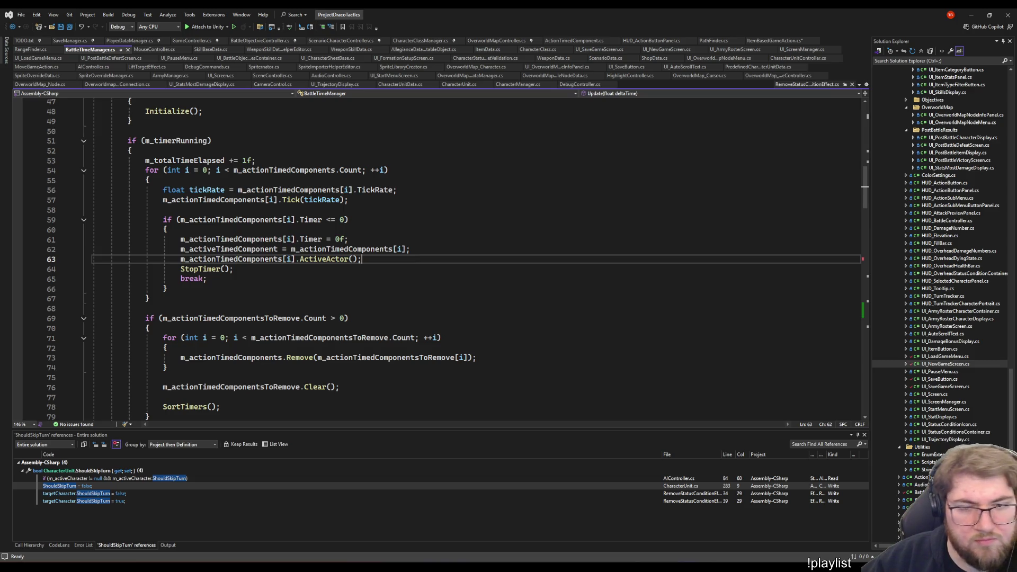
pyautogui.hotkey('alt', 'Tab')
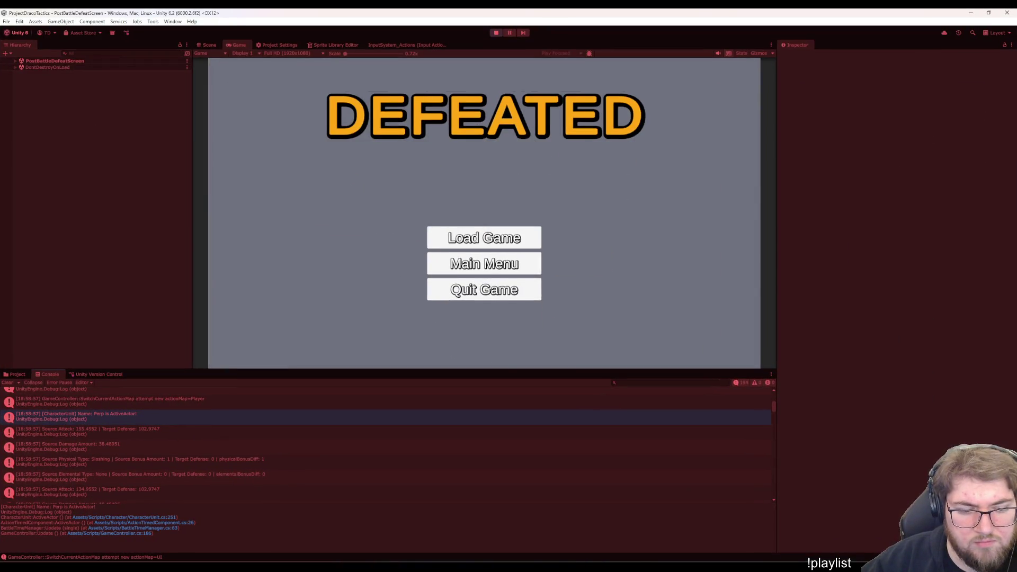
pyautogui.click(137, 534)
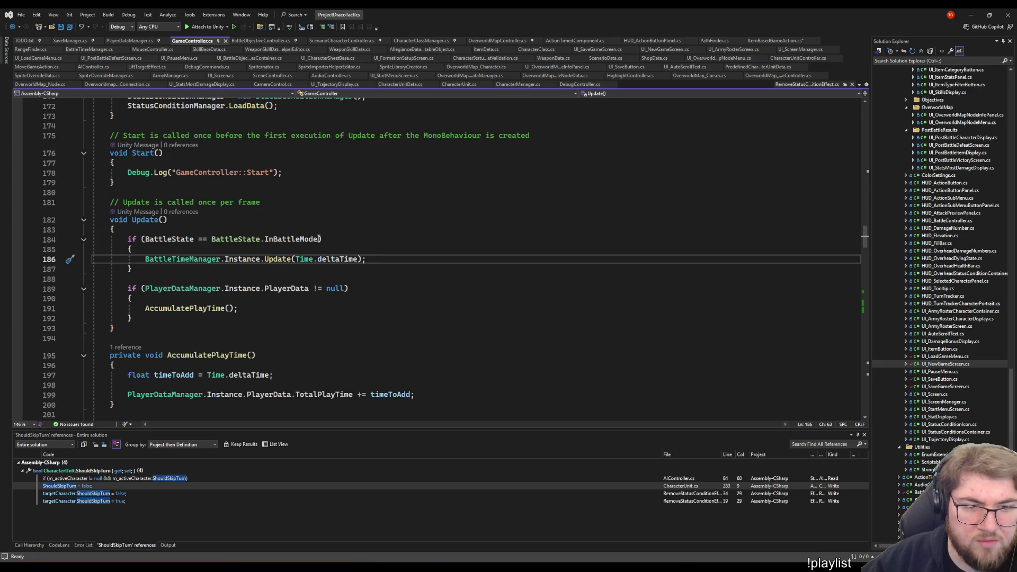
# Change the battle-state check to 'if (!m_isPauseMenuOpen && BattleState == BattleState.InBattleMode)'
pyautogui.press('Up')
pyautogui.press('Up')
pyautogui.press('Up')
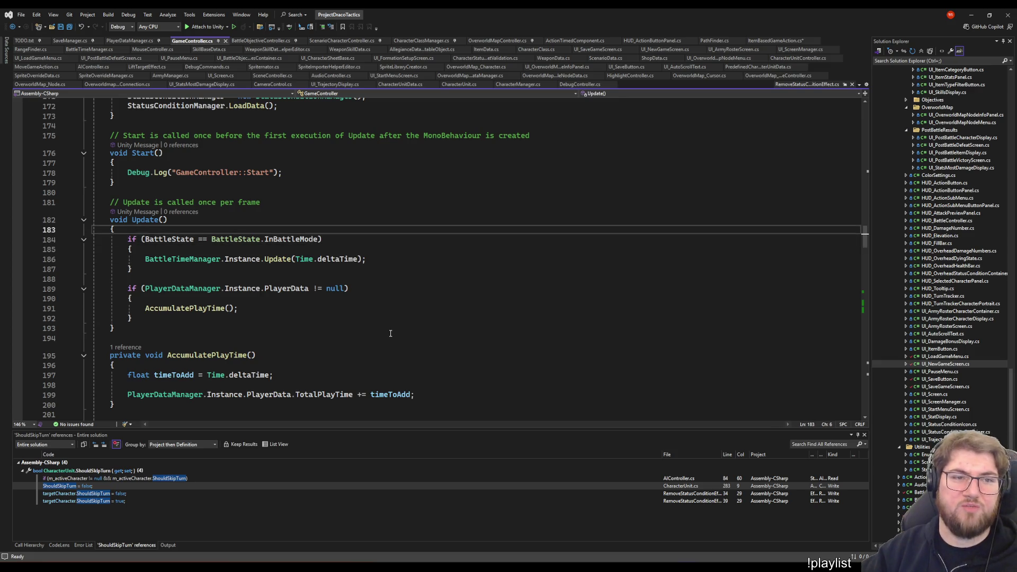
pyautogui.press('Return')
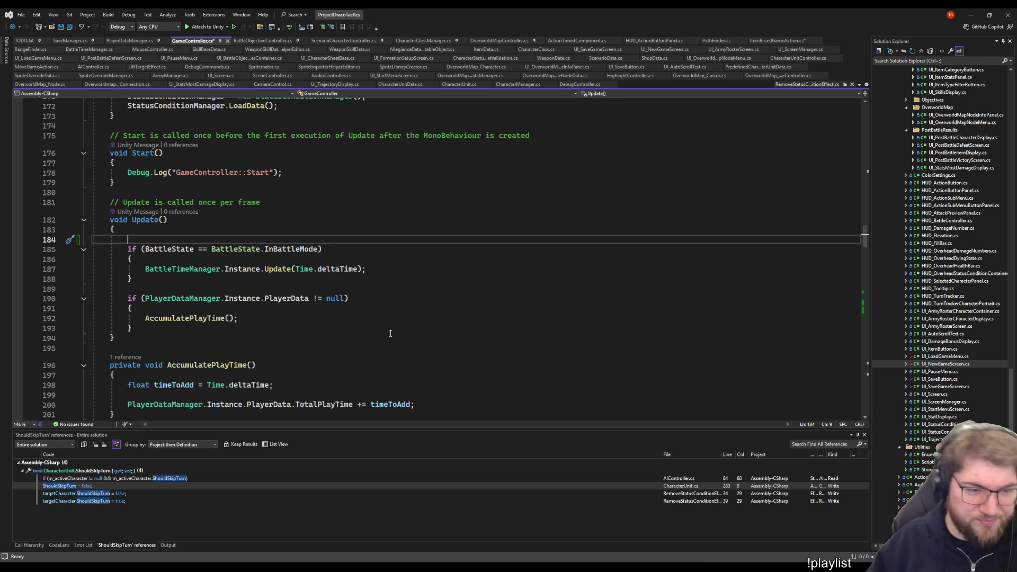
pyautogui.write('if (')
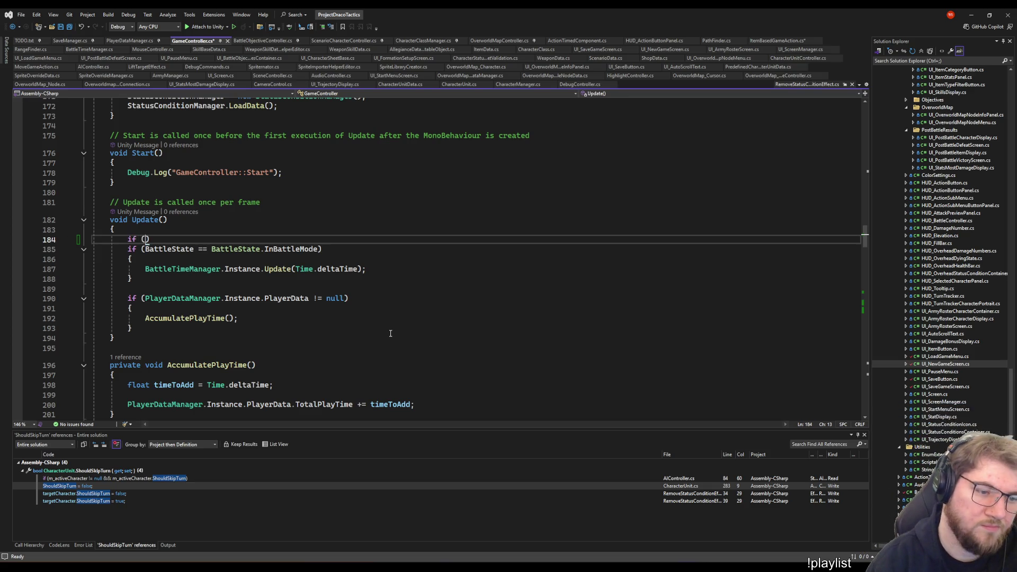
pyautogui.write('m_isPauseMenuOpen')
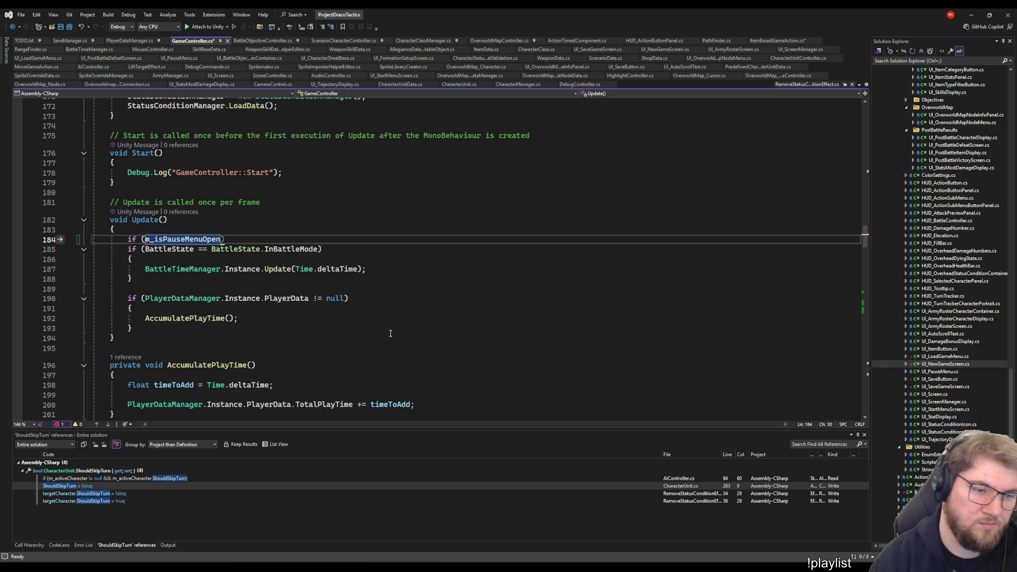
pyautogui.hotkey('ctrl', 'Left')
pyautogui.write('!')
pyautogui.press('End')
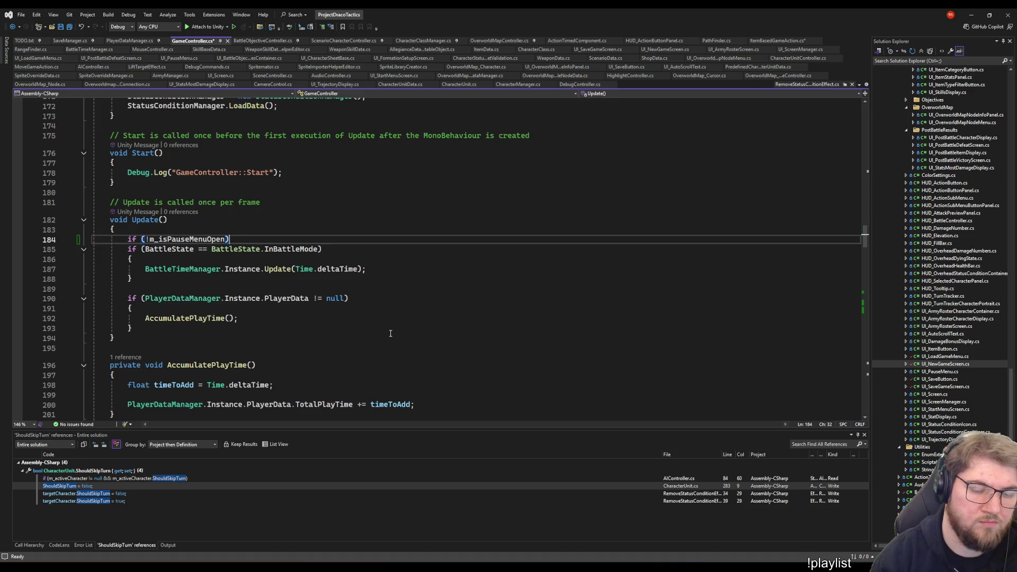
pyautogui.hotkey('shift', 'Home')
pyautogui.press('BackSpace')
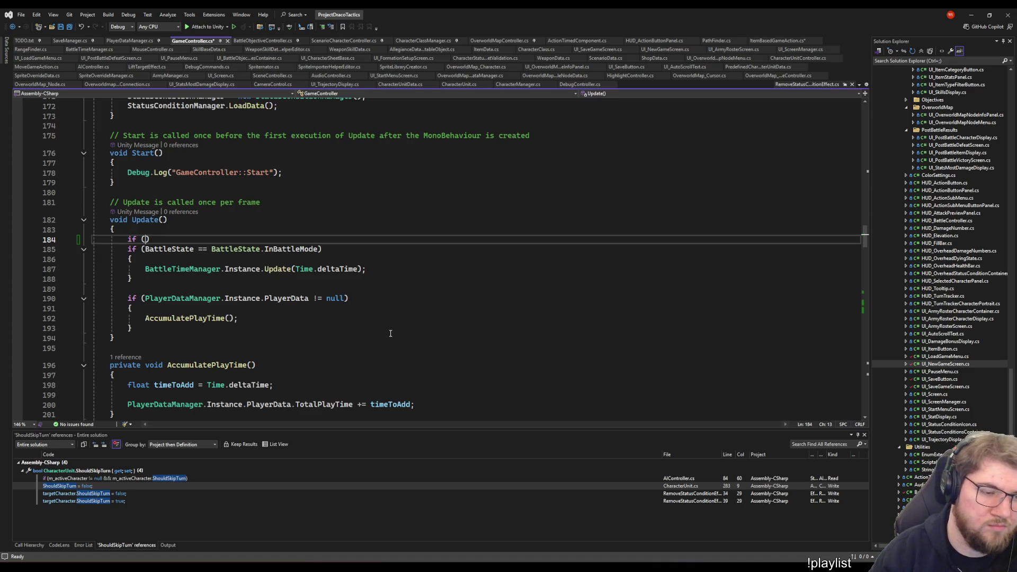
pyautogui.hotkey('shift', 'Down')
pyautogui.press('Delete')
pyautogui.press('Home')
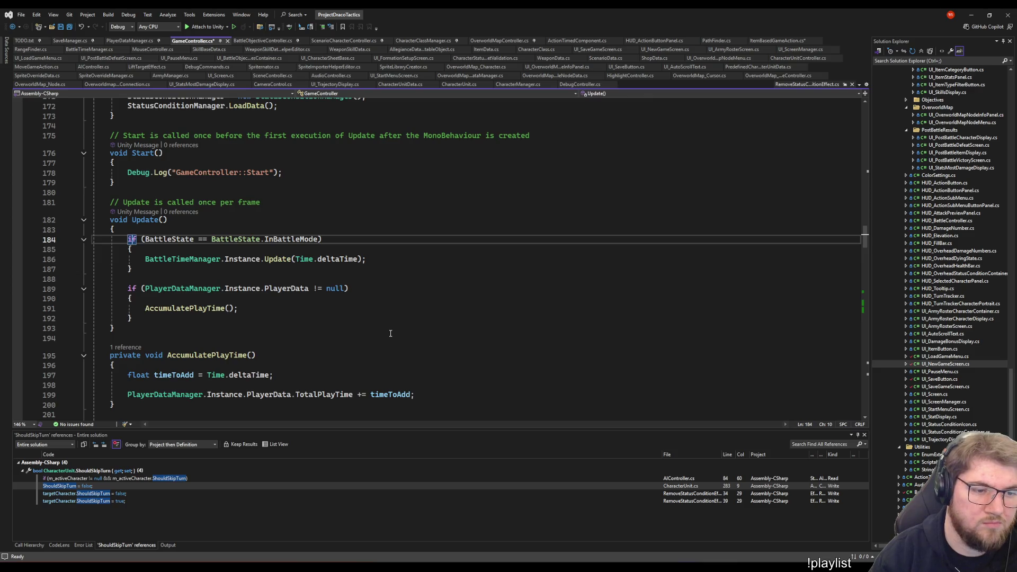
pyautogui.press('Right')
pyautogui.press('Right')
pyautogui.press('Right')
pyautogui.write('!m_isPauseMenuOpen &&')
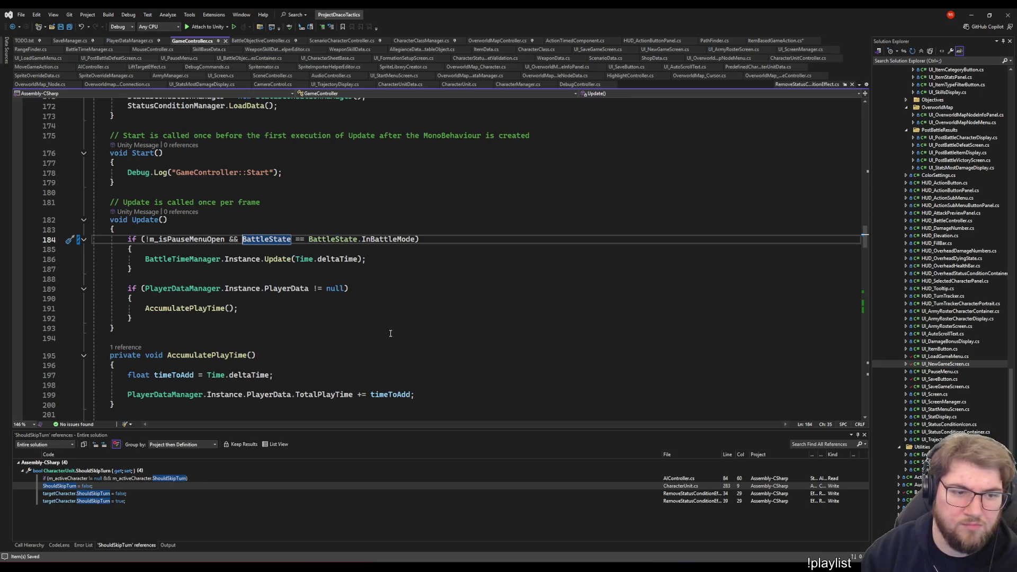
# Review BattleTimeManager's Update definition and its initialization check, then return to Unity
pyautogui.press('Down')
pyautogui.press('Down')
pyautogui.press('Down')
pyautogui.press('End')
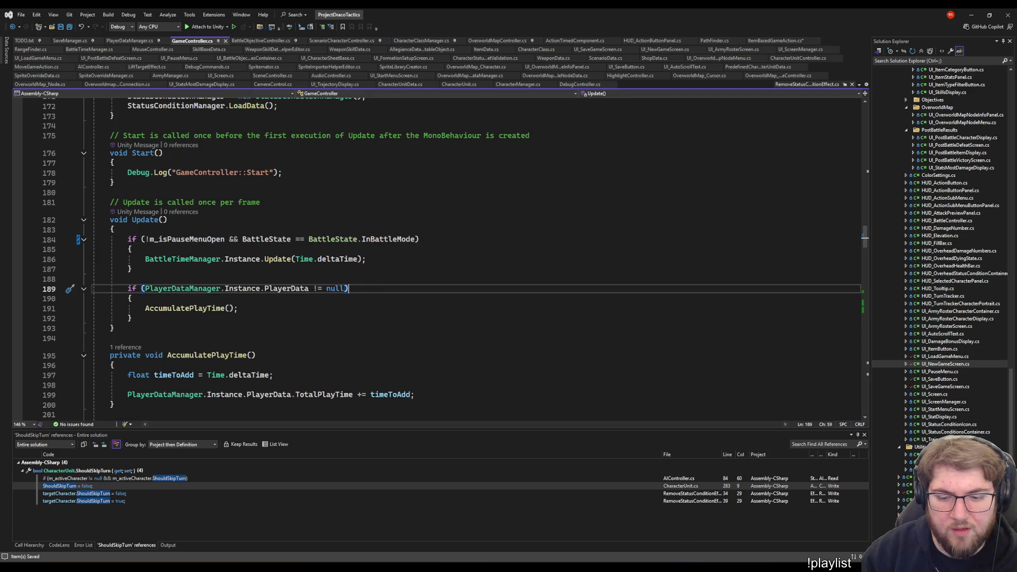
pyautogui.press('Up')
pyautogui.press('Up')
pyautogui.press('Up')
pyautogui.press('End')
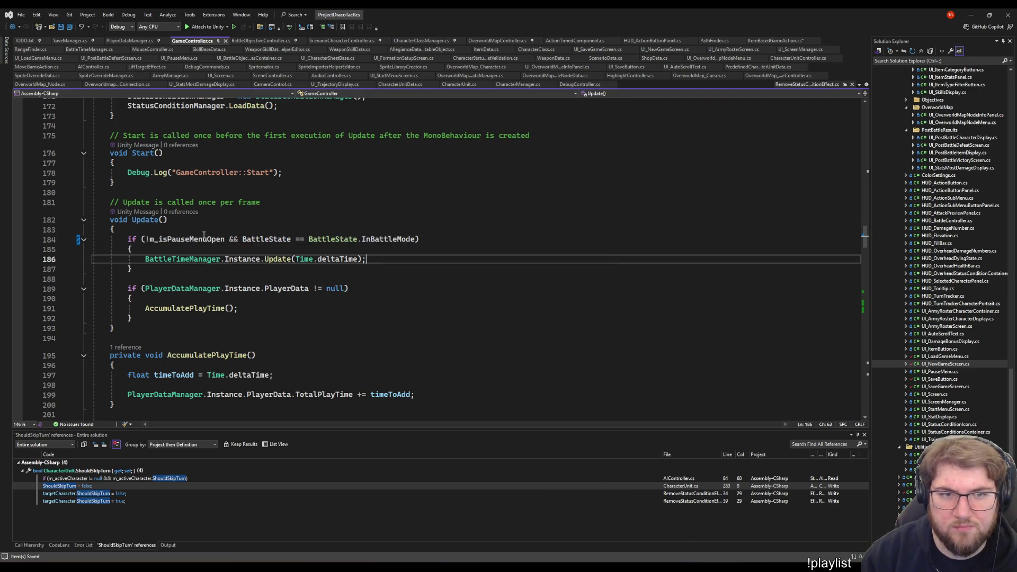
pyautogui.rightClick(291, 259)
pyautogui.click(329, 313)
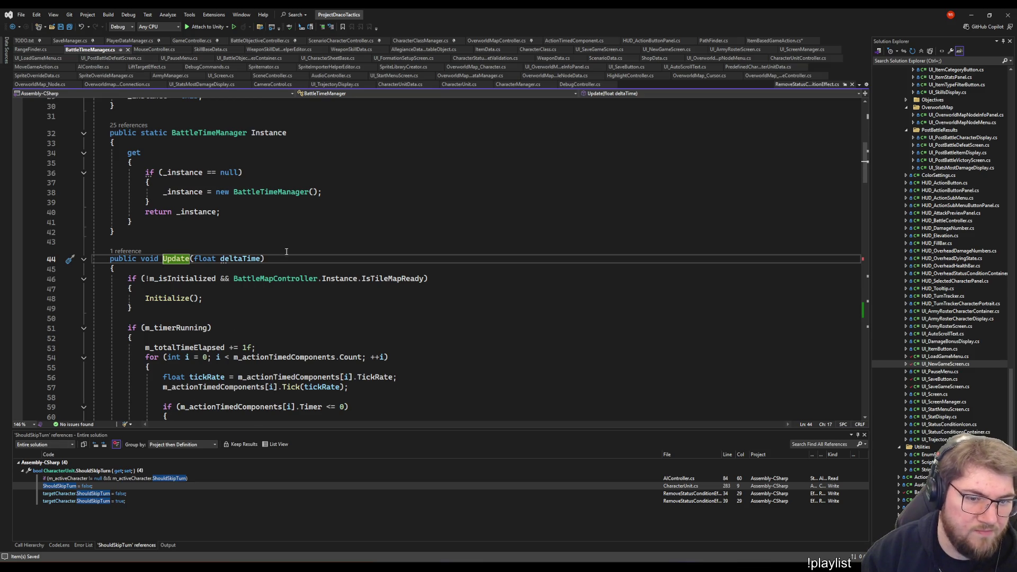
pyautogui.scroll(-5, 235, 298)
pyautogui.scroll(4, 172, 279)
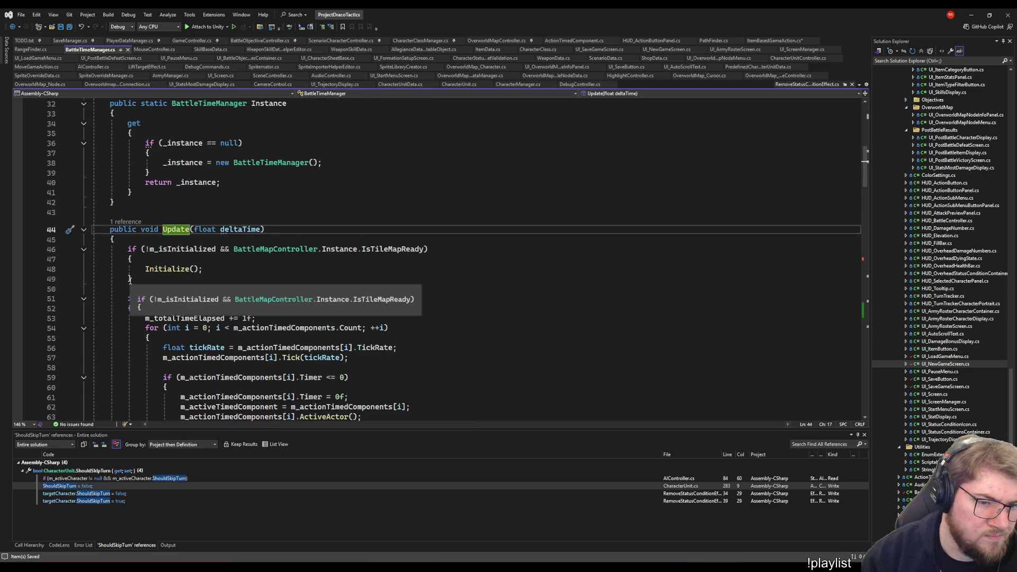
pyautogui.click(172, 279)
pyautogui.scroll(2, 172, 279)
pyautogui.scroll(1, 230, 280)
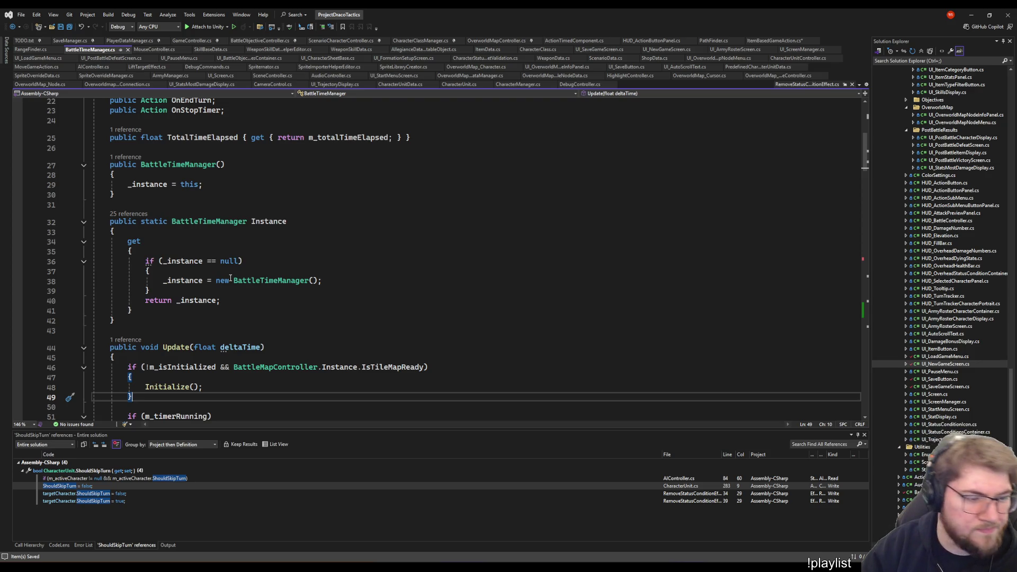
pyautogui.hotkey('alt', 'Tab')
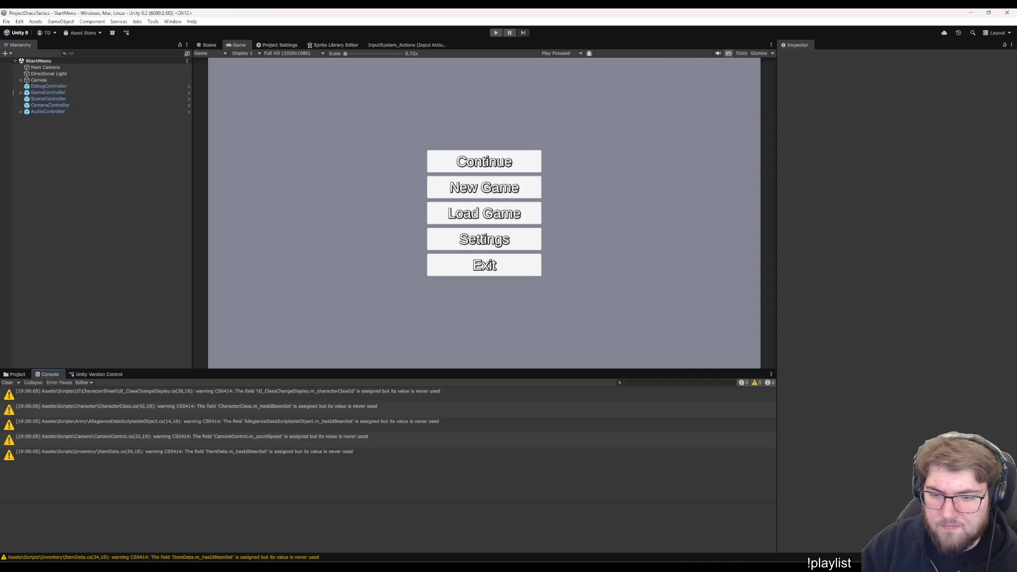
# Play a new game, enter a Training battle, place the hero Berp and start the battle
pyautogui.click(495, 33)
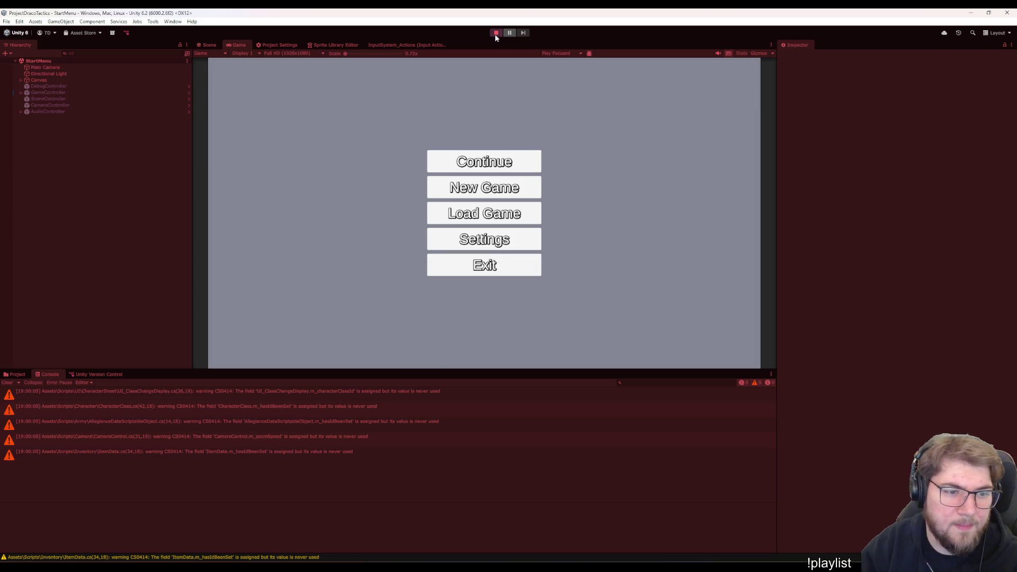
pyautogui.click(529, 190)
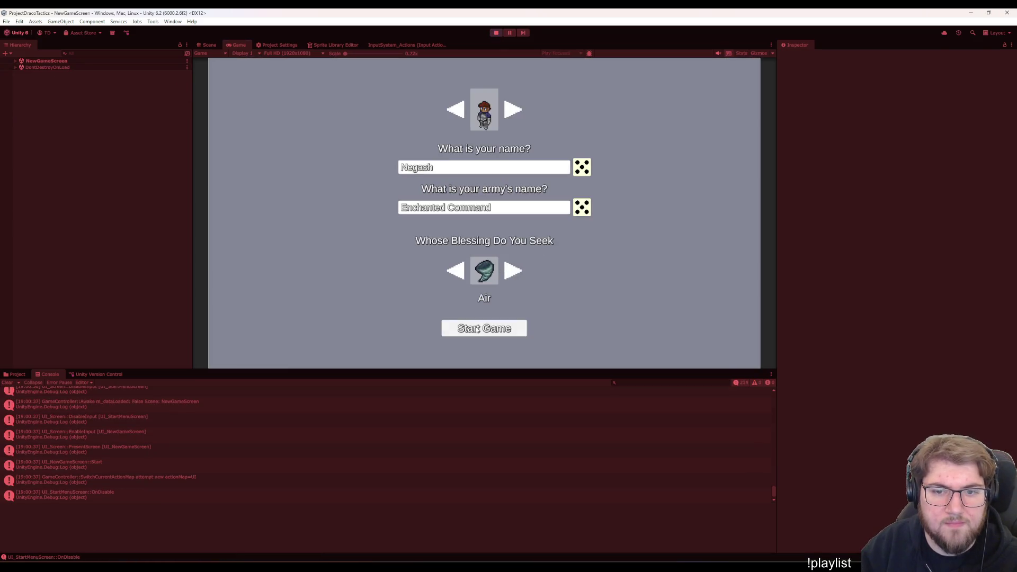
pyautogui.click(483, 327)
pyautogui.press('Return')
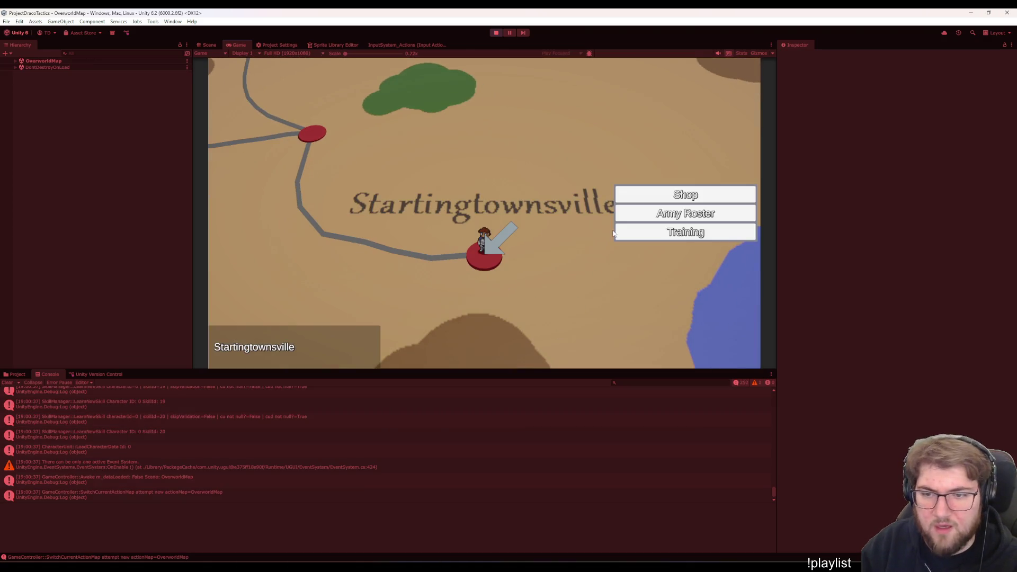
pyautogui.click(617, 233)
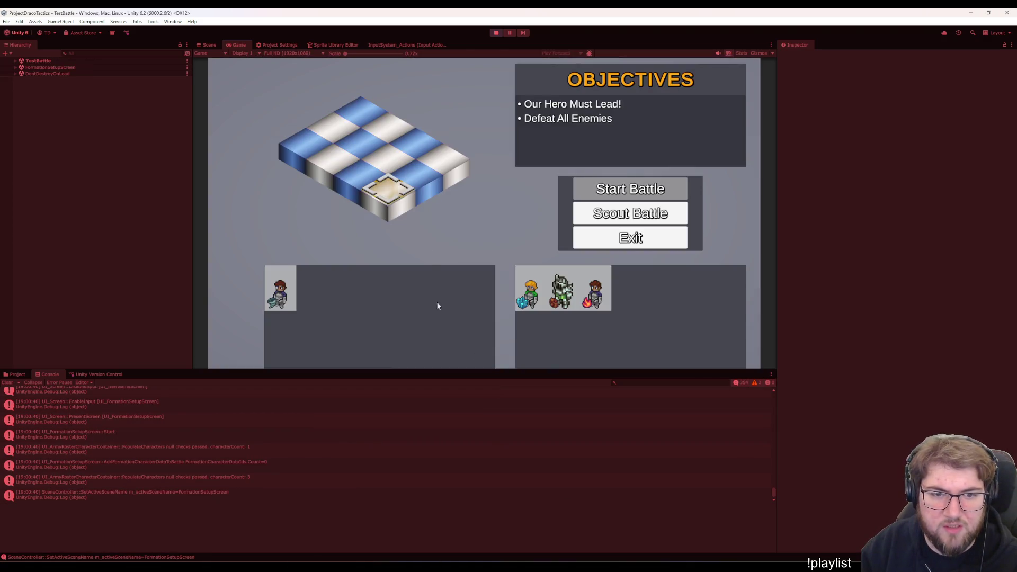
pyautogui.press('Return')
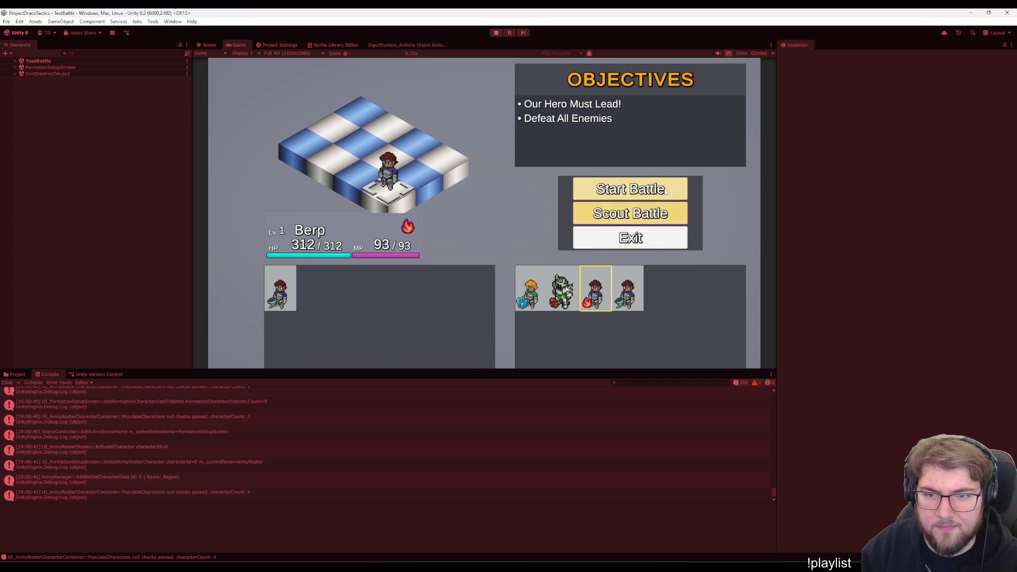
pyautogui.press('Return')
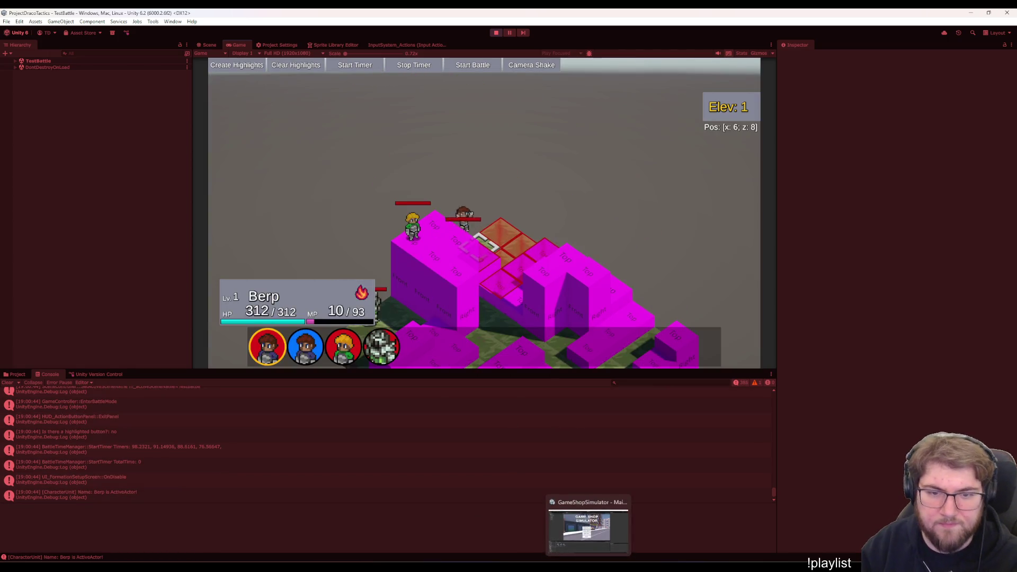
# Pause and resume the battle four times with Esc during enemy turns, then stop the game
pyautogui.press('Escape')
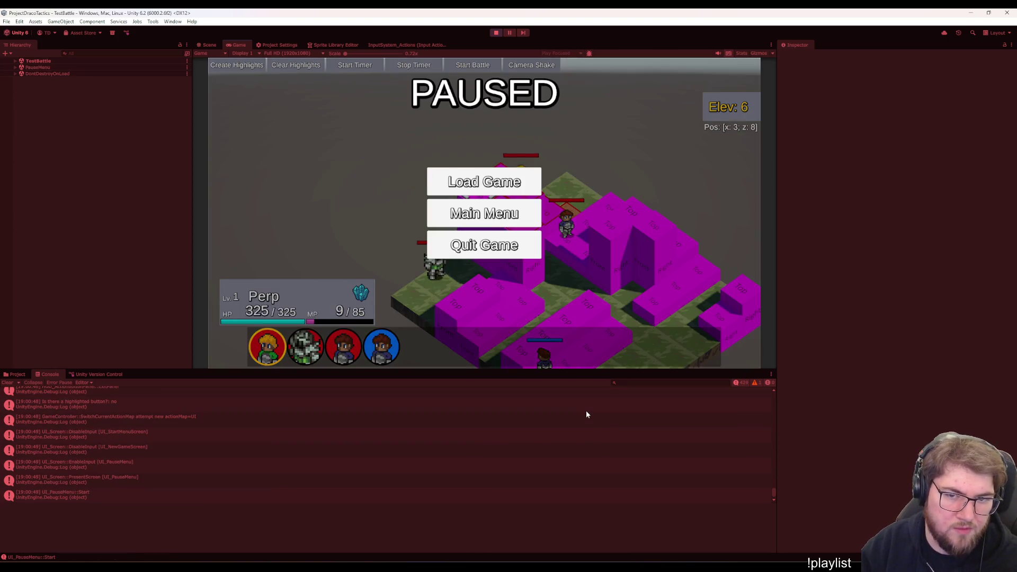
pyautogui.press('Escape')
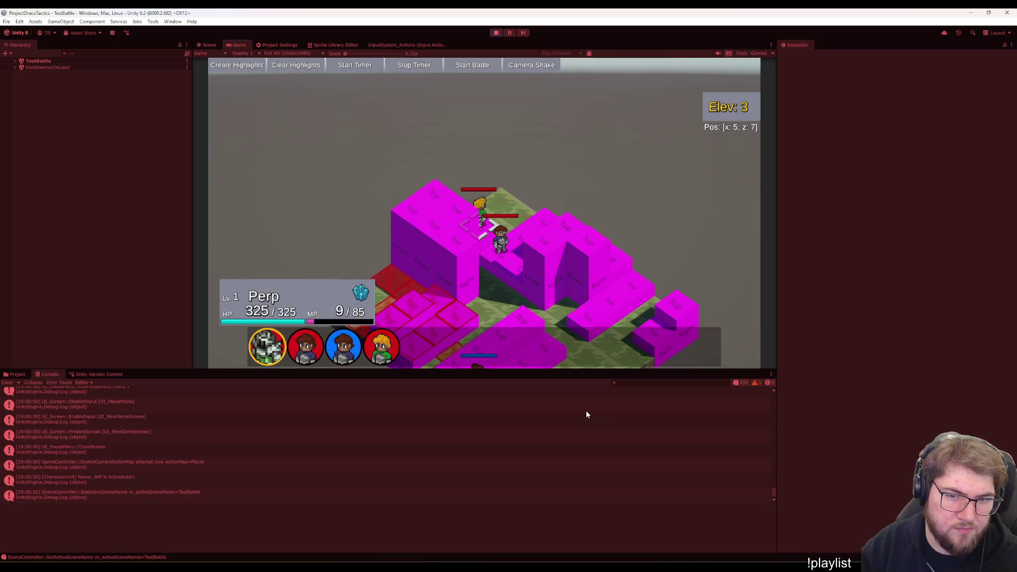
pyautogui.press('Escape')
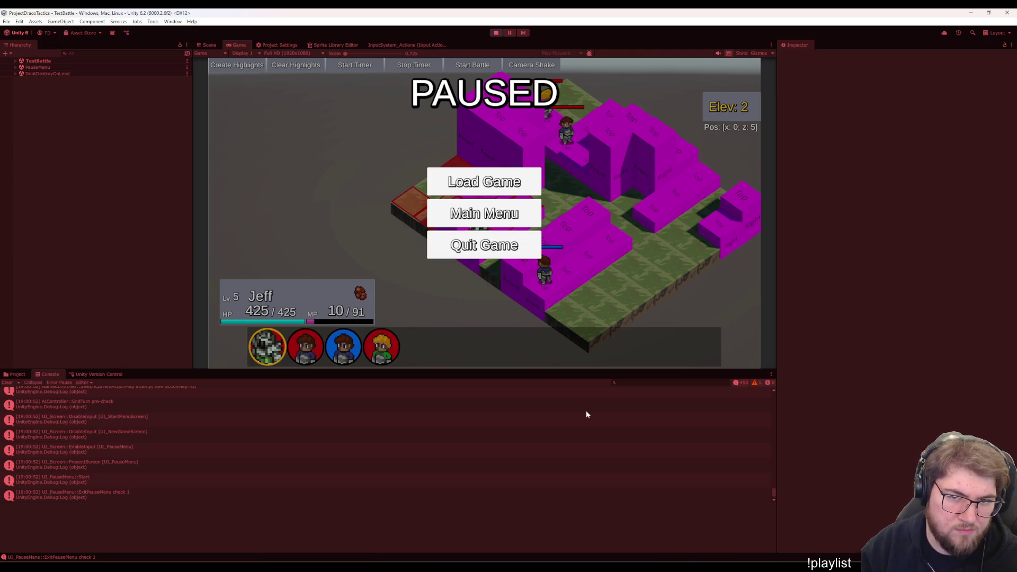
pyautogui.press('Escape')
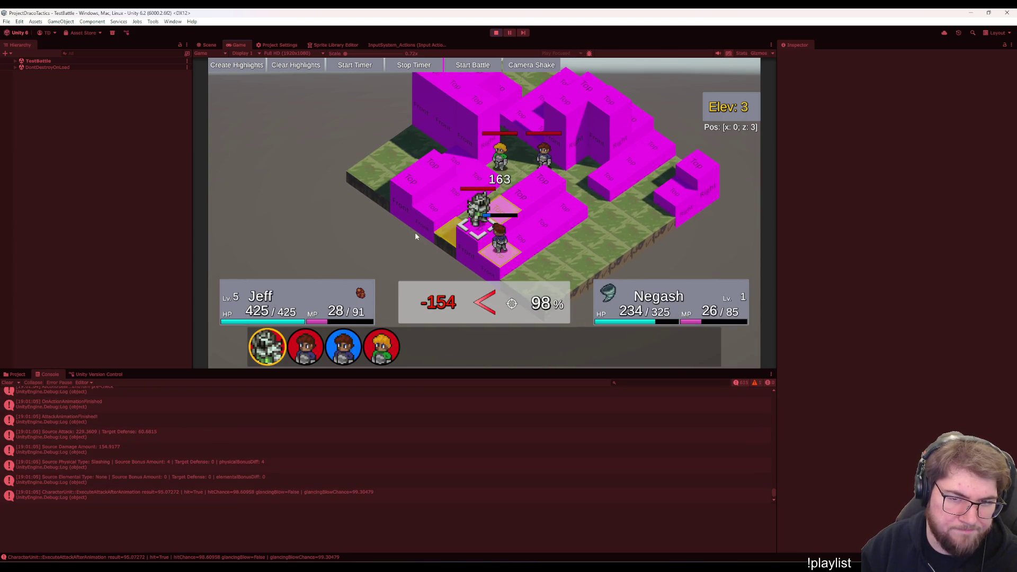
pyautogui.press('Escape')
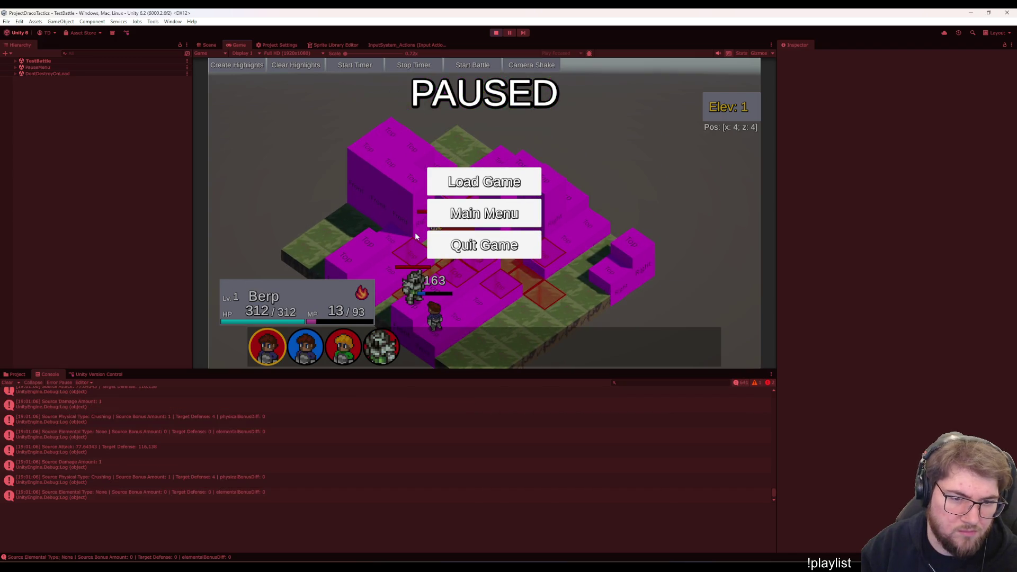
pyautogui.press('Escape')
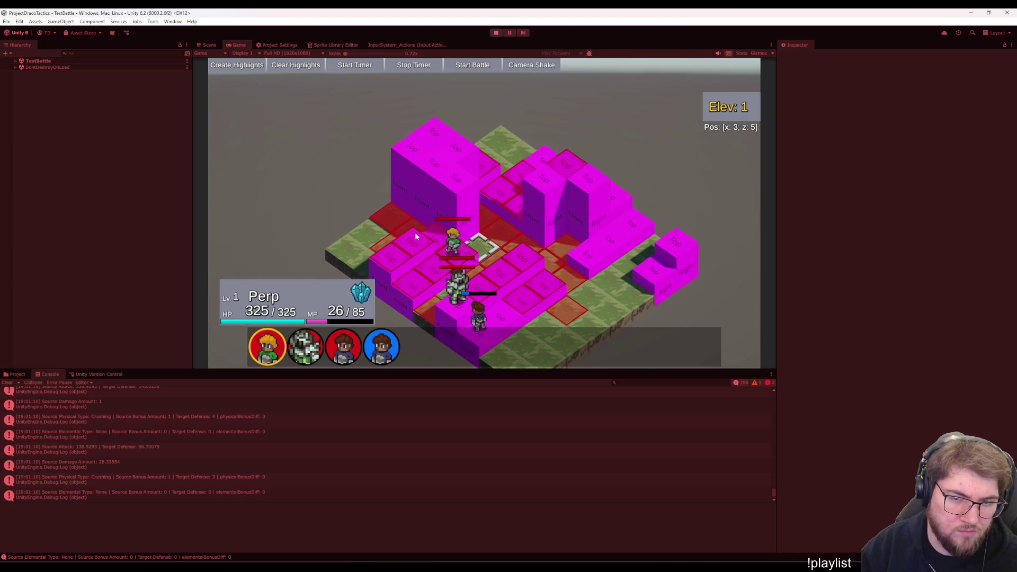
pyautogui.press('Escape')
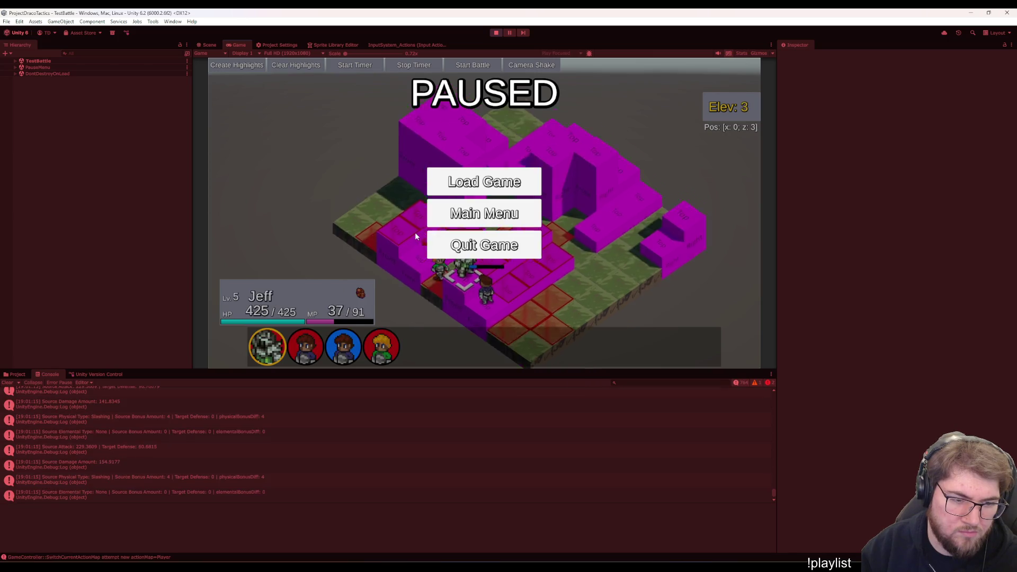
pyautogui.press('Escape')
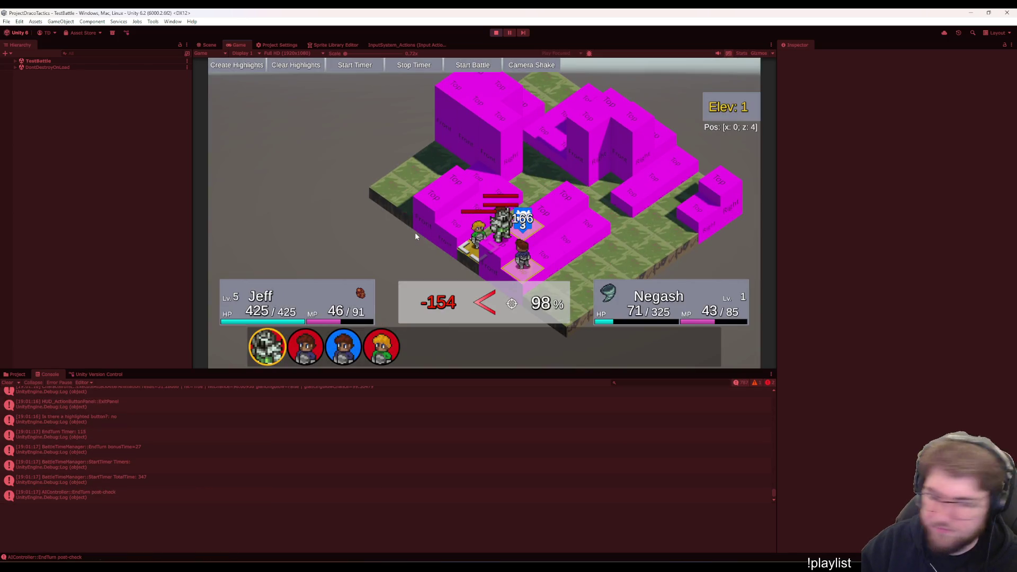
pyautogui.click(498, 33)
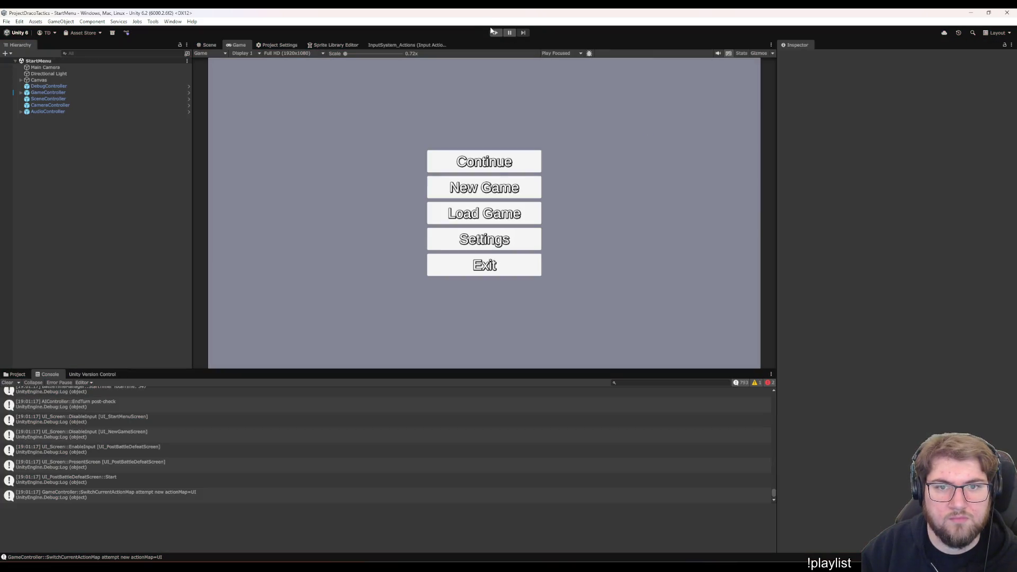
# Run a new game into a Training battle with Berp placed, then pause and resume it once
pyautogui.click(494, 32)
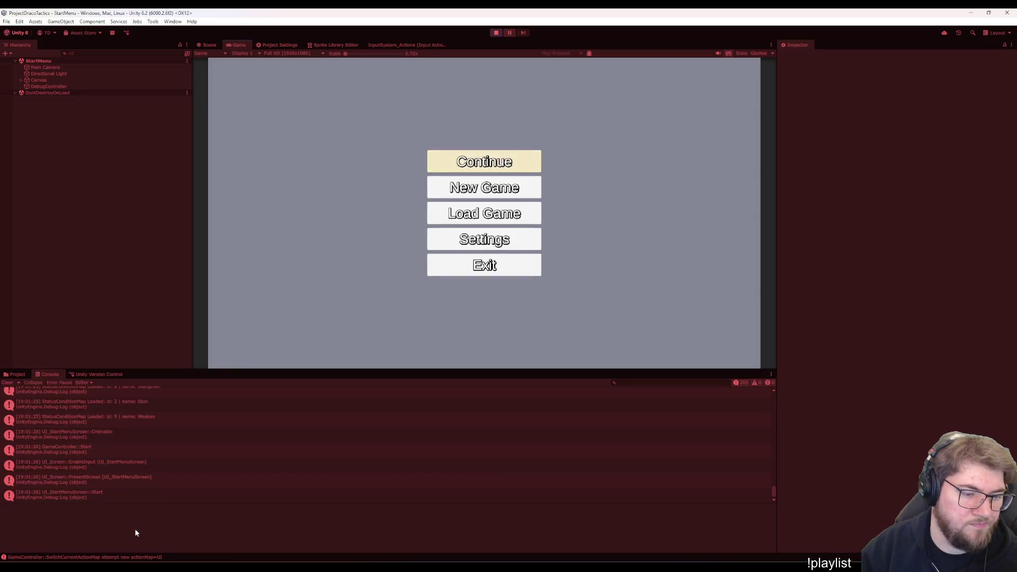
pyautogui.click(484, 187)
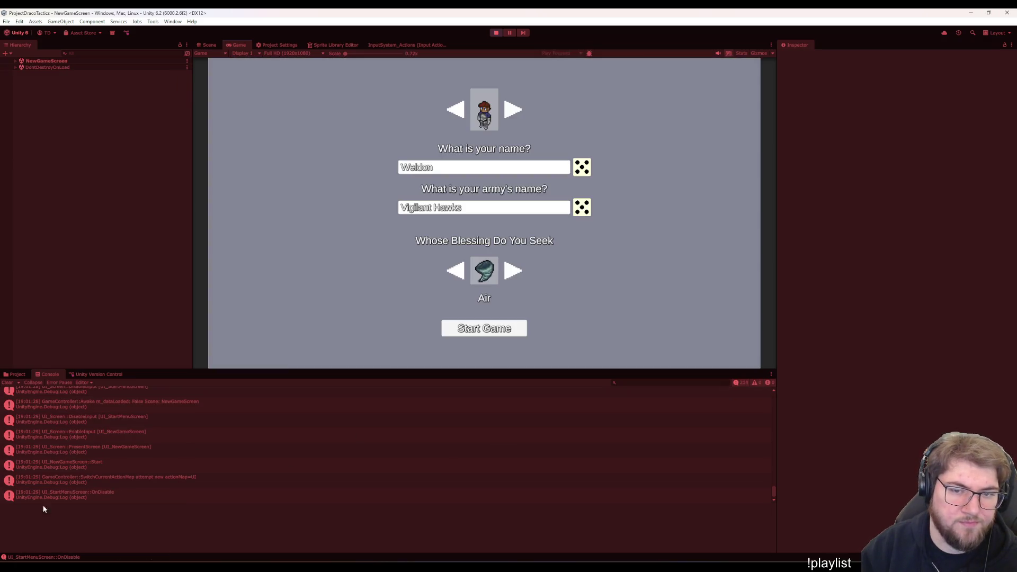
pyautogui.click(485, 328)
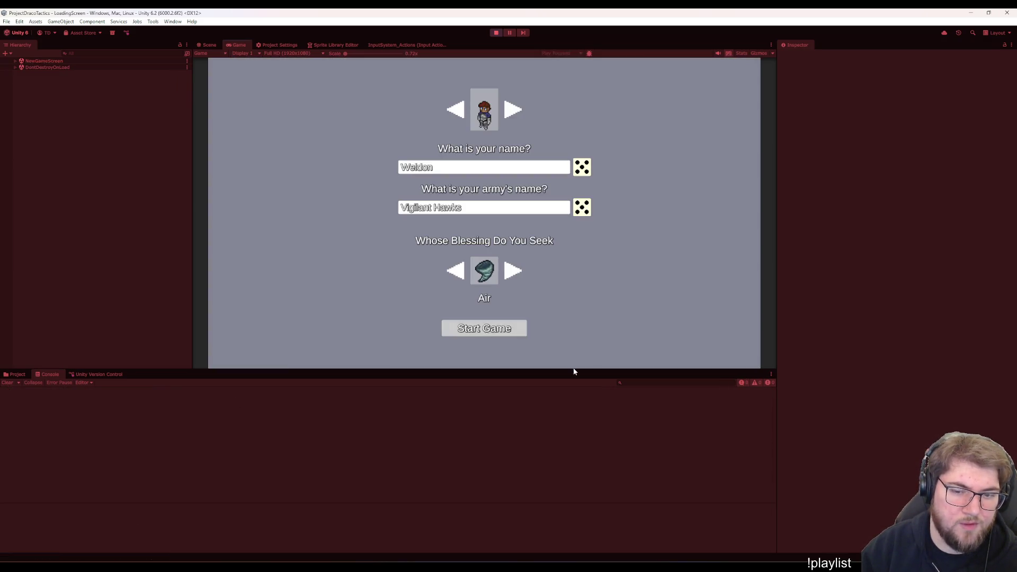
pyautogui.click(498, 252)
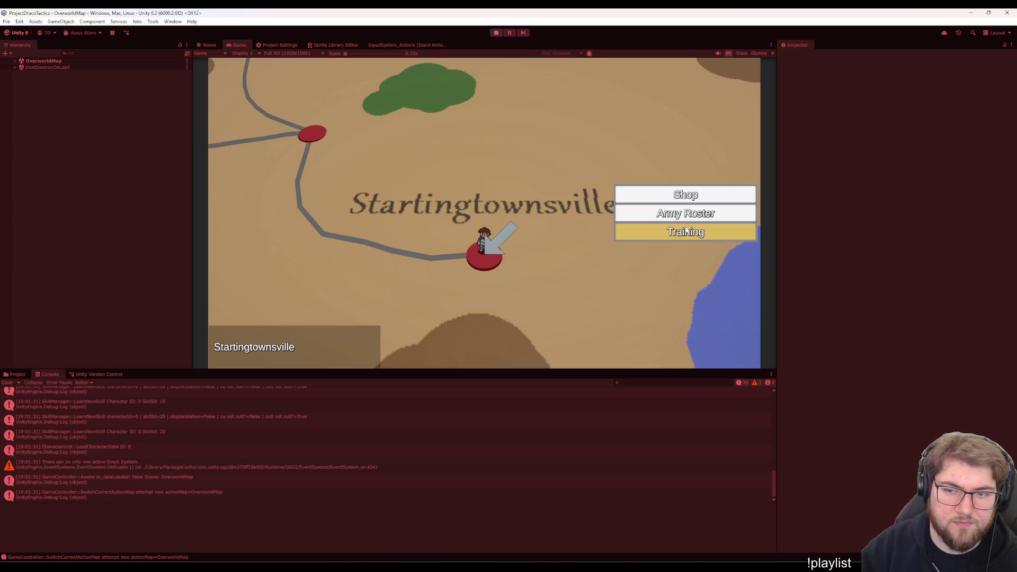
pyautogui.click(688, 232)
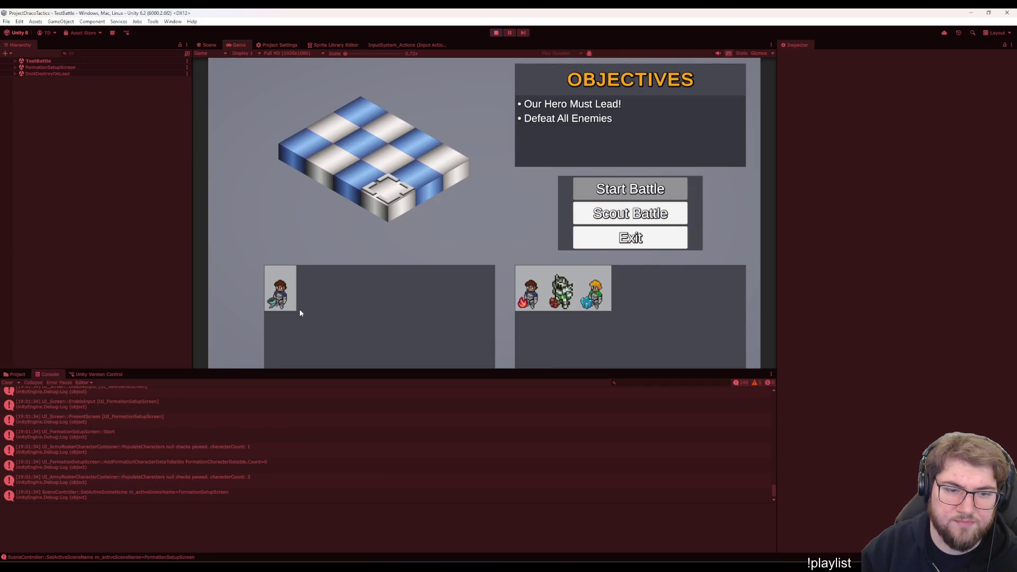
pyautogui.click(291, 304)
pyautogui.press('Return')
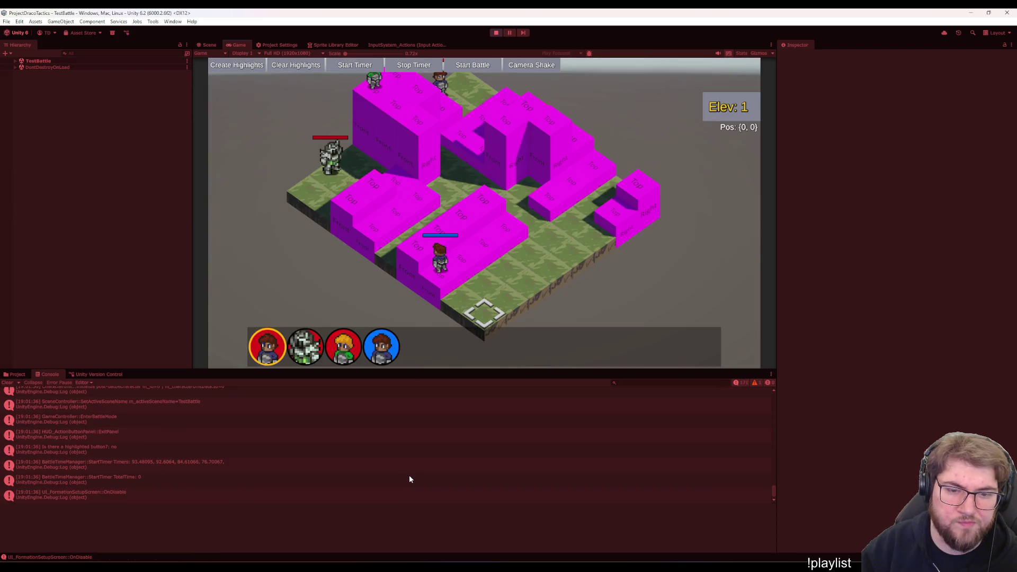
pyautogui.press('Escape')
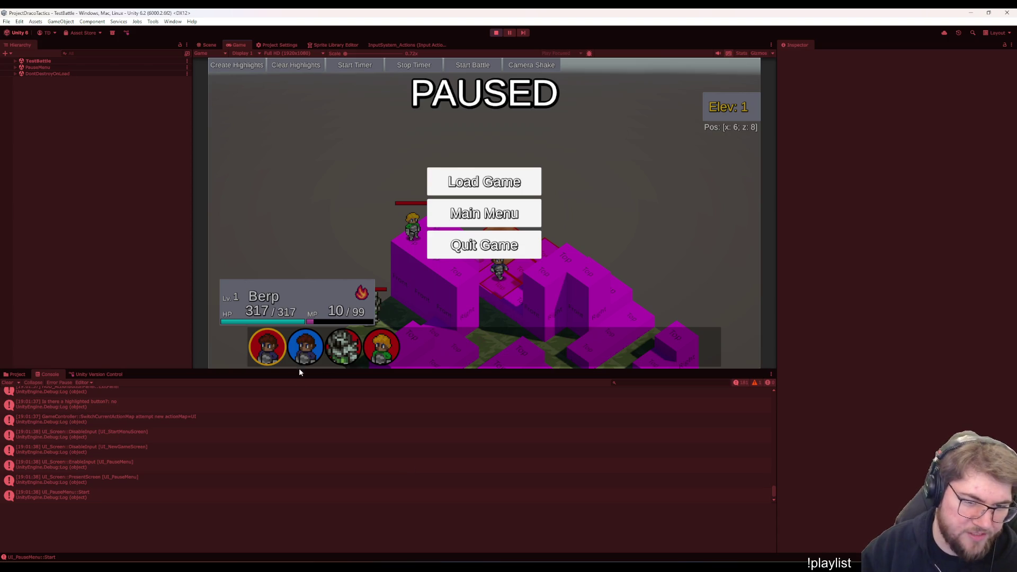
pyautogui.press('Escape')
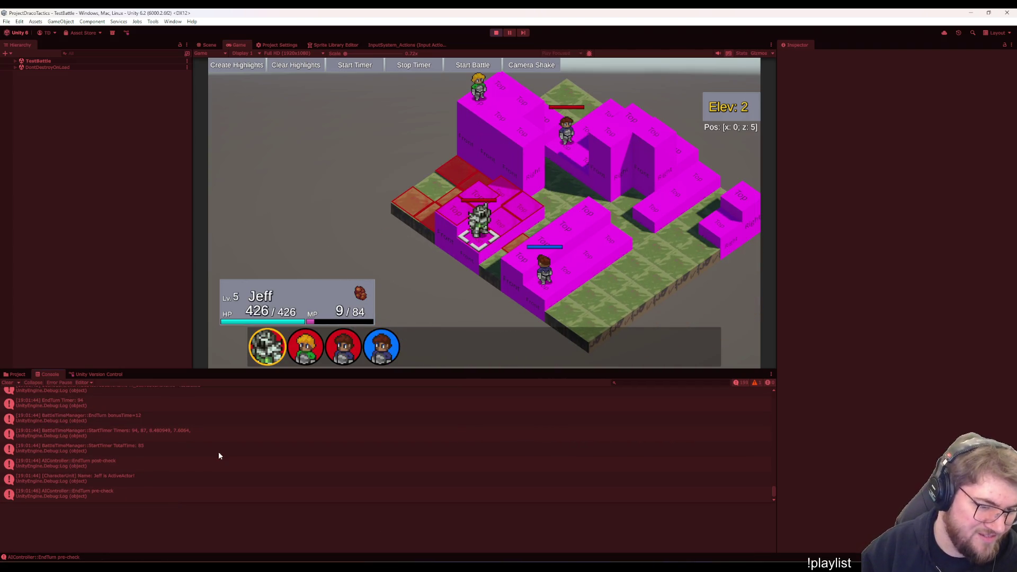
pyautogui.scroll(2, 219, 452)
# Inspect the 'Weldon is ActiveActor' and EndTurn pre-check console entries and their neighbours
pyautogui.click(198, 459)
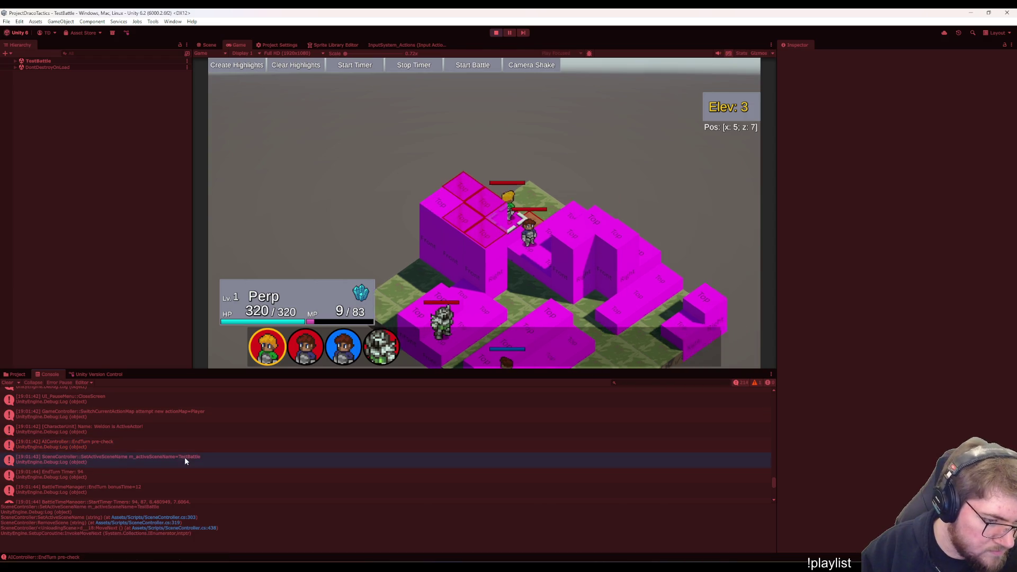
pyautogui.scroll(1, 185, 460)
pyautogui.click(150, 426)
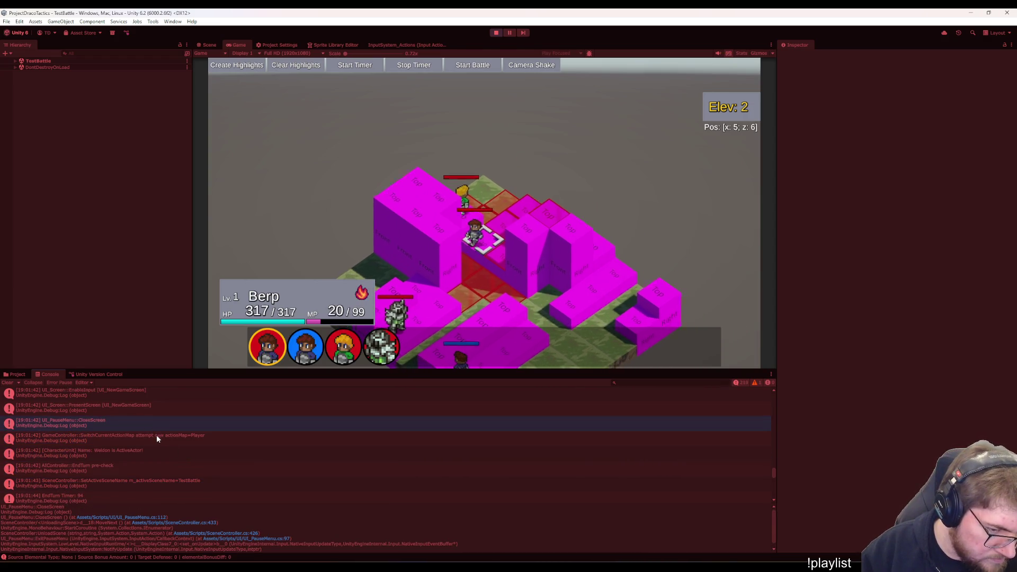
pyautogui.click(135, 451)
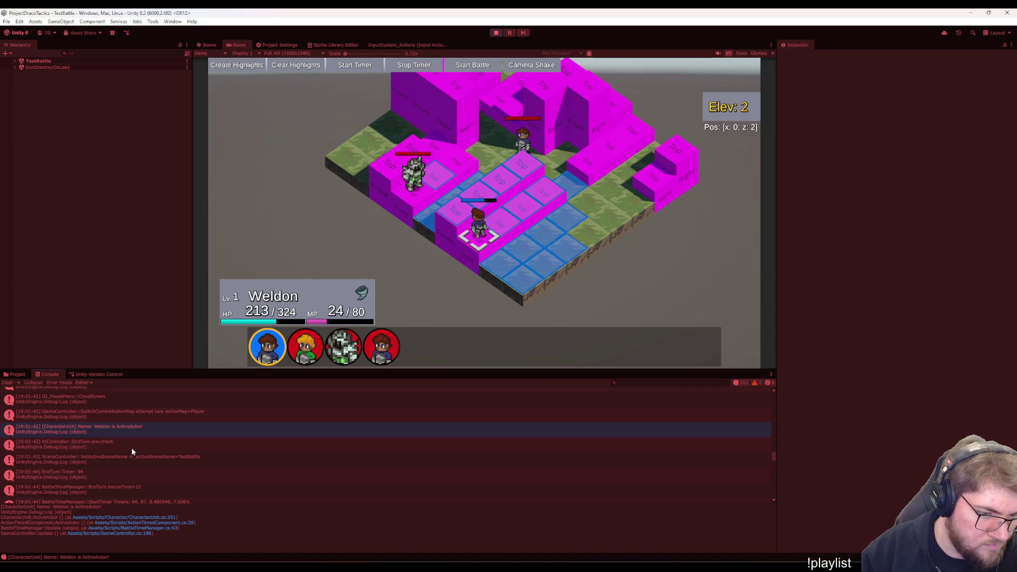
pyautogui.click(124, 442)
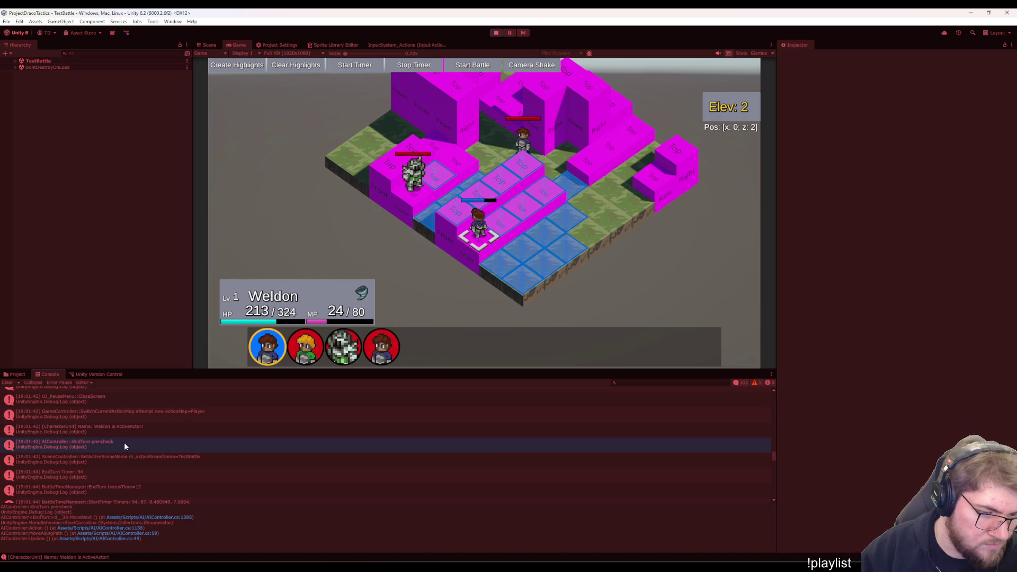
pyautogui.click(136, 428)
pyautogui.scroll(1, 137, 426)
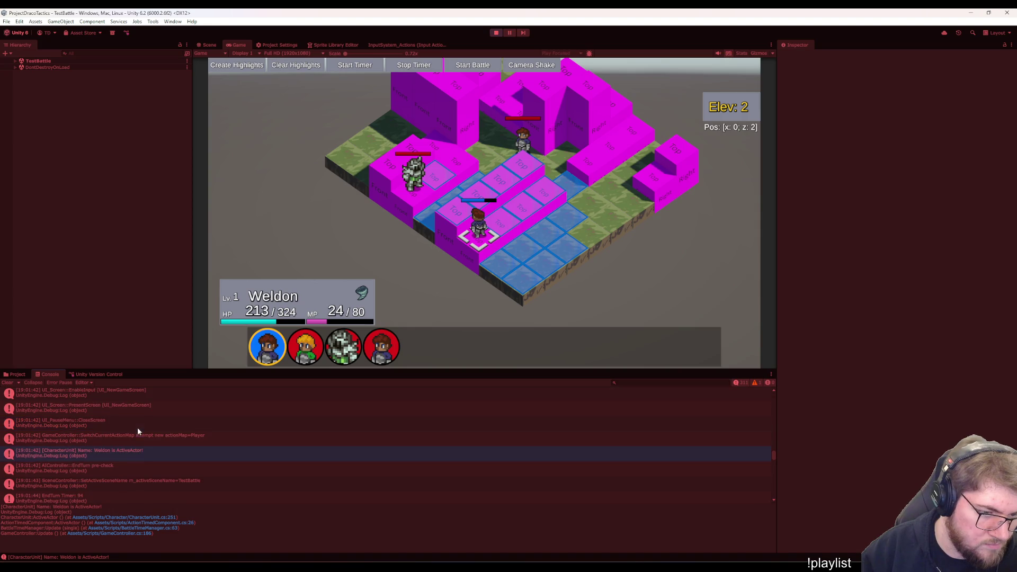
pyautogui.click(138, 427)
pyautogui.click(147, 454)
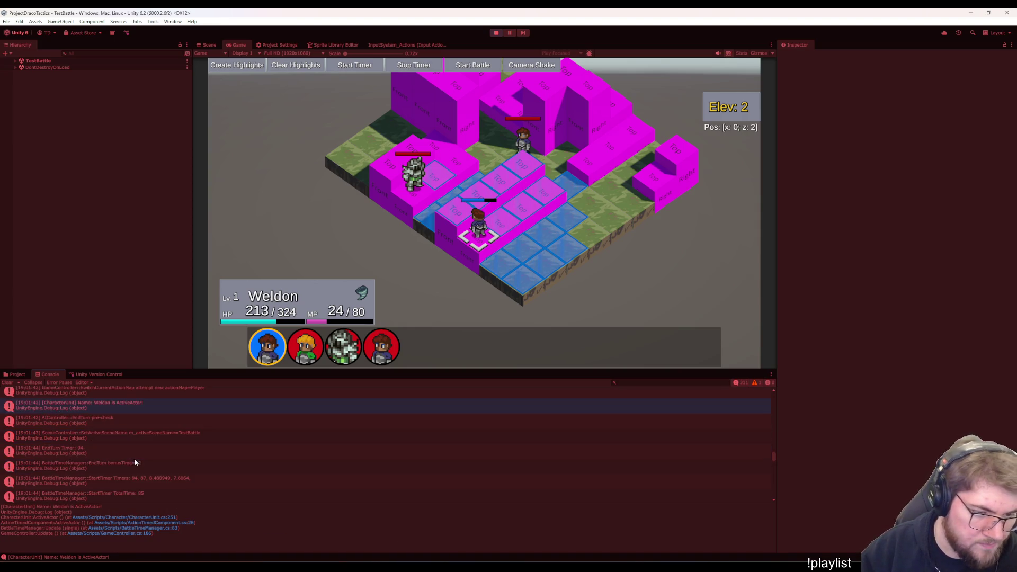
pyautogui.scroll(-2, 135, 459)
# Select the AIController::EndTurn pre-check entry, then open the ActiveActor log's source in CharacterUnit.cs
pyautogui.click(119, 416)
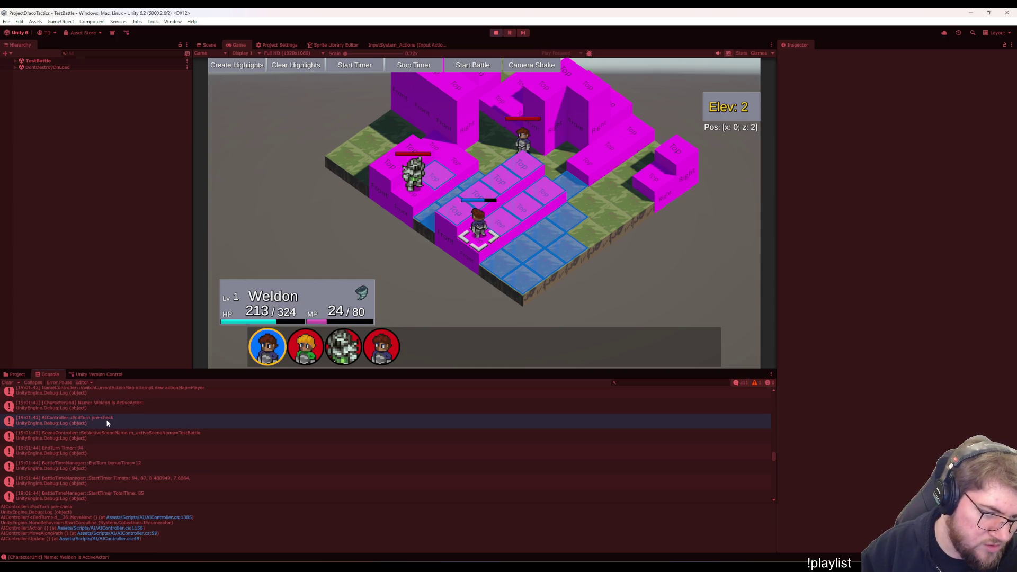
pyautogui.click(134, 451)
pyautogui.click(128, 432)
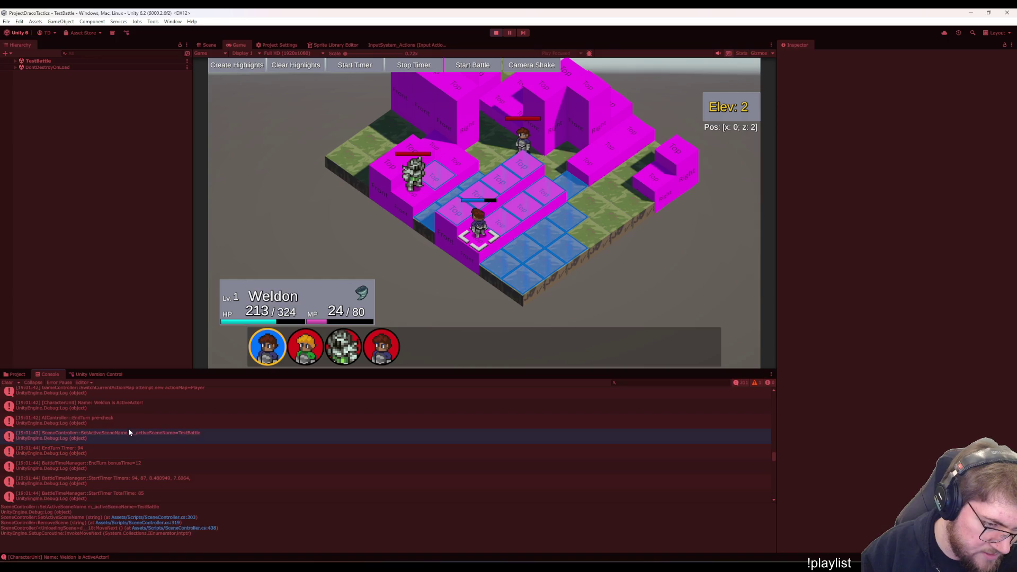
pyautogui.click(131, 407)
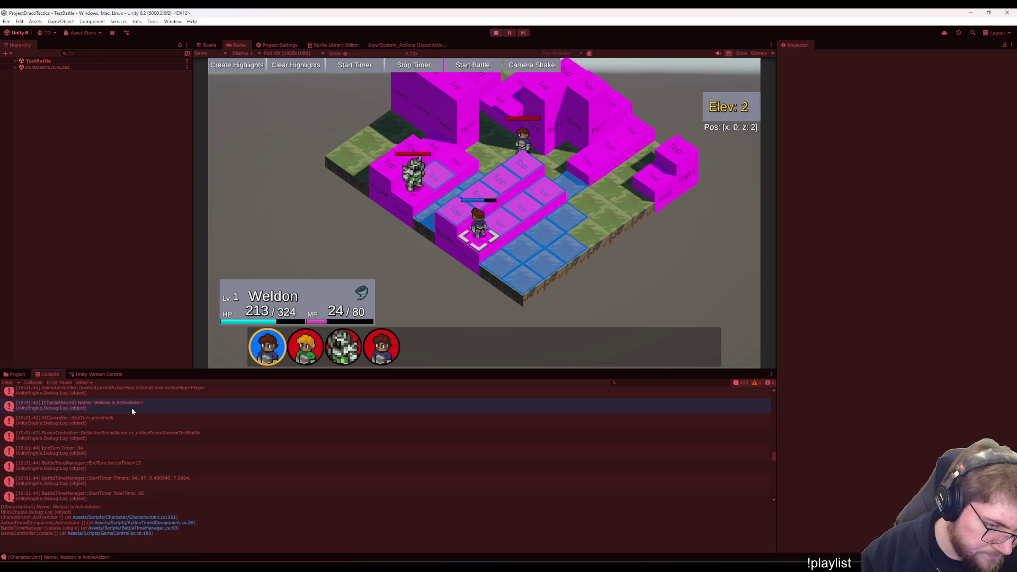
pyautogui.scroll(1, 158, 424)
pyautogui.scroll(1, 163, 430)
pyautogui.scroll(1, 165, 438)
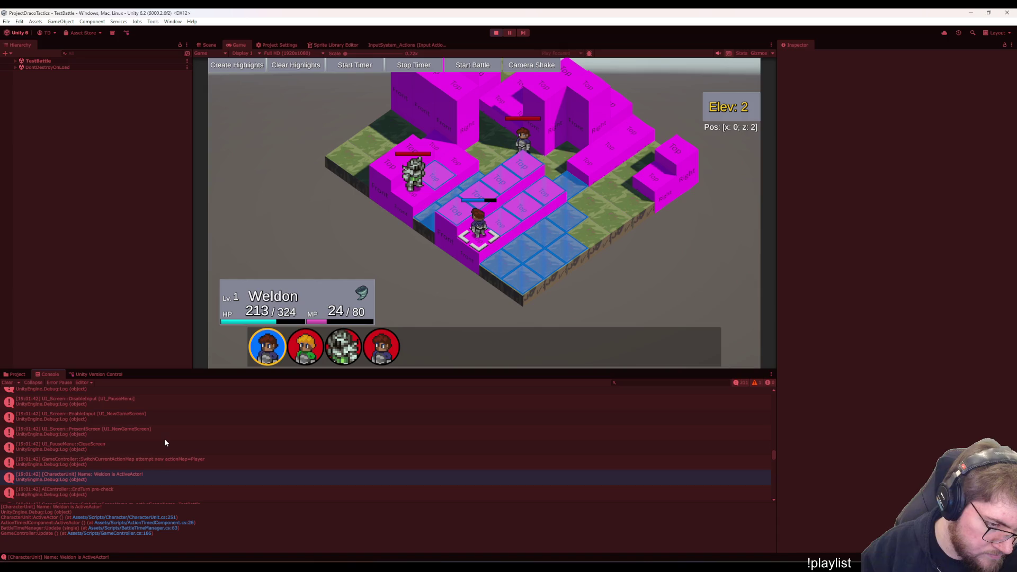
pyautogui.scroll(-1, 161, 460)
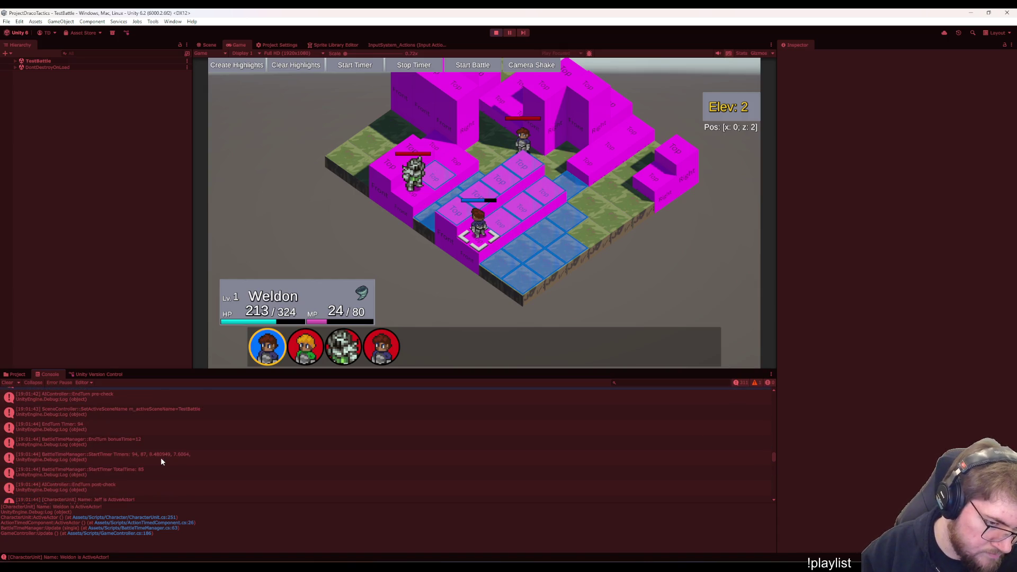
pyautogui.scroll(-1, 161, 461)
pyautogui.scroll(-1, 161, 459)
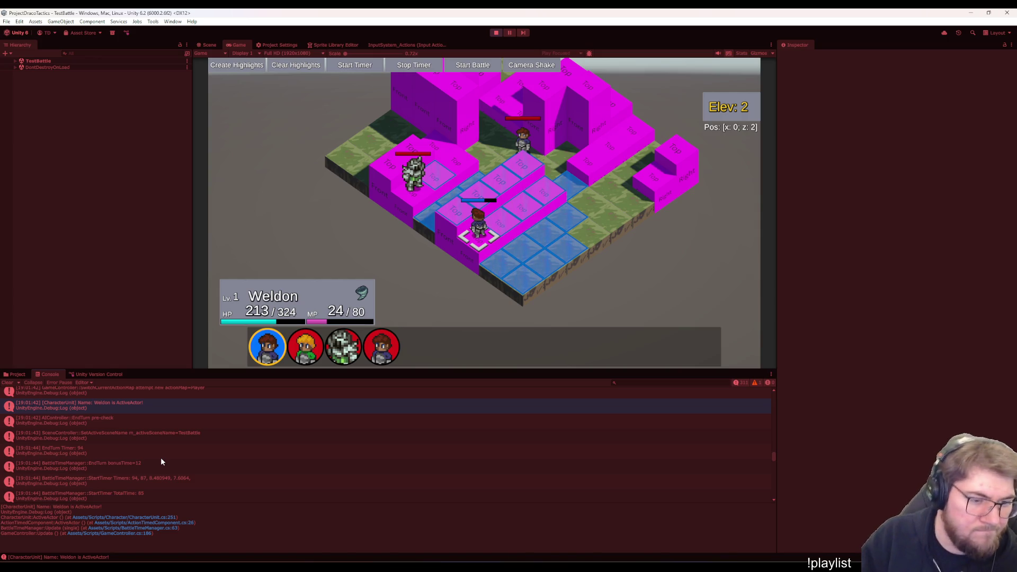
pyautogui.doubleClick(156, 411)
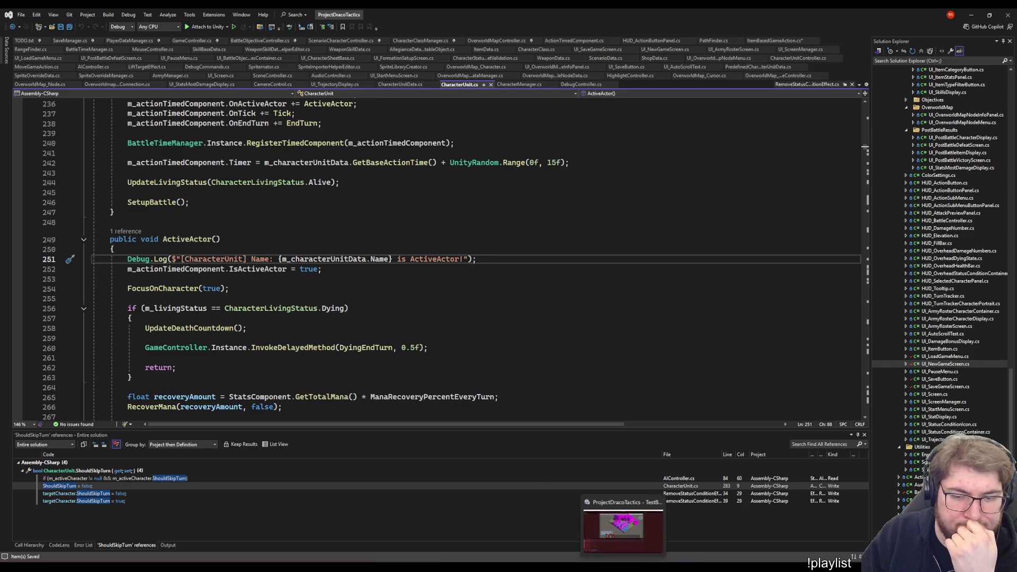
# Open AIController.cs at the EndTurn pre-check log line and place the cursor below it
pyautogui.click(624, 536)
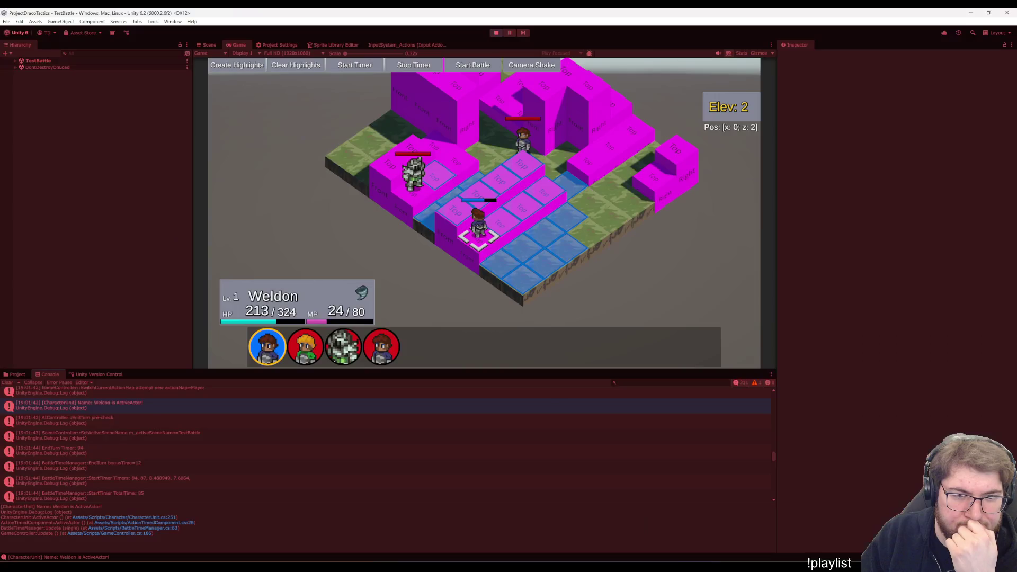
pyautogui.doubleClick(177, 419)
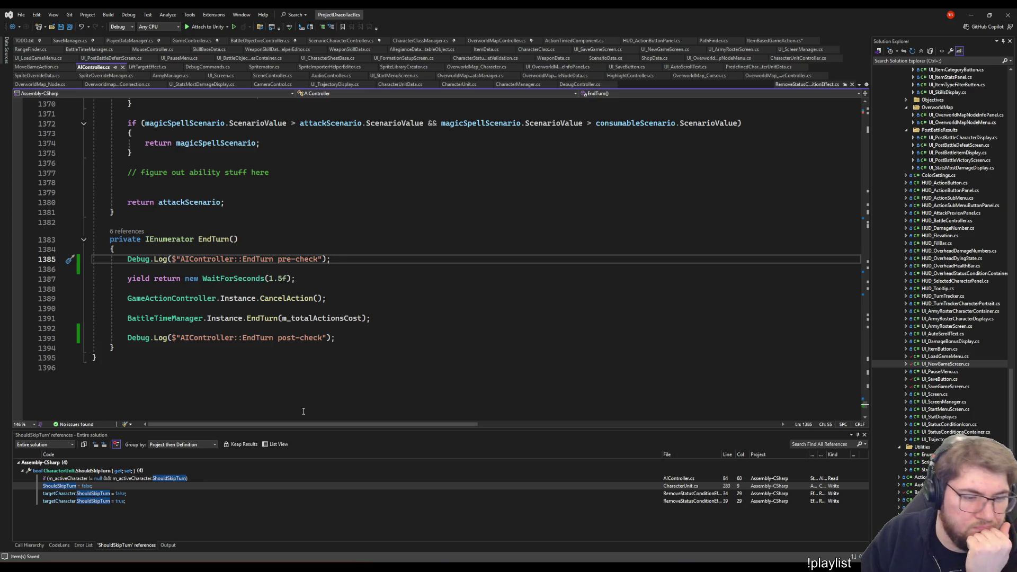
pyautogui.hotkey('alt', 'Tab')
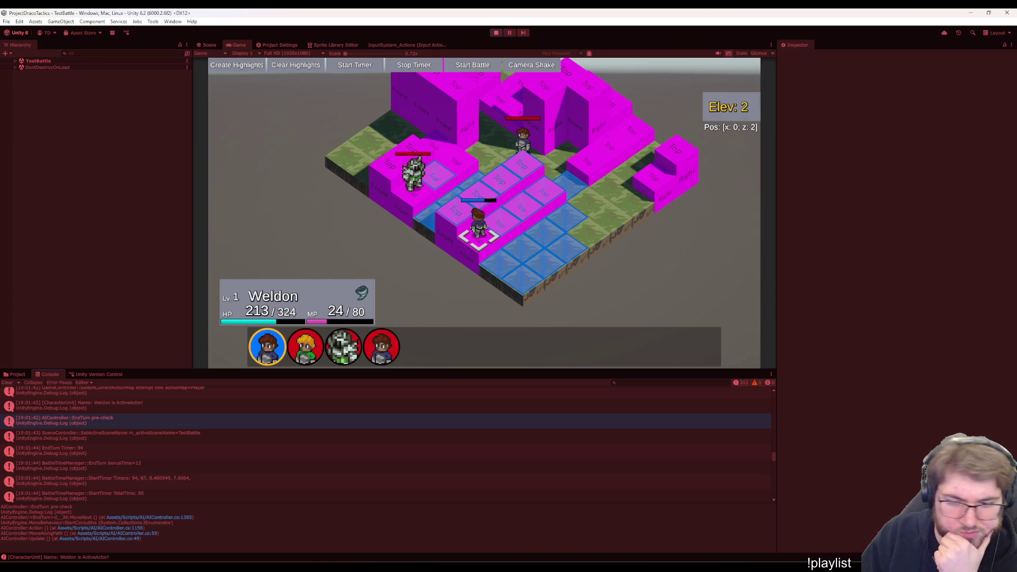
pyautogui.hotkey('alt', 'Tab')
pyautogui.click(348, 272)
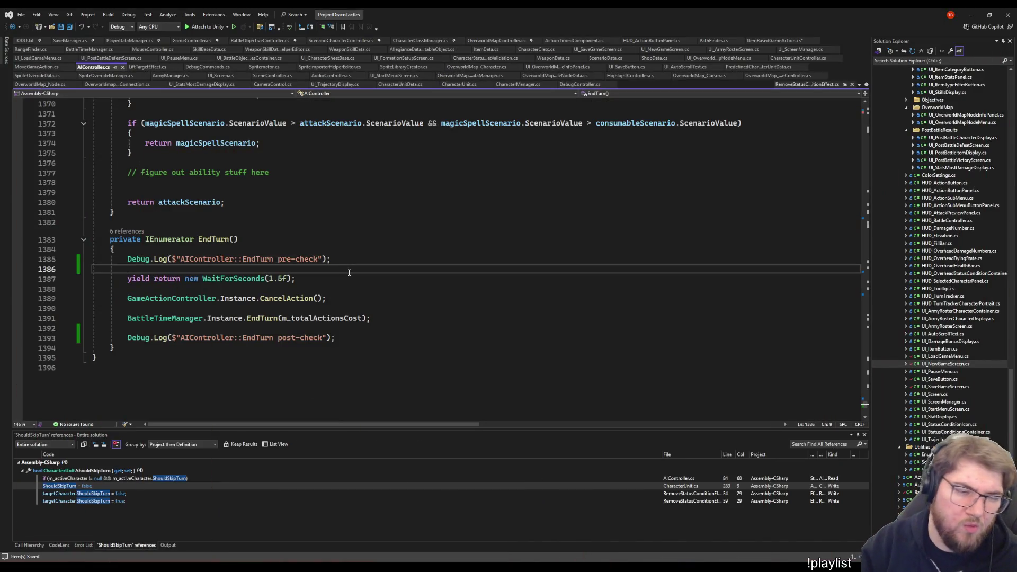
# Start an if condition on m_activeCharacter in EndTurn, accepting it from IntelliSense
pyautogui.press('Return')
pyautogui.press('Return')
pyautogui.press('Up')
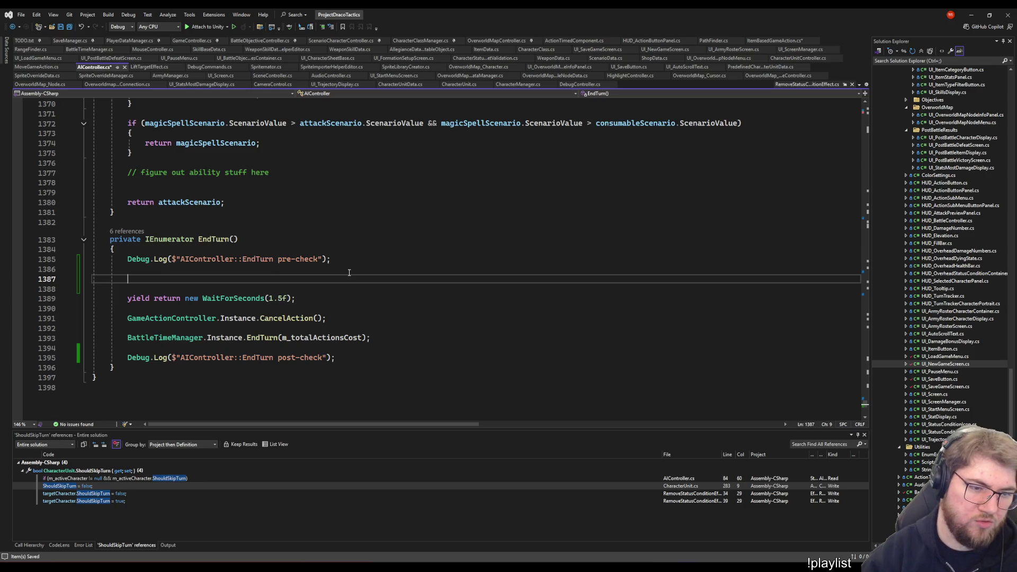
pyautogui.write('if (')
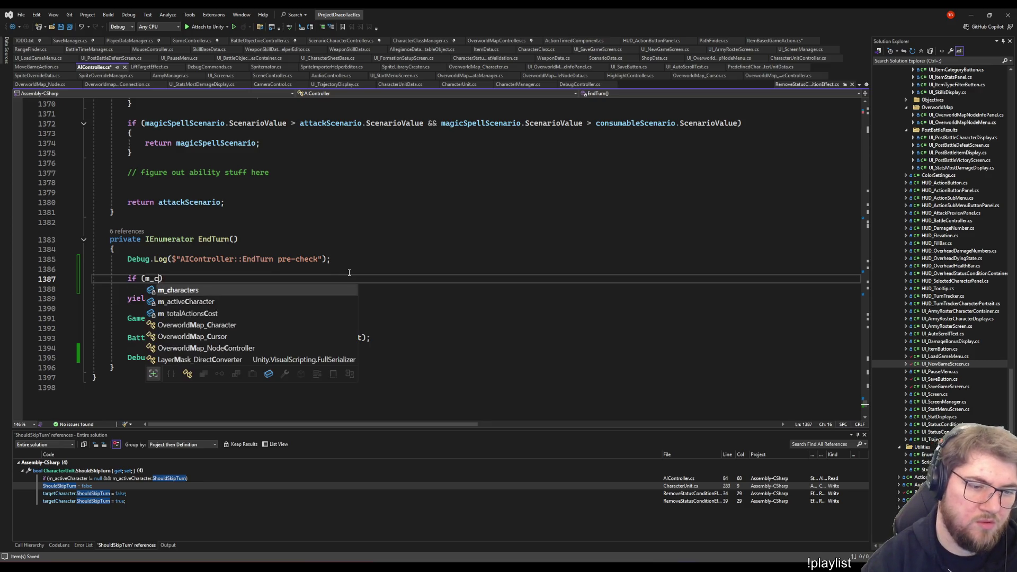
pyautogui.write('m_characters')
pyautogui.hotkey('ctrl', 'shift', 'Left')
pyautogui.write('m')
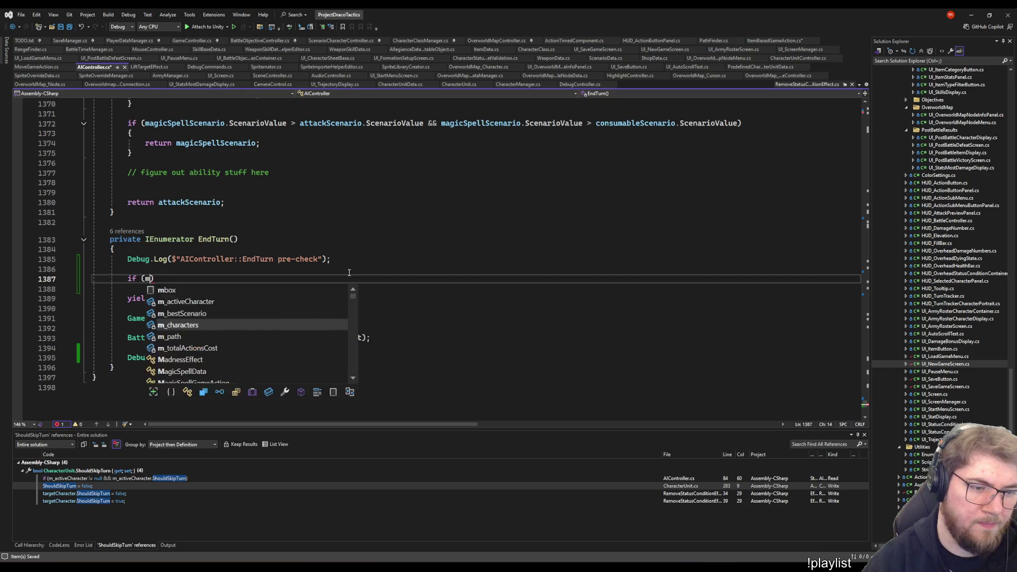
pyautogui.write('_ca')
pyautogui.press('BackSpace')
pyautogui.press('BackSpace')
pyautogui.write('ac')
pyautogui.press('Tab')
pyautogui.write('.')
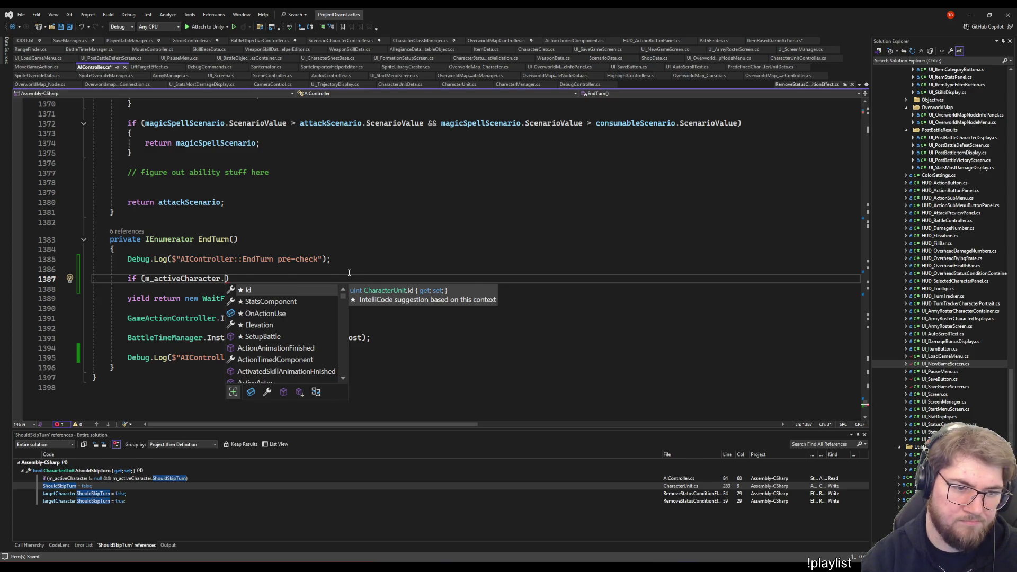
pyautogui.write('ac')
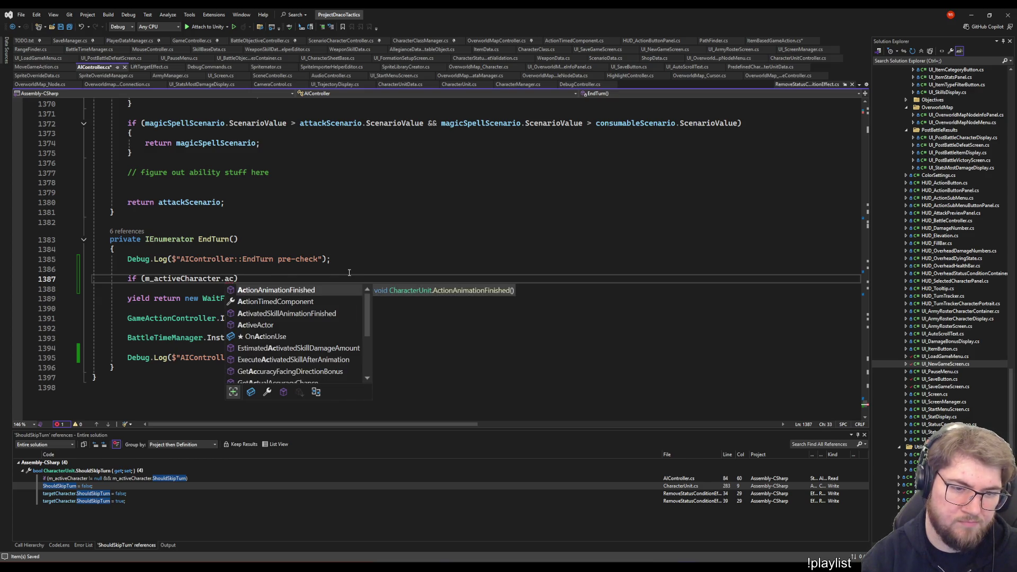
pyautogui.press('BackSpace')
pyautogui.press('BackSpace')
pyautogui.press('BackSpace')
pyautogui.write('.')
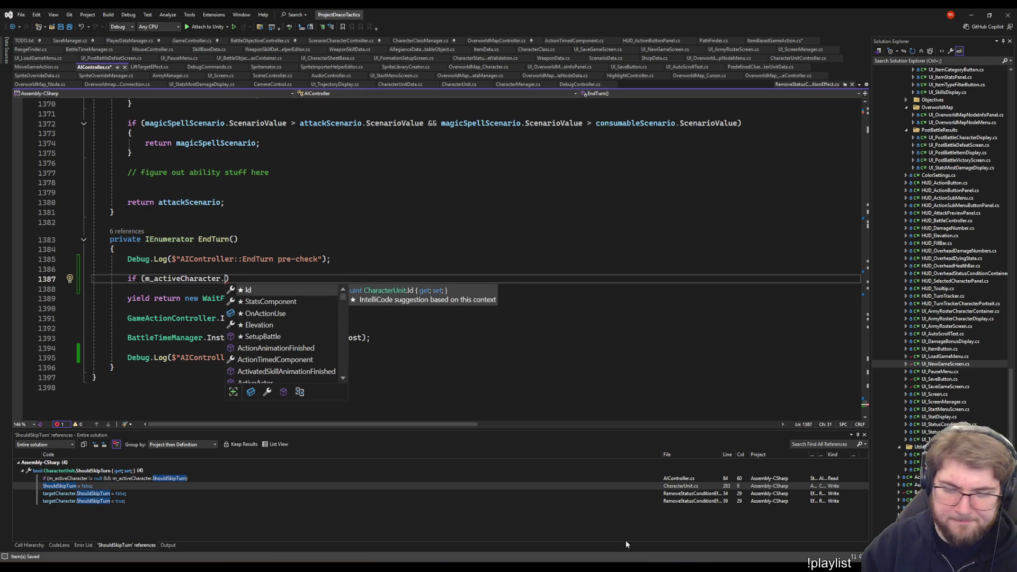
pyautogui.press('Escape')
pyautogui.press('Down')
pyautogui.press('Up')
# Check CharacterUnit for the member, then complete the condition as ActionTimedComponent.IsActiveActor
pyautogui.hotkey('ctrl', '-')
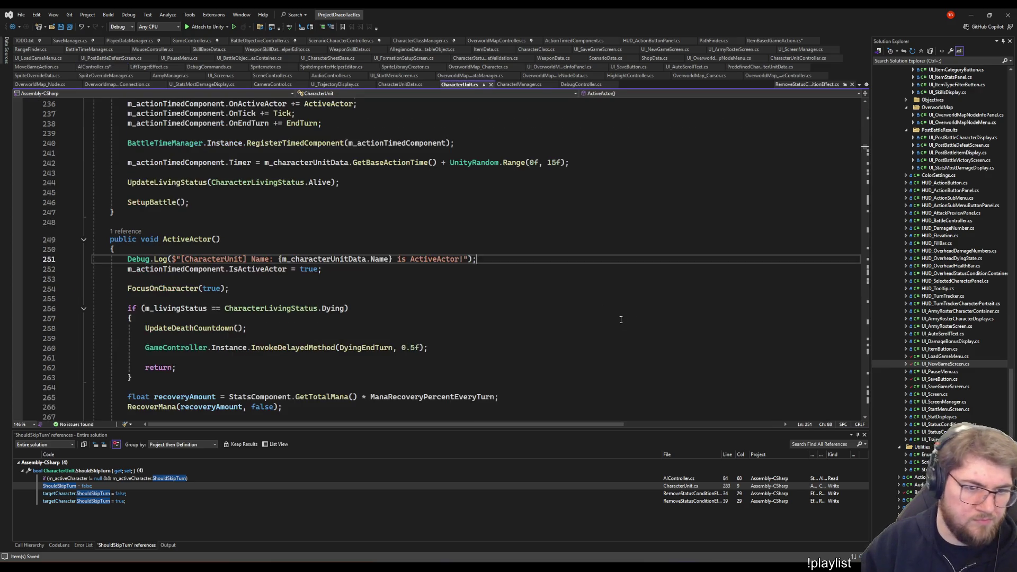
pyautogui.moveTo(258, 269)
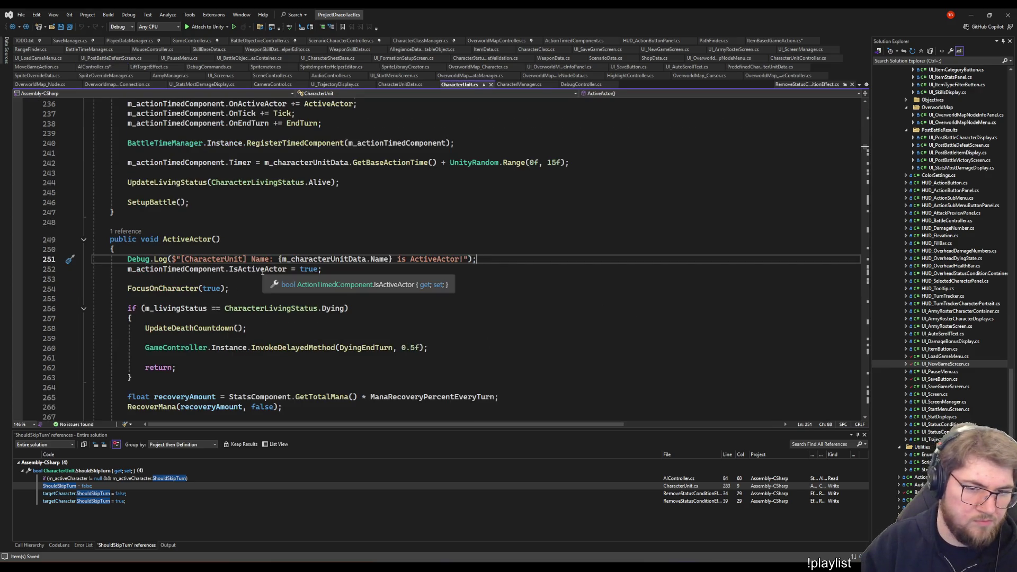
pyautogui.hotkey('ctrl', 'shift', '-')
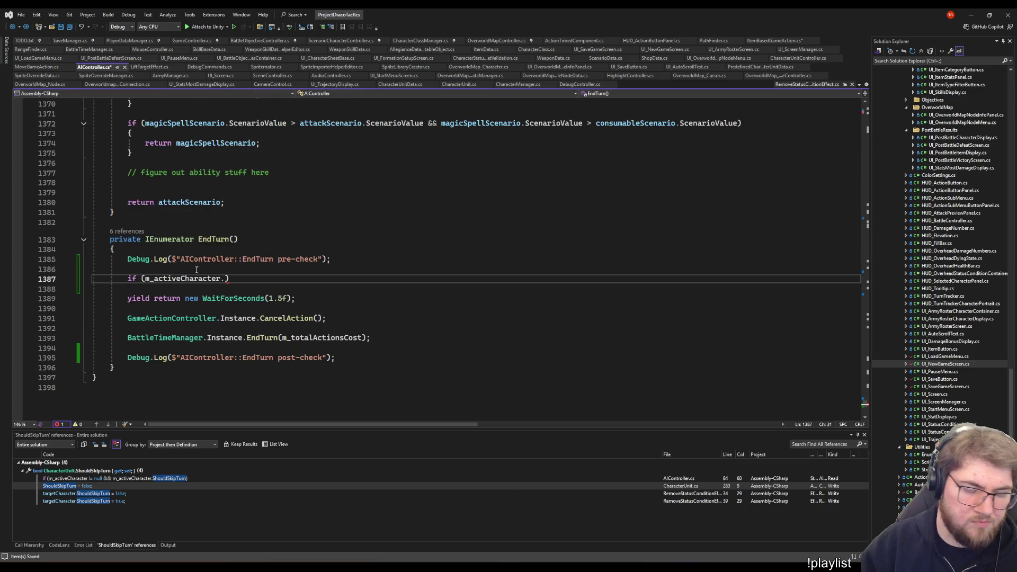
pyautogui.write('Act')
pyautogui.press('Tab')
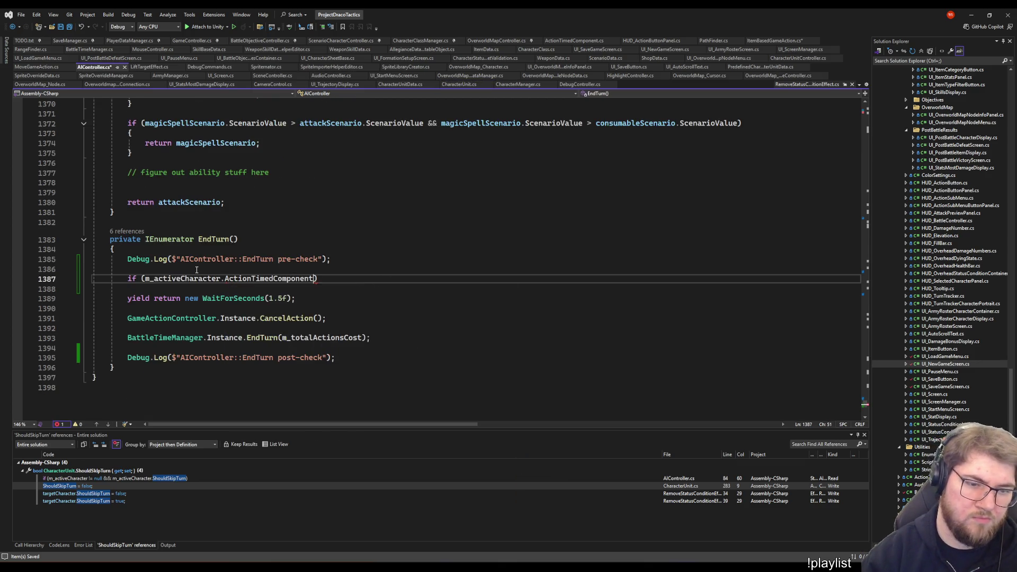
pyautogui.write('.Is')
pyautogui.press('Tab')
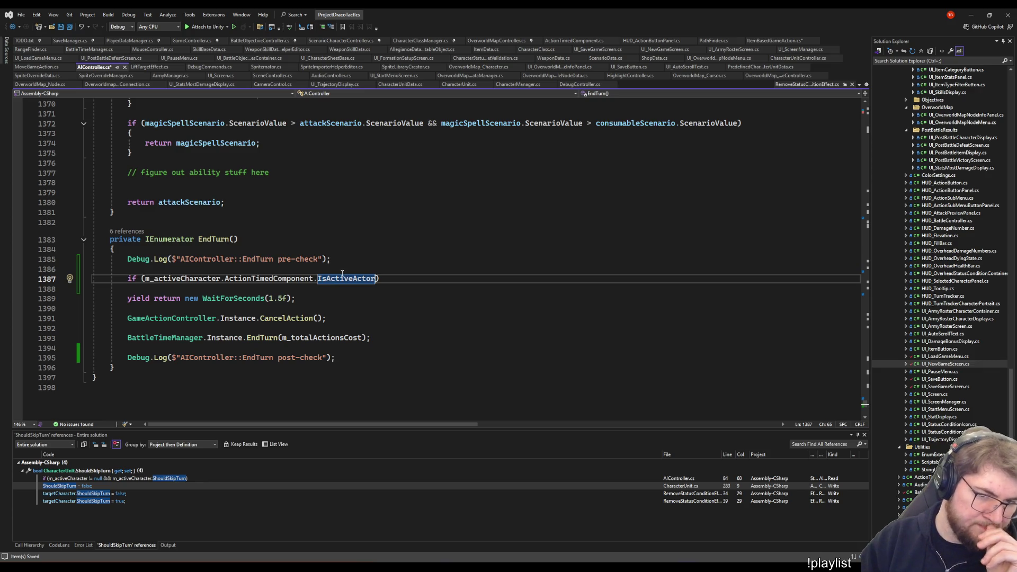
pyautogui.moveTo(347, 278)
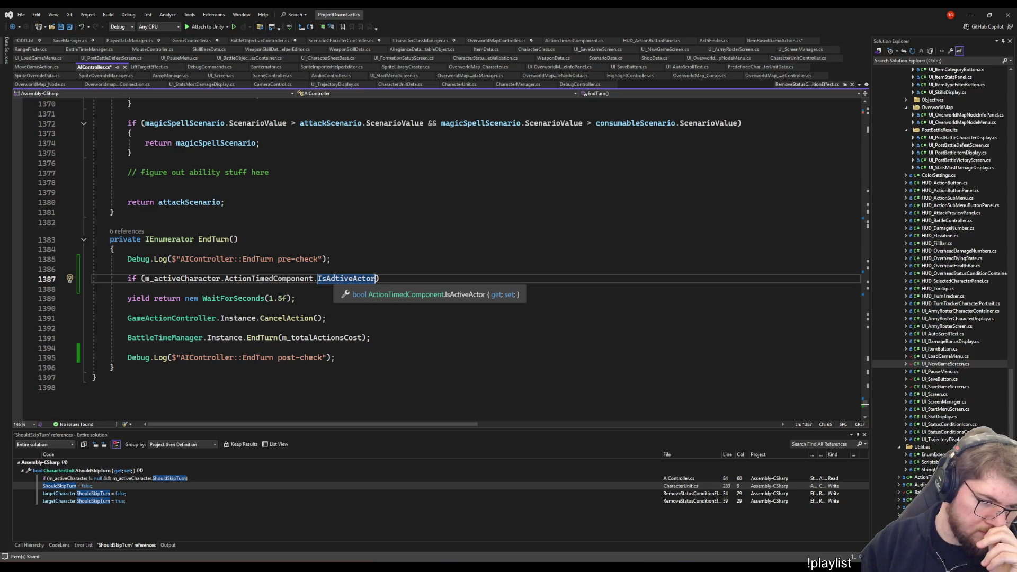
pyautogui.rightClick(338, 278)
# Jump to the IsActiveActor definition, its BattleTimeManager usage, and list all references to it
pyautogui.click(366, 322)
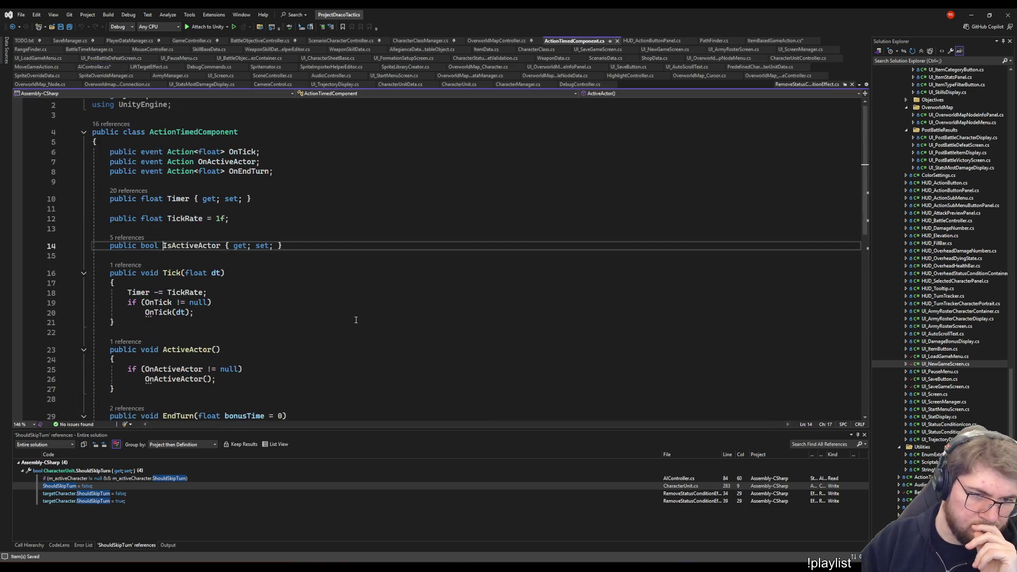
pyautogui.hotkey('ctrl', '-')
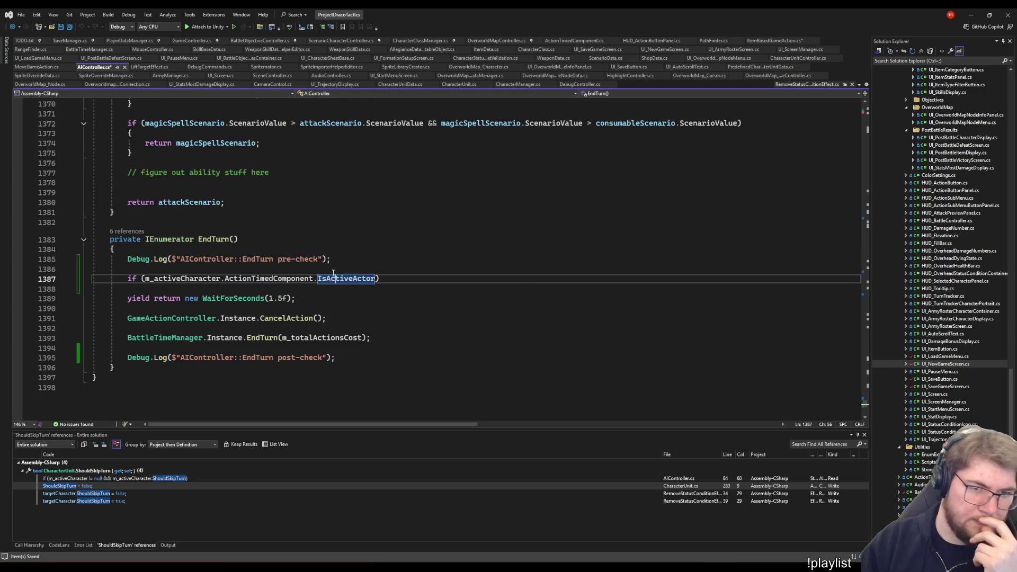
pyautogui.rightClick(331, 278)
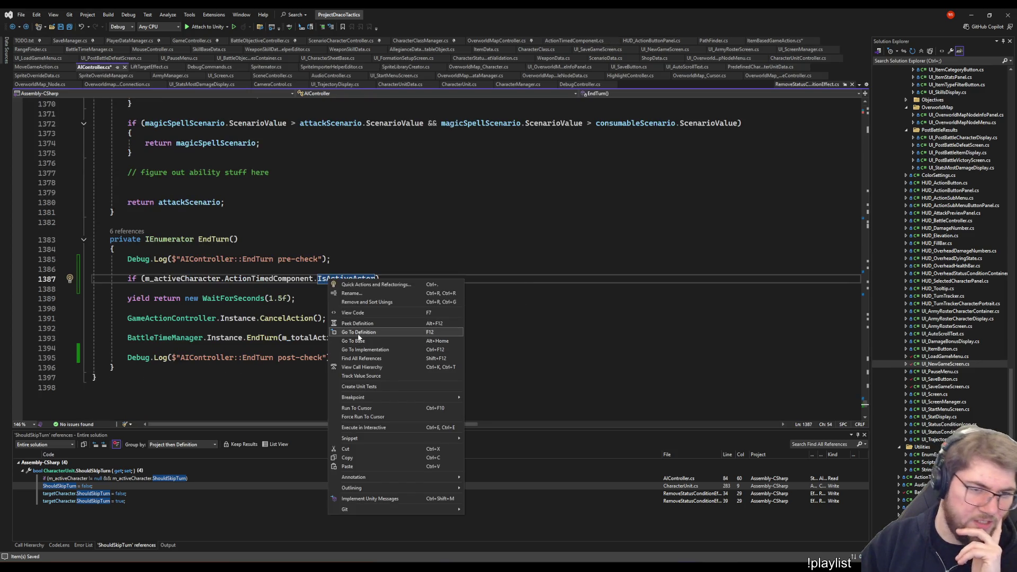
pyautogui.click(360, 331)
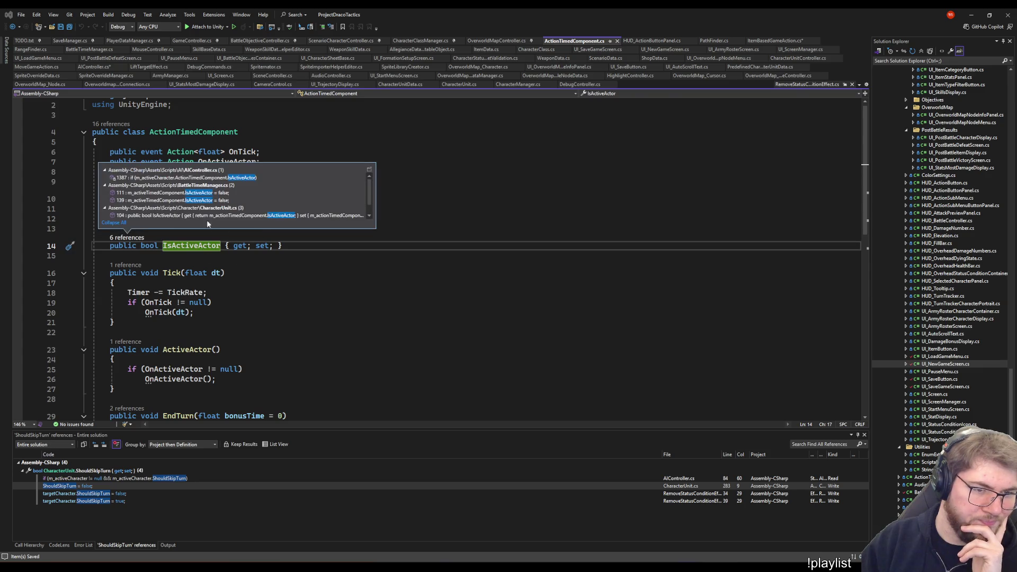
pyautogui.doubleClick(269, 192)
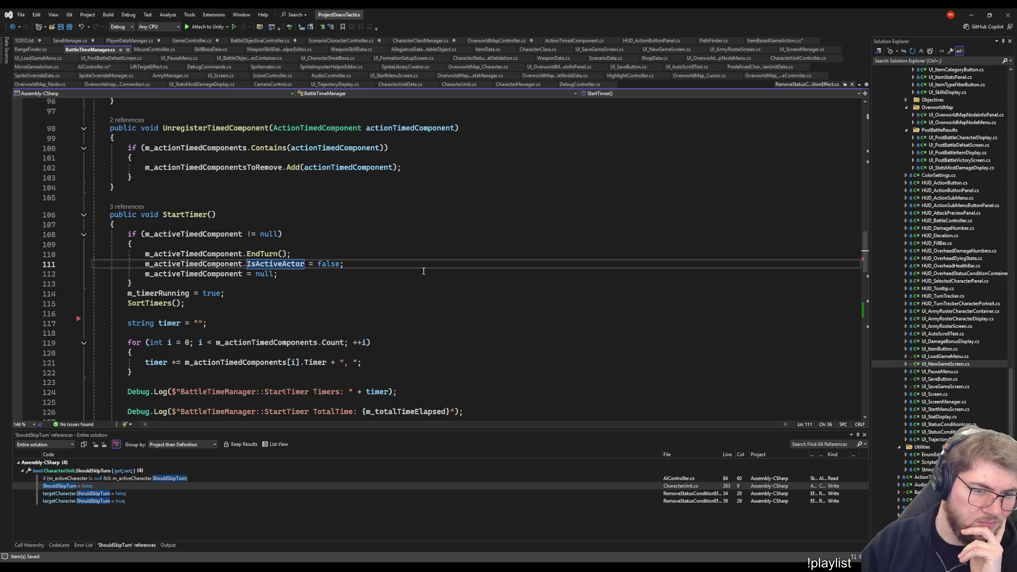
pyautogui.press('F12')
pyautogui.rightClick(201, 238)
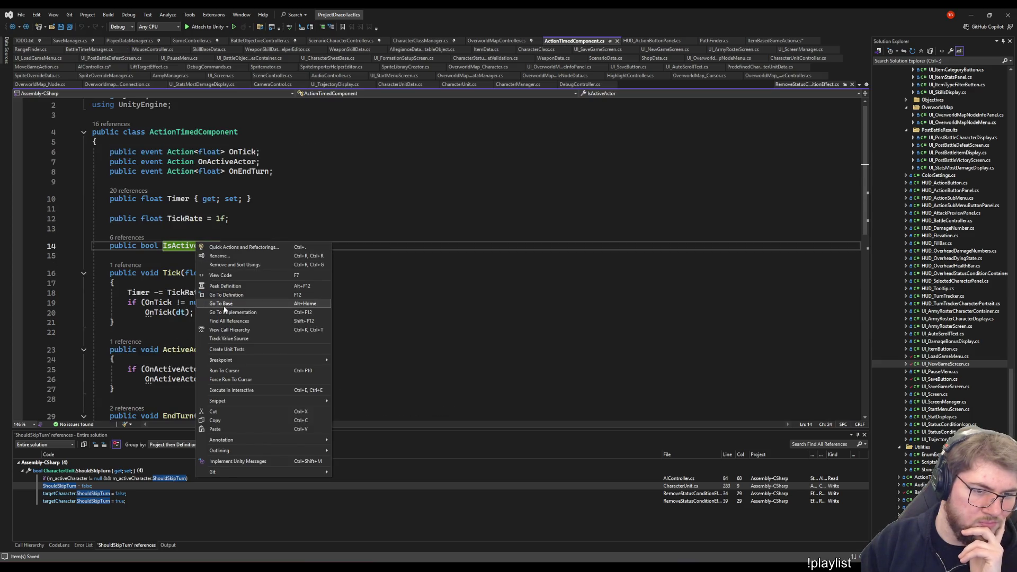
pyautogui.click(241, 322)
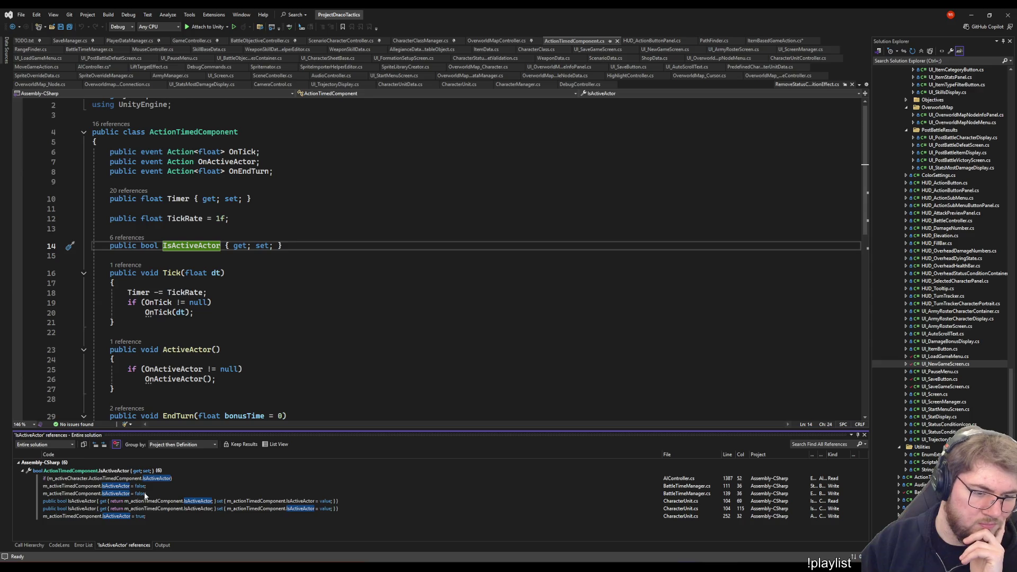
# Visit the listed IsActiveActor references and return to the EndTurn condition in AIController
pyautogui.doubleClick(146, 493)
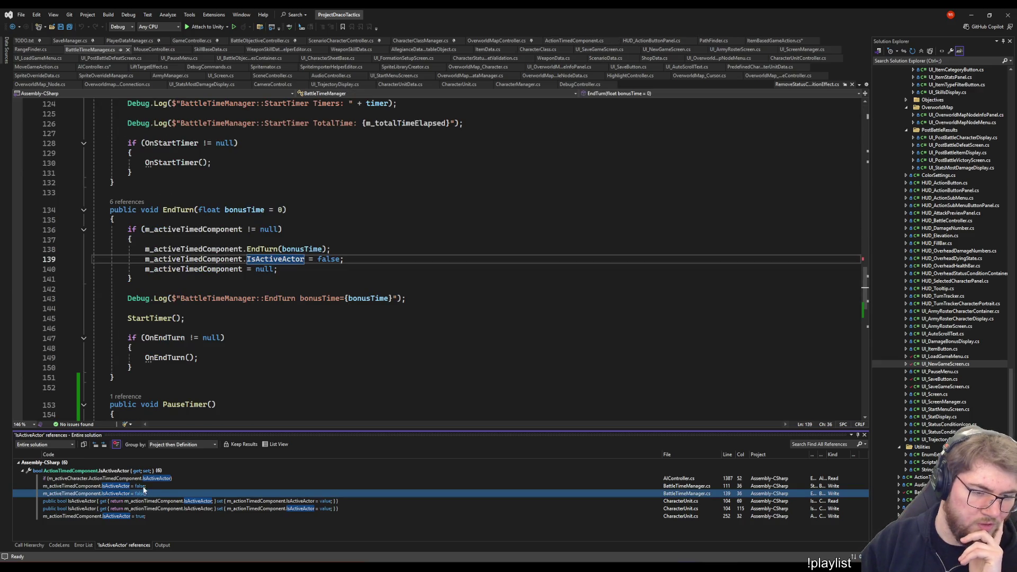
pyautogui.doubleClick(148, 485)
pyautogui.doubleClick(158, 479)
pyautogui.doubleClick(179, 501)
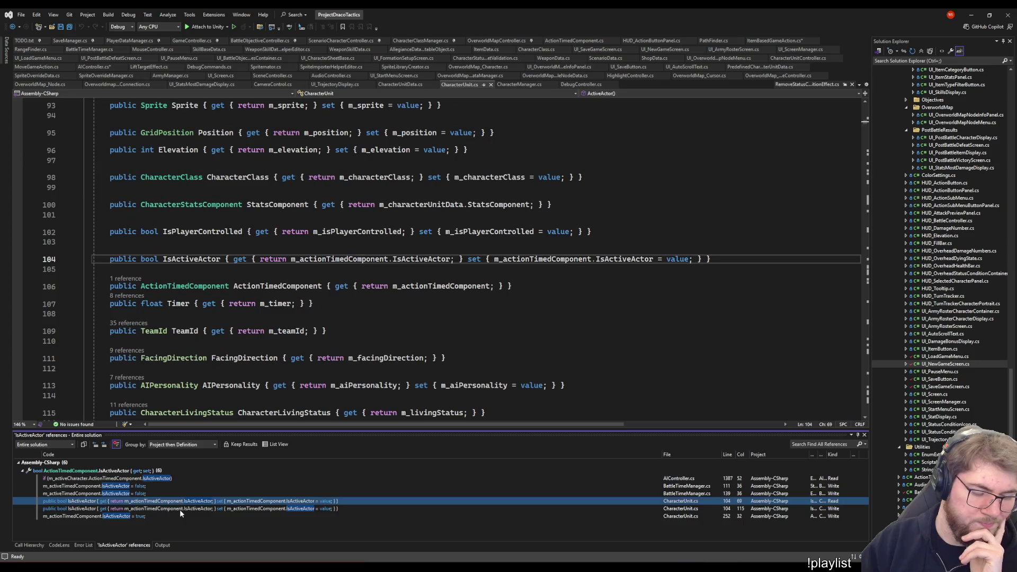
pyautogui.doubleClick(163, 478)
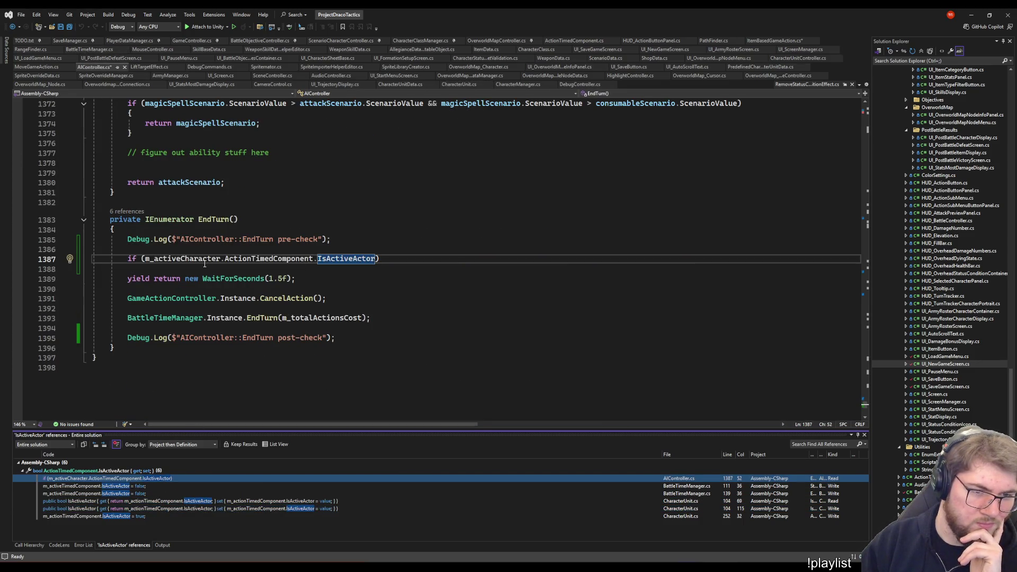
pyautogui.click(317, 259)
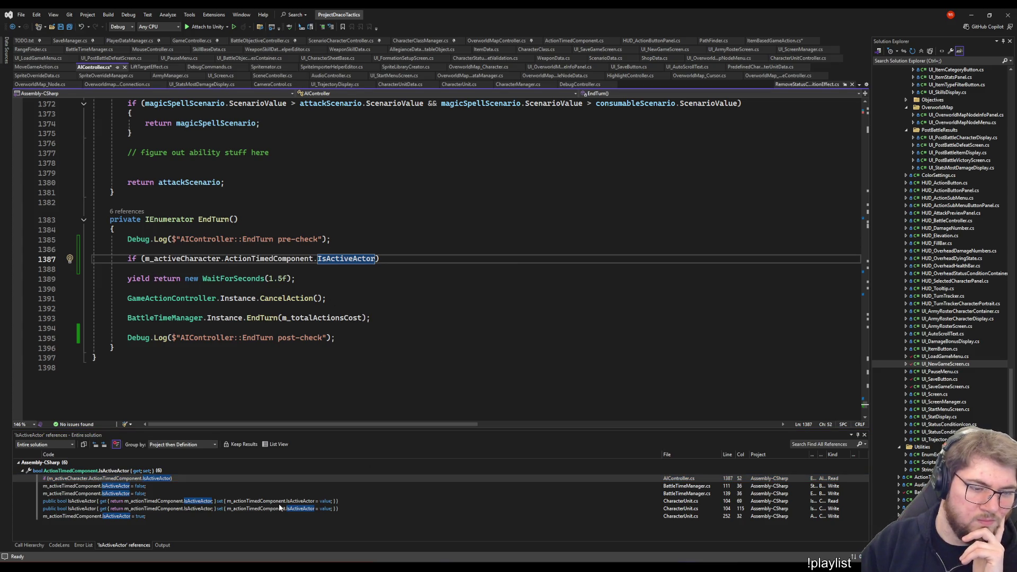
pyautogui.click(349, 260)
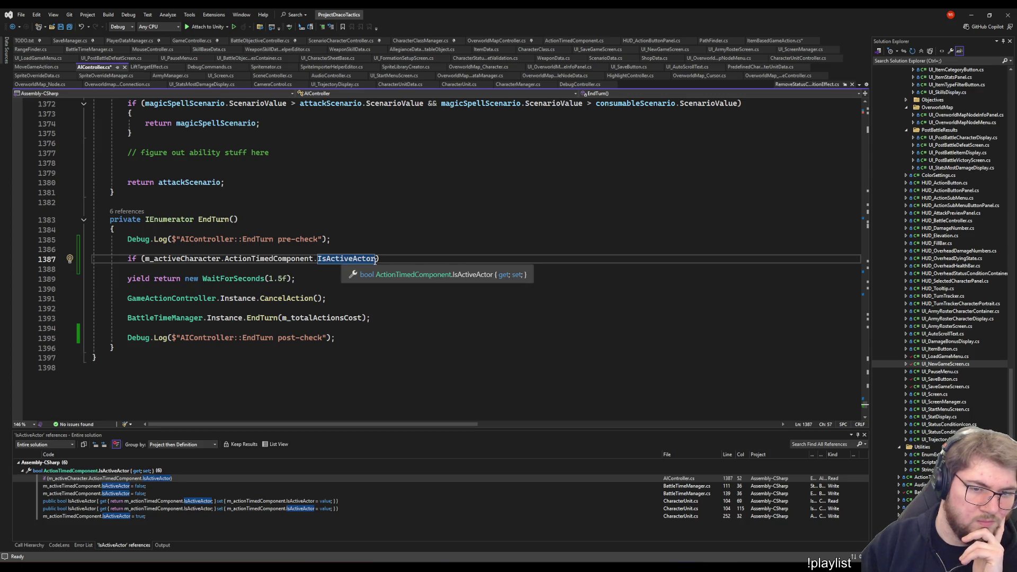
pyautogui.press('End')
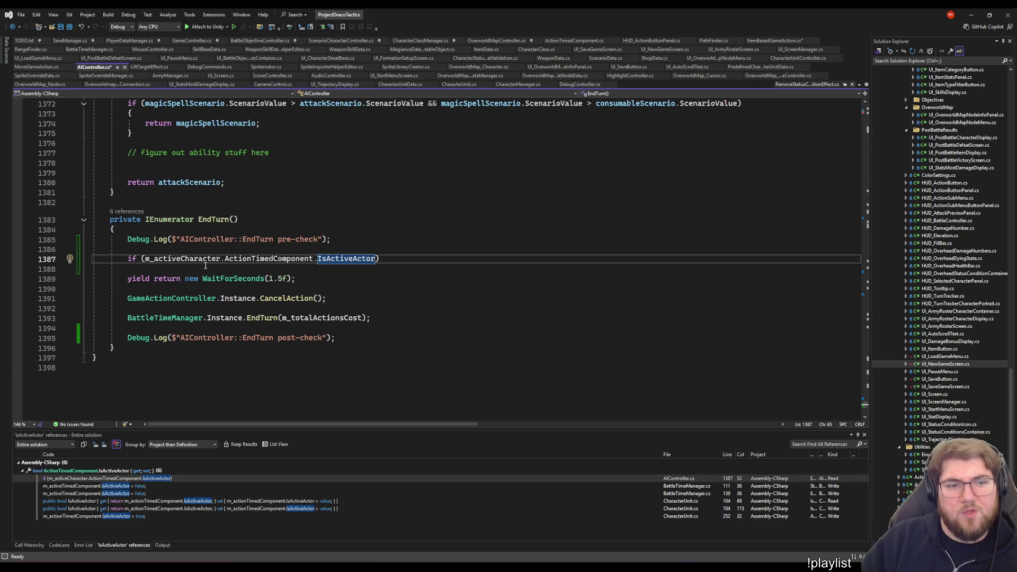
# Delete the IsActiveActor if statement from EndTurn and tidy the blank lines after the pre-check log
pyautogui.hotkey('shift', 'Home')
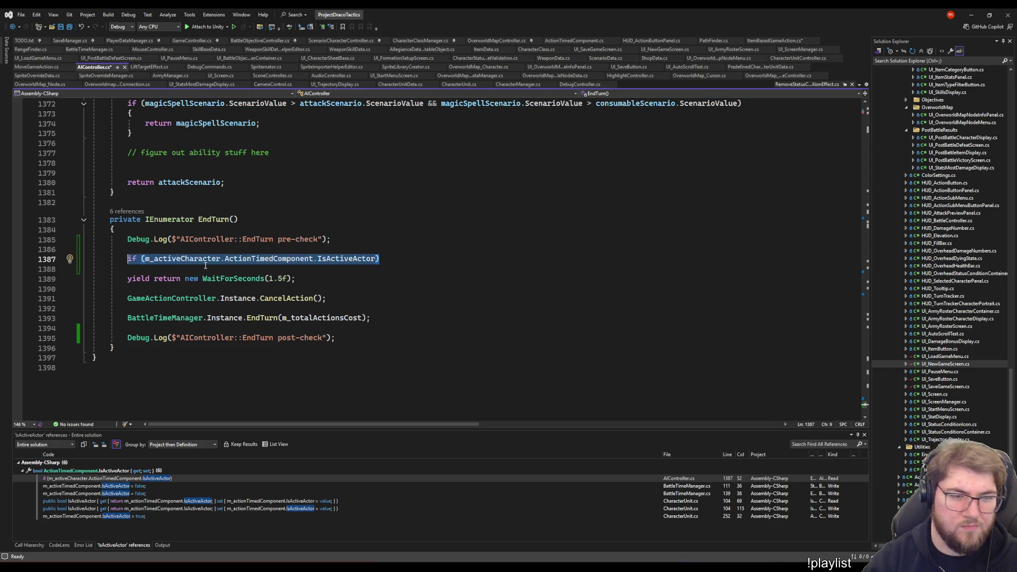
pyautogui.press('Delete')
pyautogui.hotkey('ctrl', 'Return')
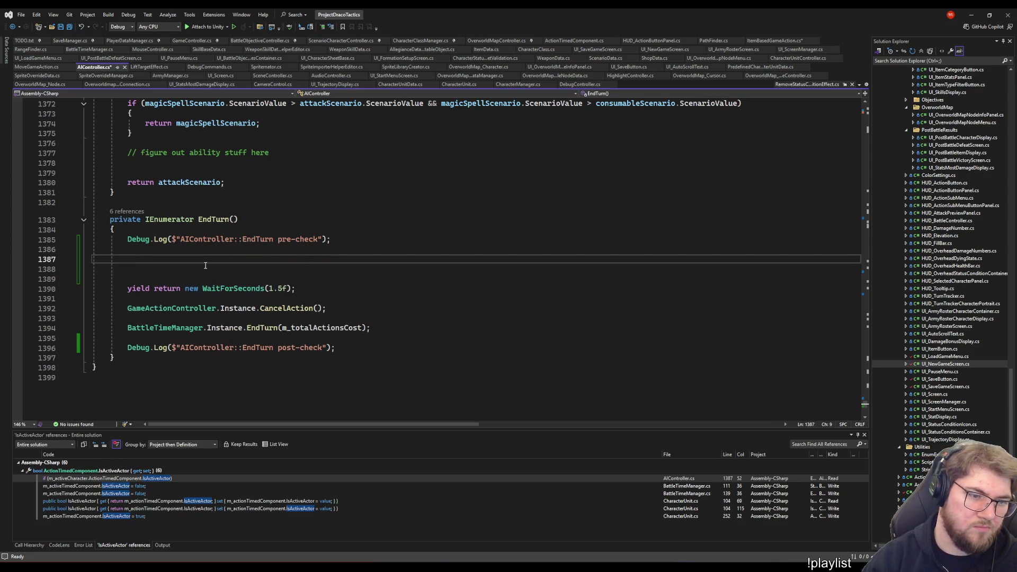
pyautogui.press('Down')
pyautogui.press('Down')
pyautogui.hotkey('shift', 'Up')
pyautogui.hotkey('shift', 'Up')
pyautogui.press('Delete')
pyautogui.press('Up')
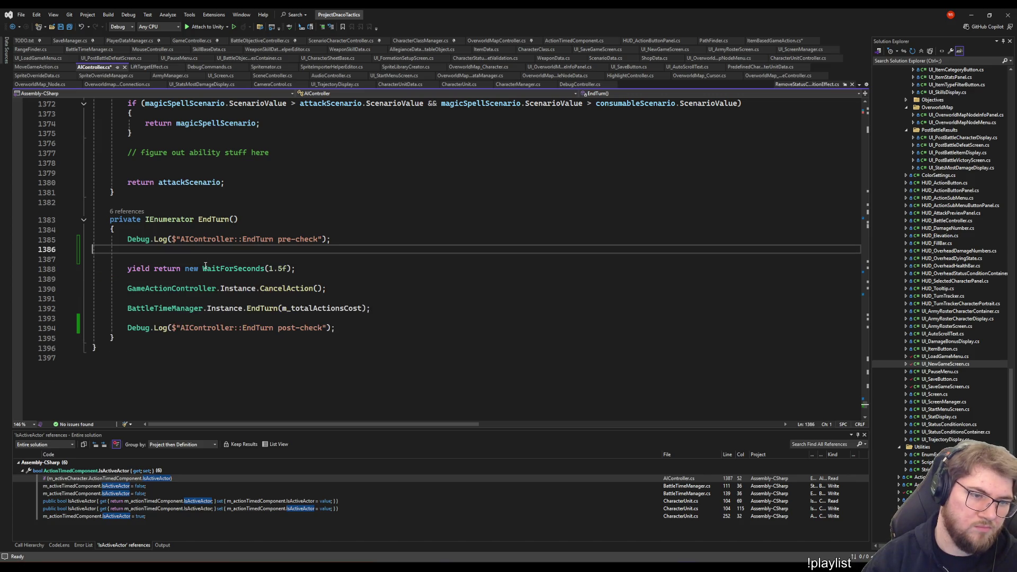
pyautogui.press('Up')
pyautogui.press('End')
pyautogui.press('Delete')
pyautogui.press('Return')
pyautogui.press('Return')
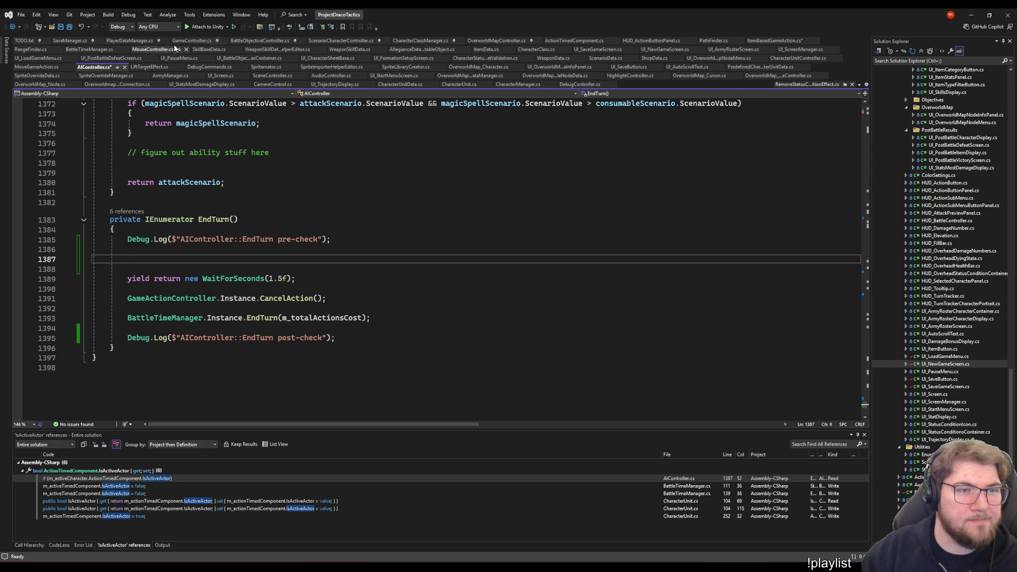
# Review GameController's PauseTimer call and OpenPauseMenu, selecting the m_isPauseMenuOpen = true statement
pyautogui.click(192, 40)
pyautogui.scroll(-2, 297, 276)
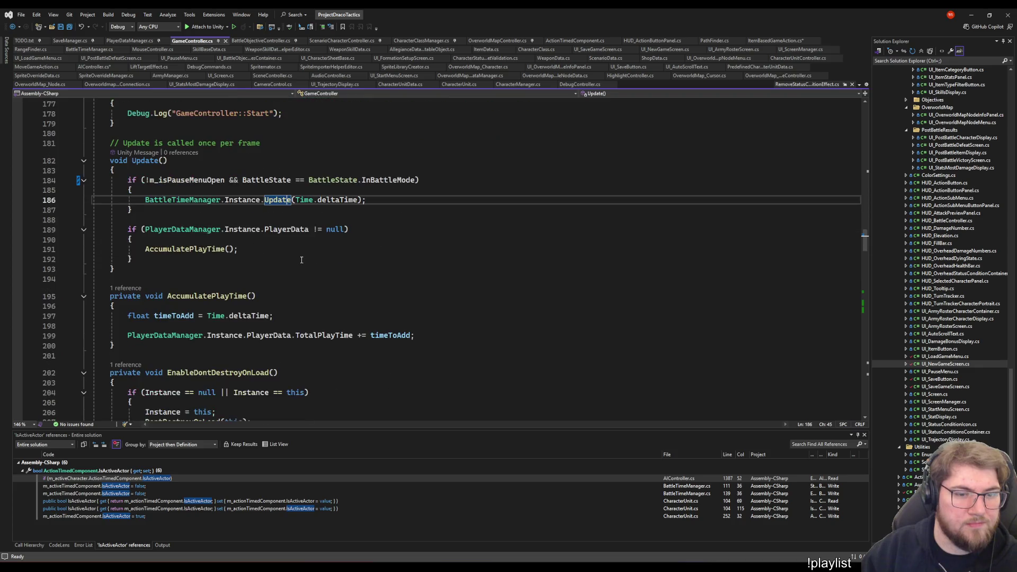
pyautogui.scroll(-3, 301, 259)
pyautogui.scroll(3, 301, 259)
pyautogui.scroll(-3, 301, 259)
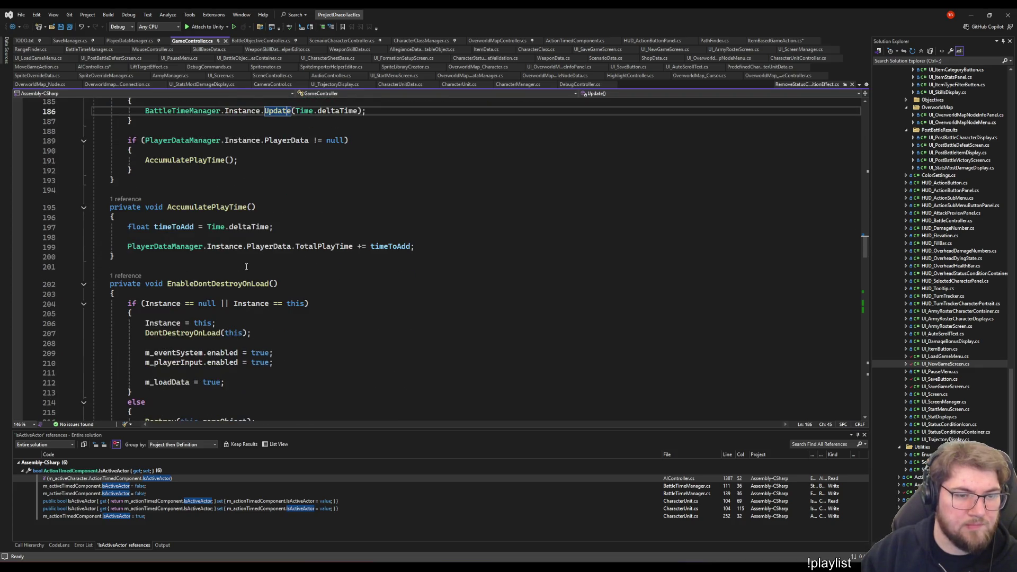
pyautogui.scroll(-1, 205, 300)
pyautogui.scroll(-4, 203, 300)
pyautogui.scroll(-6, 203, 300)
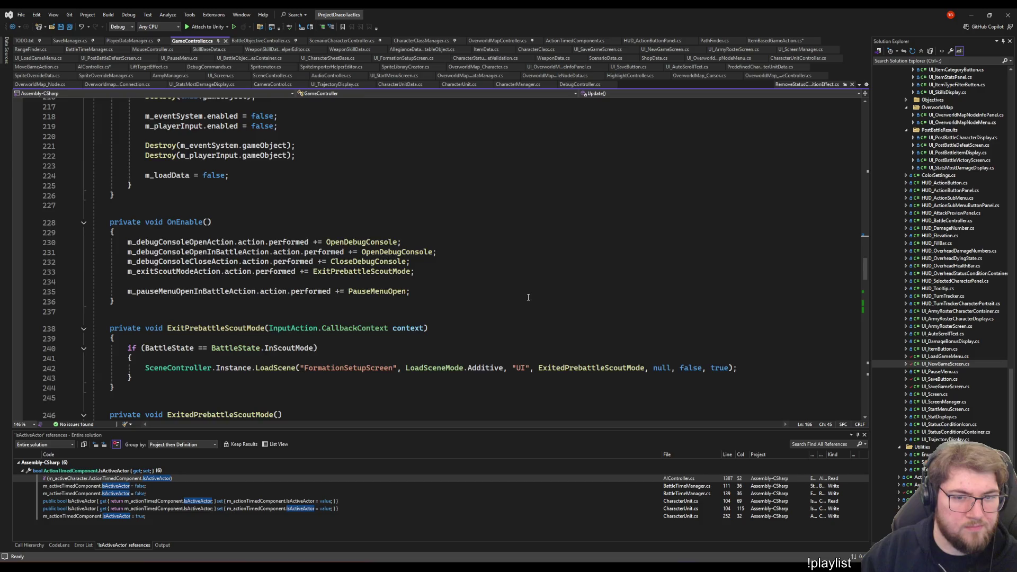
pyautogui.scroll(-4, 528, 297)
pyautogui.scroll(-3, 335, 317)
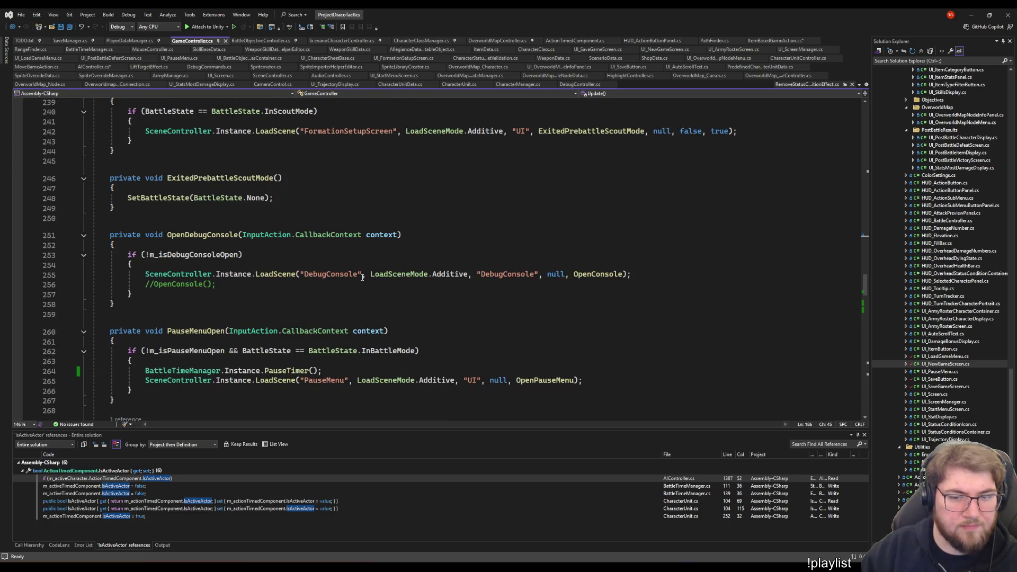
pyautogui.scroll(-5, 488, 258)
pyautogui.click(387, 222)
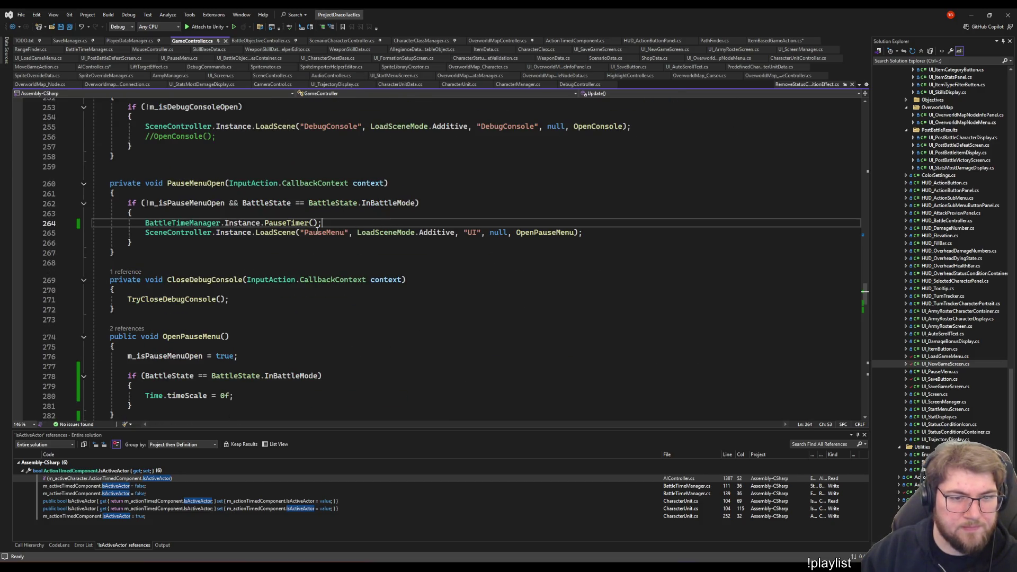
pyautogui.click(284, 223)
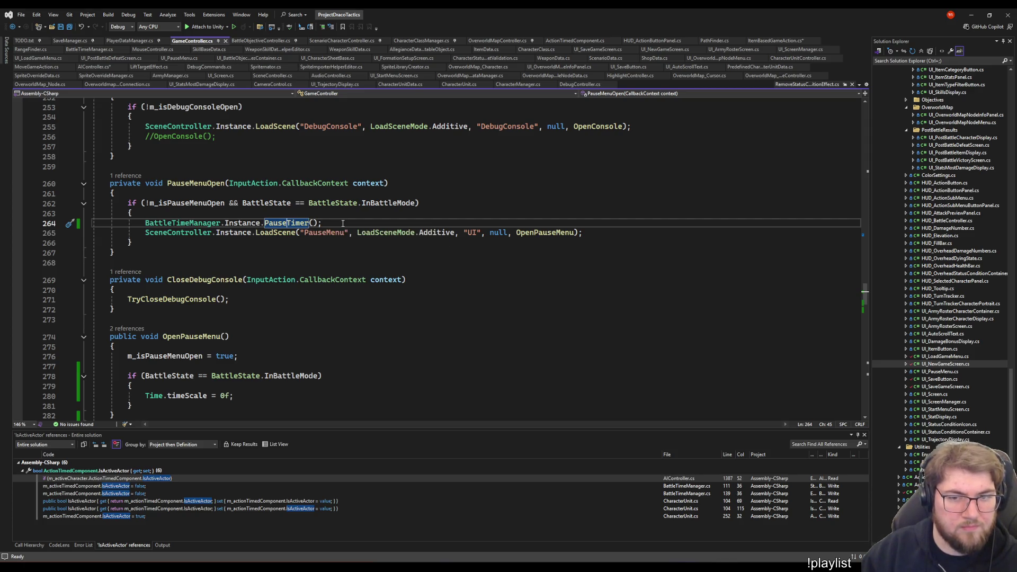
pyautogui.click(257, 361)
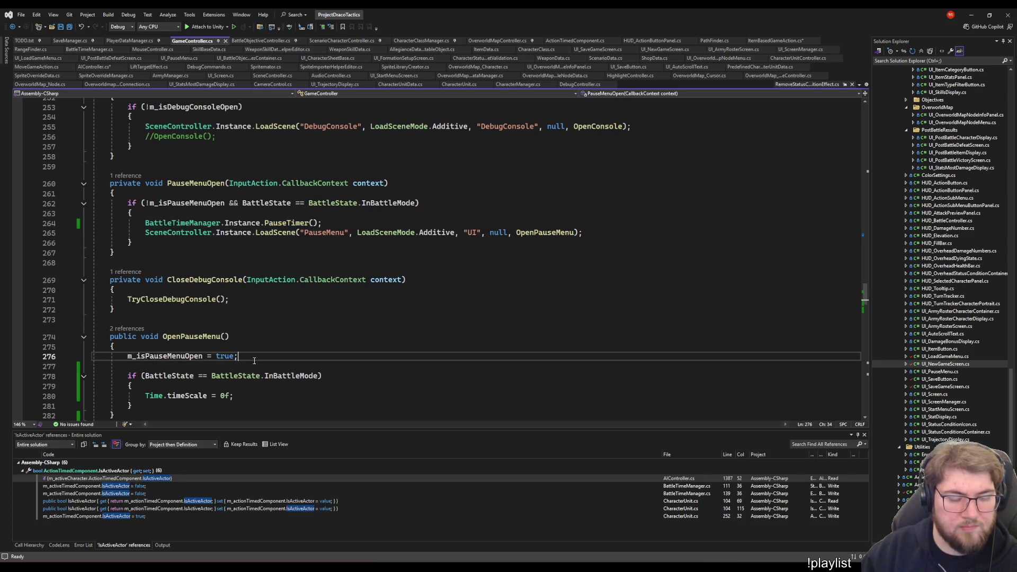
pyautogui.scroll(-3, 195, 295)
pyautogui.click(187, 306)
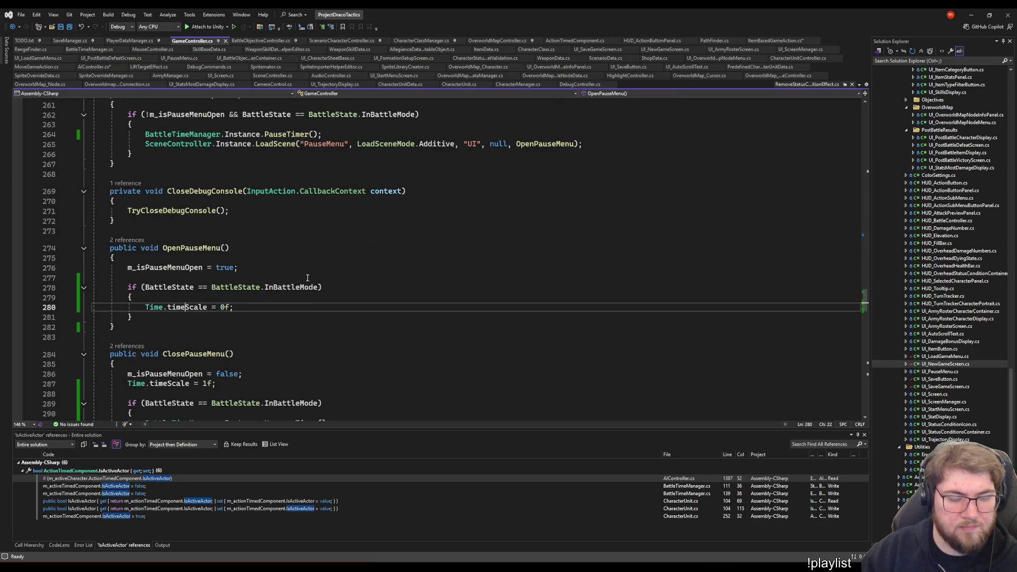
pyautogui.click(295, 268)
pyautogui.scroll(2, 335, 342)
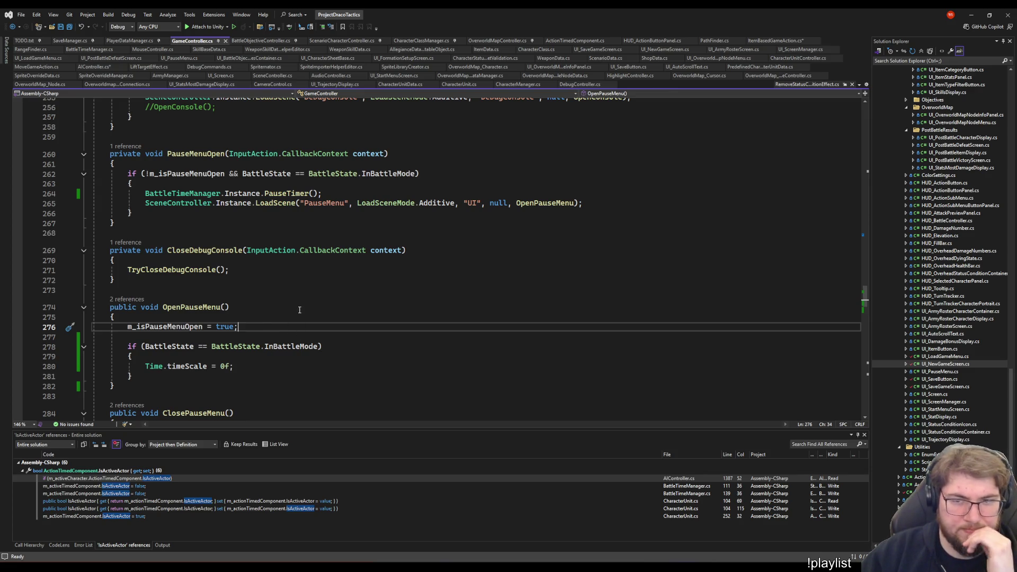
pyautogui.scroll(5, 299, 310)
pyautogui.scroll(5, 300, 310)
pyautogui.scroll(-10, 137, 327)
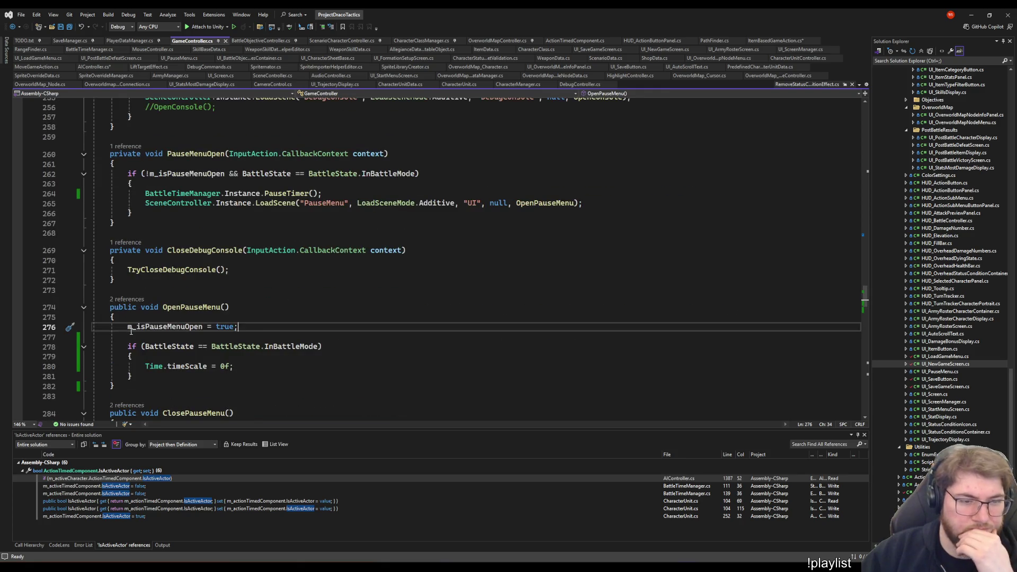
pyautogui.moveTo(129, 328); pyautogui.dragTo(237, 327)
pyautogui.hotkey('ctrl', 'c')
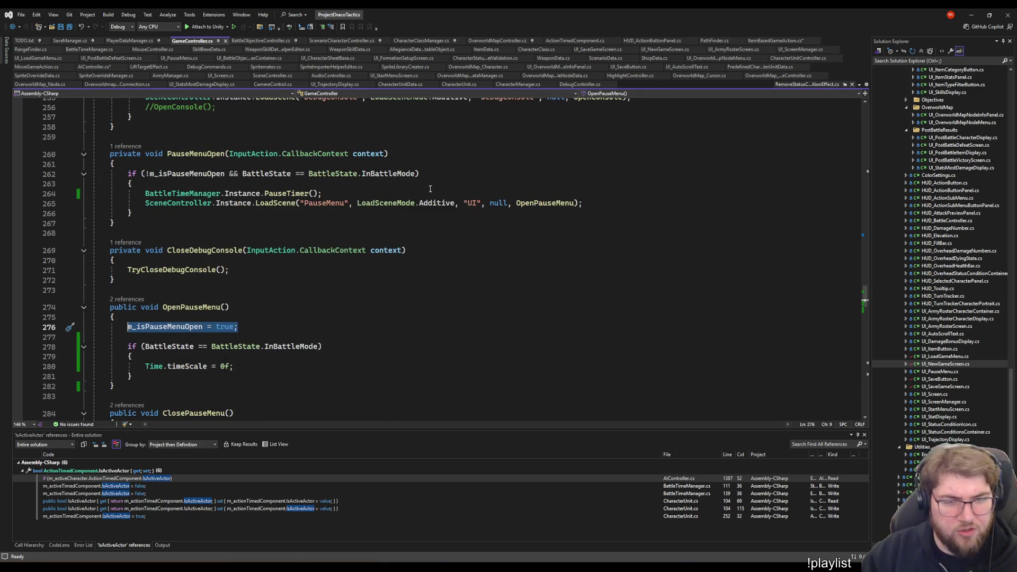
# Paste m_isPauseMenuOpen = true on a new line below PauseTimer() and save GameController
pyautogui.click(410, 192)
pyautogui.press('Return')
pyautogui.hotkey('ctrl', 'v')
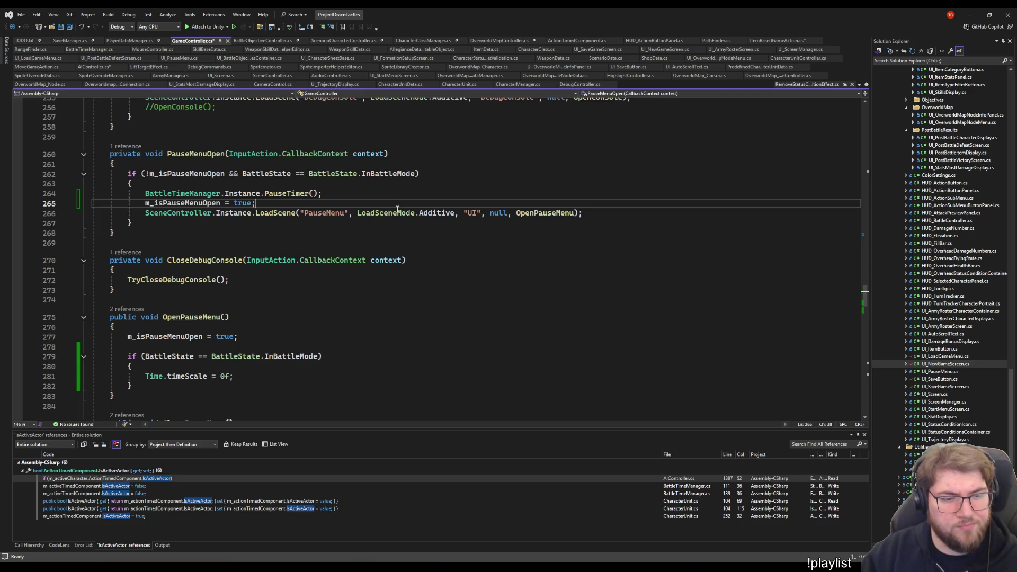
pyautogui.hotkey('ctrl', 's')
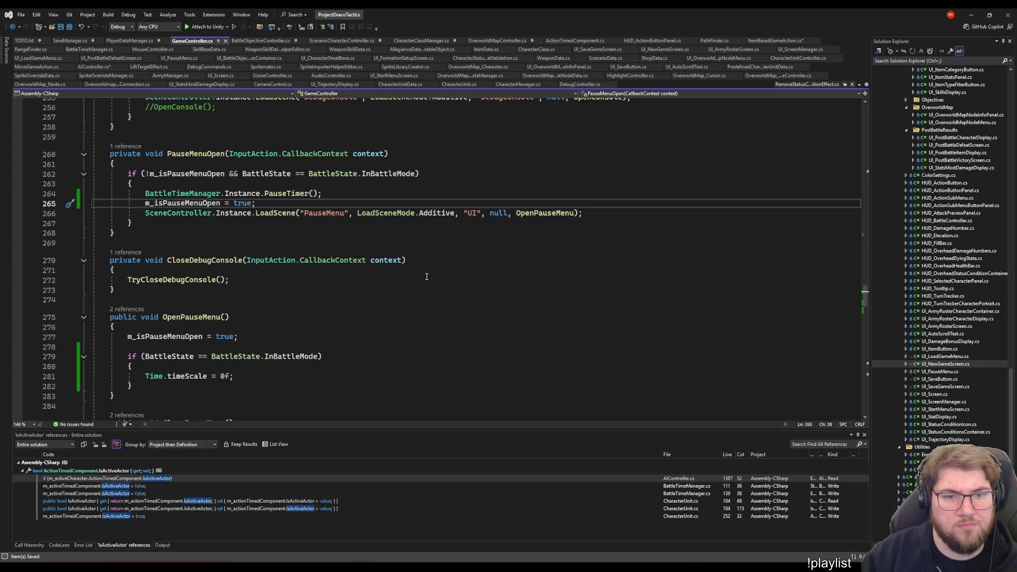
pyautogui.scroll(5, 427, 280)
pyautogui.scroll(10, 425, 282)
pyautogui.scroll(6, 425, 288)
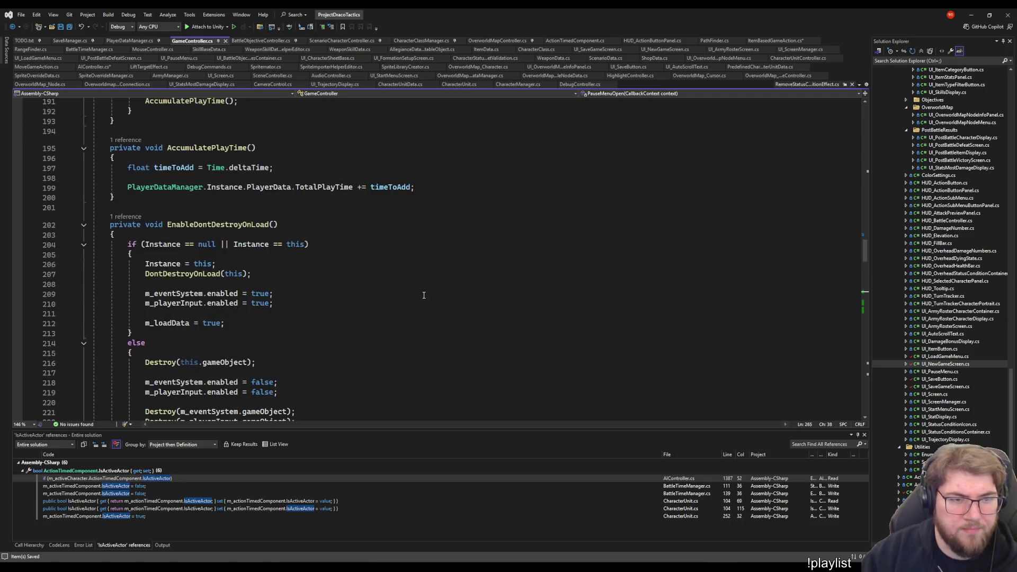
pyautogui.scroll(6, 424, 296)
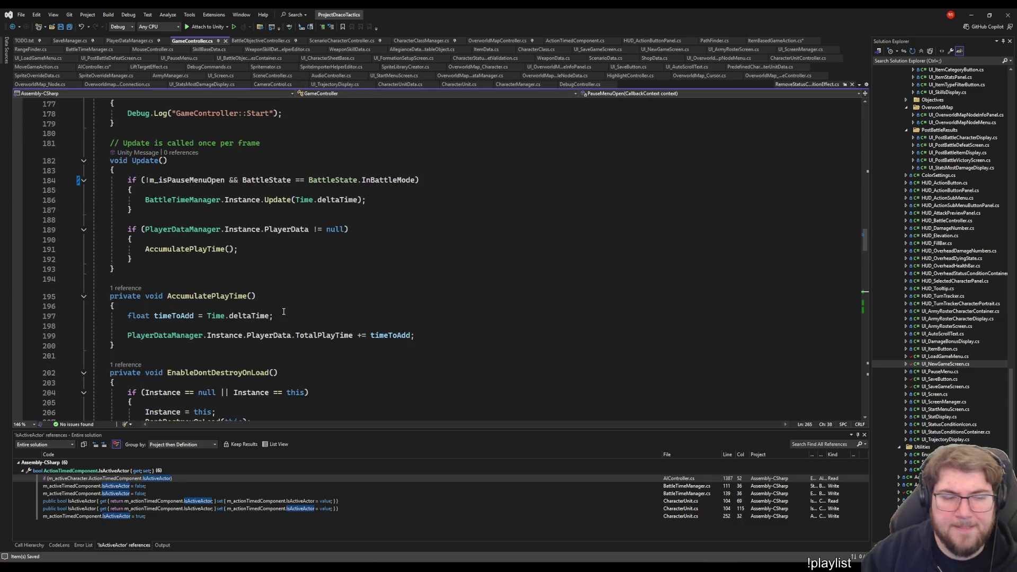
pyautogui.scroll(-14, 283, 311)
pyautogui.scroll(-4, 303, 309)
pyautogui.scroll(12, 313, 214)
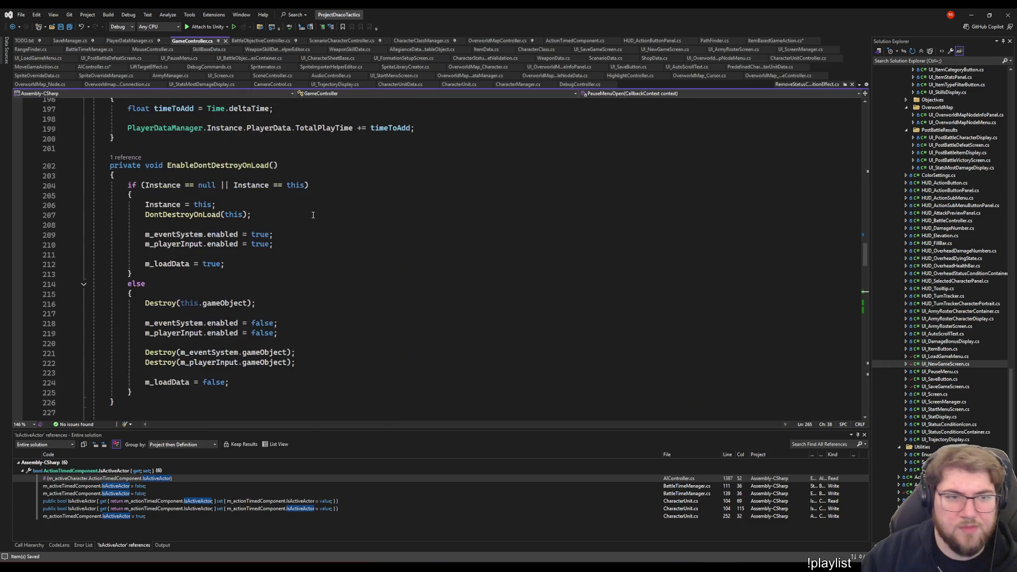
pyautogui.click(760, 42)
pyautogui.click(520, 276)
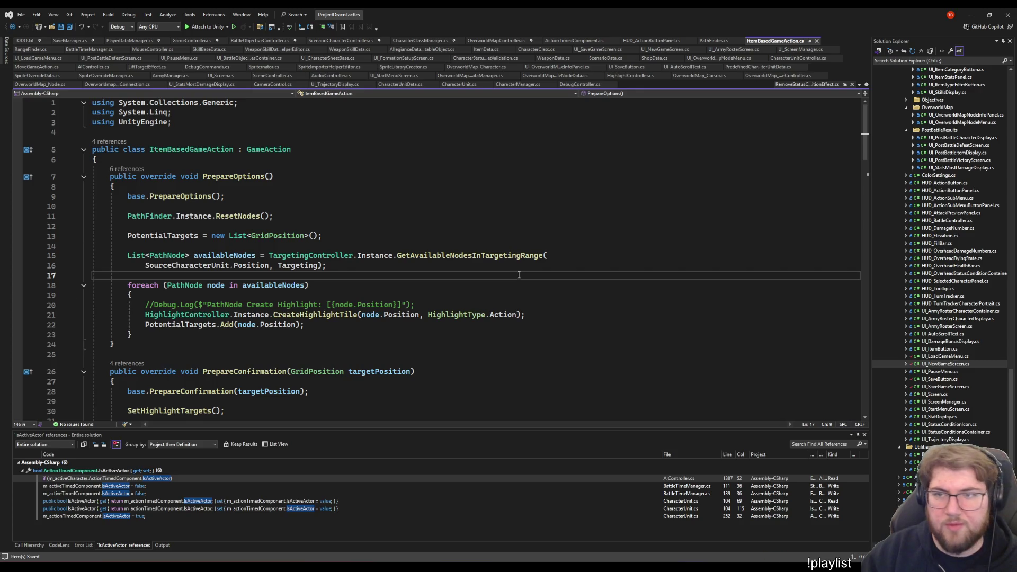
pyautogui.click(523, 205)
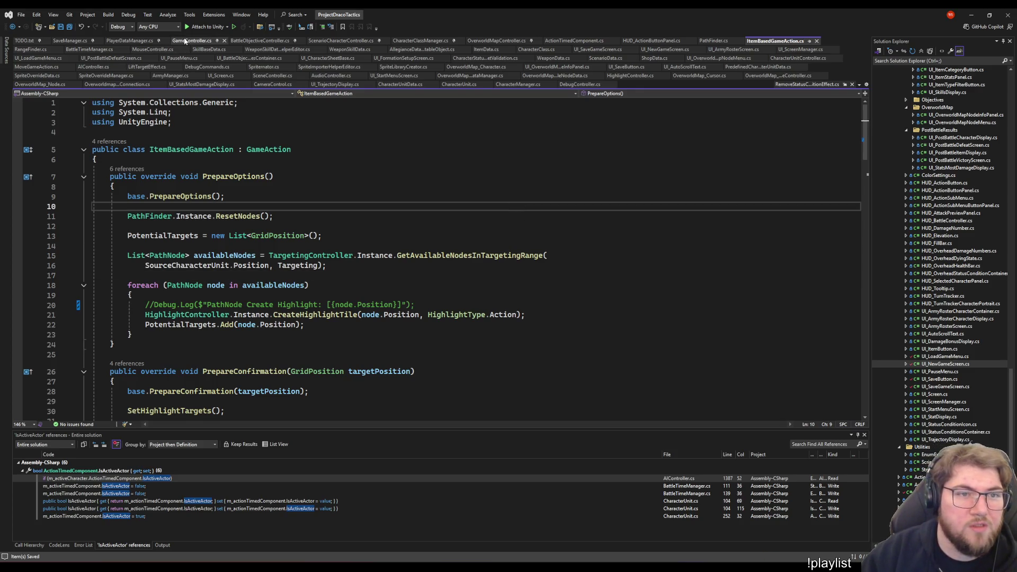
pyautogui.press('Up')
pyautogui.press('Up')
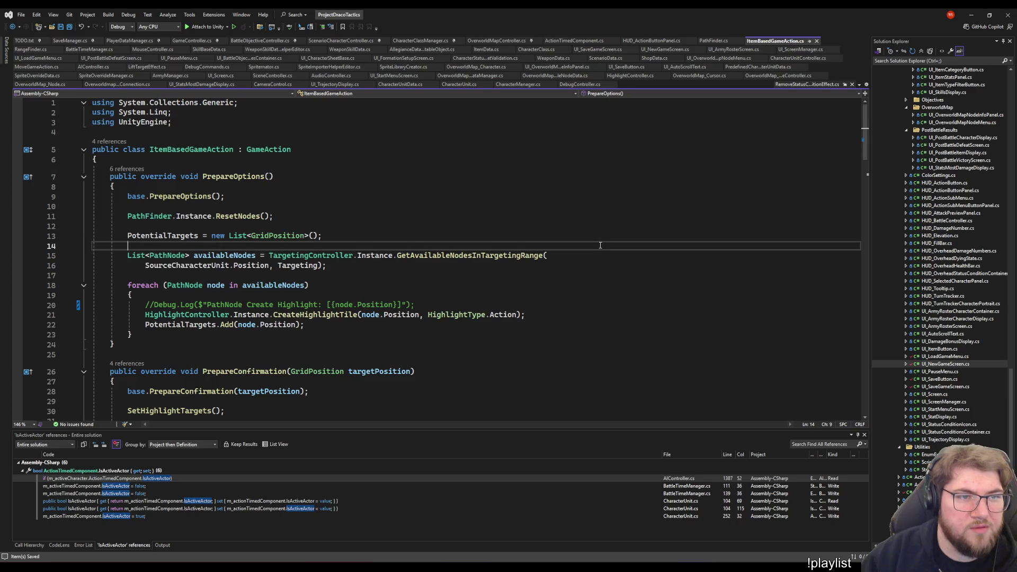
pyautogui.press('Down')
pyautogui.press('Down')
pyautogui.press('Down')
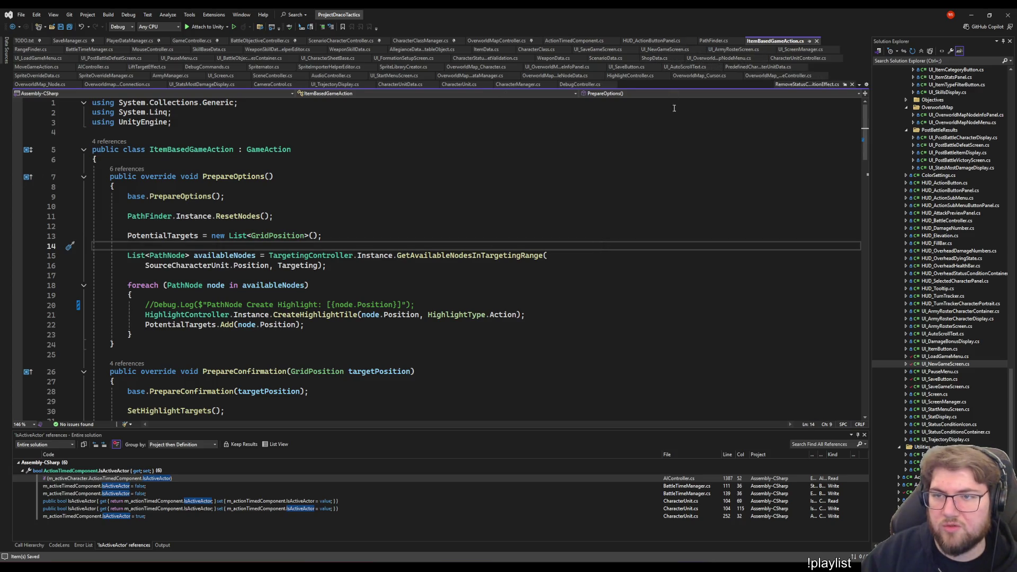
pyautogui.click(554, 226)
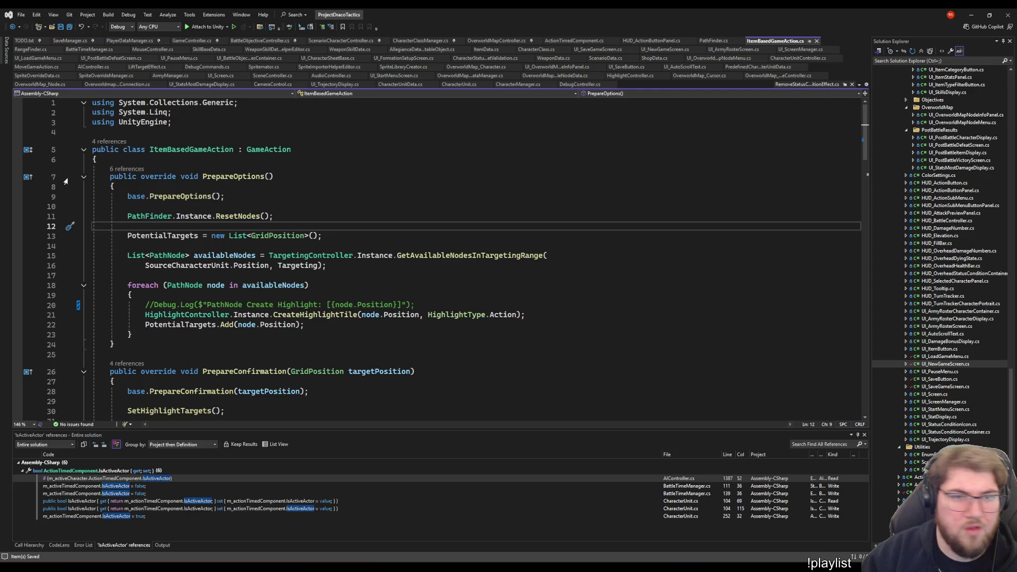
# In AIController's EndTurn, begin a while loop on GameController.Instance after the pre-check log
pyautogui.click(93, 67)
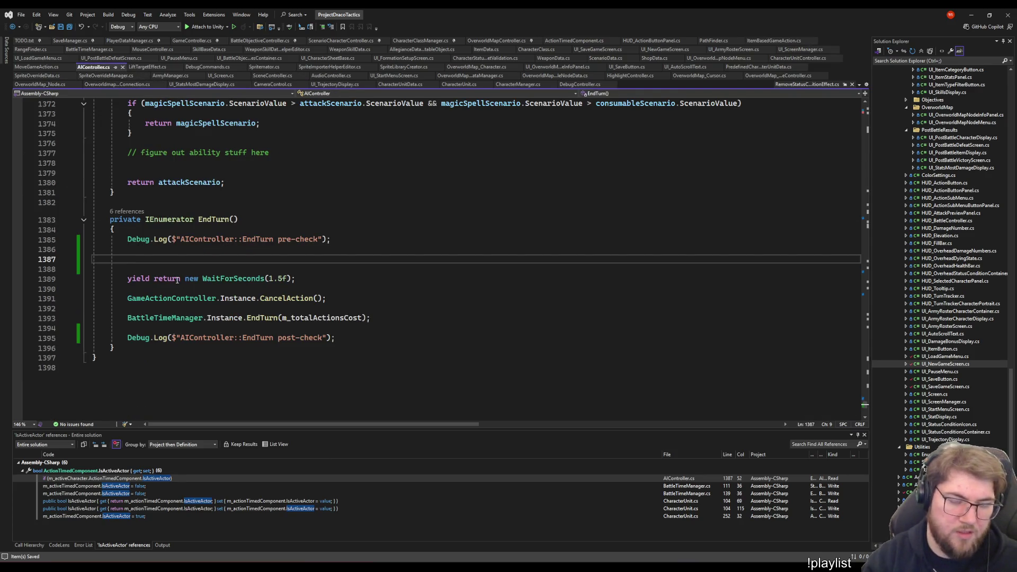
pyautogui.write('if')
pyautogui.press('BackSpace')
pyautogui.press('BackSpace')
pyautogui.press('BackSpace')
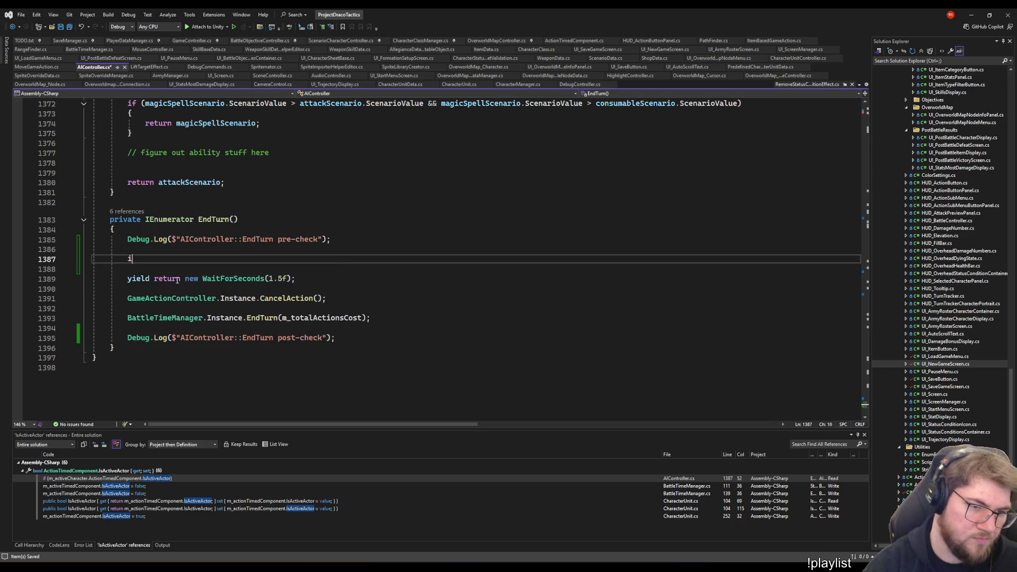
pyautogui.write('while (tr')
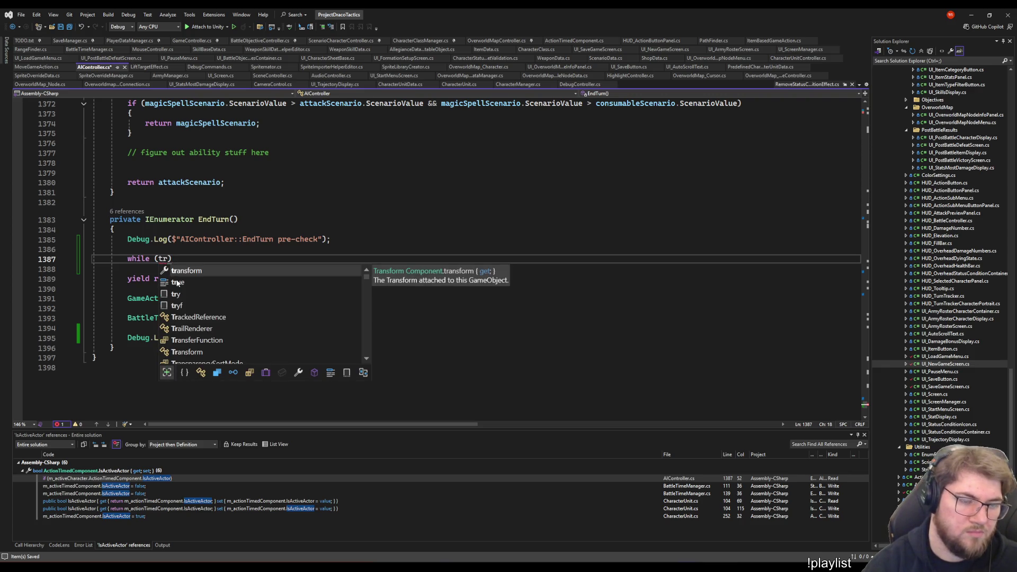
pyautogui.press('BackSpace')
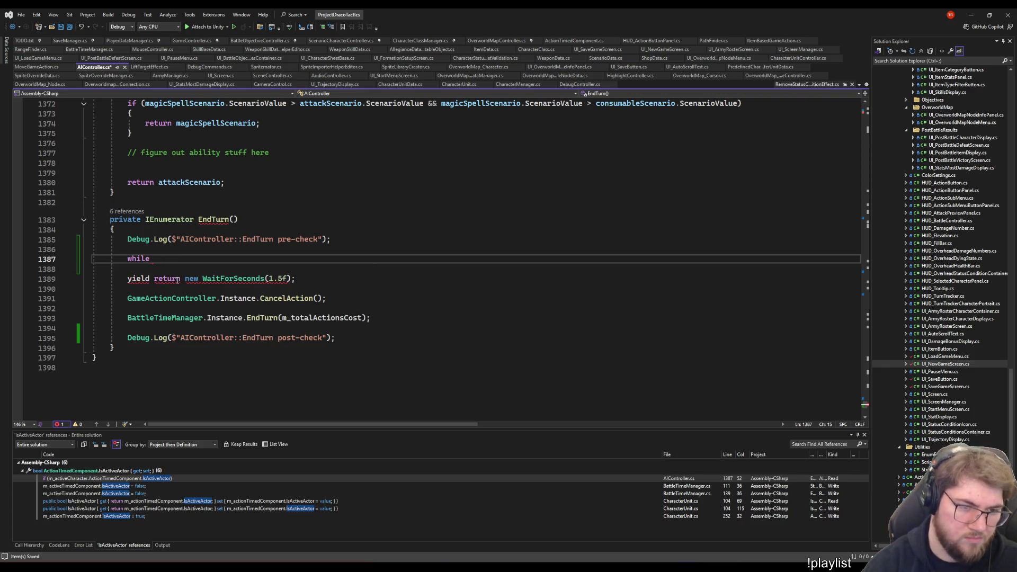
pyautogui.write('(m')
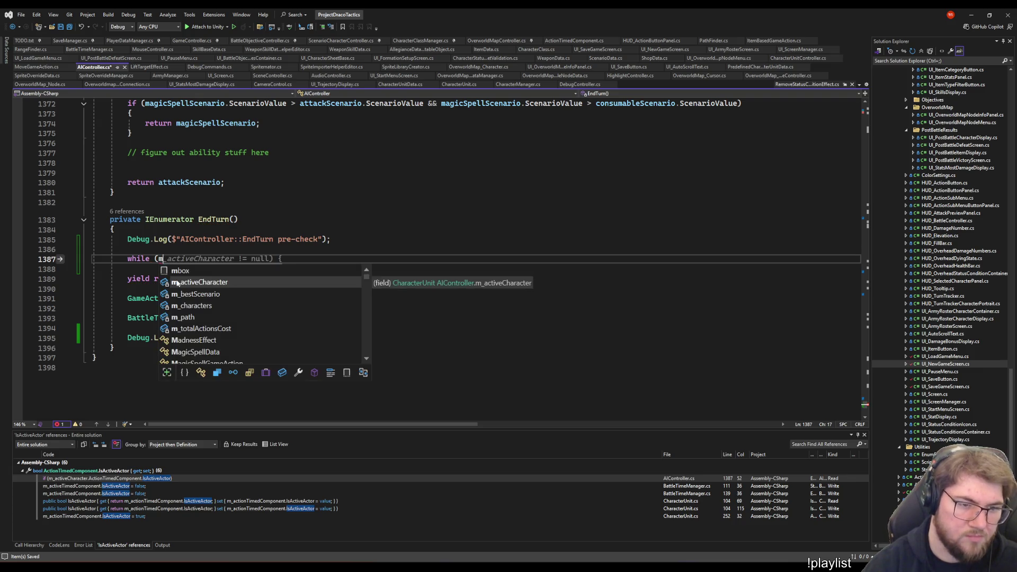
pyautogui.press('BackSpace')
pyautogui.write('Game')
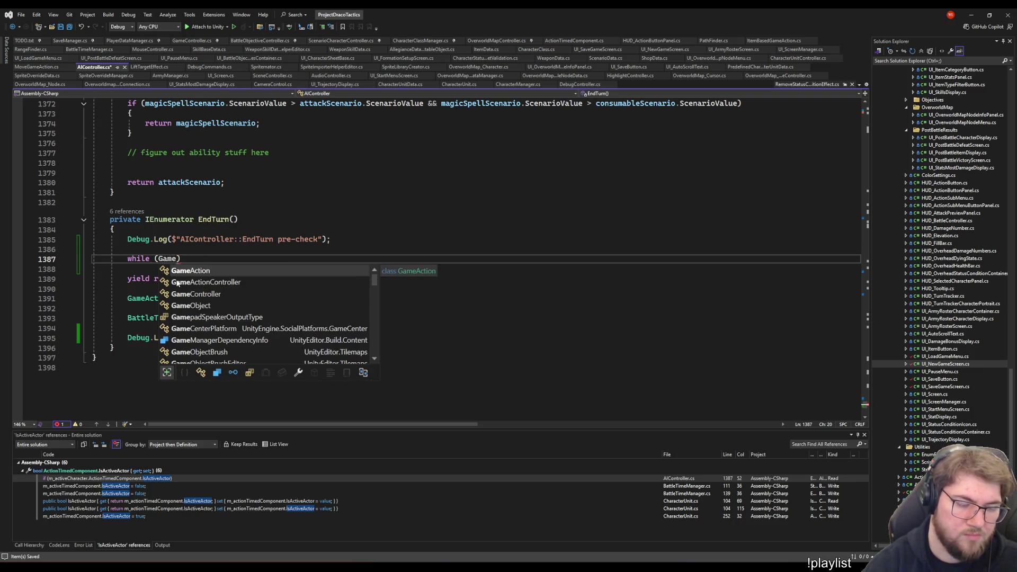
pyautogui.write('Controller.I')
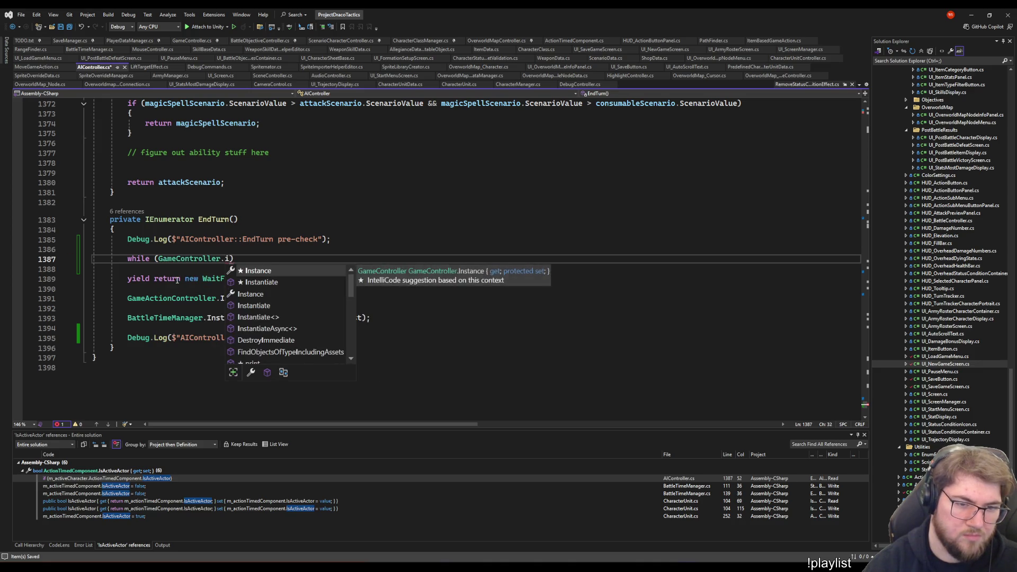
pyautogui.press('Tab')
pyautogui.write('.')
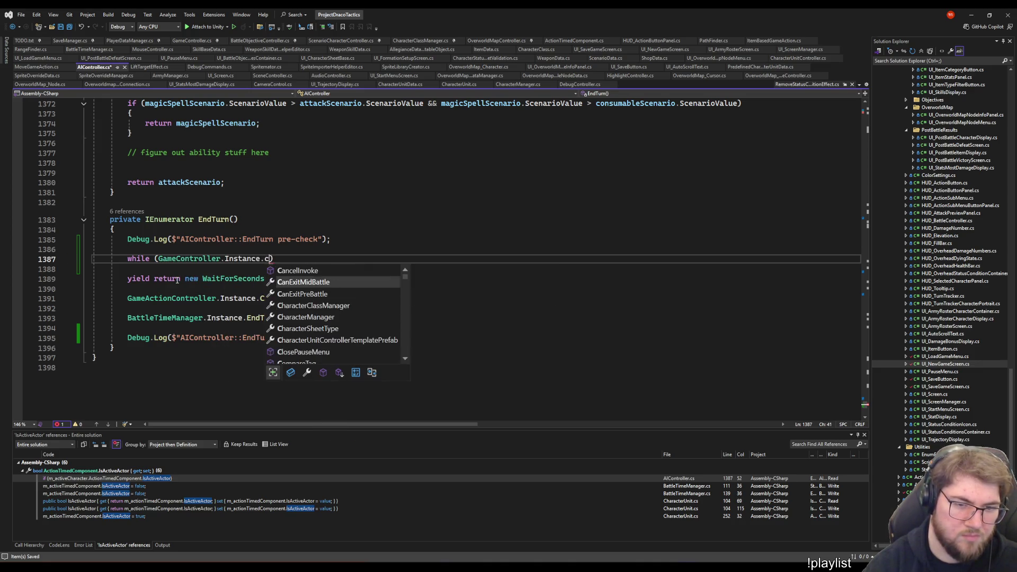
pyautogui.write('is')
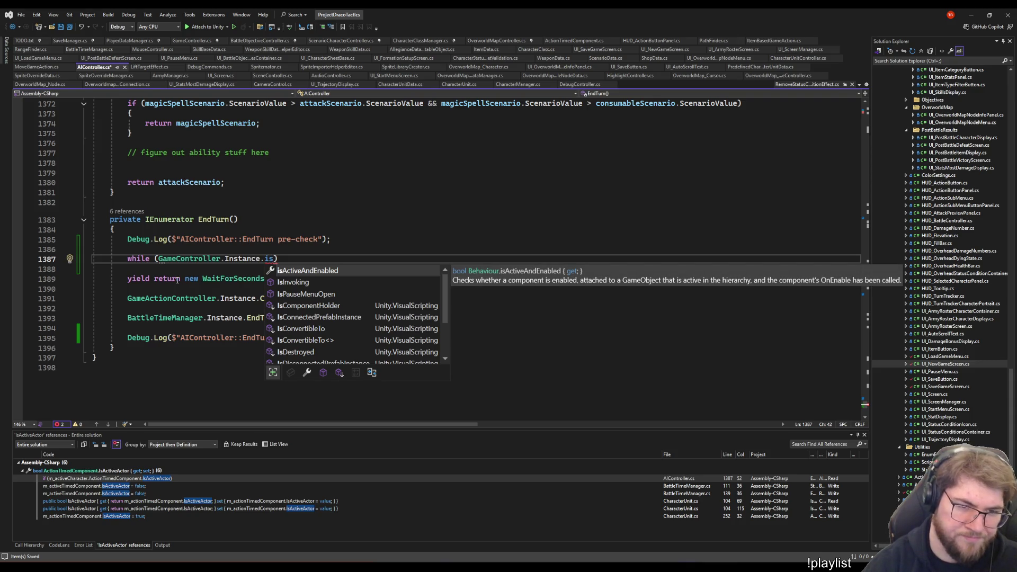
pyautogui.write('p')
# Complete the condition with IsPauseMenuOpen() and give the loop a yield return null body
pyautogui.press('BackSpace')
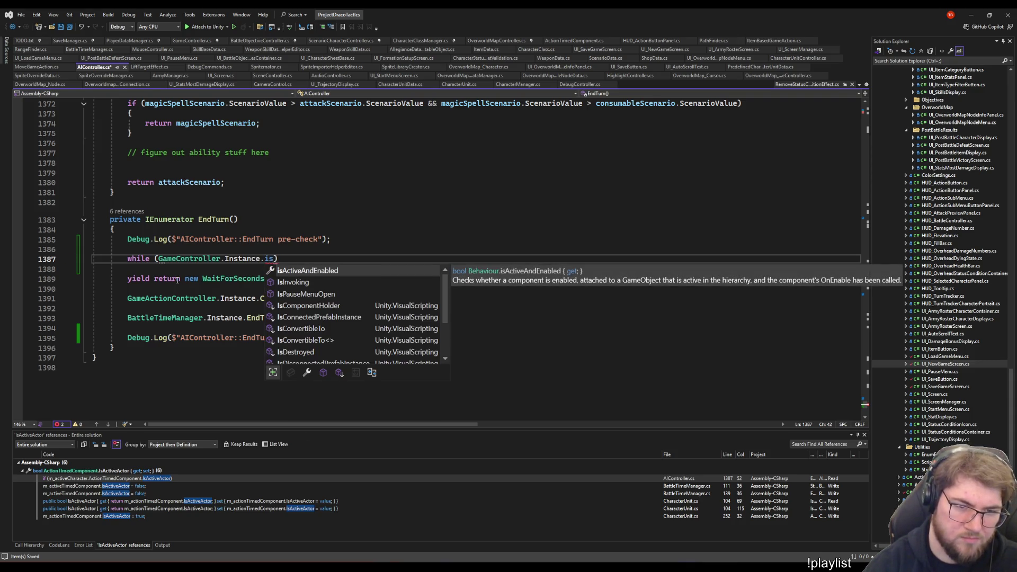
pyautogui.write('p')
pyautogui.press('Tab')
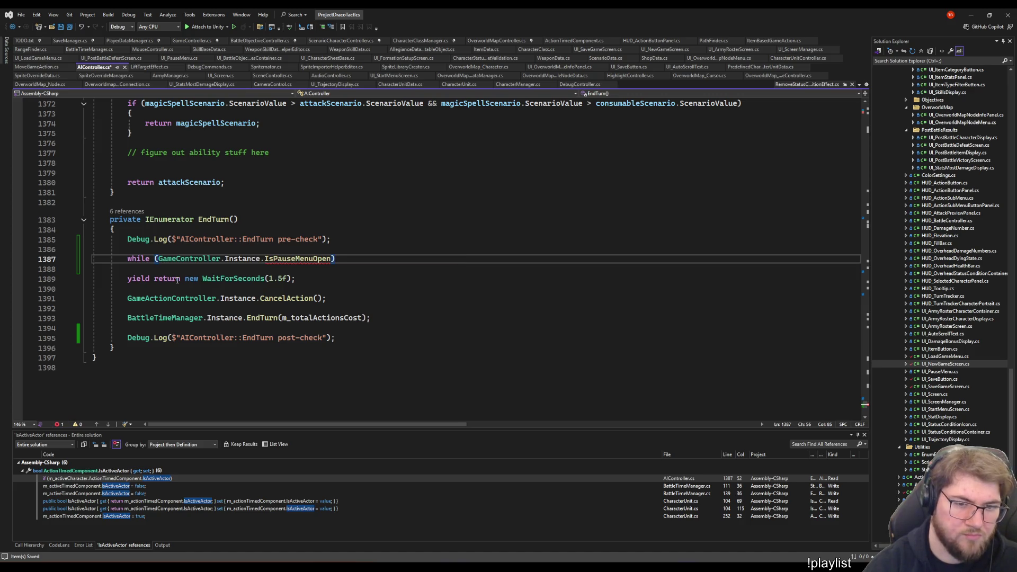
pyautogui.write('()')
pyautogui.press('Return')
pyautogui.write('{')
pyautogui.press('Return')
pyautogui.write('yield retu')
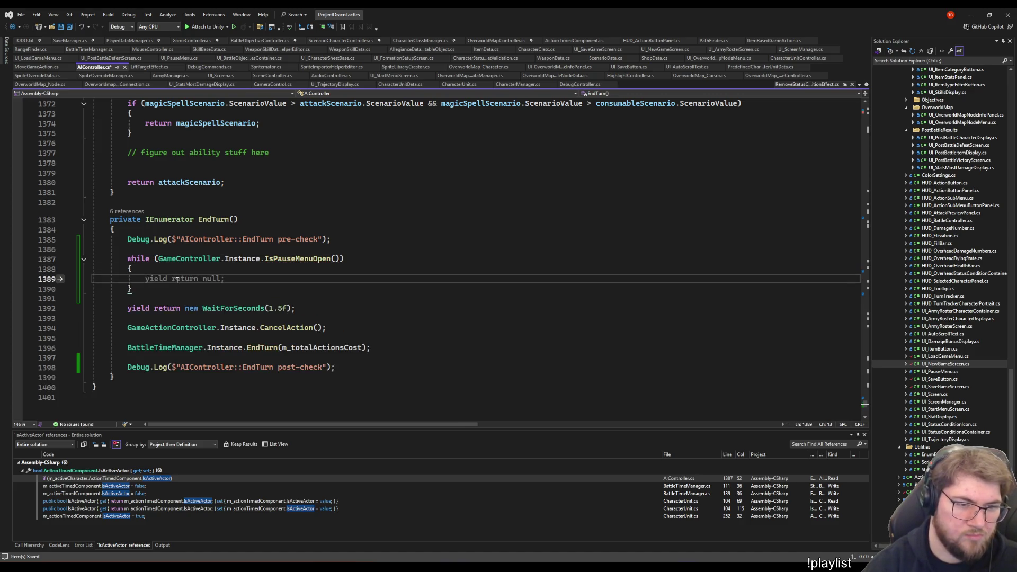
pyautogui.write('rn null;')
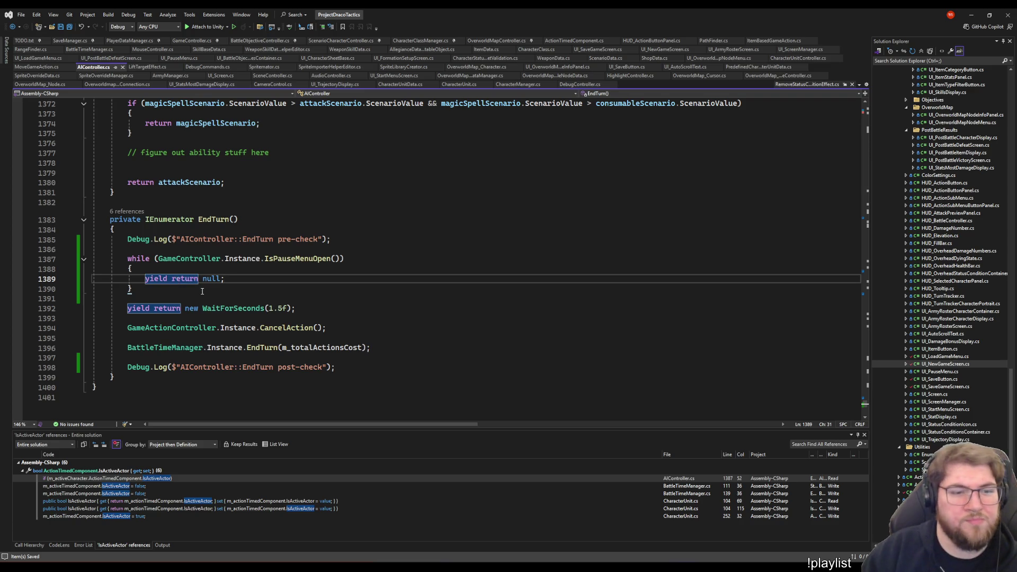
pyautogui.press('Down')
pyautogui.press('Down')
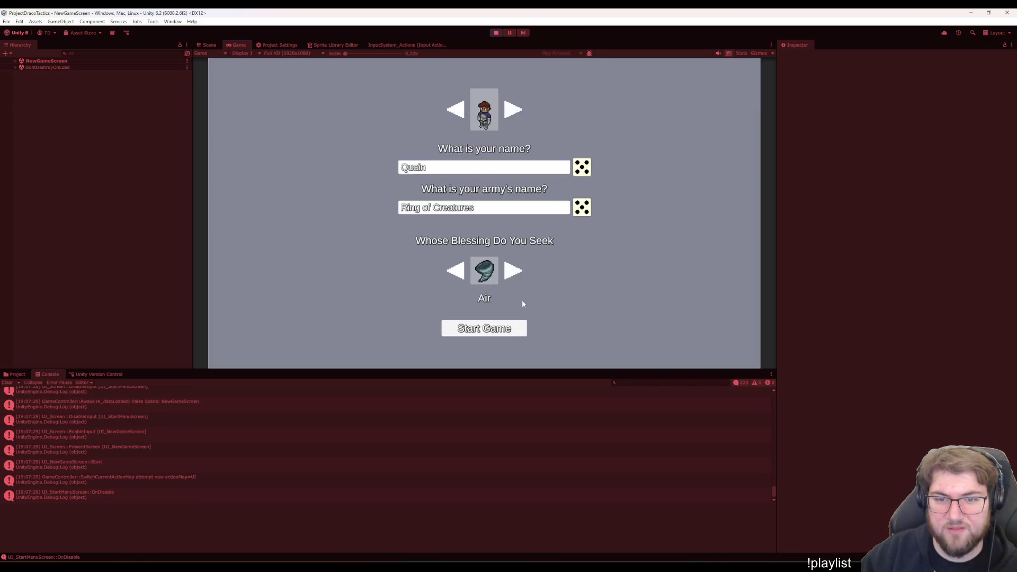
# Start a new game, pick Army Roster, place a unit on the board and start the battle
pyautogui.click(508, 327)
pyautogui.press('Down')
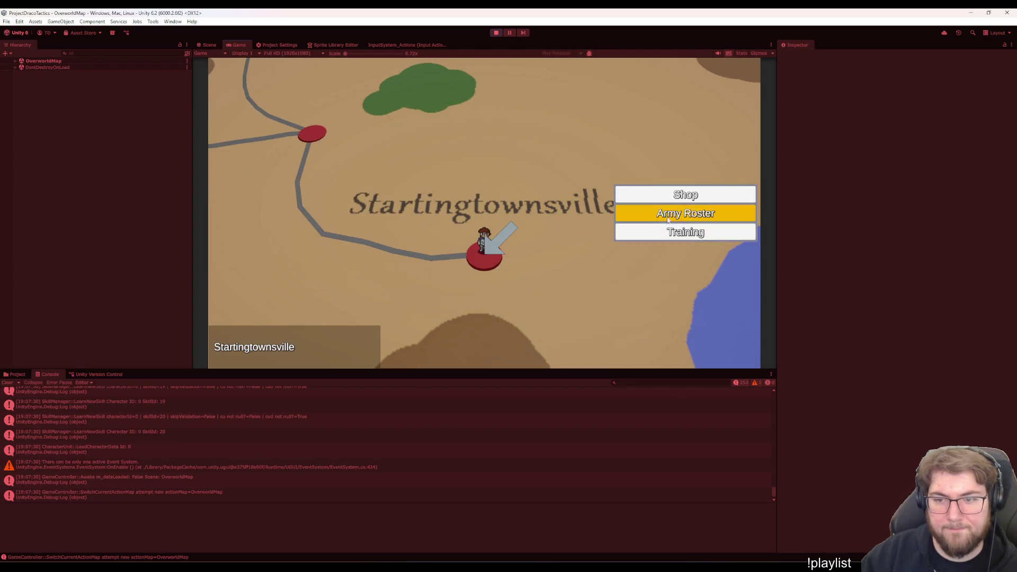
pyautogui.press('Return')
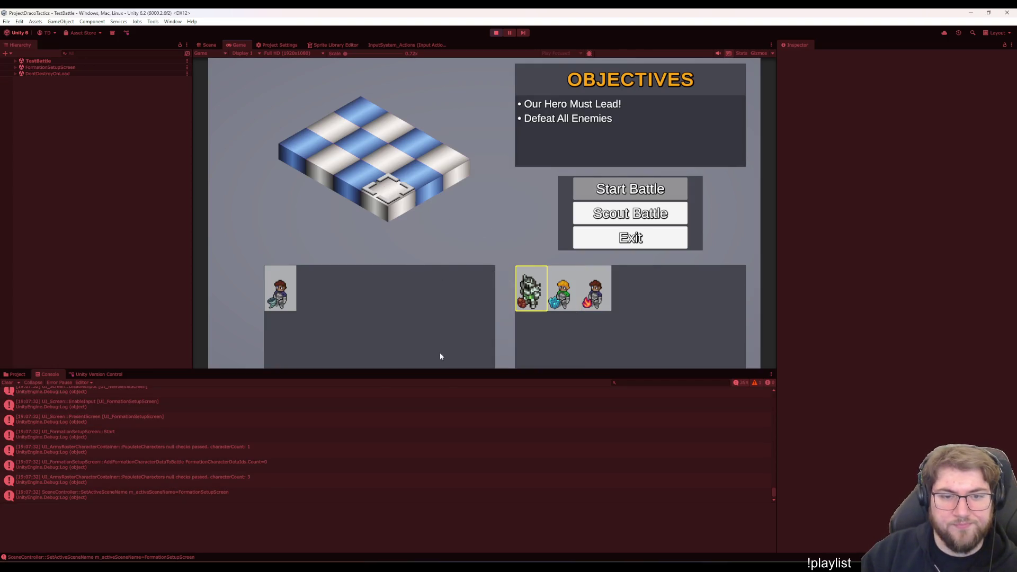
pyautogui.press('Return')
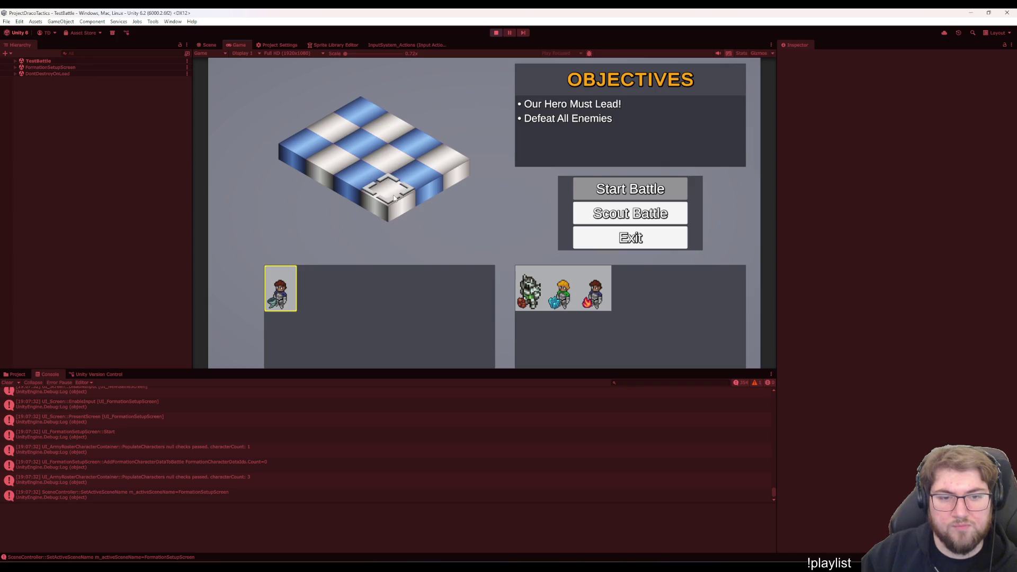
pyautogui.press('Return')
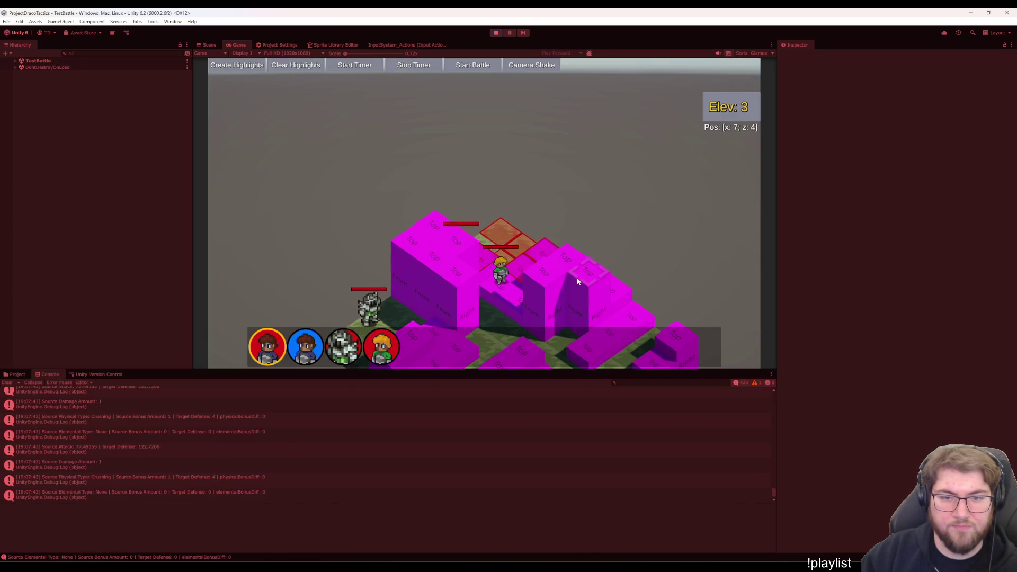
# Toggle the pause menu with Escape during the battle, leaving it paused on the AI turn
pyautogui.press('Escape')
pyautogui.press('Escape')
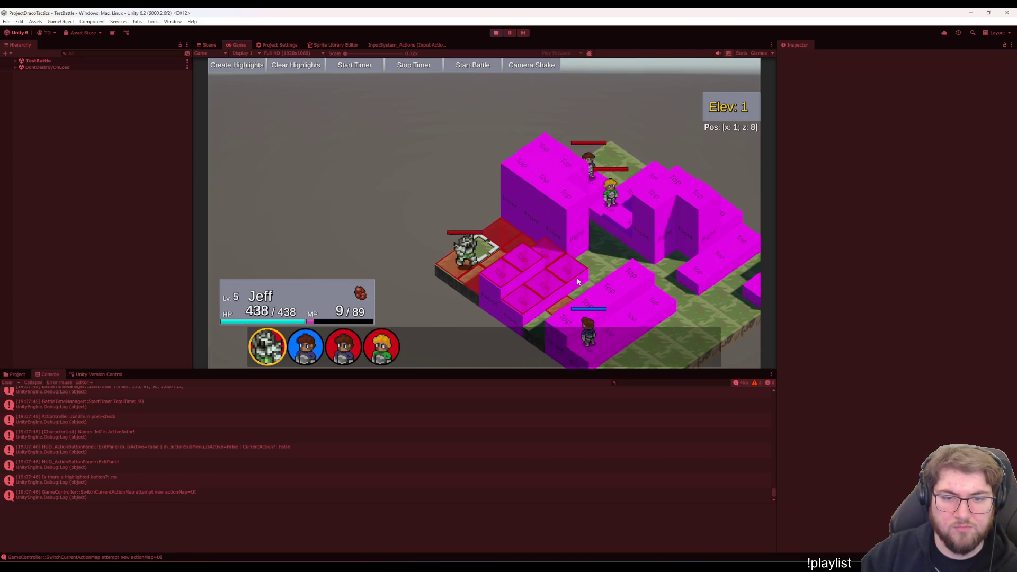
pyautogui.press('Escape')
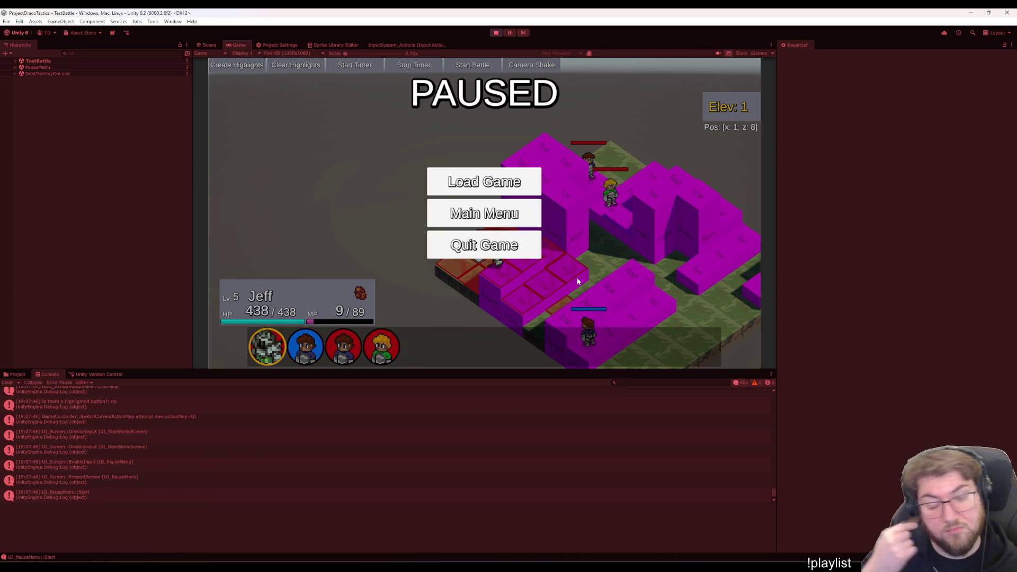
pyautogui.press('Escape')
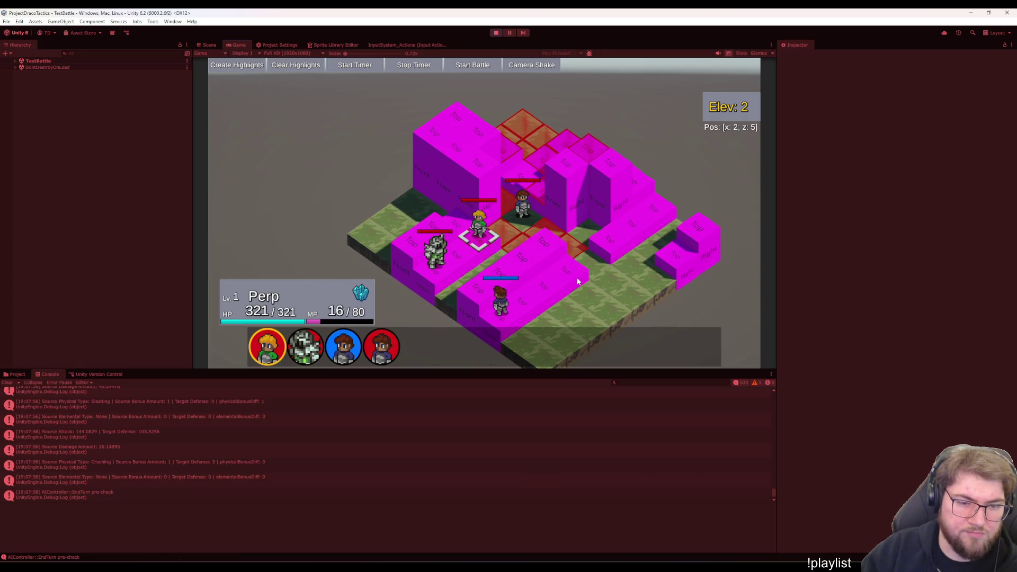
pyautogui.press('Escape')
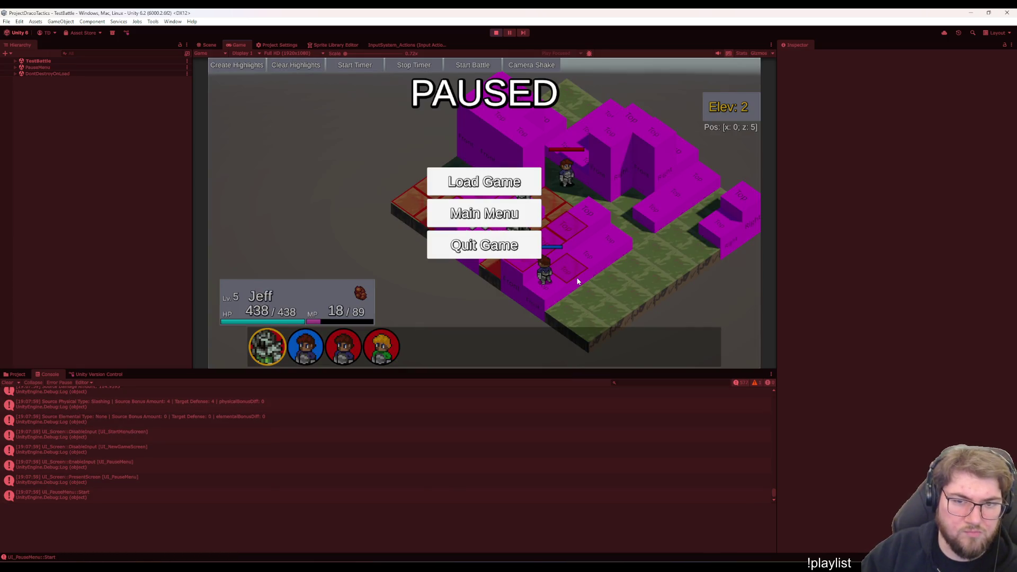
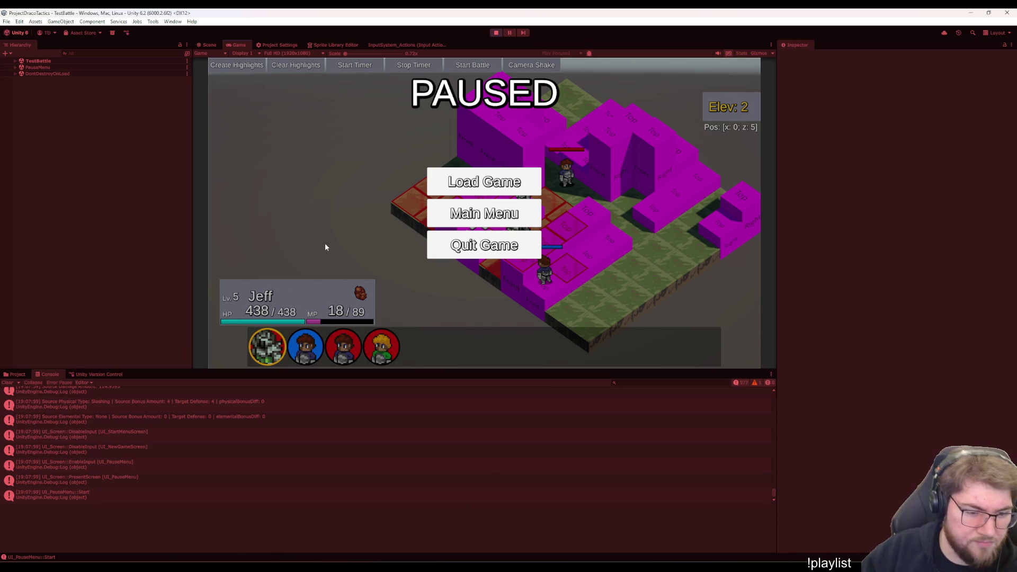
# Resume and lose the battle, then Main Menu → New Game → Start Game → Training and pick the hero Negash
pyautogui.press('Escape')
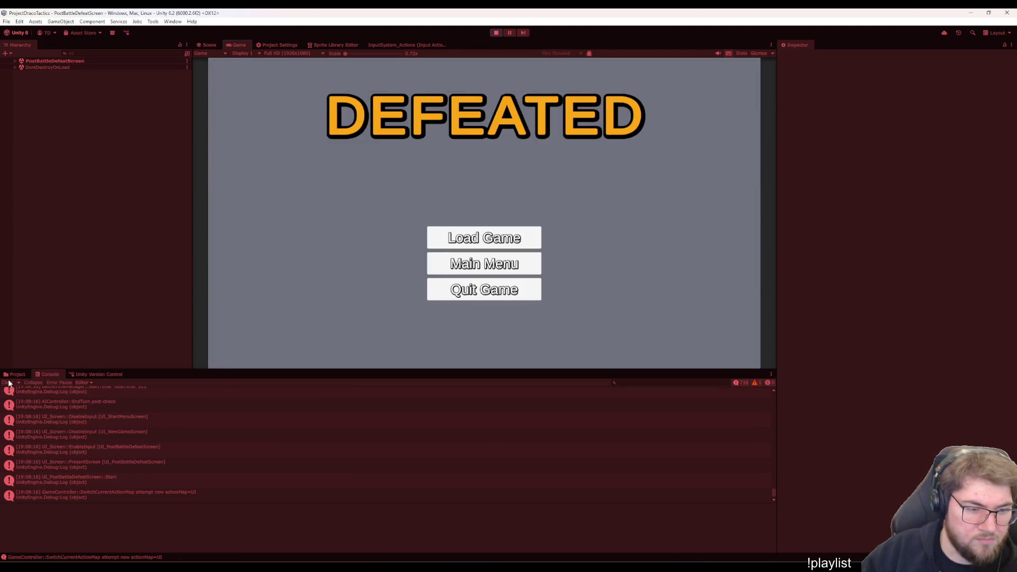
pyautogui.click(473, 257)
pyautogui.click(483, 186)
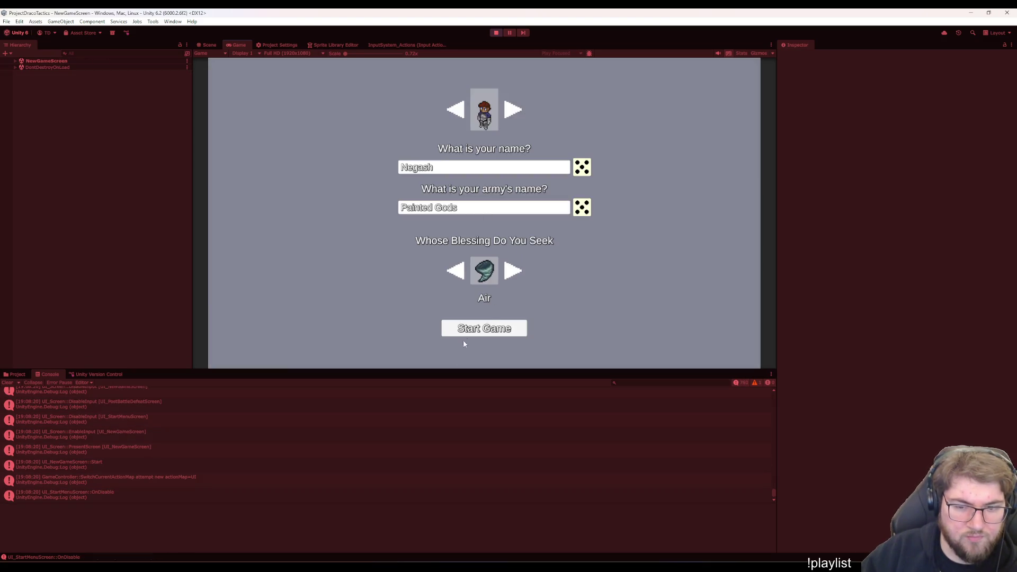
pyautogui.click(474, 332)
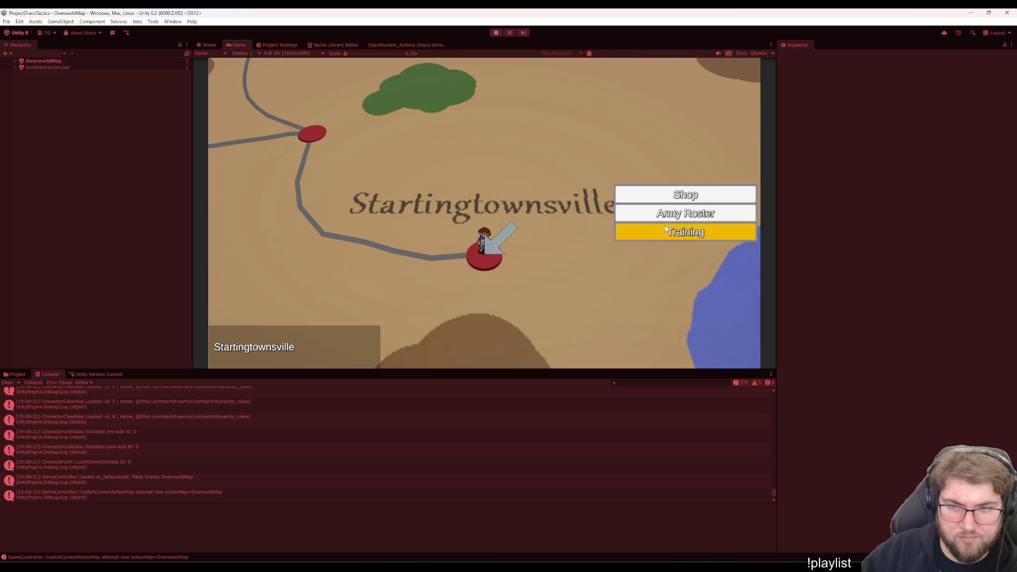
pyautogui.click(665, 230)
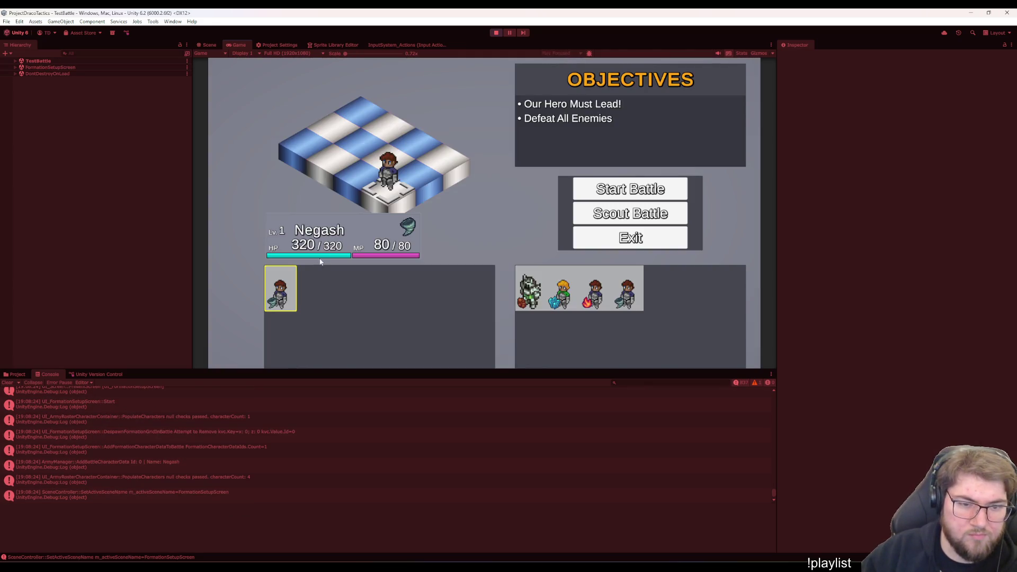
pyautogui.click(279, 294)
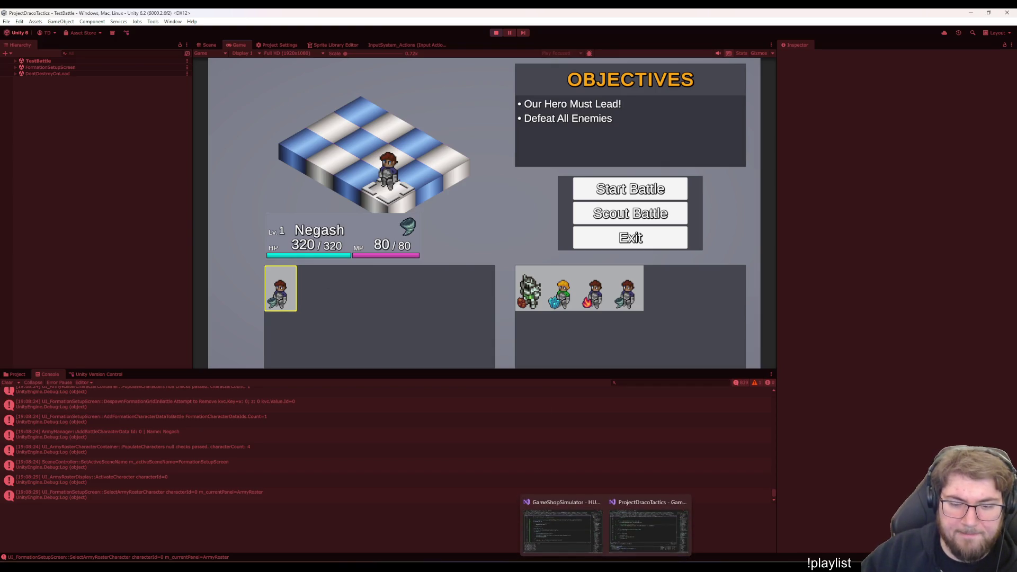
pyautogui.click(647, 528)
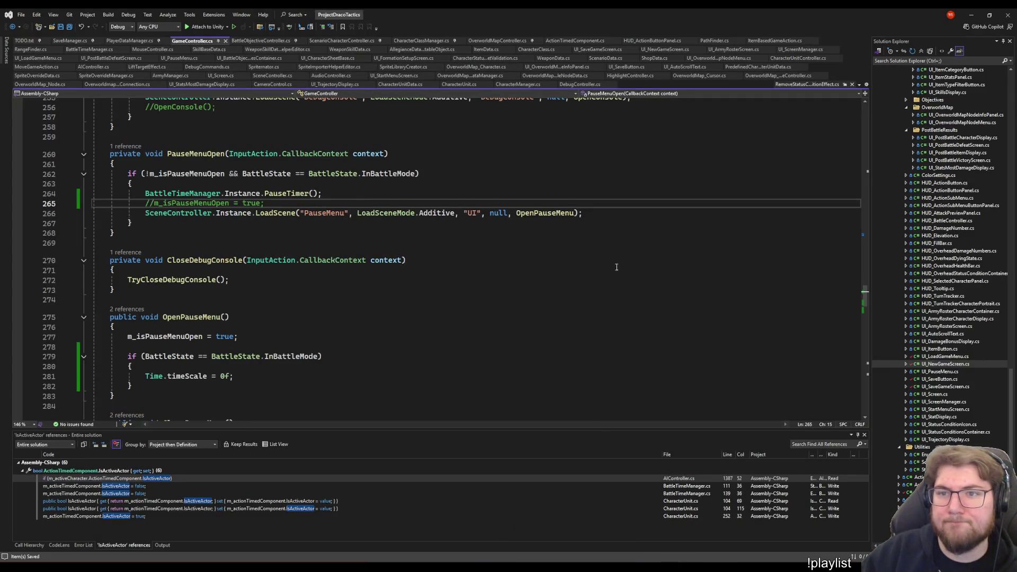
# From UI_NewGameScreen.cs, jump to the StartNewSave definition in ArmyManager.cs
pyautogui.click(709, 219)
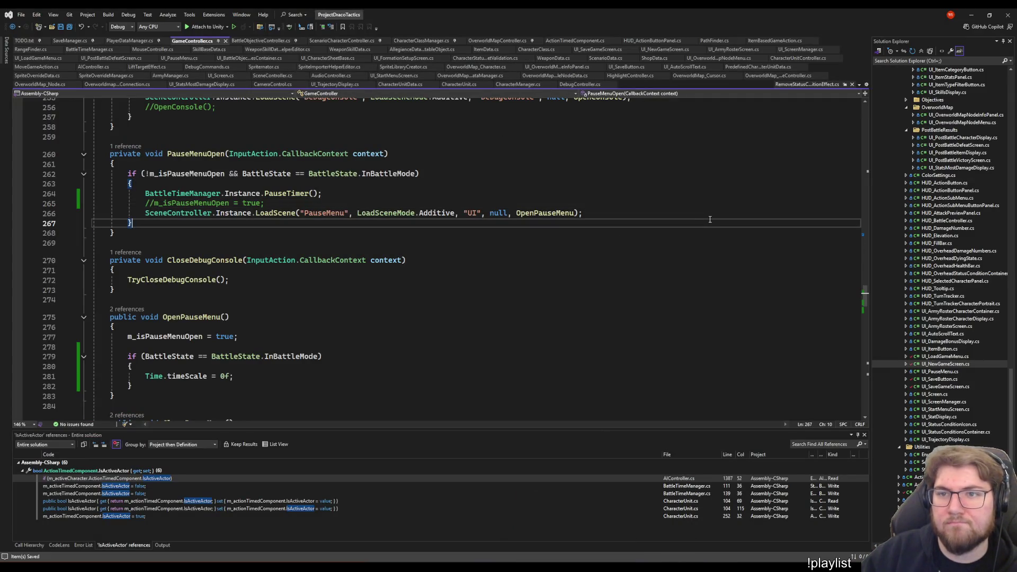
pyautogui.click(628, 233)
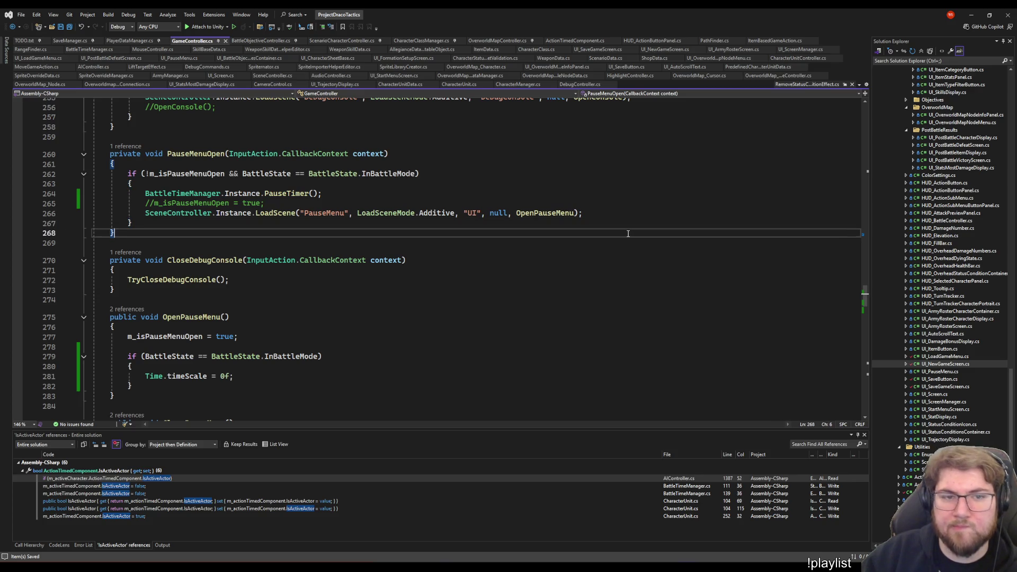
pyautogui.click(608, 216)
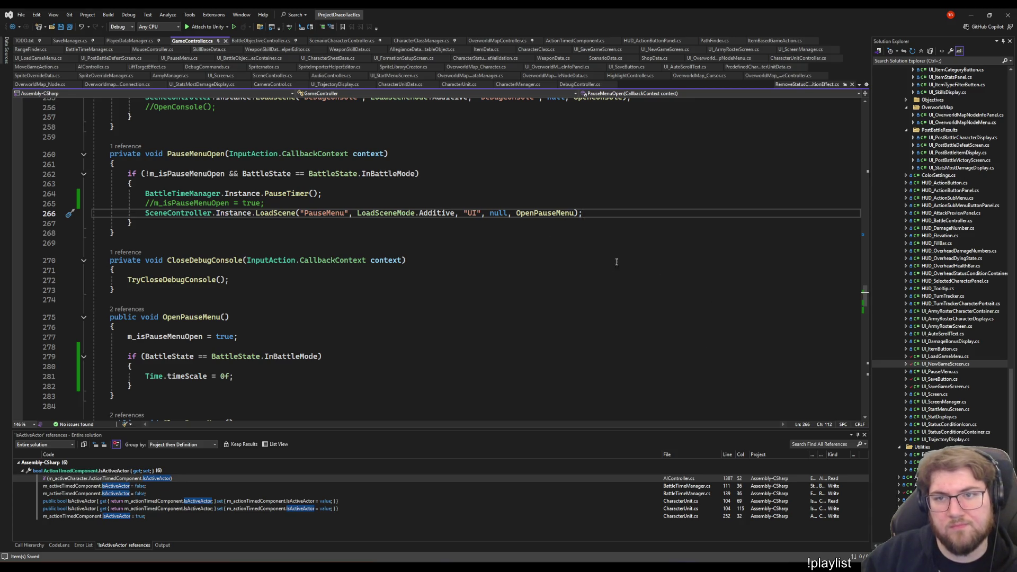
pyautogui.doubleClick(941, 364)
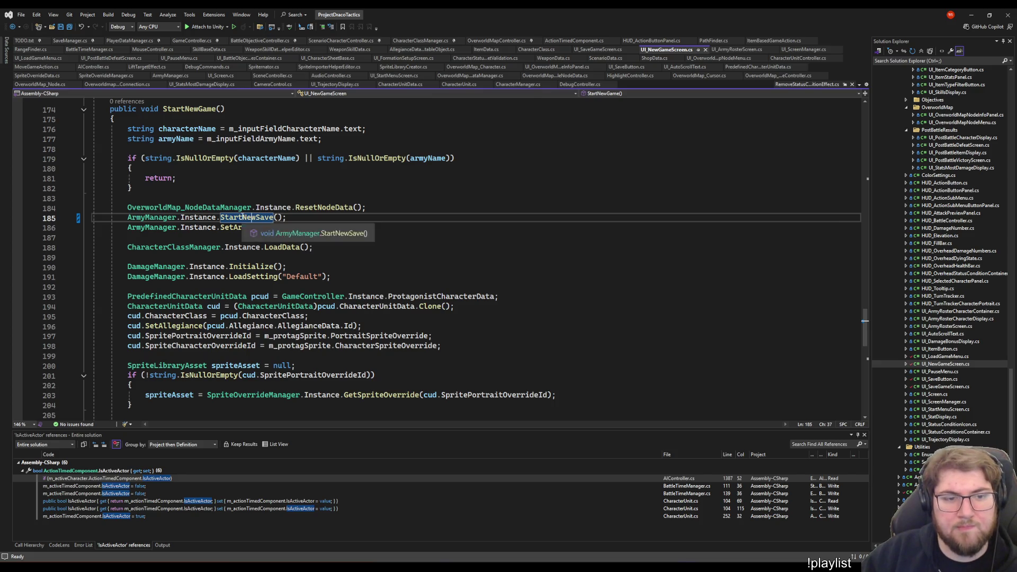
pyautogui.rightClick(241, 216)
pyautogui.click(276, 264)
pyautogui.scroll(20, 311, 268)
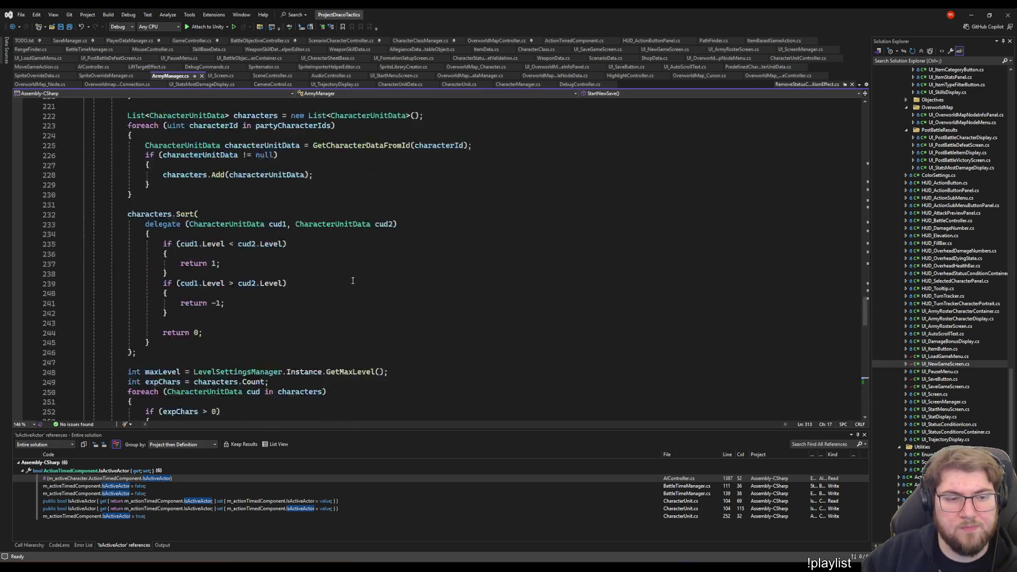
pyautogui.scroll(20, 312, 268)
pyautogui.scroll(15, 310, 265)
pyautogui.scroll(-7, 306, 259)
pyautogui.scroll(2, 304, 257)
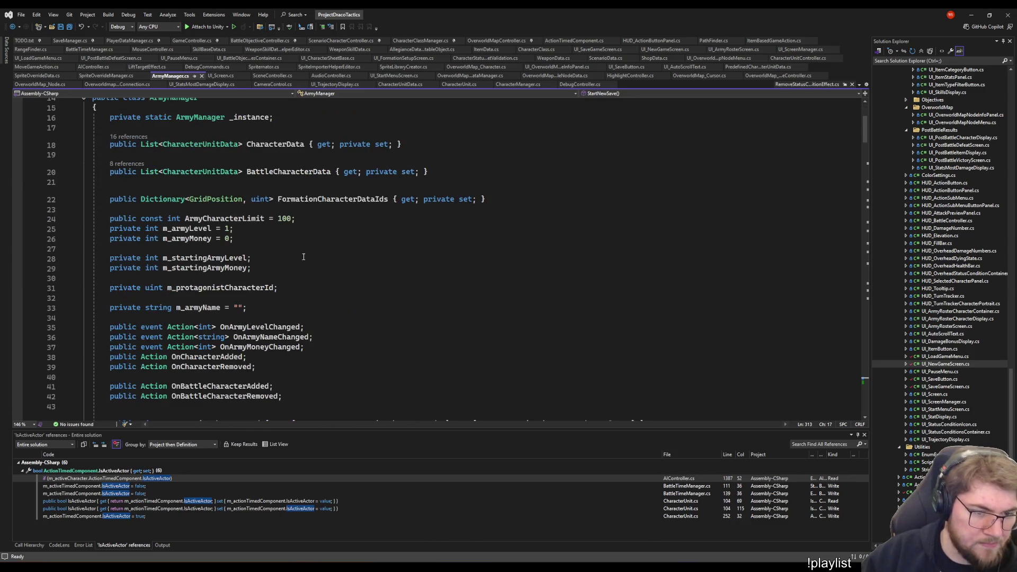
pyautogui.scroll(4, 287, 268)
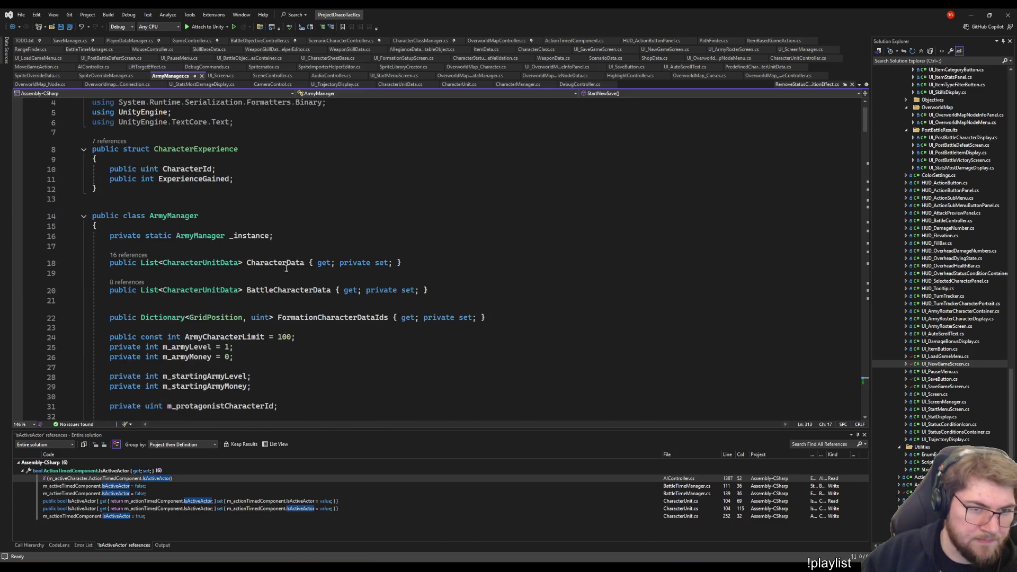
# Add FormationCharacterDataIds.Clear(); after the army money line in StartNewSave and save
pyautogui.doubleClick(344, 316)
pyautogui.scroll(-20, 437, 372)
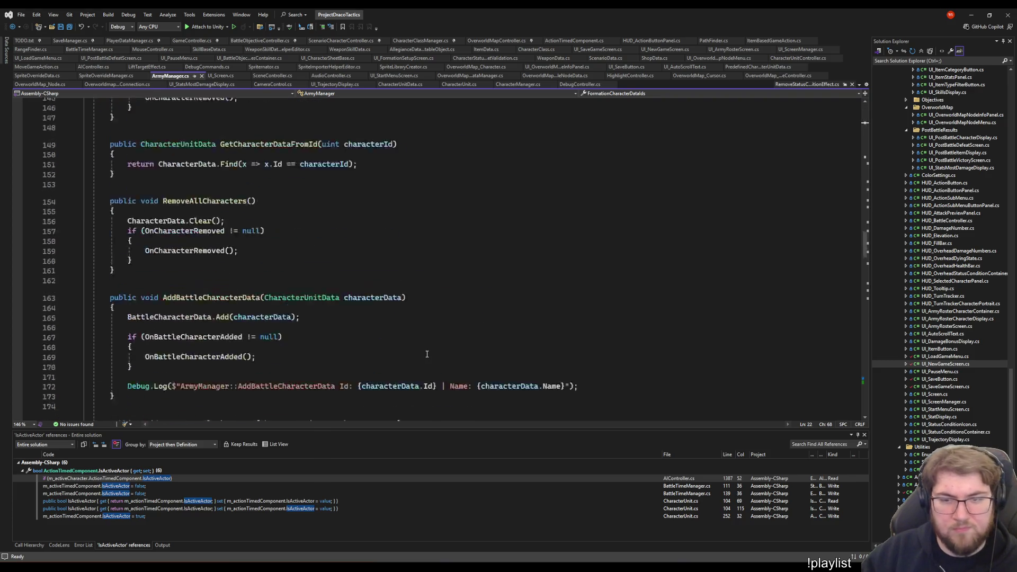
pyautogui.scroll(-20, 436, 366)
pyautogui.scroll(-20, 434, 360)
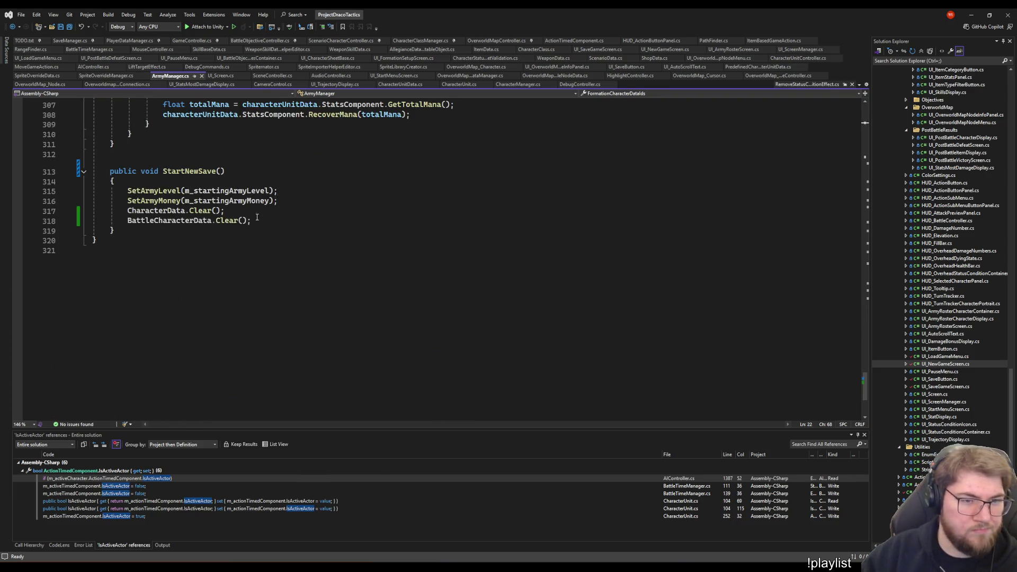
pyautogui.click(285, 200)
pyautogui.press('Return')
pyautogui.press('Return')
pyautogui.write('FormationCharacterDataIds')
pyautogui.write('.')
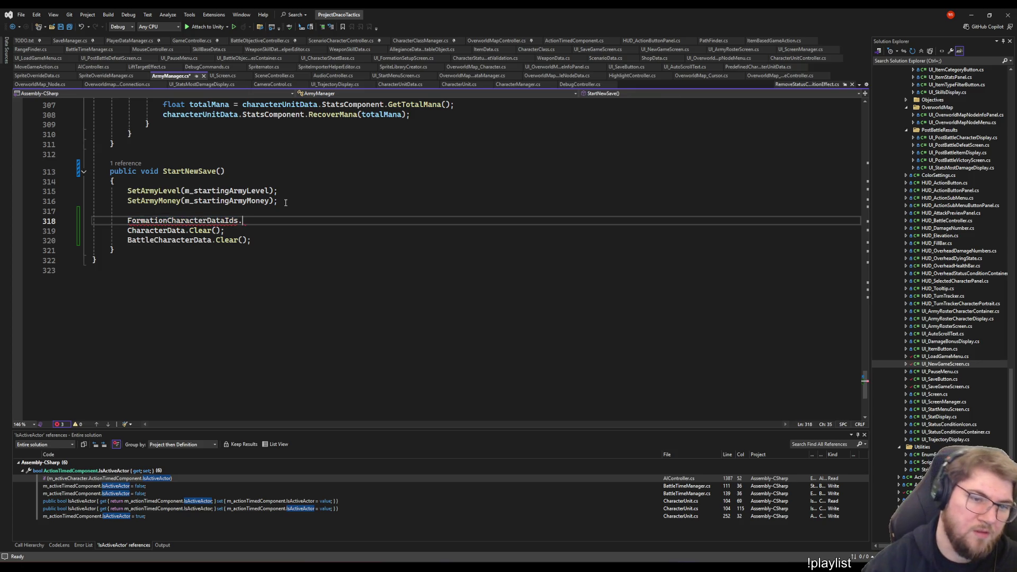
pyautogui.write('Clear();')
pyautogui.hotkey('ctrl', 's')
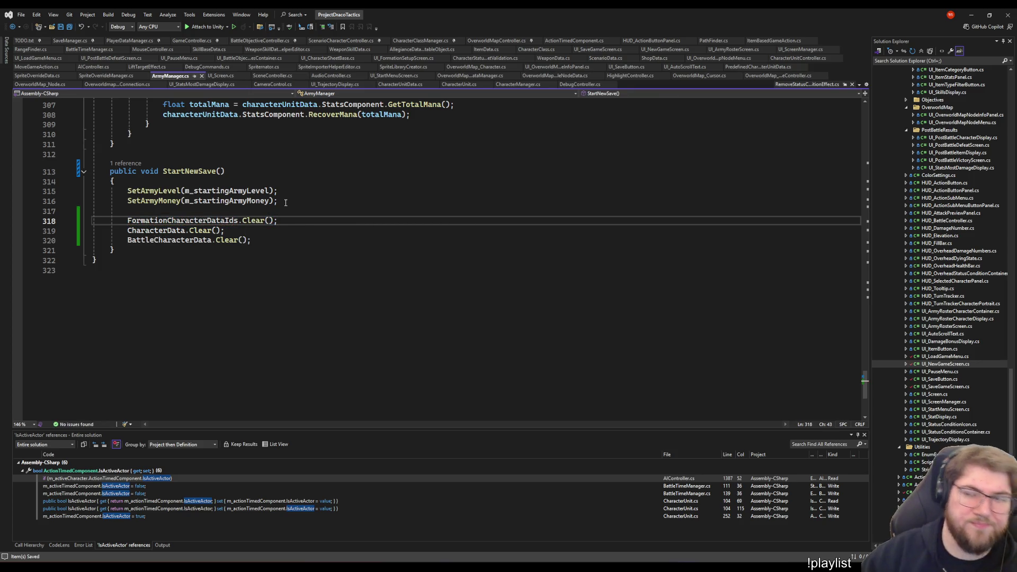
pyautogui.scroll(6, 379, 281)
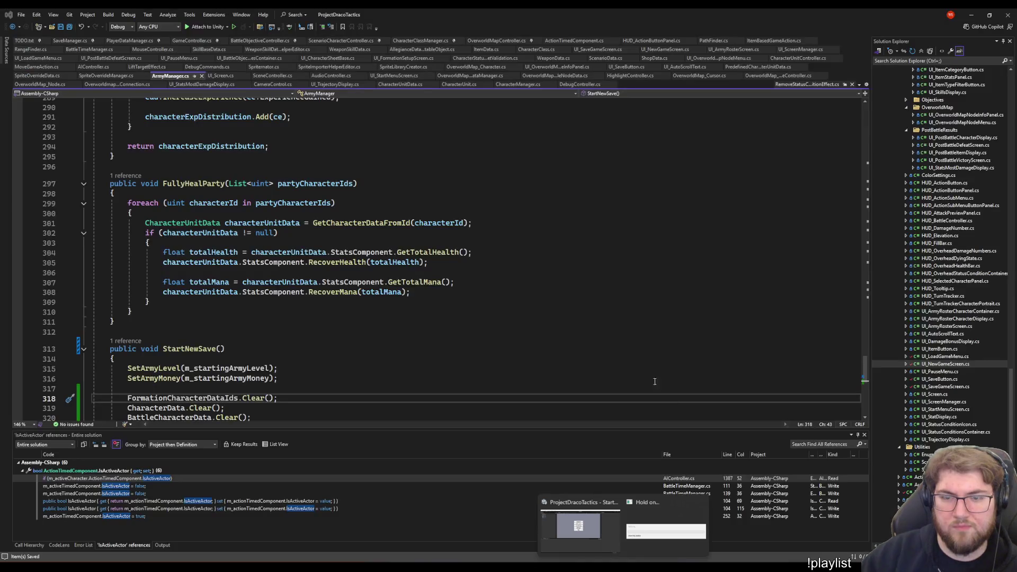
pyautogui.click(644, 301)
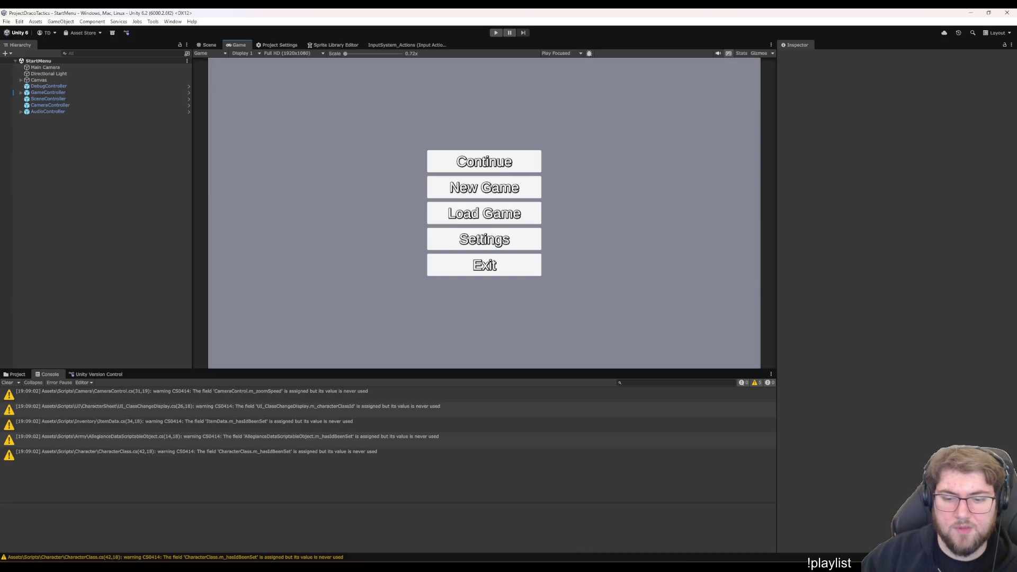
pyautogui.scroll(-5, 643, 243)
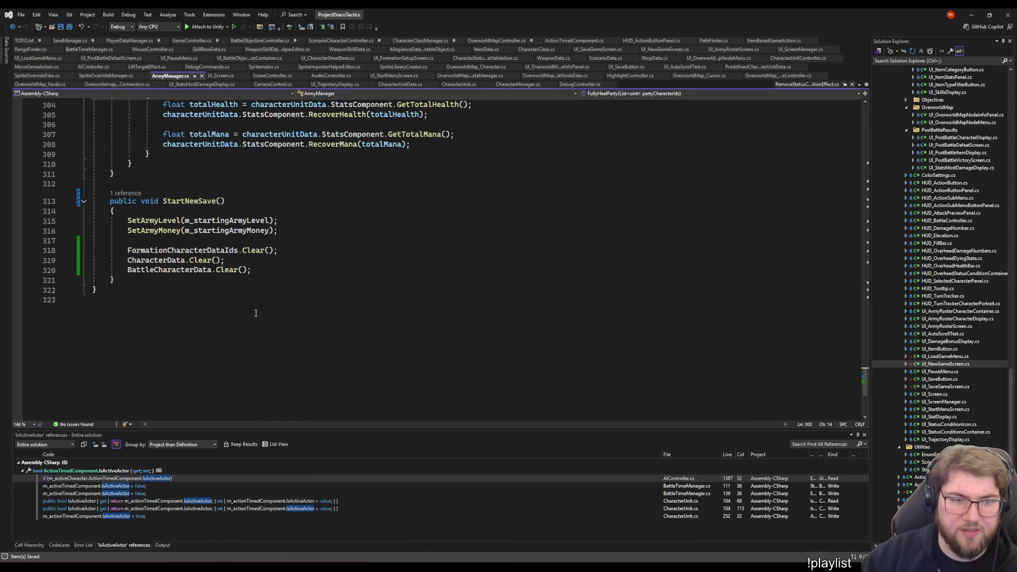
# Follow StartNewSave's callers back to its call in the new game screen's StartNewGame
pyautogui.click(264, 270)
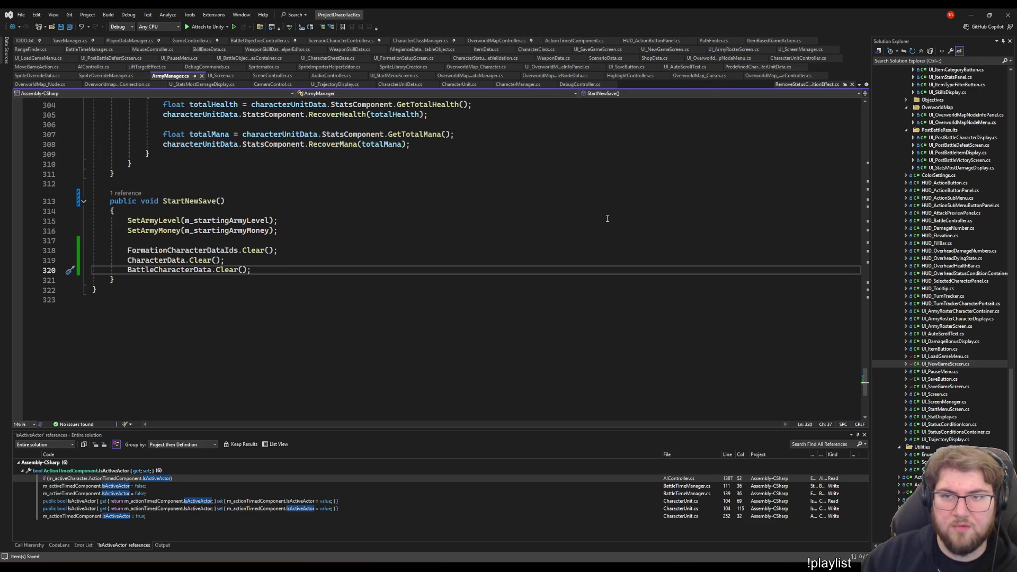
pyautogui.click(613, 295)
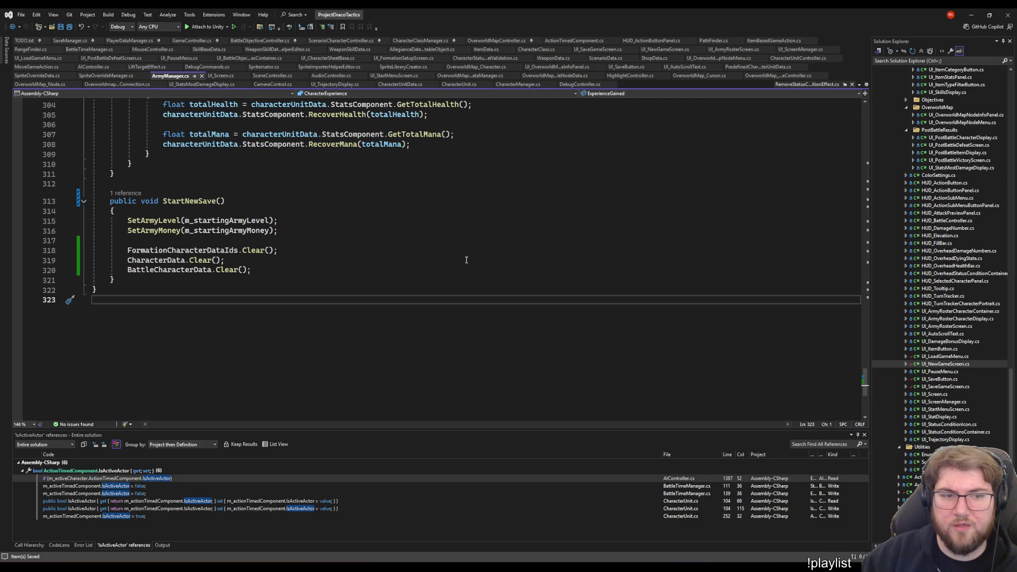
pyautogui.click(126, 193)
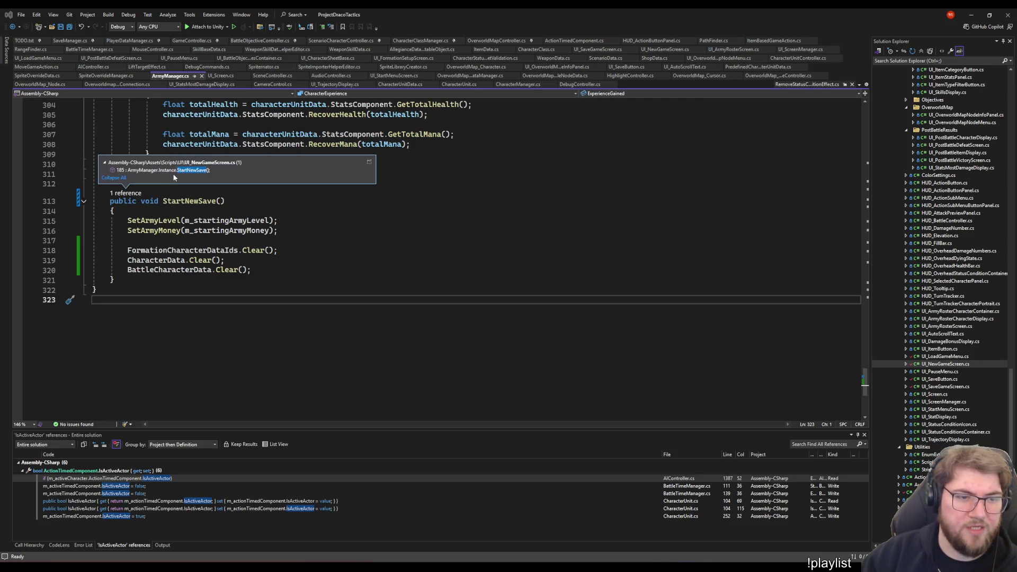
pyautogui.doubleClick(172, 173)
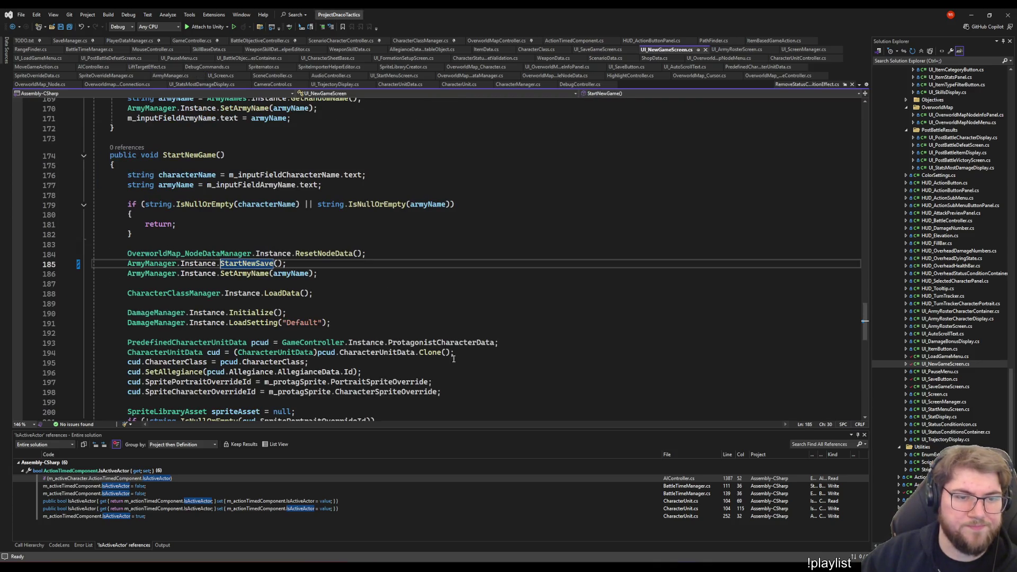
pyautogui.click(344, 295)
pyautogui.click(405, 266)
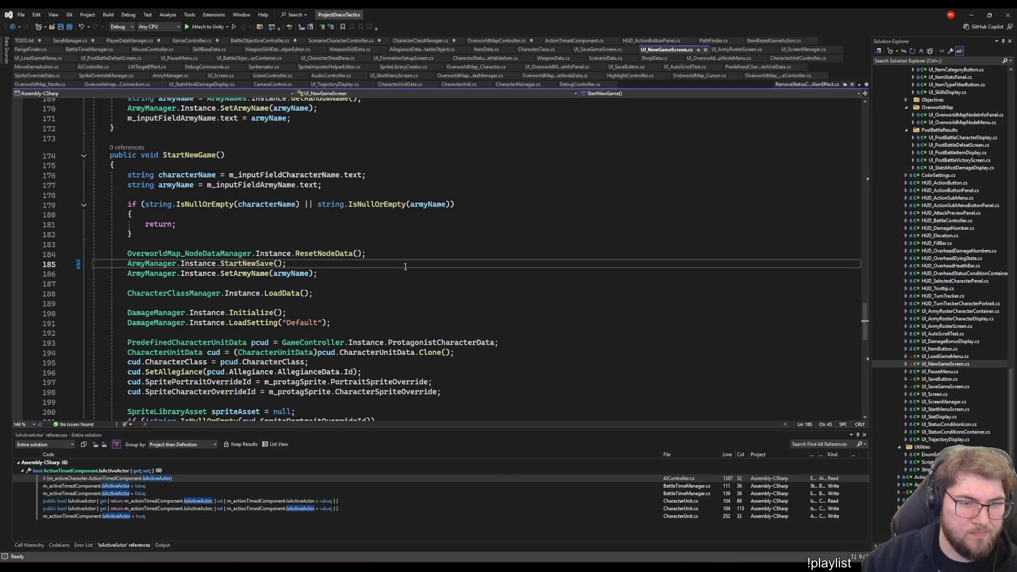
# Add CharacterManager.Instance.Characters.Clear(); after the SetArmyName line, save, and return to Unity
pyautogui.press('Return')
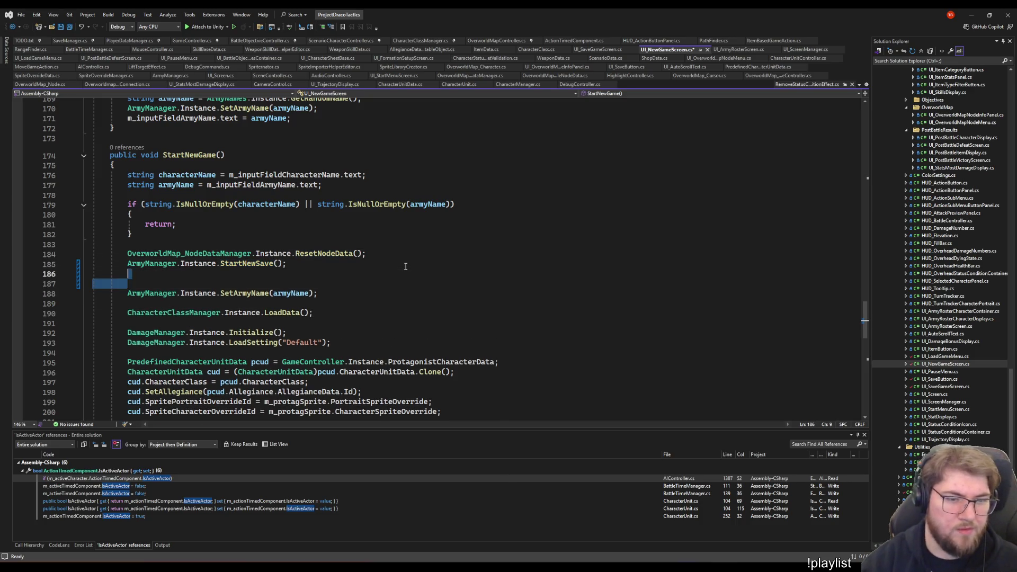
pyautogui.press('BackSpace')
pyautogui.press('Down')
pyautogui.press('Return')
pyautogui.write('Char')
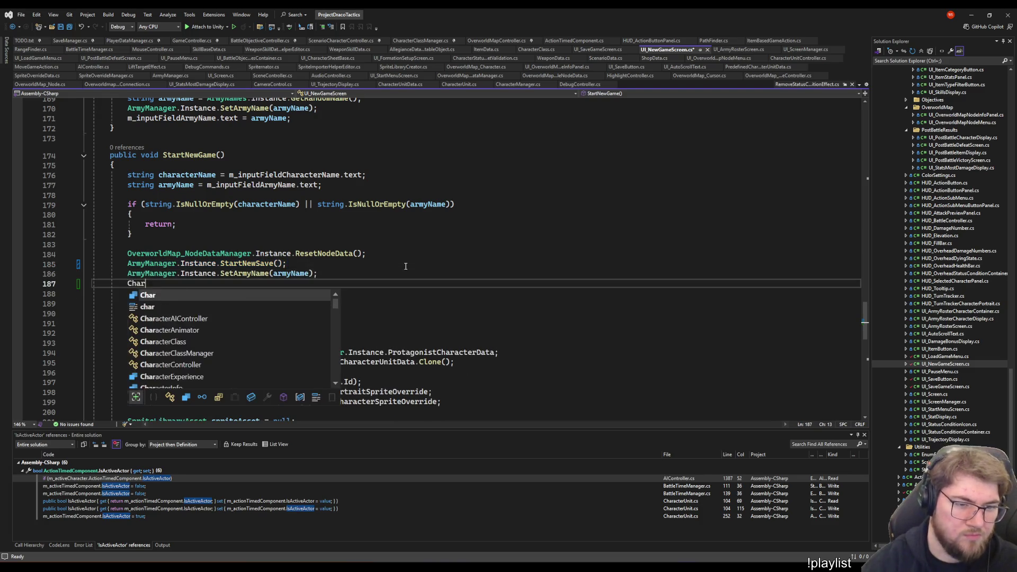
pyautogui.write('acterMan.Ins.')
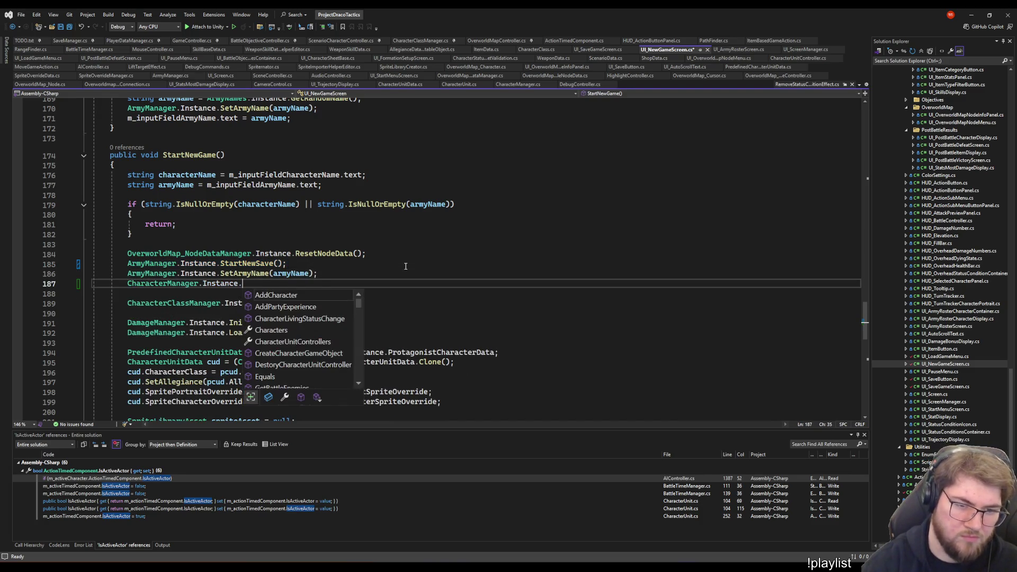
pyautogui.write('c')
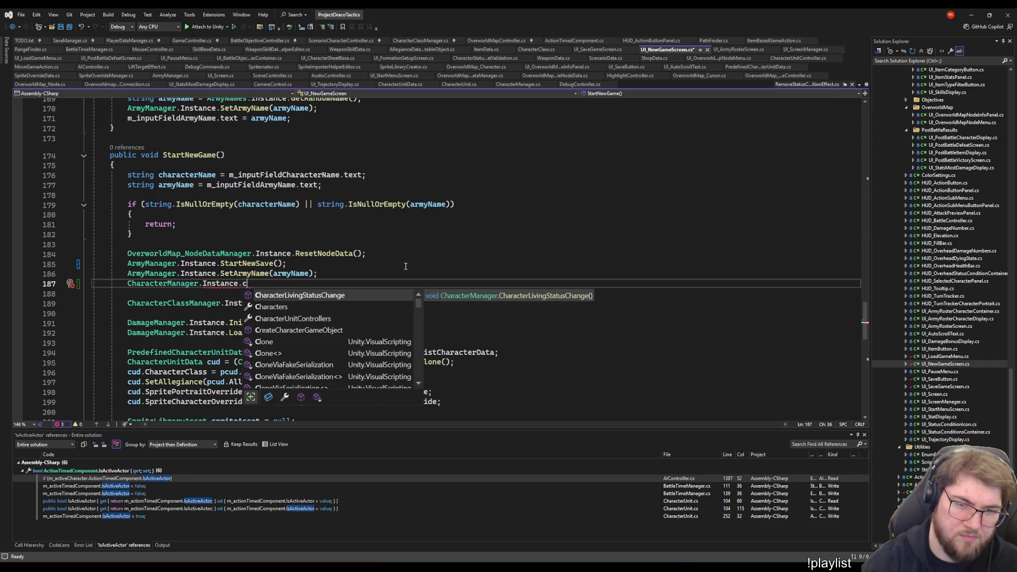
pyautogui.write('har')
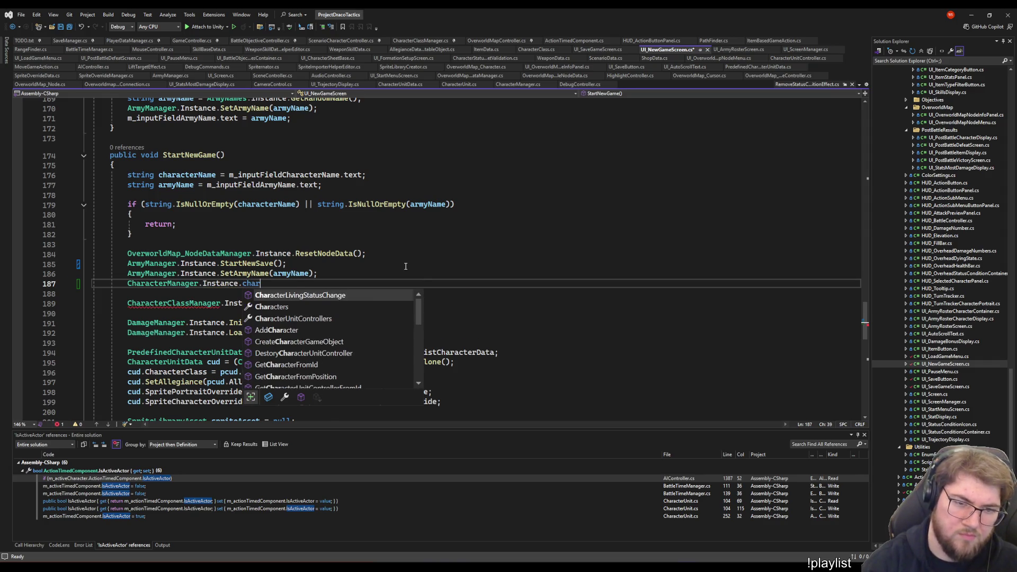
pyautogui.write('acters.')
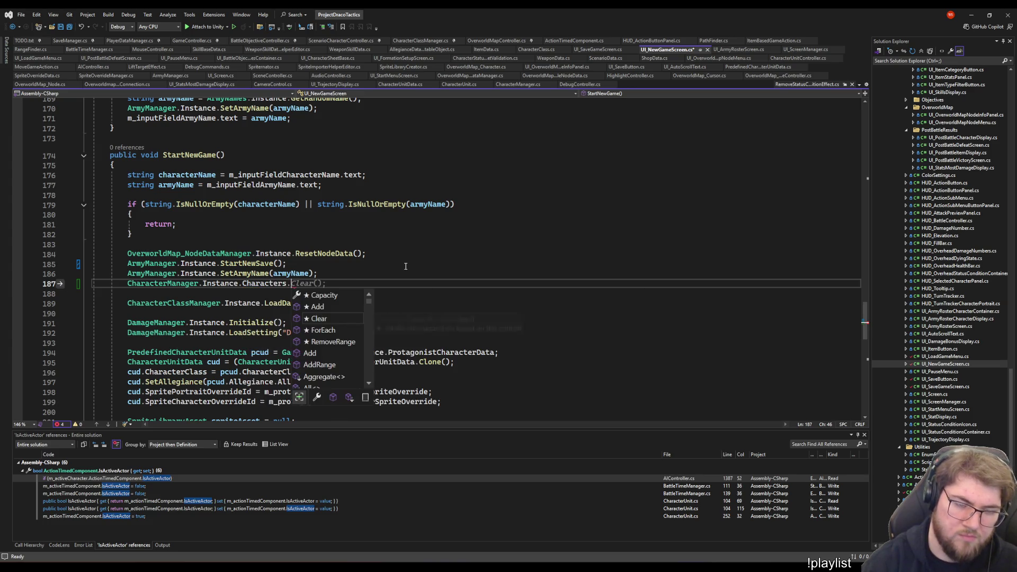
pyautogui.press('Tab')
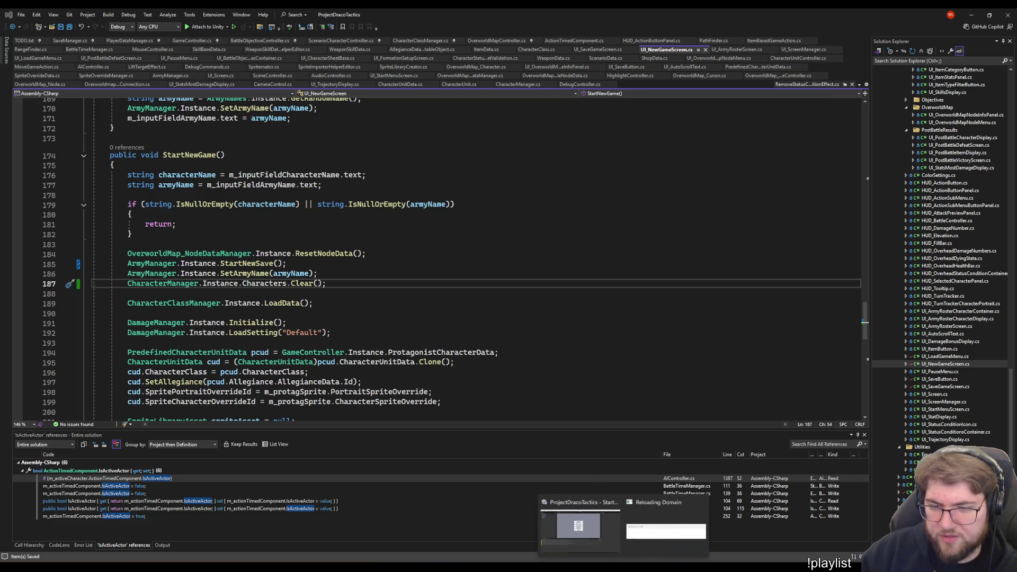
pyautogui.click(324, 256)
pyautogui.press('Down')
pyautogui.press('Down')
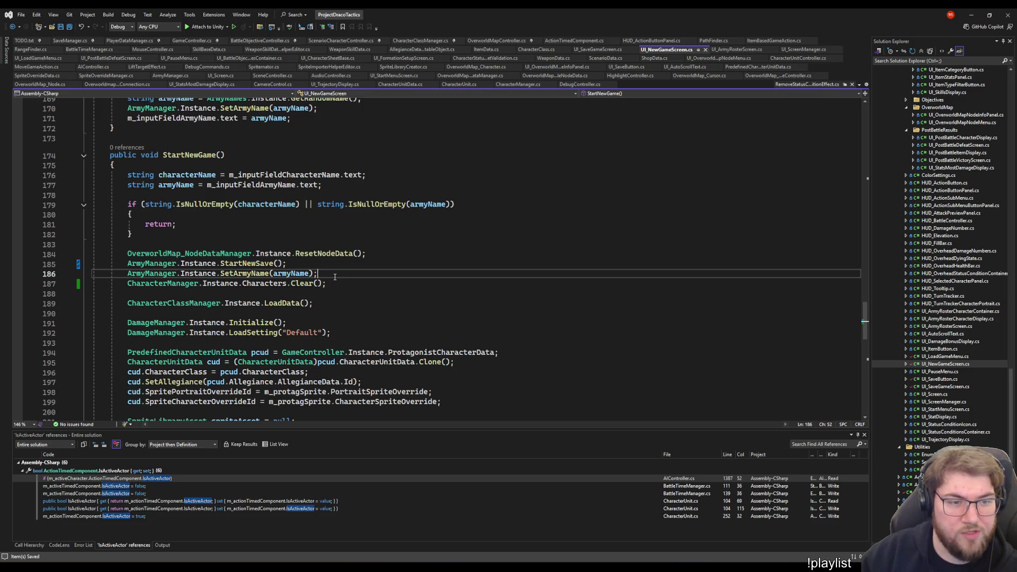
pyautogui.scroll(-5, 448, 277)
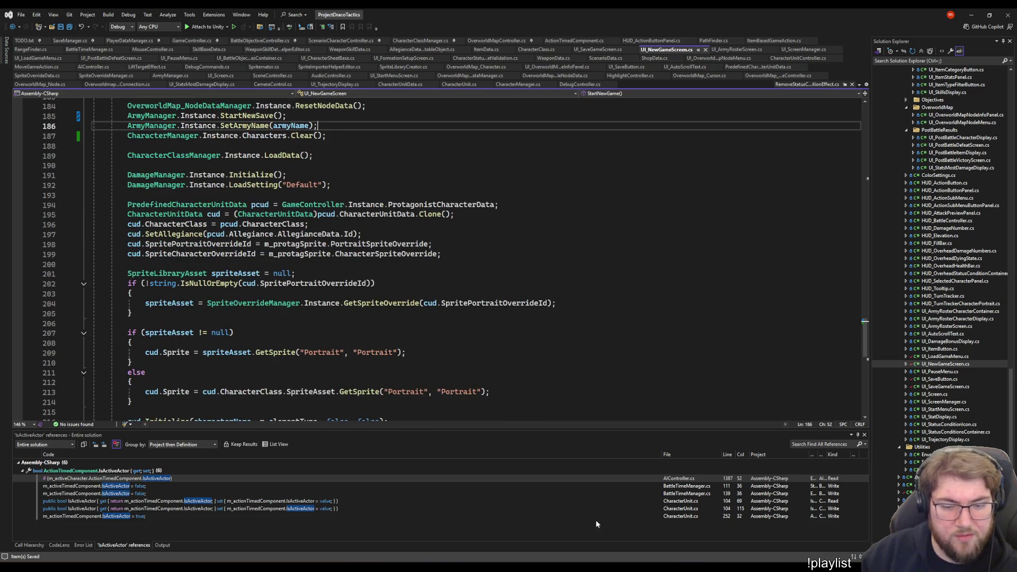
pyautogui.hotkey('alt', 'Tab')
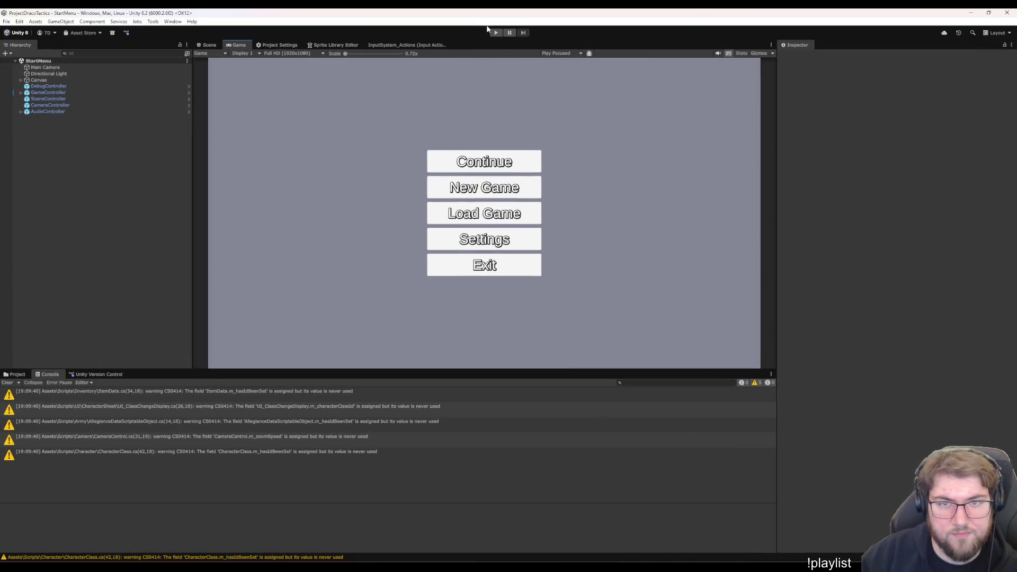
# Enter Play mode, start a New Game and launch the Training battle from the formation screen
pyautogui.click(496, 31)
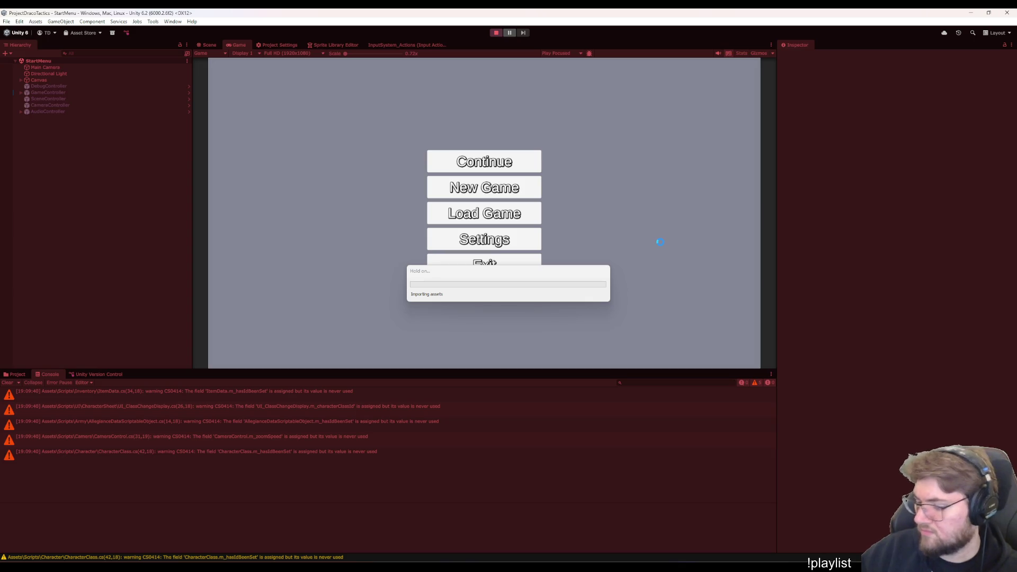
pyautogui.click(508, 191)
pyautogui.click(474, 332)
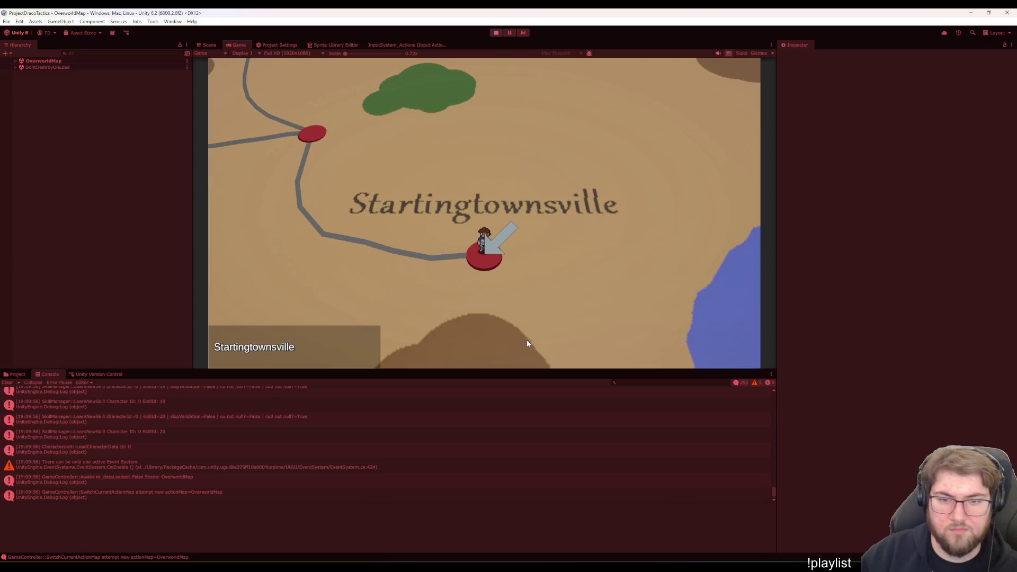
pyautogui.click(661, 233)
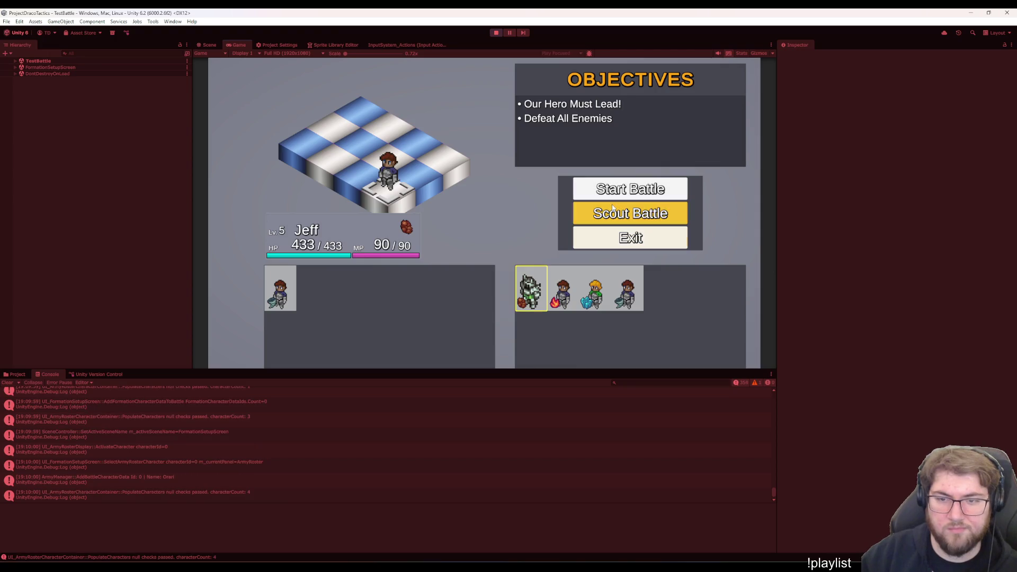
pyautogui.press('Return')
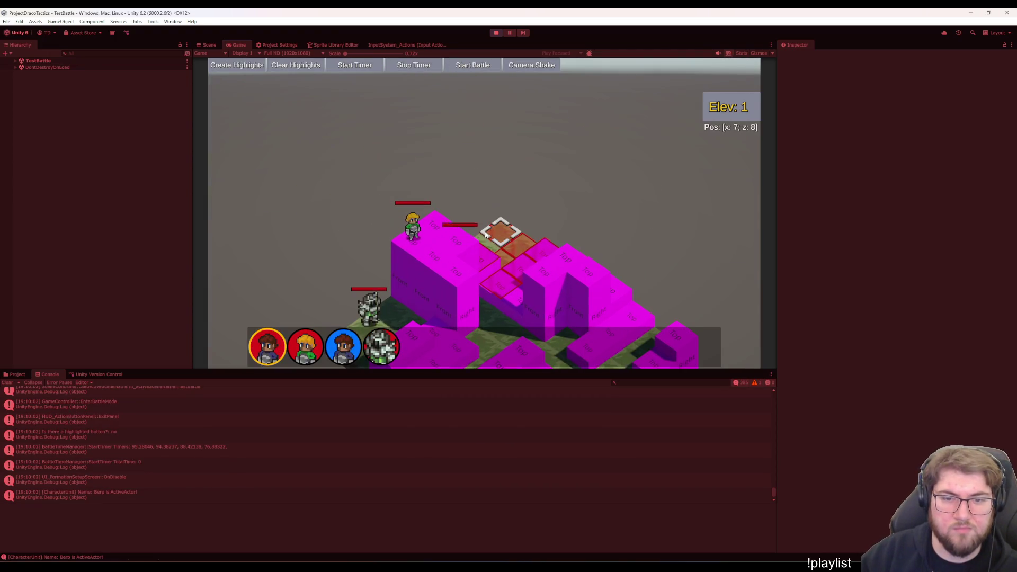
# Pause the battle twice, clearing the Console and exiting to the main menu from the pause menu each time
pyautogui.press('Escape')
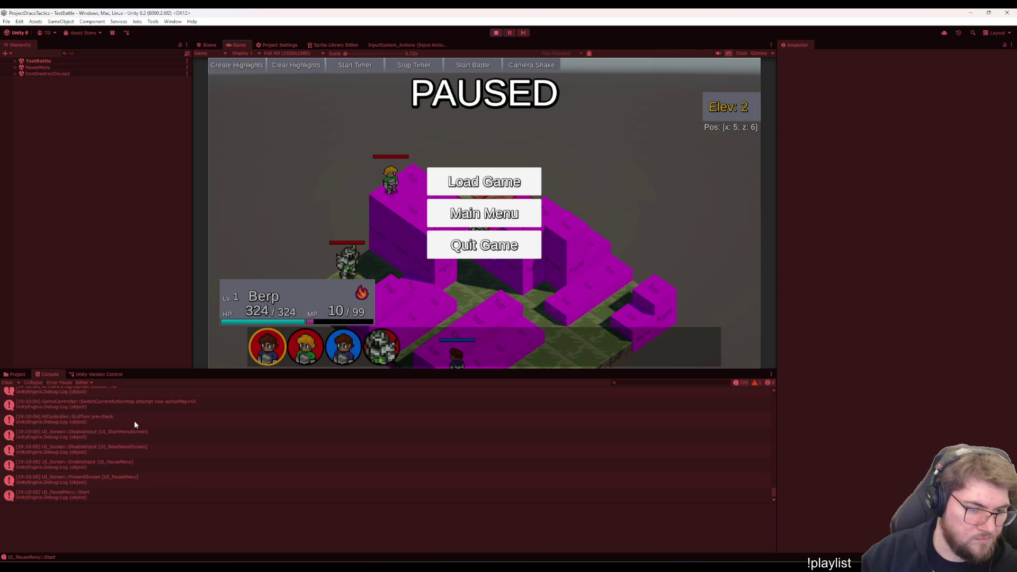
pyautogui.click(9, 386)
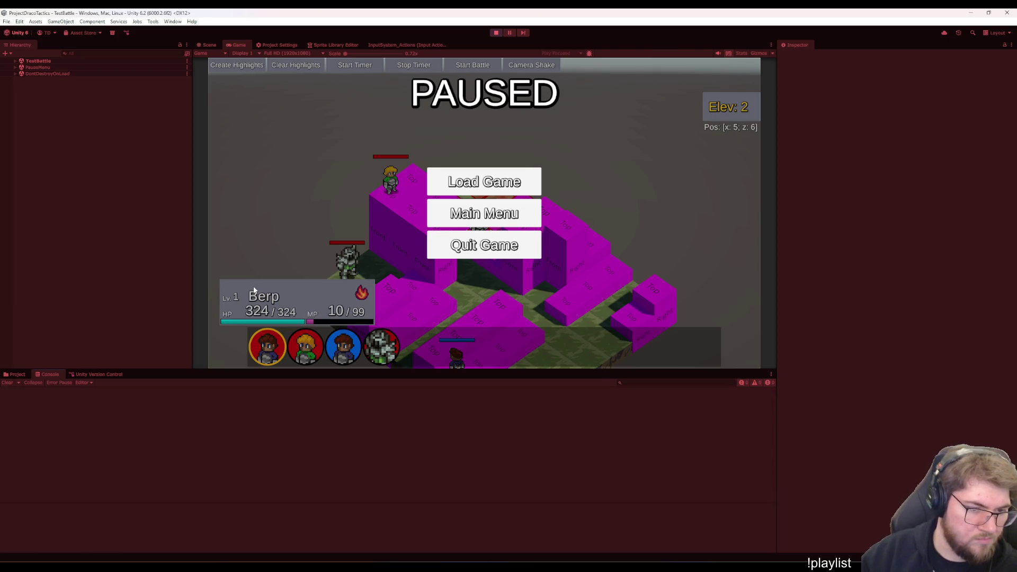
pyautogui.press('Escape')
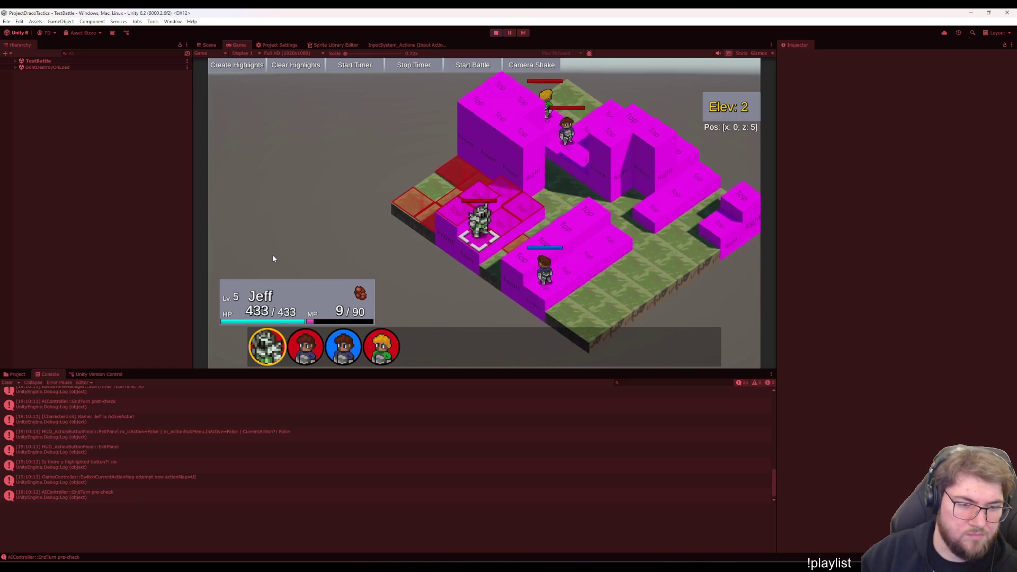
pyautogui.press('Escape')
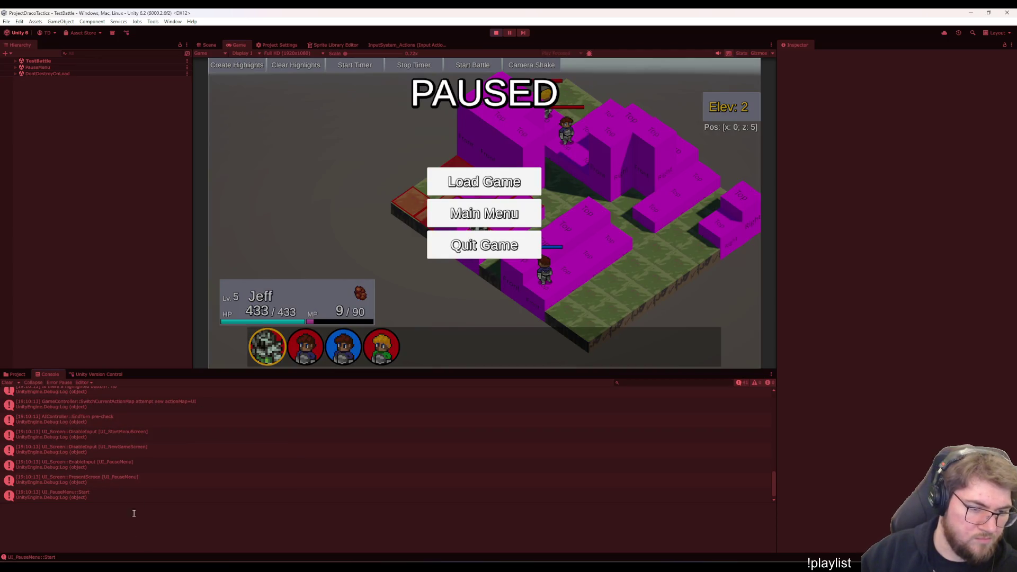
pyautogui.click(10, 383)
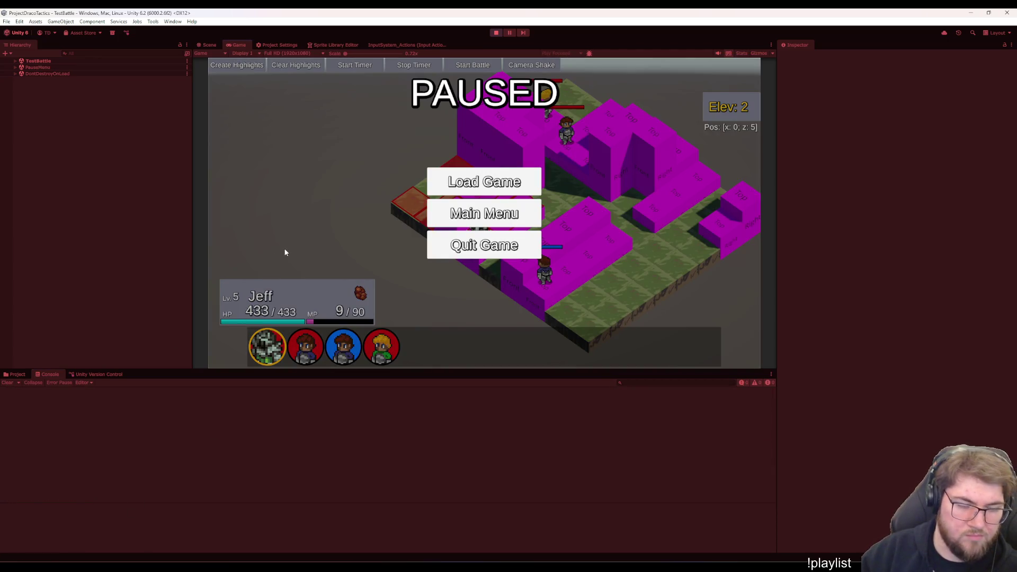
pyautogui.press('Return')
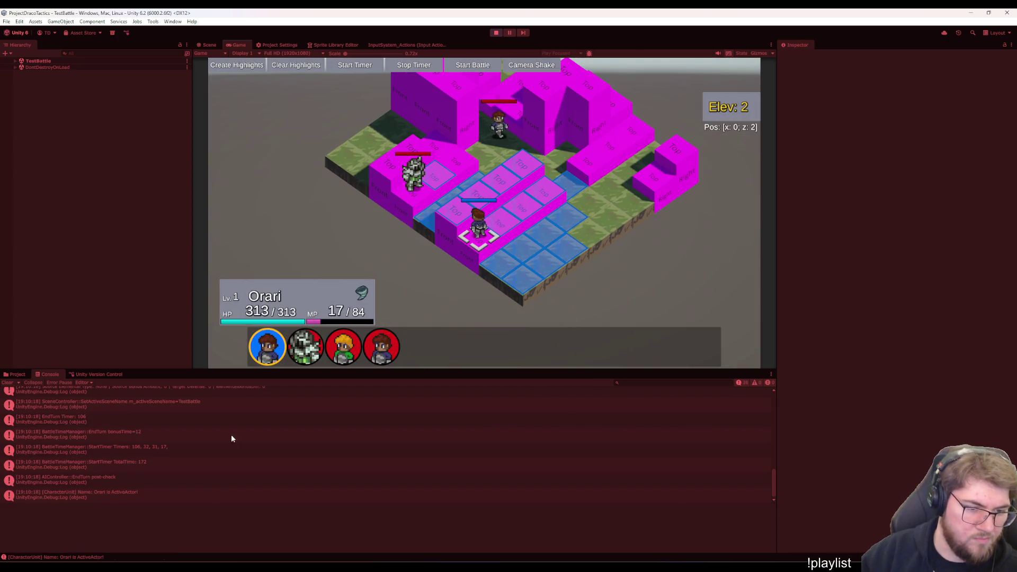
# Inspect the Berp ActiveActor and Source Attack: 73.18336 log traces and open the latter's source line
pyautogui.click(153, 444)
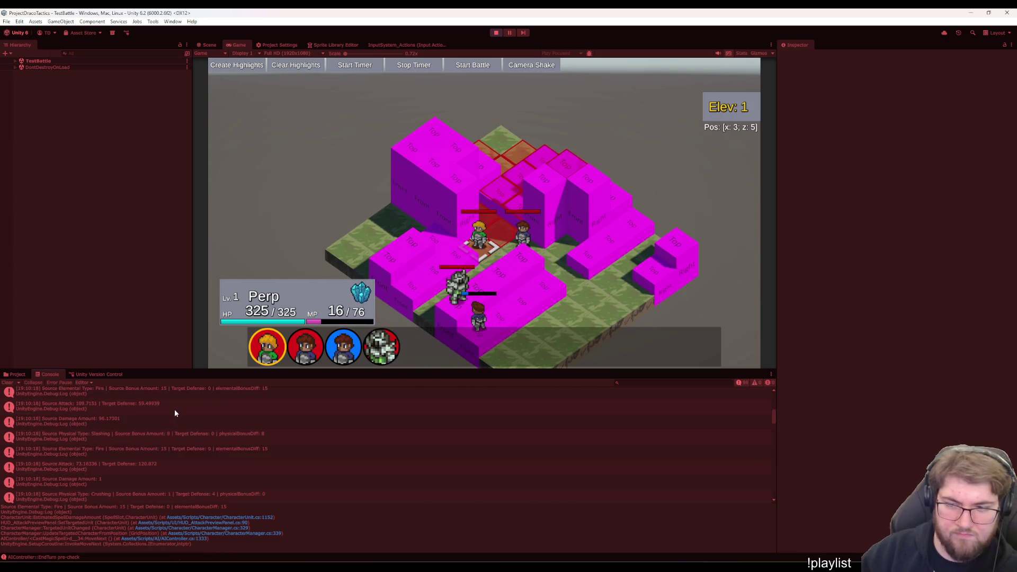
pyautogui.scroll(5, 174, 409)
pyautogui.scroll(5, 176, 409)
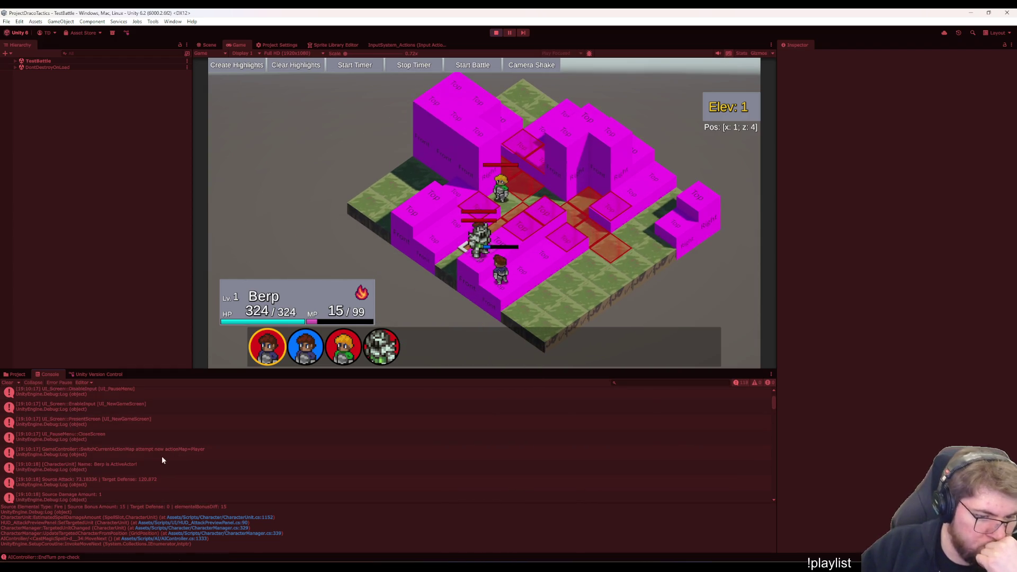
pyautogui.click(162, 456)
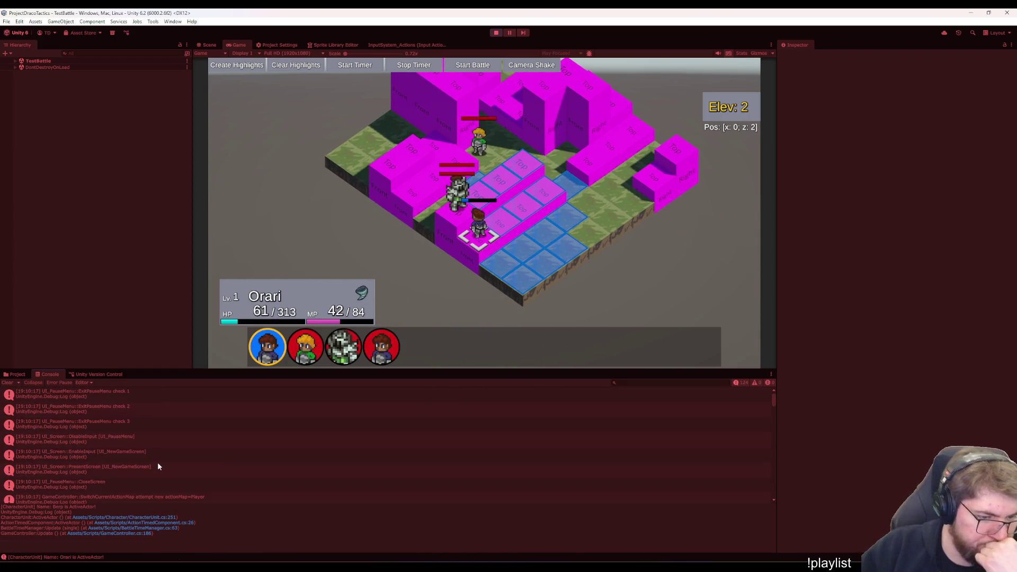
pyautogui.scroll(-1, 151, 460)
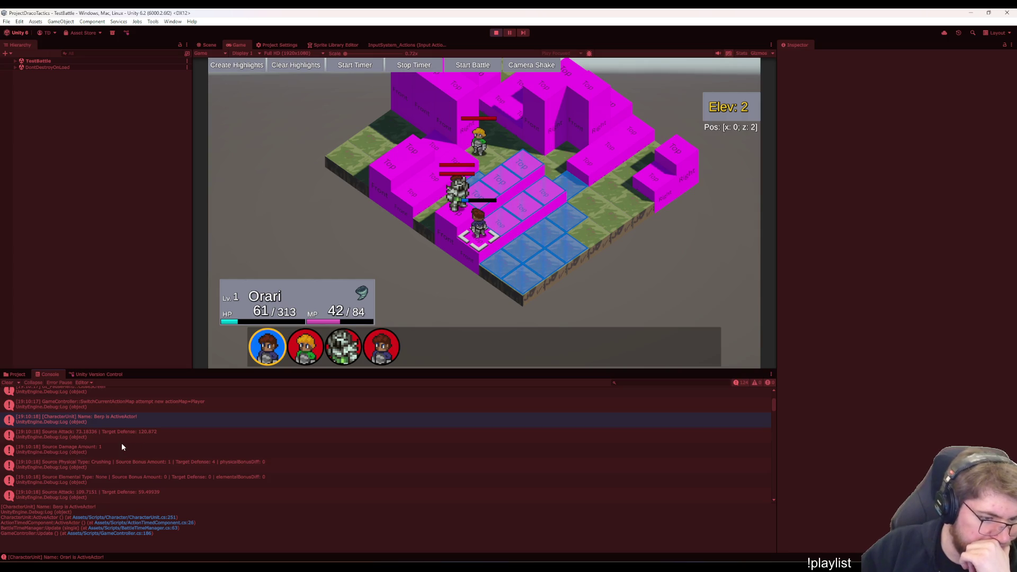
pyautogui.scroll(-2, 145, 429)
pyautogui.scroll(-1, 168, 447)
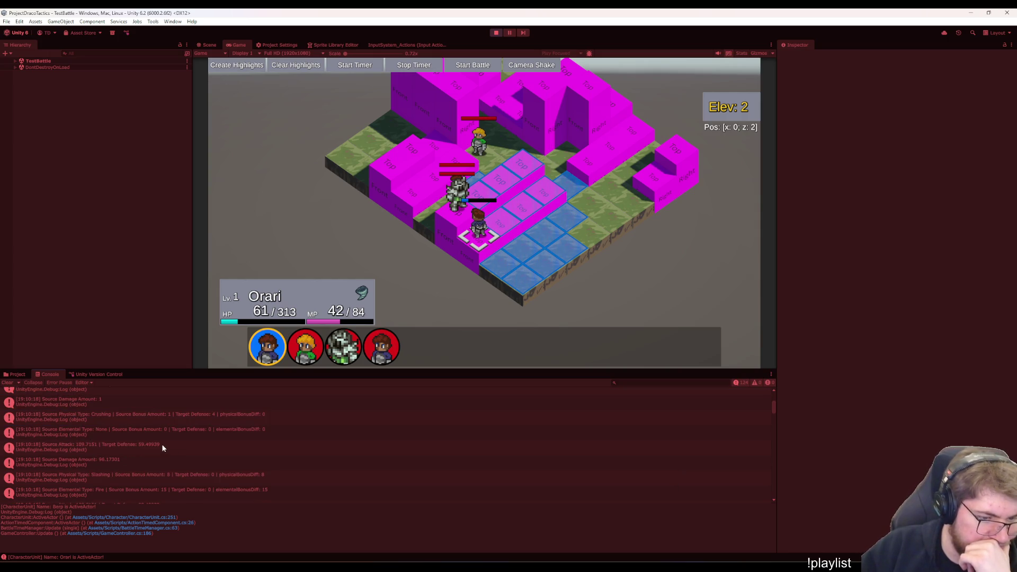
pyautogui.scroll(-1, 161, 444)
pyautogui.scroll(-1, 161, 444)
pyautogui.scroll(-1, 161, 444)
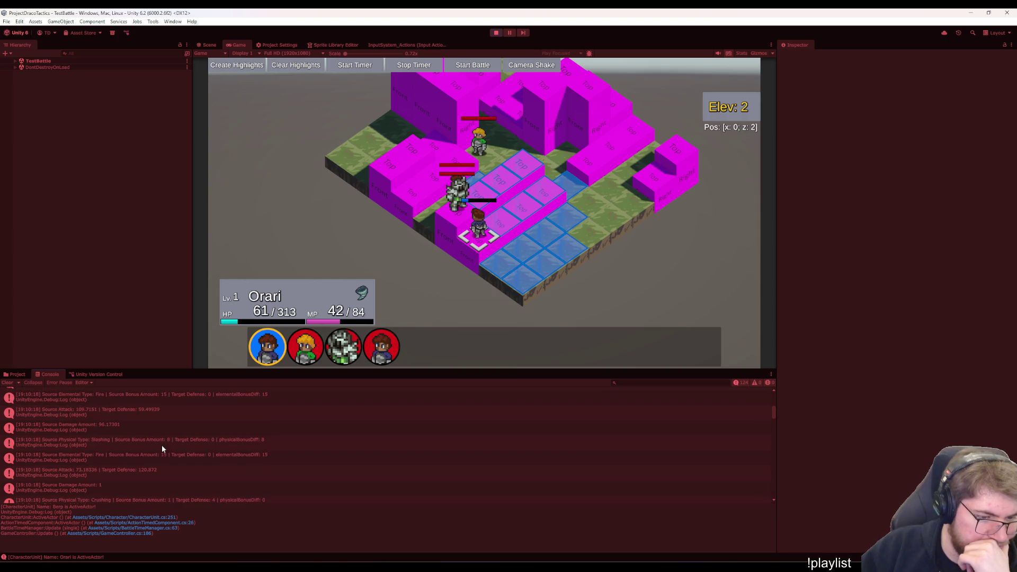
pyautogui.scroll(-2, 162, 445)
pyautogui.scroll(-3, 162, 445)
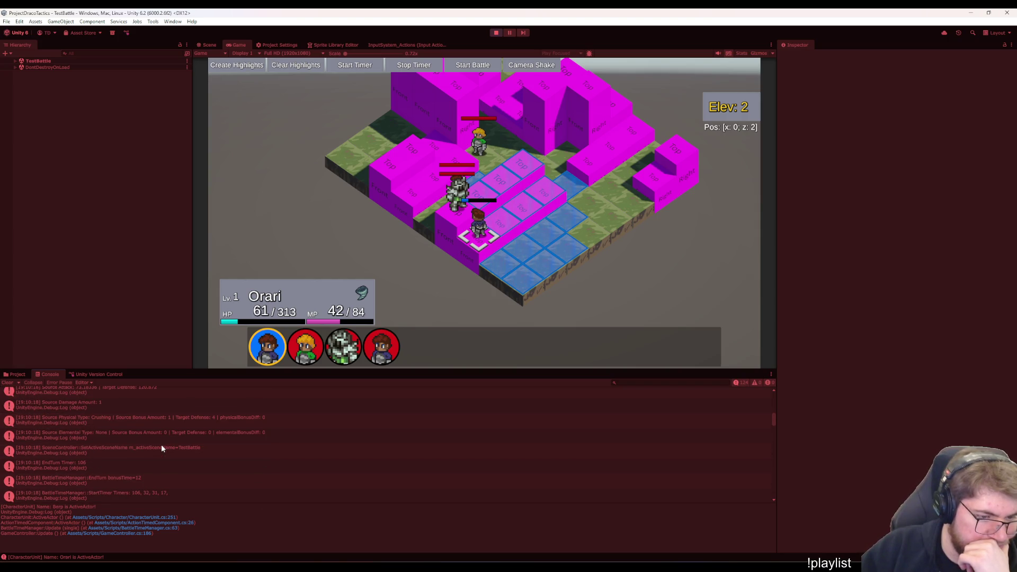
pyautogui.scroll(2, 162, 443)
pyautogui.scroll(3, 160, 439)
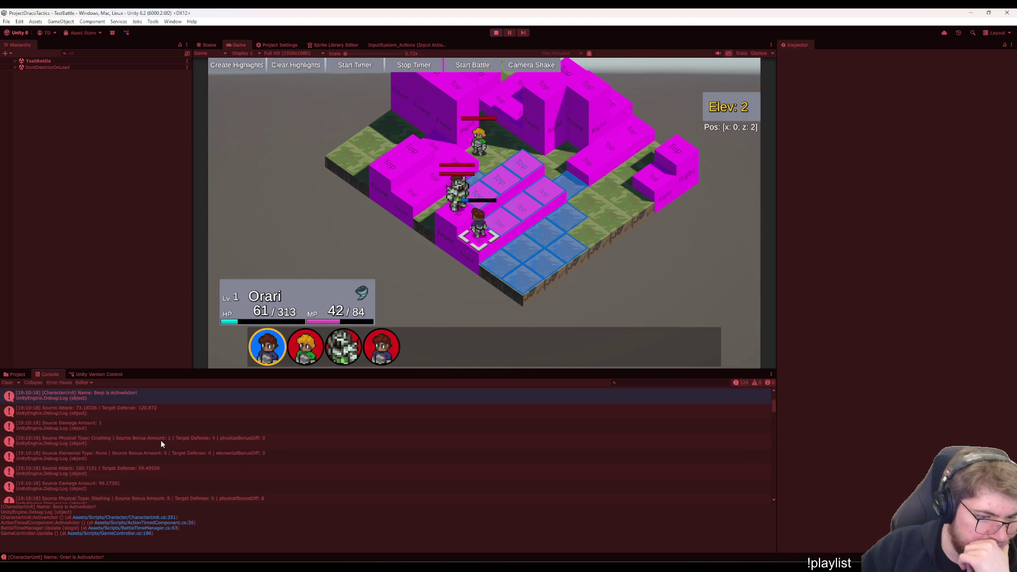
pyautogui.scroll(1, 161, 439)
pyautogui.click(153, 432)
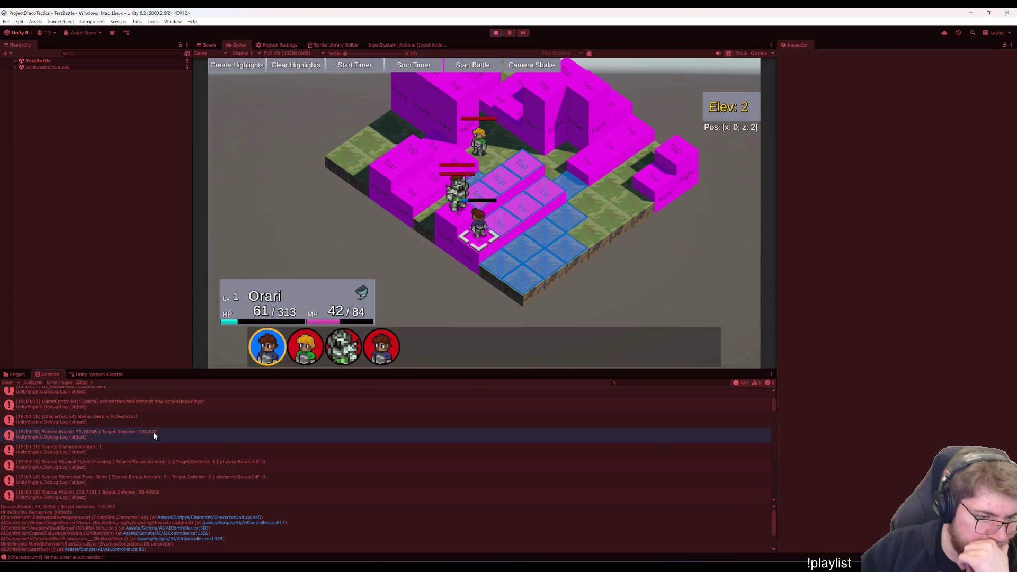
pyautogui.doubleClick(153, 432)
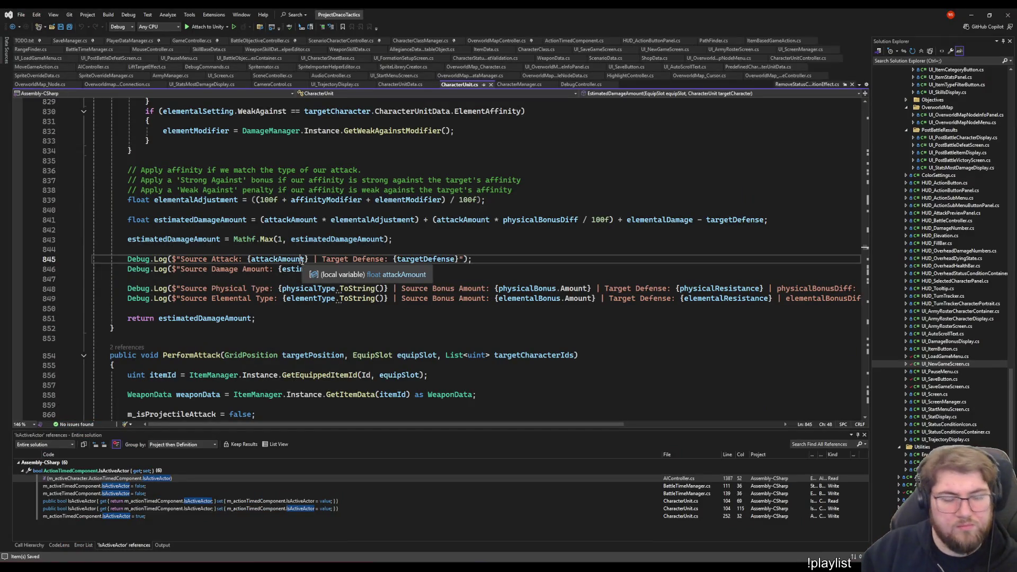
# Comment out the damage Debug.Log lines in CharacterUnit.cs with Ctrl+K, Ctrl+C
pyautogui.press('Home')
pyautogui.press('Down')
pyautogui.press('Down')
pyautogui.press('Down')
pyautogui.press('Down')
pyautogui.press('Down')
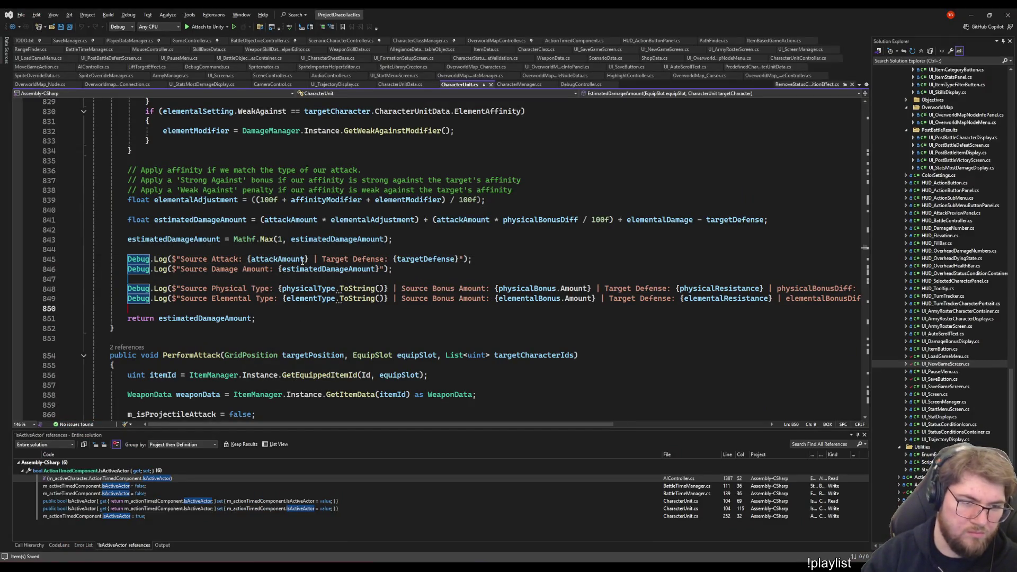
pyautogui.press('Up')
pyautogui.hotkey('shift', 'Up')
pyautogui.hotkey('shift', 'Up')
pyautogui.hotkey('shift', 'Up')
pyautogui.hotkey('ctrl', 'k')
pyautogui.hotkey('ctrl', 'c')
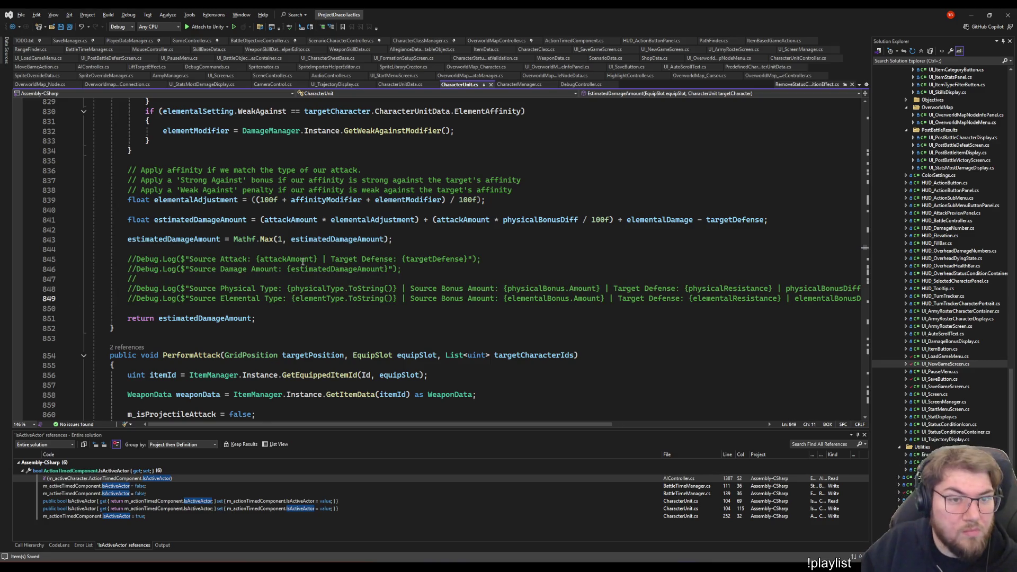
pyautogui.press('Up')
pyautogui.press('Up')
pyautogui.press('Up')
pyautogui.press('End')
pyautogui.scroll(-15, 227, 332)
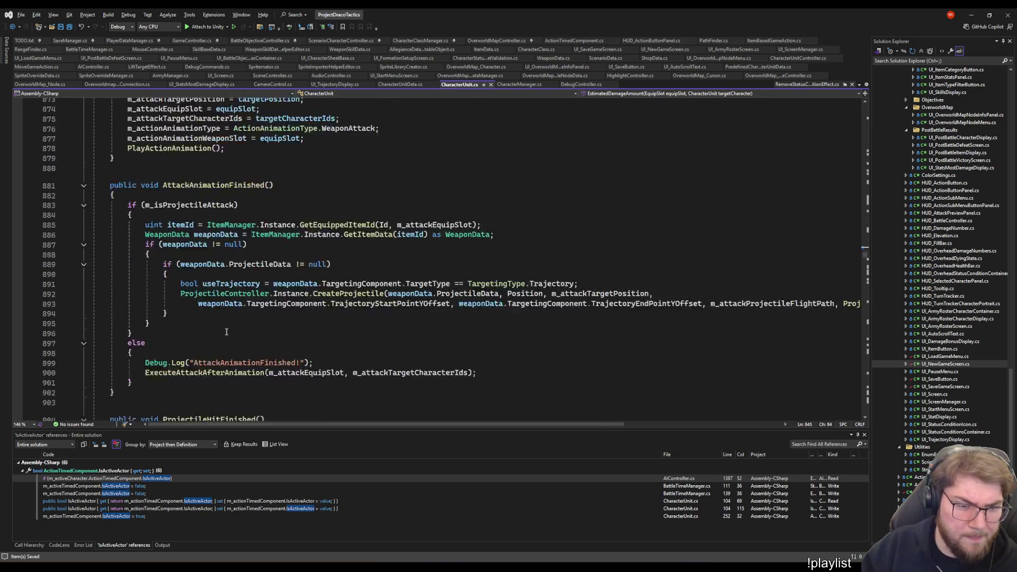
pyautogui.scroll(-9, 226, 331)
pyautogui.scroll(6, 225, 331)
# Comment out the AttackAnimationFinished, ProjectileHitFinished, attack result and Source Attack/Damage/Physical/Elemental logs with //
pyautogui.click(146, 273)
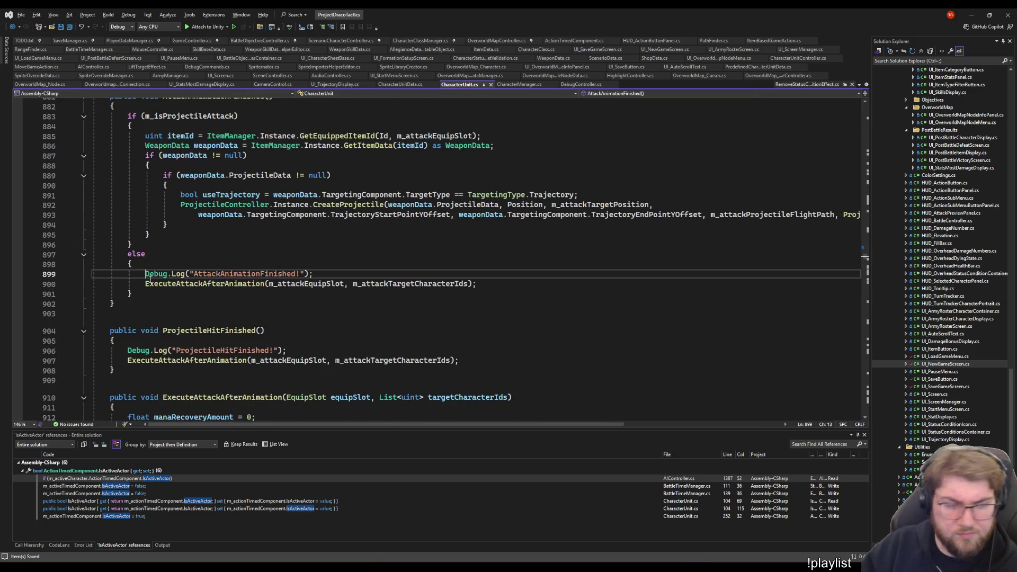
pyautogui.write('//')
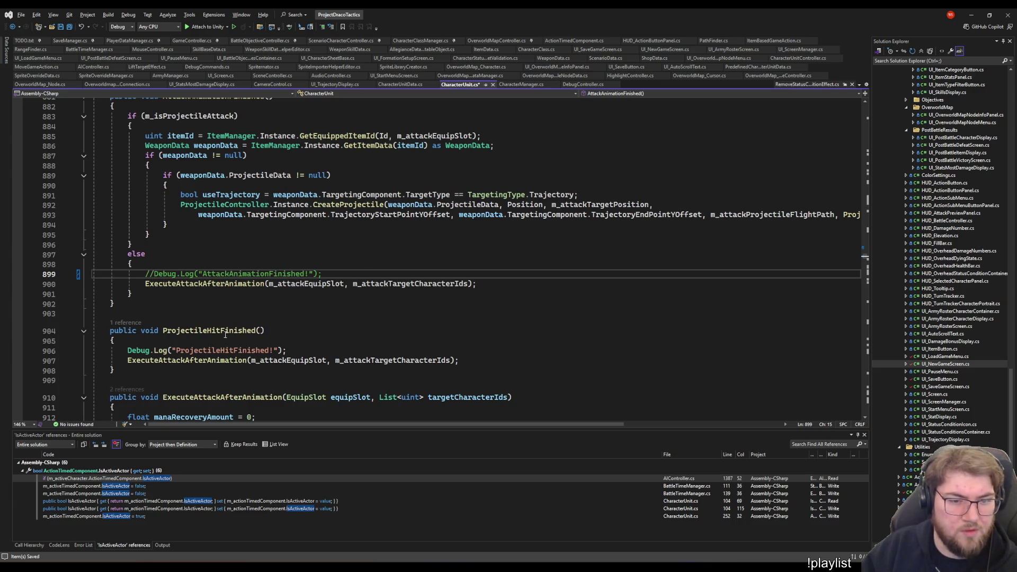
pyautogui.click(134, 350)
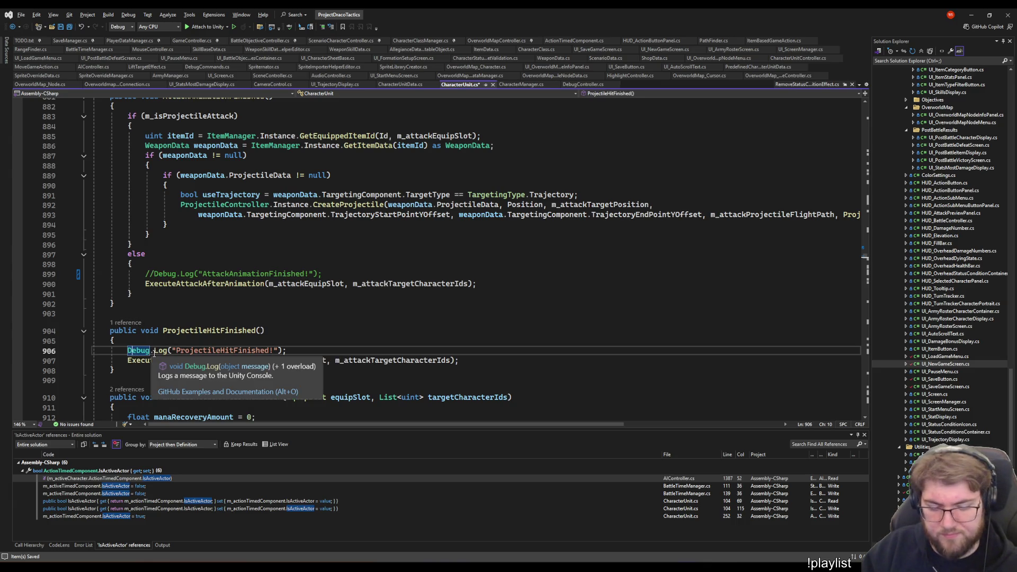
pyautogui.write('/')
pyautogui.scroll(-6, 183, 317)
pyautogui.scroll(-7, 222, 279)
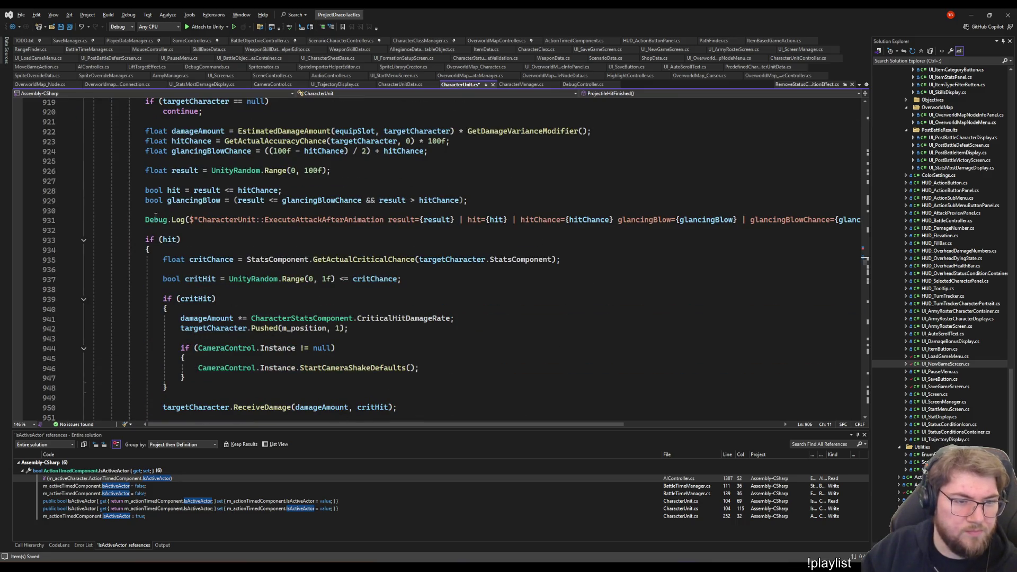
pyautogui.click(147, 220)
pyautogui.write('//')
pyautogui.scroll(-2, 210, 275)
pyautogui.scroll(-8, 209, 274)
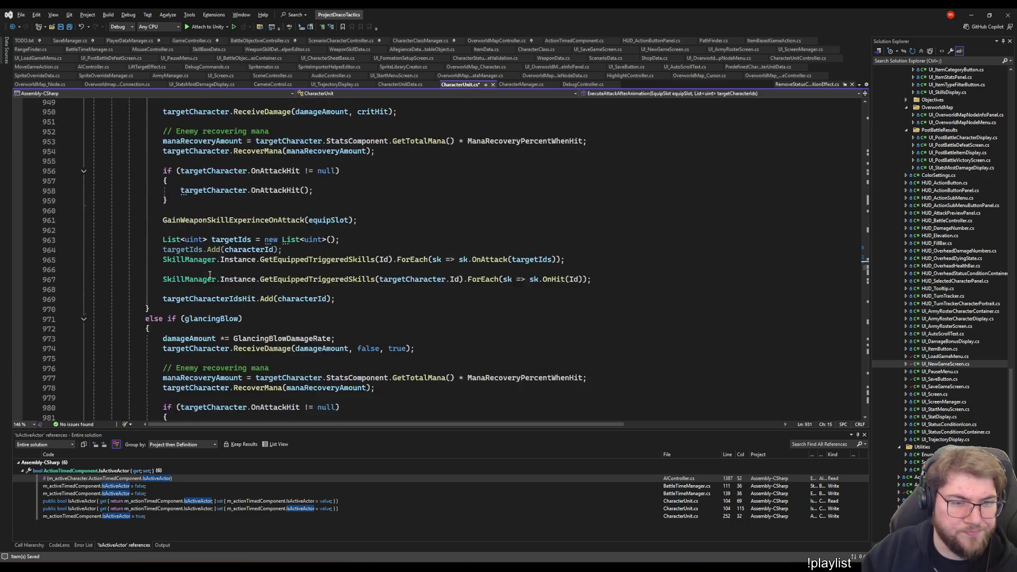
pyautogui.scroll(-8, 210, 274)
pyautogui.scroll(-7, 209, 275)
pyautogui.scroll(-6, 211, 275)
pyautogui.scroll(-8, 160, 262)
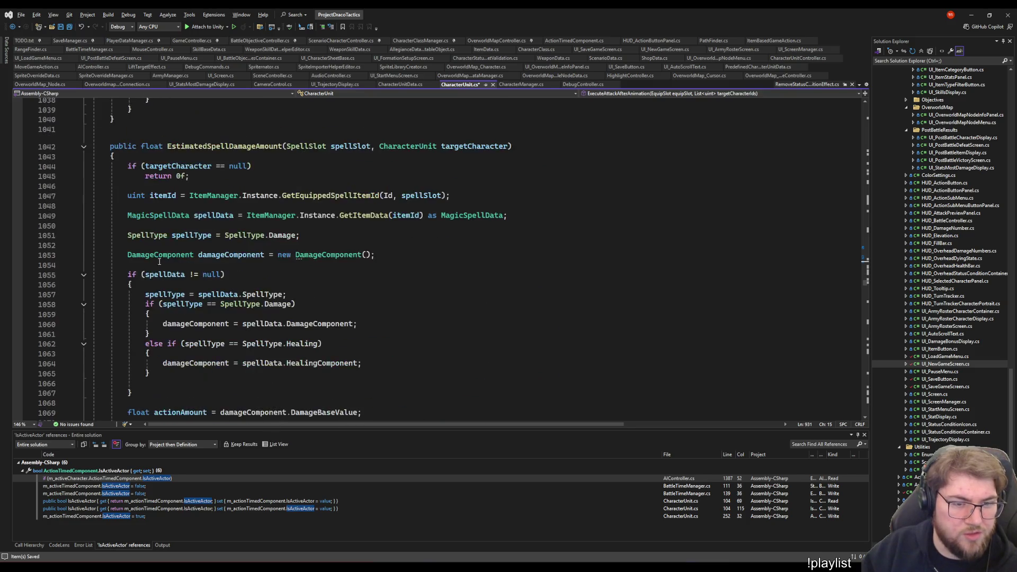
pyautogui.scroll(-11, 159, 262)
pyautogui.scroll(-12, 159, 262)
pyautogui.scroll(-15, 143, 238)
pyautogui.scroll(6, 127, 205)
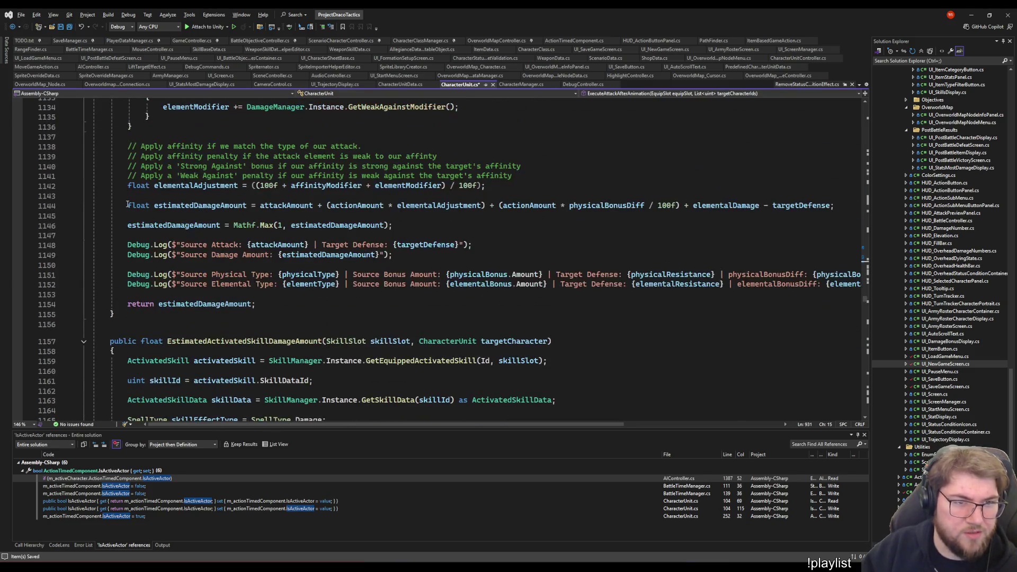
pyautogui.click(128, 246)
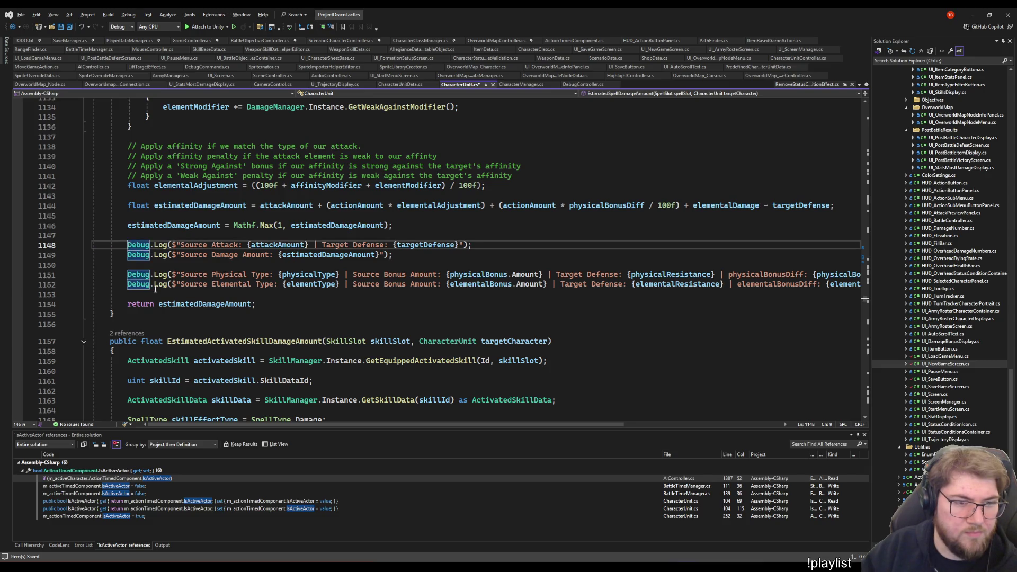
pyautogui.write('//')
pyautogui.click(128, 254)
pyautogui.write('//')
pyautogui.click(135, 265)
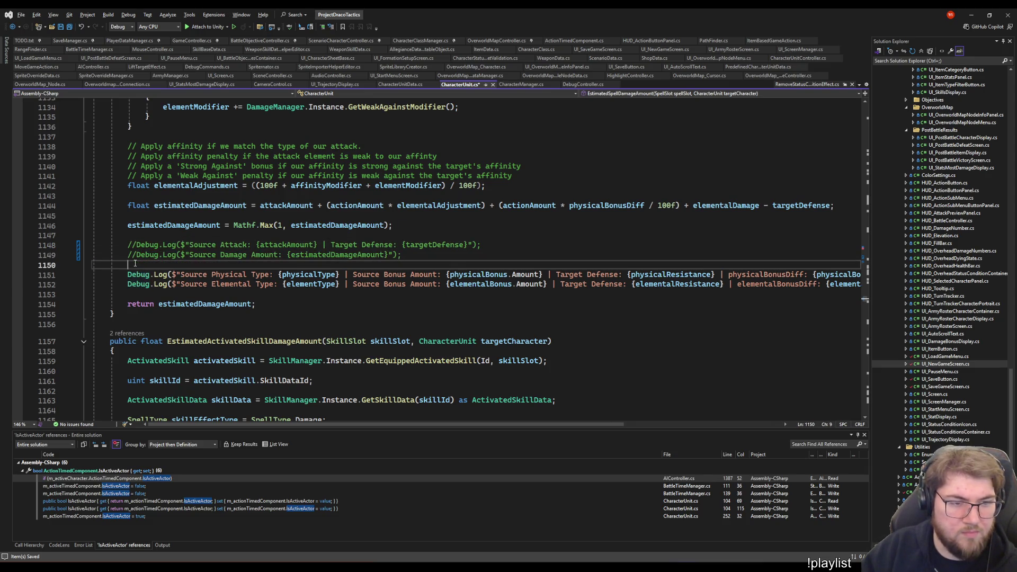
pyautogui.write('//')
pyautogui.click(127, 284)
pyautogui.write('//')
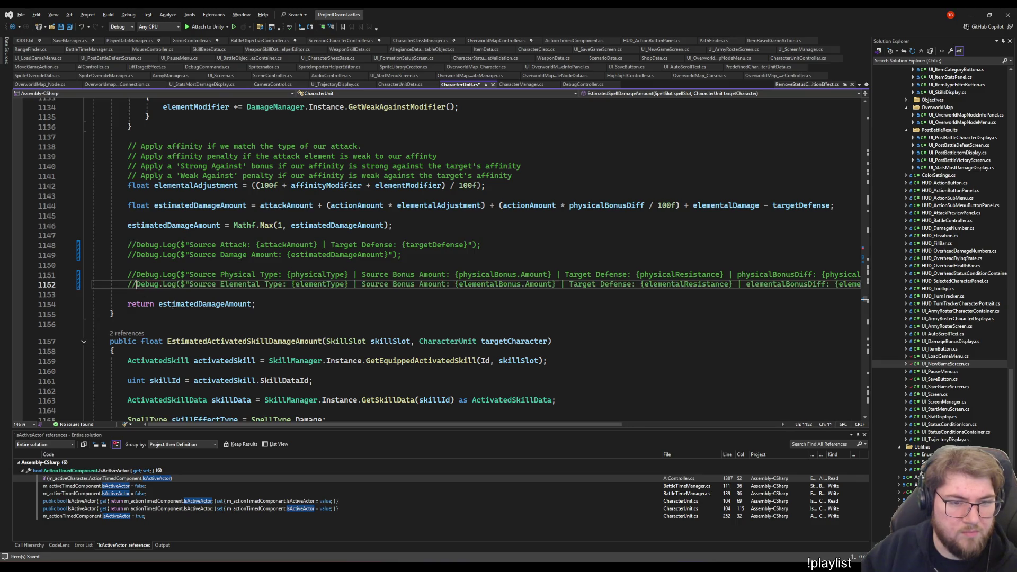
pyautogui.scroll(-10, 173, 306)
pyautogui.scroll(-5, 172, 306)
pyautogui.scroll(-10, 174, 294)
pyautogui.scroll(-8, 175, 281)
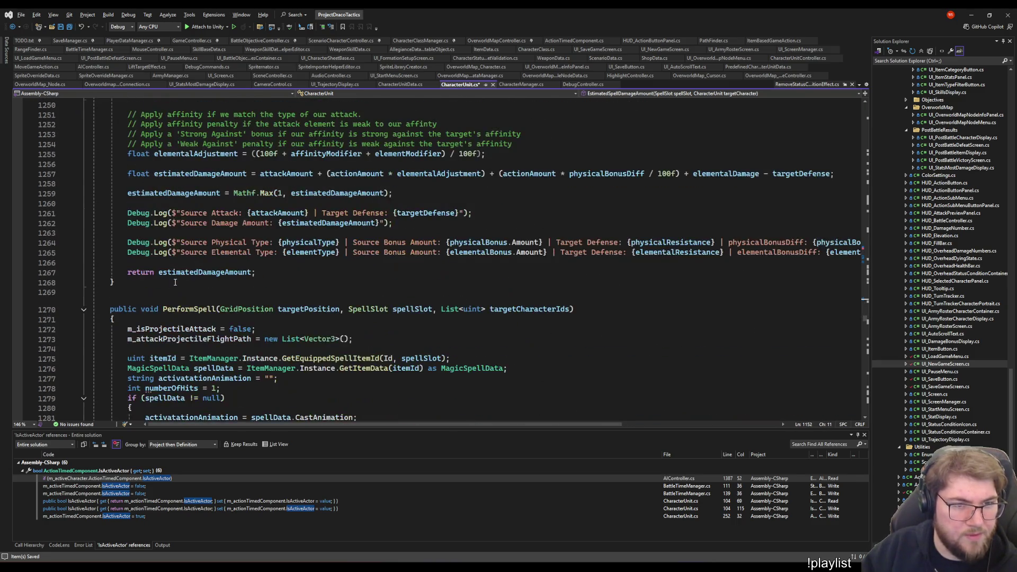
# Comment out the spell damage estimate, PerformSpell, ProjectileSpellHitFinished, MagicSpellFinishedCasting and spell result logs
pyautogui.click(127, 203)
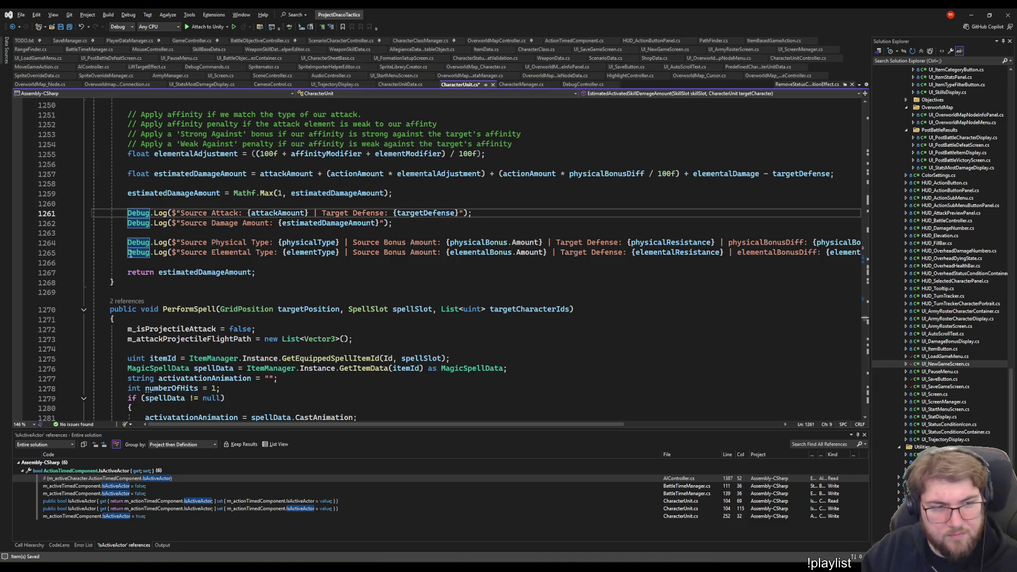
pyautogui.write('//')
pyautogui.click(128, 243)
pyautogui.write('////')
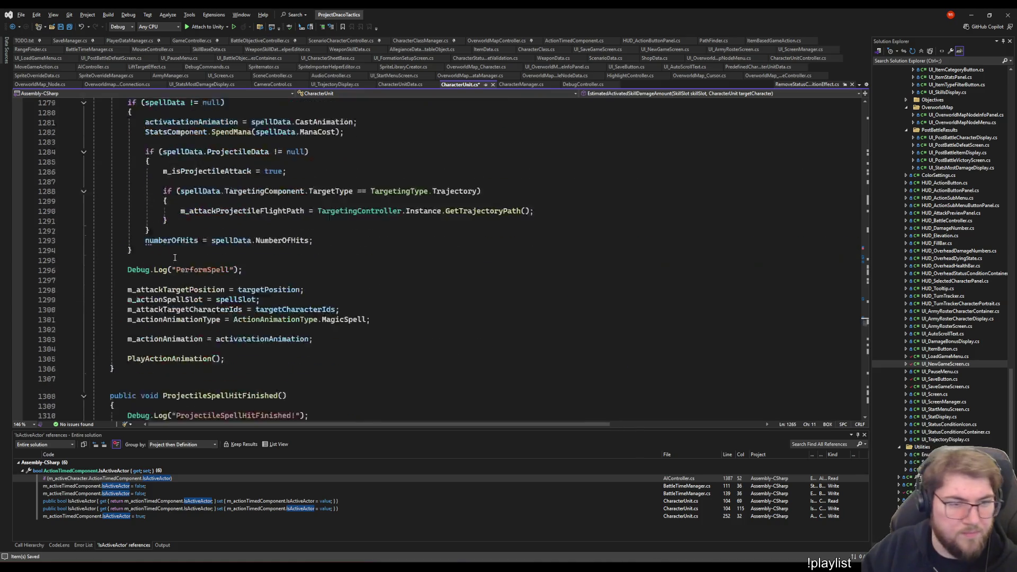
pyautogui.scroll(-15, 175, 255)
pyautogui.scroll(10, 175, 256)
pyautogui.scroll(-5, 177, 276)
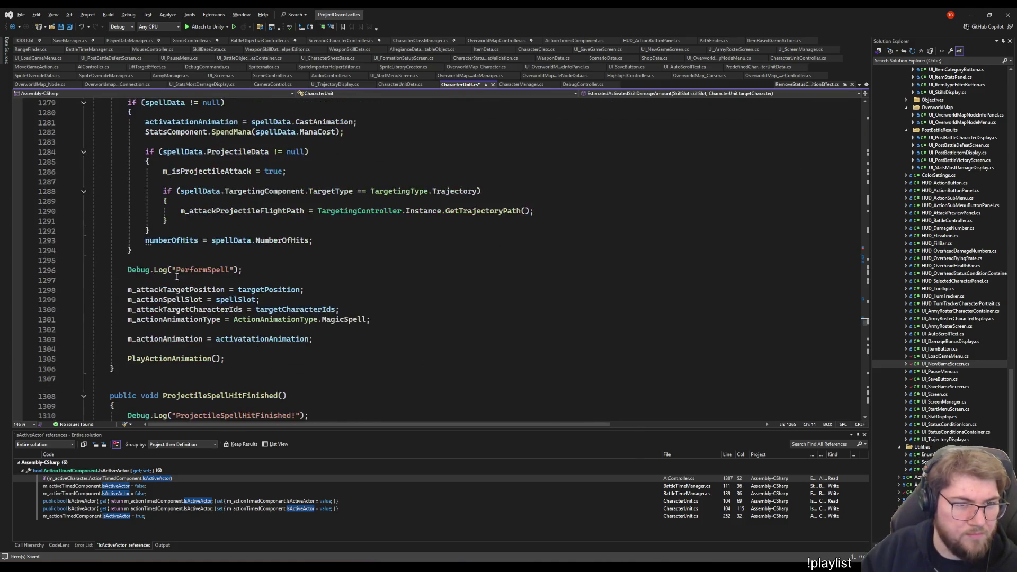
pyautogui.click(128, 269)
pyautogui.write('//')
pyautogui.scroll(-7, 124, 299)
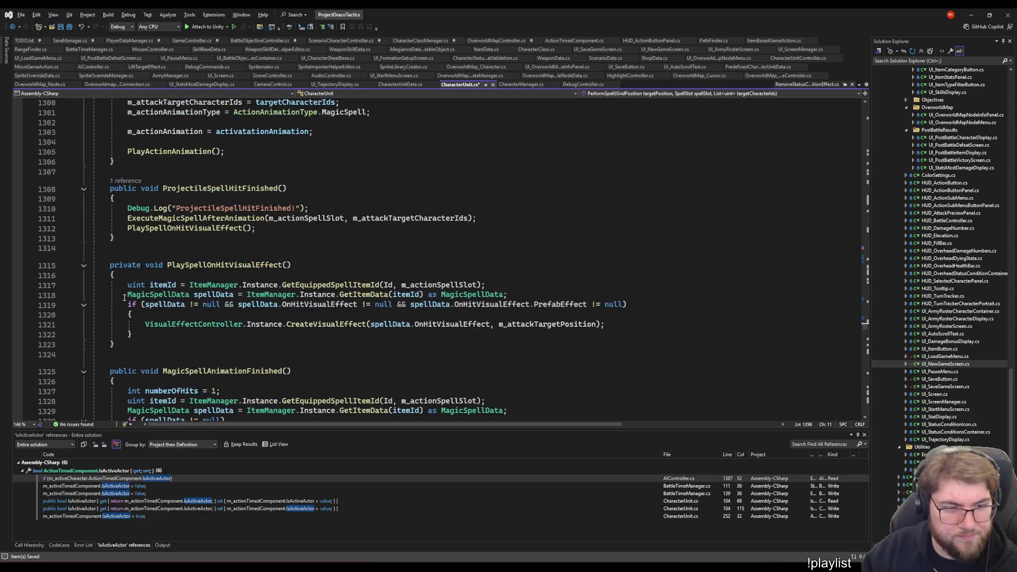
pyautogui.click(128, 209)
pyautogui.write('//')
pyautogui.scroll(-13, 164, 275)
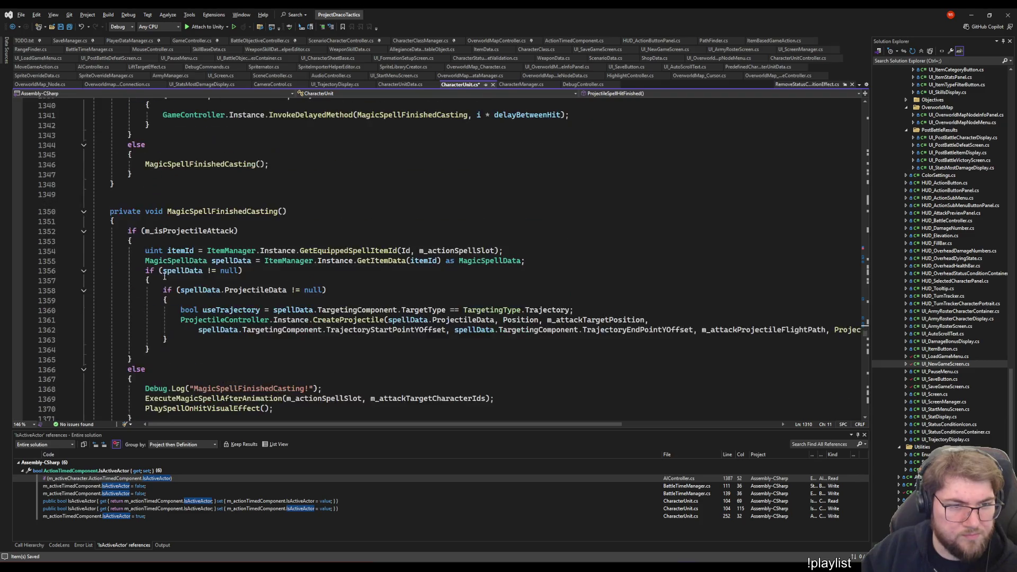
pyautogui.scroll(3, 165, 275)
pyautogui.scroll(3, 165, 275)
pyautogui.scroll(-11, 149, 262)
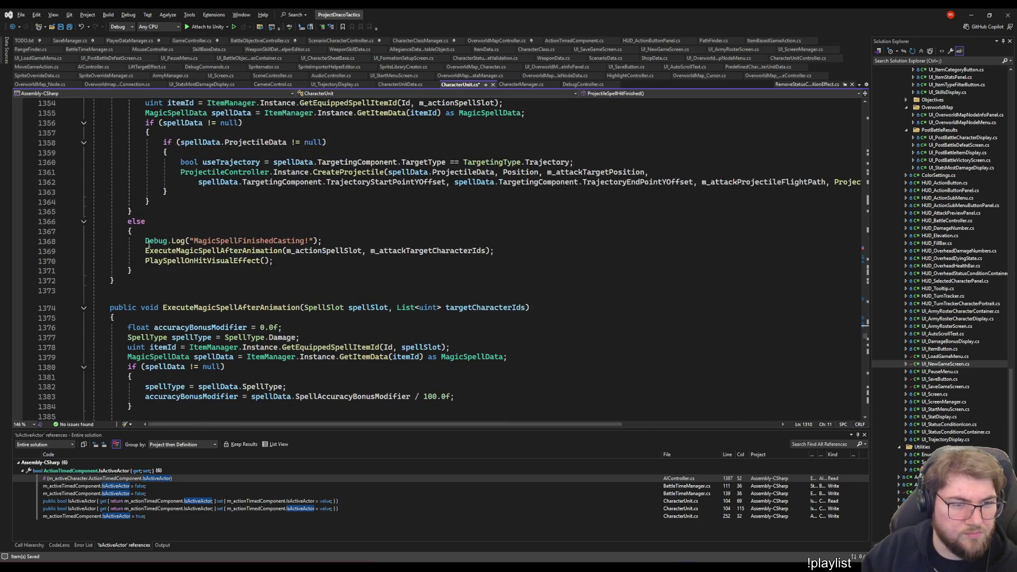
pyautogui.click(145, 241)
pyautogui.write('//')
pyautogui.scroll(-6, 140, 287)
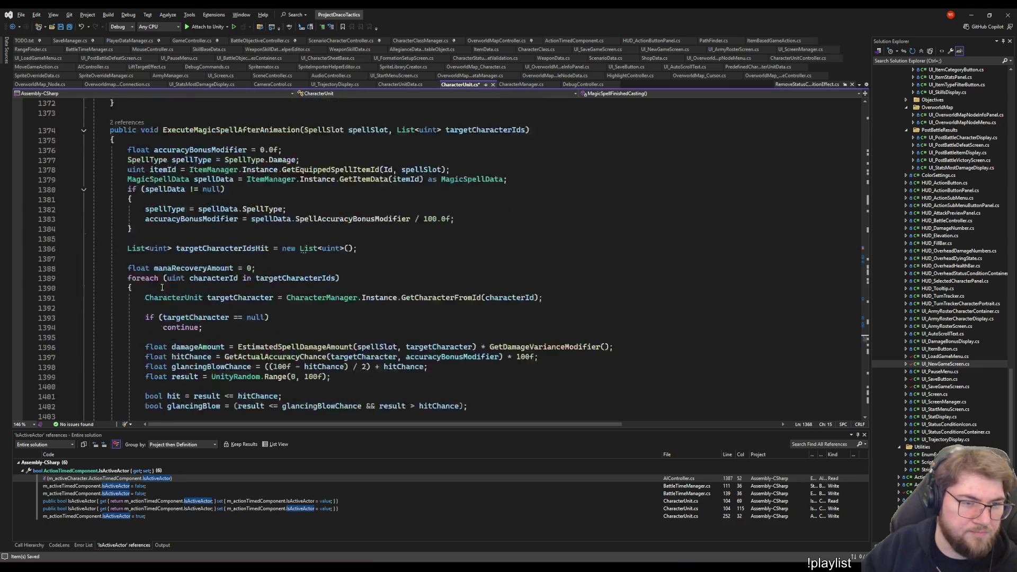
pyautogui.scroll(-8, 141, 287)
pyautogui.scroll(5, 140, 287)
pyautogui.click(146, 307)
pyautogui.write('/')
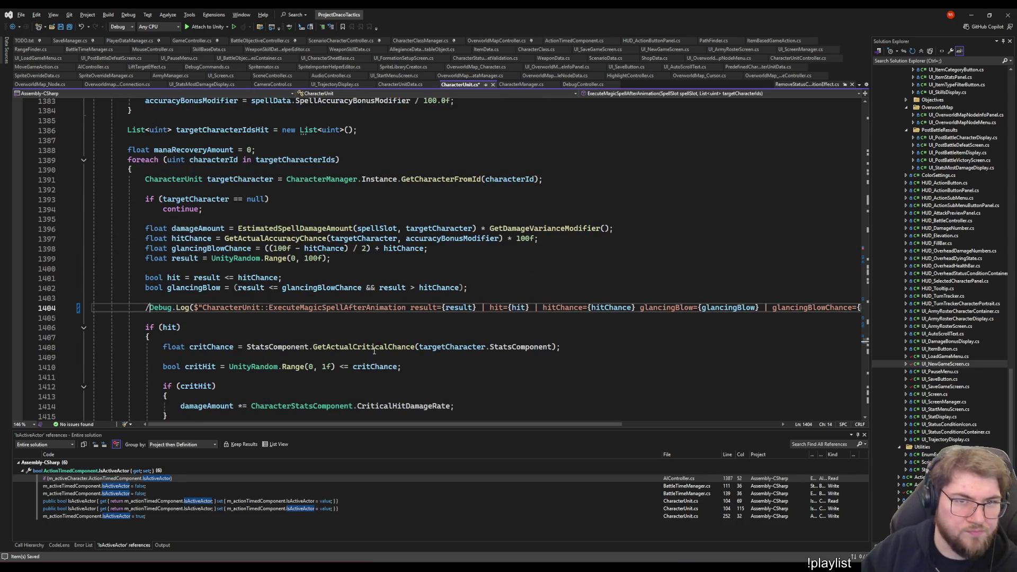
pyautogui.write('/')
pyautogui.scroll(-6, 151, 308)
pyautogui.scroll(-10, 159, 309)
pyautogui.scroll(-11, 163, 311)
pyautogui.scroll(-11, 168, 311)
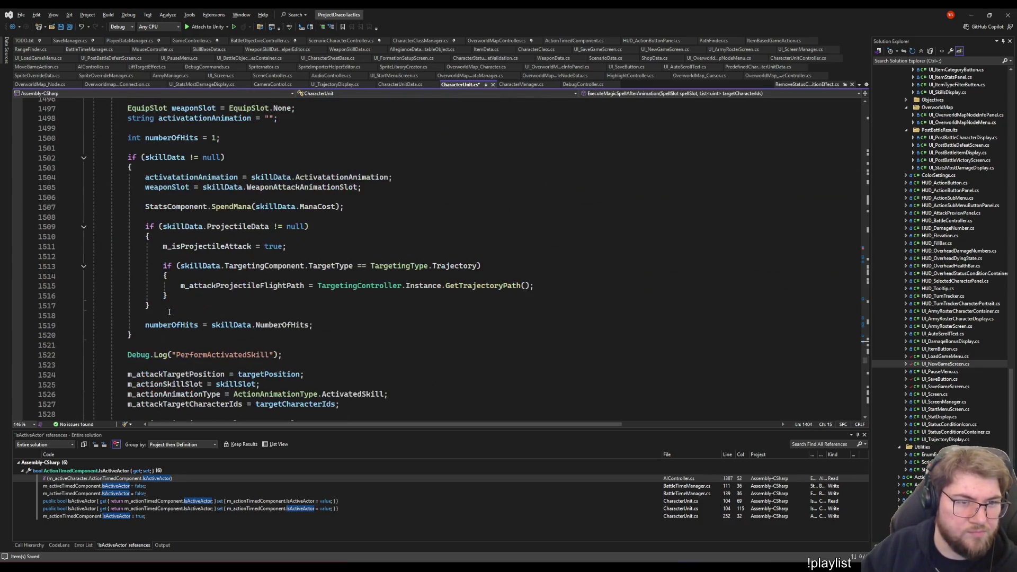
pyautogui.scroll(-9, 169, 312)
pyautogui.scroll(7, 169, 268)
# Comment out the activated-skill, ApplyActivatedSkill result, Pulled and Dropped Debug.Log lines
pyautogui.click(130, 294)
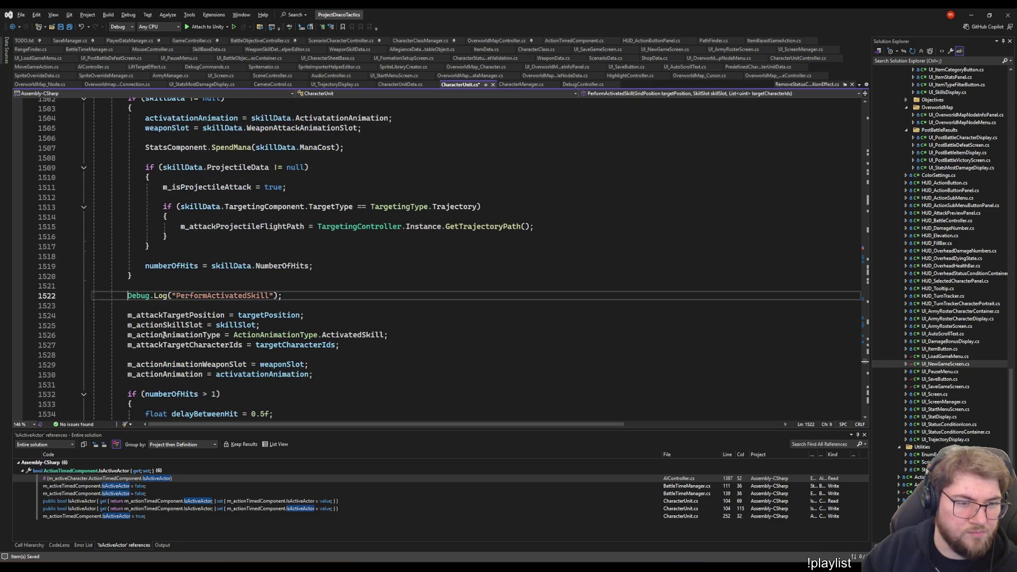
pyautogui.write('//')
pyautogui.scroll(-7, 133, 318)
pyautogui.scroll(-6, 137, 312)
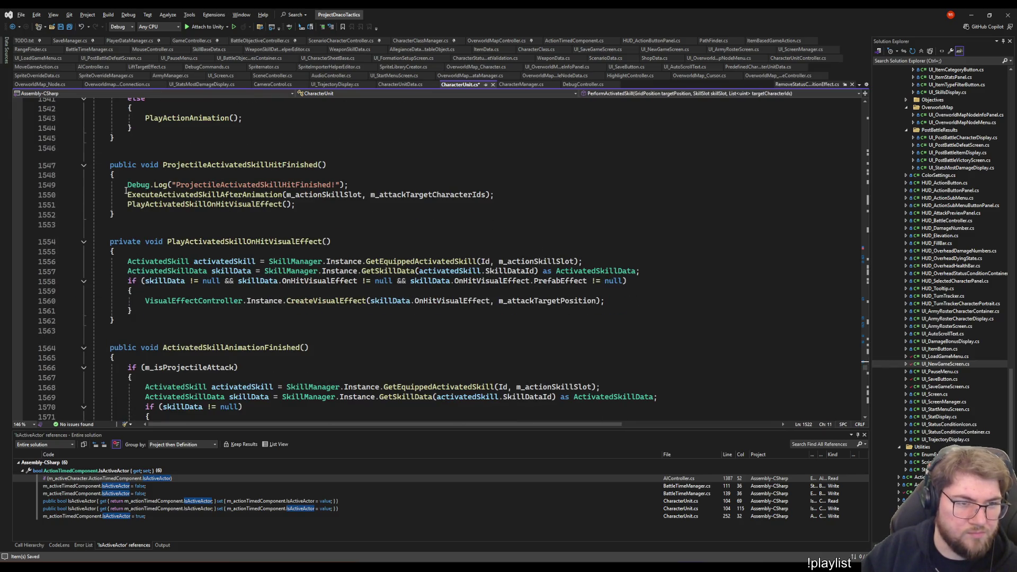
pyautogui.click(127, 185)
pyautogui.write('//')
pyautogui.scroll(-8, 163, 279)
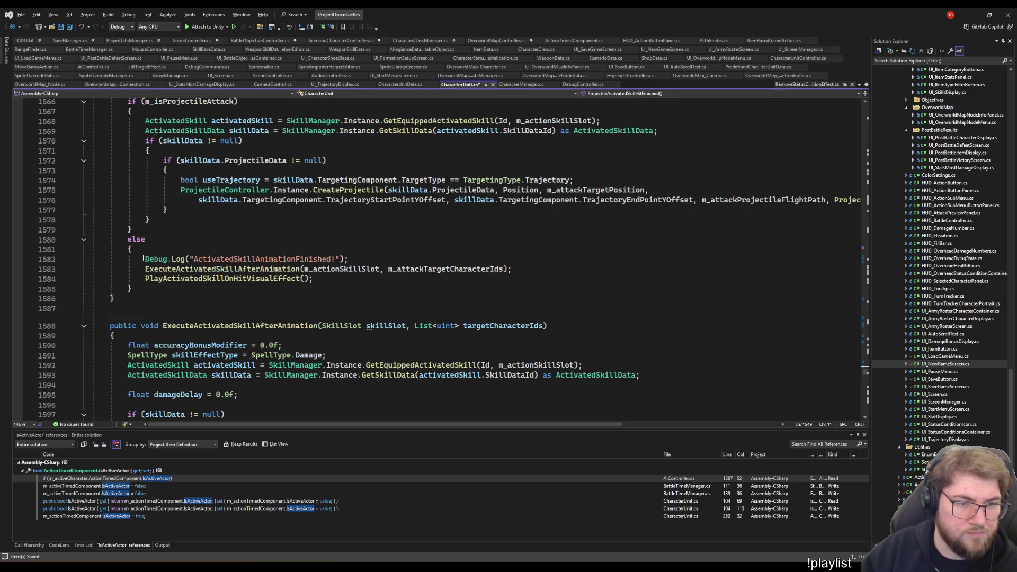
pyautogui.click(144, 259)
pyautogui.write('/')
pyautogui.scroll(-8, 131, 213)
pyautogui.scroll(-7, 132, 213)
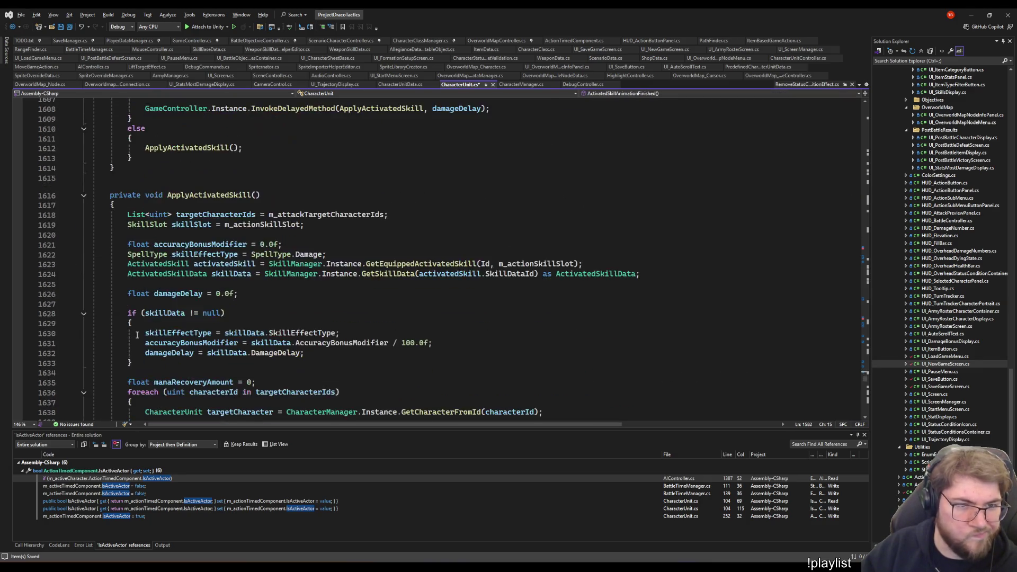
pyautogui.scroll(-8, 132, 214)
pyautogui.scroll(-6, 132, 213)
pyautogui.scroll(6, 132, 213)
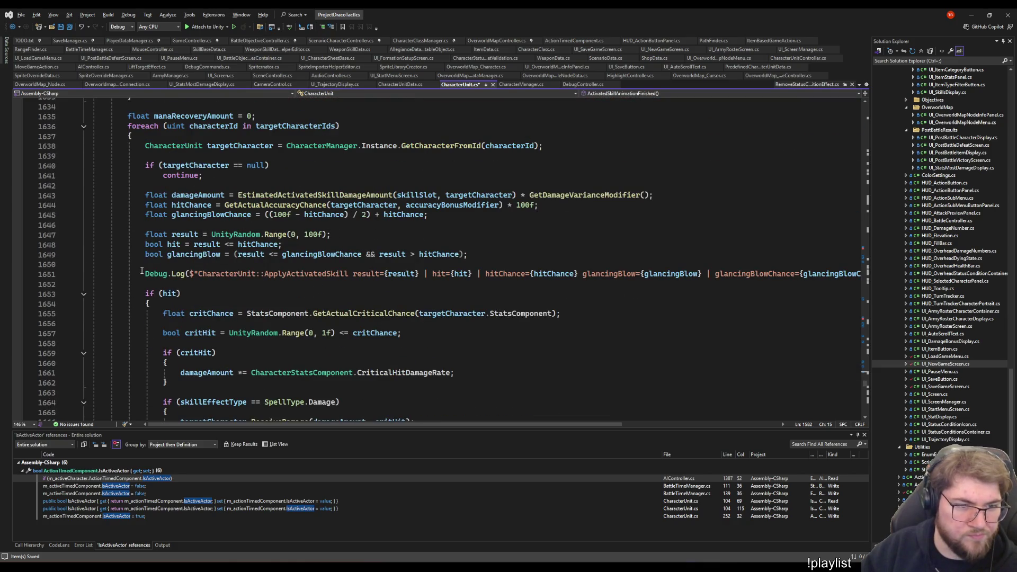
pyautogui.click(143, 274)
pyautogui.write('//')
pyautogui.scroll(-12, 157, 295)
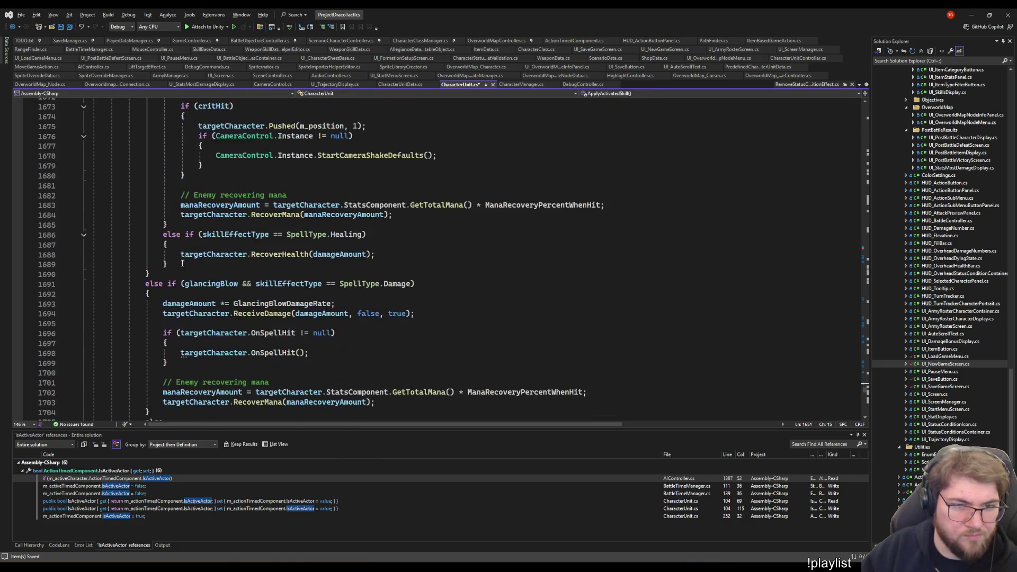
pyautogui.scroll(-7, 159, 262)
pyautogui.scroll(-6, 164, 223)
pyautogui.scroll(-7, 164, 221)
pyautogui.scroll(4, 146, 281)
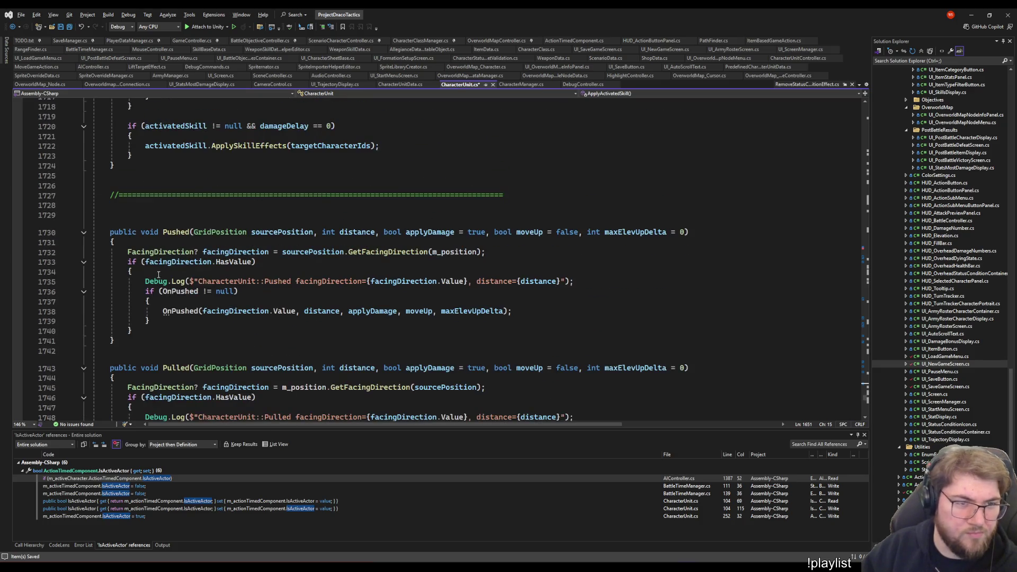
pyautogui.scroll(-4, 141, 198)
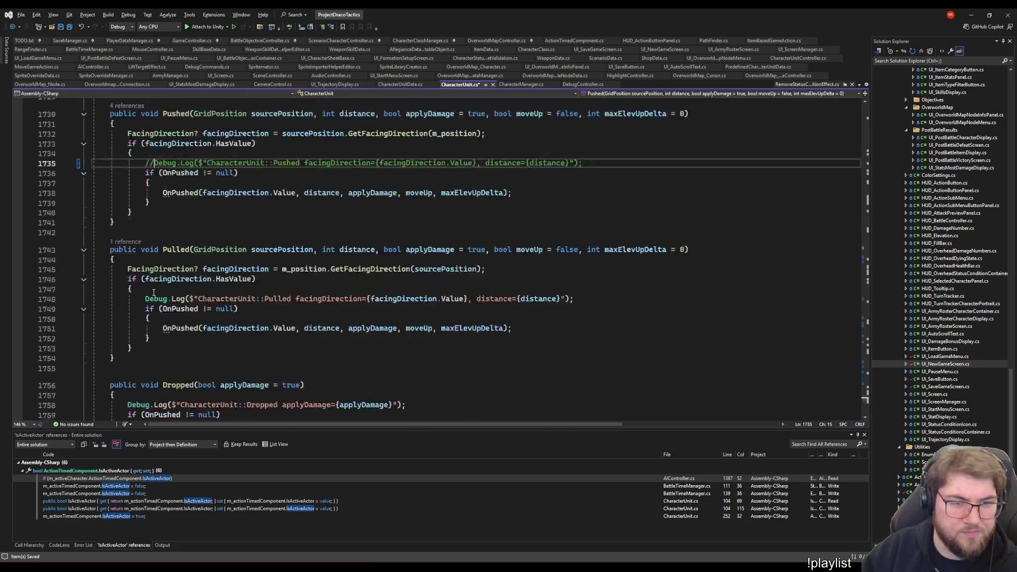
pyautogui.scroll(-4, 139, 169)
pyautogui.click(144, 180)
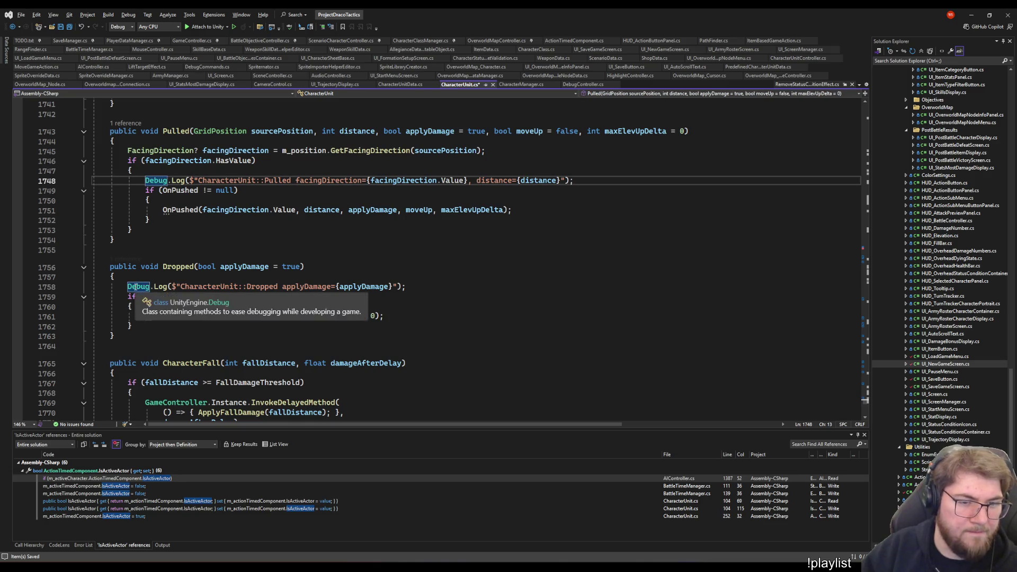
pyautogui.write('//')
pyautogui.click(127, 286)
pyautogui.write('//')
pyautogui.scroll(-5, 146, 262)
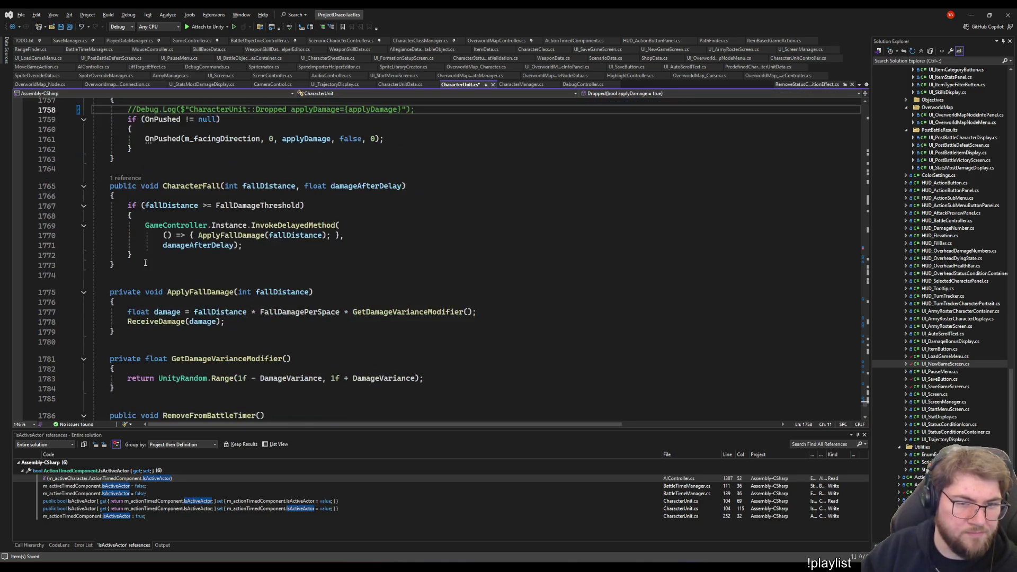
pyautogui.scroll(-6, 137, 241)
pyautogui.scroll(6, 143, 249)
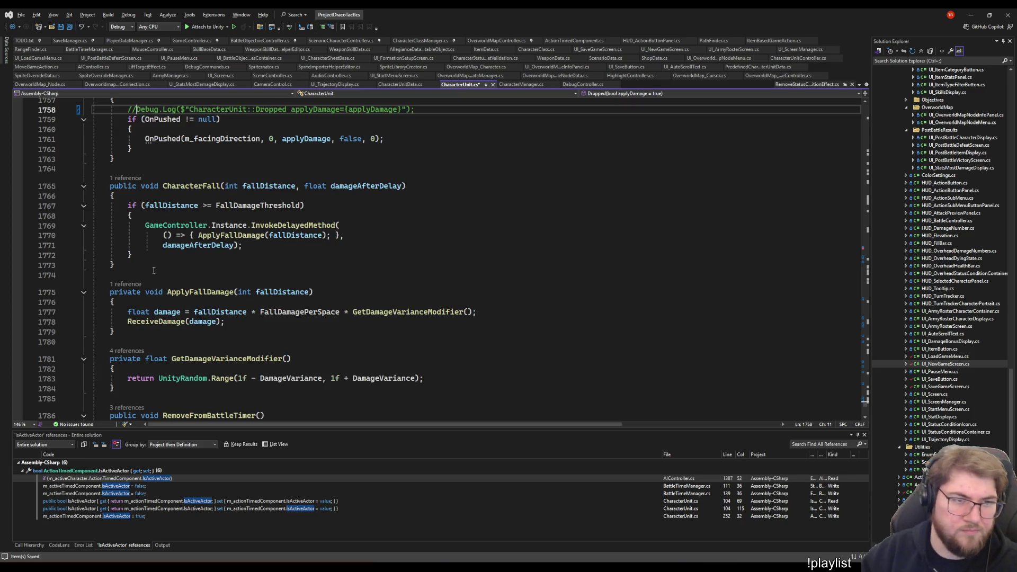
# Find 'Debug.Log' and step through every remaining match until the search wraps, then return to Unity
pyautogui.hotkey('ctrl', 'f')
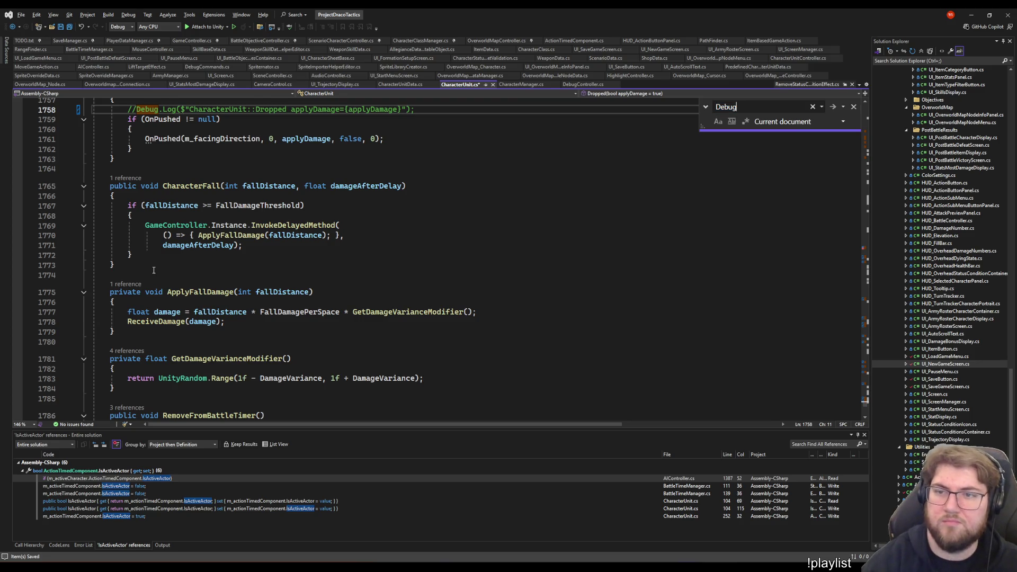
pyautogui.write('.Log')
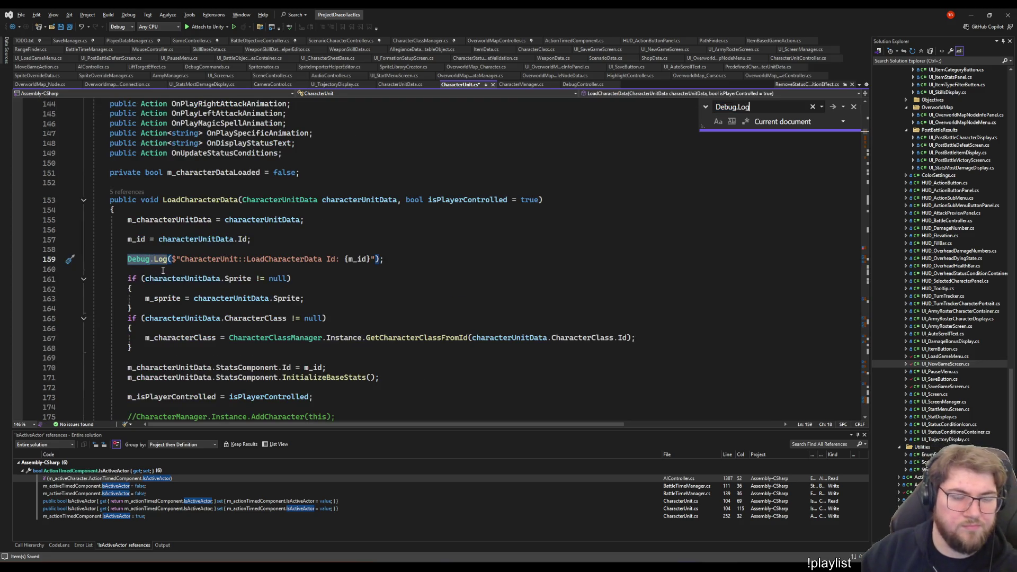
pyautogui.press('Return')
pyautogui.press('Return')
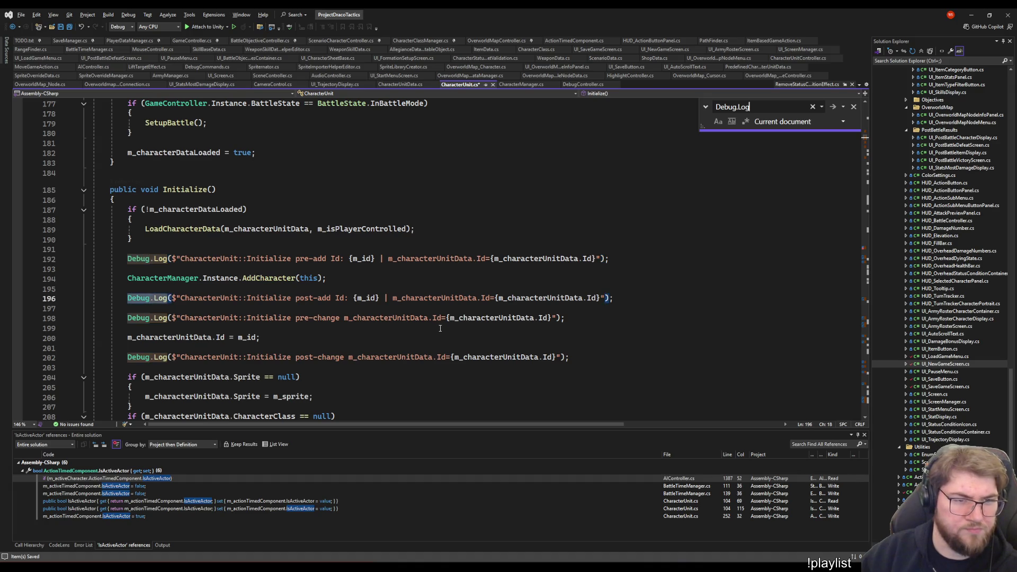
pyautogui.press('Return')
pyautogui.press('Return')
pyautogui.press('Return')
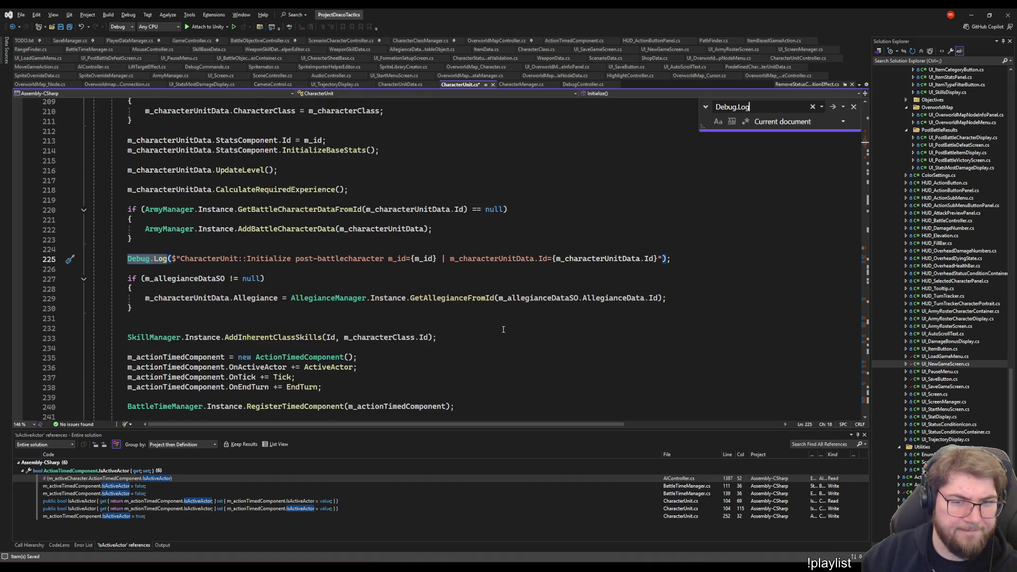
pyautogui.press('Return')
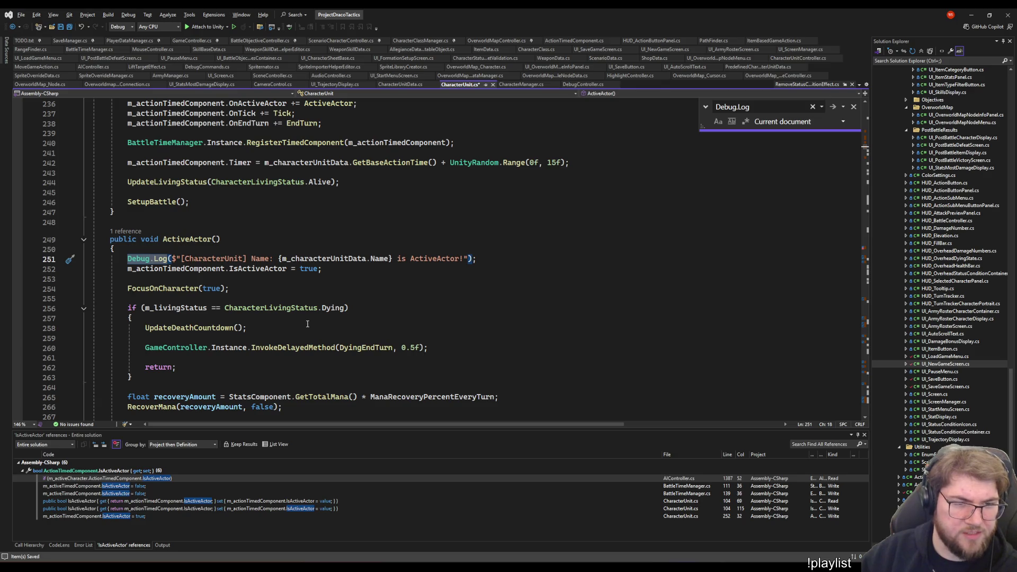
pyautogui.press('Return')
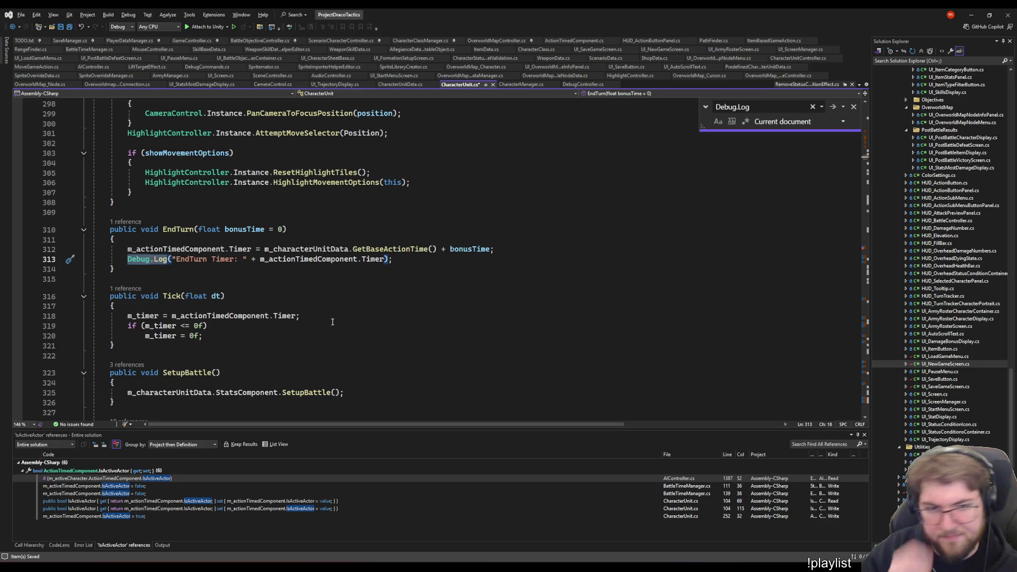
pyautogui.press('Return')
pyautogui.press('Return')
pyautogui.press('Return')
pyautogui.press('Return')
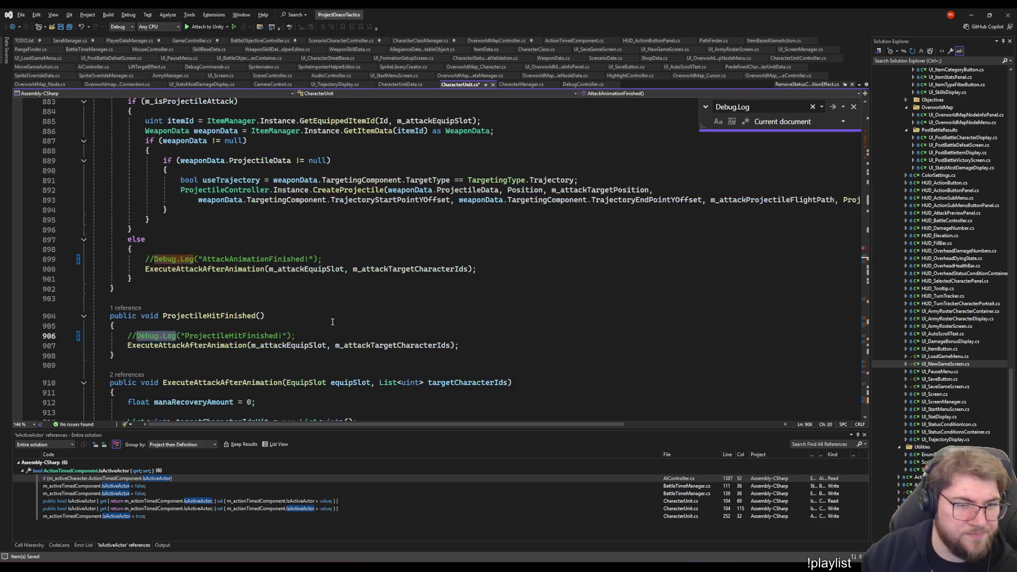
pyautogui.press('Return')
pyautogui.press('Return')
pyautogui.press('Return')
pyautogui.press('Return')
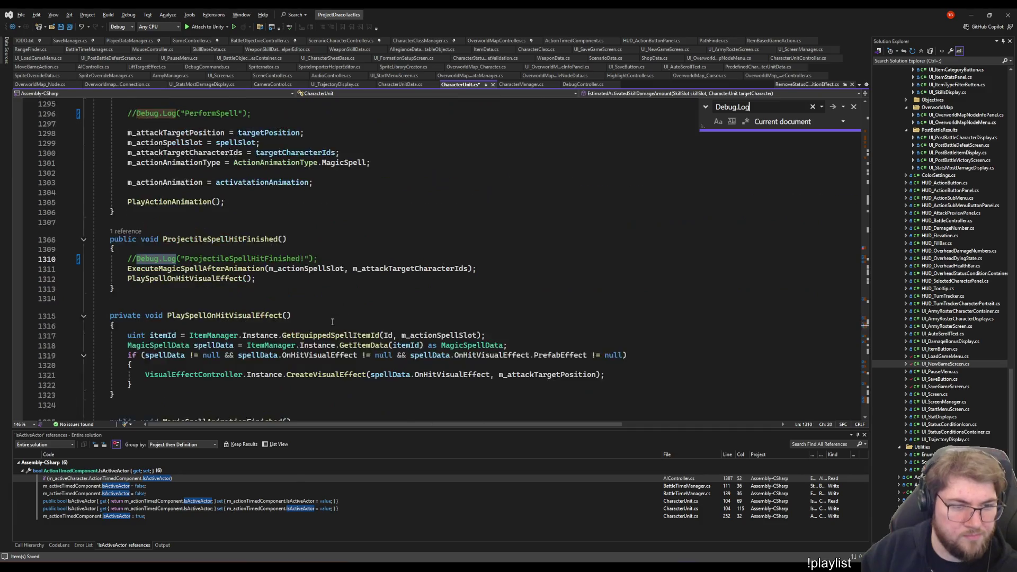
pyautogui.press('Return')
pyautogui.press('Return')
pyautogui.press('Return')
pyautogui.press('Return')
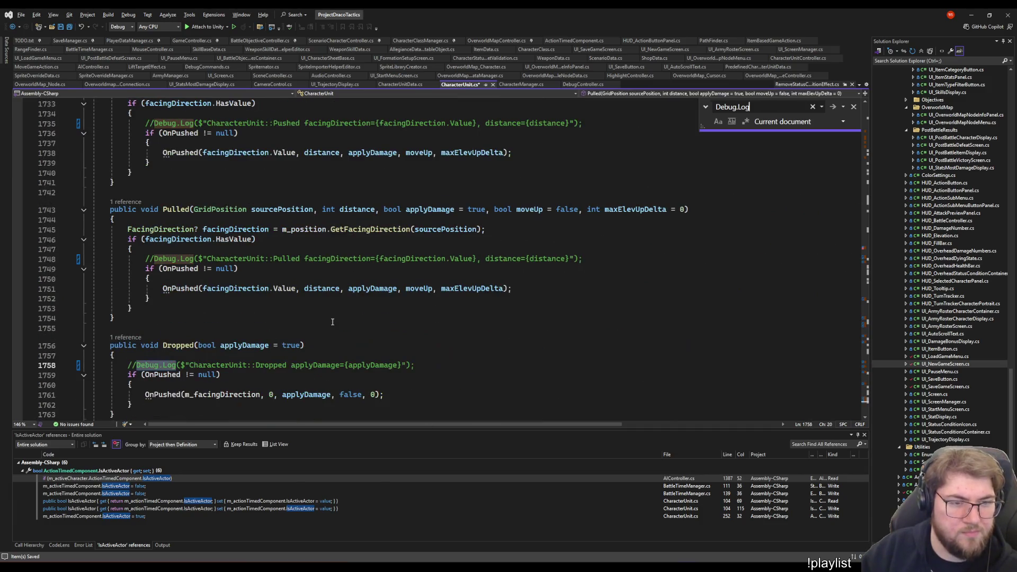
pyautogui.press('Return')
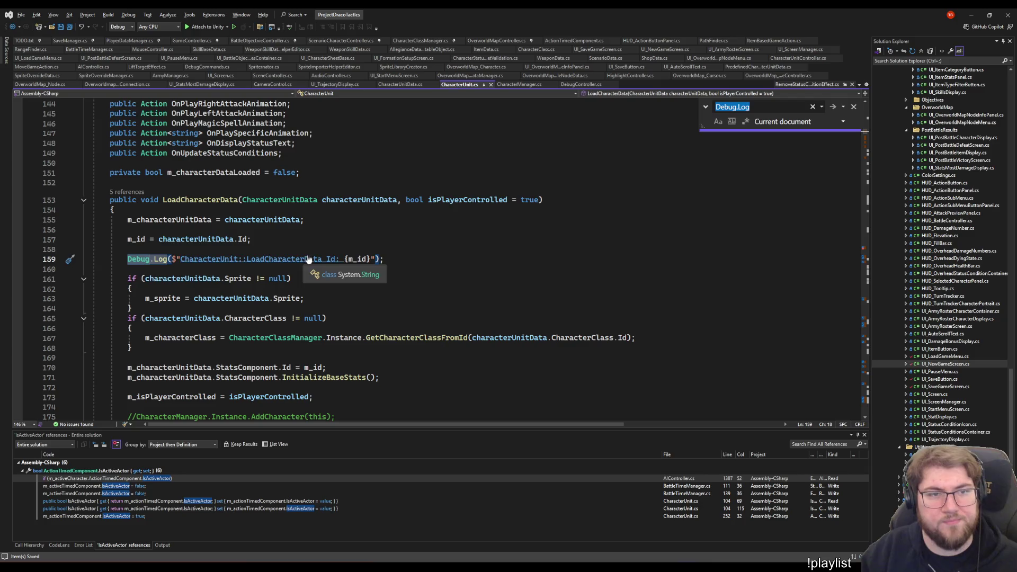
pyautogui.click(367, 199)
pyautogui.hotkey('alt', 'Tab')
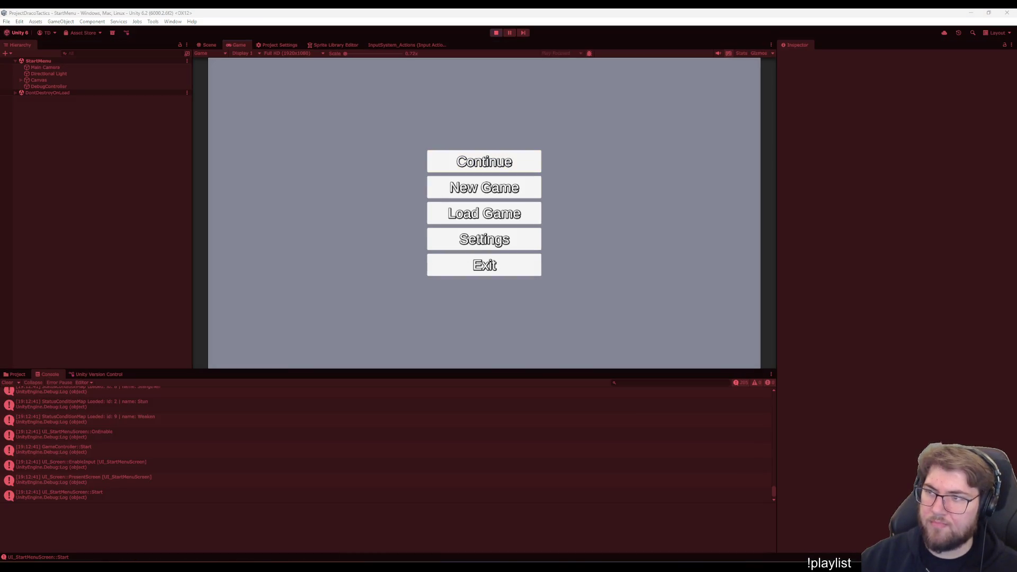
# New Game → Start Game → town Training battle, place Wershba on the grid, clear the Console and start the battle
pyautogui.click(525, 189)
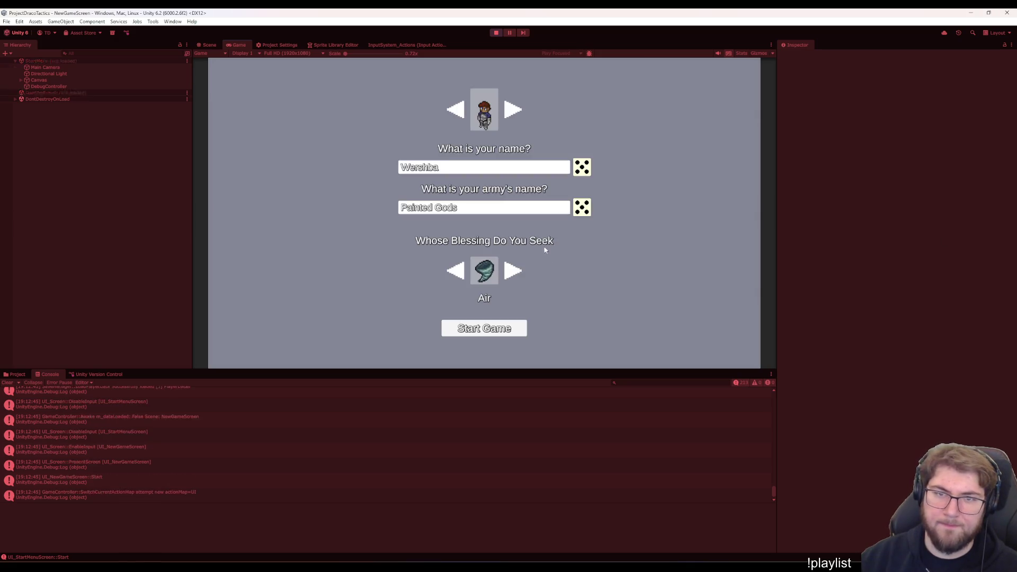
pyautogui.click(464, 334)
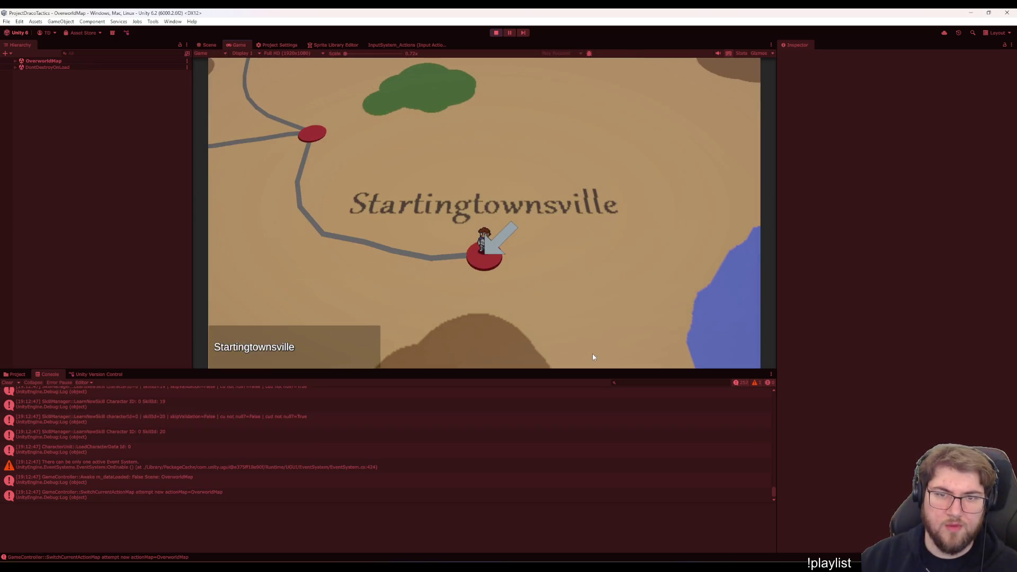
pyautogui.press('Return')
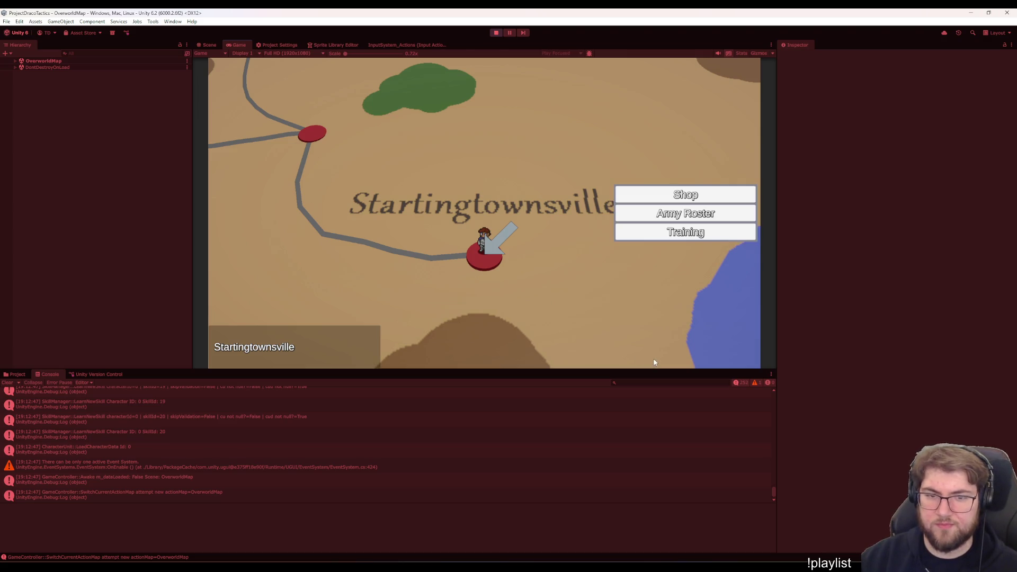
pyautogui.click(685, 236)
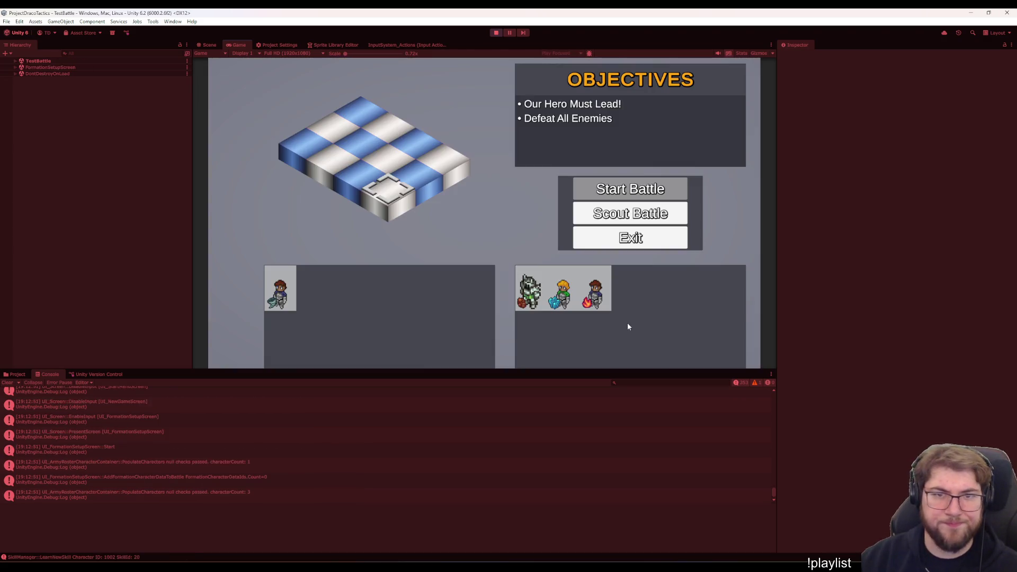
pyautogui.press('Return')
pyautogui.press('Down')
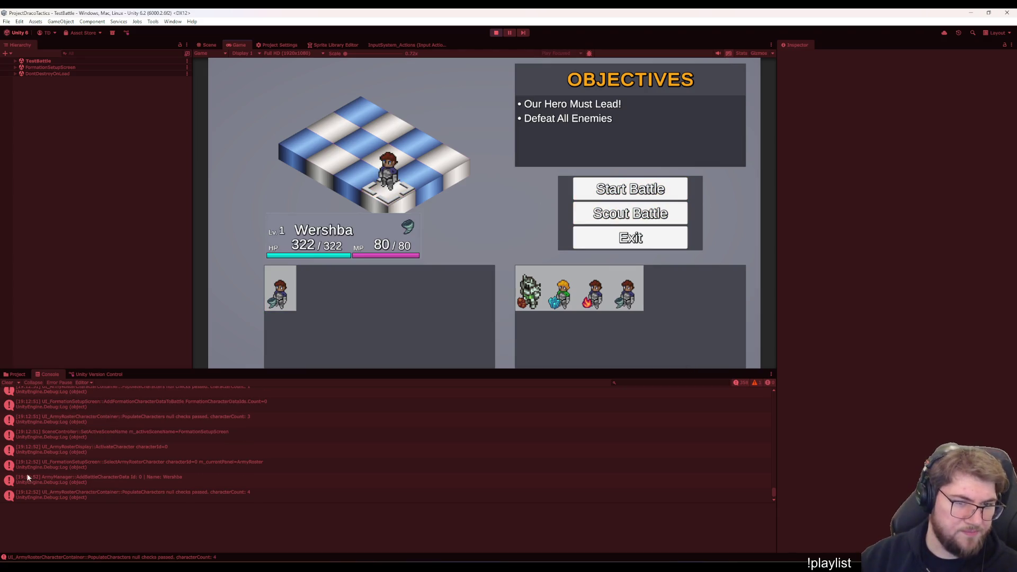
pyautogui.click(9, 383)
pyautogui.click(663, 188)
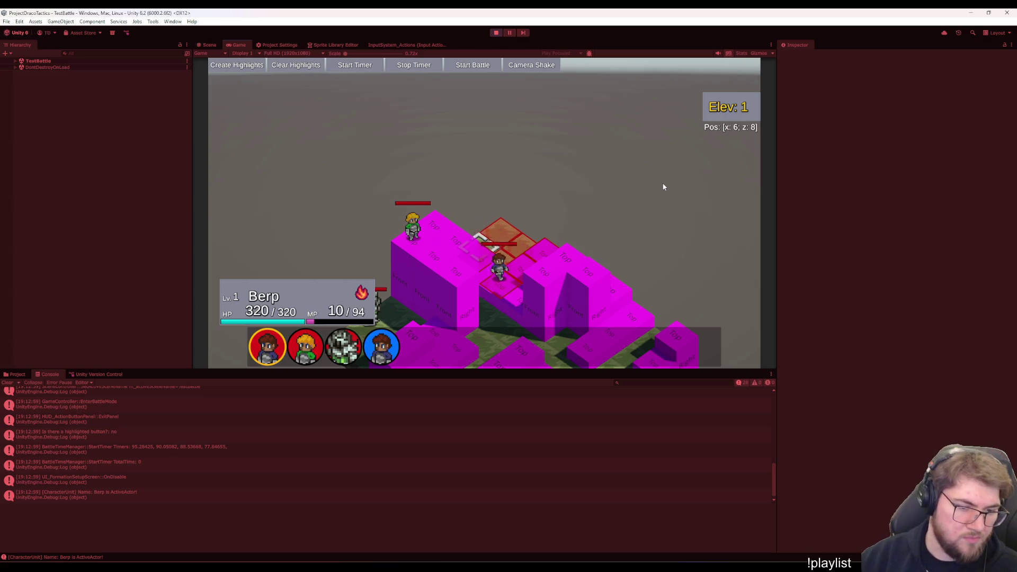
# Pause and resume the battle, checking the EndTurn, Wershba and Berp ActiveActor stack traces in the Console
pyautogui.press('Escape')
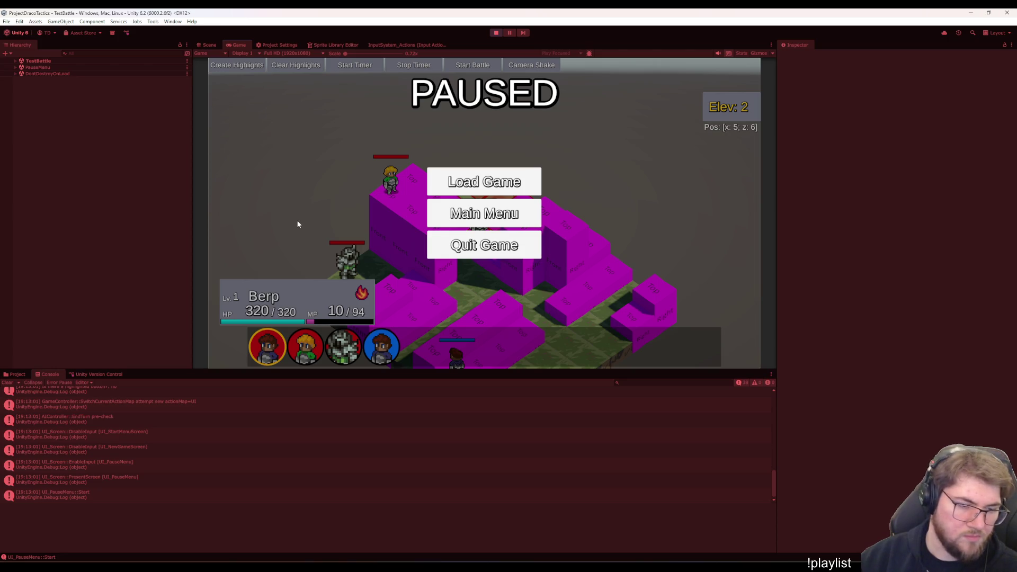
pyautogui.press('Escape')
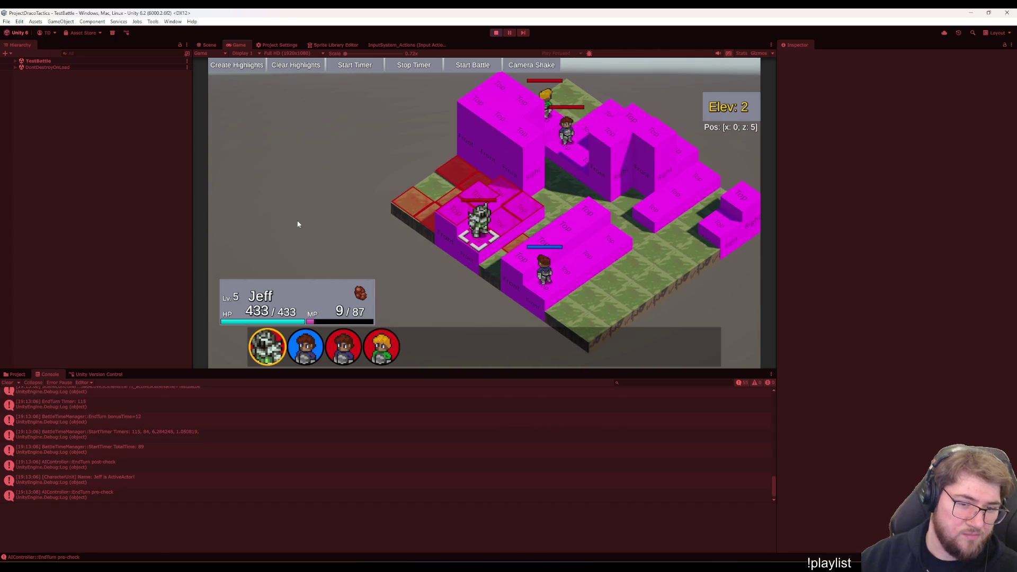
pyautogui.press('Escape')
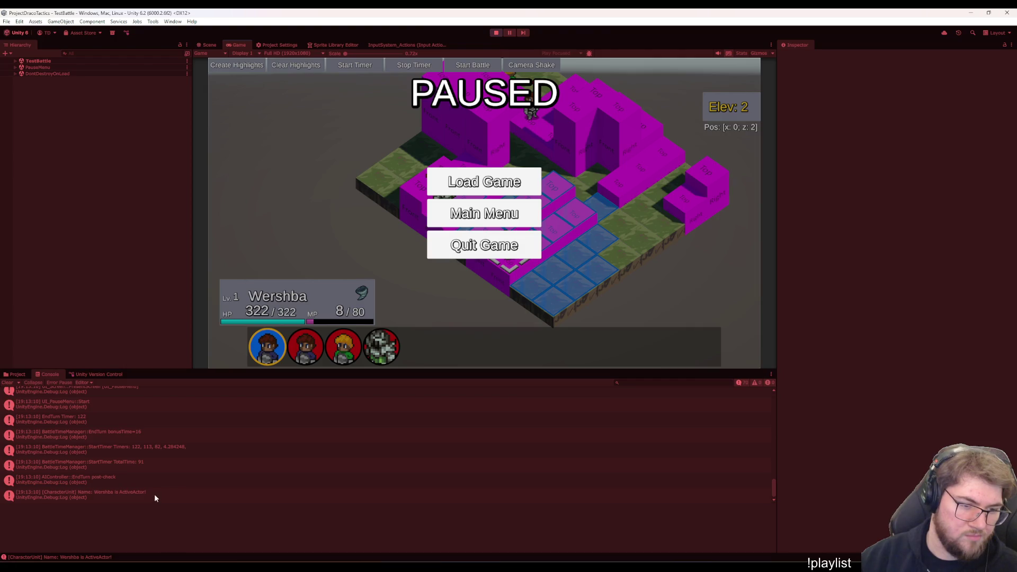
pyautogui.click(135, 437)
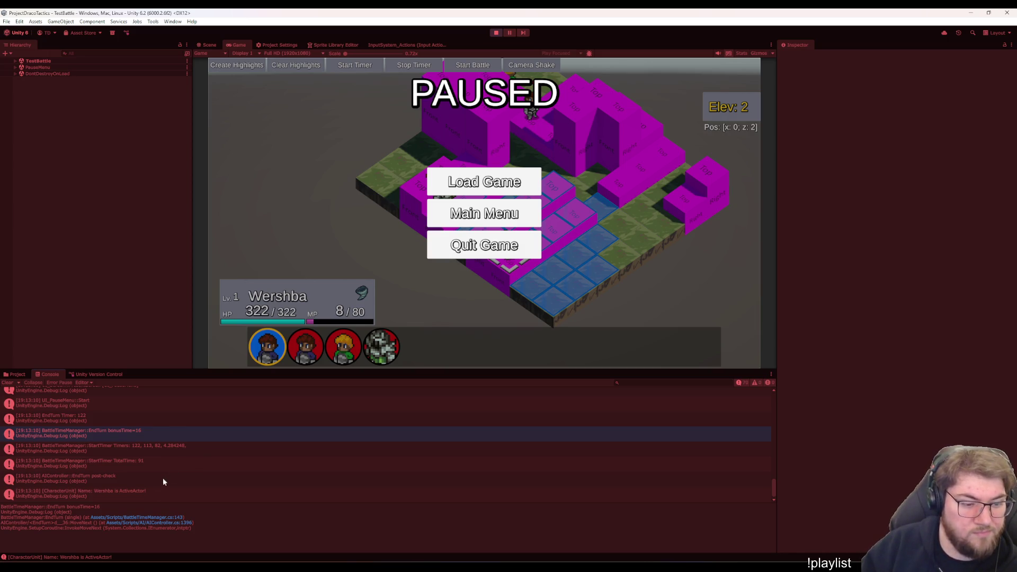
pyautogui.click(146, 498)
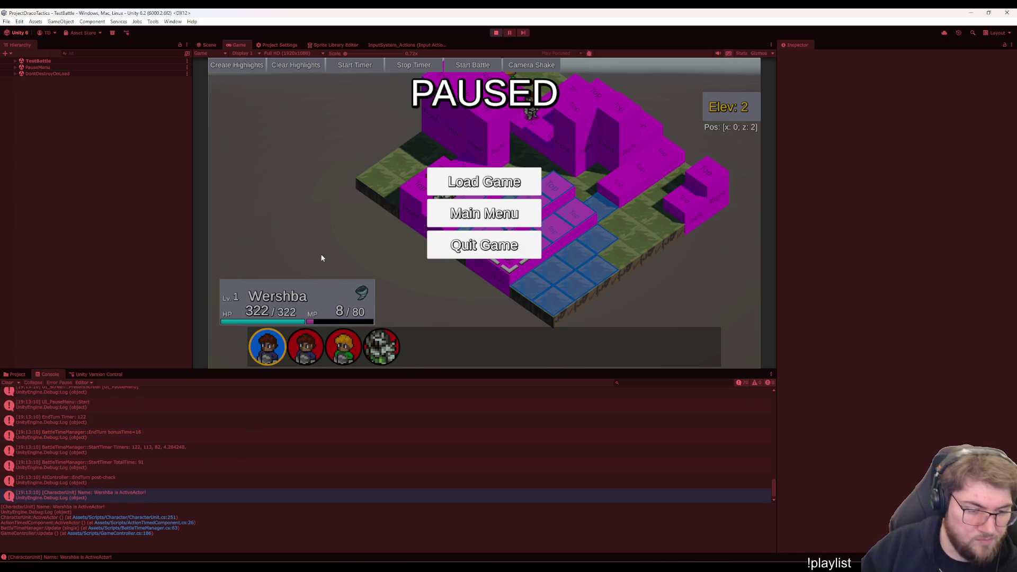
pyautogui.press('Escape')
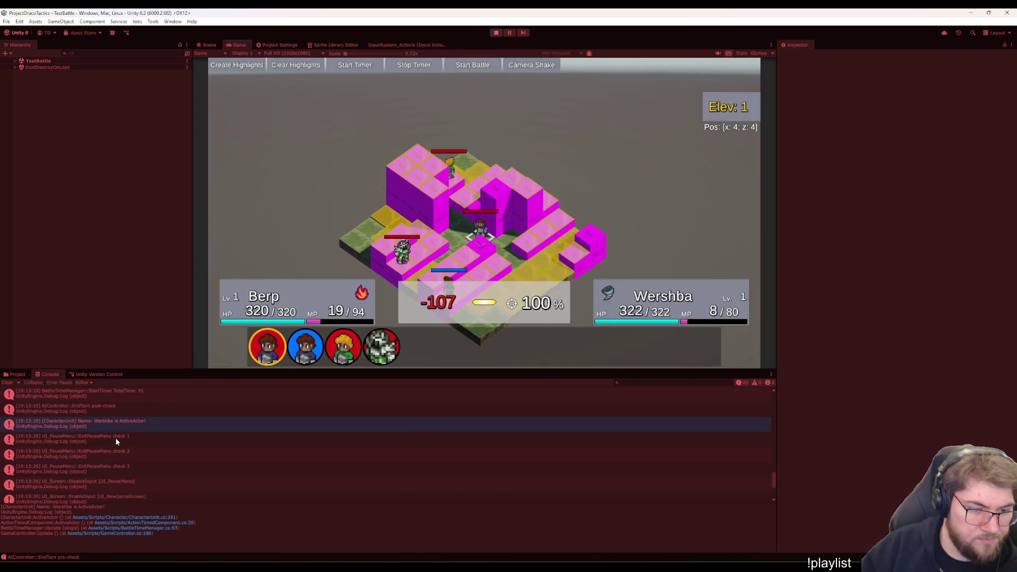
pyautogui.scroll(-1, 123, 475)
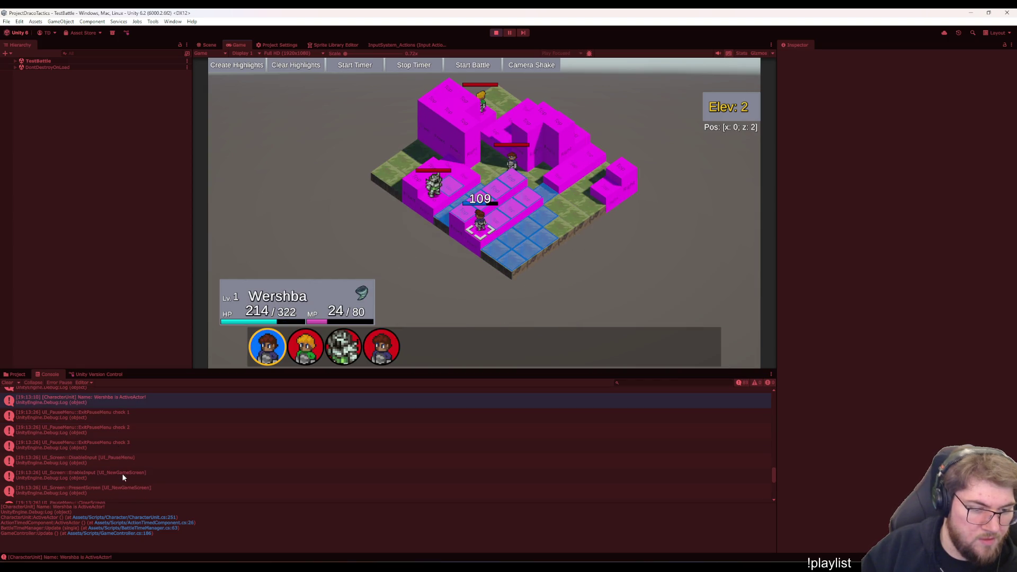
pyautogui.scroll(-1, 123, 475)
pyautogui.scroll(-1, 120, 483)
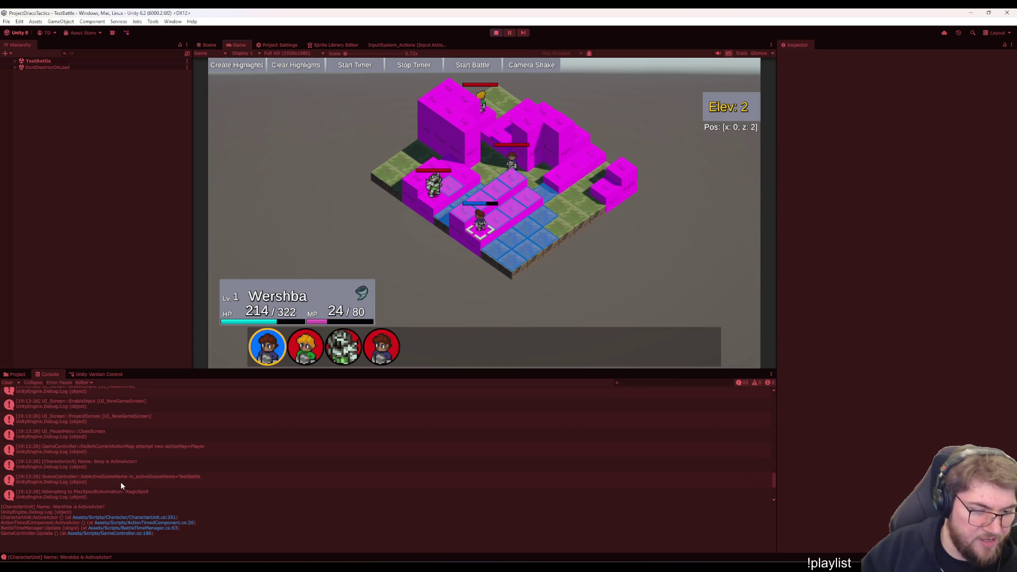
pyautogui.click(121, 464)
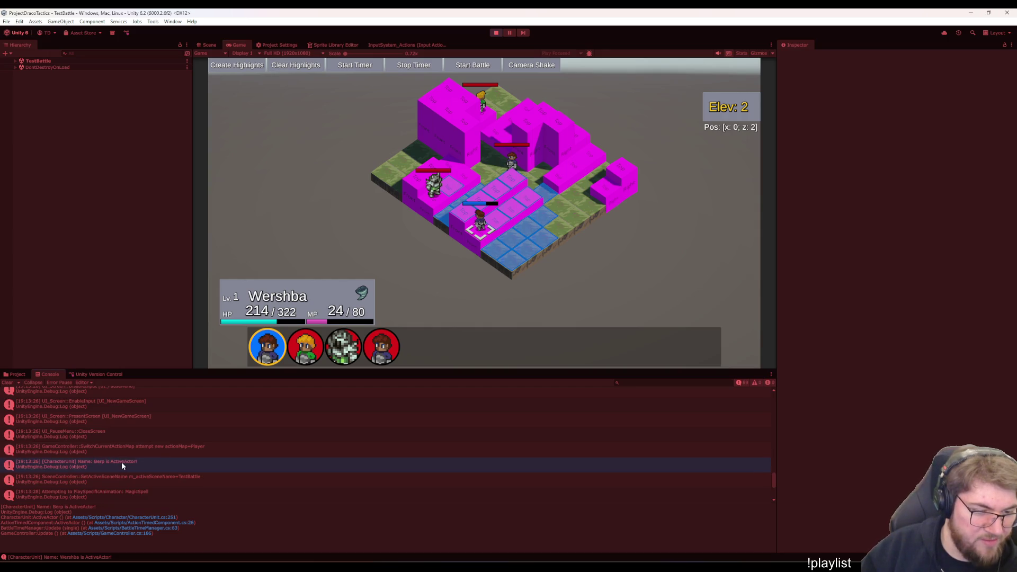
# Follow Berp's ActiveActor stack trace to BattleTimeManager.cs line 63 in Visual Studio
pyautogui.click(150, 523)
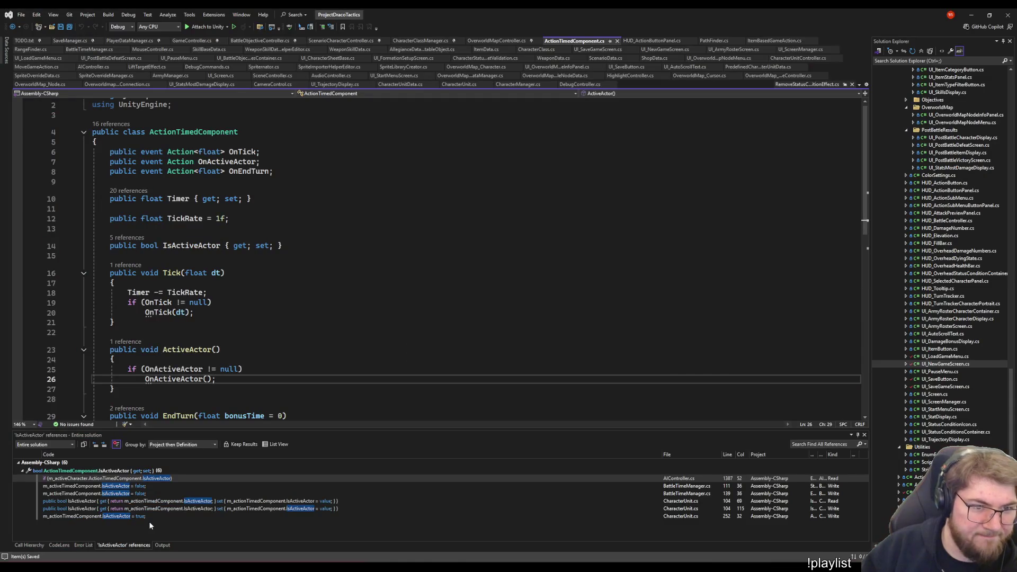
pyautogui.hotkey('ctrl', '-')
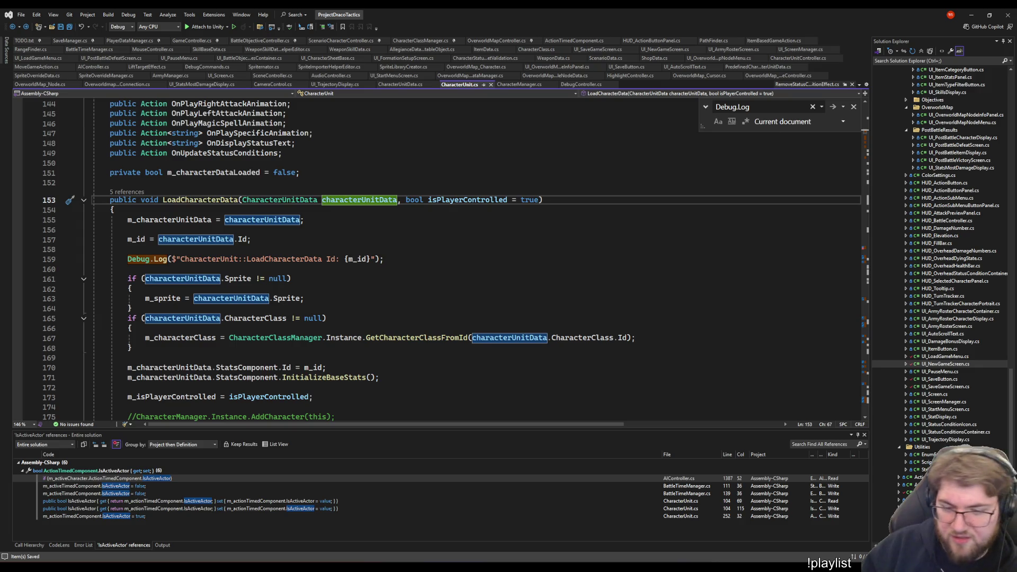
pyautogui.hotkey('alt', 'Tab')
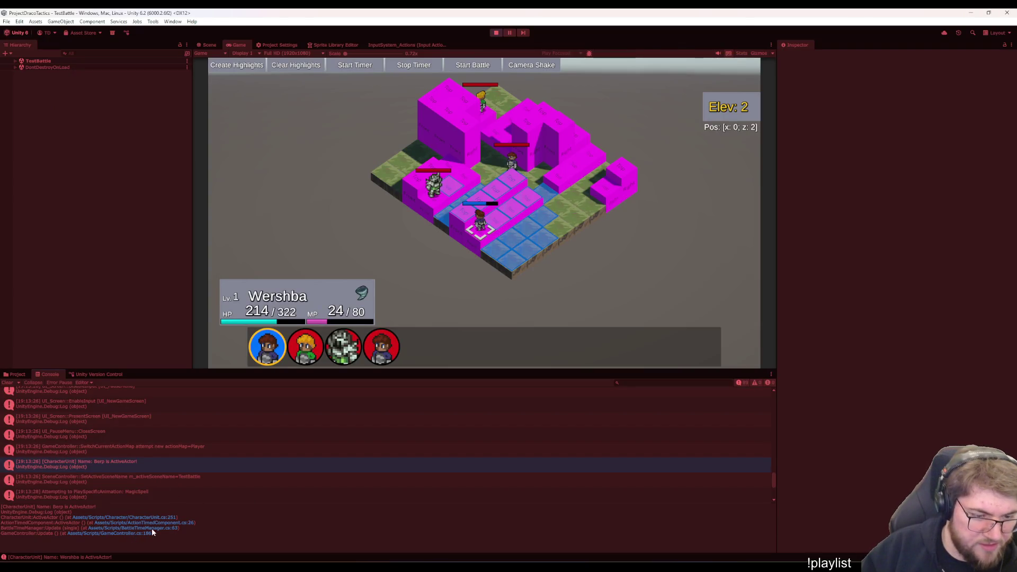
pyautogui.click(152, 528)
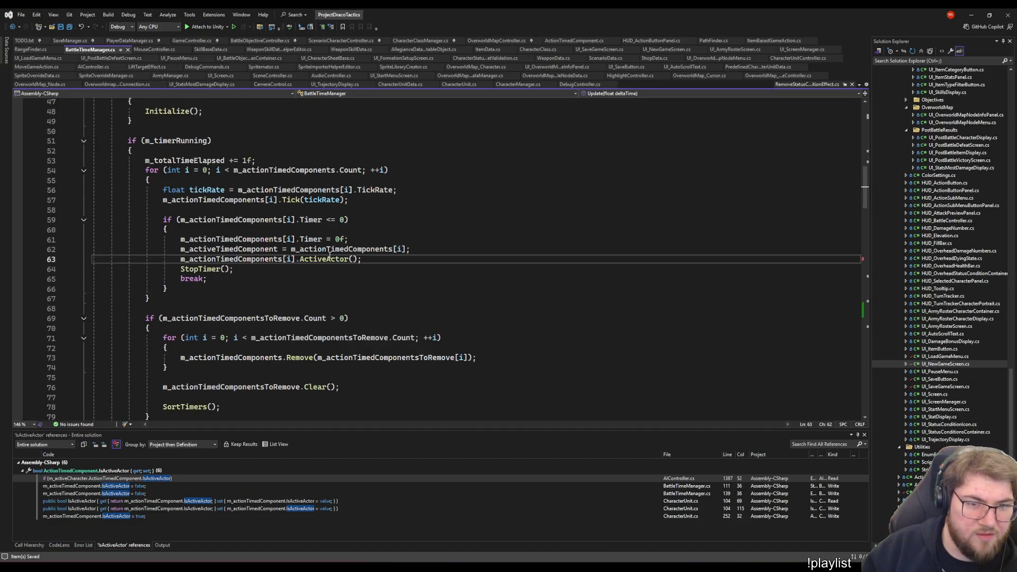
pyautogui.scroll(2, 293, 299)
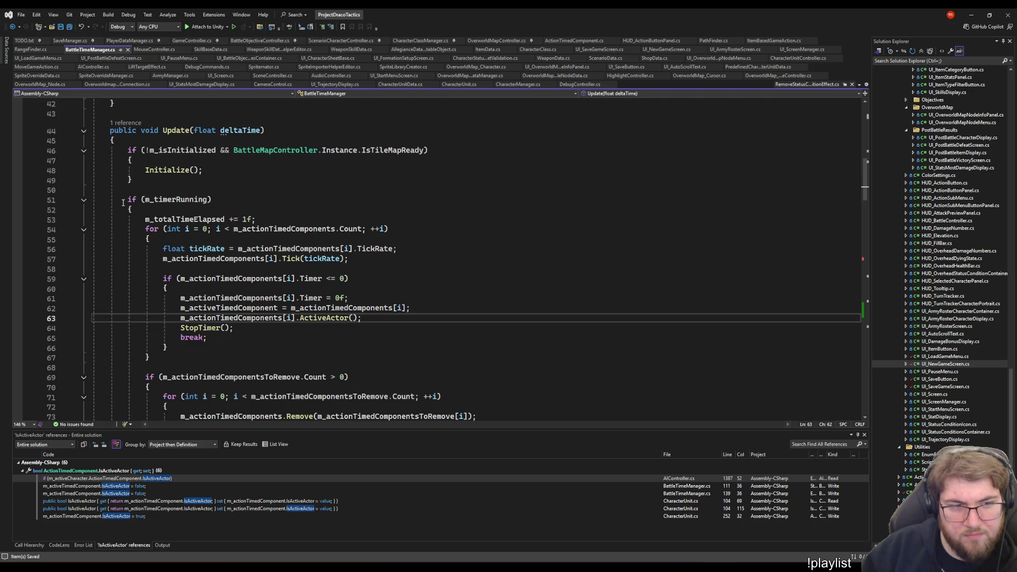
pyautogui.scroll(-5, 123, 205)
pyautogui.scroll(3, 123, 207)
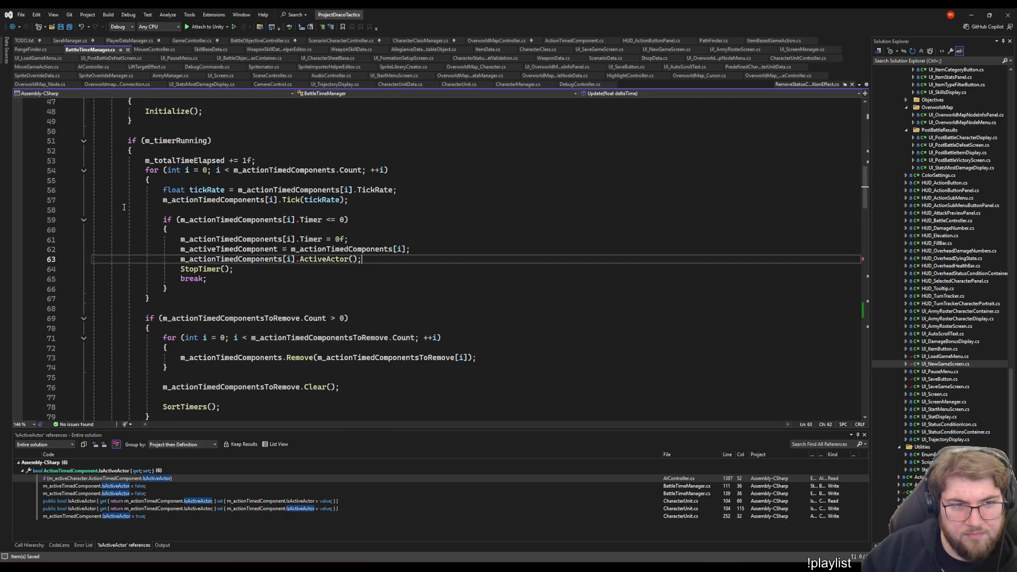
pyautogui.scroll(-2, 119, 222)
pyautogui.scroll(-6, 105, 259)
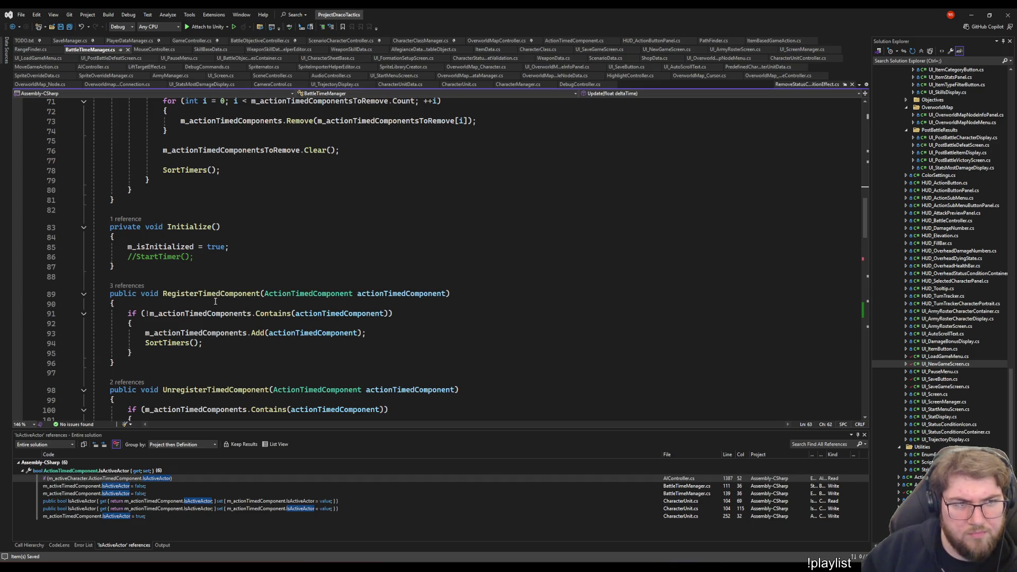
pyautogui.scroll(4, 214, 300)
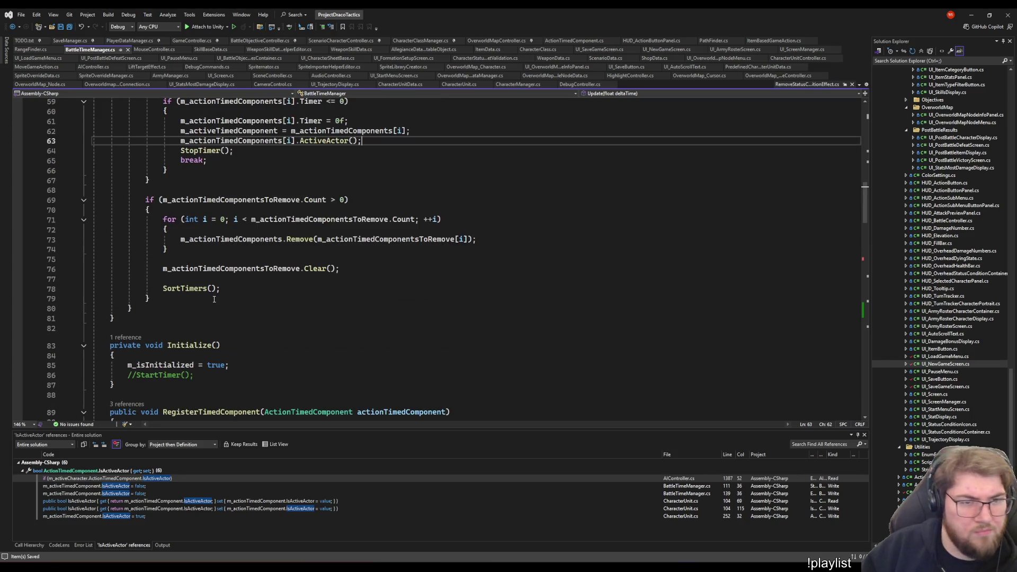
pyautogui.scroll(4, 214, 299)
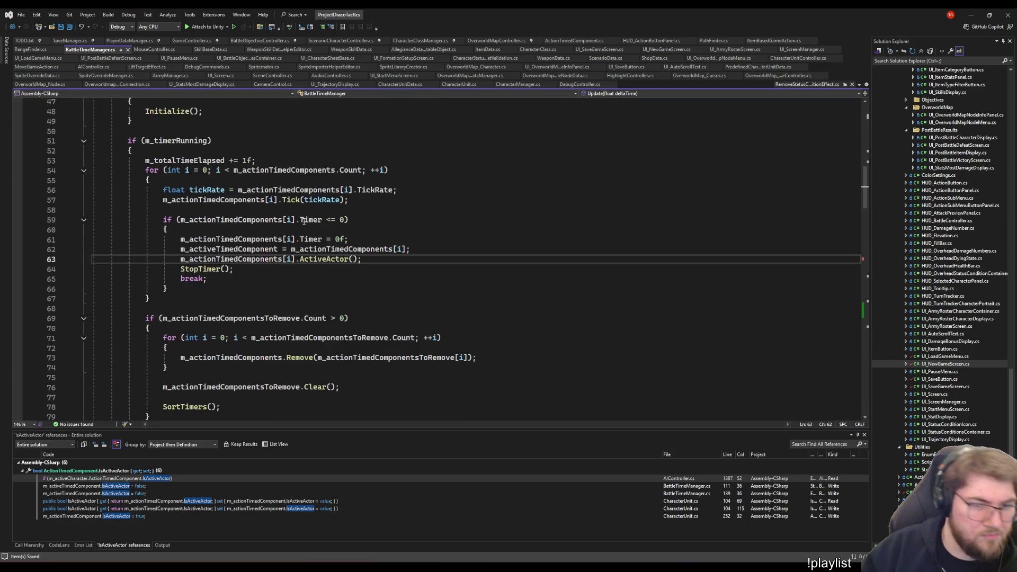
pyautogui.scroll(-4, 302, 221)
pyautogui.scroll(3, 302, 221)
pyautogui.scroll(4, 222, 321)
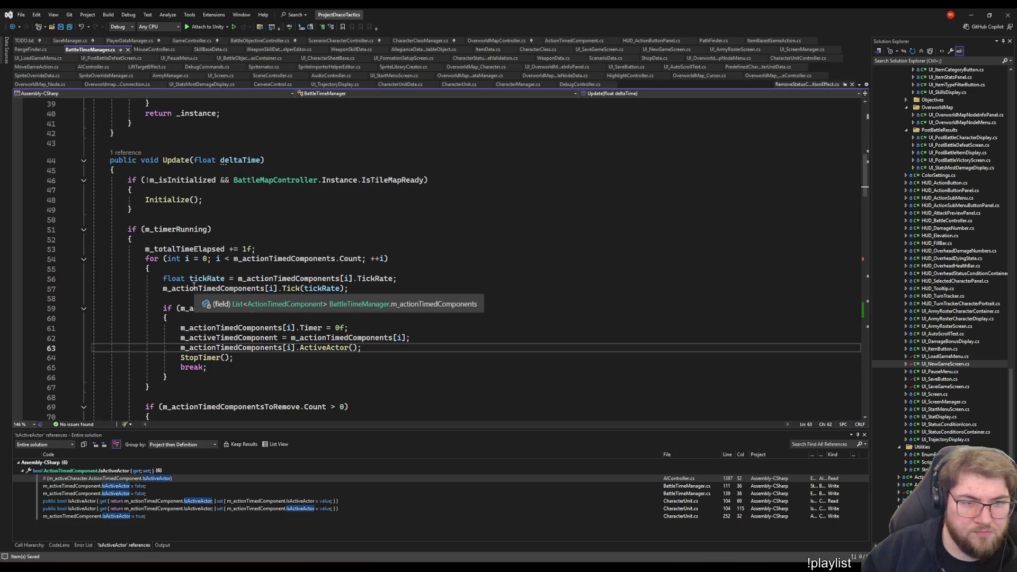
# Review the timer-running check on line 51 of BattleTimeManager.Update, then show GameController's pause-menu code
pyautogui.click(176, 229)
pyautogui.press('End')
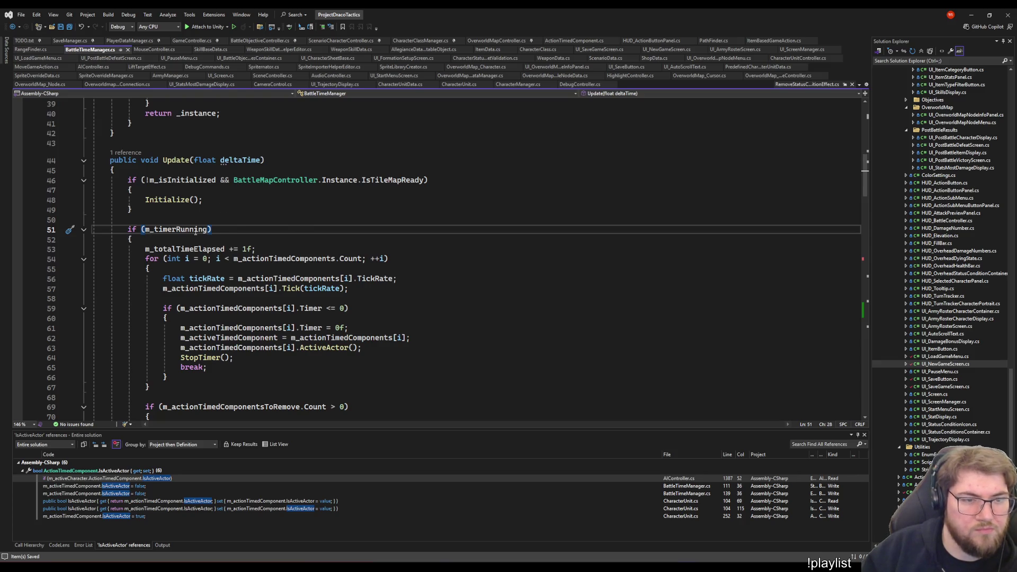
pyautogui.click(196, 41)
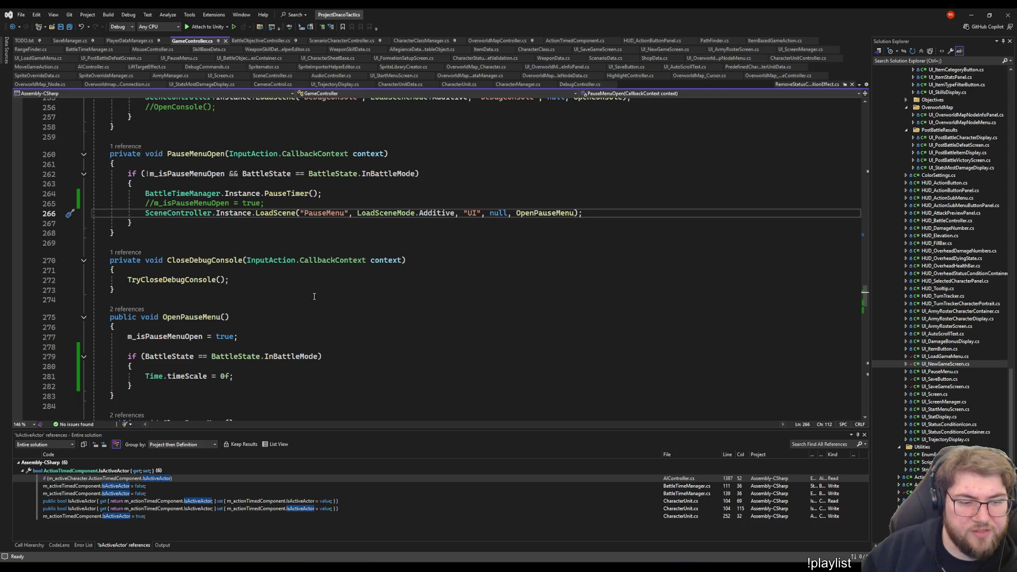
pyautogui.scroll(-6, 314, 296)
pyautogui.scroll(-10, 314, 296)
pyautogui.scroll(-1, 316, 294)
pyautogui.scroll(3, 319, 291)
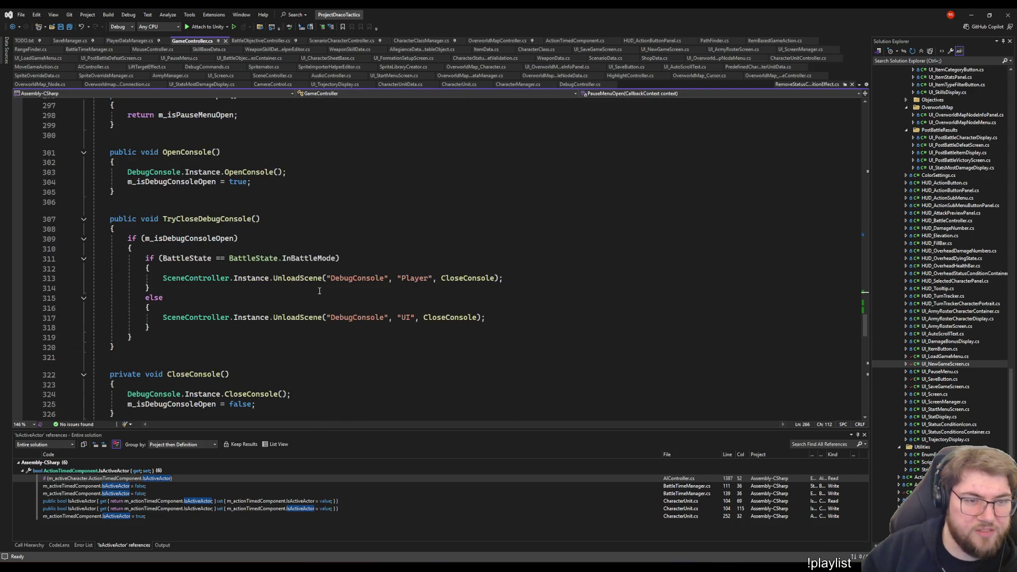
pyautogui.scroll(6, 319, 292)
pyautogui.scroll(3, 314, 284)
pyautogui.scroll(3, 309, 277)
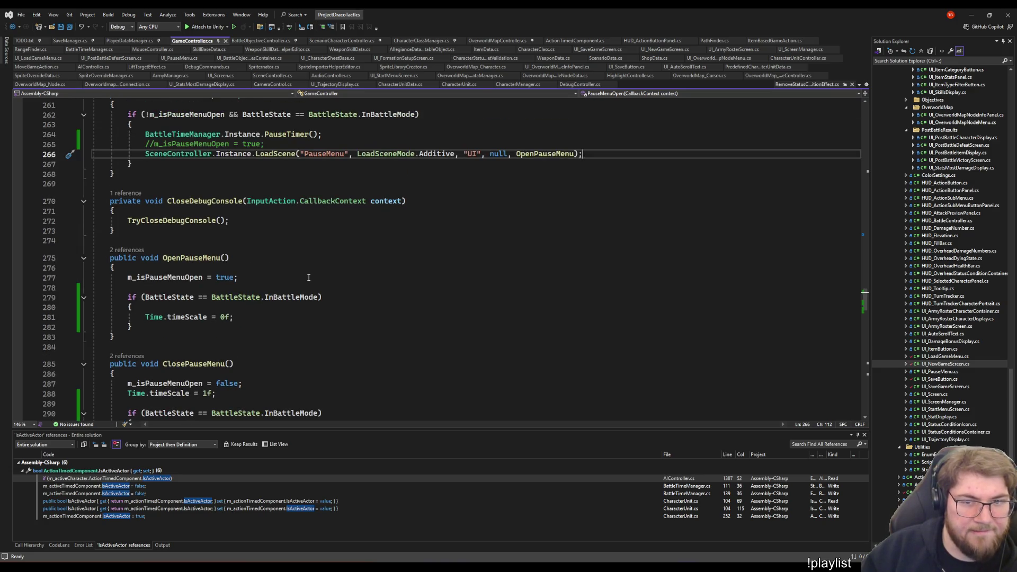
# Uncomment the m_isPauseMenuOpen = true assignment on line 265 and save GameController.cs
pyautogui.press('Up')
pyautogui.press('Home')
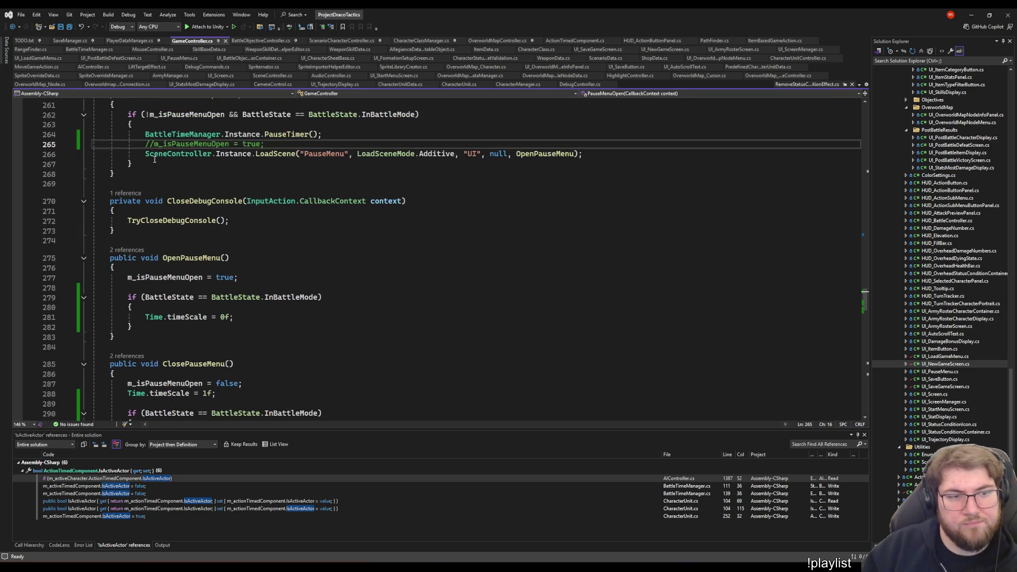
pyautogui.press('Delete')
pyautogui.press('Delete')
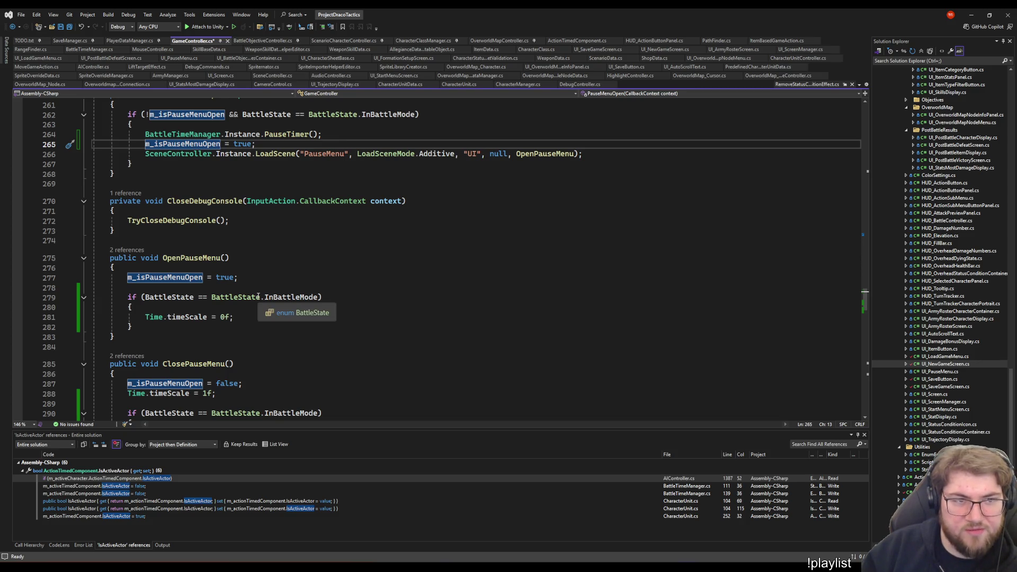
pyautogui.scroll(4, 276, 312)
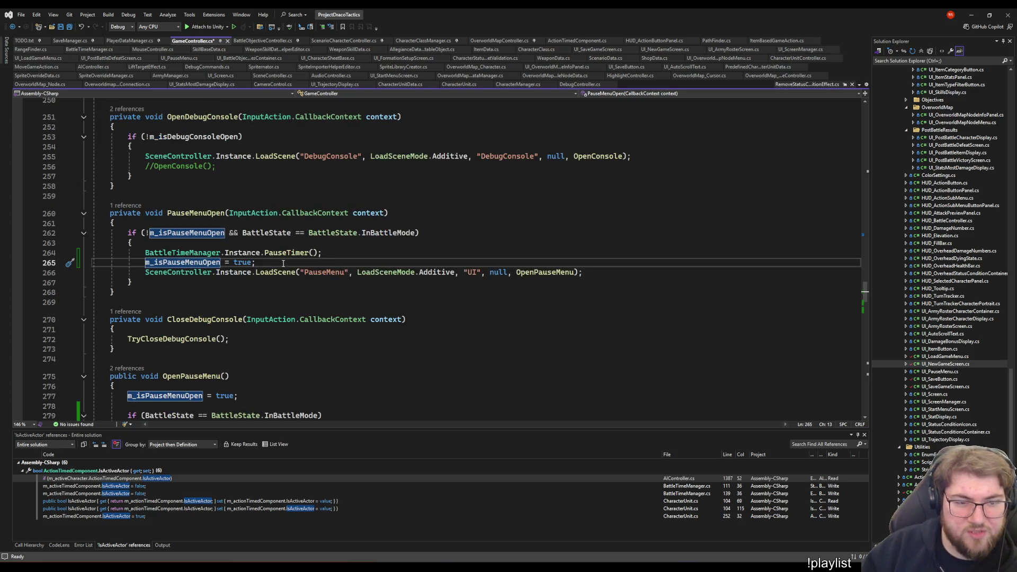
pyautogui.click(283, 261)
pyautogui.hotkey('ctrl', 's')
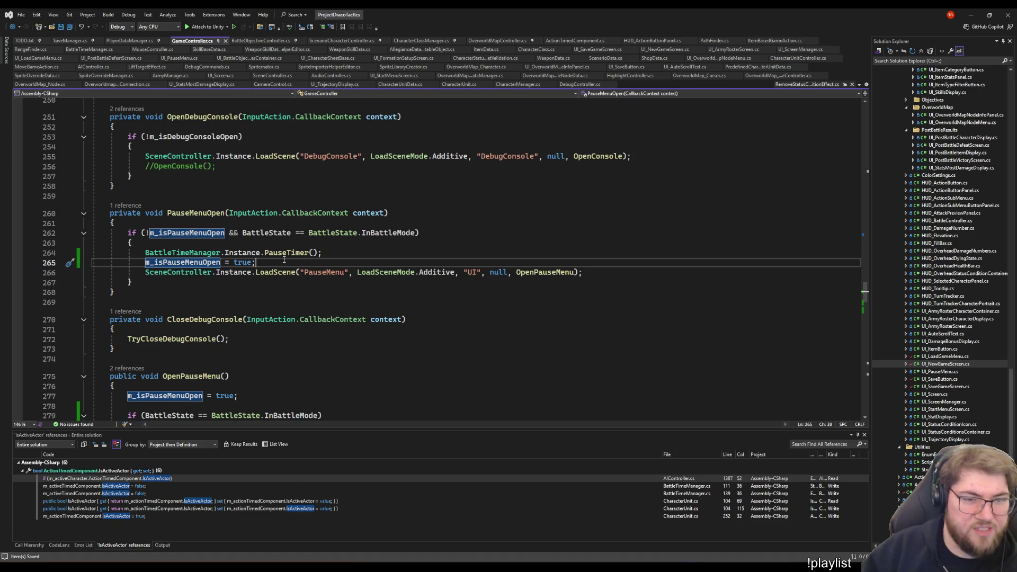
# Jump to PauseTimer's definition in BattleTimeManager via Go To Definition
pyautogui.rightClick(283, 258)
pyautogui.click(279, 255)
pyautogui.rightClick(279, 254)
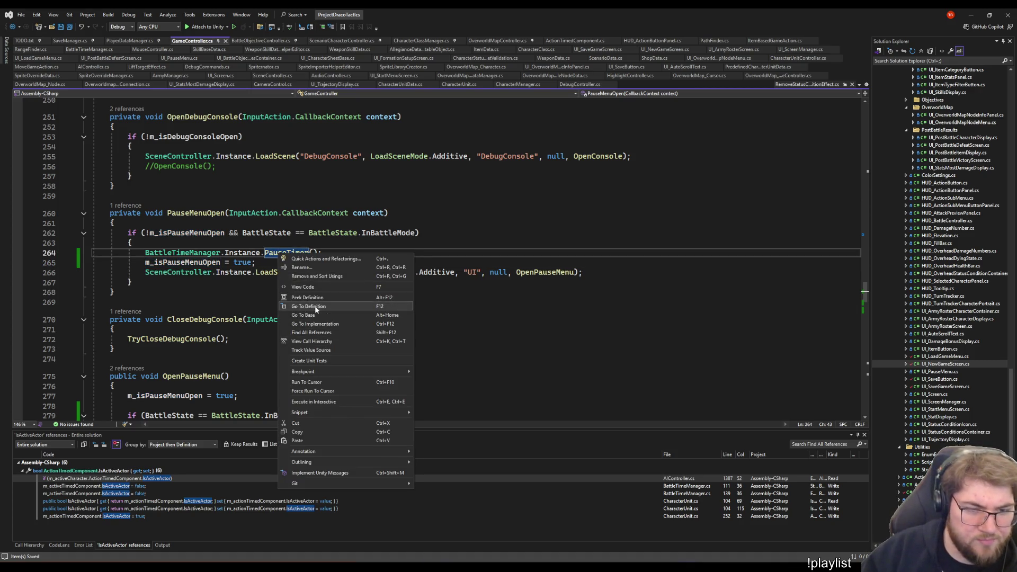
pyautogui.click(315, 306)
pyautogui.scroll(6, 213, 275)
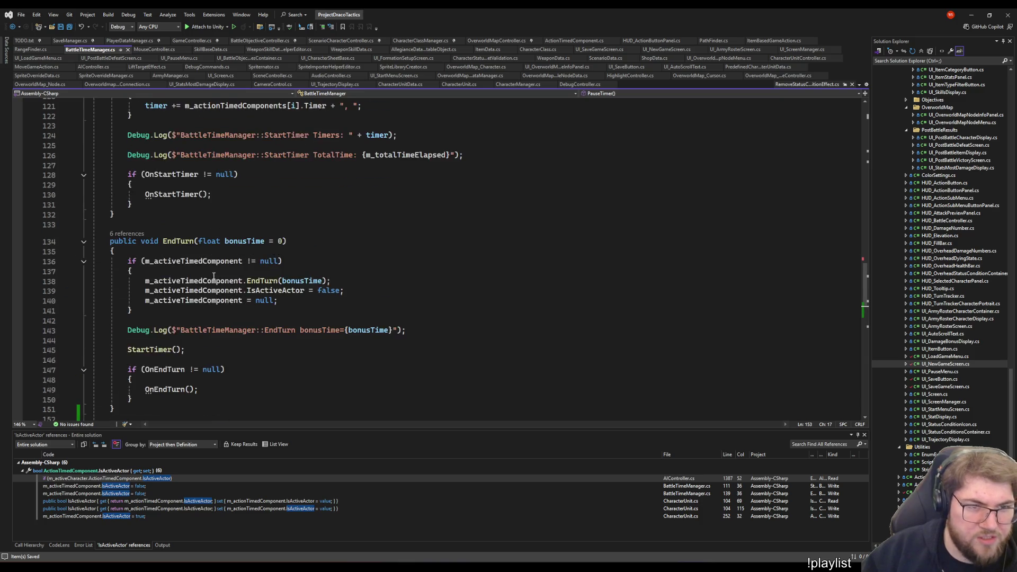
pyautogui.scroll(6, 213, 275)
pyautogui.scroll(5, 223, 271)
pyautogui.scroll(-5, 238, 266)
pyautogui.scroll(5, 254, 259)
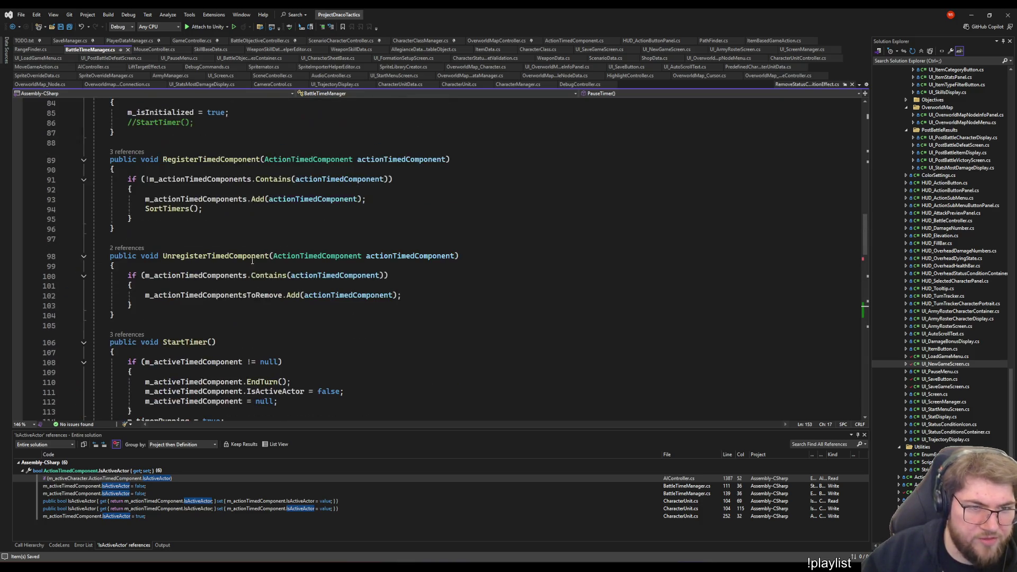
pyautogui.scroll(6, 252, 259)
pyautogui.scroll(5, 254, 278)
pyautogui.scroll(2, 258, 303)
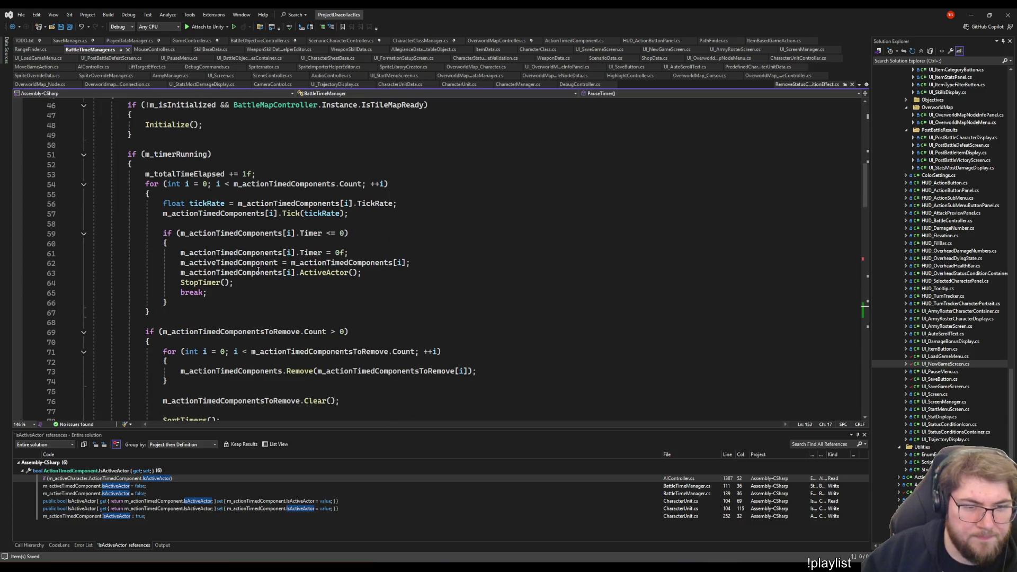
# Inspect Tick's definition in ActionTimedComponent, return to BattleTimeManager's Update loop, and switch to Unity
pyautogui.rightClick(291, 213)
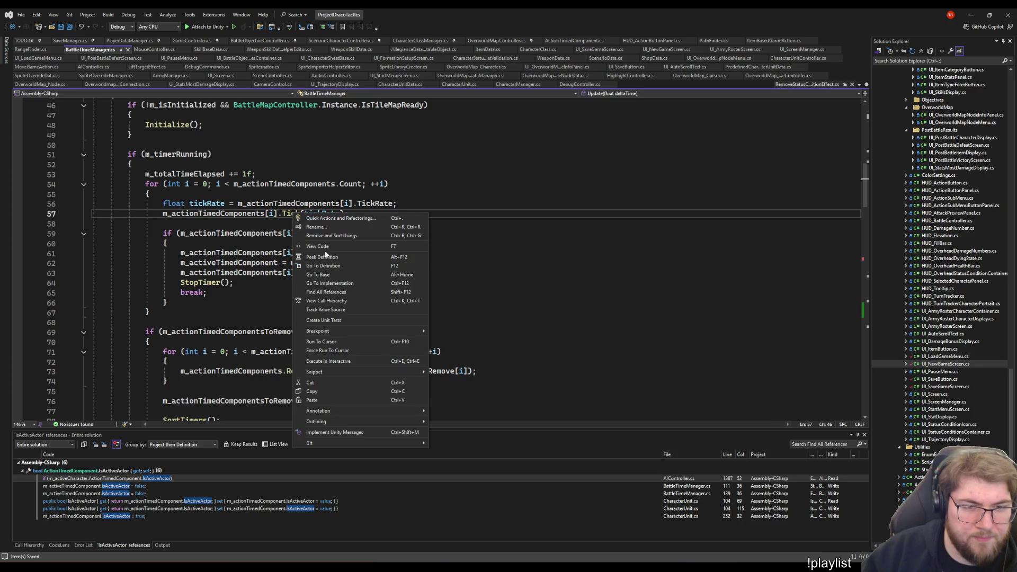
pyautogui.click(338, 267)
pyautogui.scroll(-4, 222, 282)
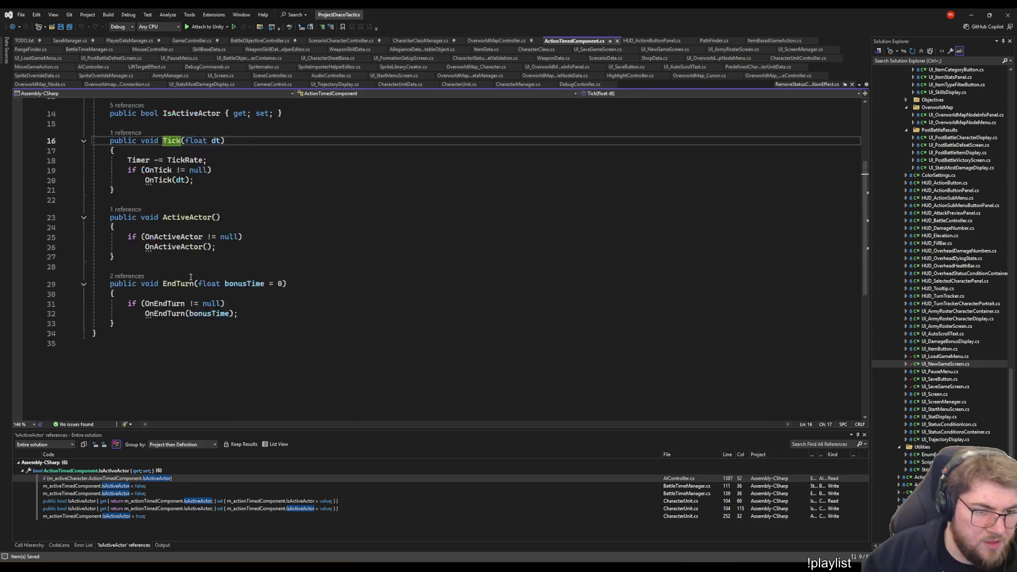
pyautogui.scroll(-1, 239, 288)
pyautogui.scroll(5, 262, 297)
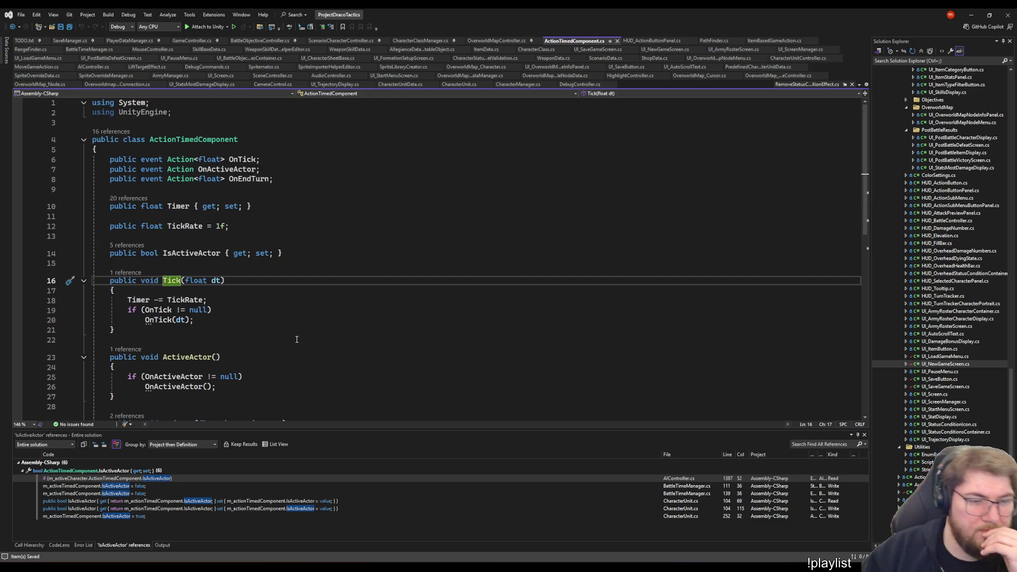
pyautogui.scroll(-2, 297, 338)
pyautogui.hotkey('ctrl', '-')
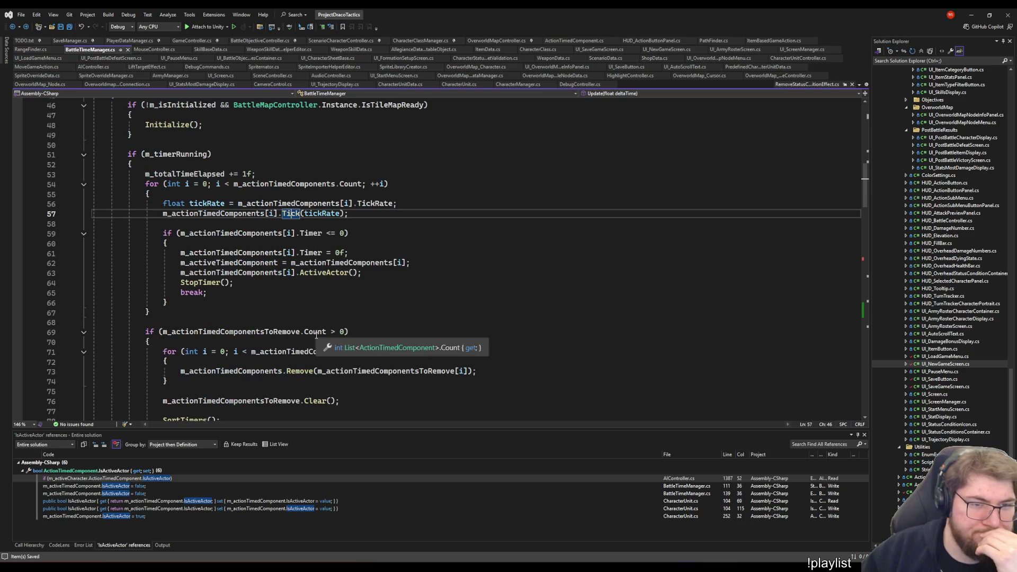
pyautogui.scroll(-5, 252, 317)
pyautogui.scroll(5, 252, 318)
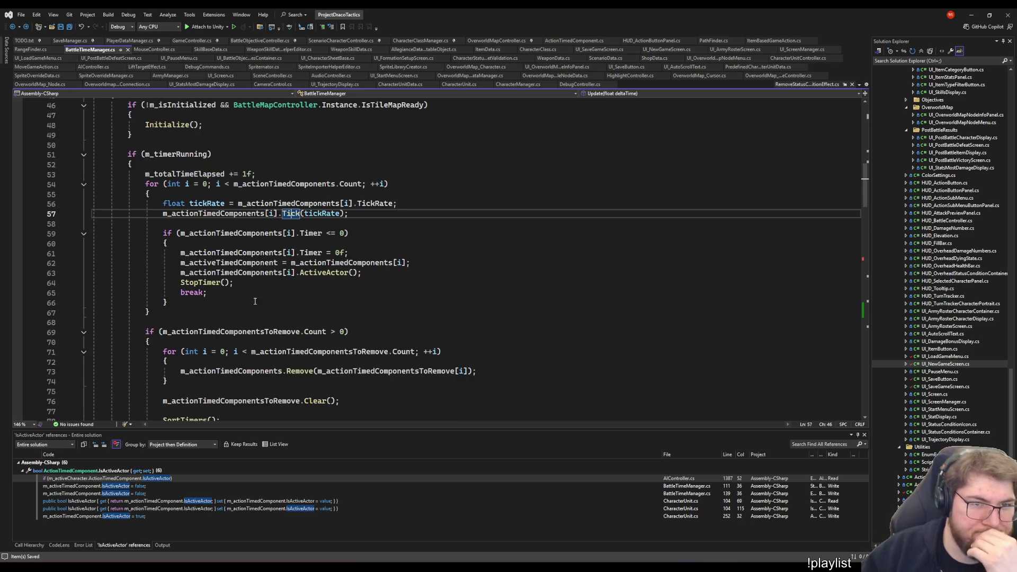
pyautogui.scroll(-6, 255, 292)
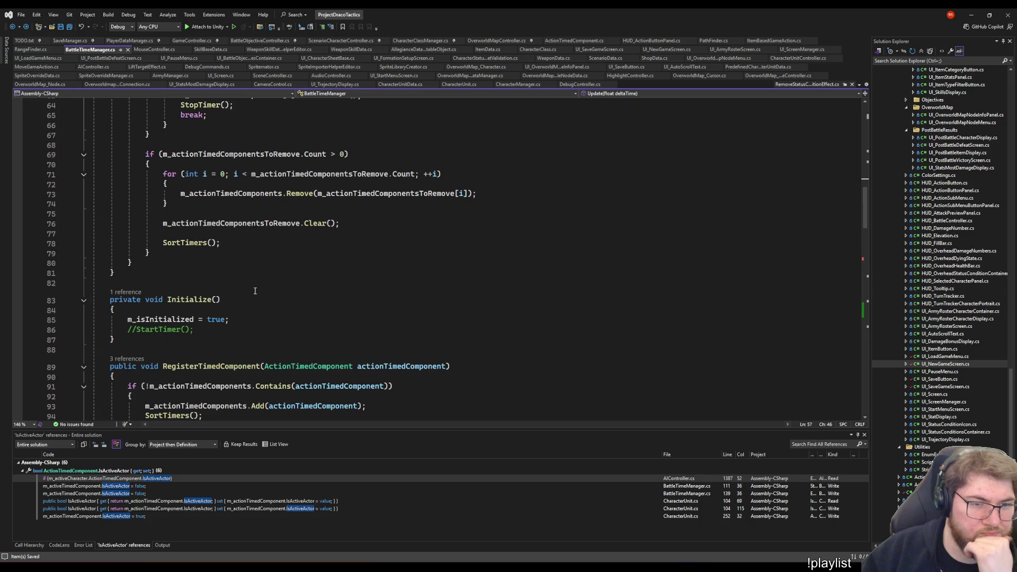
pyautogui.scroll(-4, 255, 291)
pyautogui.scroll(5, 255, 290)
pyautogui.scroll(5, 254, 290)
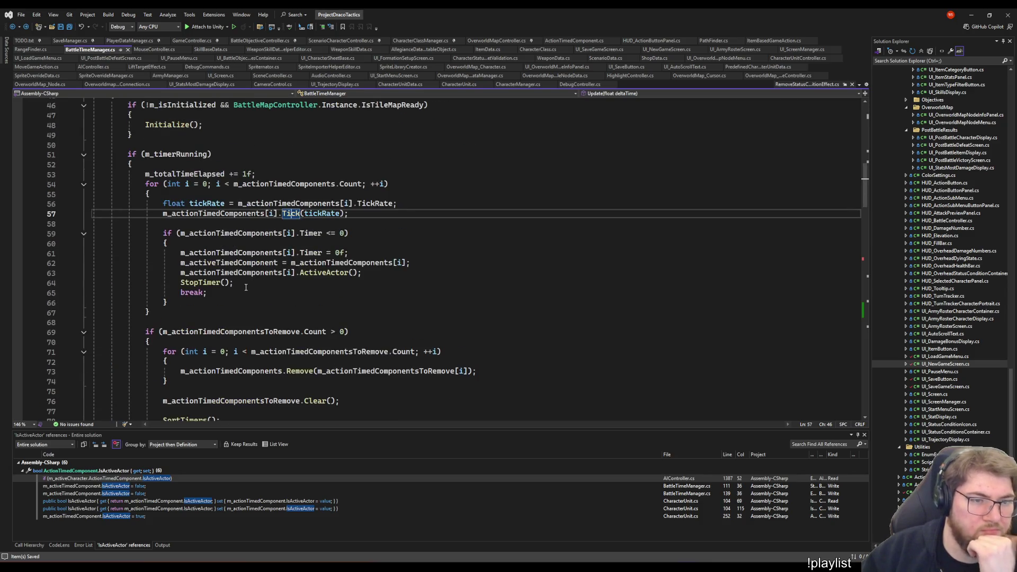
pyautogui.scroll(2, 246, 287)
pyautogui.scroll(-7, 245, 288)
pyautogui.scroll(3, 245, 290)
pyautogui.scroll(2, 246, 291)
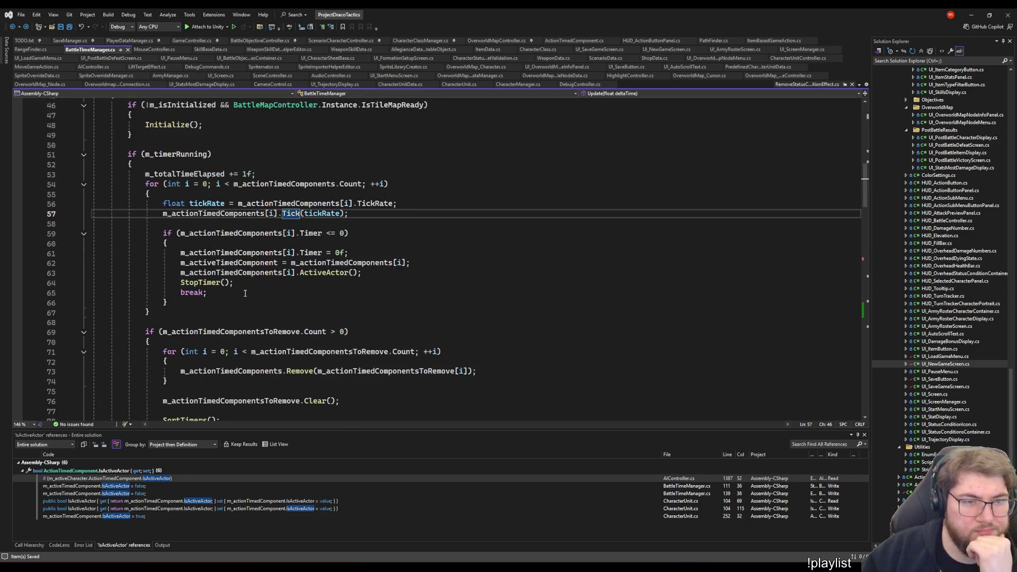
pyautogui.scroll(-5, 245, 292)
pyautogui.scroll(-1, 246, 292)
pyautogui.scroll(4, 245, 292)
pyautogui.scroll(2, 244, 293)
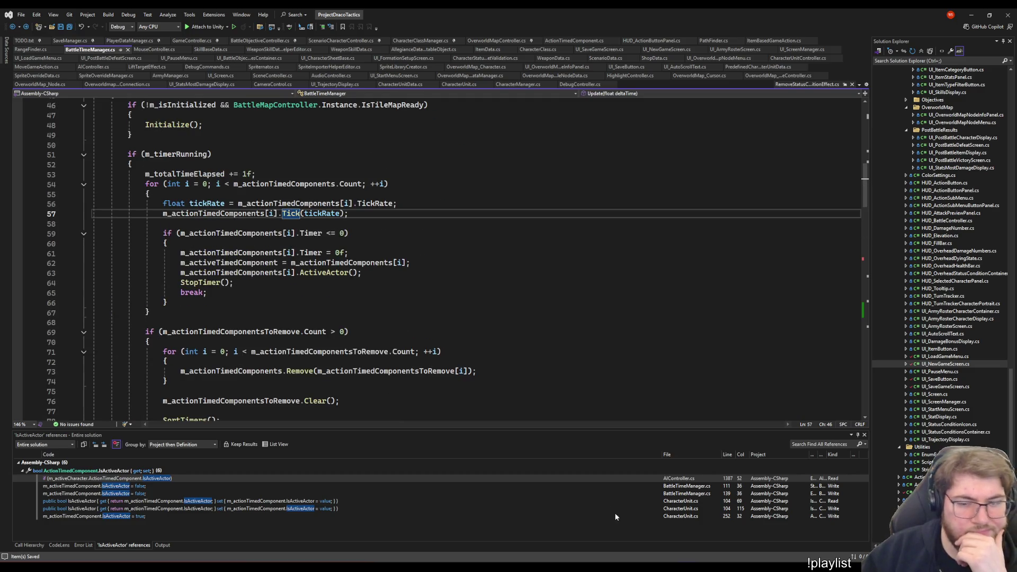
pyautogui.hotkey('alt', 'Tab')
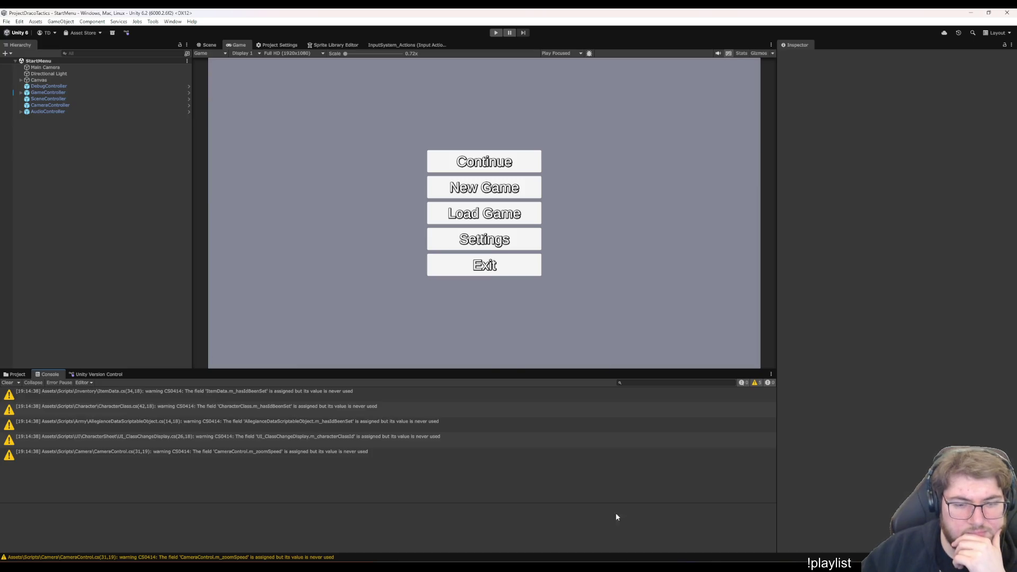
# Play-test a new game into TestBattle, place Weldon and start the battle
pyautogui.click(497, 34)
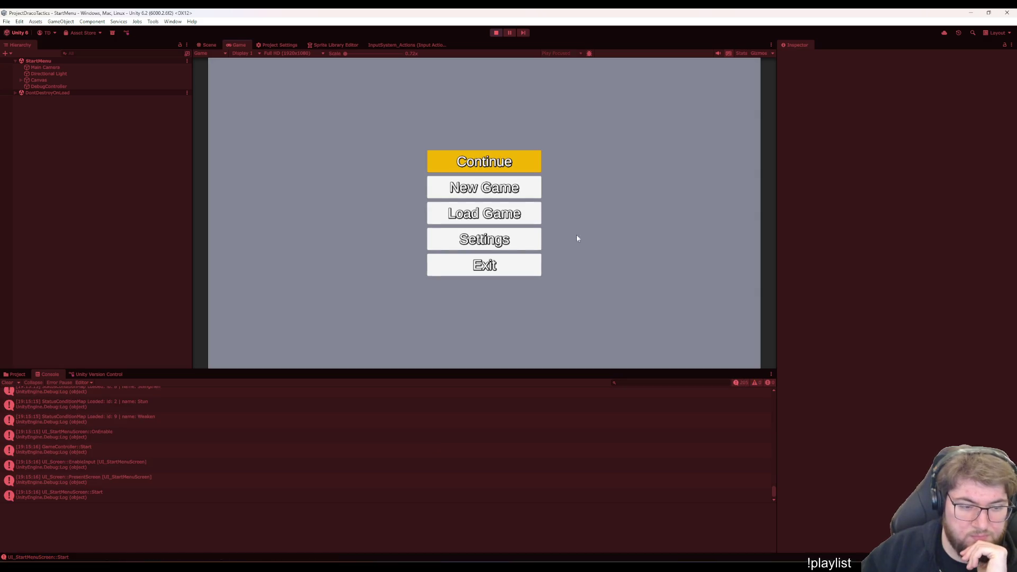
pyautogui.click(469, 191)
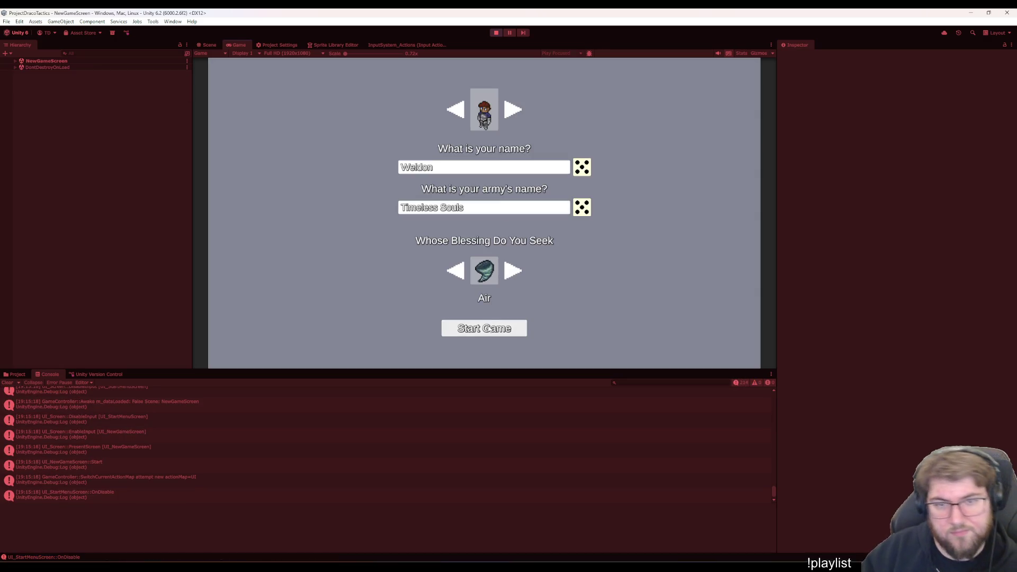
pyautogui.click(485, 328)
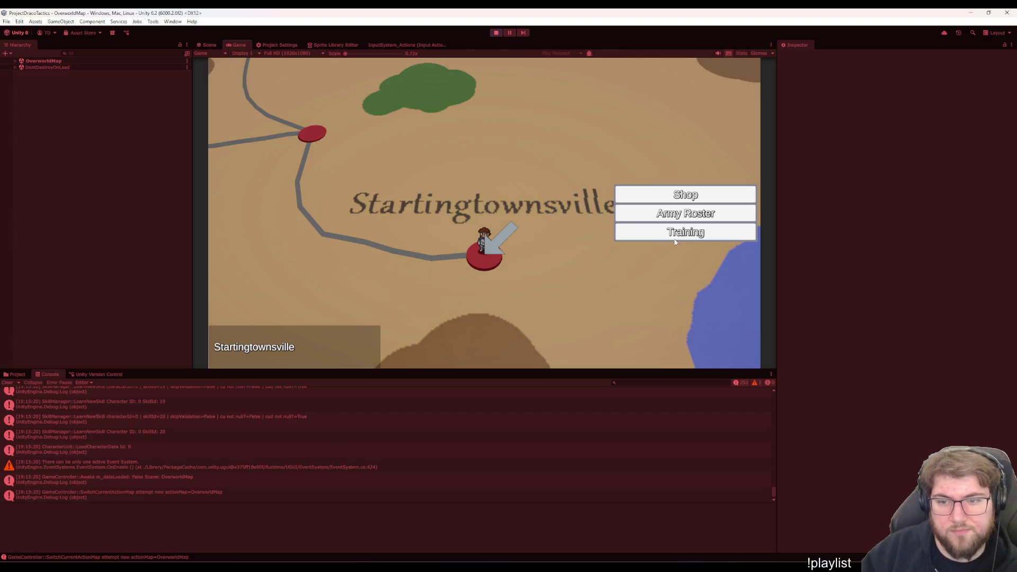
pyautogui.press('Return')
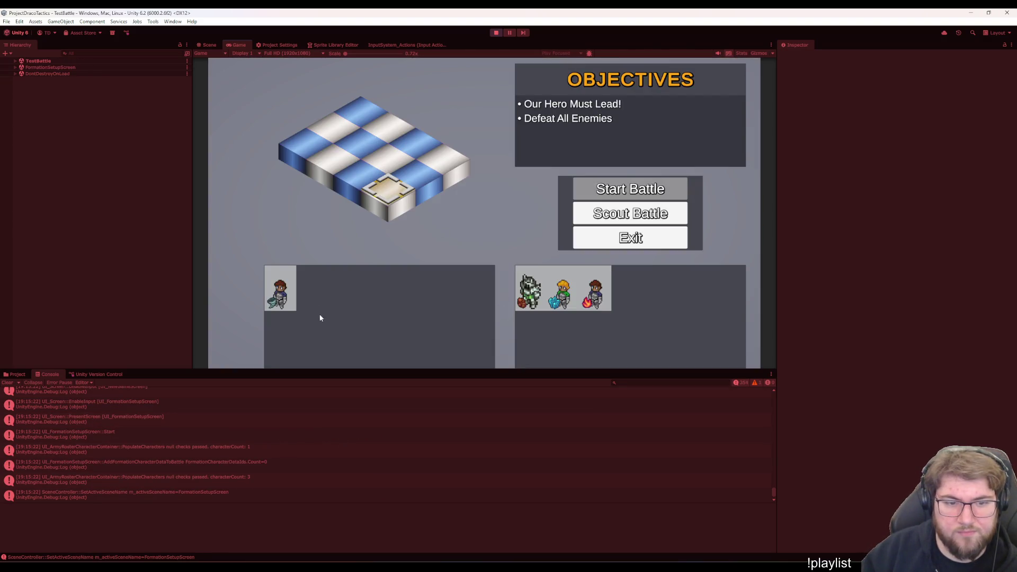
pyautogui.press('Return')
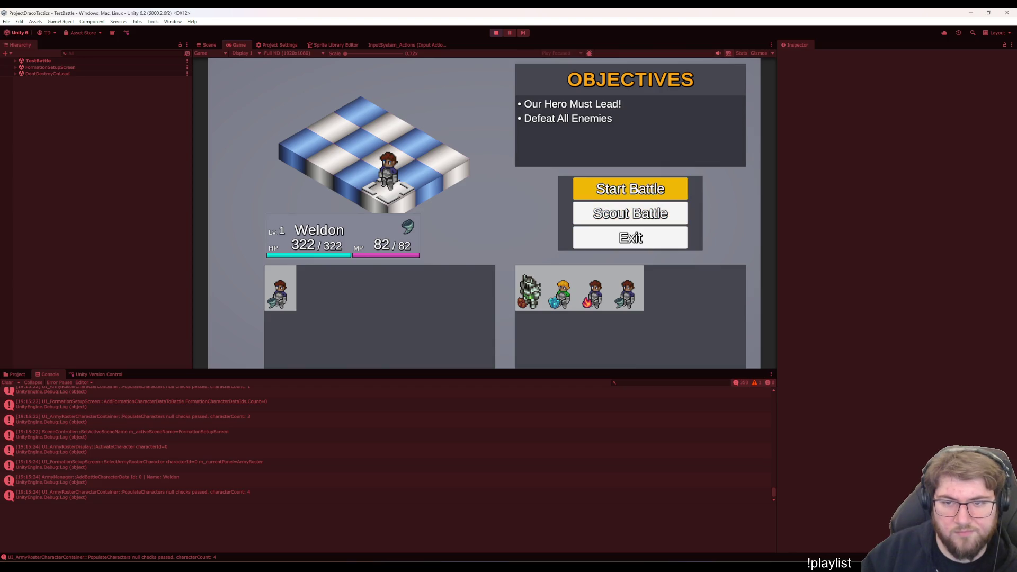
pyautogui.press('Return')
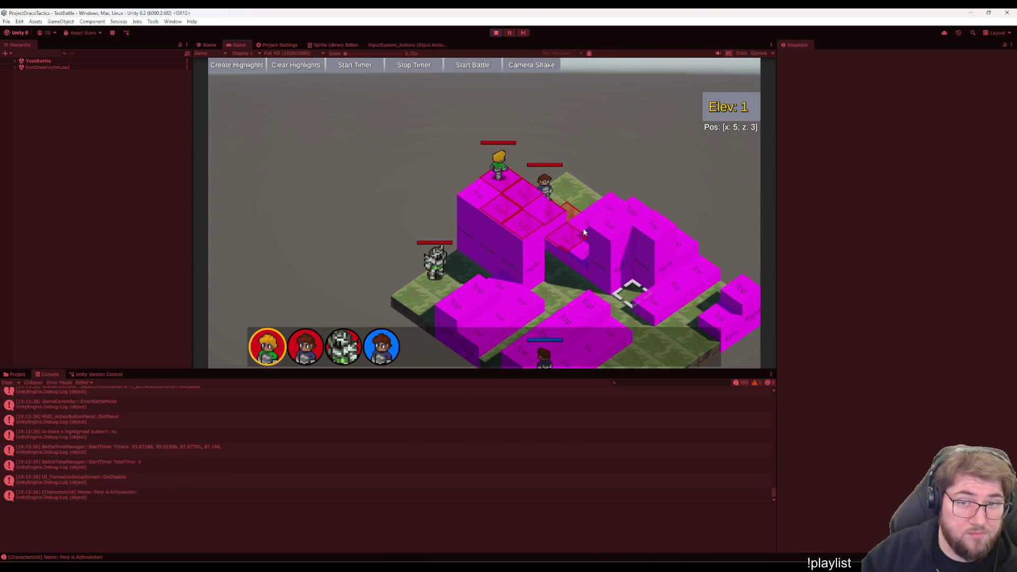
# Move Perp, pause the battle with Esc and exit to the main menu from the pause menu
pyautogui.click(585, 230)
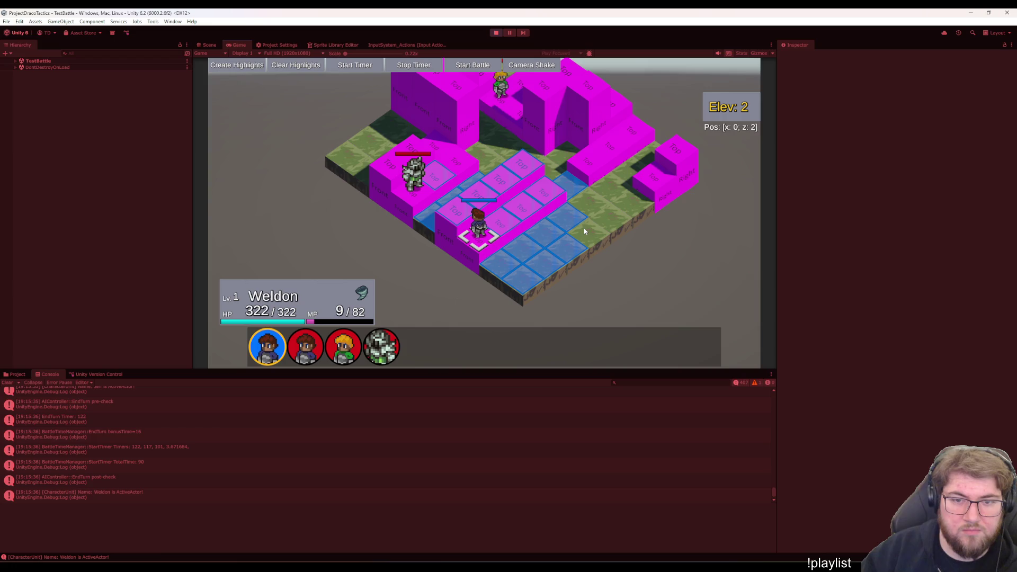
pyautogui.press('Escape')
pyautogui.press('Escape')
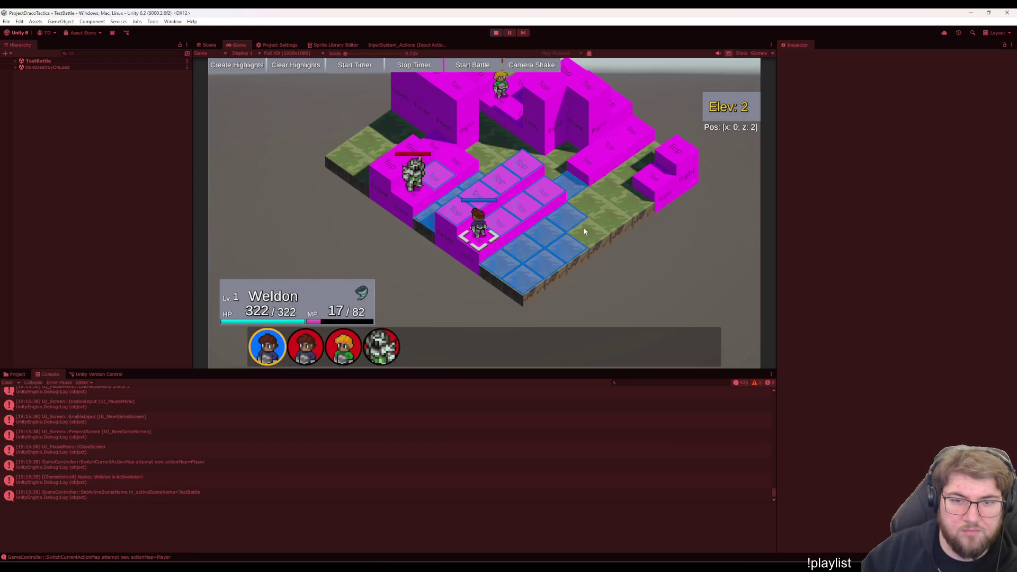
pyautogui.press('Escape')
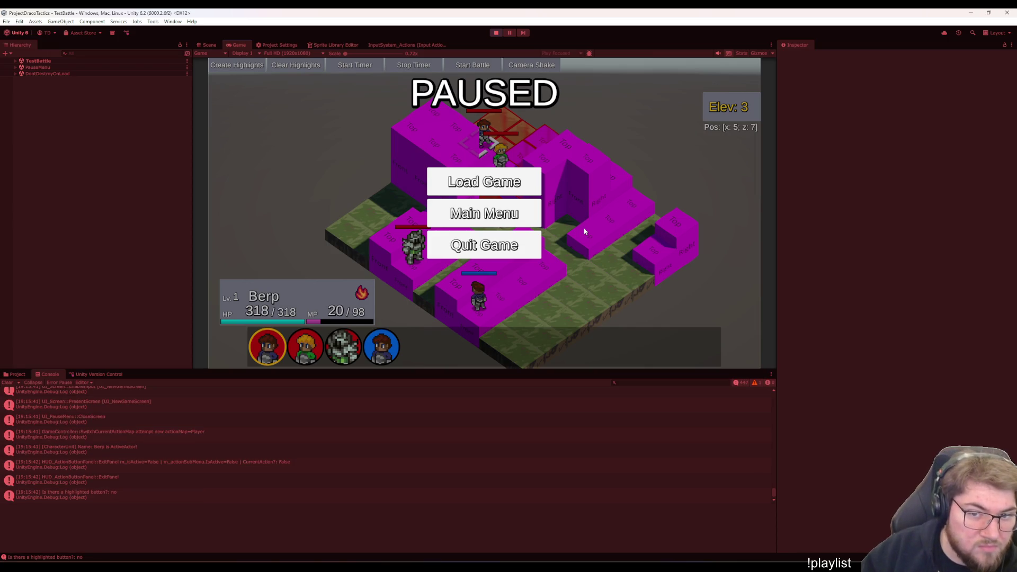
pyautogui.click(635, 332)
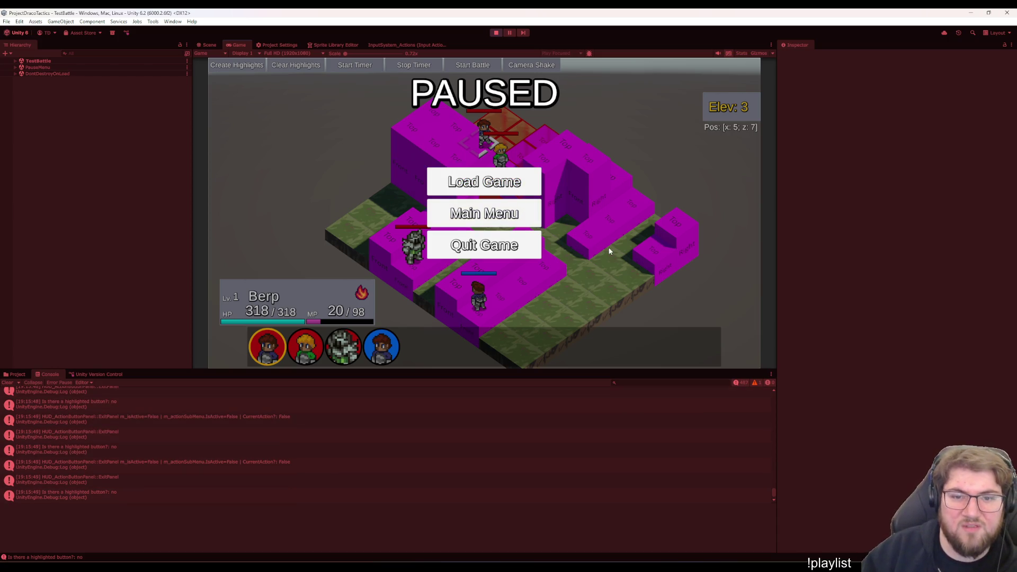
pyautogui.click(498, 223)
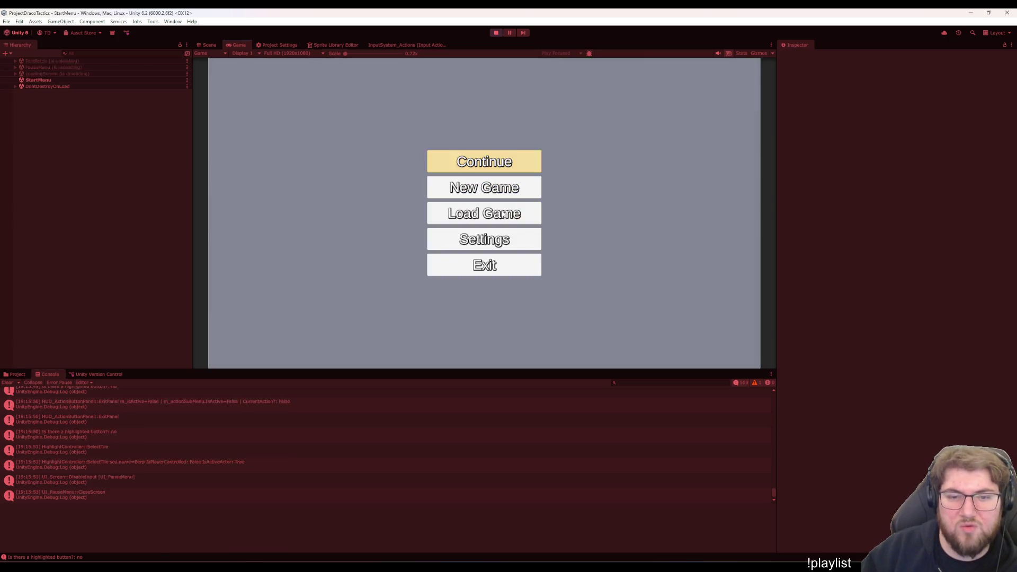
# Start a new game again and open a destroyed-object error's source from the console trace
pyautogui.click(497, 193)
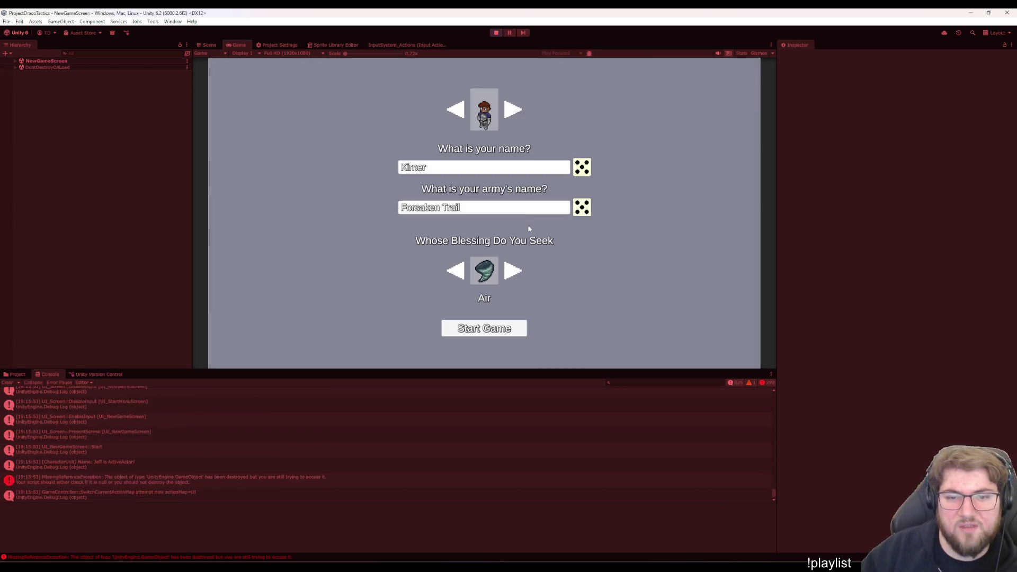
pyautogui.click(485, 328)
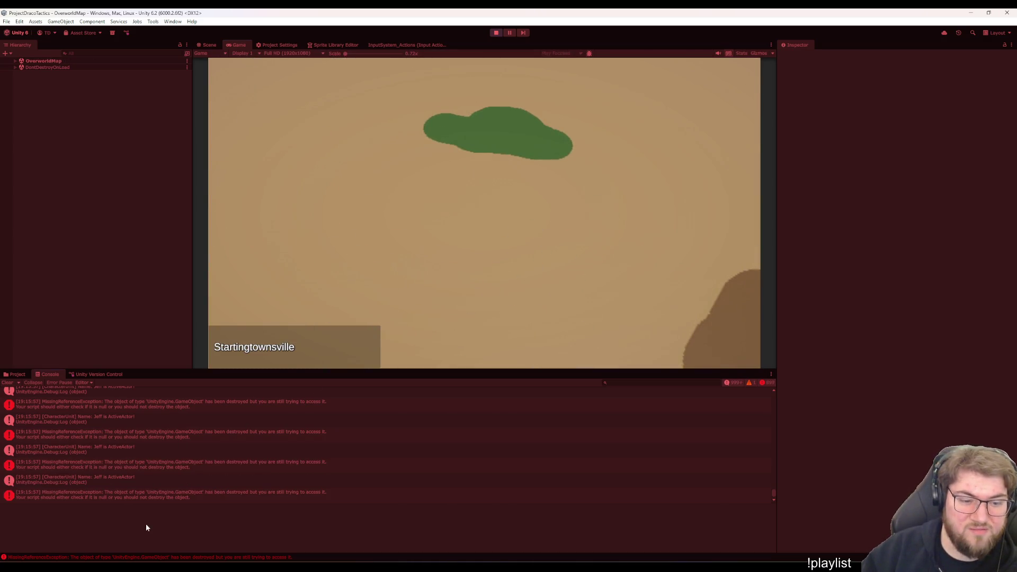
pyautogui.click(206, 406)
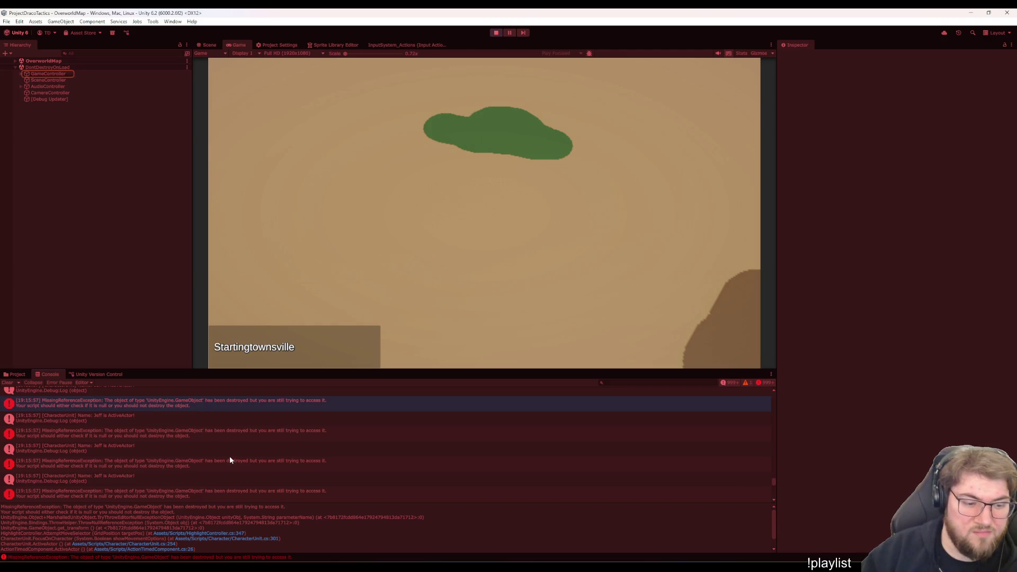
pyautogui.scroll(-1, 249, 517)
pyautogui.click(214, 518)
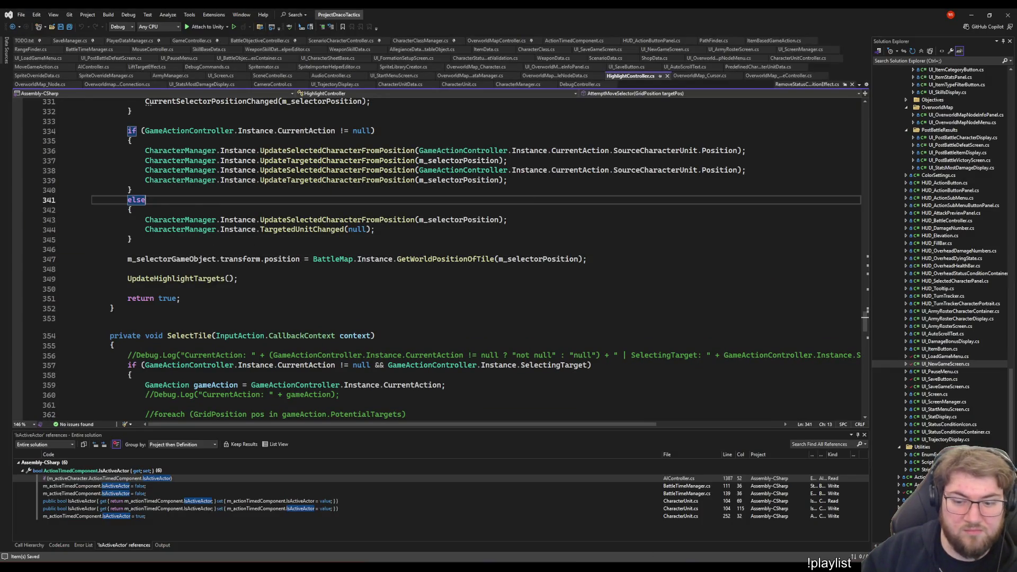
pyautogui.hotkey('alt', 'Tab')
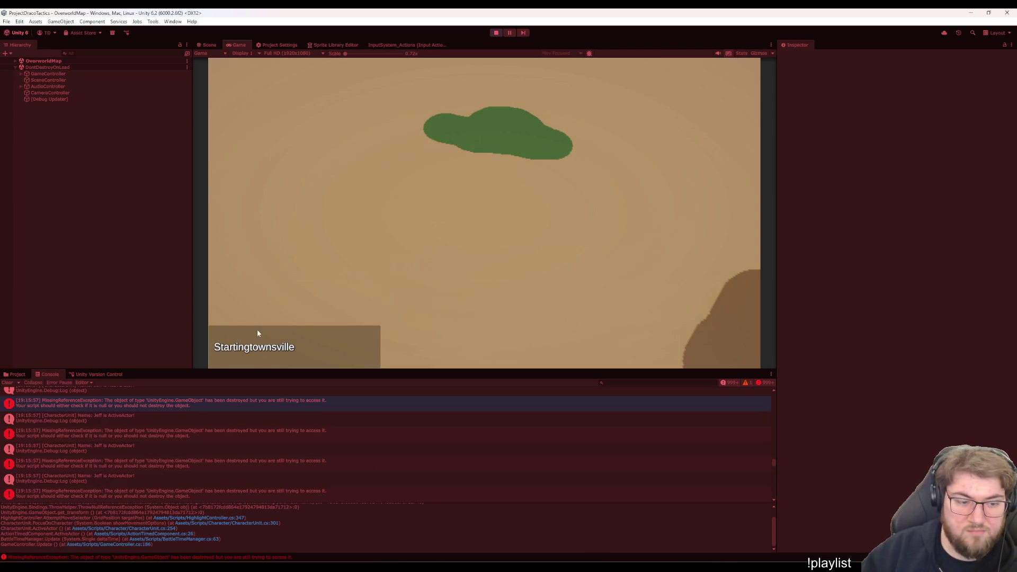
# Inspect the active-actor log and MissingReferenceException traces and open the active-actor logging code
pyautogui.click(218, 453)
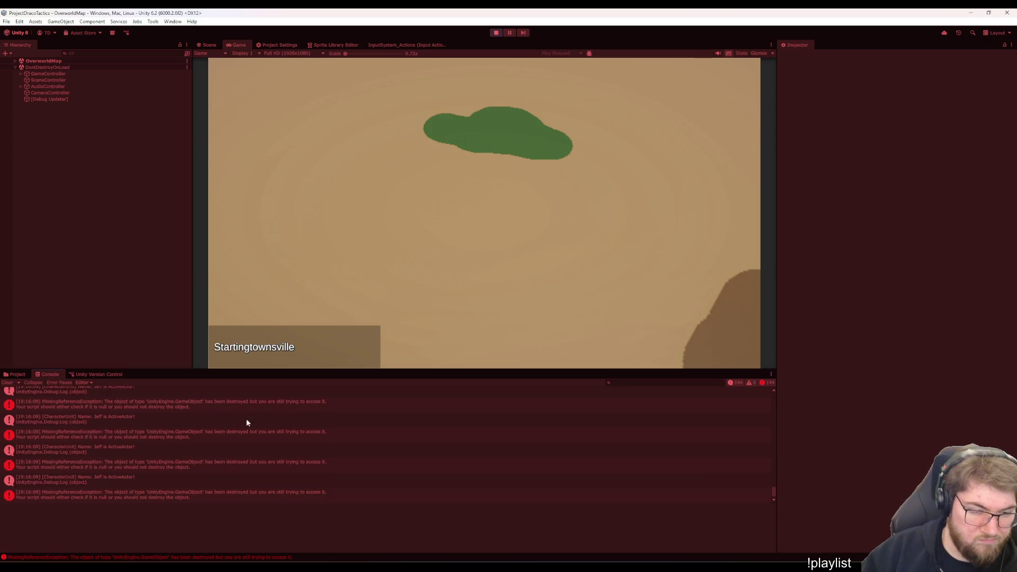
pyautogui.click(223, 416)
pyautogui.click(137, 435)
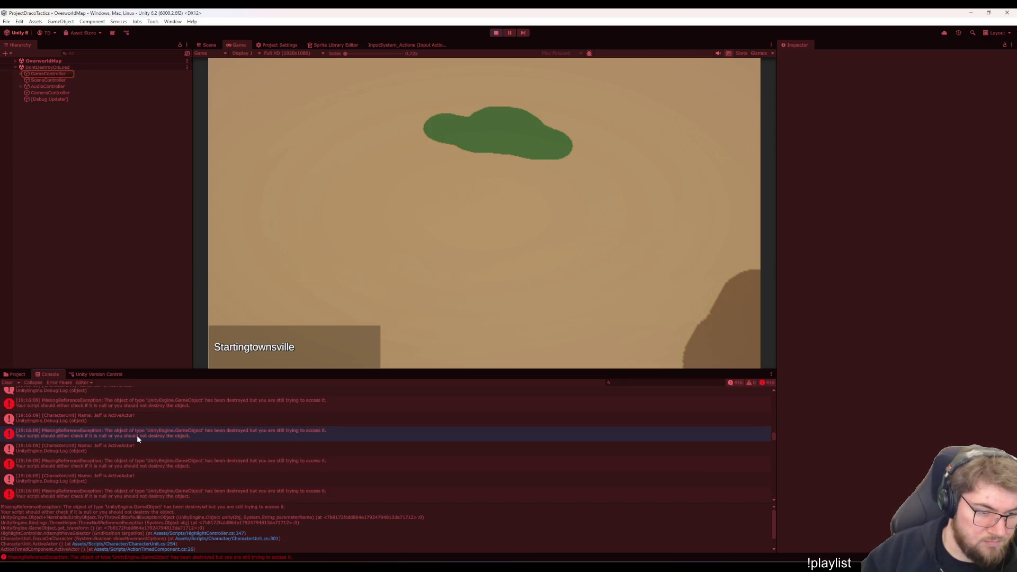
pyautogui.click(125, 423)
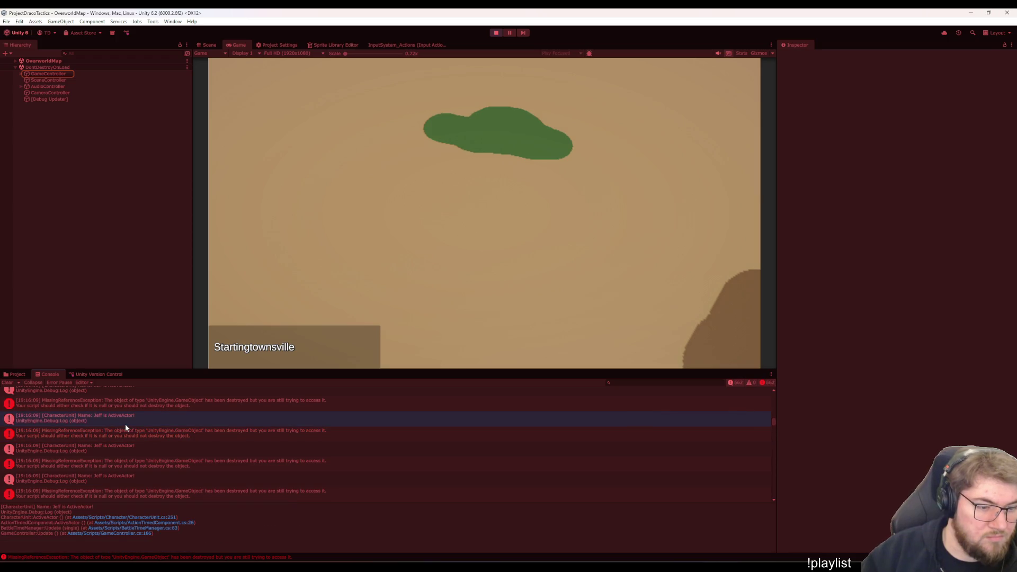
pyautogui.doubleClick(125, 423)
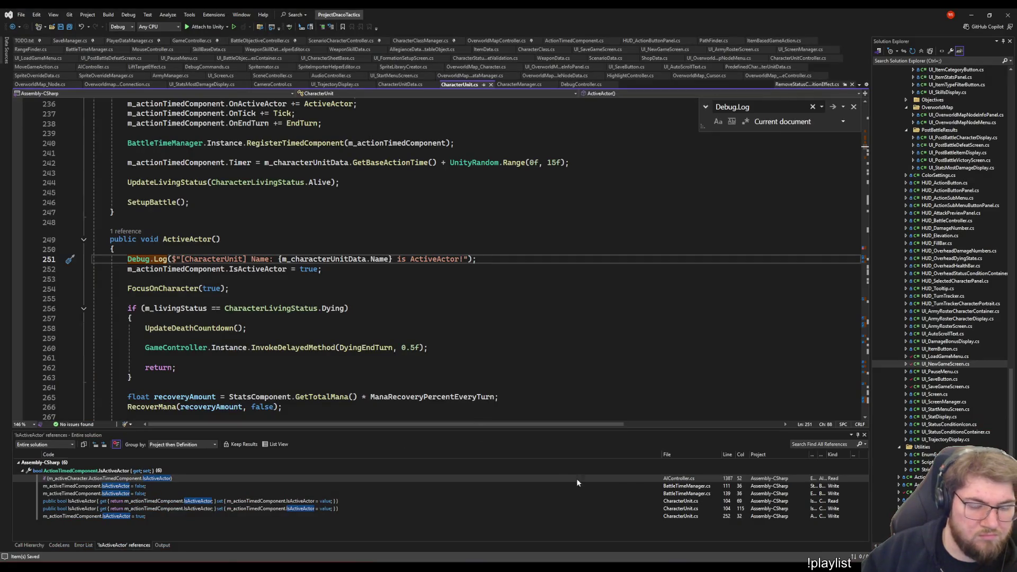
pyautogui.hotkey('alt', 'Tab')
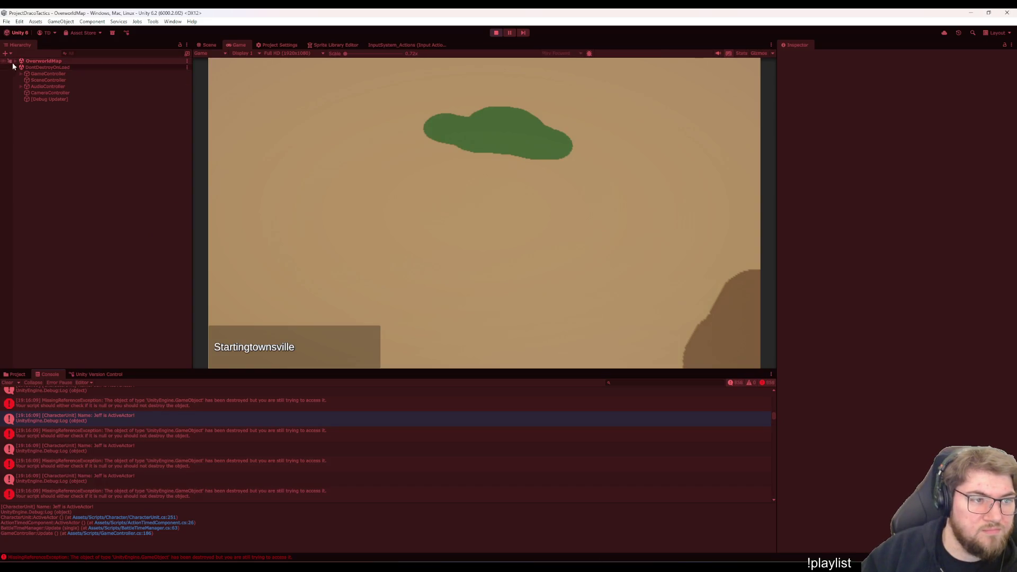
# Expand the OverworldMap scene objects and open the latest error's line in HighlightController.cs
pyautogui.click(15, 60)
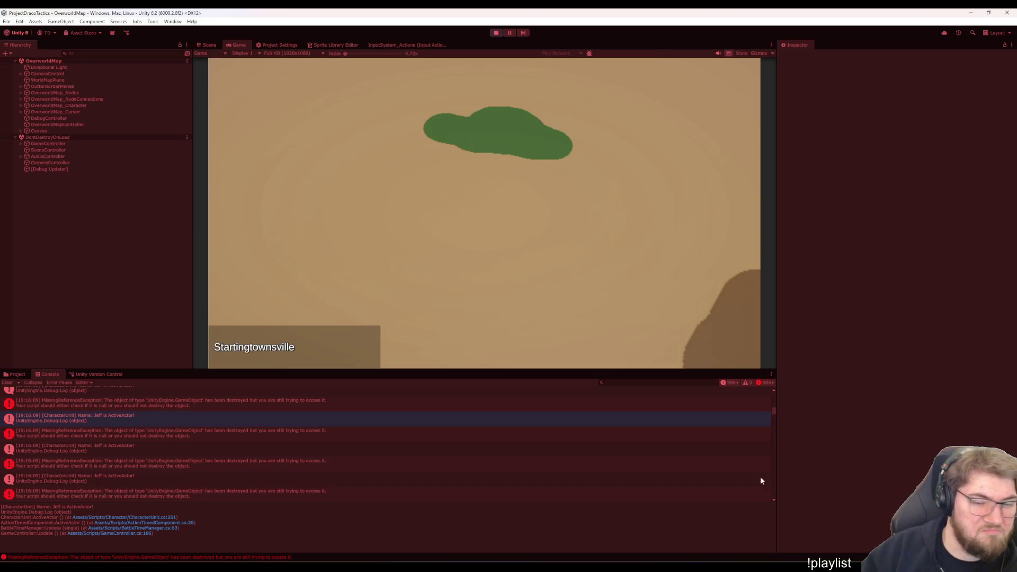
pyautogui.moveTo(771, 407); pyautogui.dragTo(779, 503)
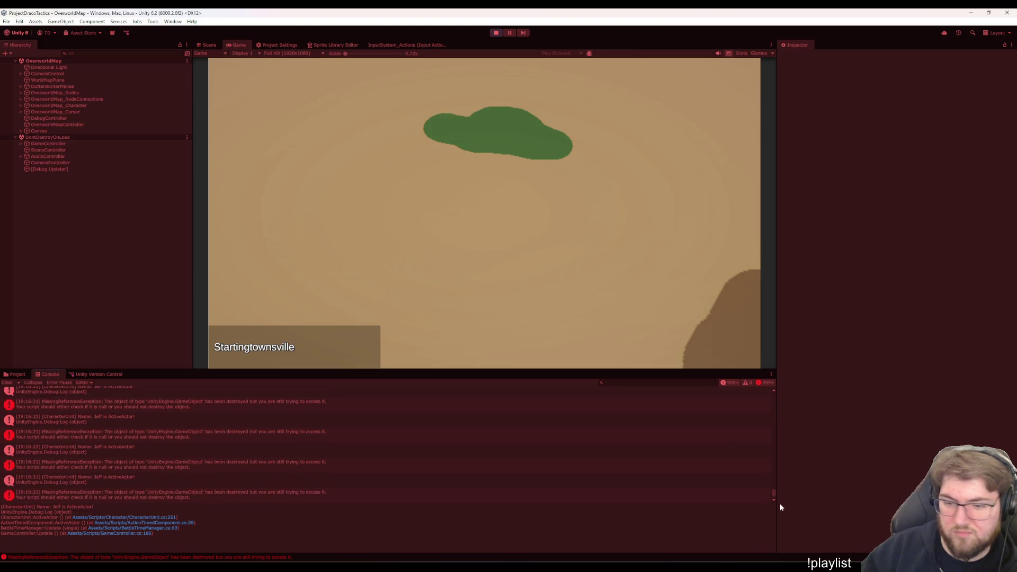
pyautogui.click(279, 462)
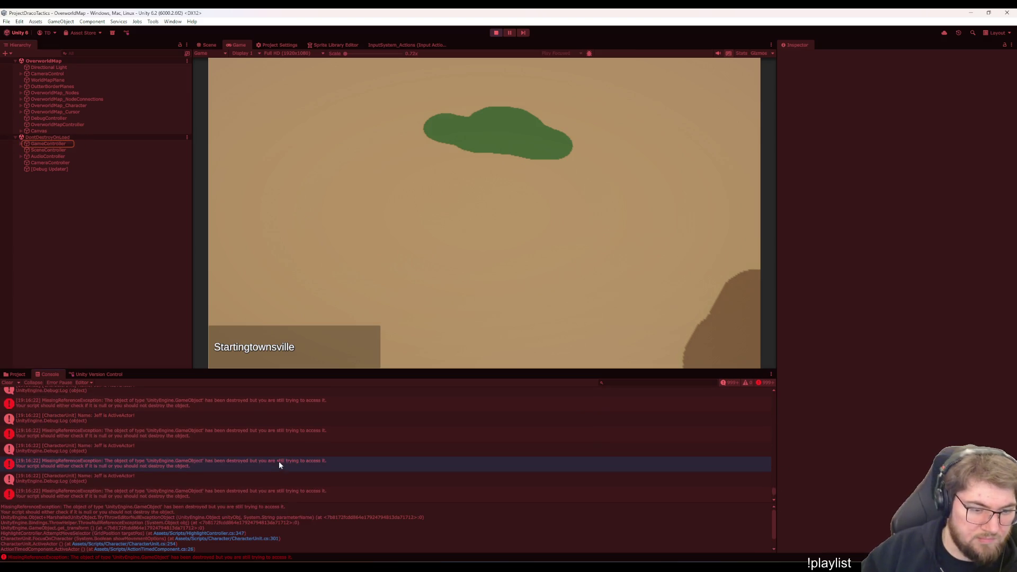
pyautogui.click(225, 532)
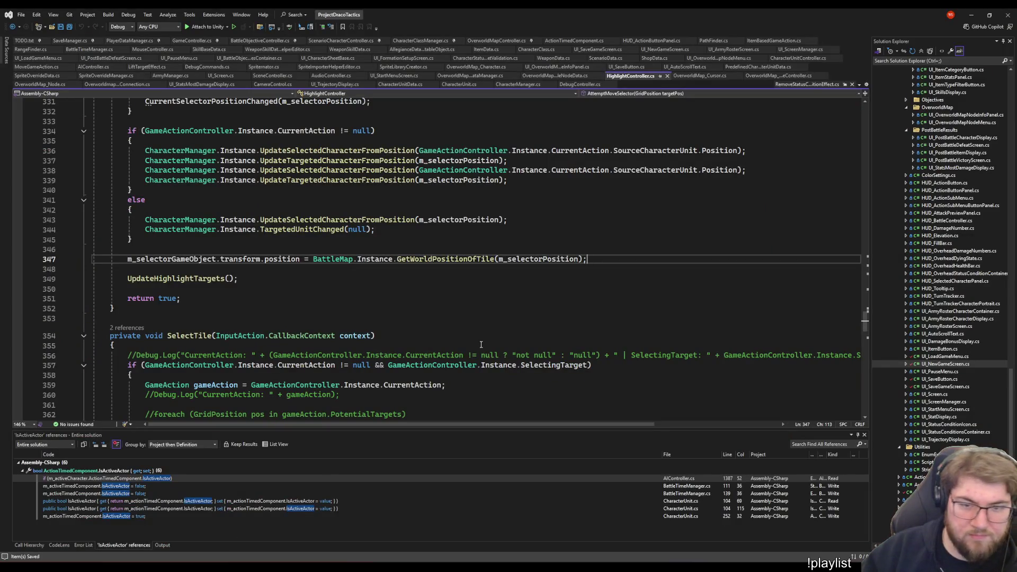
pyautogui.scroll(9, 418, 318)
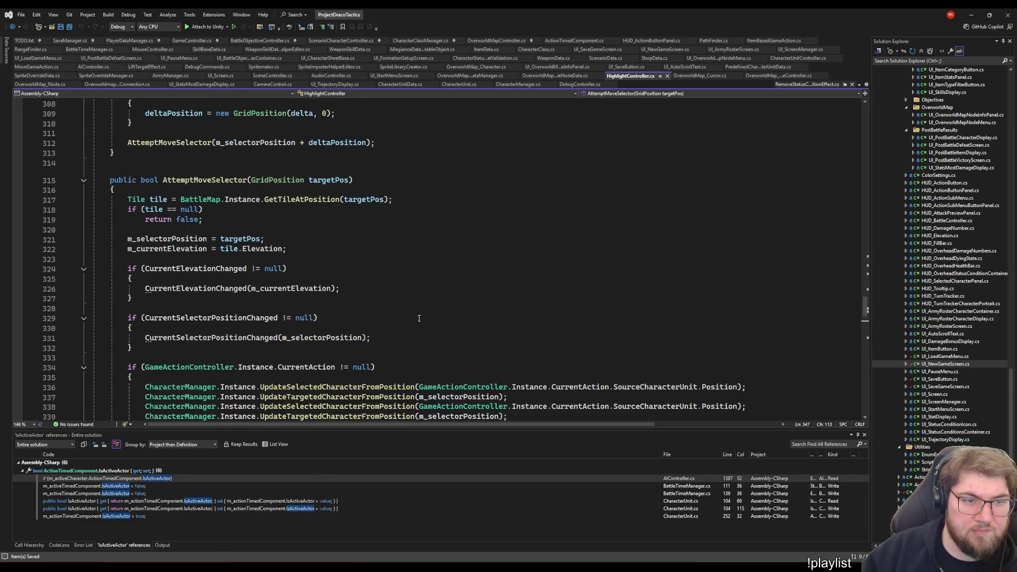
pyautogui.scroll(-7, 419, 318)
pyautogui.scroll(3, 419, 318)
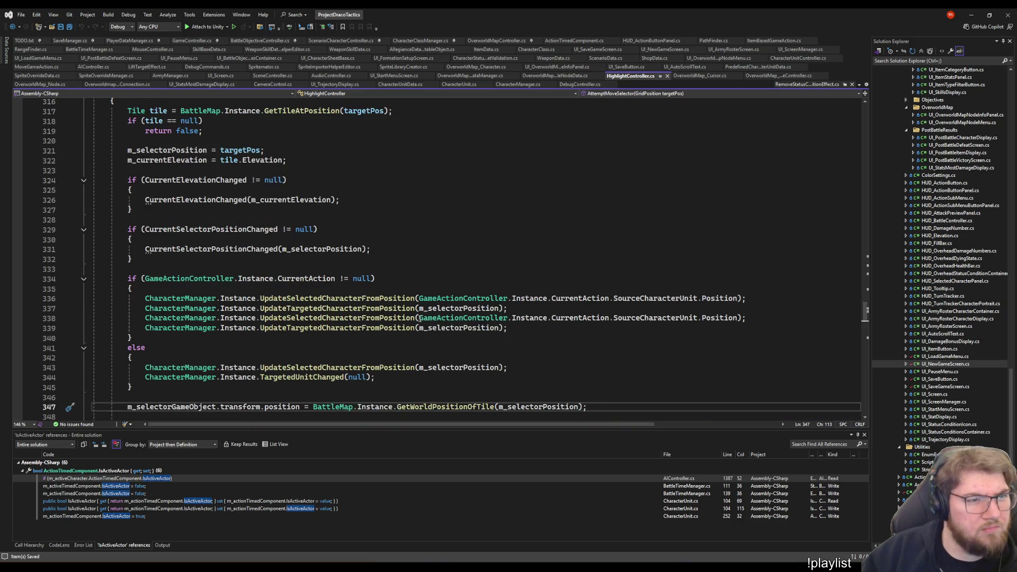
pyautogui.scroll(2, 234, 208)
pyautogui.scroll(1, 234, 208)
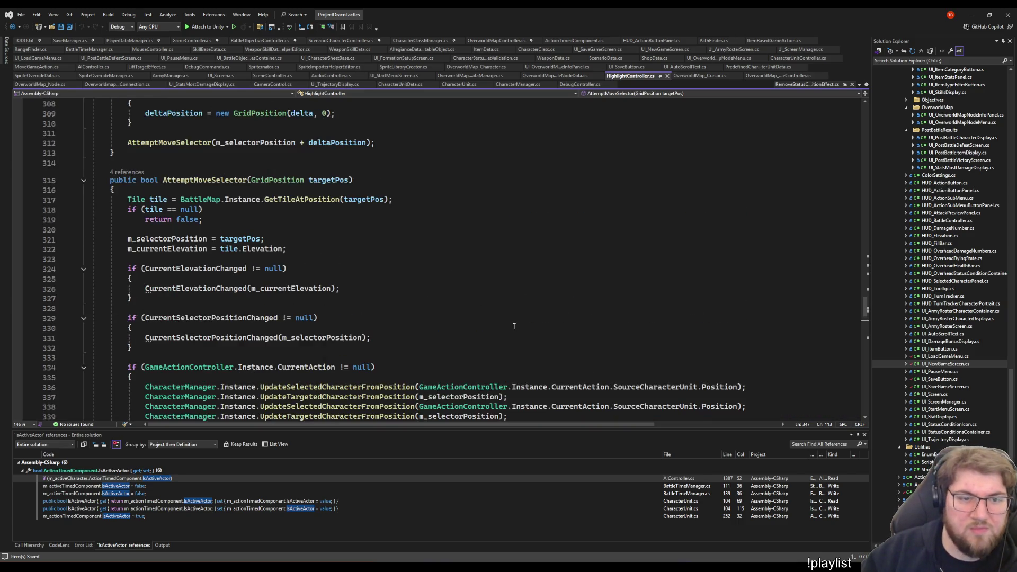
# Highlight AttemptMoveSelector's uses, then open the FocusOnCharacter line from the error trace in CharacterUnit.cs
pyautogui.click(215, 179)
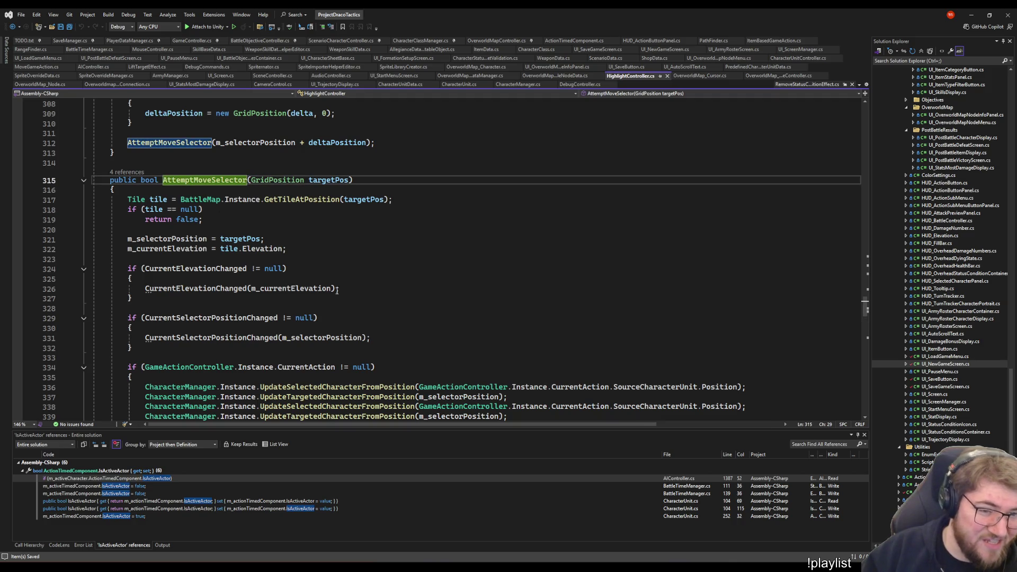
pyautogui.scroll(5, 141, 165)
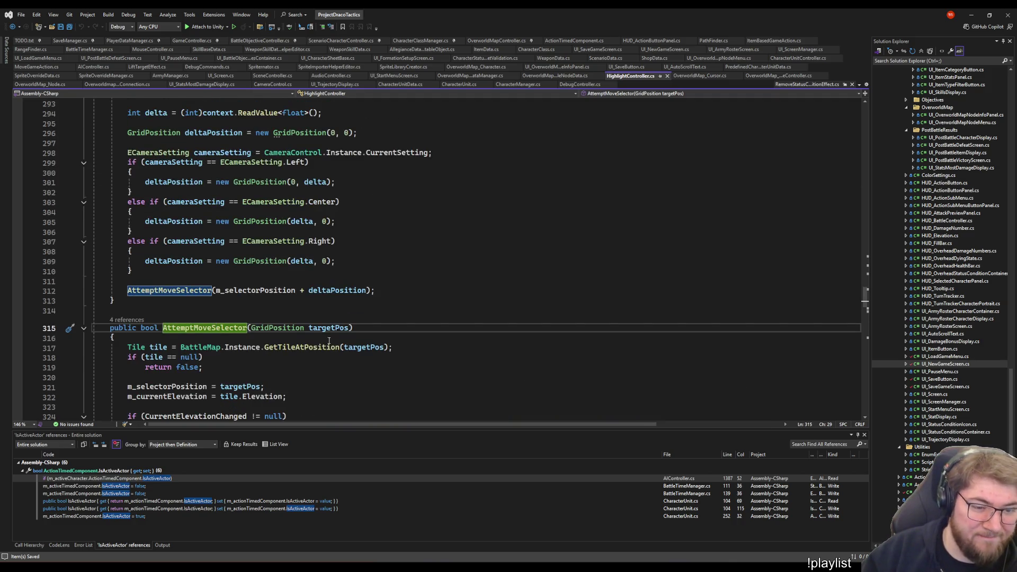
pyautogui.scroll(4, 328, 340)
pyautogui.scroll(3, 386, 351)
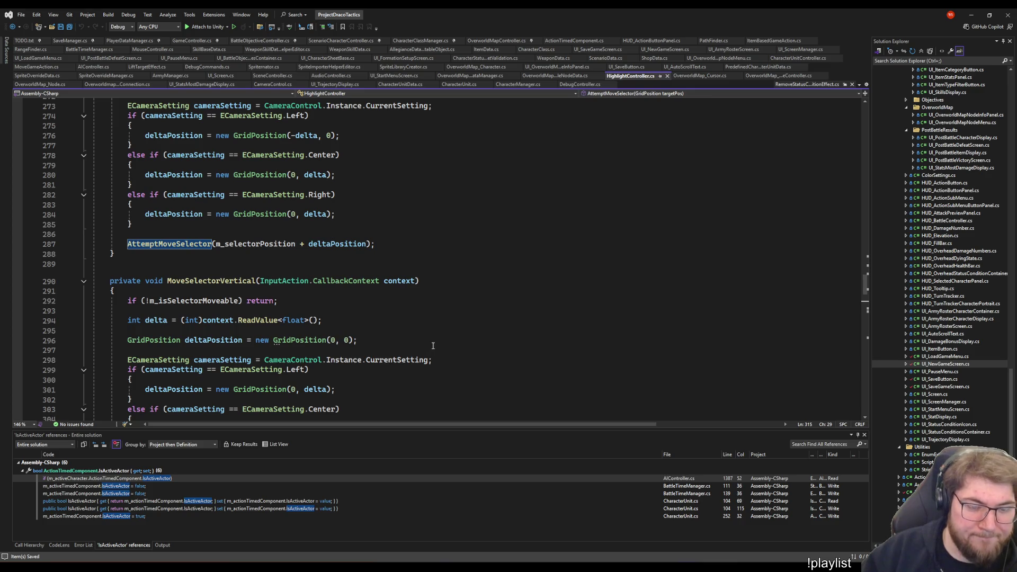
pyautogui.scroll(4, 433, 344)
pyautogui.scroll(8, 426, 343)
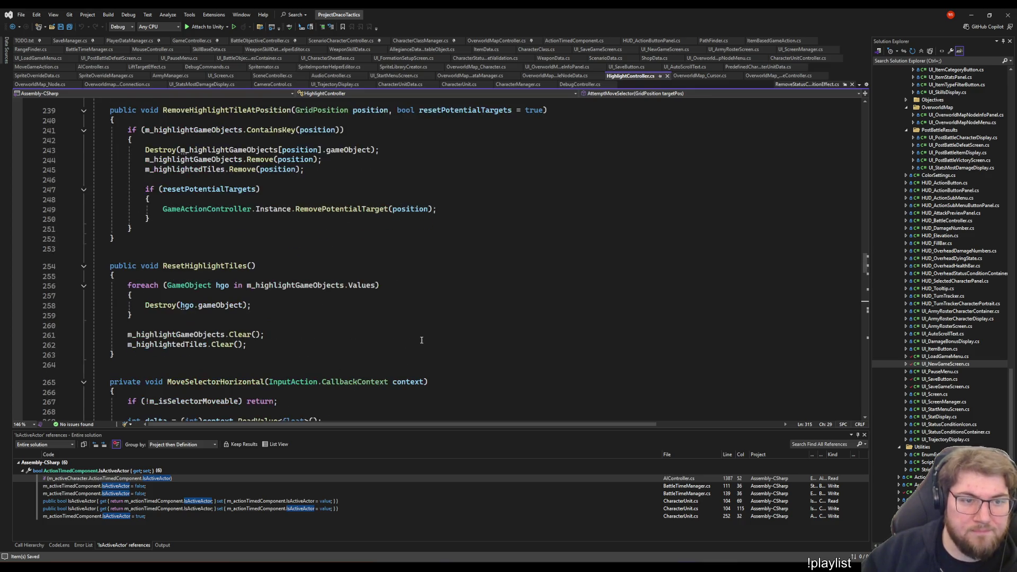
pyautogui.scroll(4, 421, 343)
pyautogui.scroll(5, 410, 345)
pyautogui.scroll(-7, 409, 347)
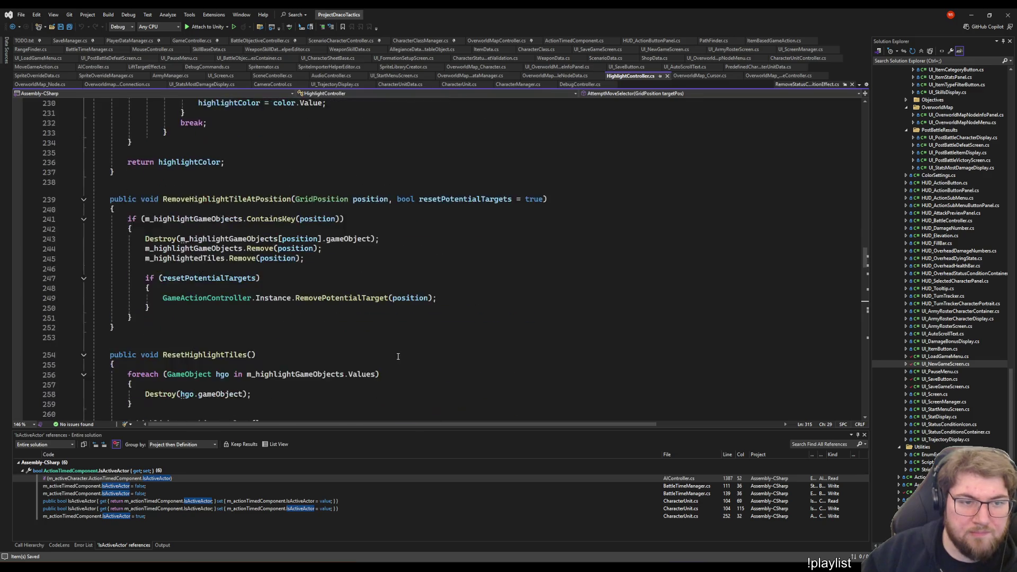
pyautogui.scroll(-5, 401, 347)
pyautogui.scroll(-10, 393, 348)
pyautogui.scroll(3, 384, 349)
pyautogui.scroll(-4, 385, 349)
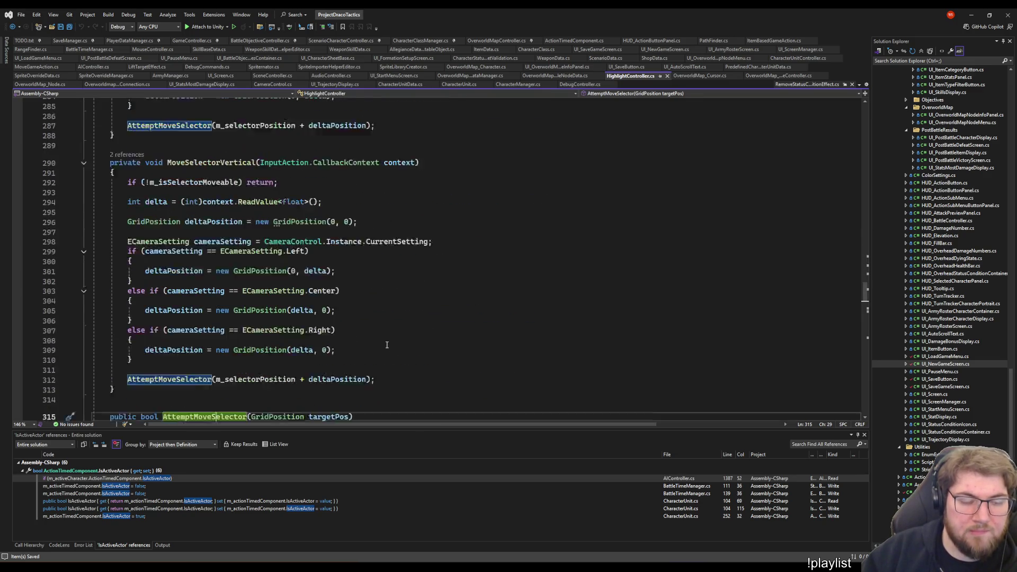
pyautogui.scroll(-3, 476, 414)
pyautogui.hotkey('alt', 'Tab')
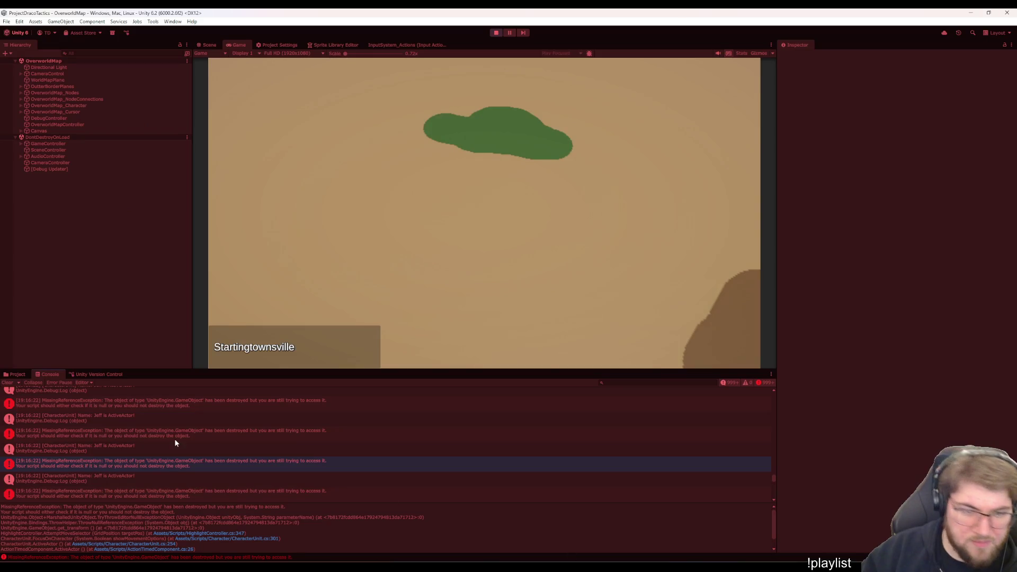
pyautogui.click(209, 539)
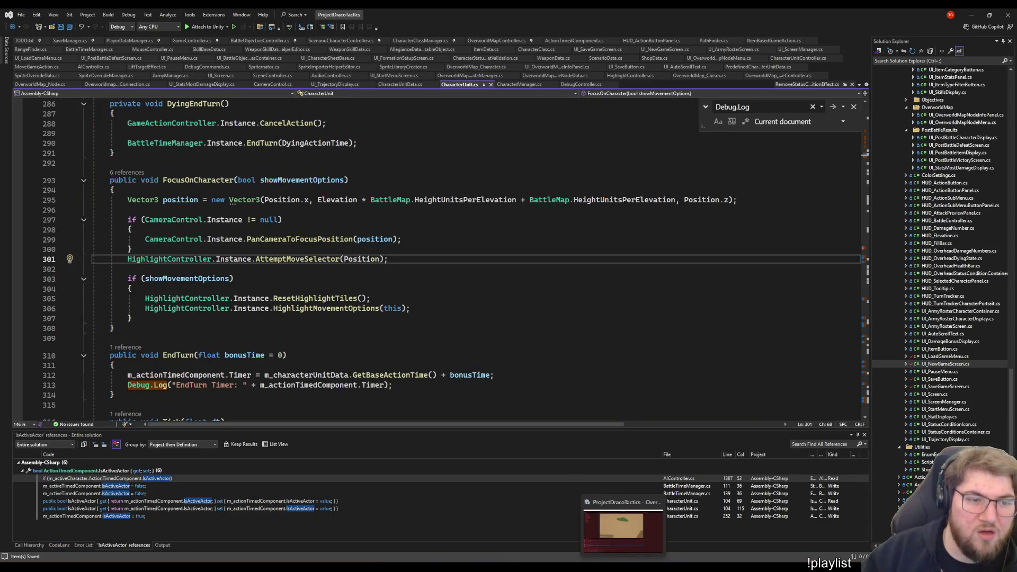
pyautogui.click(624, 525)
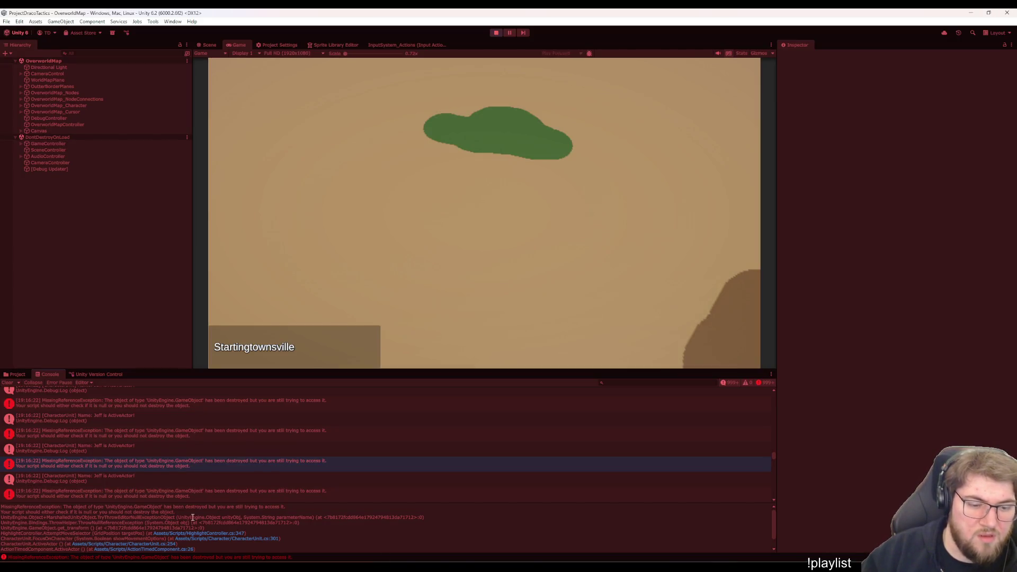
# Follow the trace through the ActiveActor line into HighlightController.cs near OnEnable
pyautogui.click(134, 543)
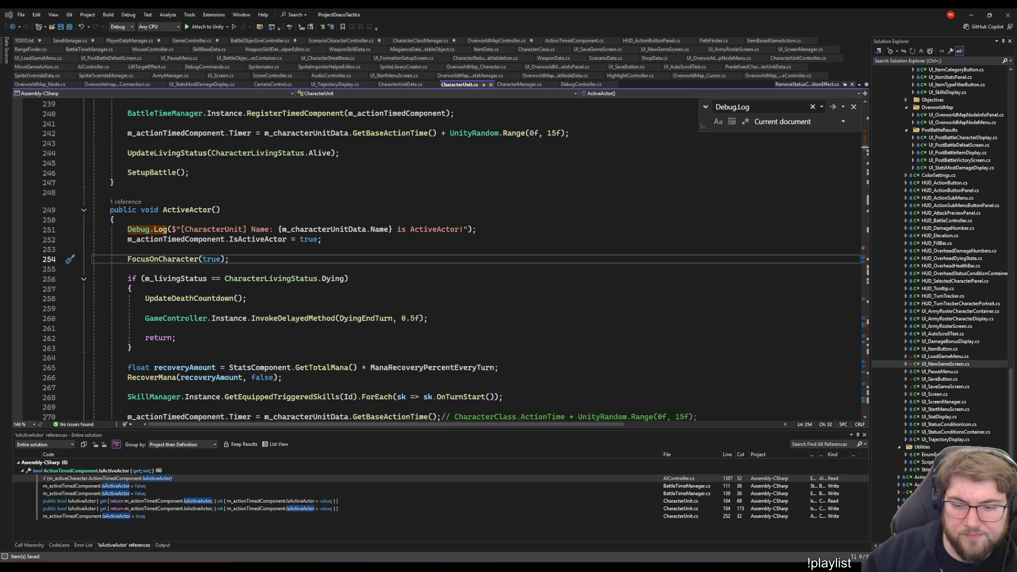
pyautogui.hotkey('alt', 'Tab')
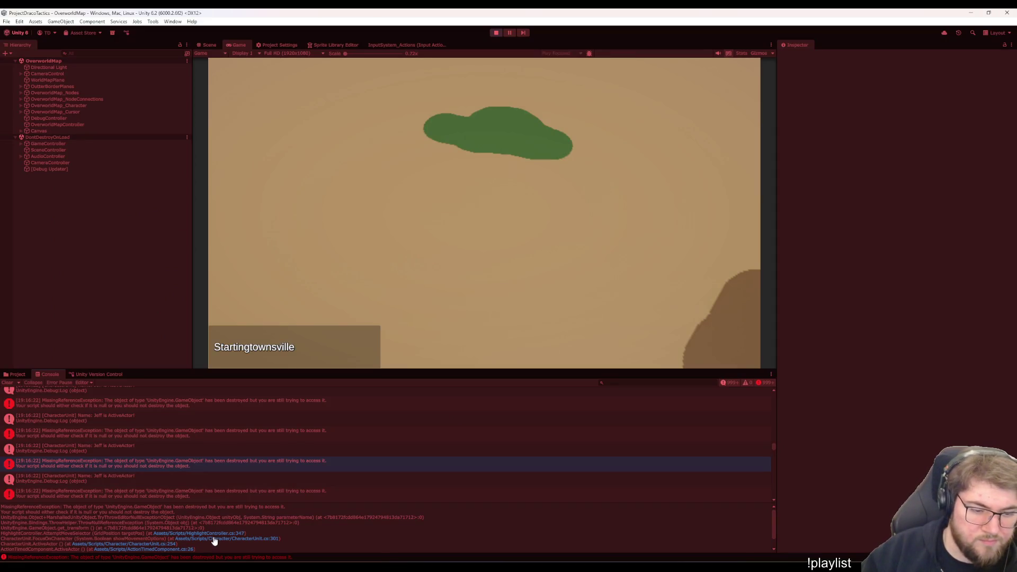
pyautogui.click(205, 533)
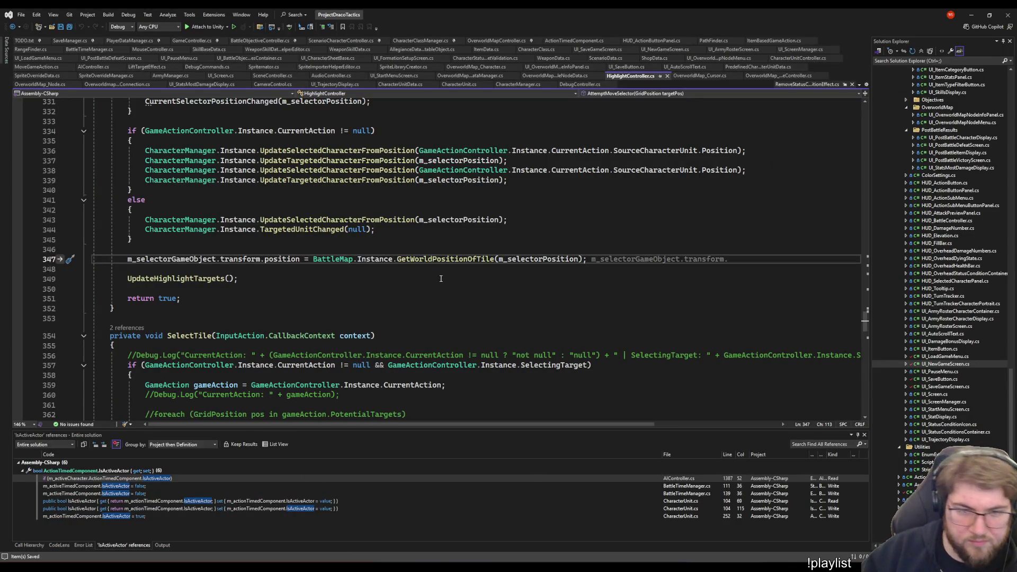
pyautogui.scroll(5, 525, 348)
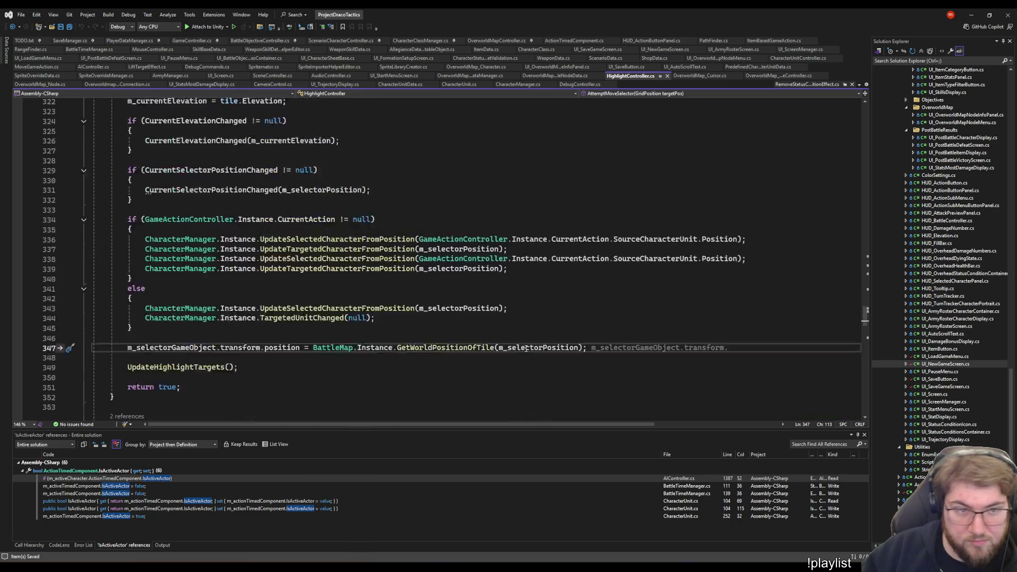
pyautogui.scroll(4, 526, 348)
pyautogui.scroll(-8, 530, 334)
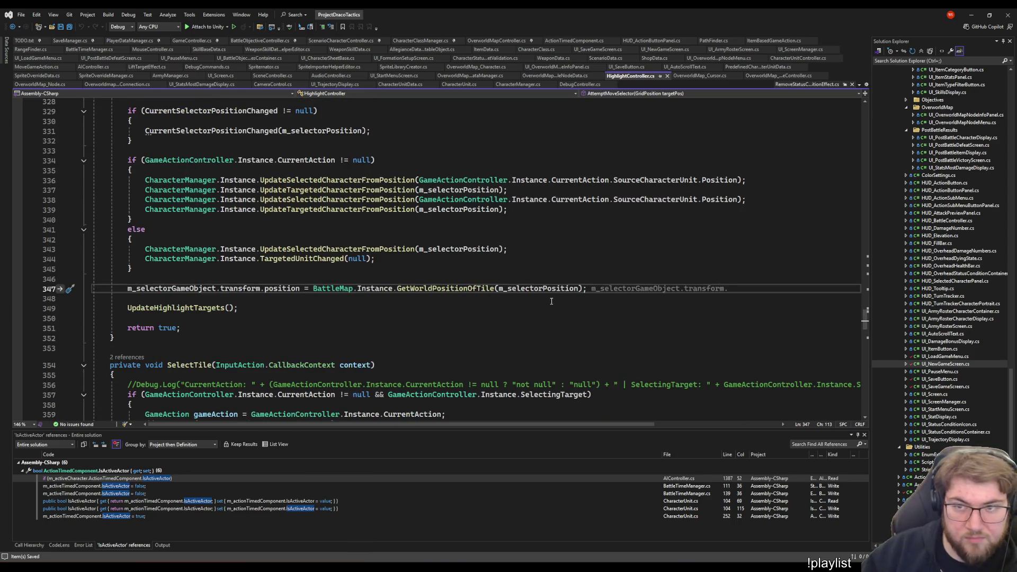
pyautogui.scroll(2, 535, 322)
pyautogui.scroll(20, 534, 314)
pyautogui.scroll(20, 533, 308)
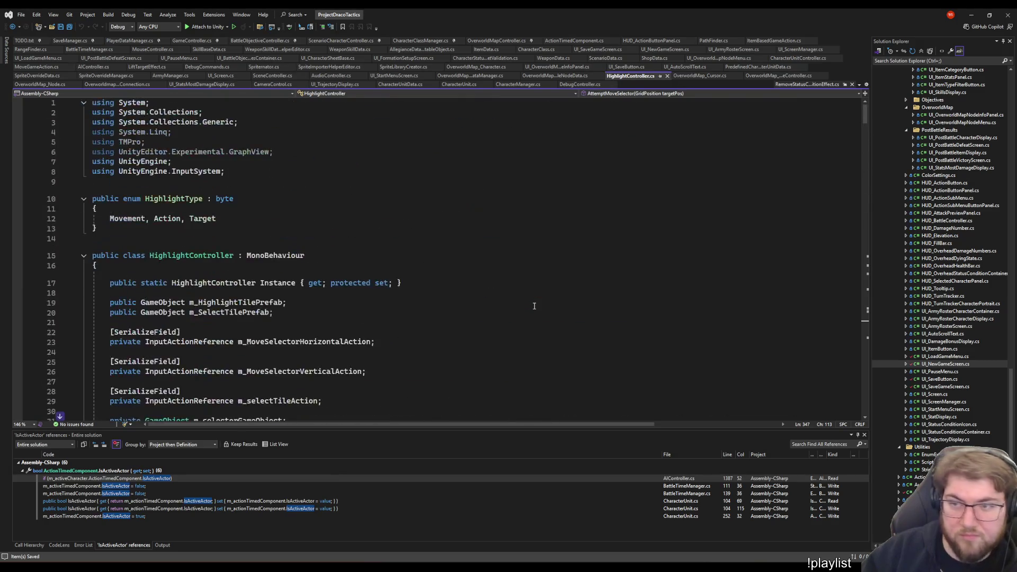
pyautogui.scroll(-16, 534, 306)
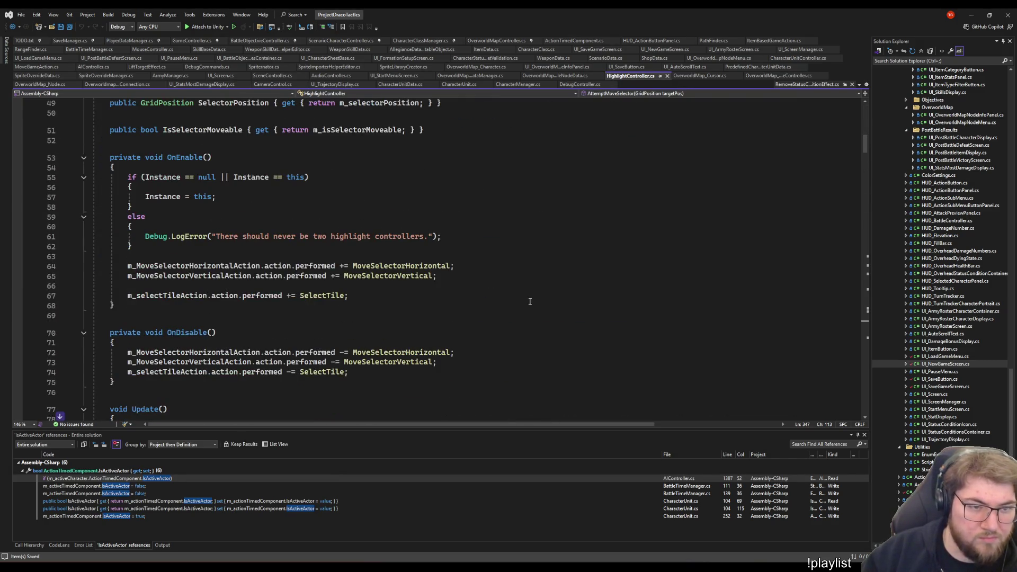
# Comment out OnEnable's duplicate-instance if/else so Instance is always assigned, then let Unity recompile
pyautogui.click(132, 247)
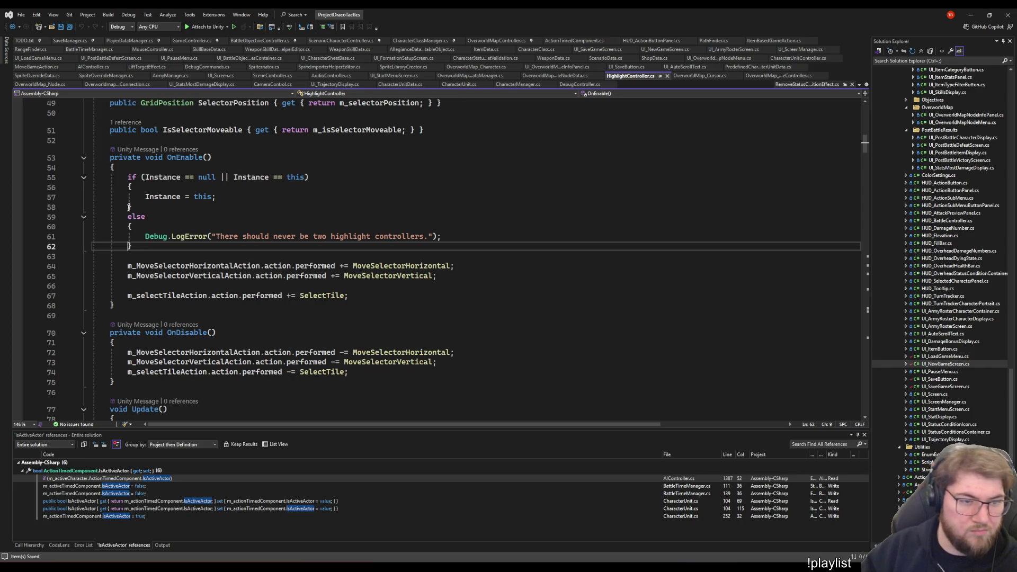
pyautogui.click(130, 207)
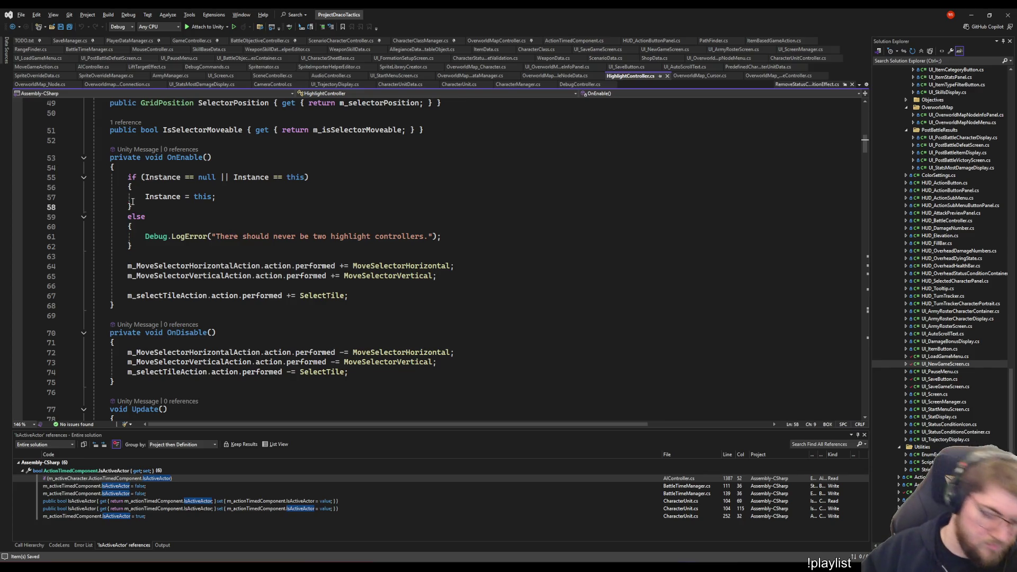
pyautogui.hotkey('ctrl', 'k')
pyautogui.hotkey('ctrl', 'c')
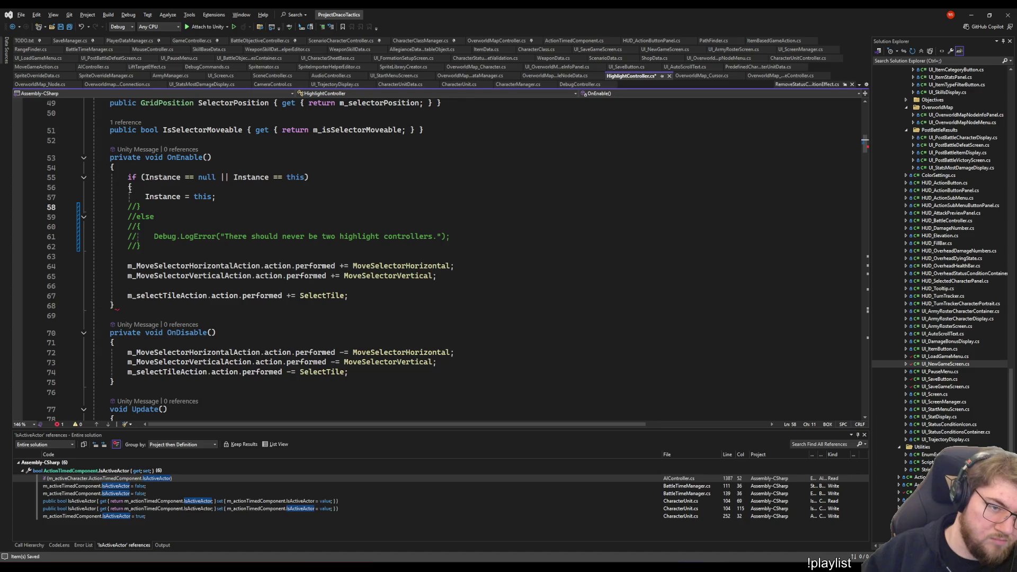
pyautogui.click(129, 187)
pyautogui.hotkey('alt', 'shift', 'Up')
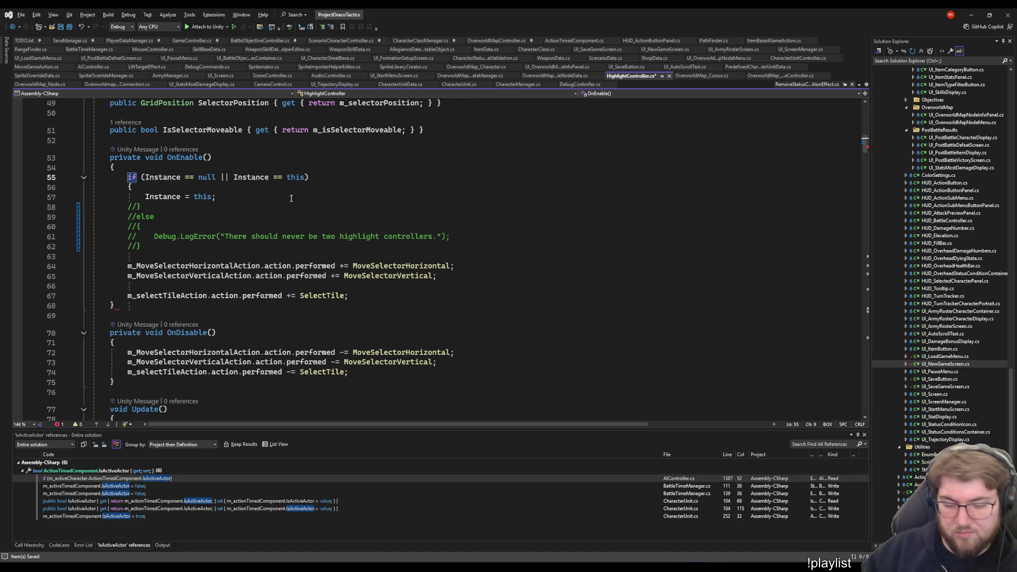
pyautogui.hotkey('ctrl', 'k')
pyautogui.hotkey('ctrl', 'c')
pyautogui.scroll(-4, 380, 193)
pyautogui.scroll(3, 544, 346)
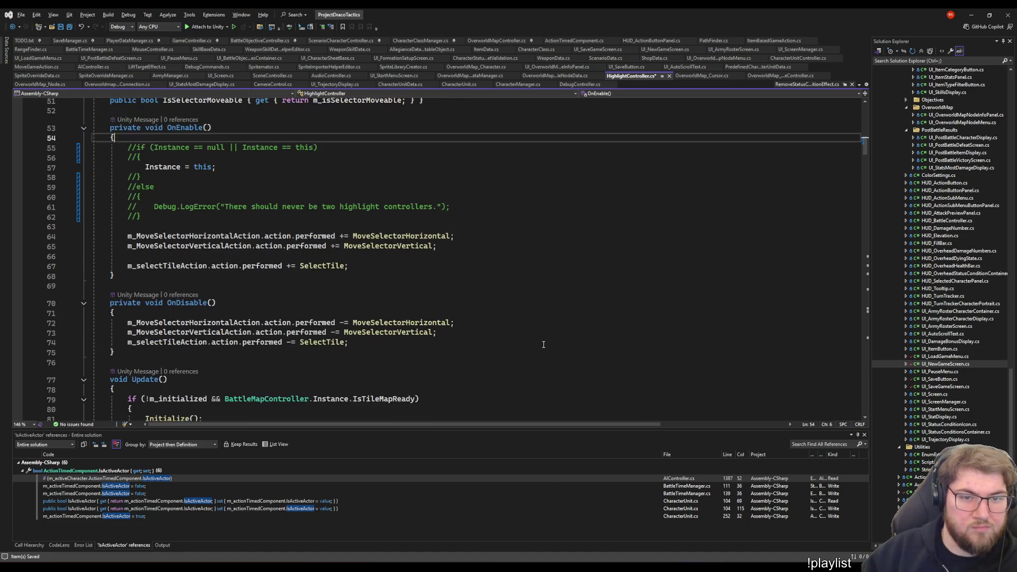
pyautogui.hotkey('alt', 'Tab')
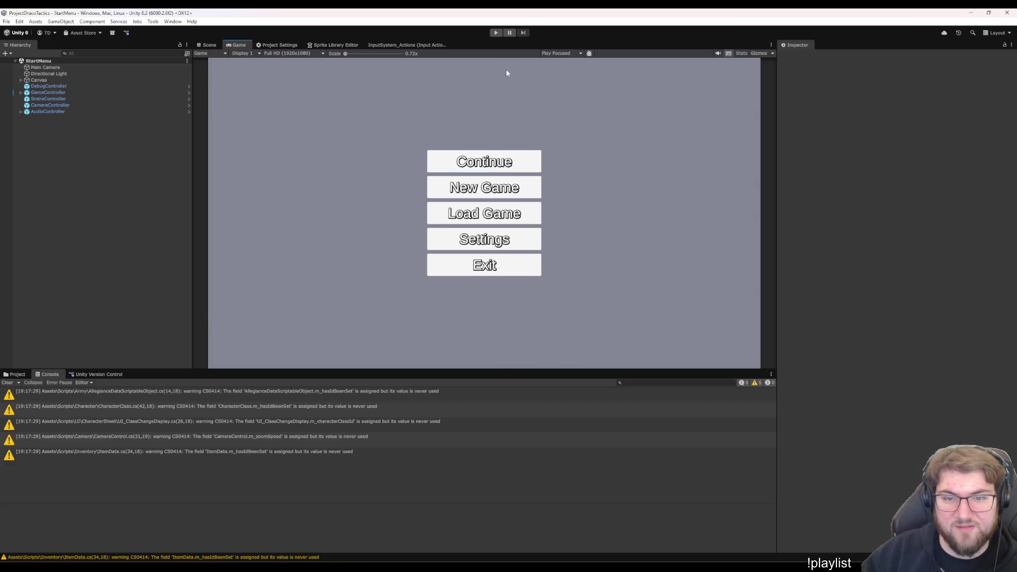
# Play-test a new game, pick Training from the town menu, place Grimaldi and start the battle
pyautogui.click(495, 33)
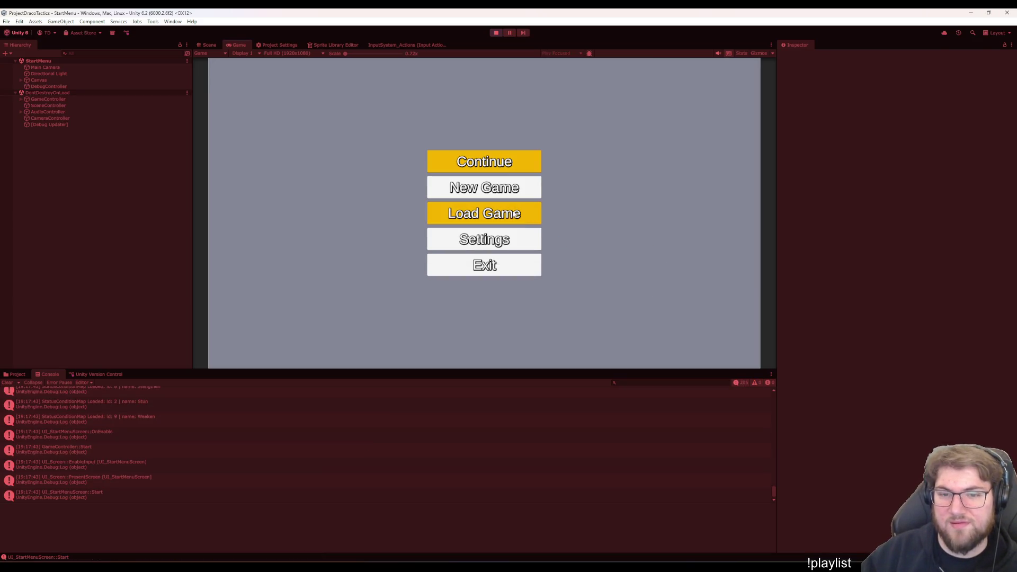
pyautogui.click(483, 188)
pyautogui.click(467, 334)
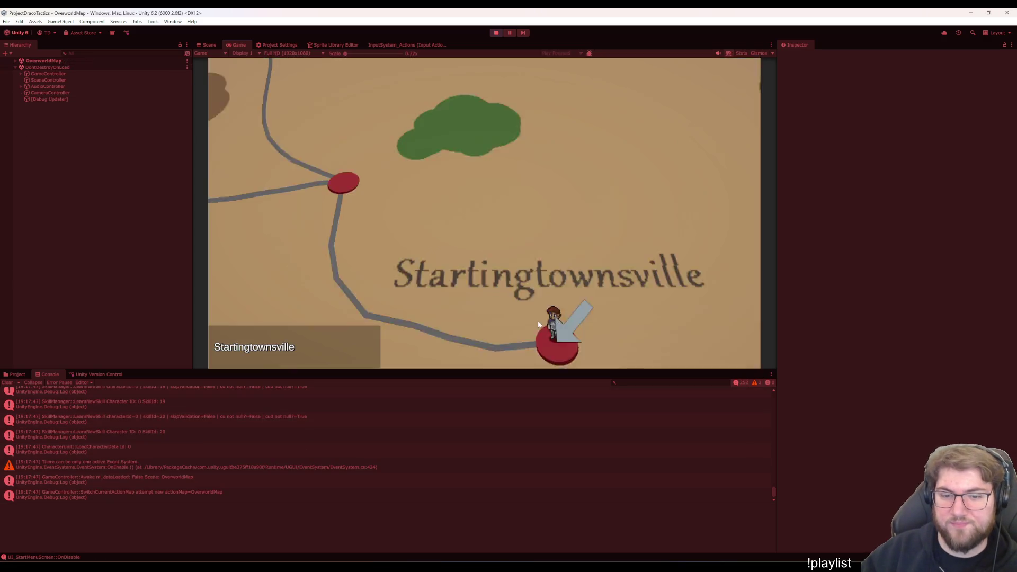
pyautogui.press('Return')
pyautogui.press('Down')
pyautogui.press('Down')
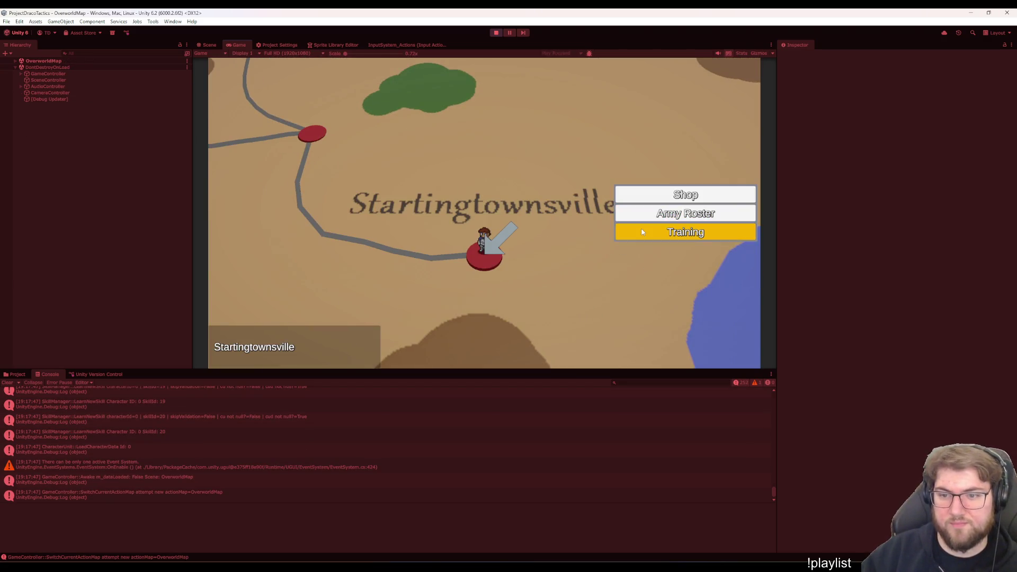
pyautogui.press('Return')
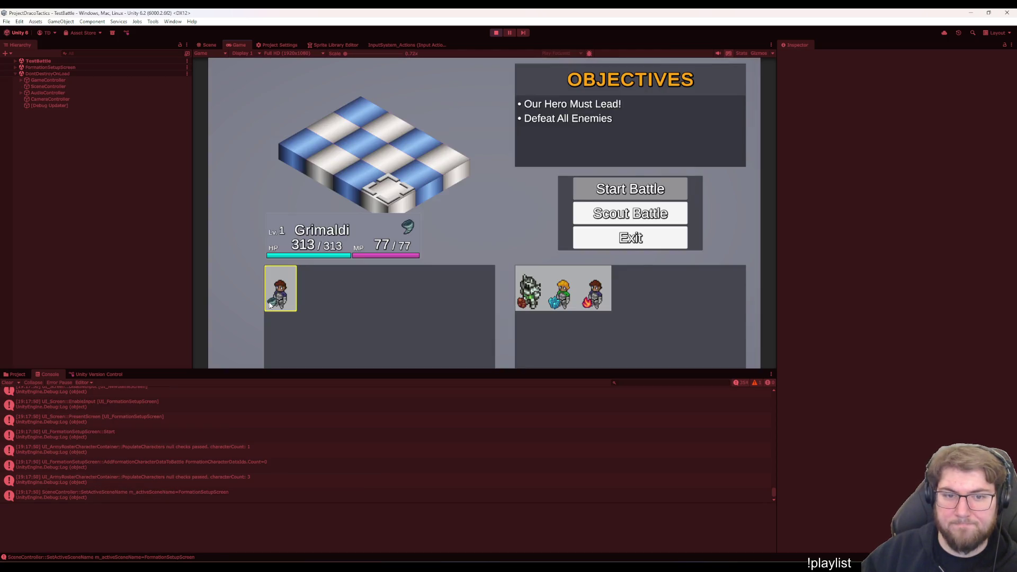
pyautogui.press('Return')
pyautogui.click(611, 188)
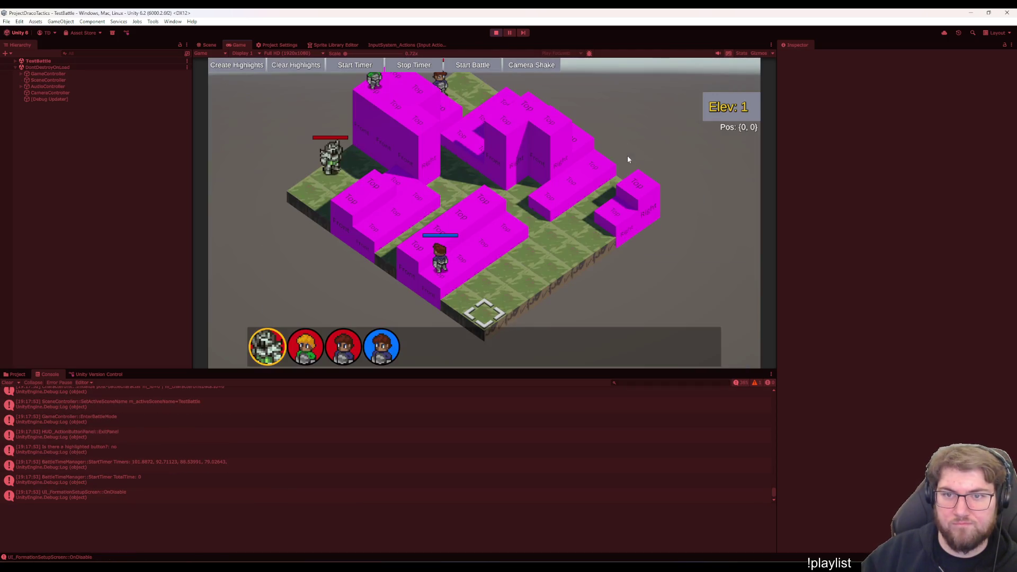
# Pause the battle, exit to the main menu from the pause menu and reopen the New Game screen
pyautogui.press('Escape')
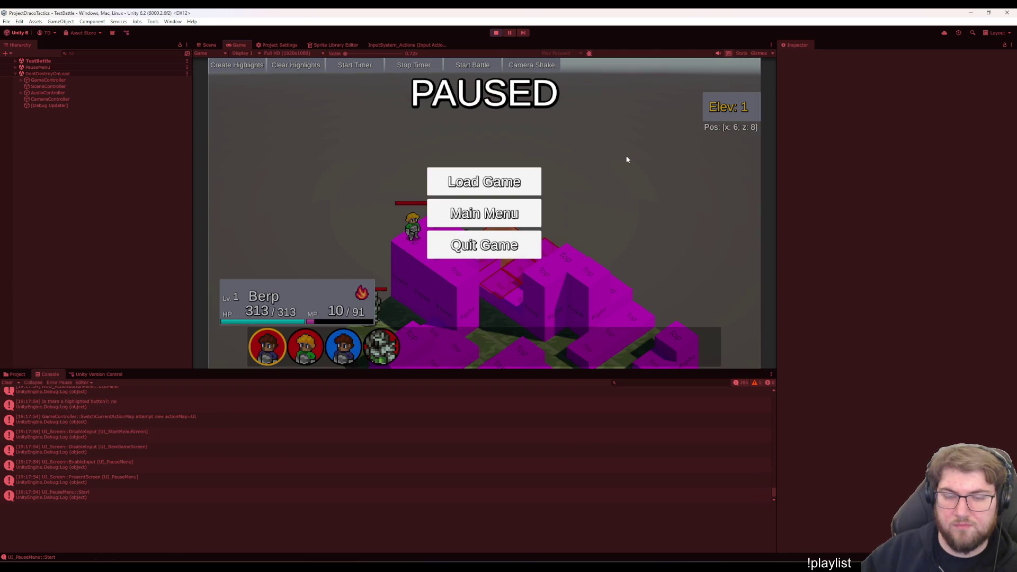
pyautogui.press('Escape')
pyautogui.press('Escape')
pyautogui.press('Down')
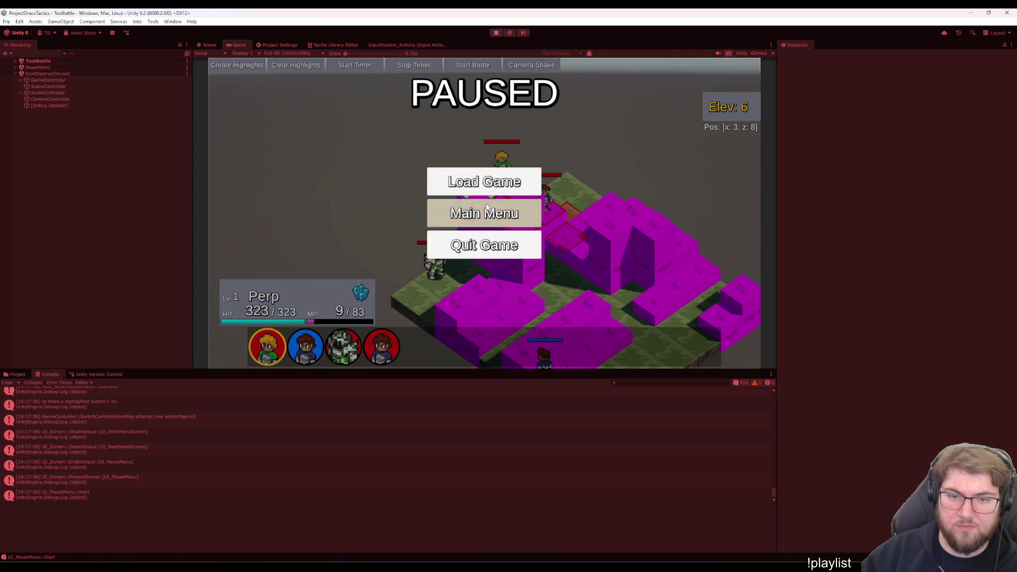
pyautogui.press('Return')
pyautogui.click(504, 197)
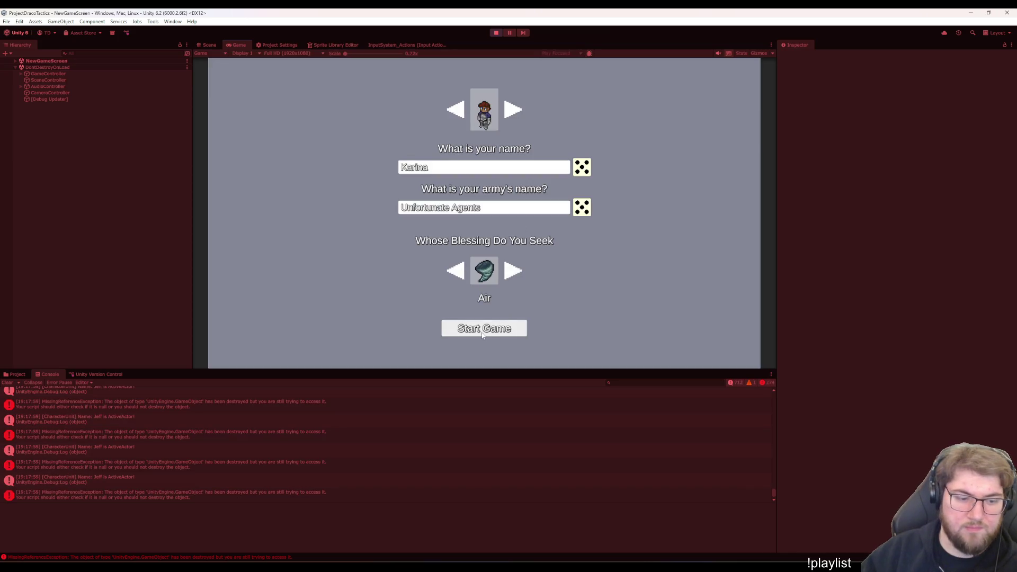
# Review the repeating MissingReferenceException traces and open CharacterUnit.cs at the ActiveActor log line
pyautogui.click(177, 414)
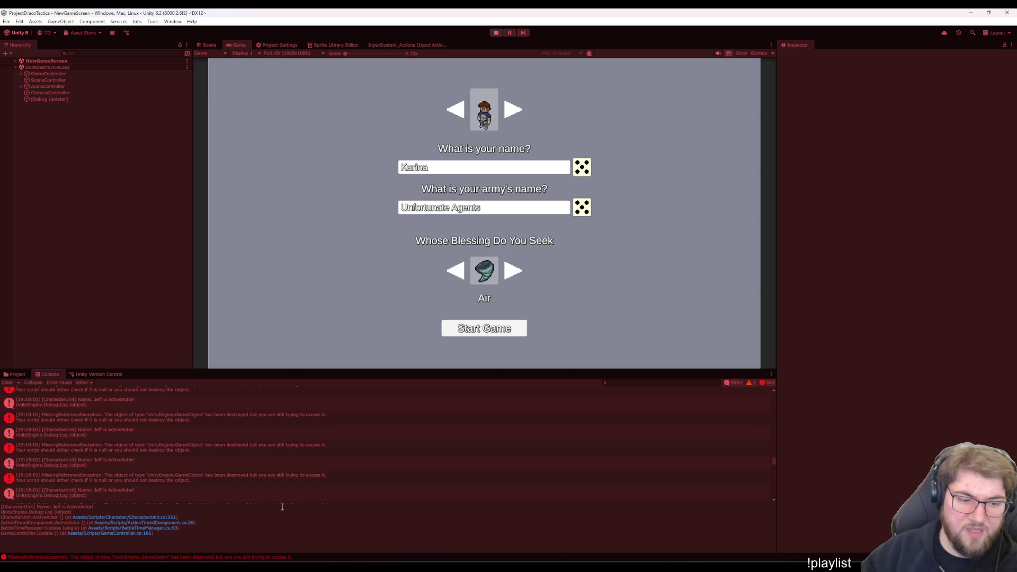
pyautogui.click(272, 463)
pyautogui.click(272, 461)
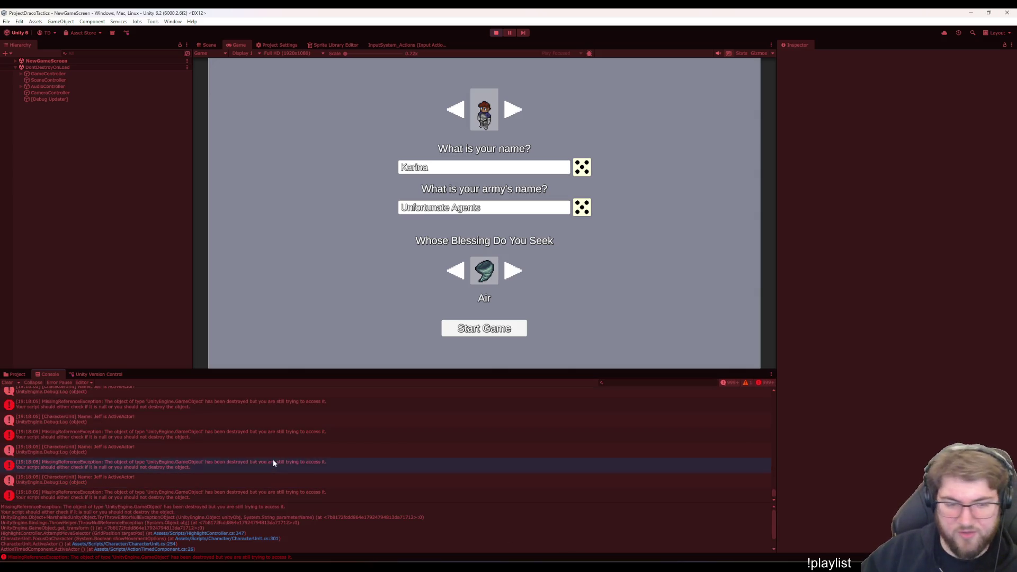
pyautogui.click(266, 466)
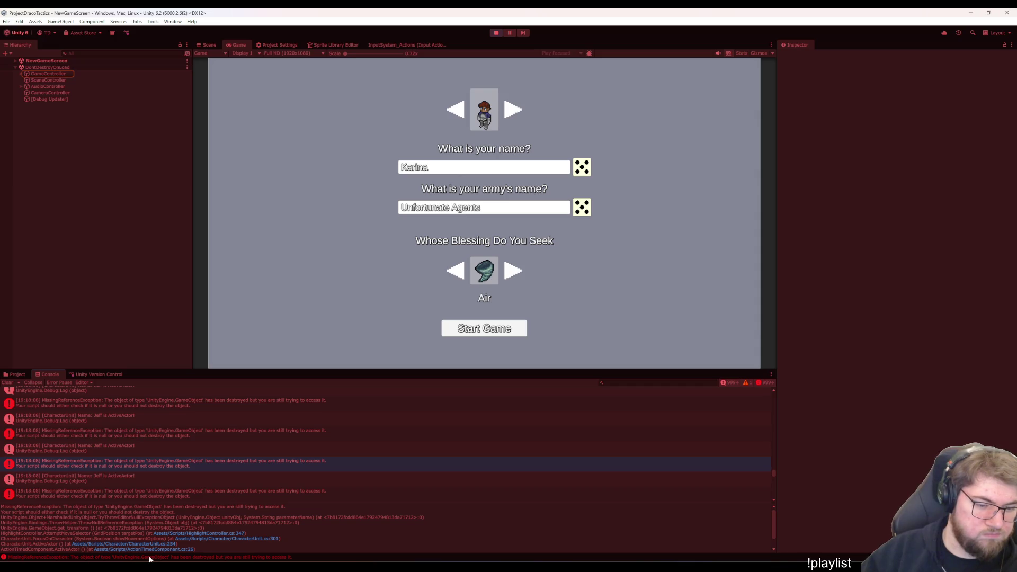
pyautogui.scroll(-1, 159, 552)
pyautogui.scroll(-1, 181, 546)
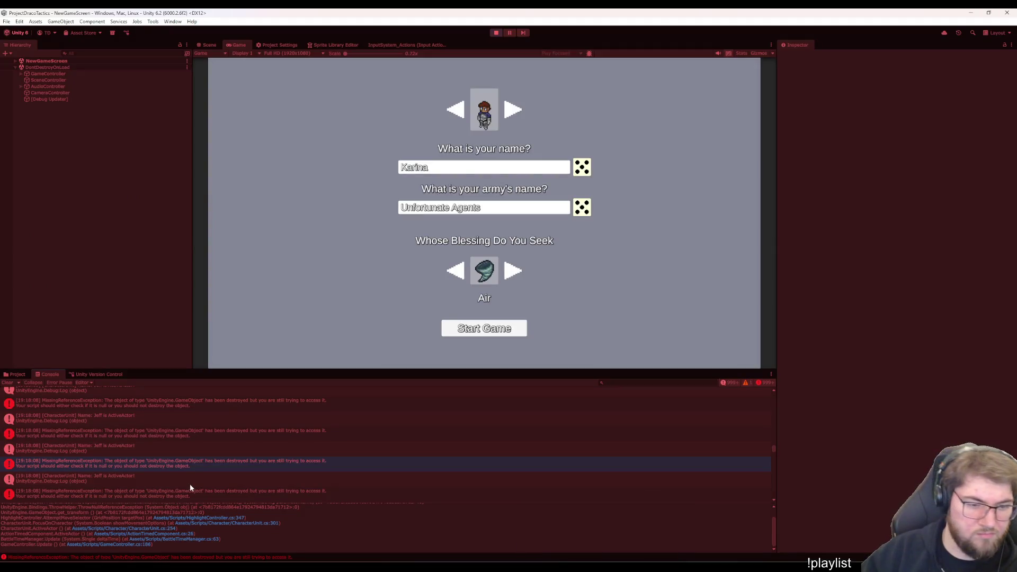
pyautogui.click(187, 480)
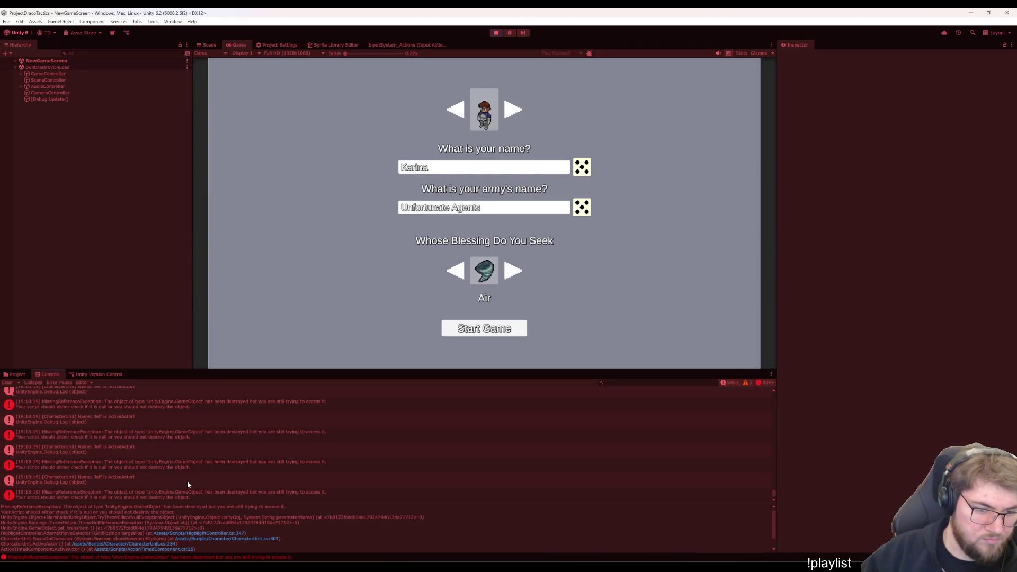
pyautogui.doubleClick(187, 481)
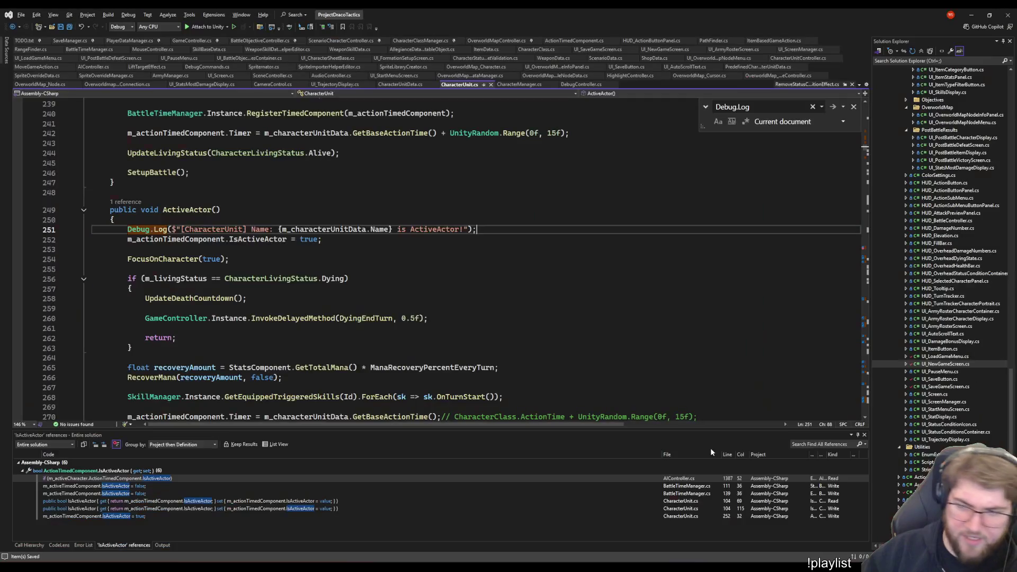
# Open BattleTimeManager's Update-loop ActiveActor call from the console trace and show m_actionTimedComponents uses
pyautogui.press('Down')
pyautogui.press('Down')
pyautogui.press('Down')
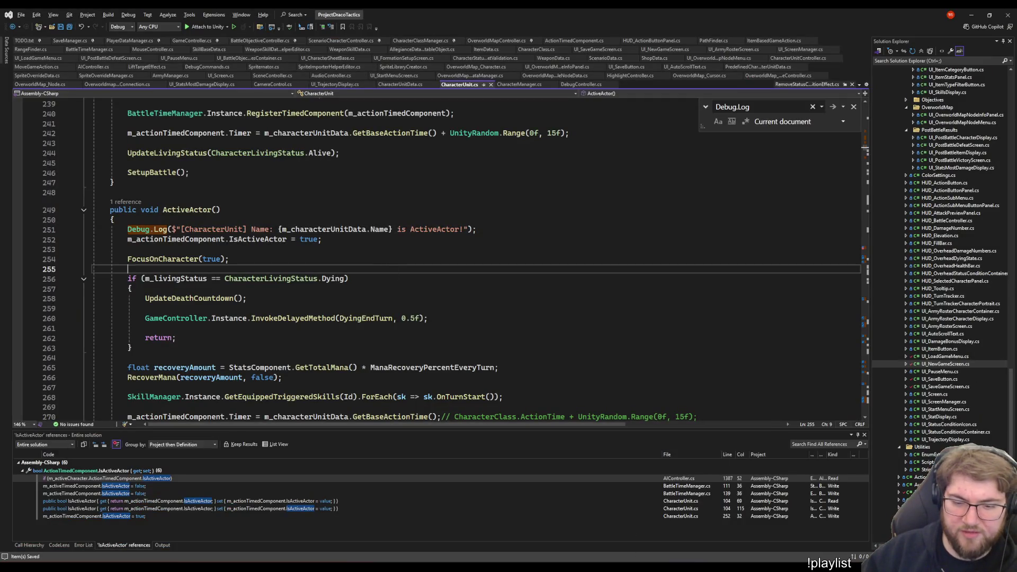
pyautogui.hotkey('alt', 'Tab')
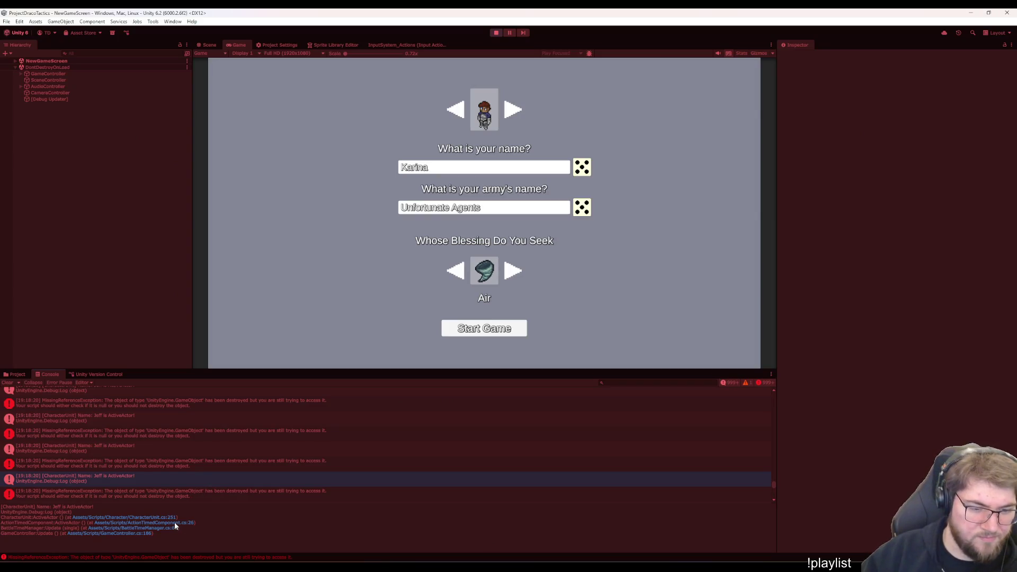
pyautogui.click(174, 521)
pyautogui.click(161, 529)
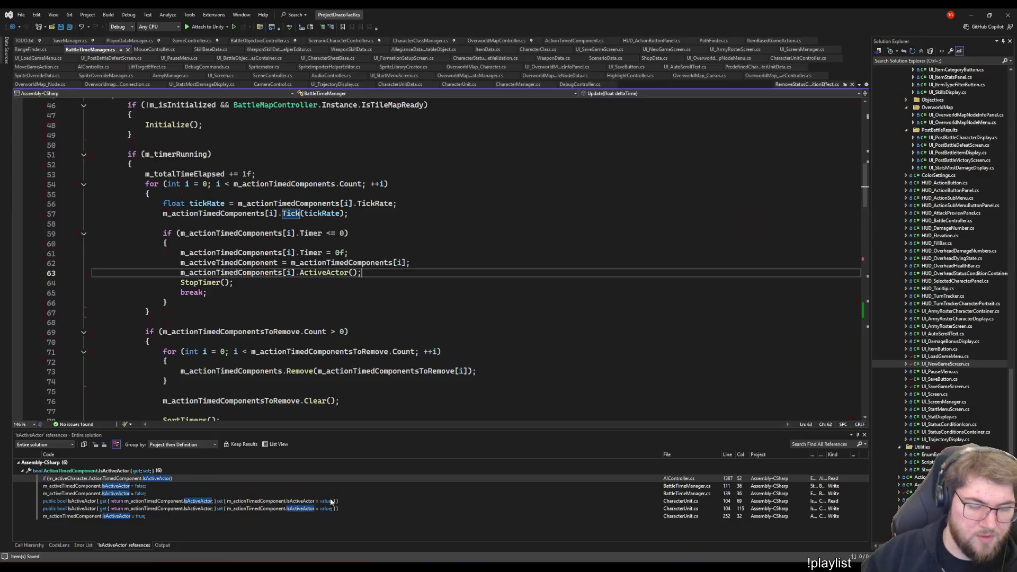
pyautogui.scroll(-7, 243, 268)
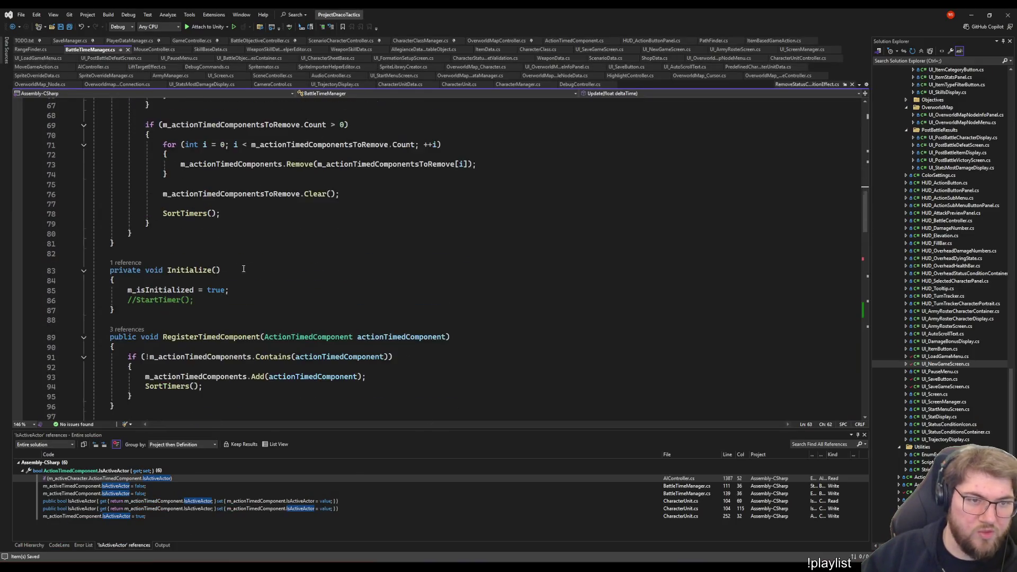
pyautogui.scroll(-7, 243, 268)
pyautogui.scroll(-6, 243, 268)
pyautogui.scroll(-5, 279, 228)
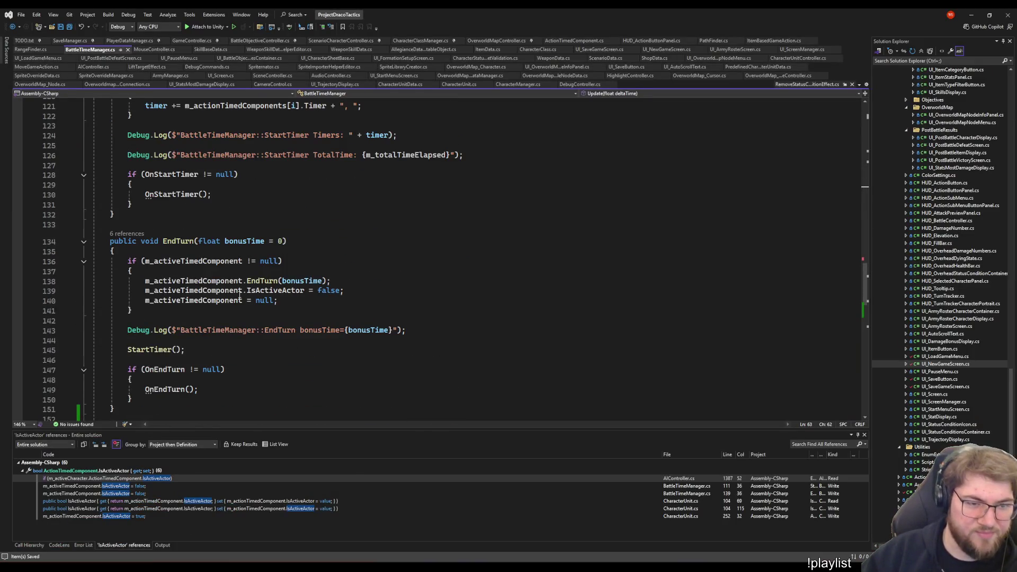
pyautogui.scroll(5, 278, 229)
pyautogui.scroll(2, 249, 210)
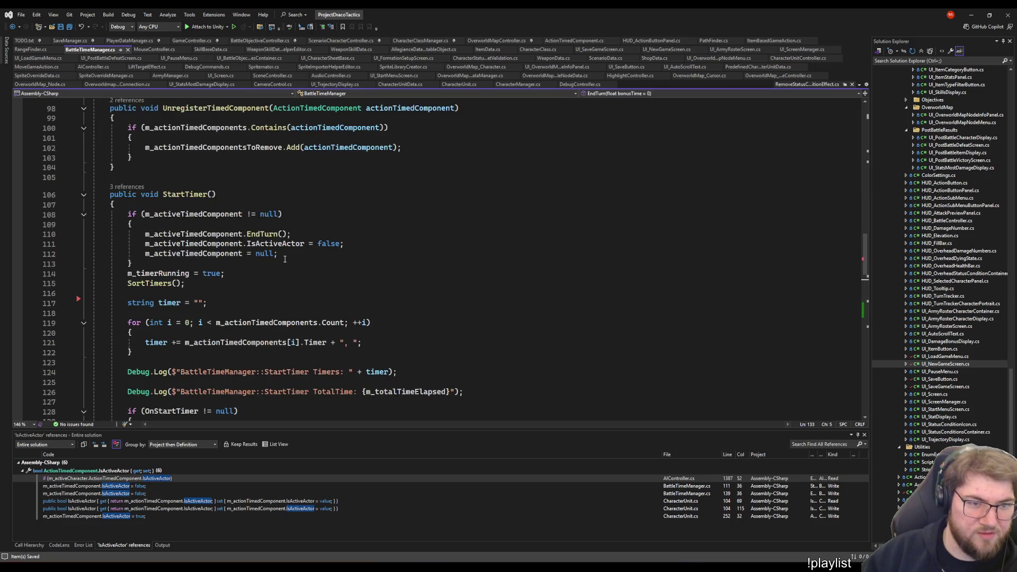
pyautogui.click(248, 210)
pyautogui.scroll(5, 249, 210)
pyautogui.scroll(15, 248, 210)
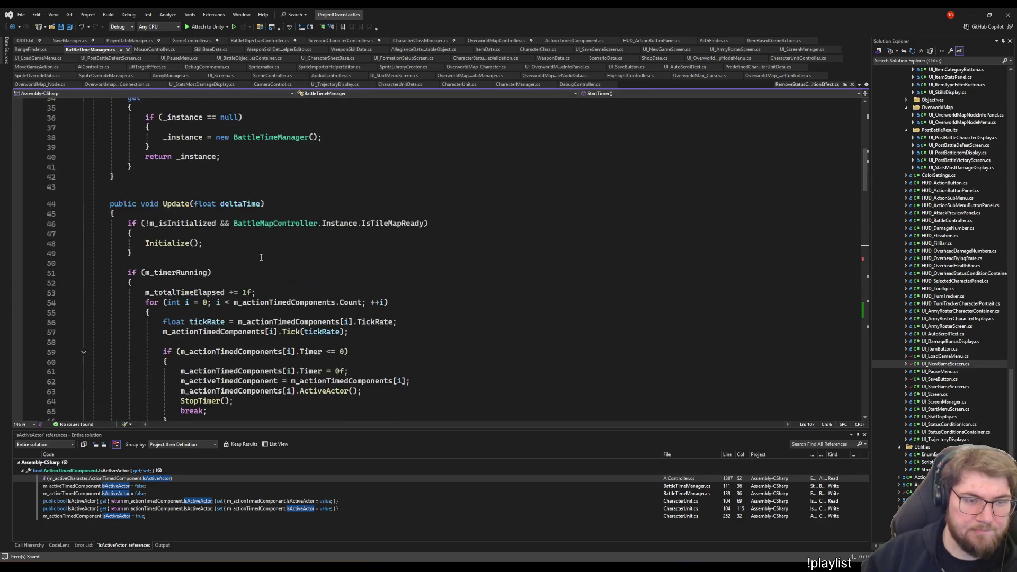
pyautogui.scroll(7, 250, 231)
pyautogui.scroll(-3, 251, 251)
pyautogui.scroll(-1, 252, 251)
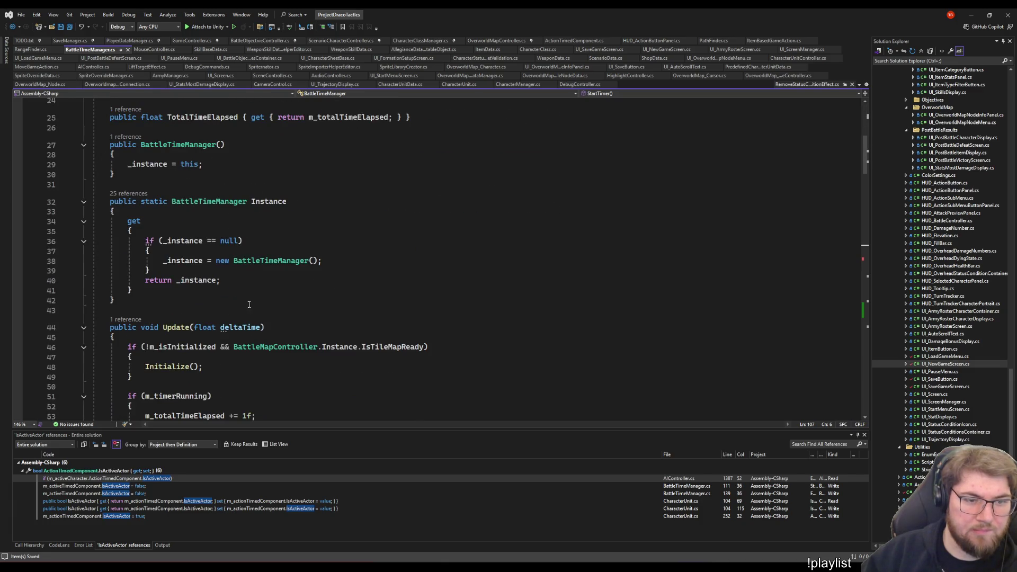
pyautogui.scroll(8, 249, 304)
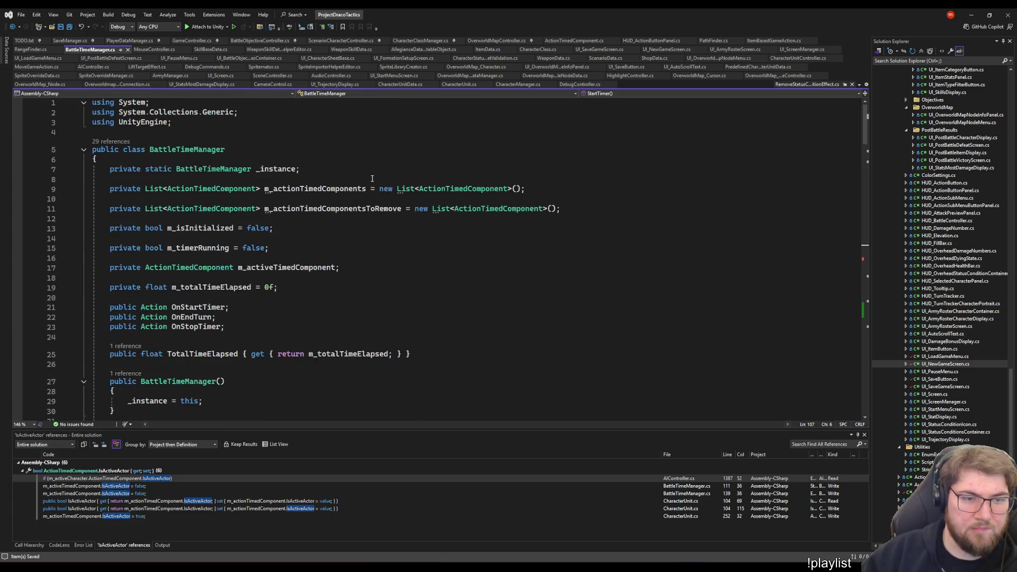
pyautogui.click(279, 188)
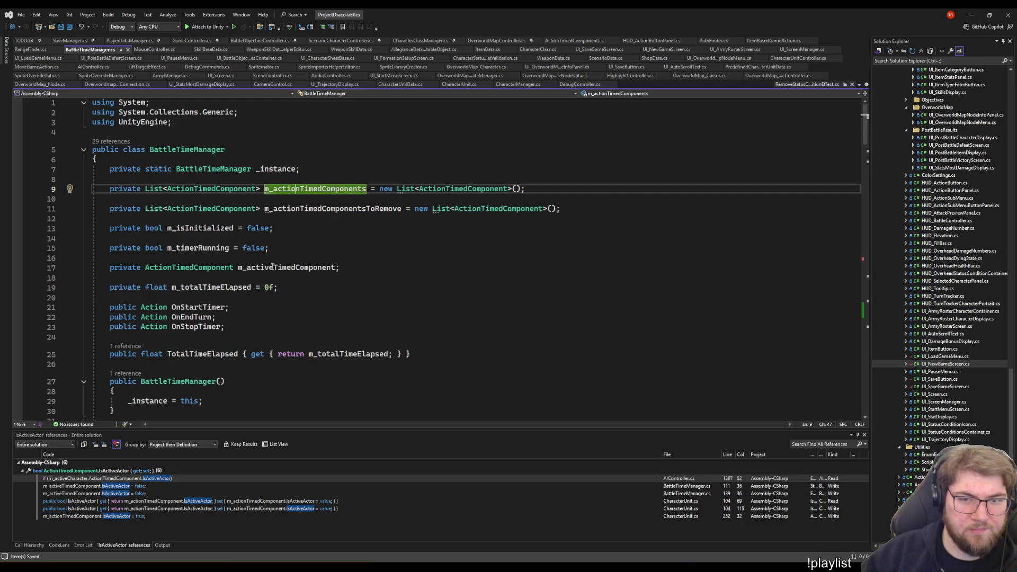
pyautogui.scroll(-15, 231, 251)
pyautogui.scroll(-12, 311, 335)
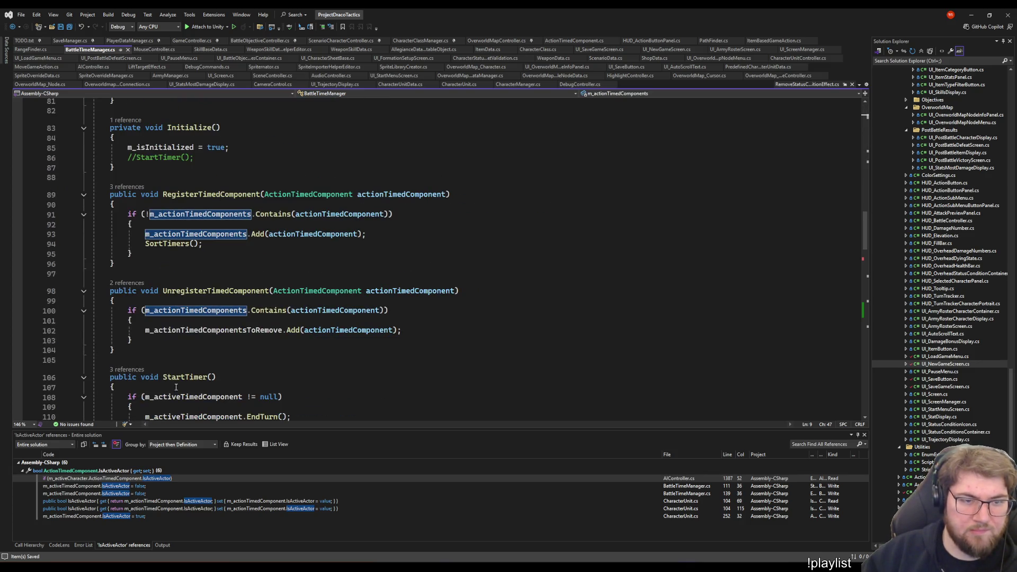
pyautogui.scroll(-5, 311, 335)
pyautogui.scroll(2, 239, 294)
pyautogui.scroll(-7, 161, 256)
pyautogui.scroll(-7, 161, 256)
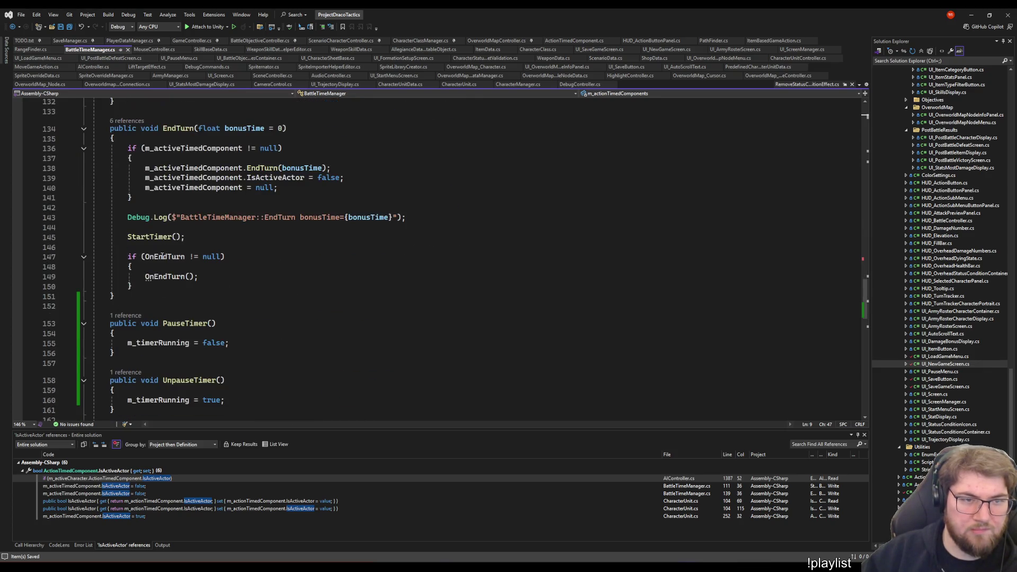
pyautogui.scroll(-1, 207, 287)
pyautogui.scroll(-3, 238, 310)
pyautogui.scroll(-4, 256, 321)
pyautogui.scroll(-6, 256, 321)
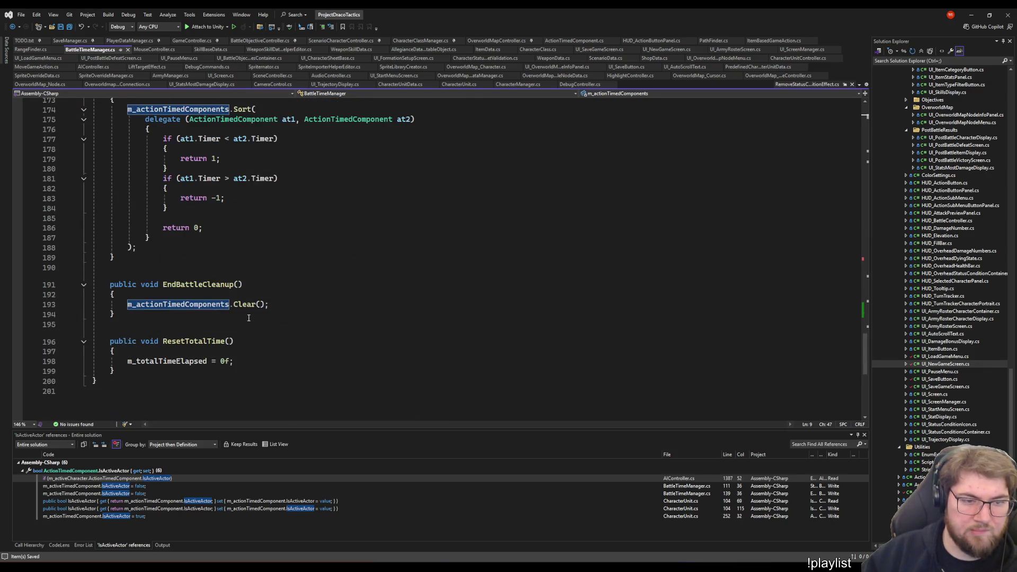
# Review EndBattleCleanup, which clears the timed-component list, and check where it is called
pyautogui.click(249, 325)
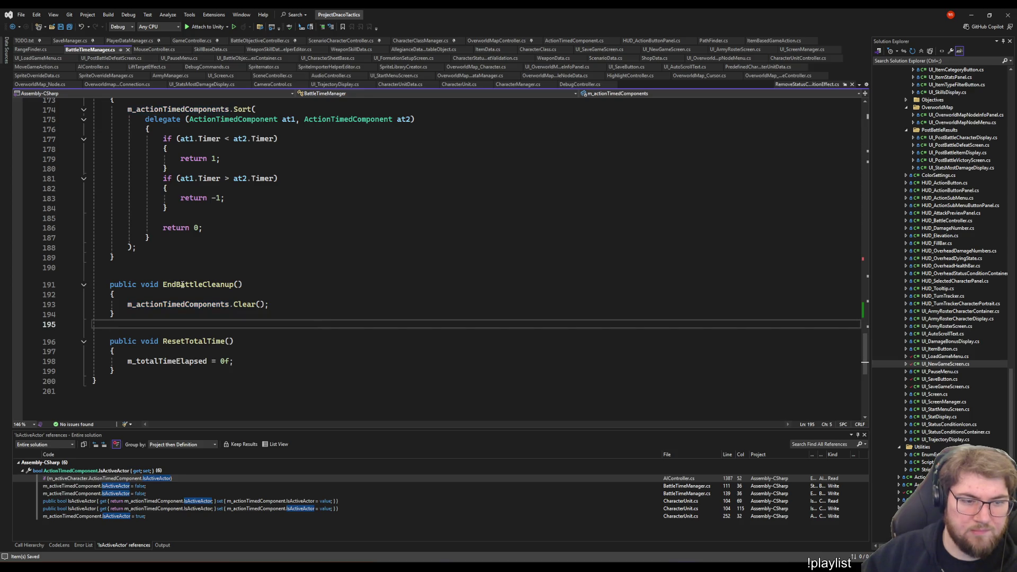
pyautogui.click(234, 284)
pyautogui.press('Down')
pyautogui.press('Down')
pyautogui.press('Down')
pyautogui.press('Up')
pyautogui.press('Up')
pyautogui.press('Up')
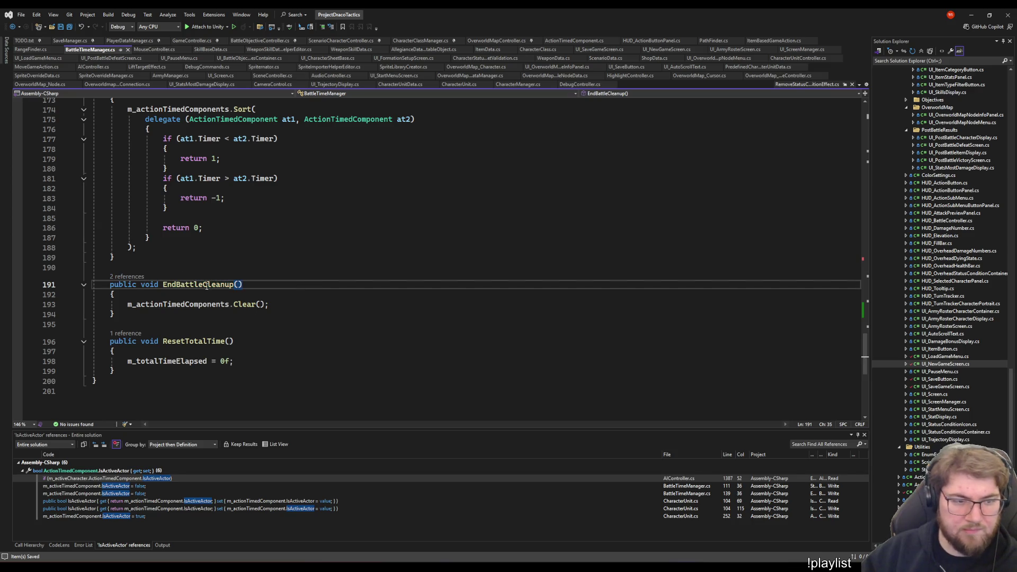
pyautogui.press('Up')
pyautogui.press('Up')
pyautogui.press('Up')
pyautogui.press('Up')
pyautogui.press('Up')
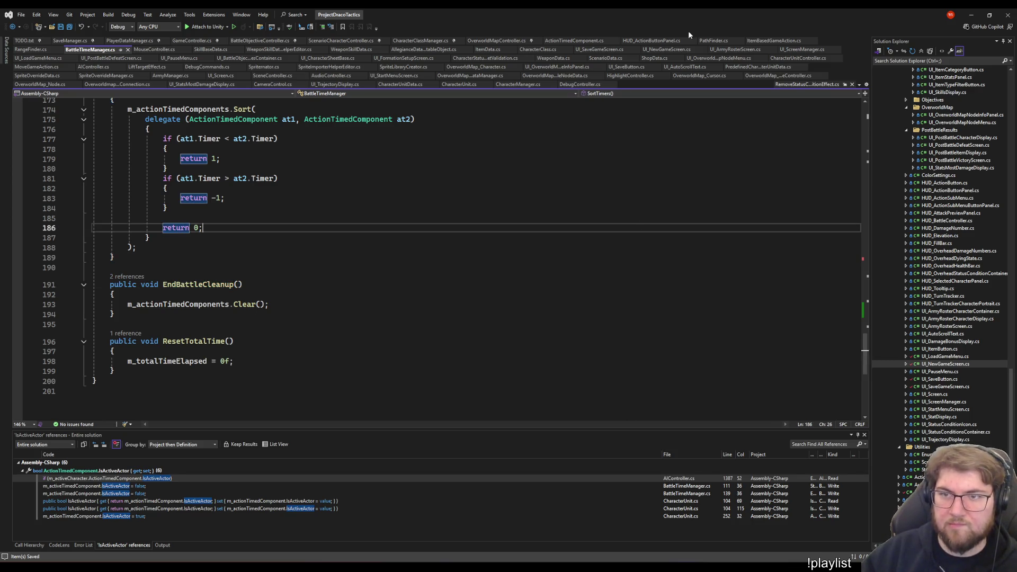
pyautogui.click(424, 238)
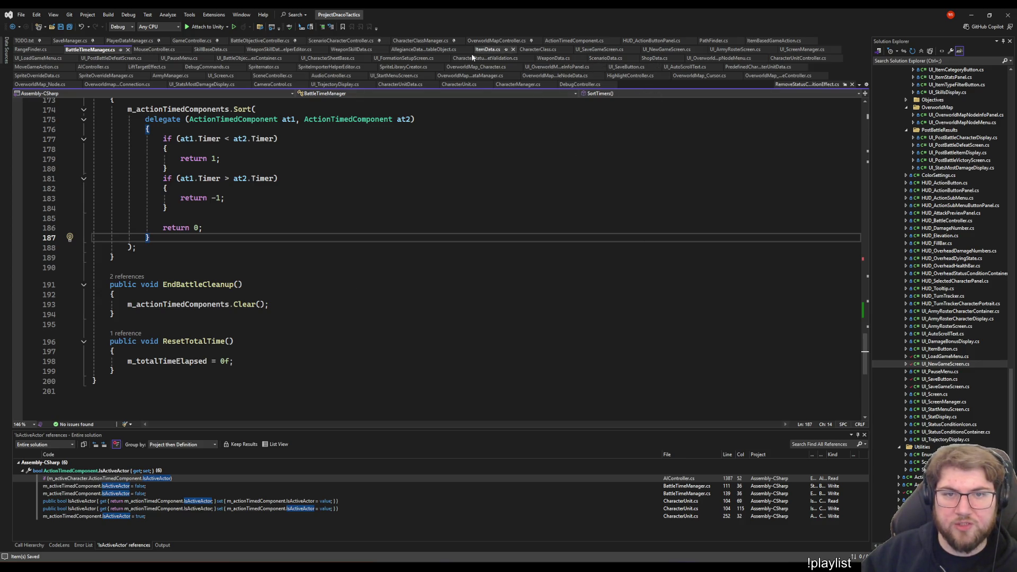
# Switch to UI_PauseMenu.cs and review SelectExitToMainMenuButton's StartMenu scene load
pyautogui.click(179, 58)
pyautogui.scroll(1, 343, 385)
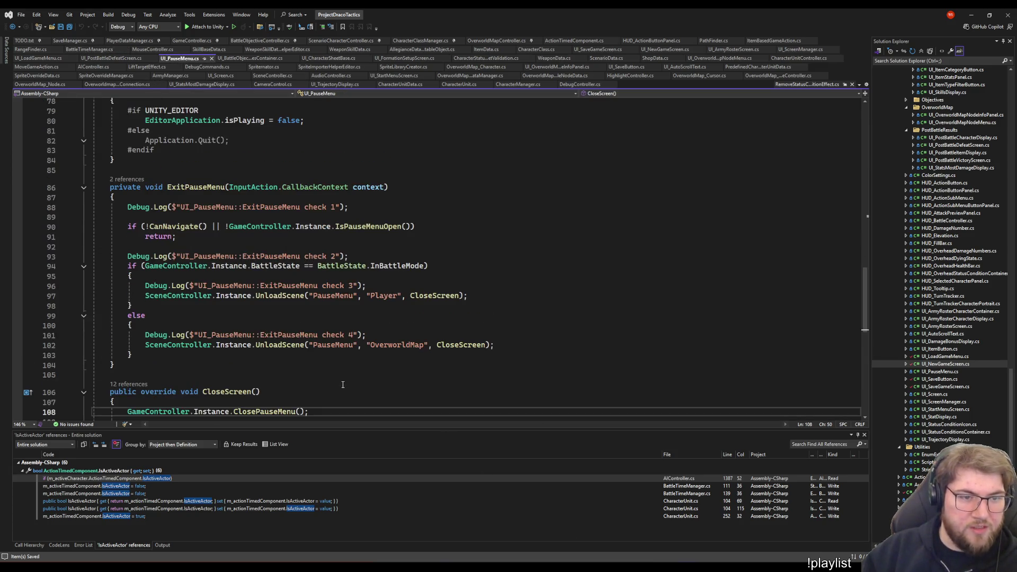
pyautogui.scroll(2, 449, 280)
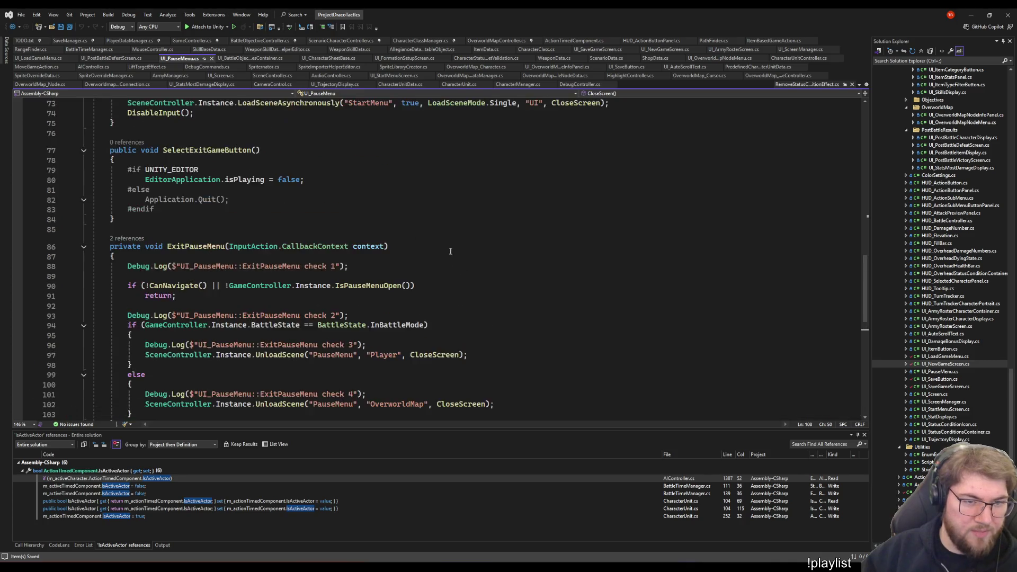
pyautogui.scroll(6, 400, 222)
pyautogui.click(242, 310)
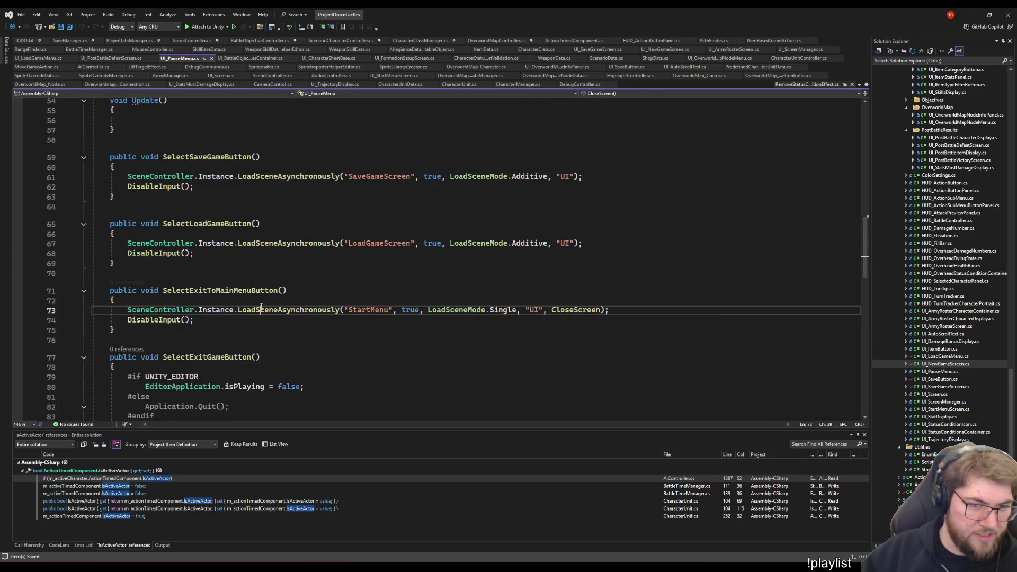
pyautogui.scroll(-3, 263, 309)
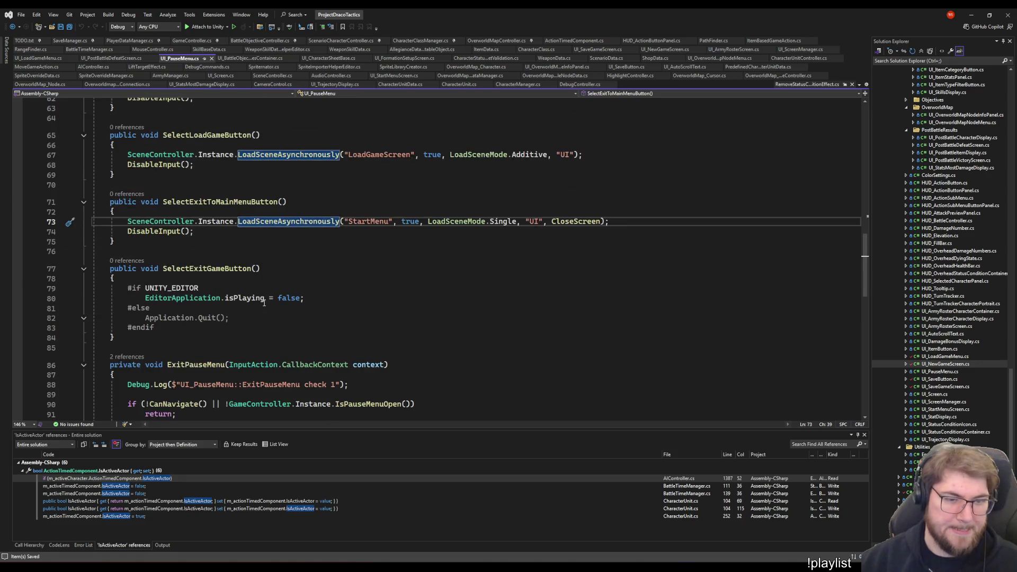
pyautogui.scroll(2, 262, 309)
pyautogui.scroll(1, 263, 308)
pyautogui.scroll(1, 263, 308)
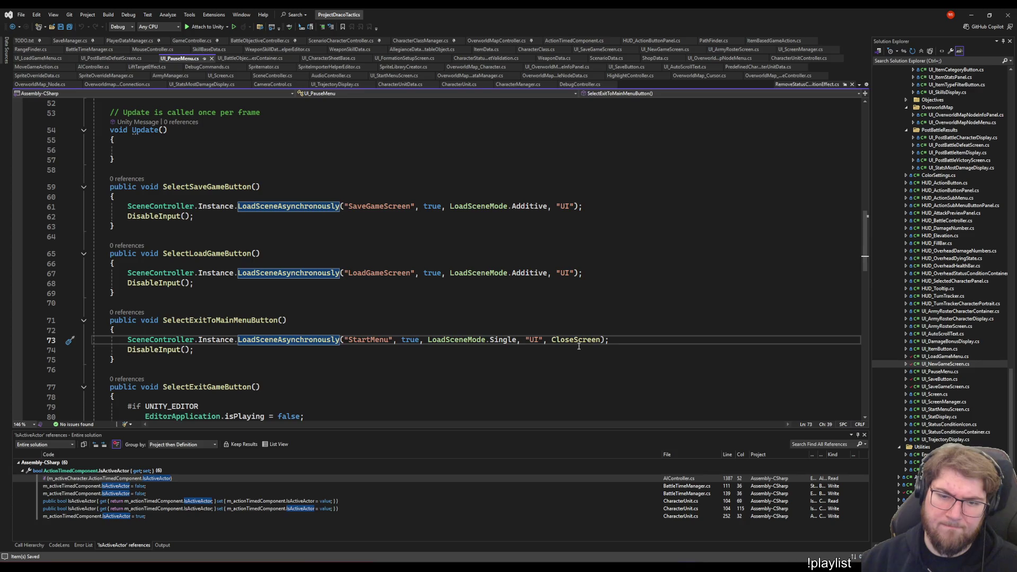
pyautogui.press('Down')
pyautogui.press('Up')
pyautogui.hotkey('shift', 'Up')
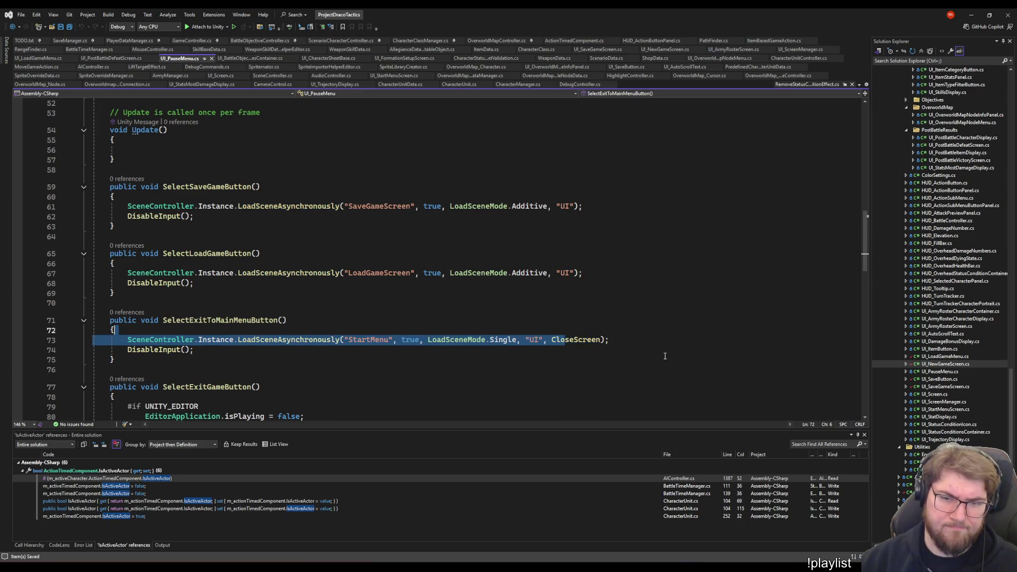
pyautogui.click(268, 303)
pyautogui.scroll(-3, 358, 262)
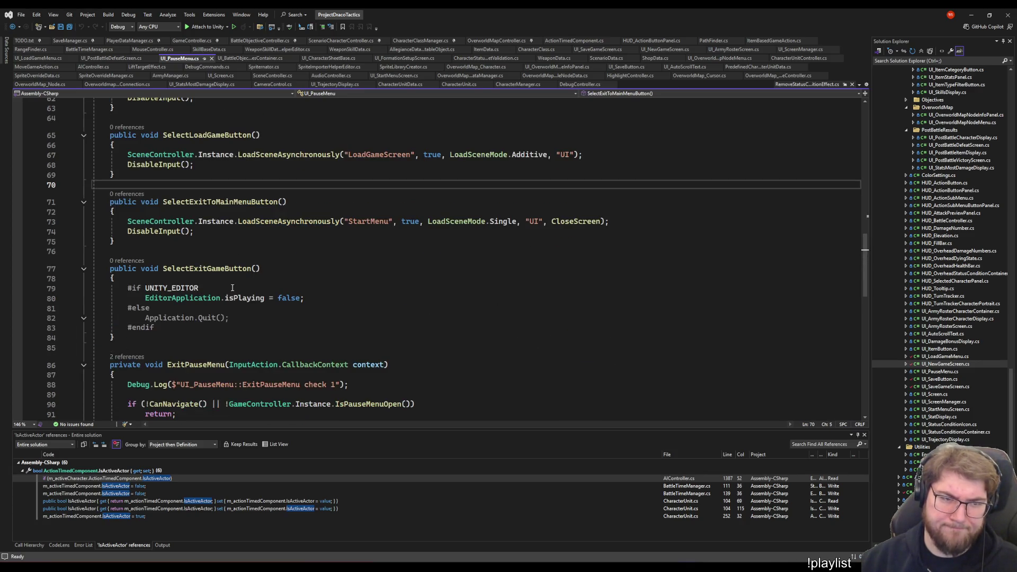
pyautogui.scroll(-5, 398, 239)
pyautogui.scroll(-5, 443, 222)
pyautogui.scroll(5, 444, 222)
pyautogui.scroll(-5, 303, 235)
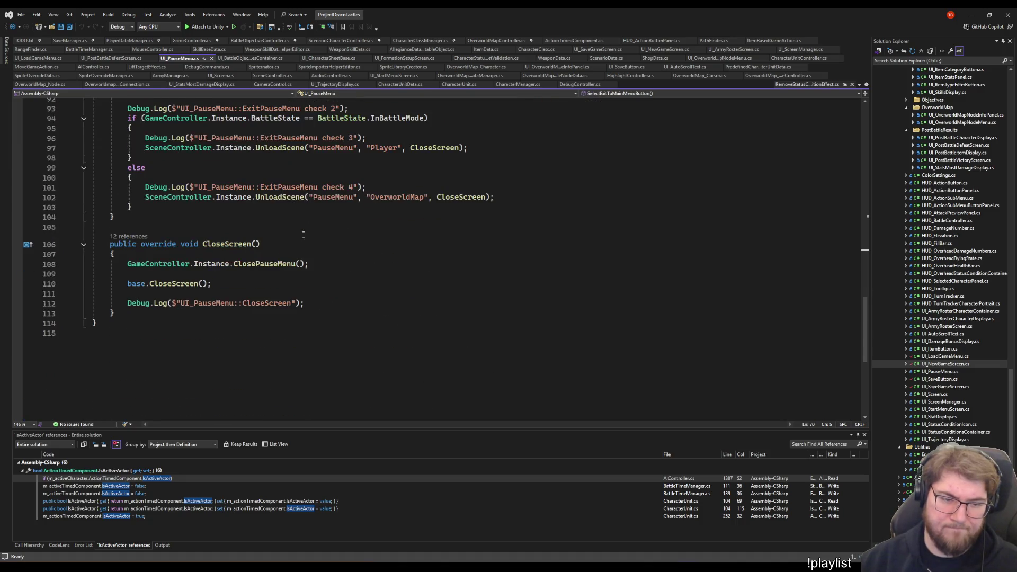
pyautogui.scroll(2, 132, 231)
pyautogui.scroll(4, 159, 246)
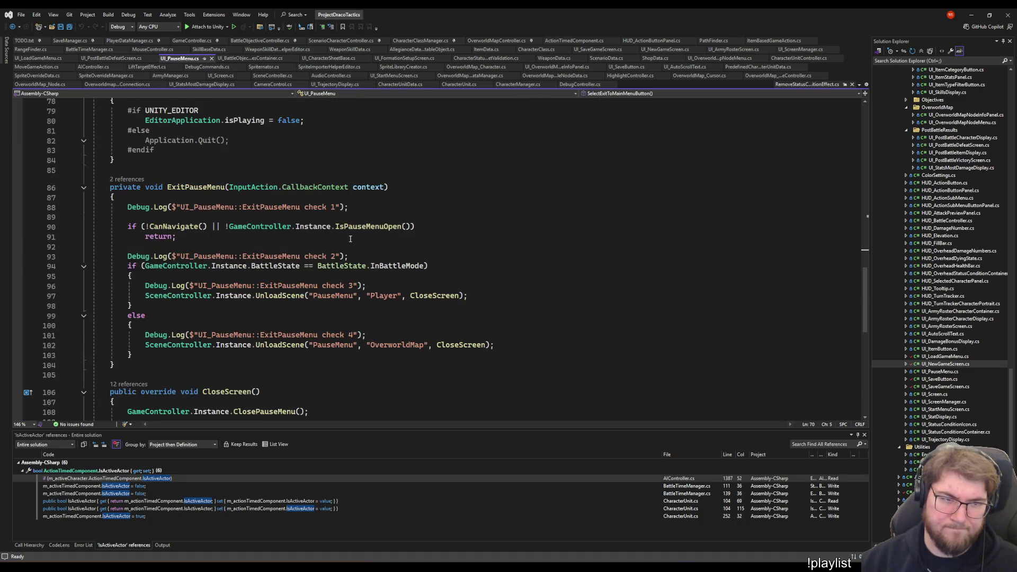
pyautogui.scroll(5, 222, 270)
pyautogui.scroll(3, 278, 293)
# Start a new line at the top of SelectExitToMainMenuButton for the EndBattleCleanup call
pyautogui.click(152, 302)
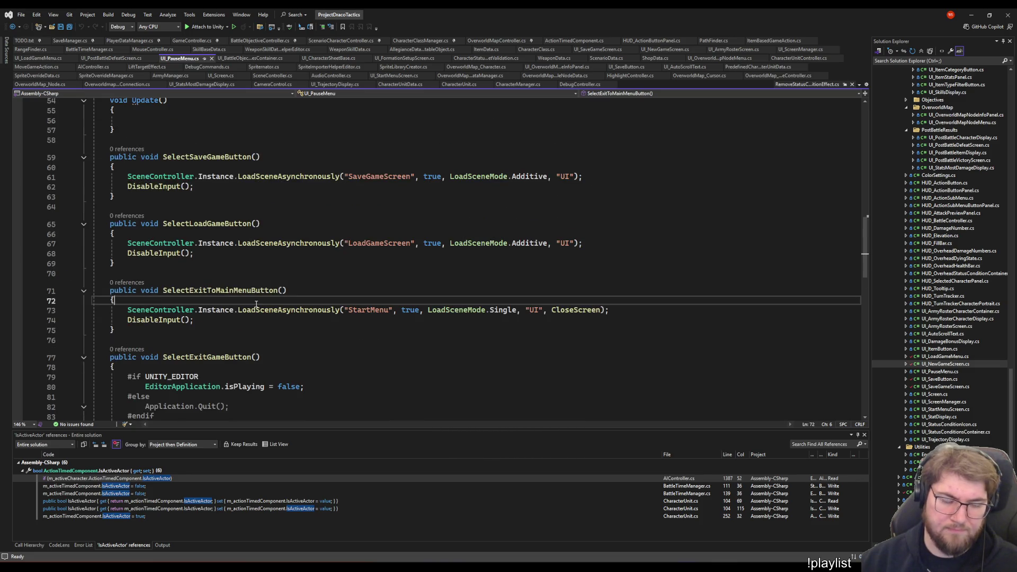
pyautogui.press('Return')
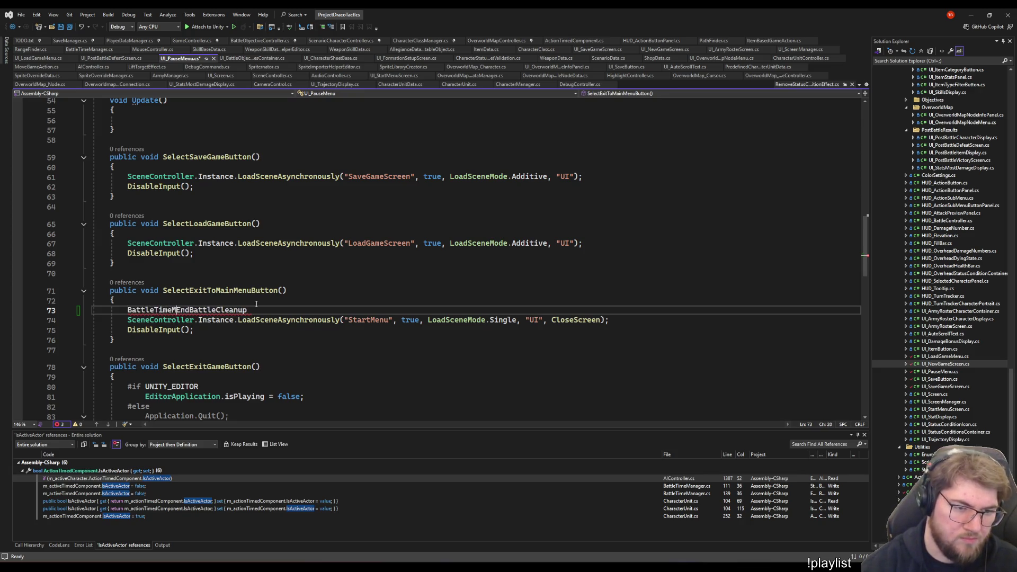
pyautogui.write('anager.Instance.')
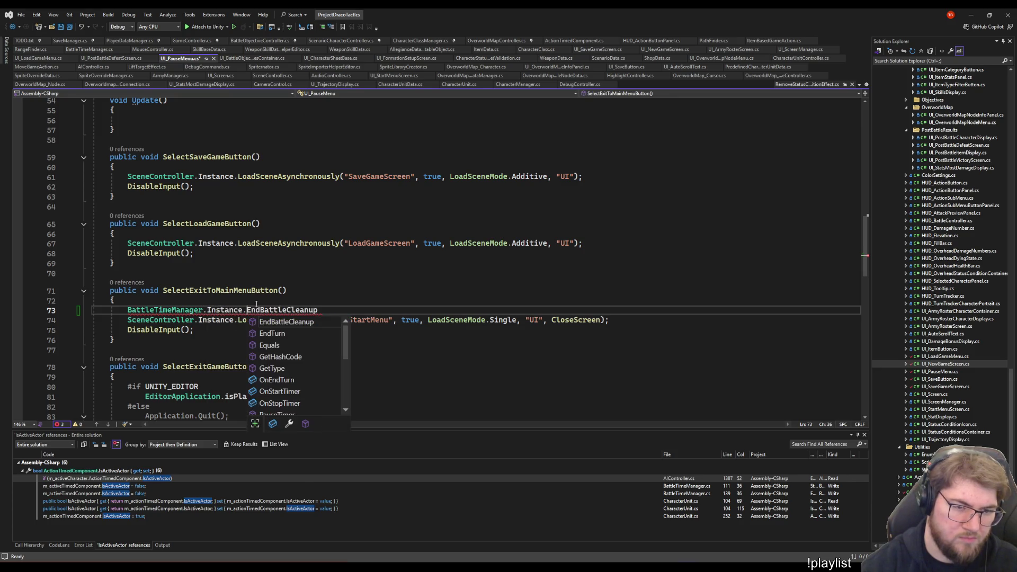
pyautogui.write('();')
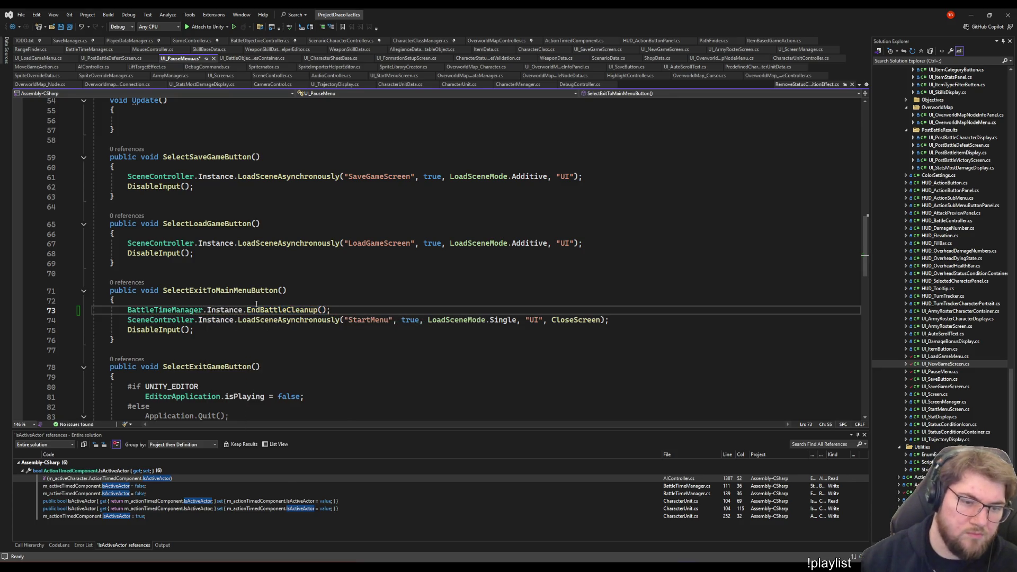
# Save, then write the 'if (GameController.Instance.BattleState == BattleState.InBattleMode)' condition above the cleanup call
pyautogui.hotkey('ctrl', 's')
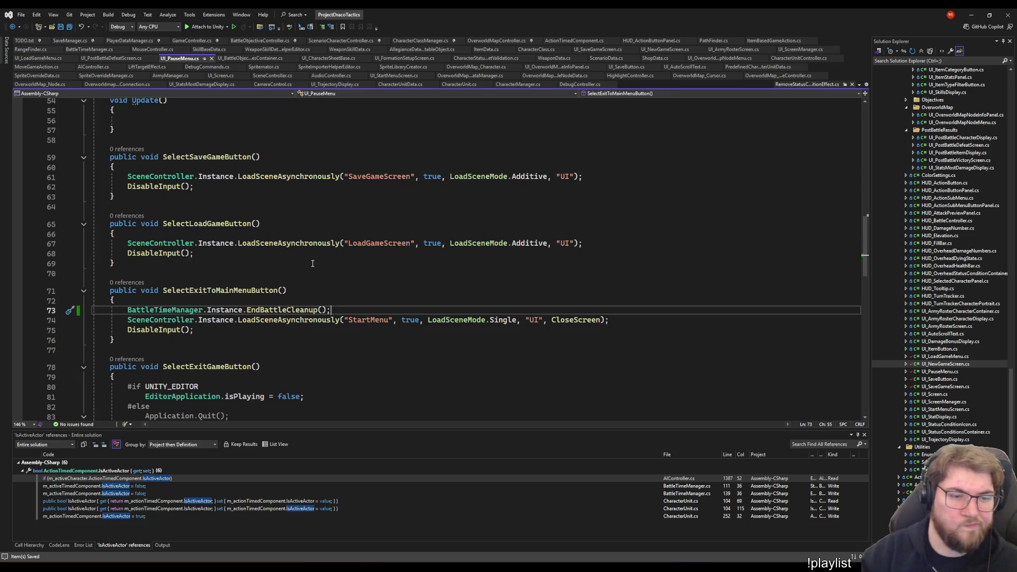
pyautogui.hotkey('ctrl', 'Return')
pyautogui.write('Batt')
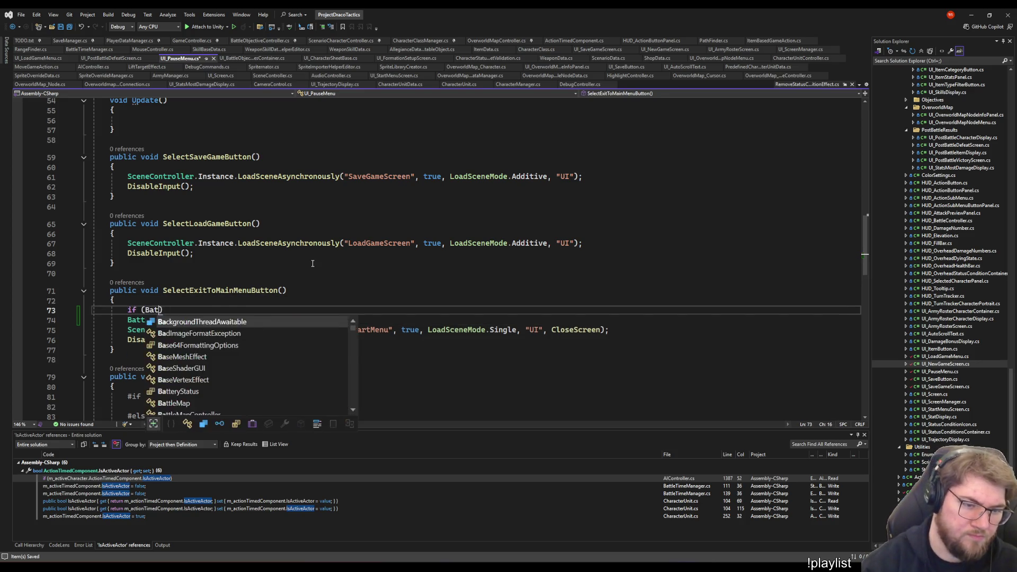
pyautogui.write('leState.InBattleMode')
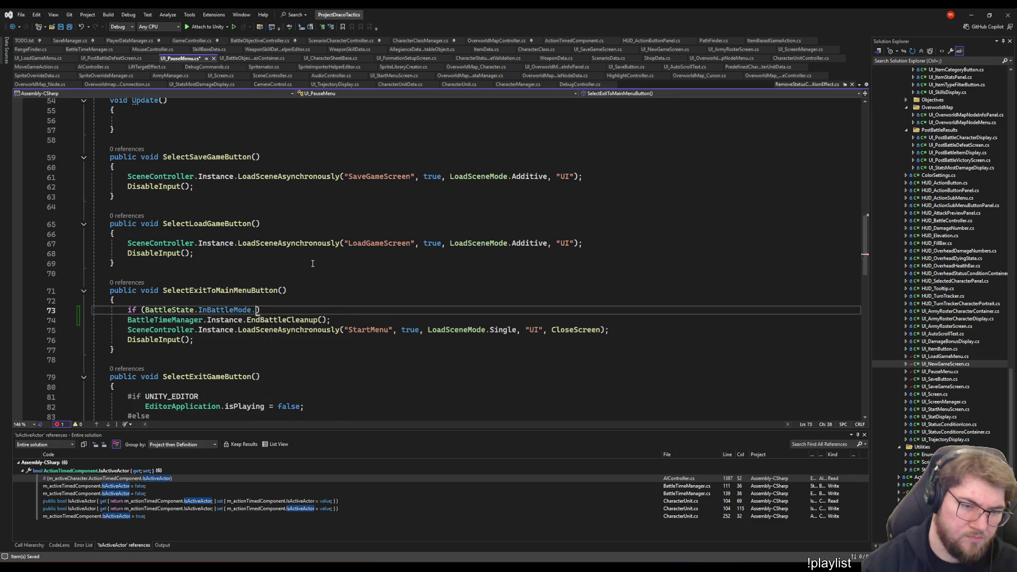
pyautogui.write('.')
pyautogui.press('Escape')
pyautogui.hotkey('ctrl', 'shift', 'Left')
pyautogui.hotkey('ctrl', 'shift', 'Left')
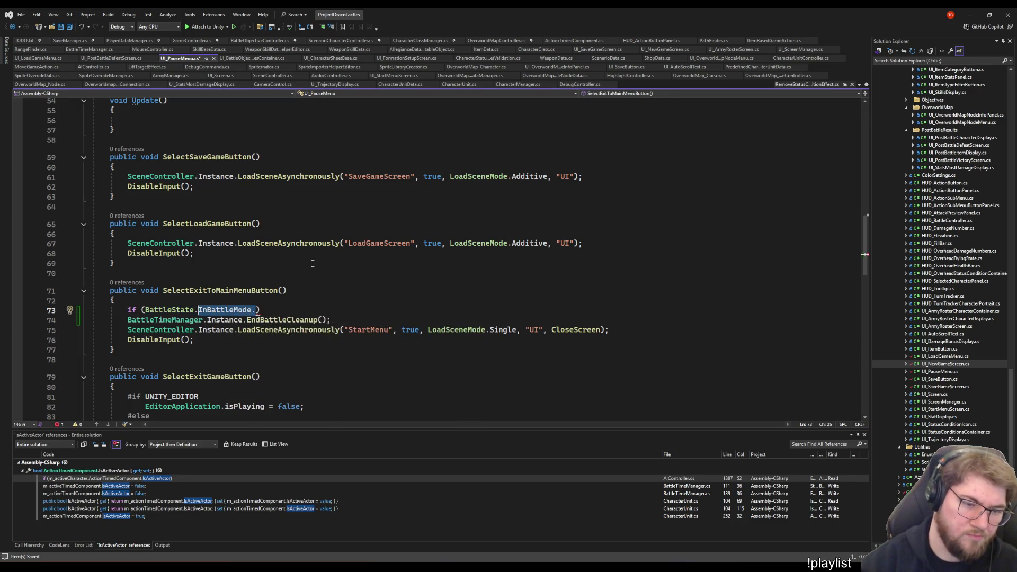
pyautogui.hotkey('ctrl', 'shift', 'Left')
pyautogui.hotkey('ctrl', 'shift', 'Left')
pyautogui.press('Left')
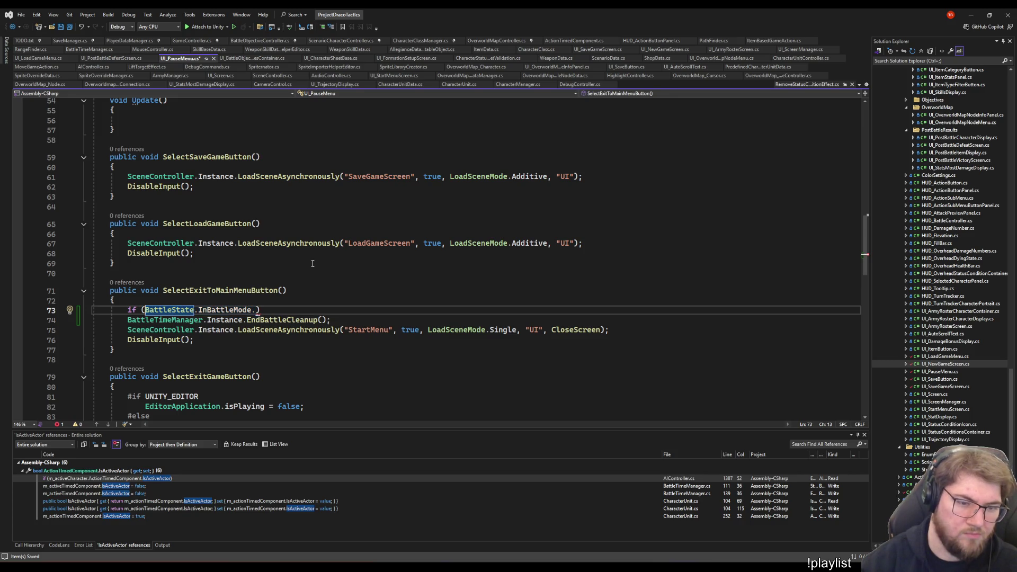
pyautogui.hotkey('ctrl', 'Left')
pyautogui.hotkey('ctrl', 'Left')
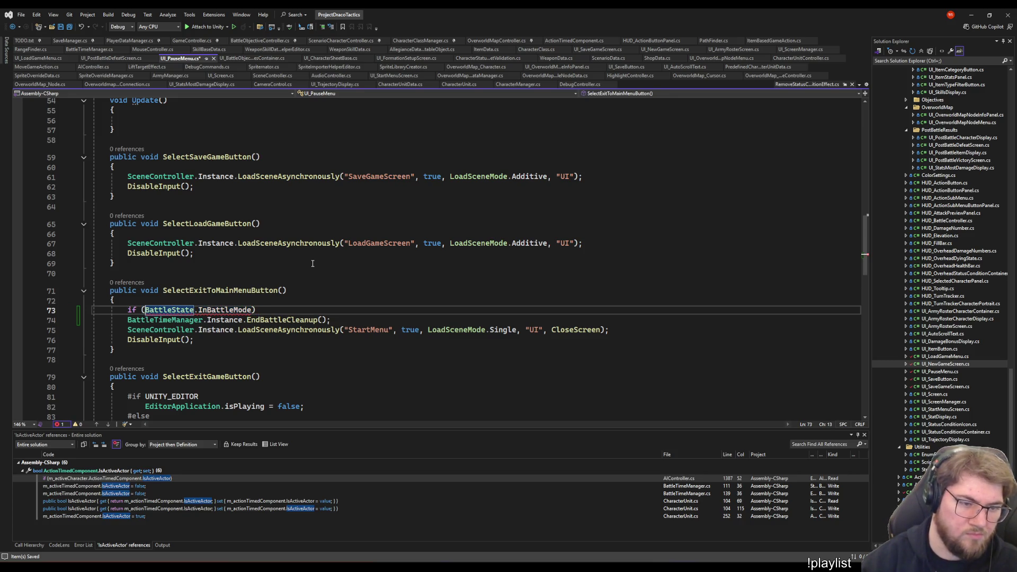
pyautogui.write('!Game')
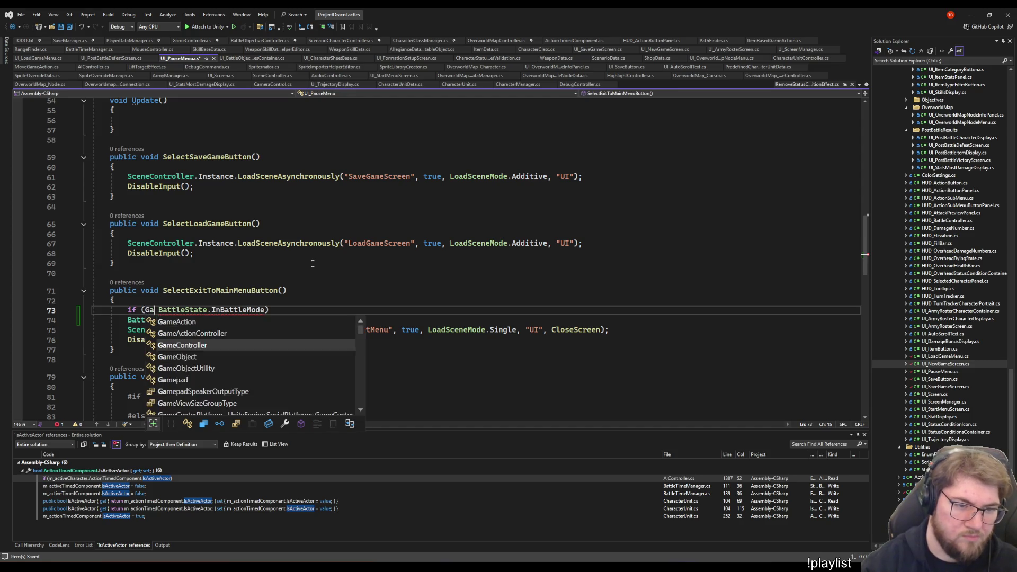
pyautogui.write('Controller.Instance.')
pyautogui.write('Batt')
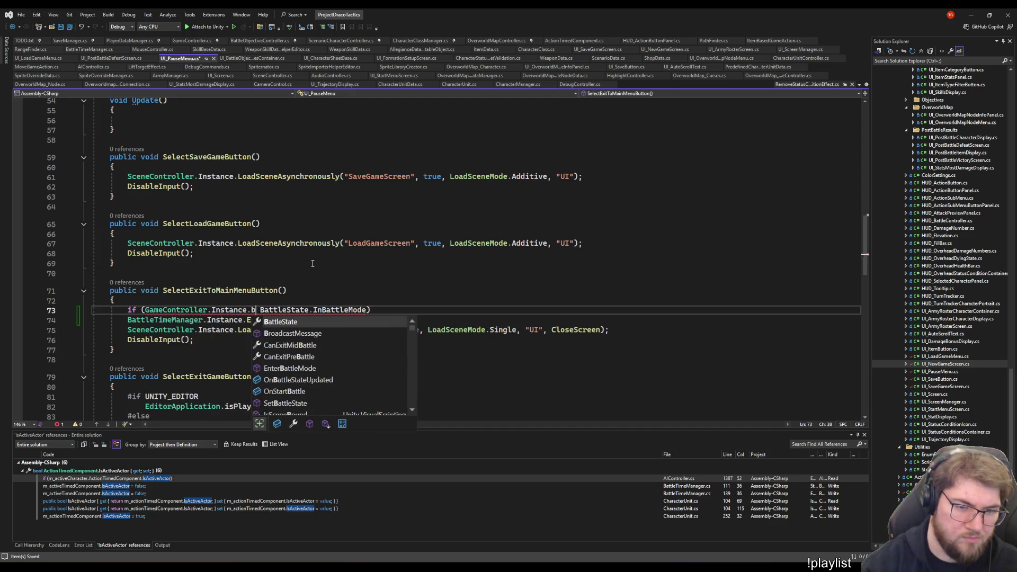
pyautogui.press('Tab')
pyautogui.write('==')
# Wrap the EndBattleCleanup call in braces inside the new if block
pyautogui.press('Return')
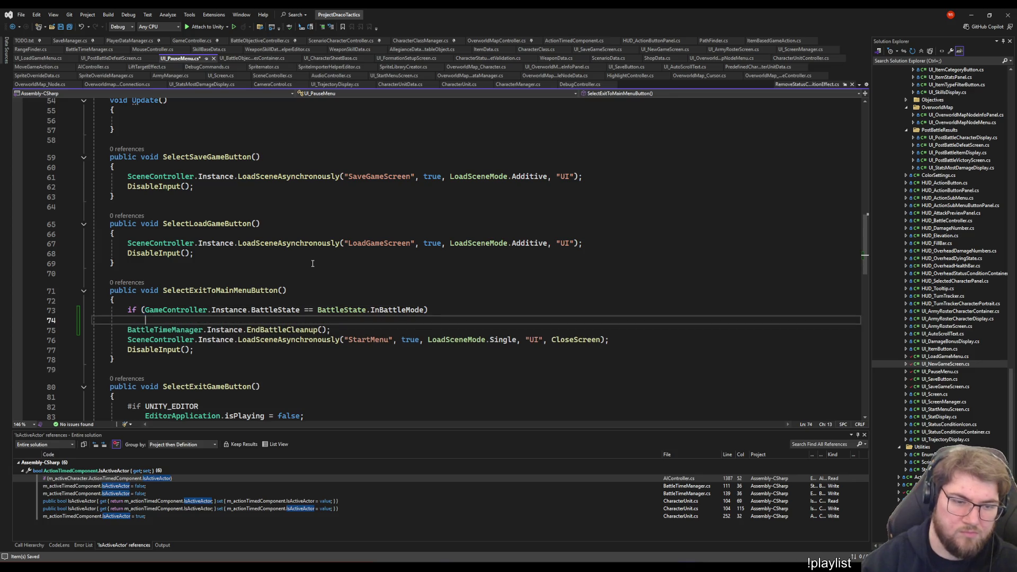
pyautogui.press('Return')
pyautogui.press('Down')
pyautogui.press('Down')
pyautogui.hotkey('alt', 'Up')
pyautogui.hotkey('alt', 'Up')
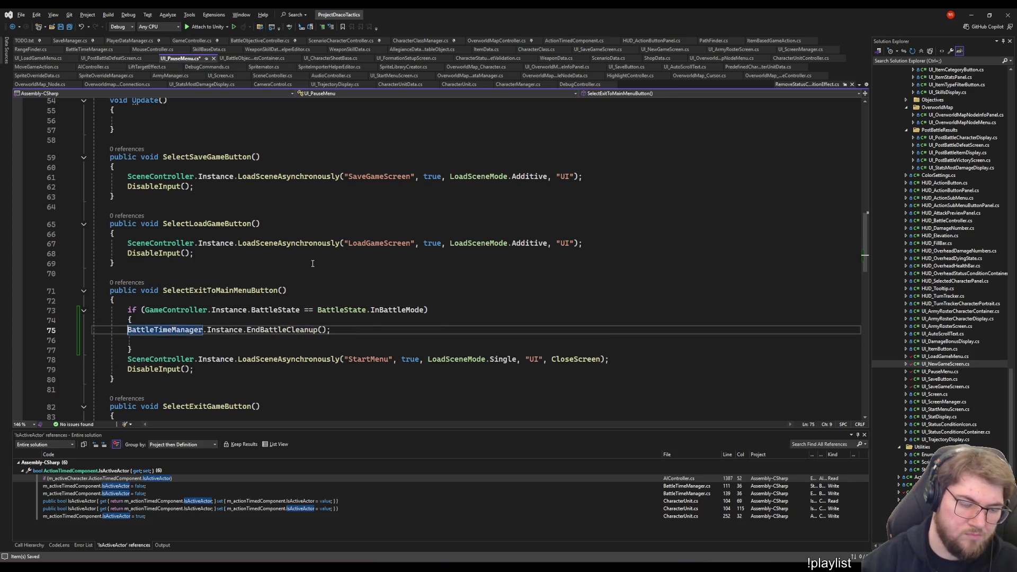
pyautogui.press('End')
pyautogui.press('Delete')
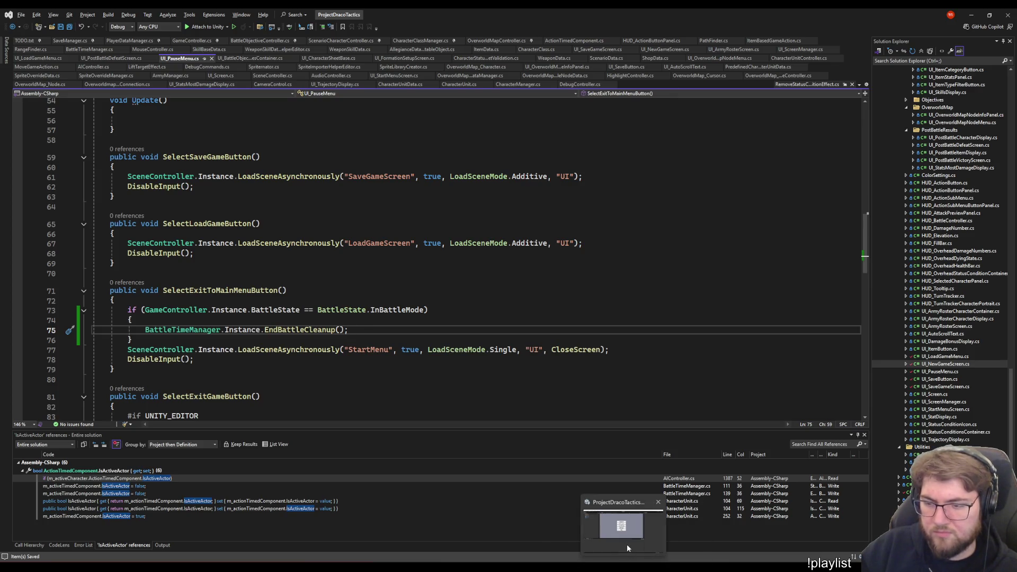
# Enter Play mode in Unity and take a New Game into the Training battle
pyautogui.click(625, 532)
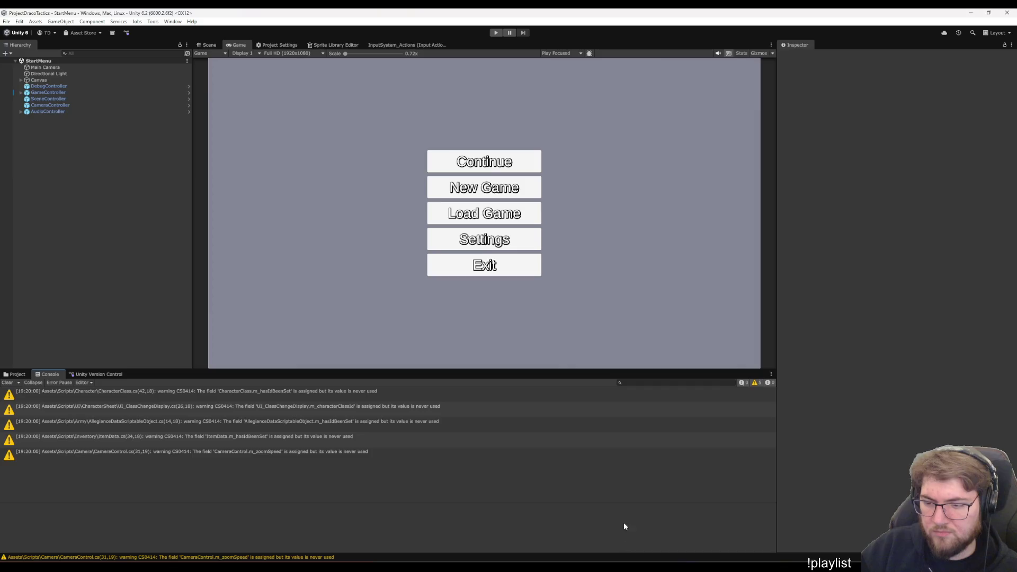
pyautogui.click(495, 32)
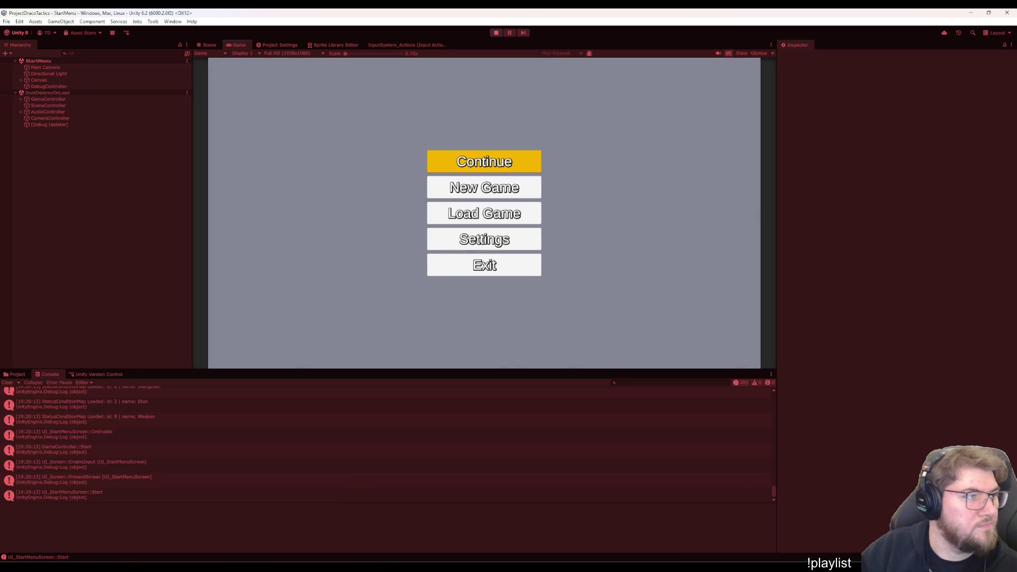
pyautogui.press('Down')
pyautogui.press('Return')
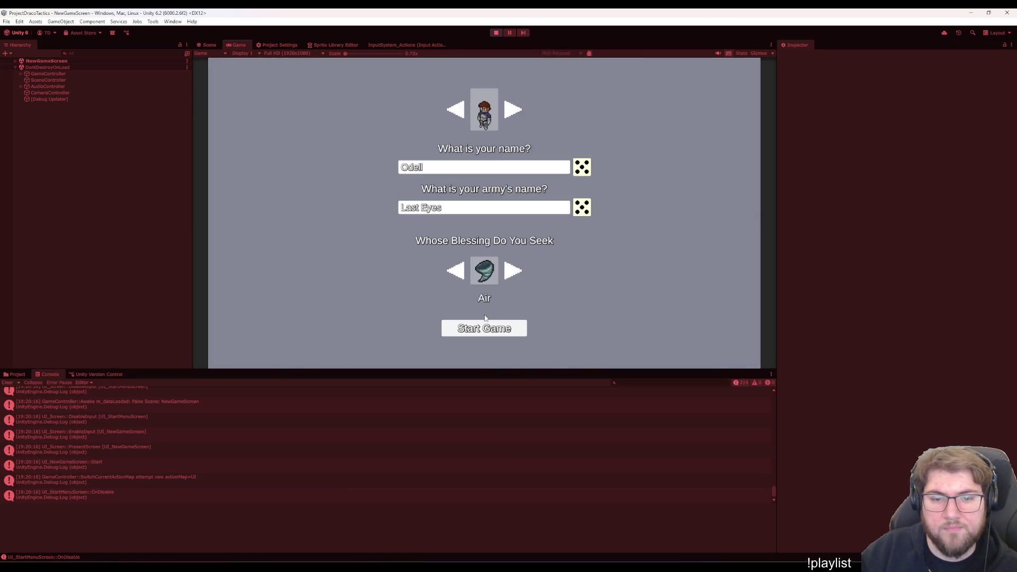
pyautogui.click(479, 327)
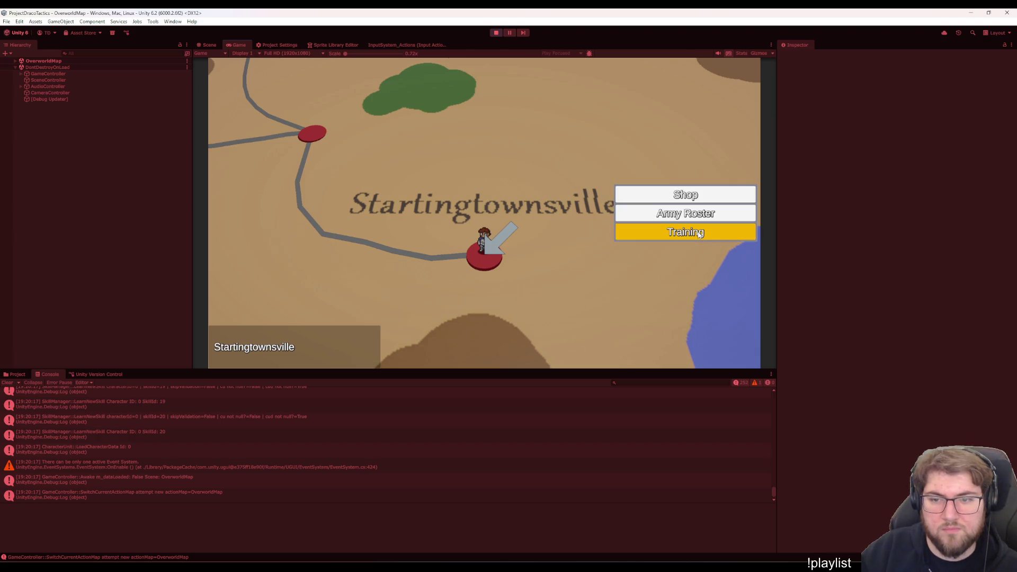
pyautogui.click(697, 232)
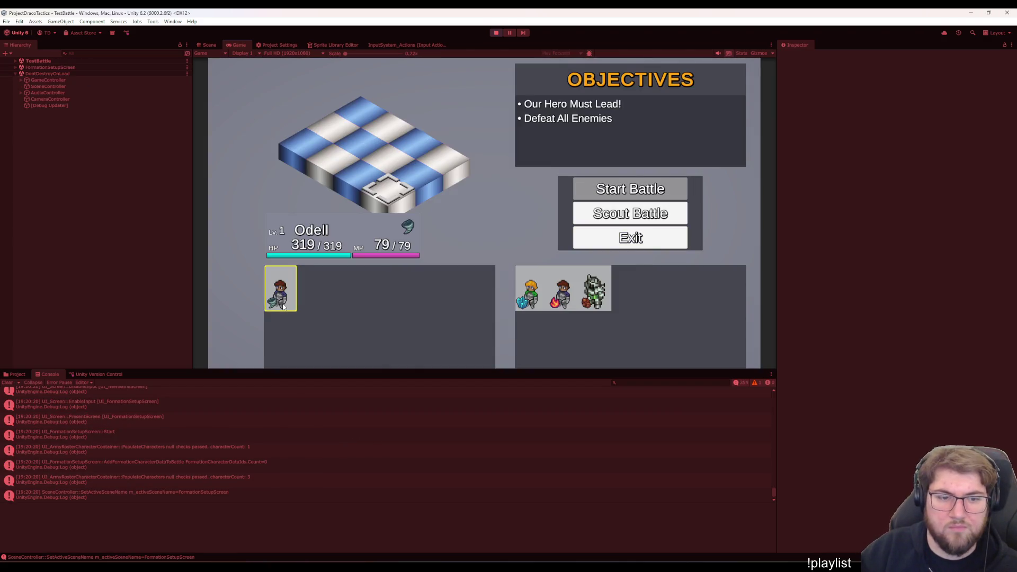
# Place Odell, start the battle, then exit to the Main Menu from the pause menu
pyautogui.click(283, 302)
pyautogui.click(606, 191)
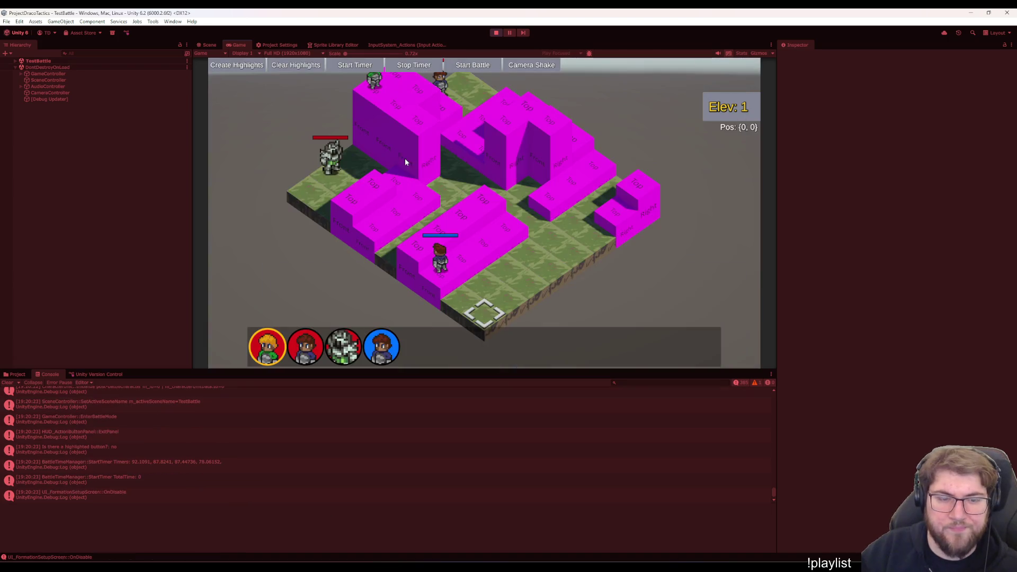
pyautogui.press('Escape')
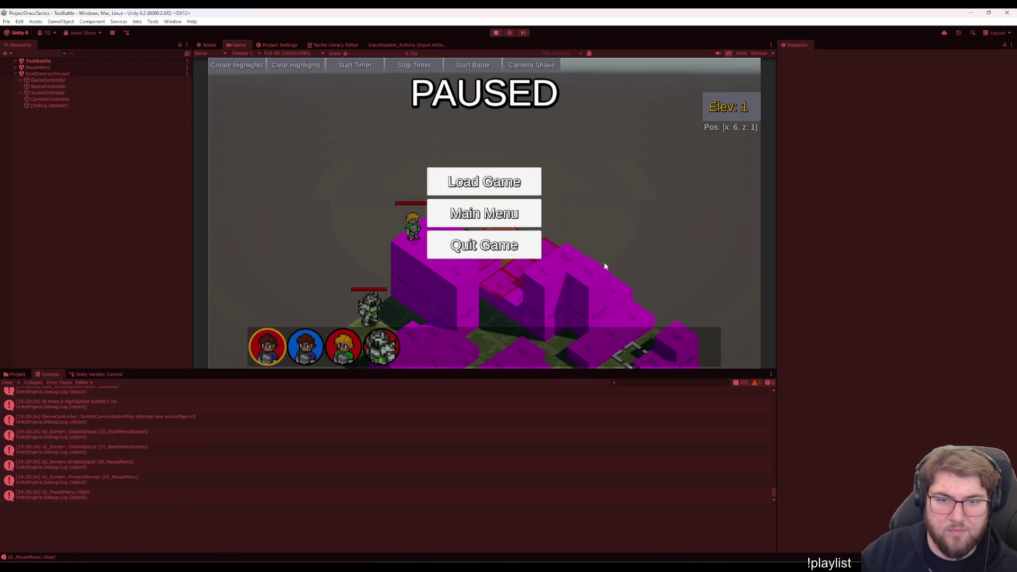
pyautogui.press('Escape')
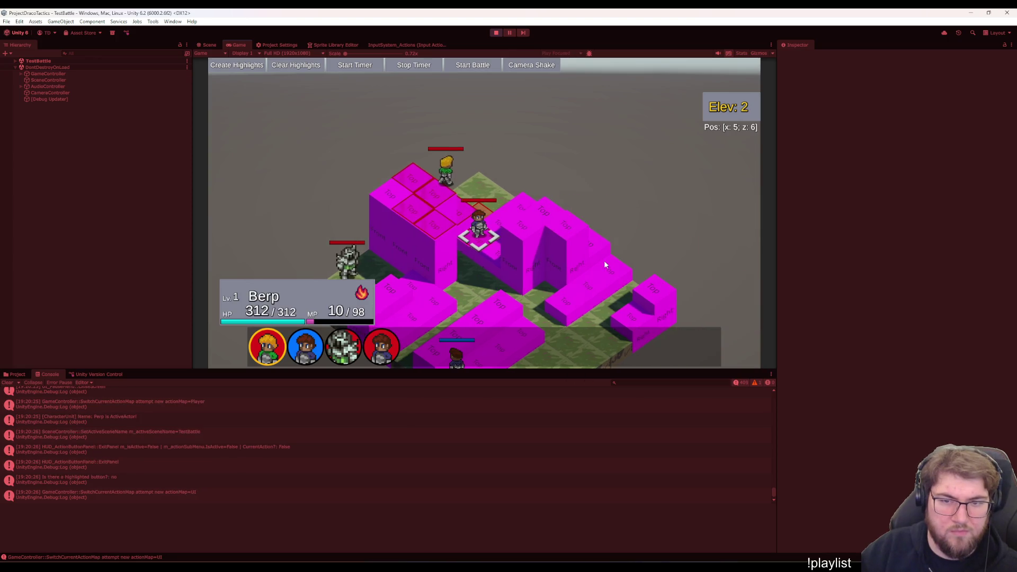
pyautogui.press('Escape')
pyautogui.press('Up')
pyautogui.press('Return')
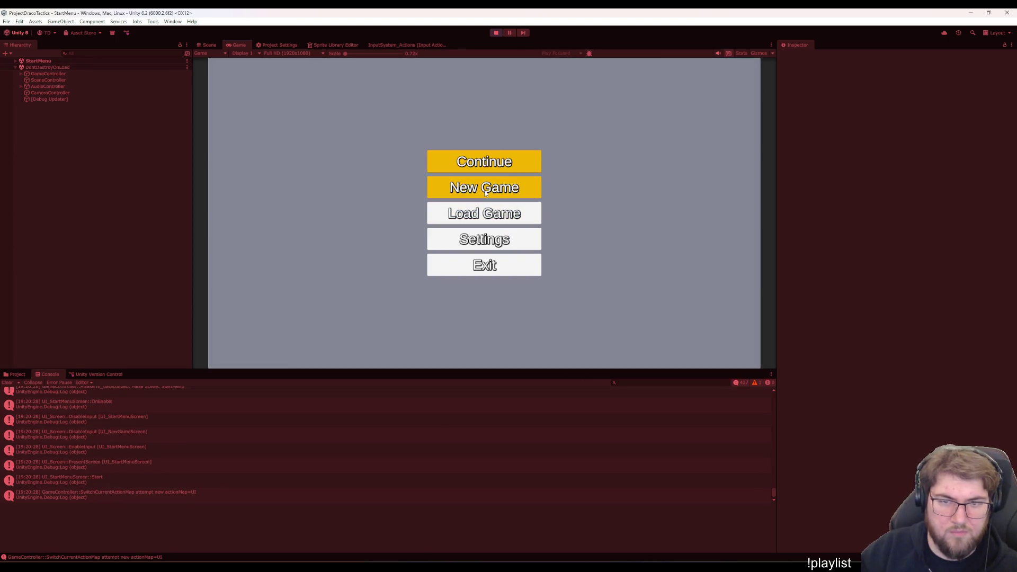
# Start another New Game into the Training battle and inspect the 'Jeff is ActiveActor' console entry
pyautogui.click(485, 192)
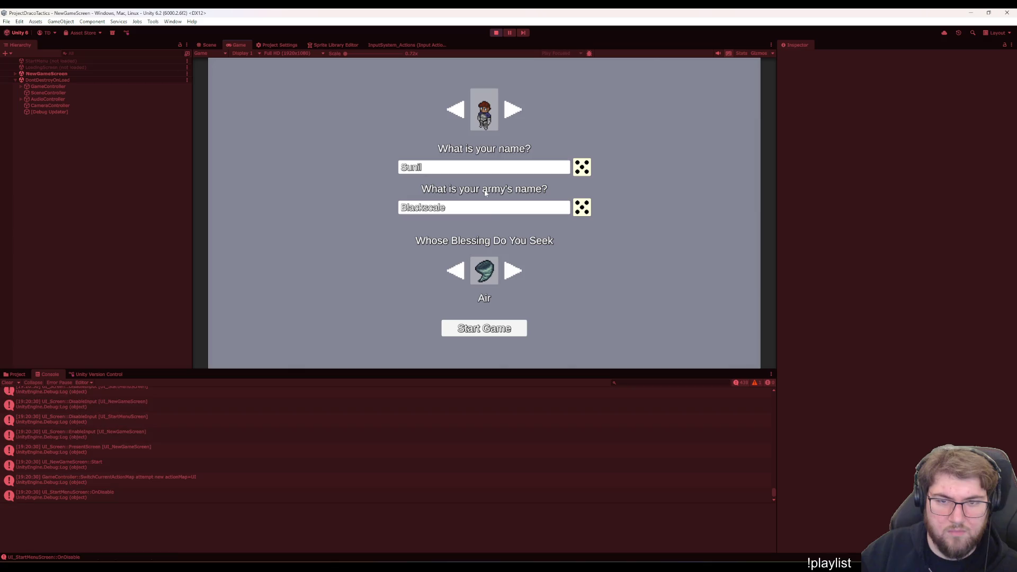
pyautogui.click(487, 325)
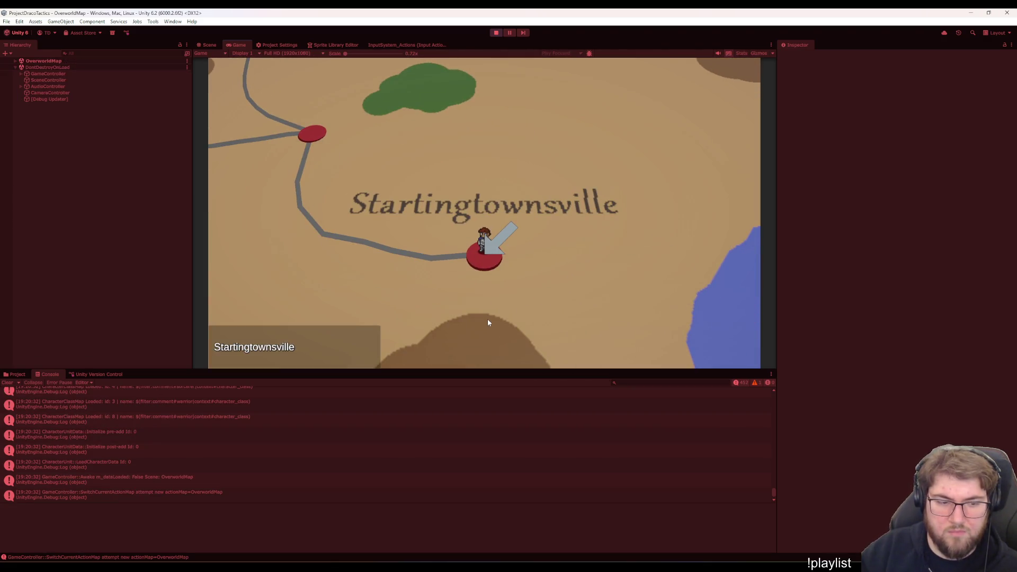
pyautogui.click(702, 229)
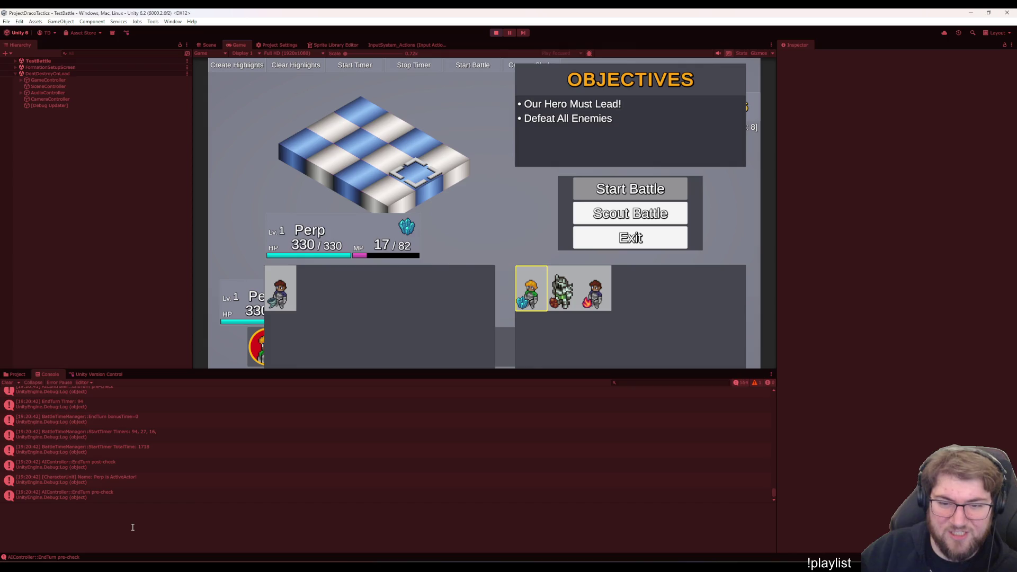
pyautogui.click(127, 480)
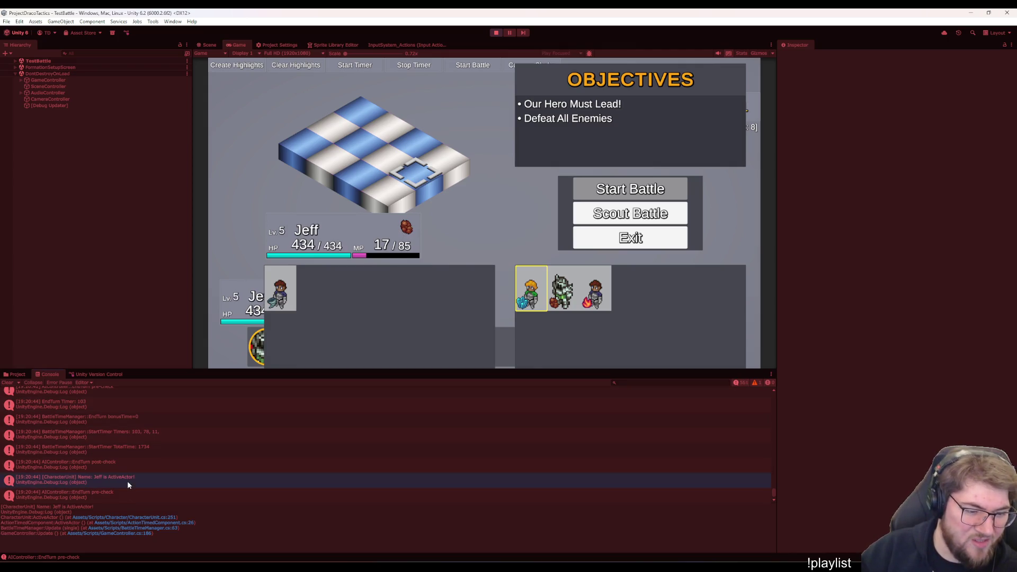
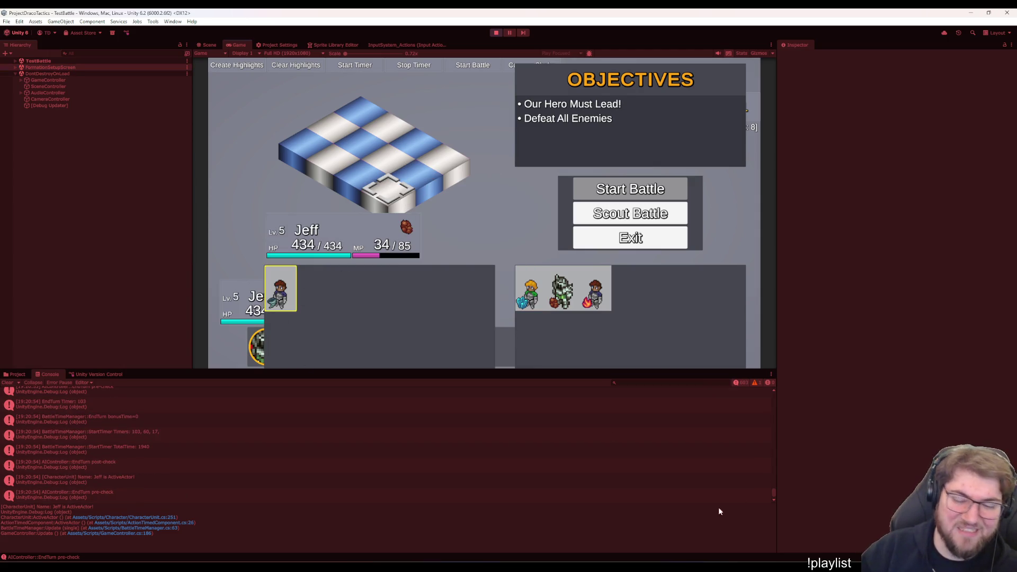
# Stop the battle play test and switch to Visual Studio
pyautogui.click(494, 35)
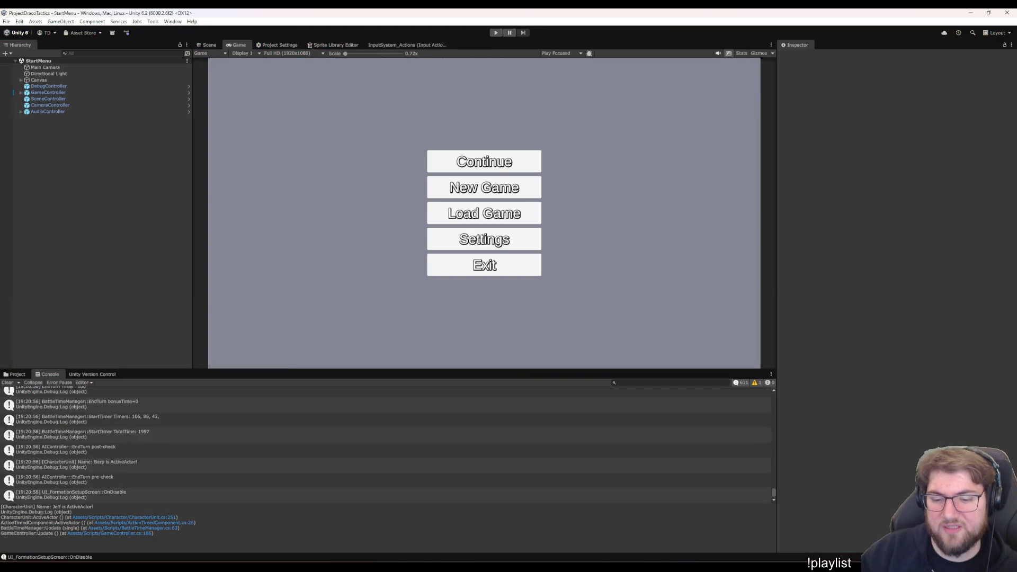
pyautogui.click(649, 524)
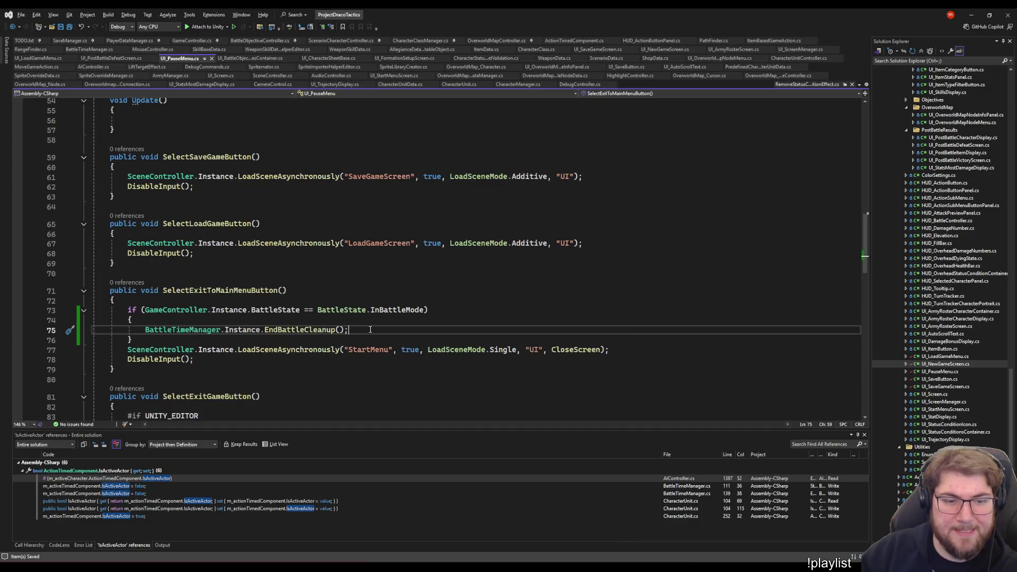
# Add BattleTimeManager.Instance.StopTimer(); before EndBattleCleanup() in UI_PauseMenu.cs, then switch to Unity
pyautogui.press('Return')
pyautogui.scroll(-8, 377, 333)
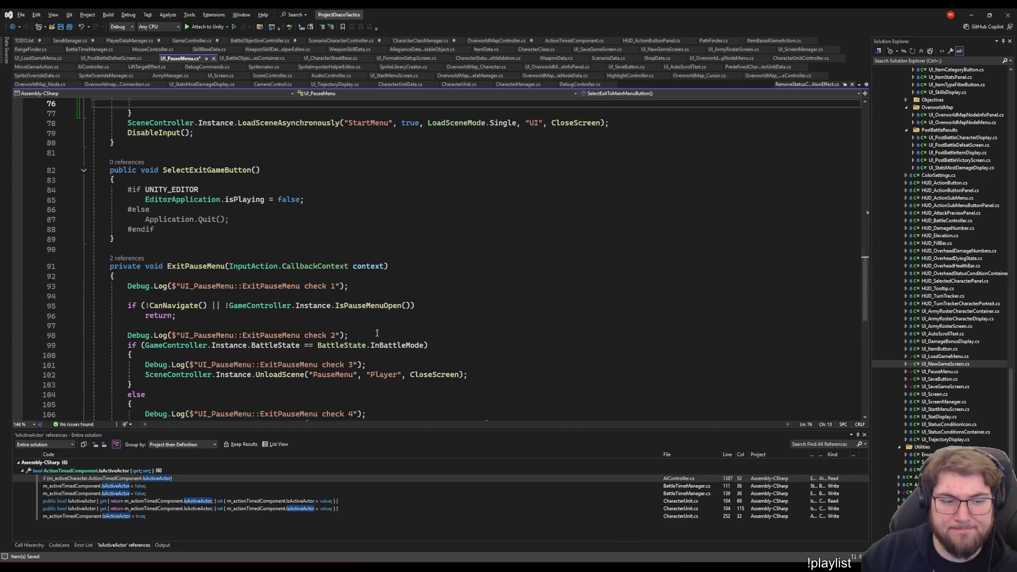
pyautogui.scroll(-8, 377, 333)
pyautogui.scroll(7, 377, 333)
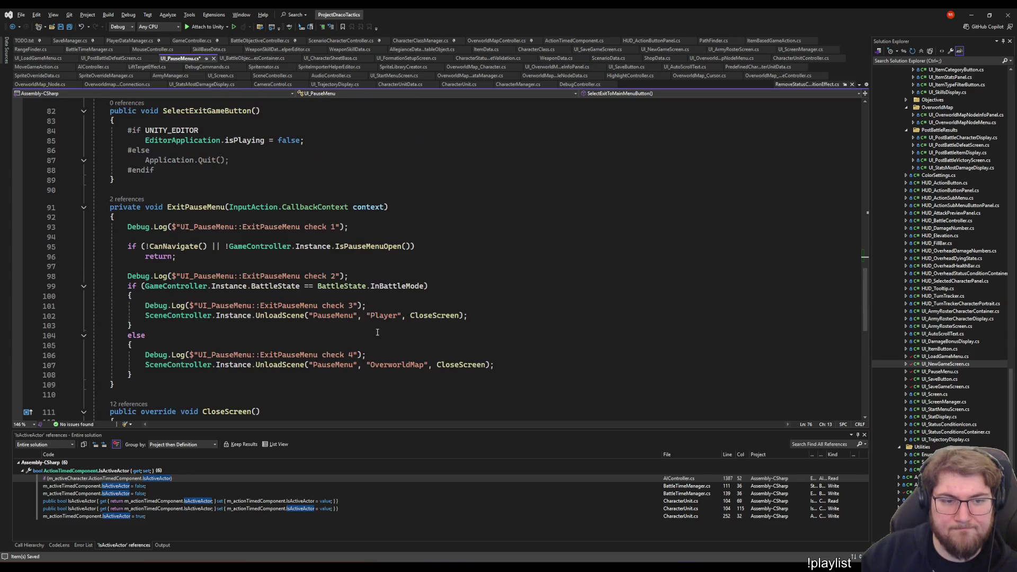
pyautogui.scroll(7, 373, 285)
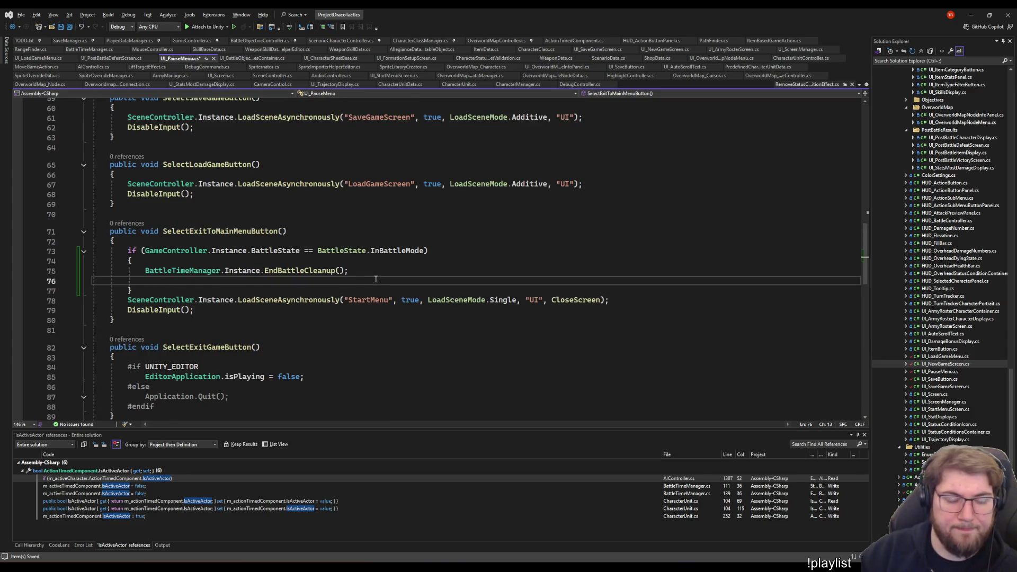
pyautogui.press('BackSpace')
pyautogui.hotkey('shift', 'Home')
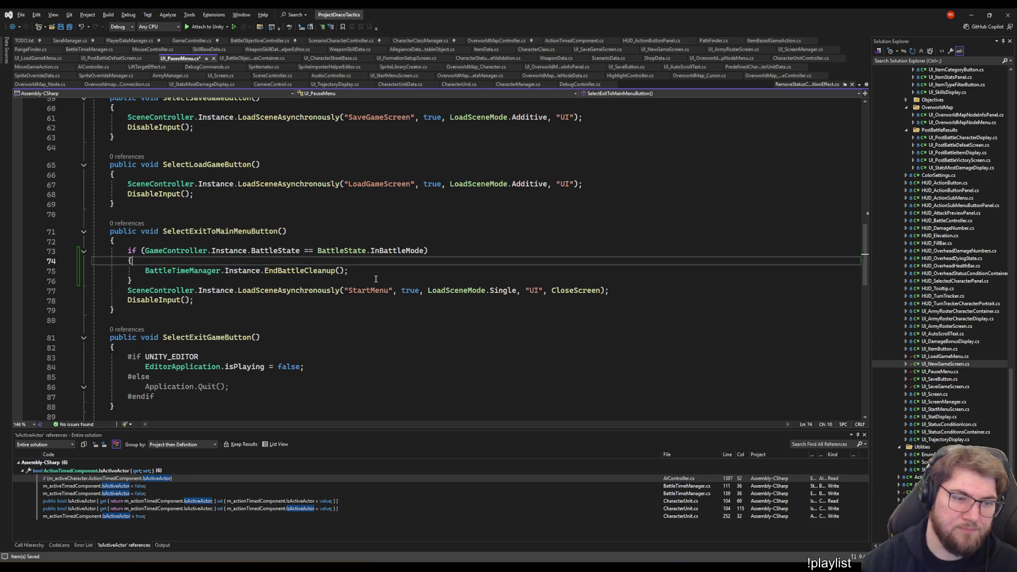
pyautogui.write('Bat')
pyautogui.press('Down')
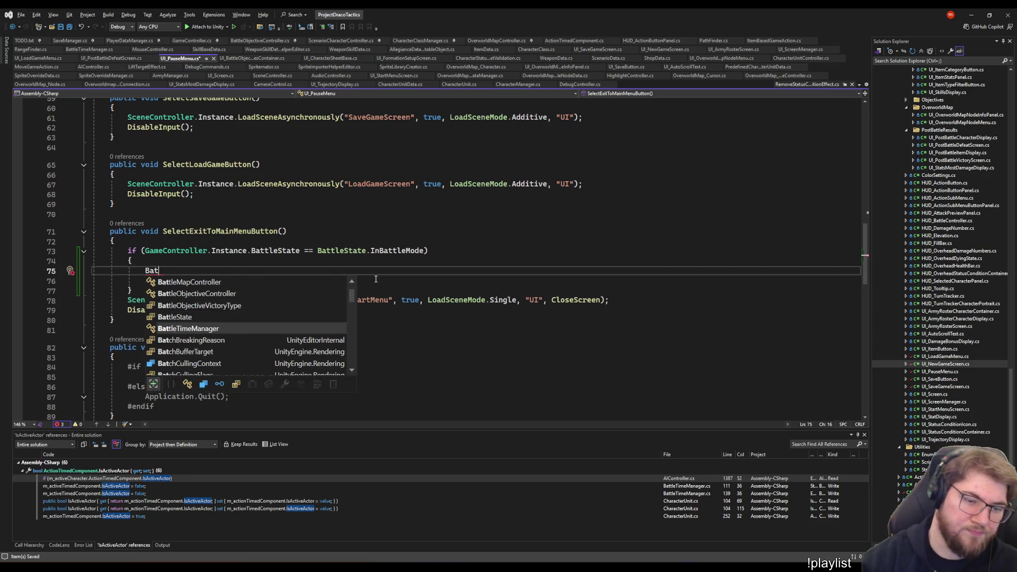
pyautogui.press('Tab')
pyautogui.write('.In.')
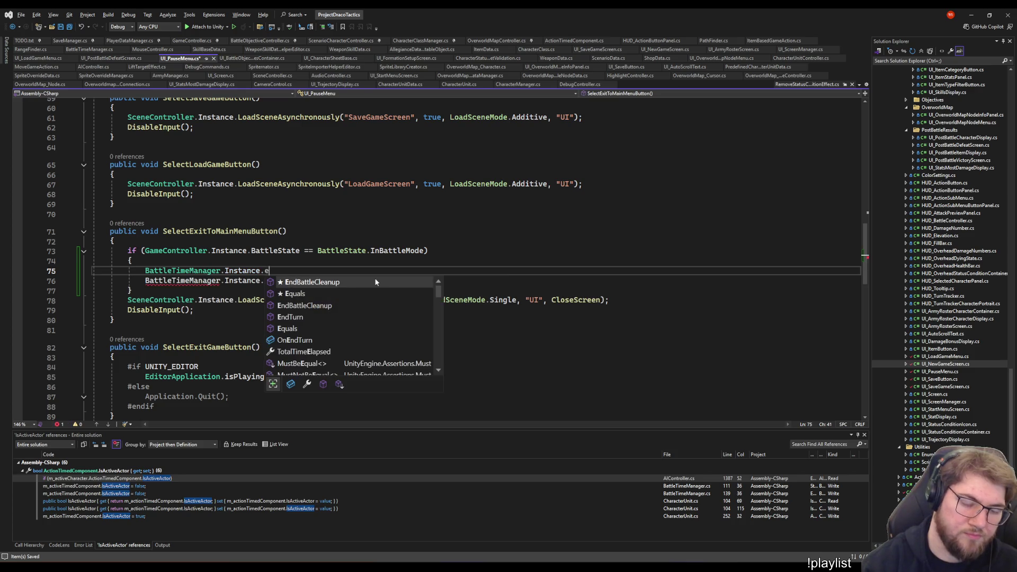
pyautogui.press('Escape')
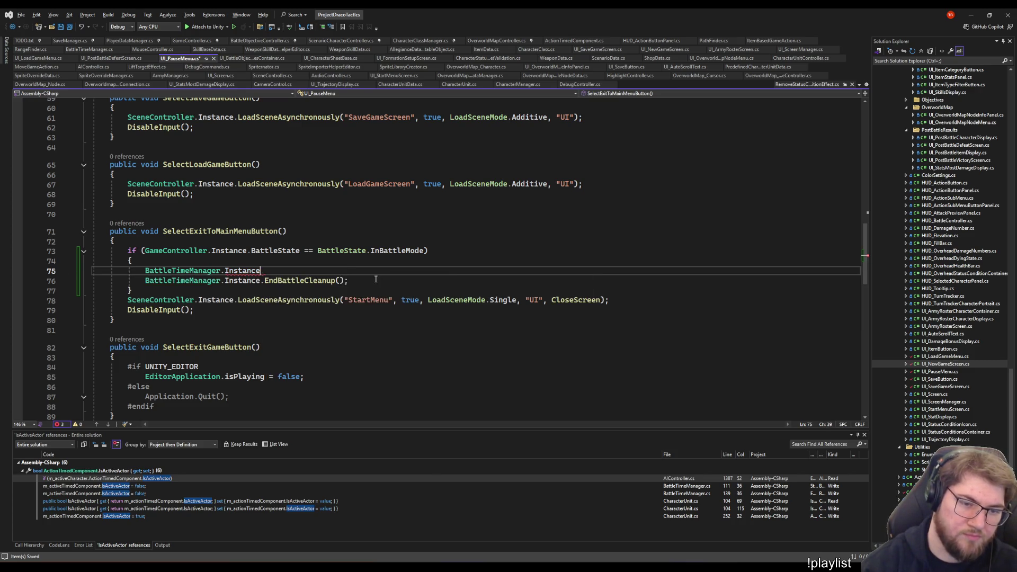
pyautogui.write('.sto')
pyautogui.press('Tab')
pyautogui.write('();')
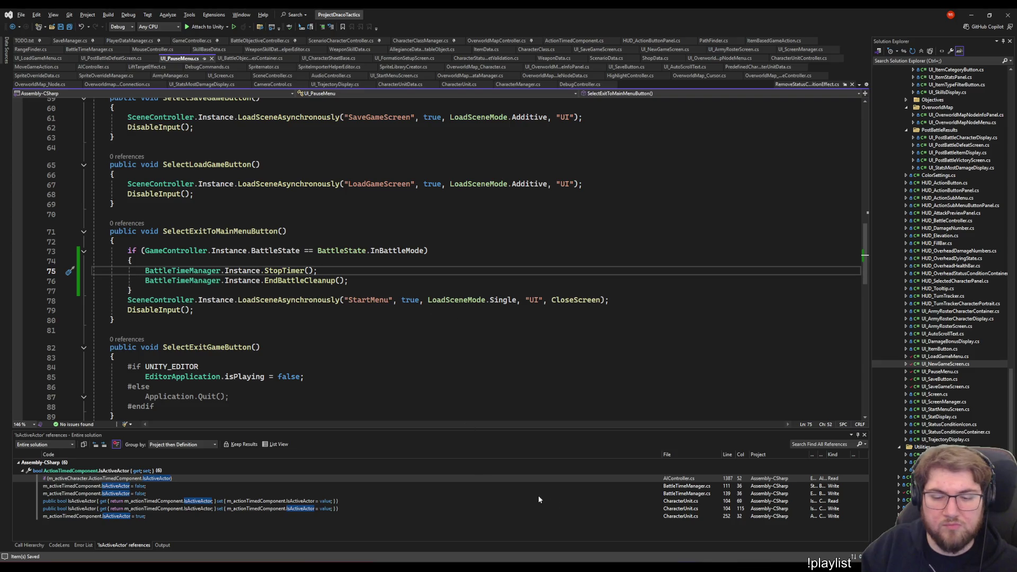
pyautogui.hotkey('alt', 'Tab')
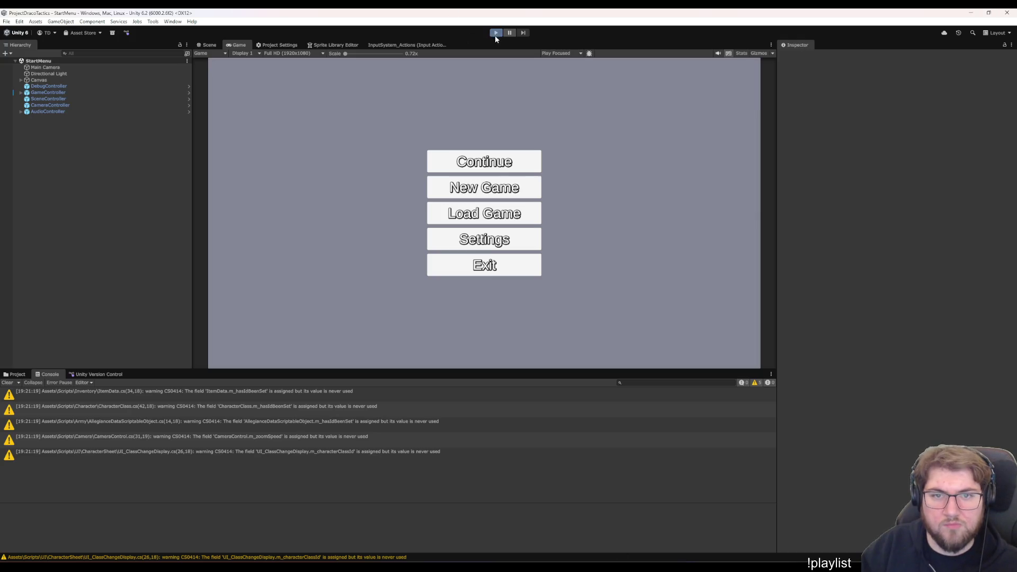
# Play-test a New Game through the overworld into a Training battle with the formation set
pyautogui.click(495, 33)
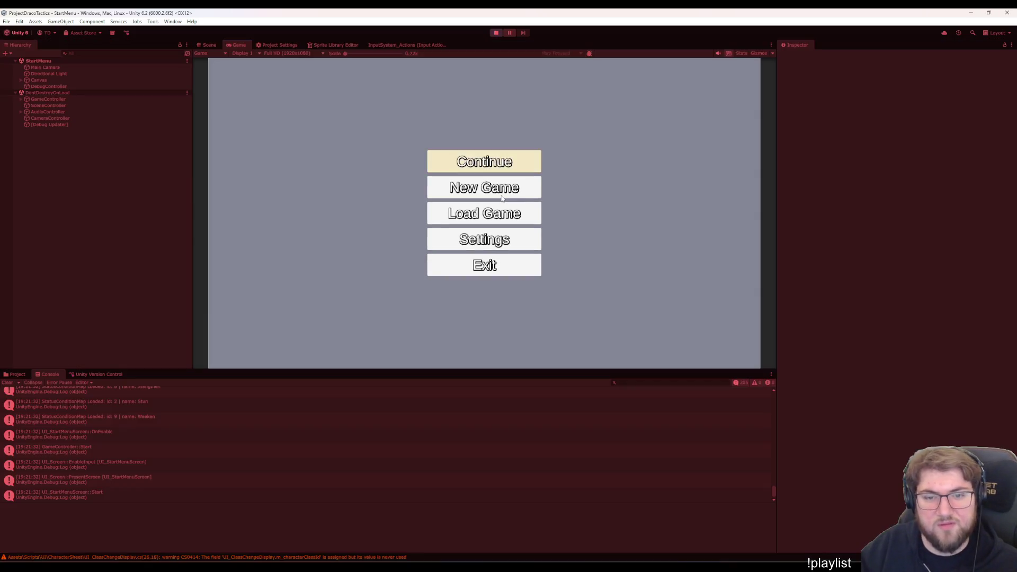
pyautogui.click(500, 194)
pyautogui.click(509, 325)
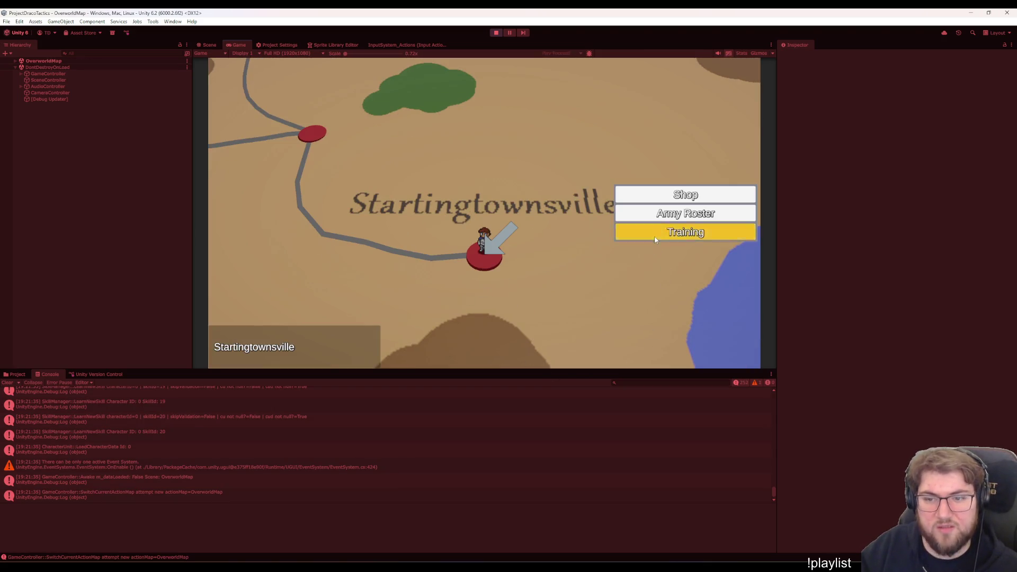
pyautogui.click(654, 232)
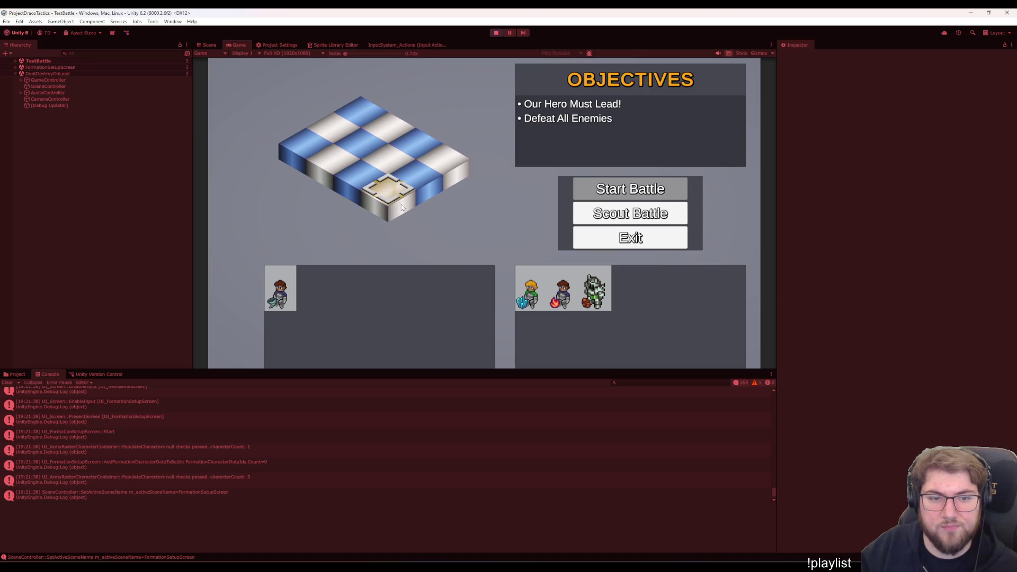
pyautogui.press('Return')
pyautogui.press('Up')
pyautogui.press('Down')
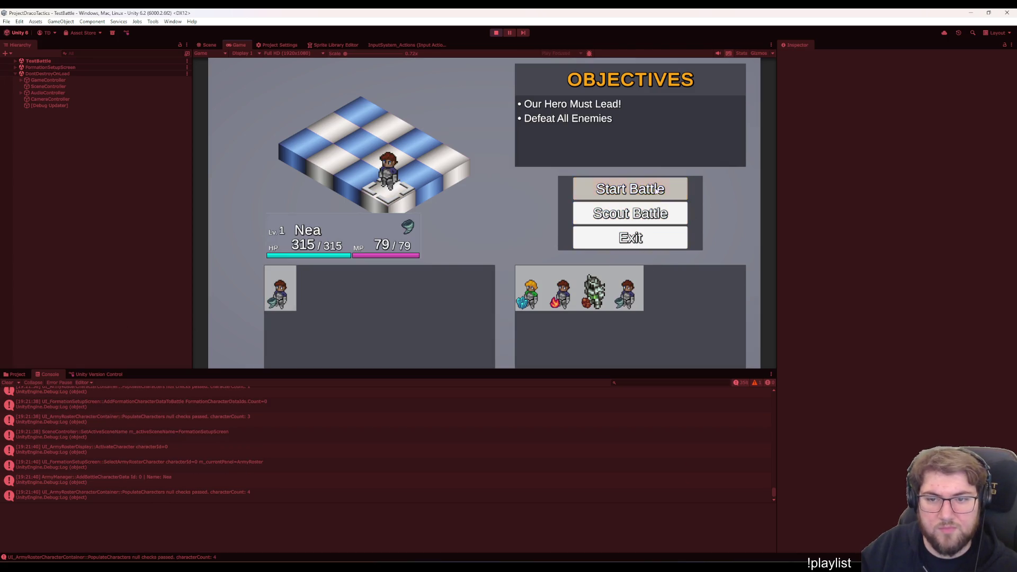
pyautogui.press('Return')
pyautogui.press('Return')
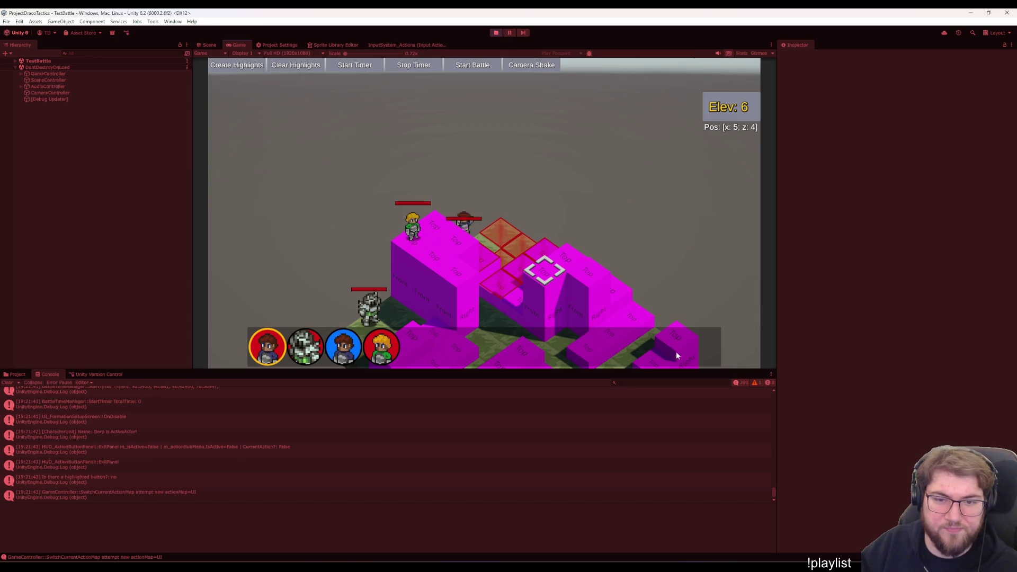
# Toggle the pause menu repeatedly during the battle, ending paused over an attack preview
pyautogui.press('Escape')
pyautogui.press('Escape')
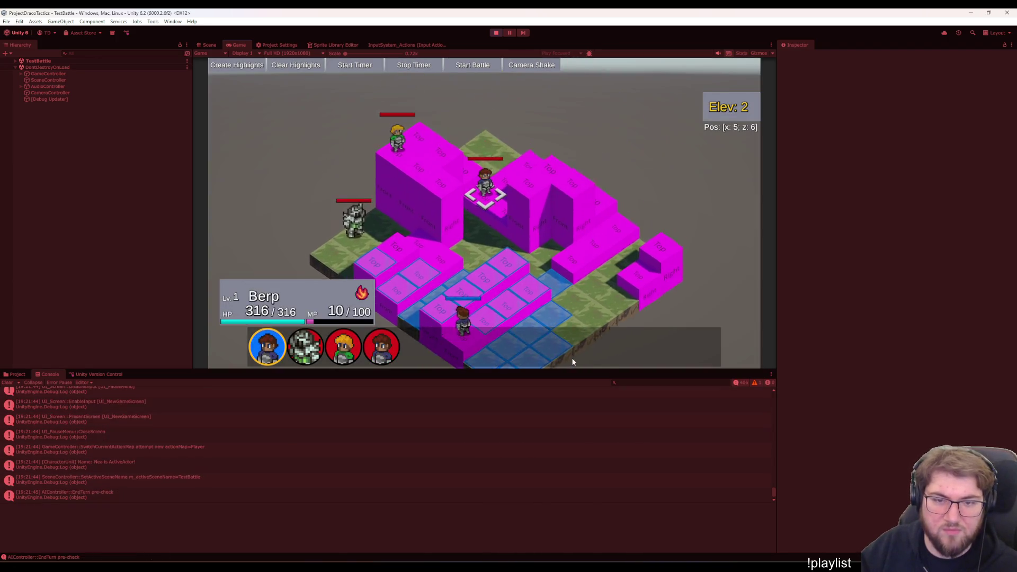
pyautogui.press('Escape')
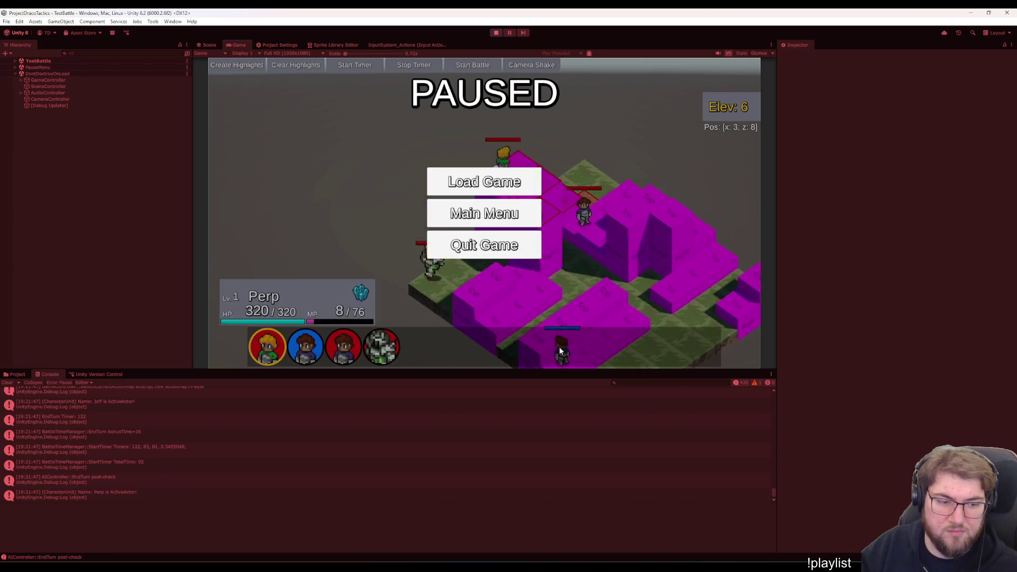
pyautogui.press('Escape')
pyautogui.press('Escape')
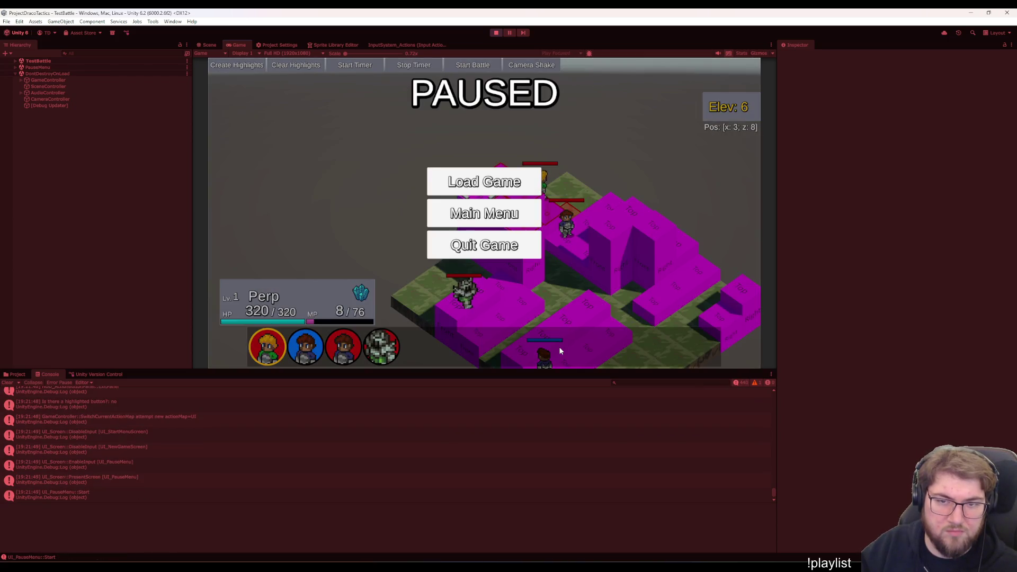
pyautogui.press('Escape')
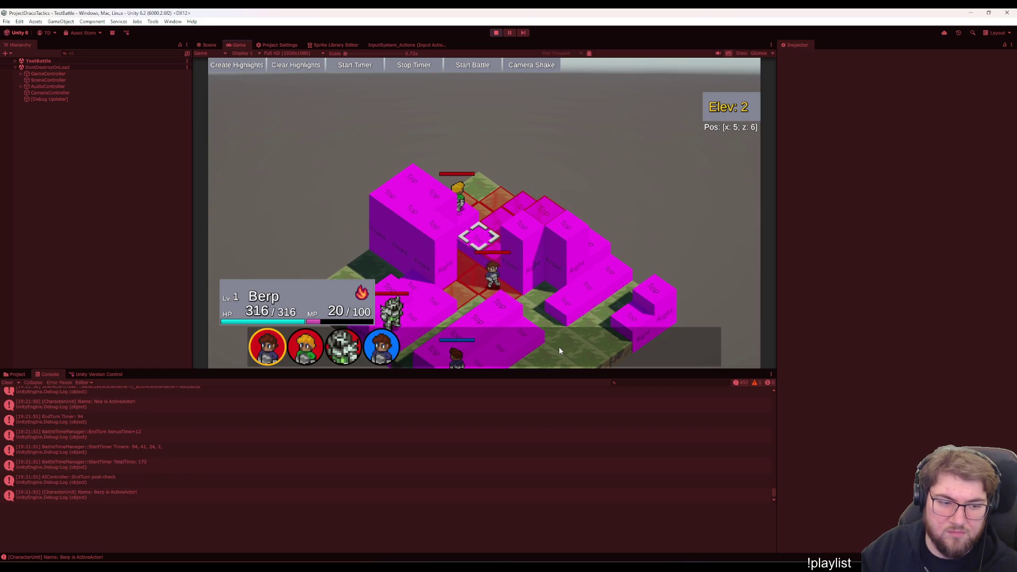
pyautogui.press('Escape')
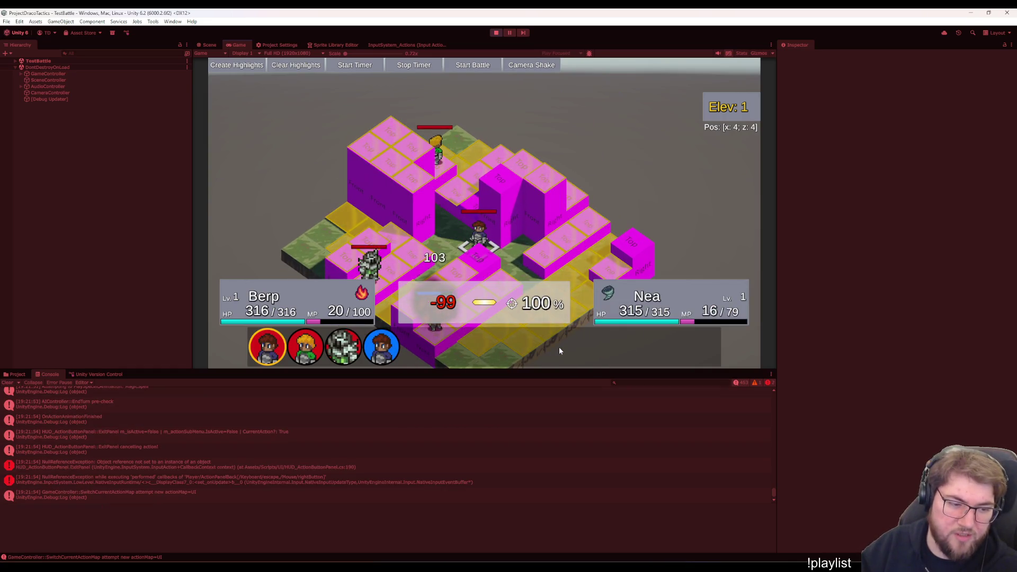
pyautogui.press('Escape')
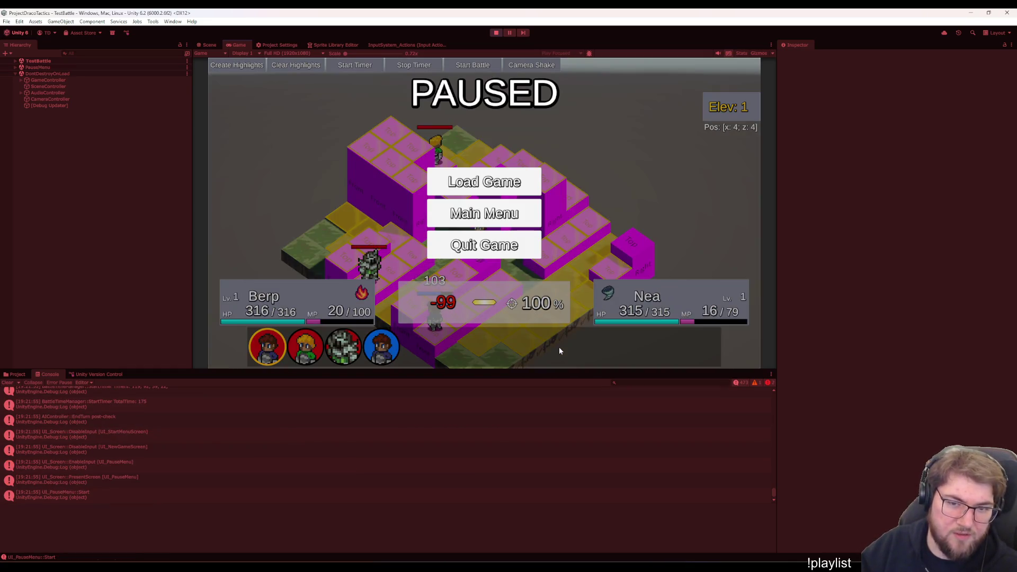
# Filter the Console to warnings and errors, inspect both error stack traces, and switch to Visual Studio
pyautogui.click(739, 383)
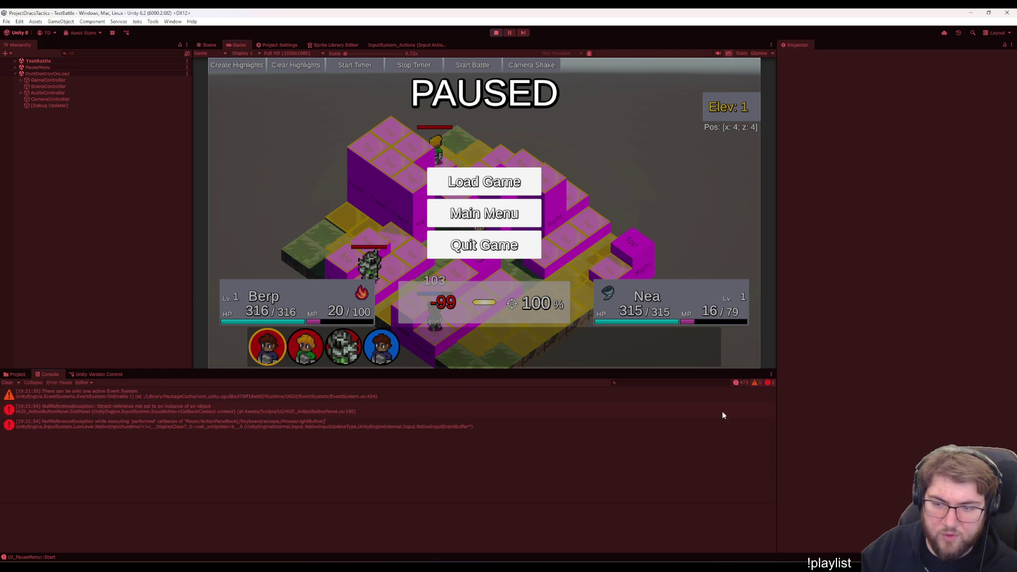
pyautogui.click(302, 425)
pyautogui.click(321, 410)
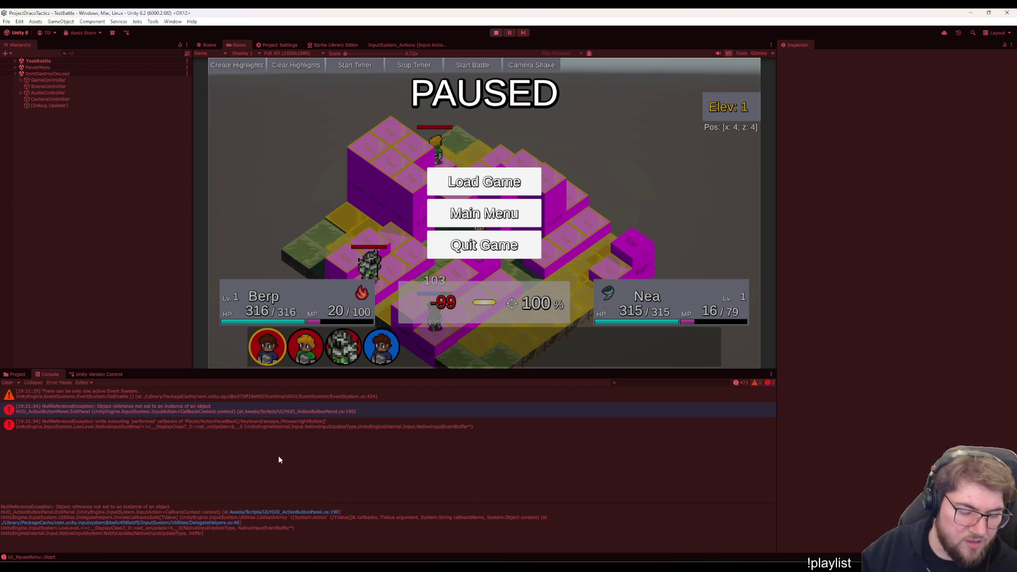
pyautogui.click(276, 509)
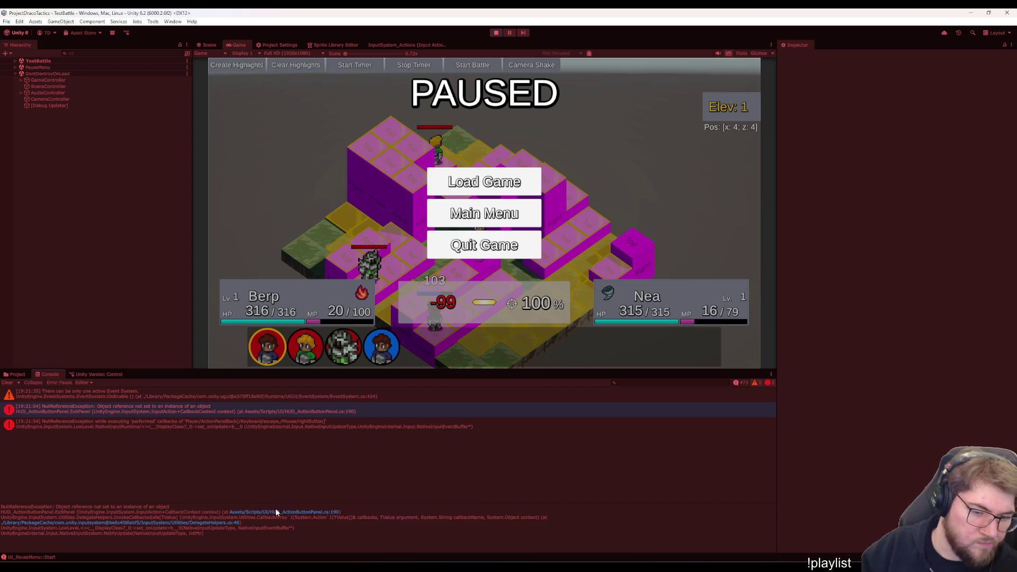
pyautogui.click(548, 268)
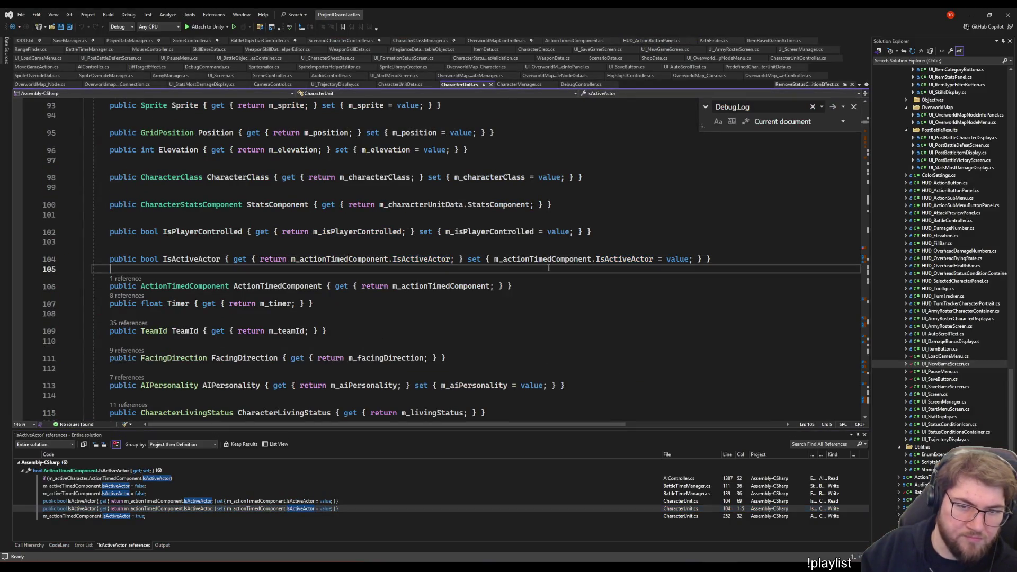
# Open HUD_ActionButtonPanel.cs line 190 from the console error, then resume the paused Unity battle
pyautogui.hotkey('ctrl', '-')
pyautogui.hotkey('ctrl', '-')
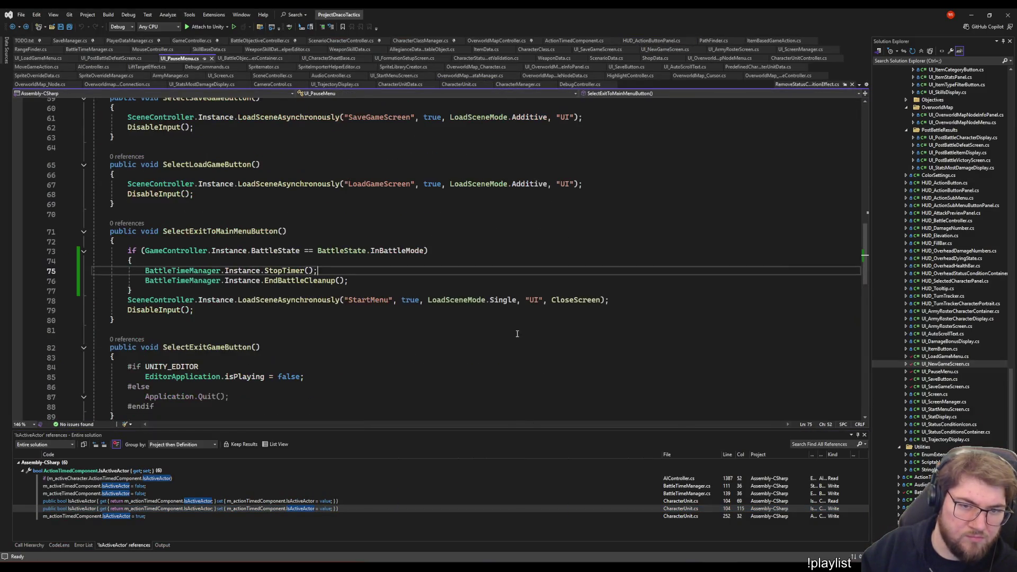
pyautogui.hotkey('alt', 'Tab')
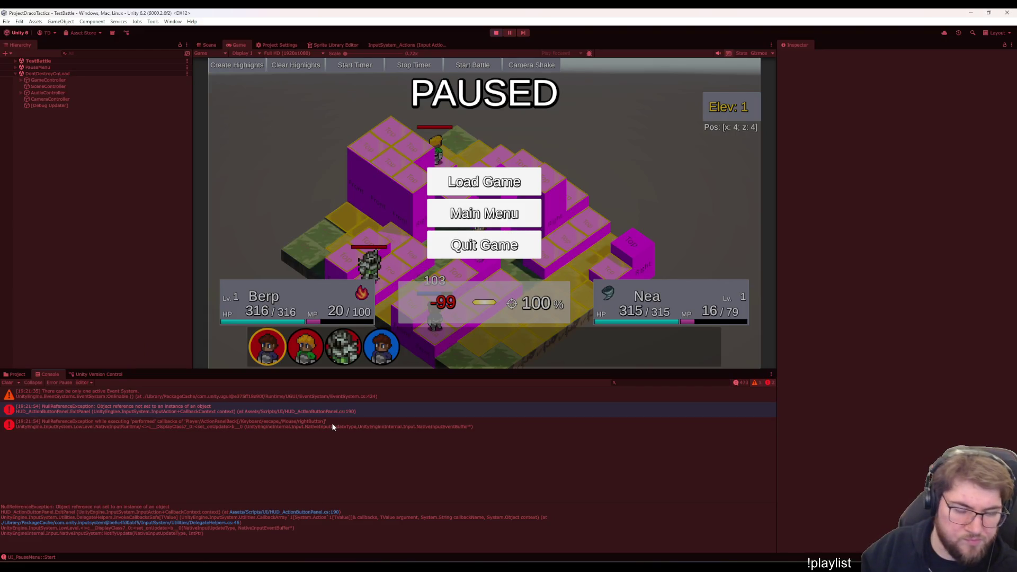
pyautogui.doubleClick(305, 511)
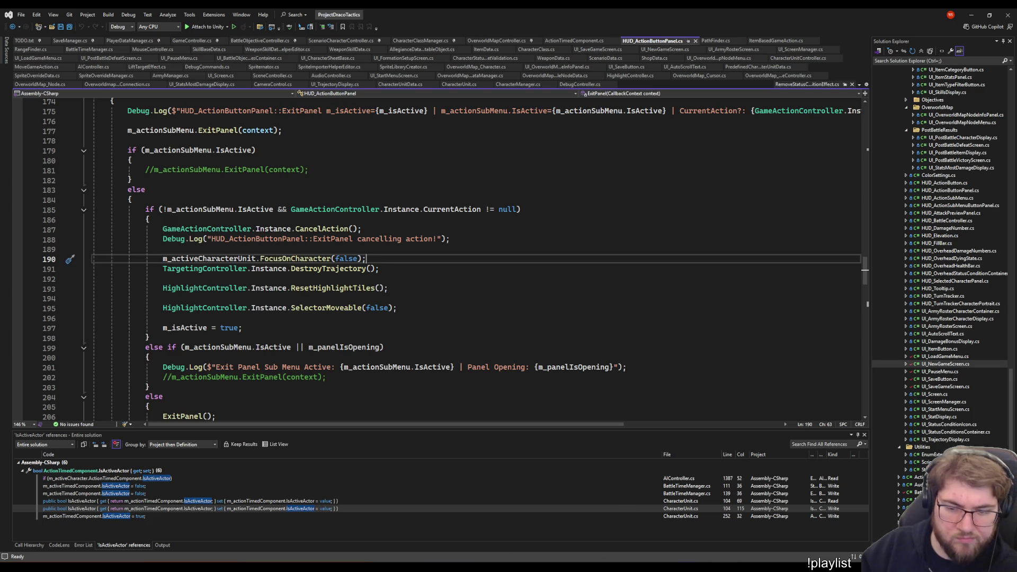
pyautogui.hotkey('alt', 'Tab')
pyautogui.press('Escape')
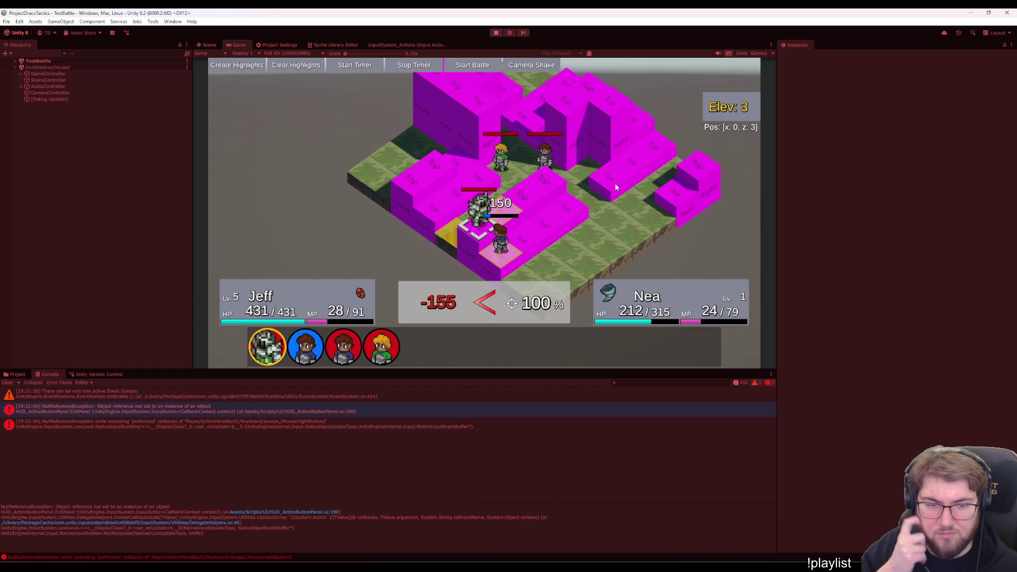
# Land Jeff's attack on Nea, clear the Console log, then pause and resume the battle
pyautogui.press('Return')
pyautogui.press('Right')
pyautogui.press('Right')
pyautogui.press('Down')
pyautogui.press('Down')
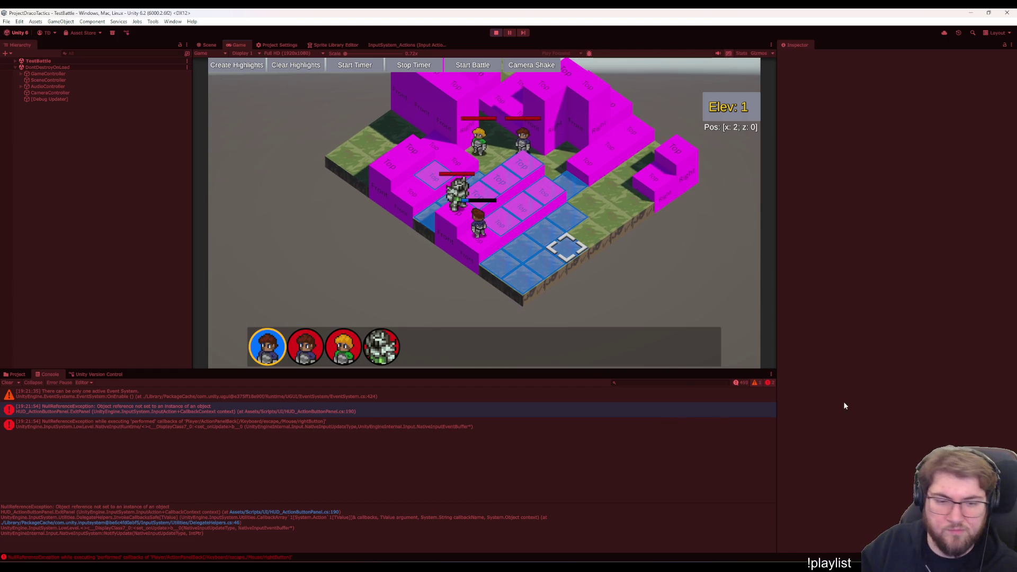
pyautogui.click(738, 383)
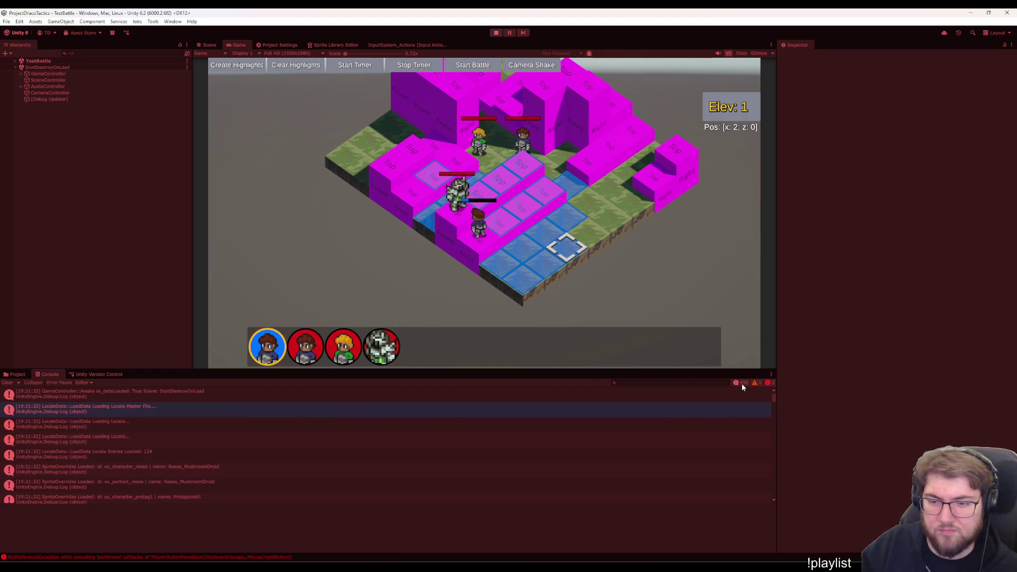
pyautogui.click(10, 383)
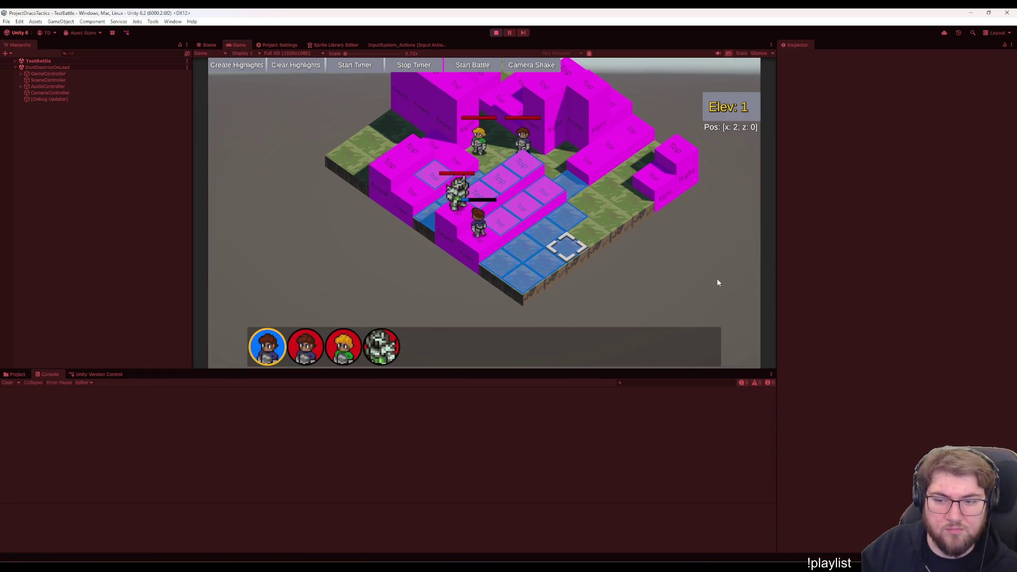
pyautogui.press('Escape')
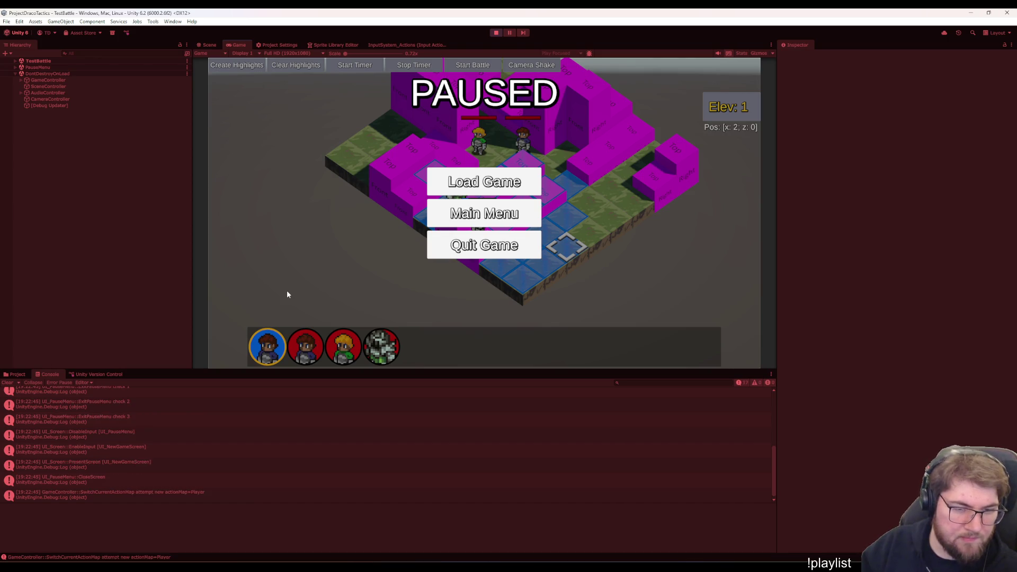
pyautogui.press('Escape')
pyautogui.press('Left')
pyautogui.press('Left')
pyautogui.press('Left')
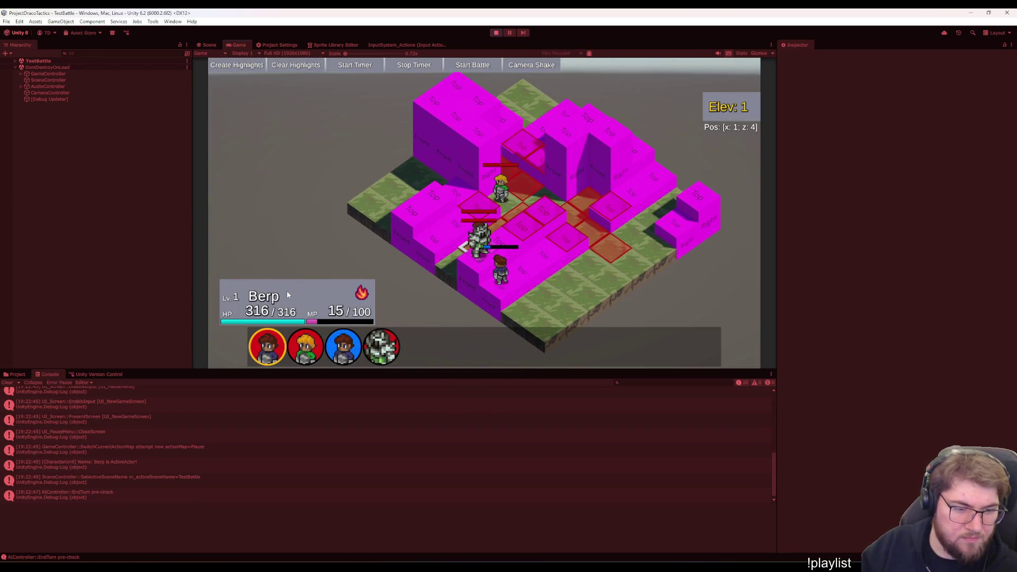
# Inspect the UI_PauseMenu::CloseScreen and 'Berp is ActiveActor' console log entries
pyautogui.click(139, 440)
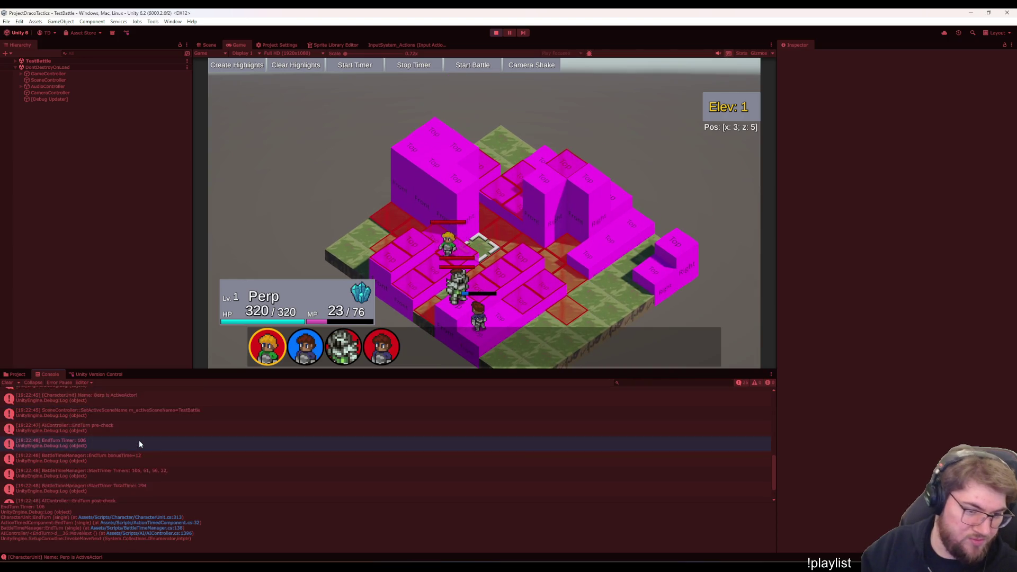
pyautogui.scroll(2, 138, 432)
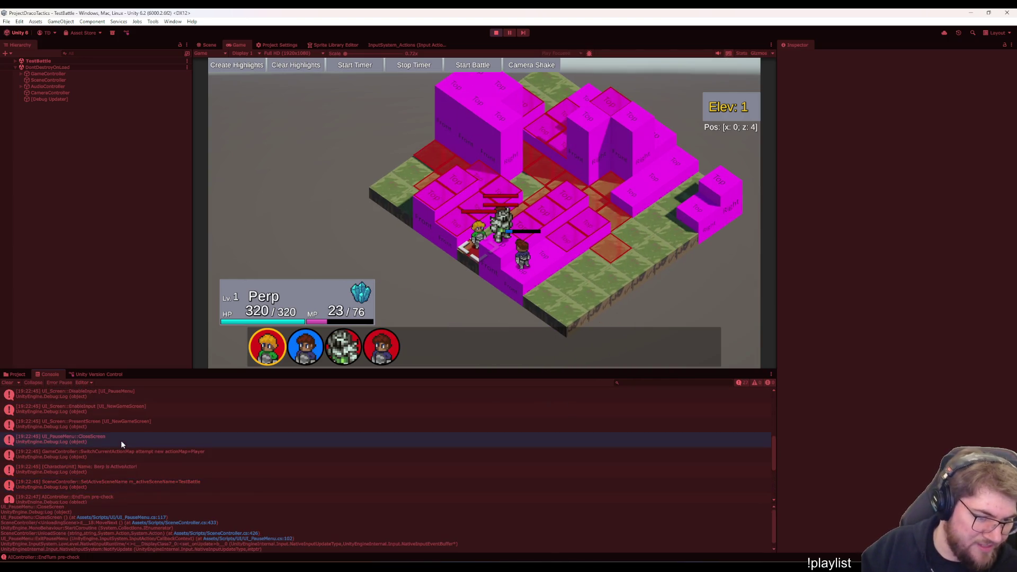
pyautogui.click(128, 455)
pyautogui.click(120, 436)
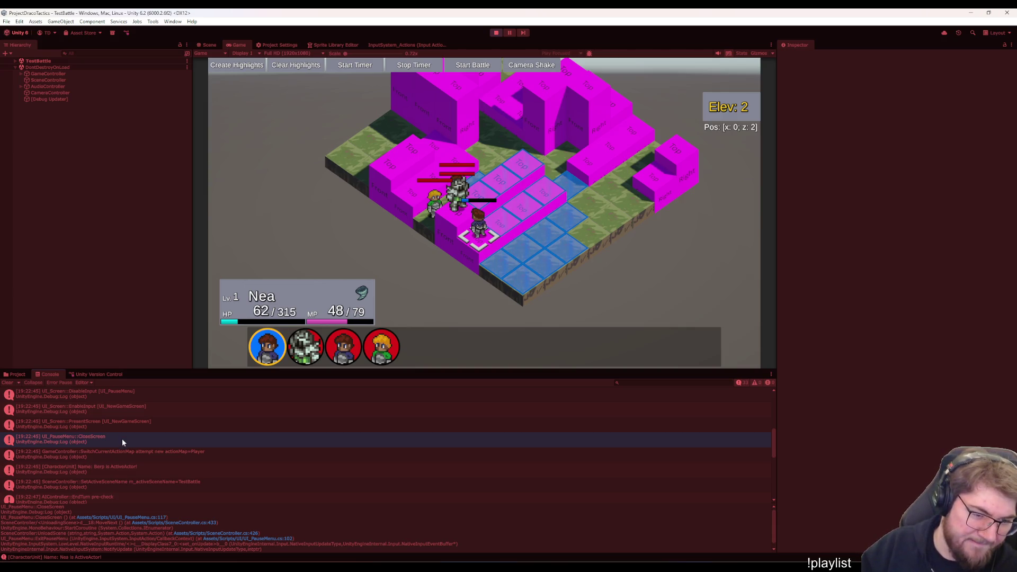
pyautogui.click(132, 469)
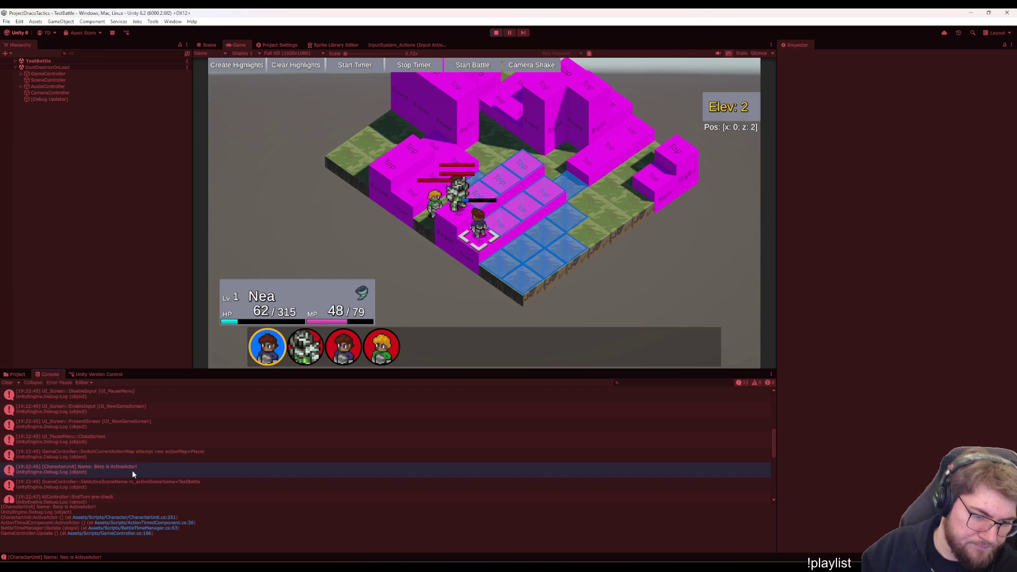
pyautogui.click(108, 451)
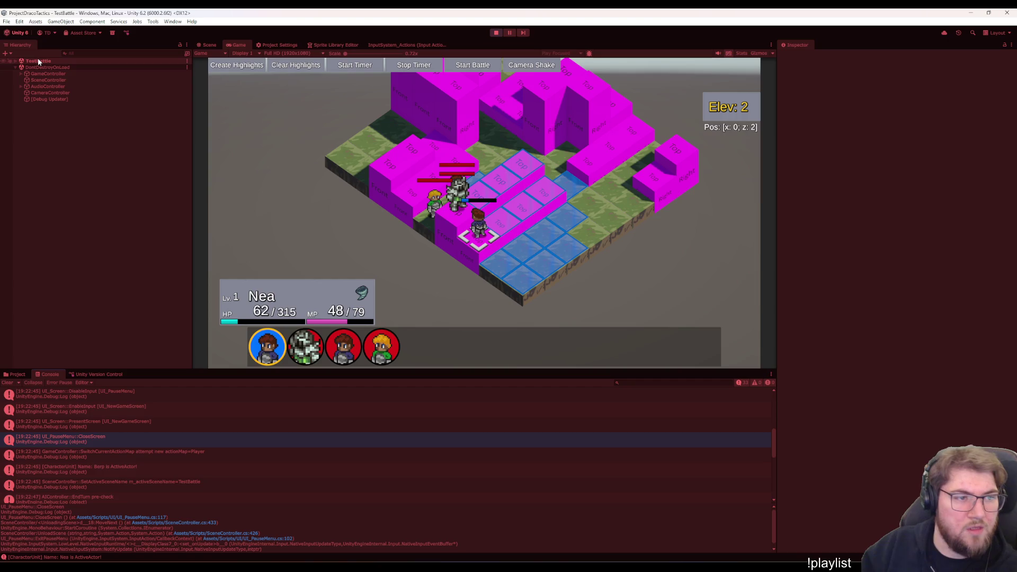
# Inspect the TestBattle scene's controllers, then open GameController.cs from the ActiveActor stack trace
pyautogui.click(22, 61)
pyautogui.press('Up')
pyautogui.press('Down')
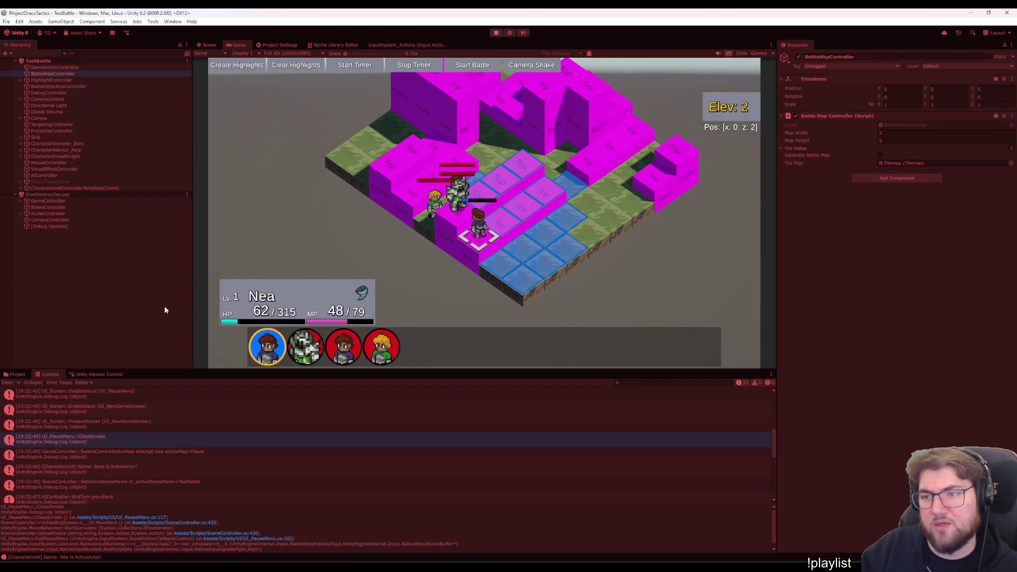
pyautogui.press('Down')
pyautogui.press('Down')
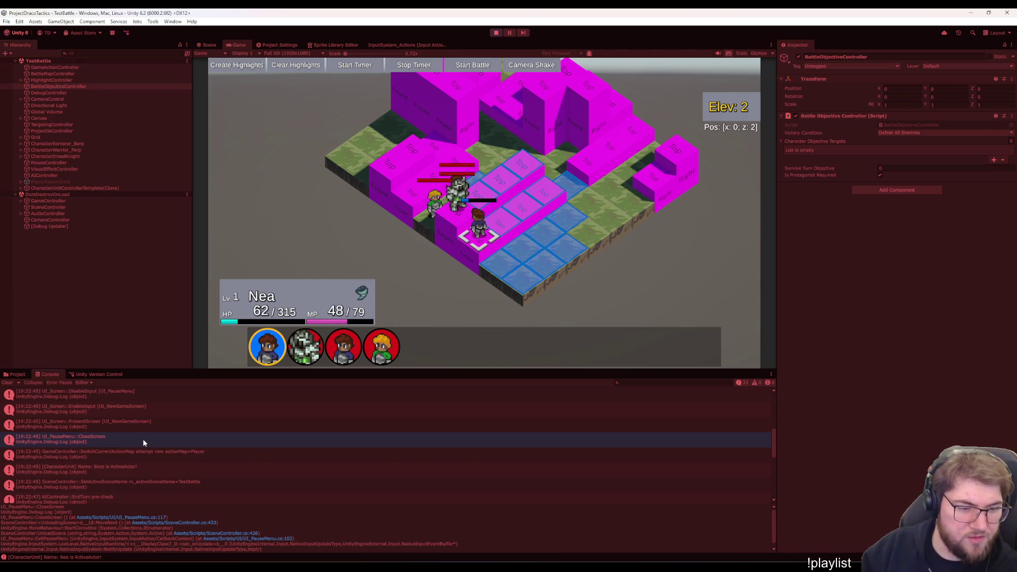
pyautogui.click(117, 453)
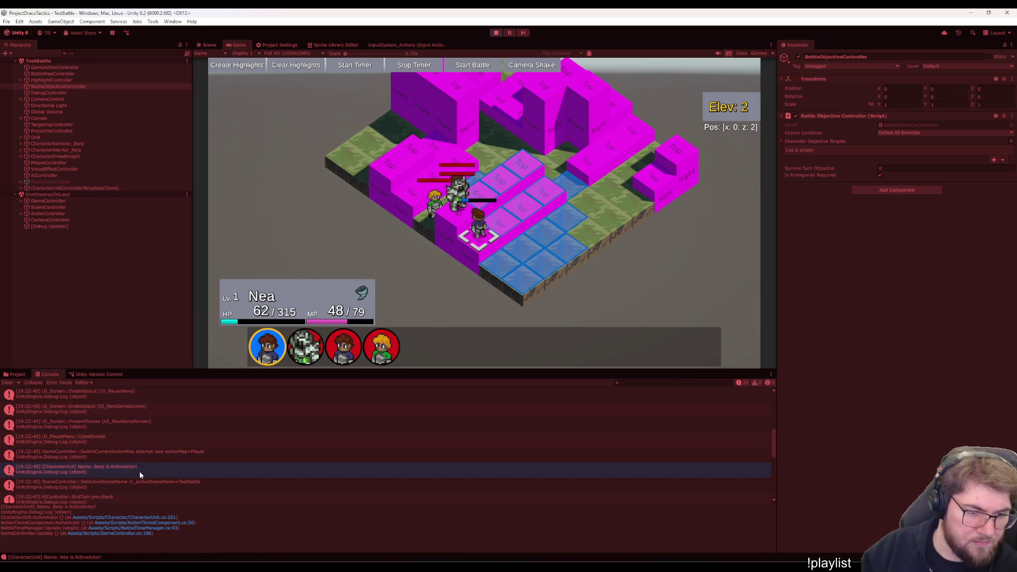
pyautogui.click(118, 532)
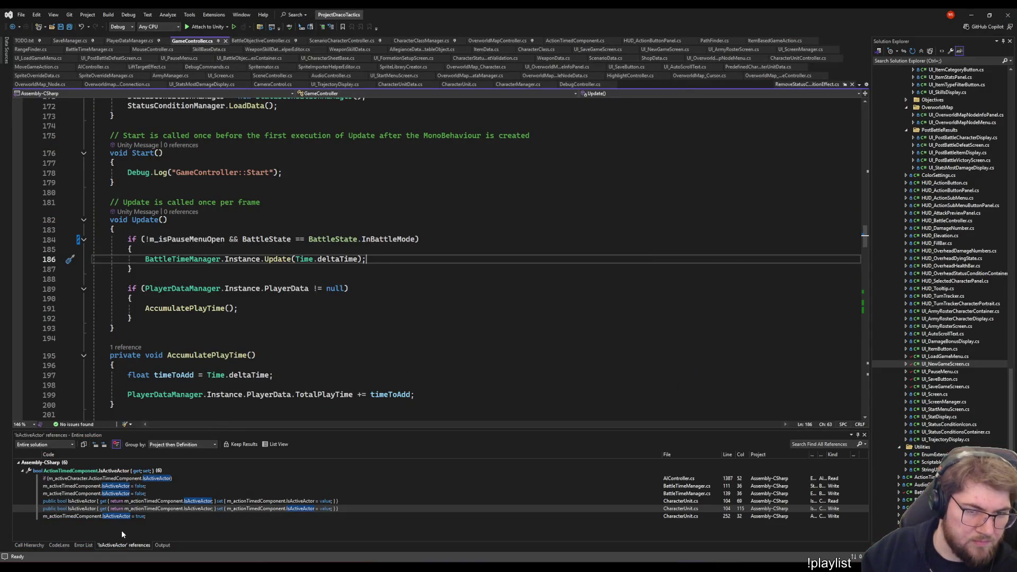
# Review BattleTimeManager.cs lines 63, 61, 55 and 54 from the stack trace, then return to Unity
pyautogui.click(624, 566)
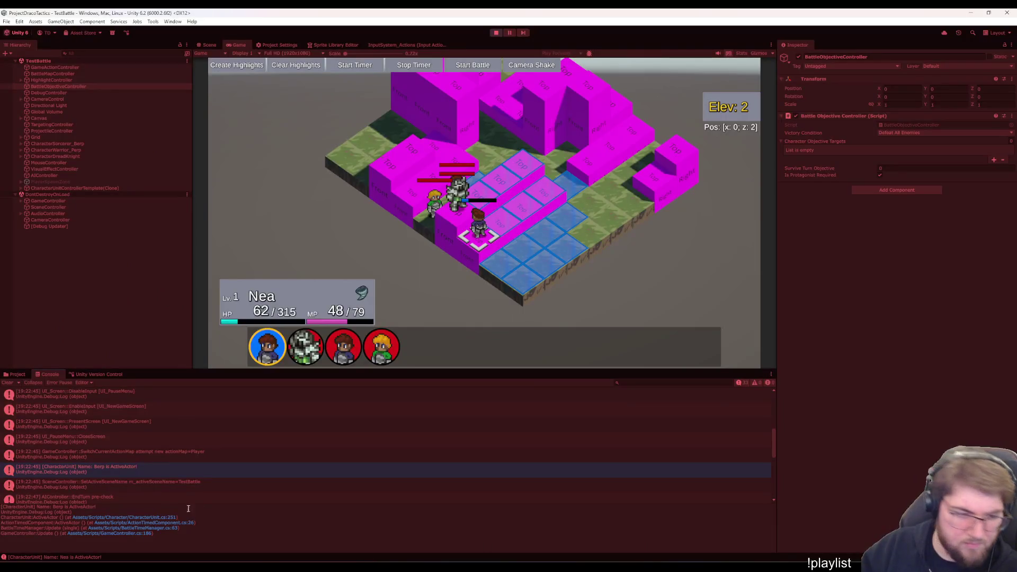
pyautogui.click(152, 528)
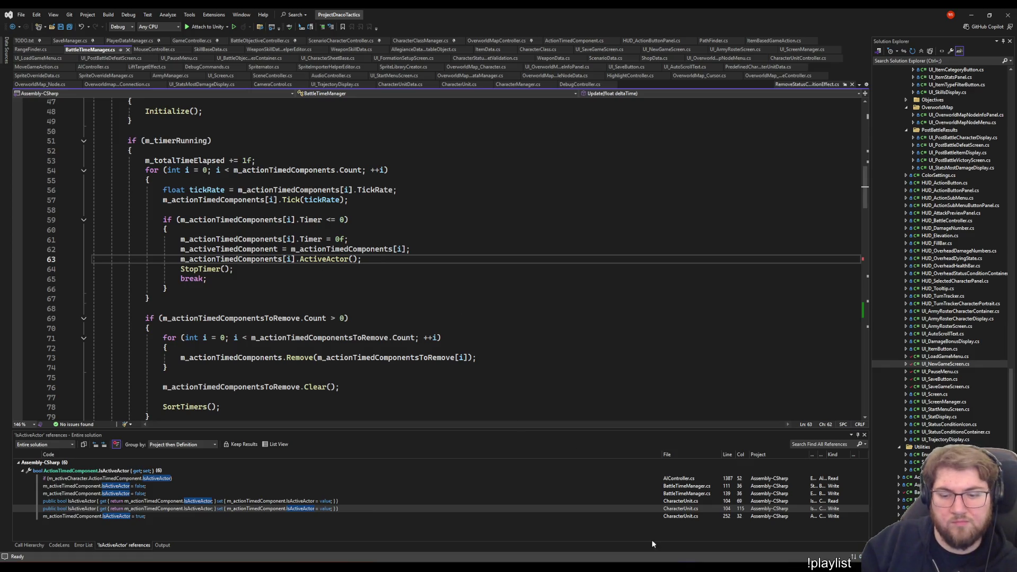
pyautogui.click(403, 238)
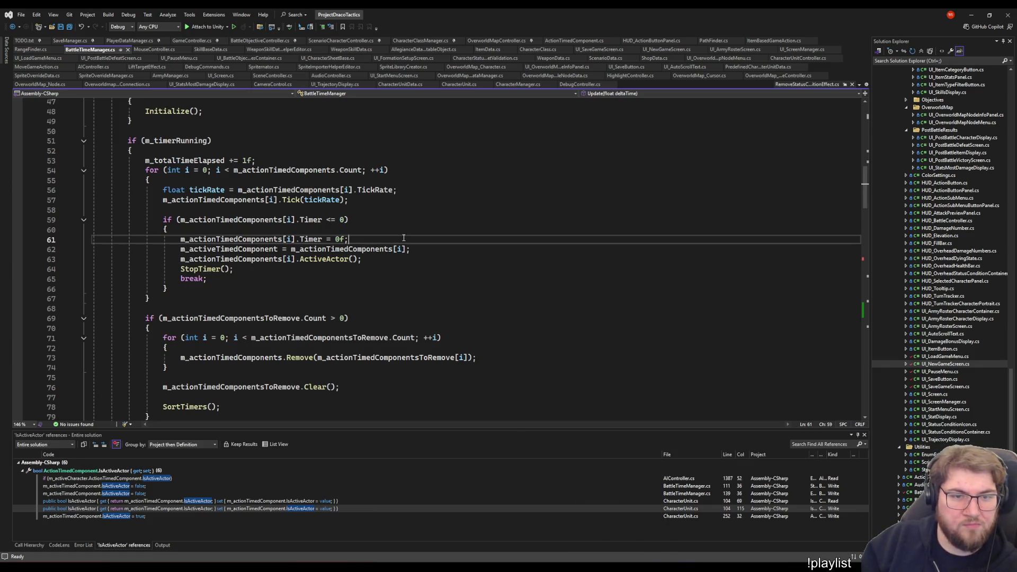
pyautogui.click(457, 180)
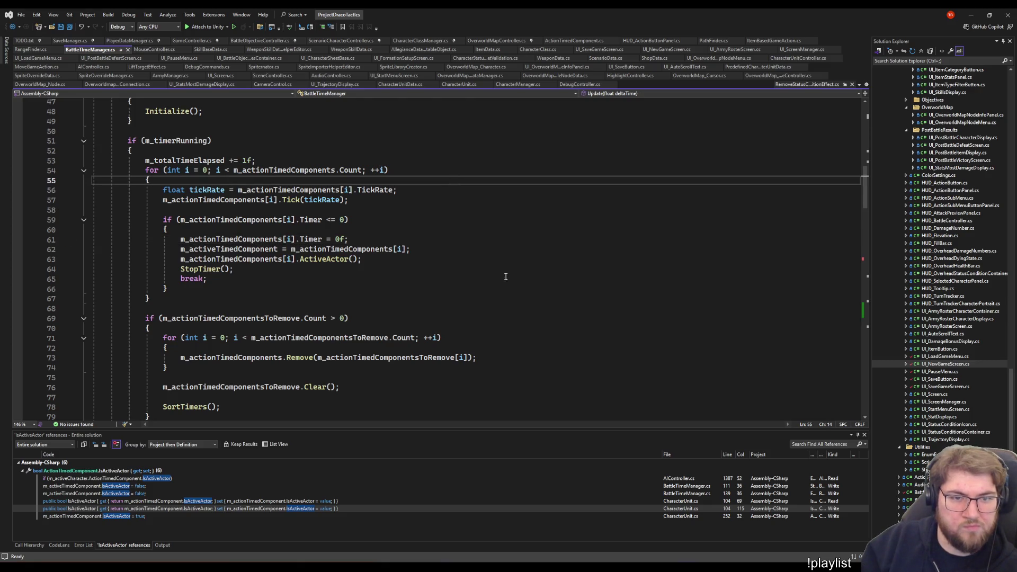
pyautogui.click(194, 169)
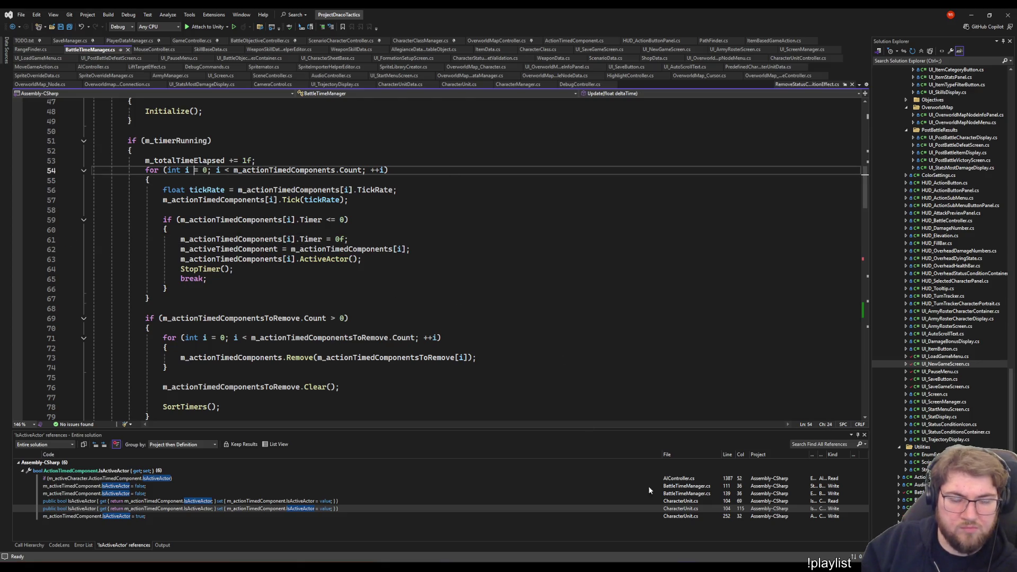
pyautogui.hotkey('alt', 'Tab')
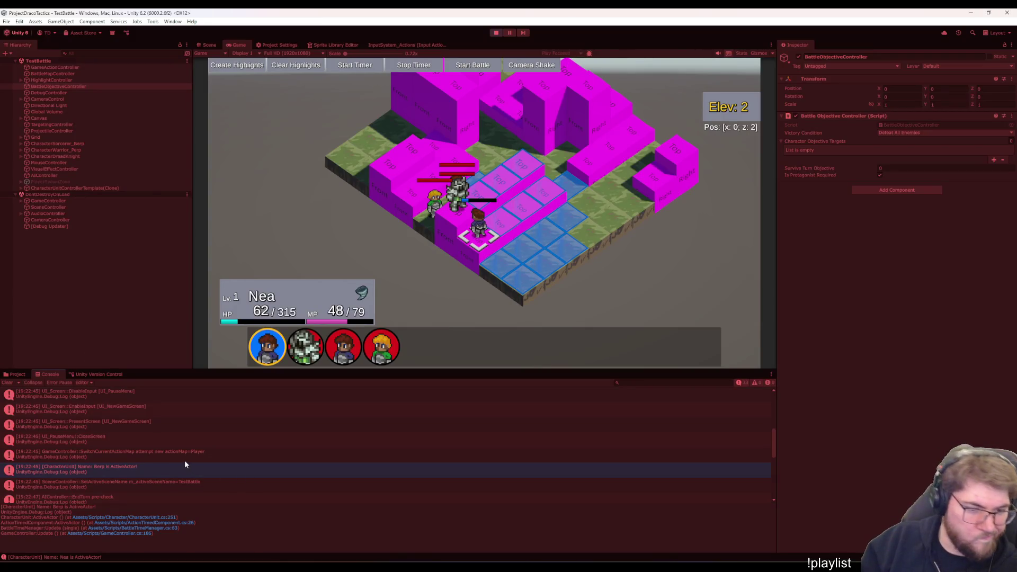
# Trace the CloseScreen and PresentScreen [UI_NewGameScreen] log entries and open the script behind PresentScreen
pyautogui.click(182, 459)
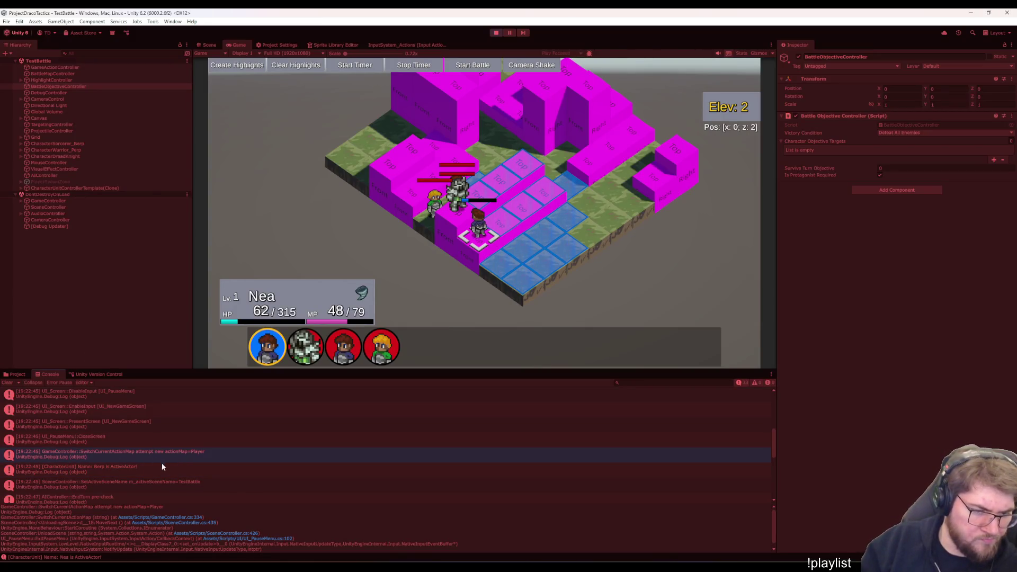
pyautogui.click(169, 469)
pyautogui.click(145, 451)
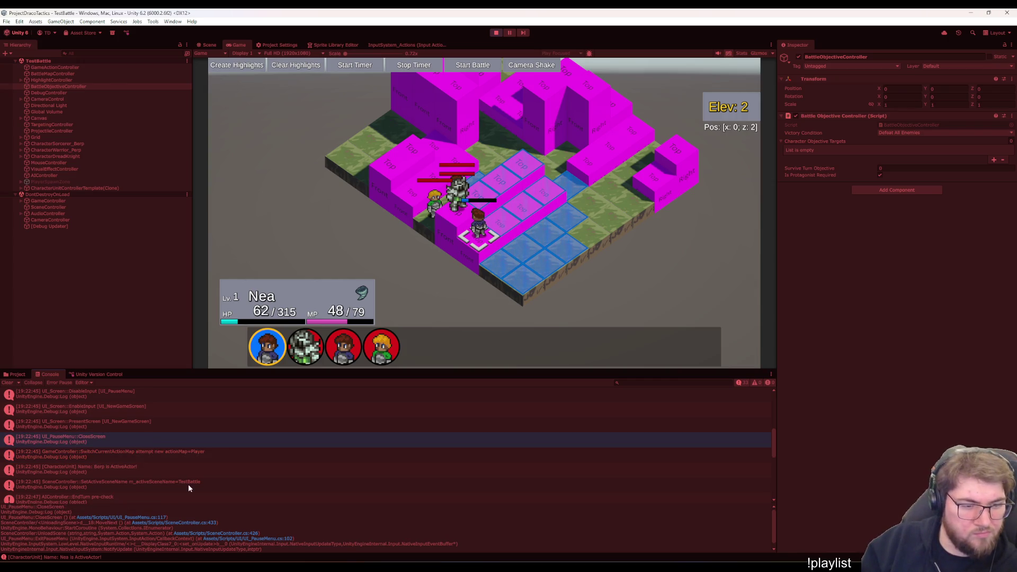
pyautogui.scroll(1, 189, 484)
pyautogui.click(168, 470)
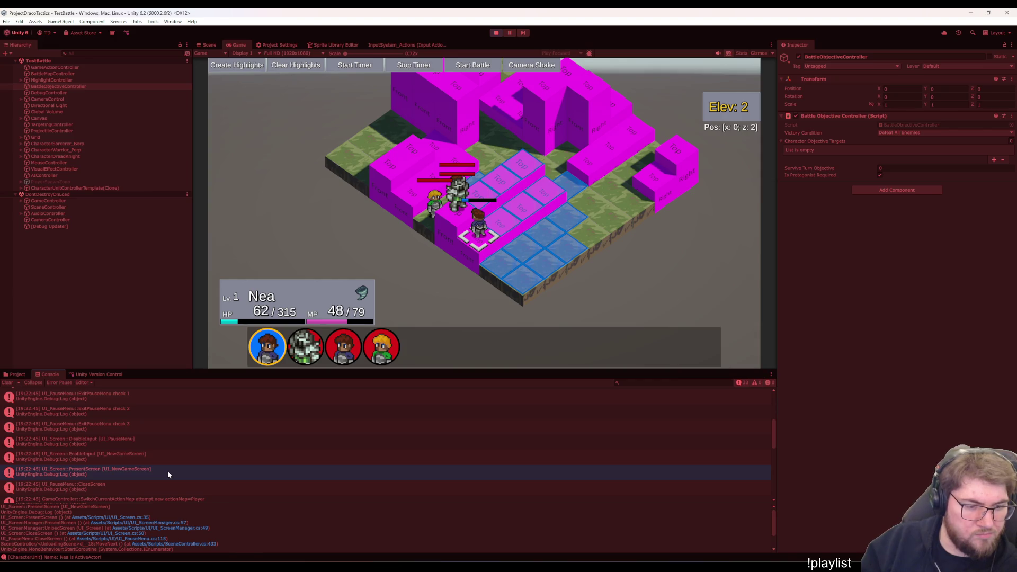
pyautogui.doubleClick(168, 471)
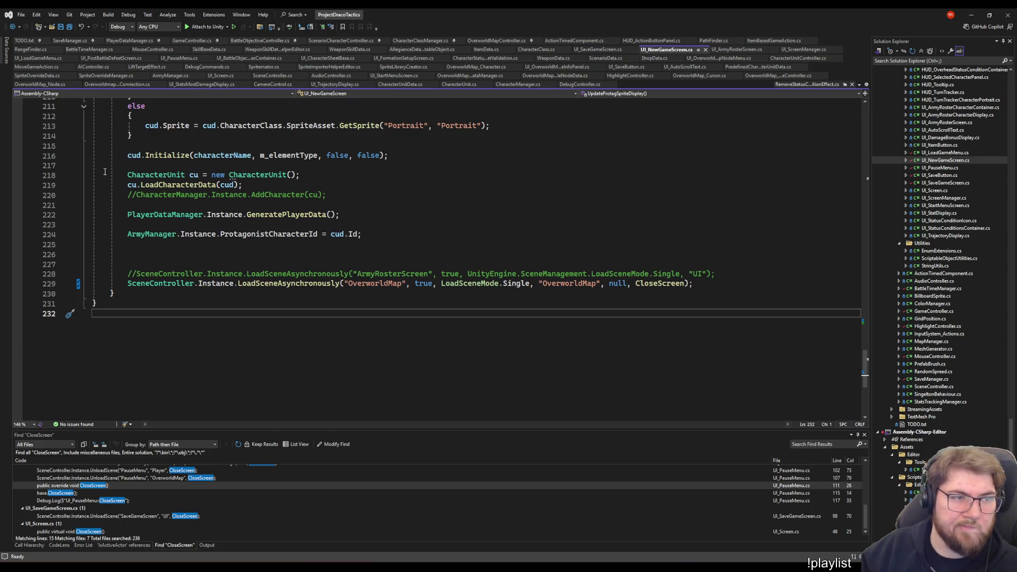
# Highlight CloseScreen on line 229 of UI_NewGameScreen.cs, then open UI_StartMenuScreen.cs
pyautogui.click(373, 200)
pyautogui.click(688, 294)
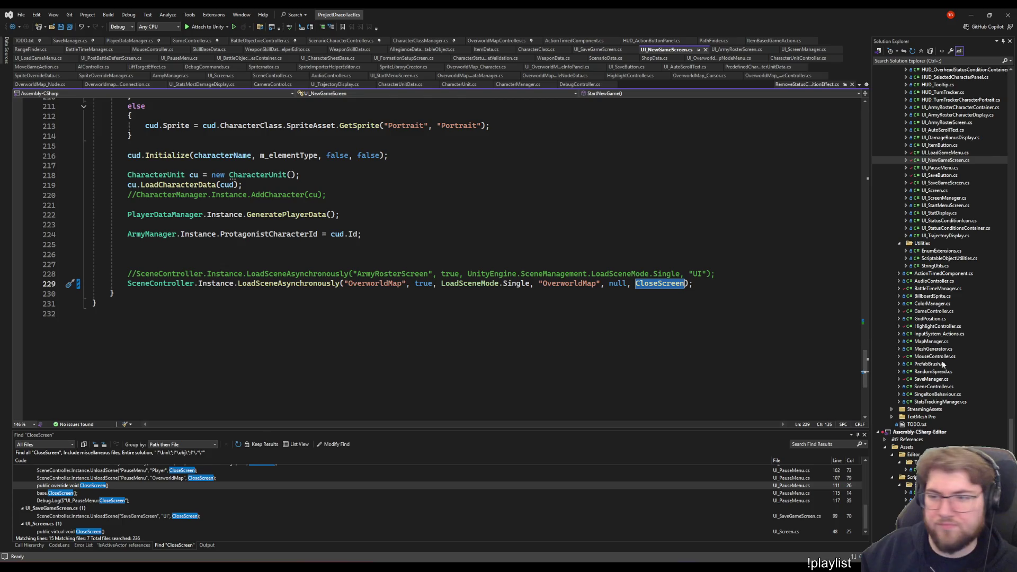
pyautogui.scroll(7, 942, 364)
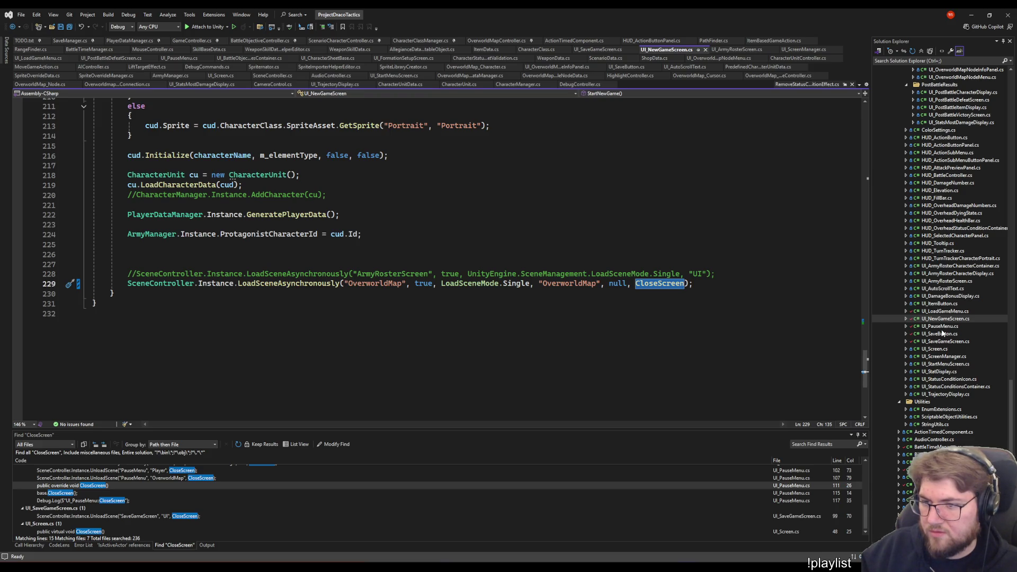
pyautogui.doubleClick(945, 364)
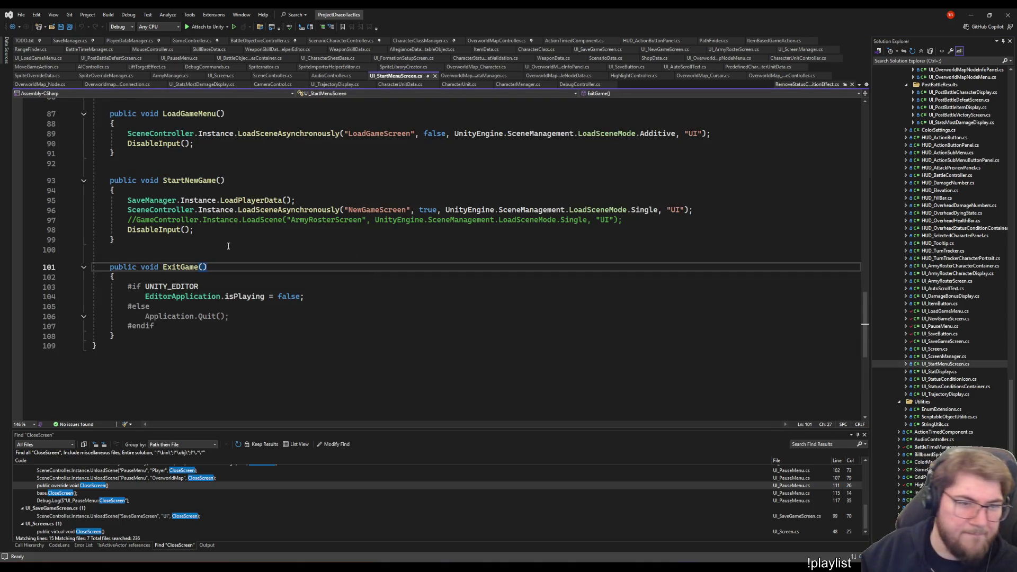
pyautogui.scroll(5, 279, 282)
pyautogui.scroll(3, 279, 282)
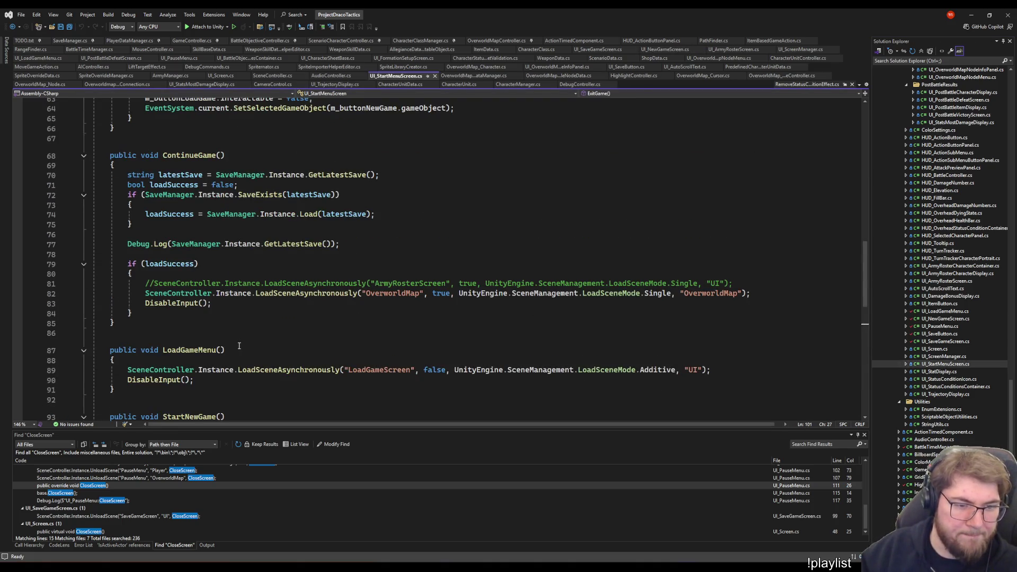
# Add ', CloseScreen' to StartNewGame's NewGameScreen load on line 96, matching ContinueGame on line 82
pyautogui.click(747, 294)
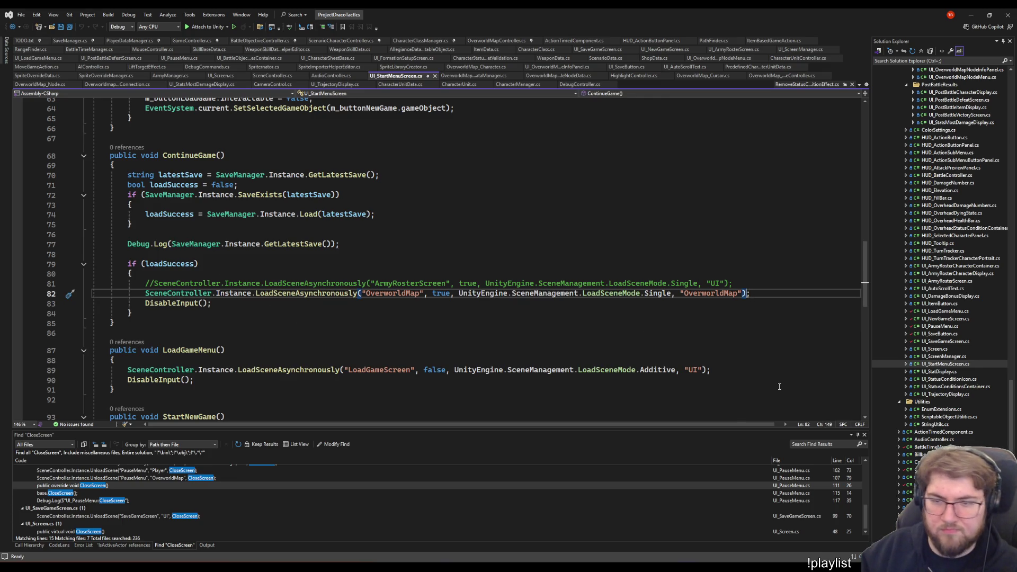
pyautogui.press('Left')
pyautogui.write(', CloseScreen')
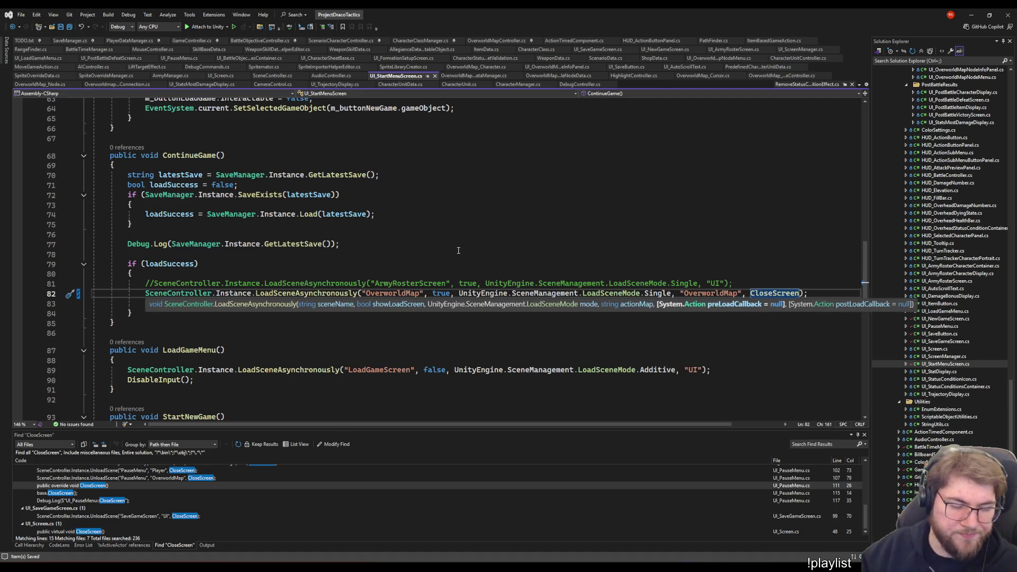
pyautogui.press('Up')
pyautogui.press('Up')
pyautogui.press('Up')
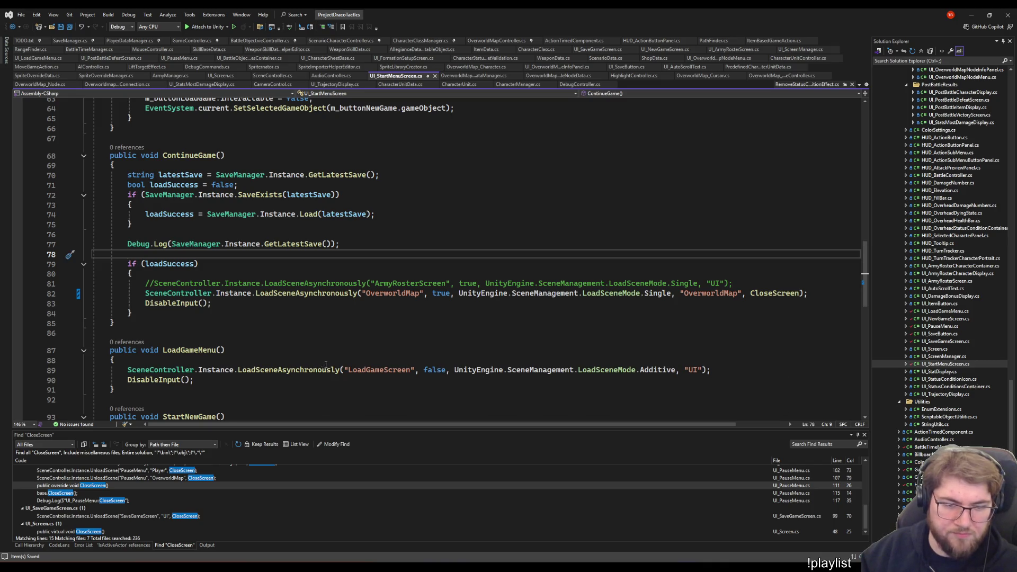
pyautogui.scroll(-2, 582, 357)
pyautogui.scroll(-3, 681, 324)
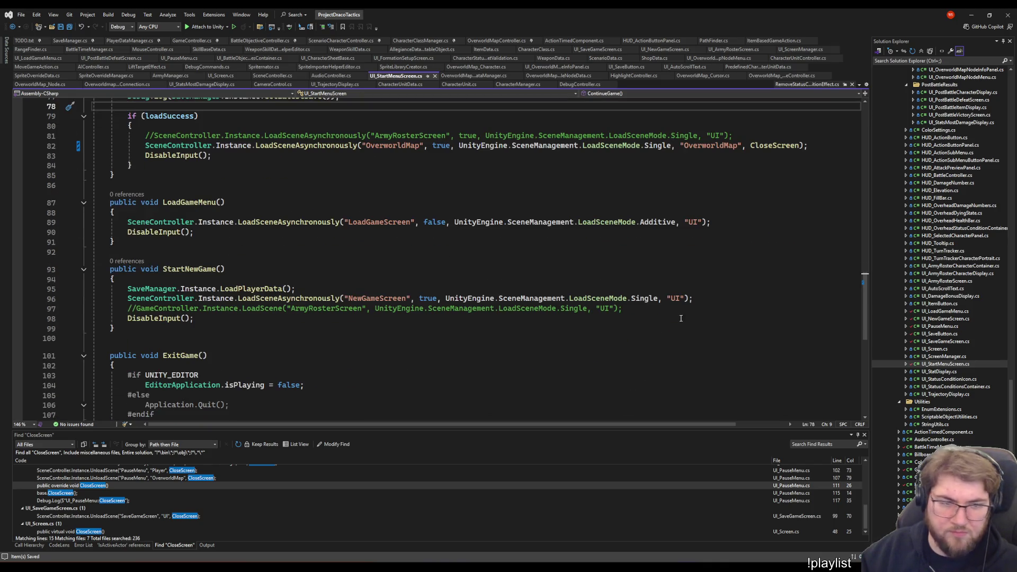
pyautogui.click(689, 298)
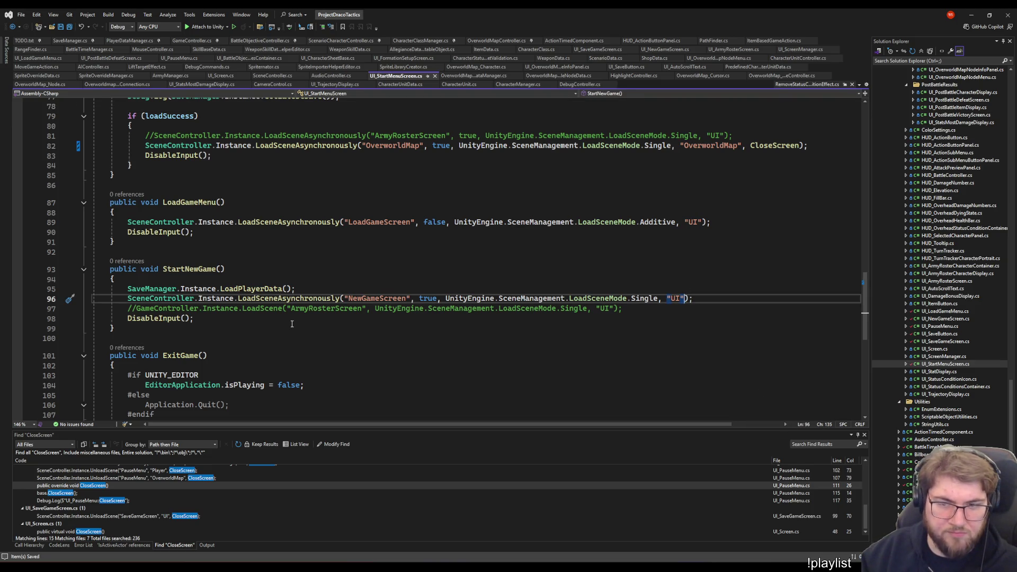
pyautogui.write(', CloseScreen')
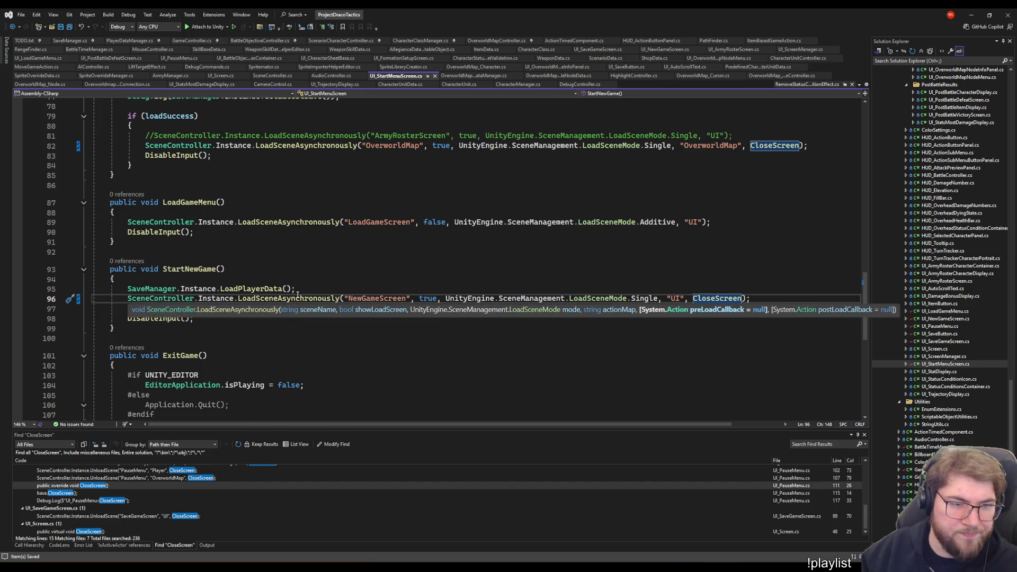
pyautogui.click(522, 360)
pyautogui.scroll(-5, 403, 352)
pyautogui.scroll(5, 402, 352)
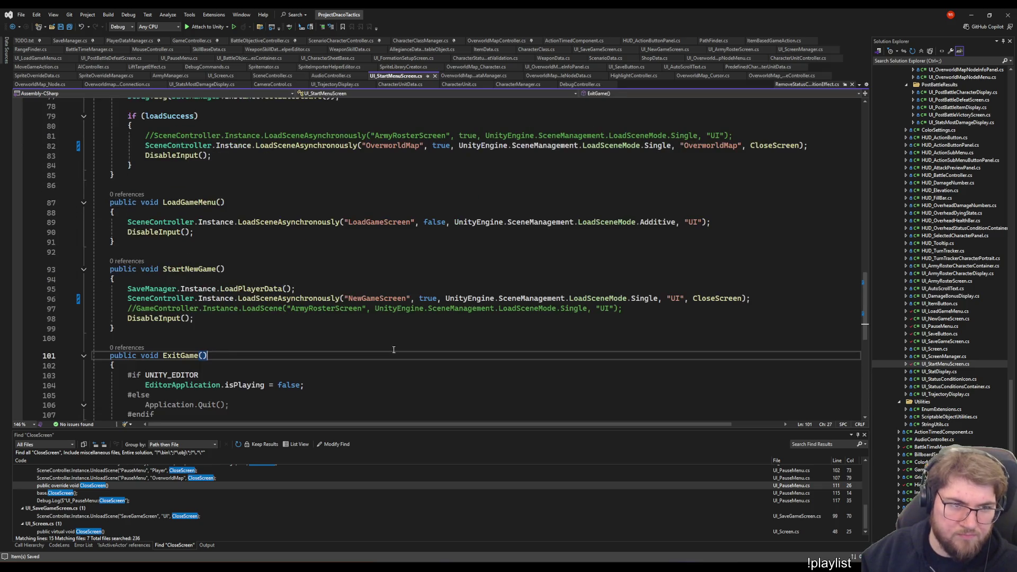
pyautogui.scroll(10, 390, 339)
pyautogui.scroll(10, 370, 293)
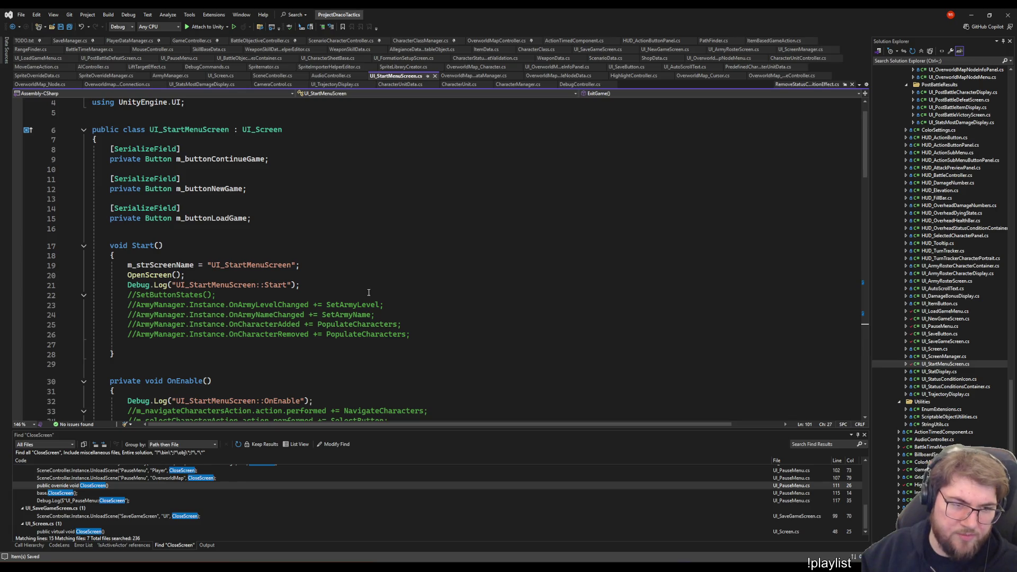
pyautogui.scroll(-1, 365, 294)
pyautogui.scroll(-7, 365, 294)
pyautogui.scroll(-6, 365, 294)
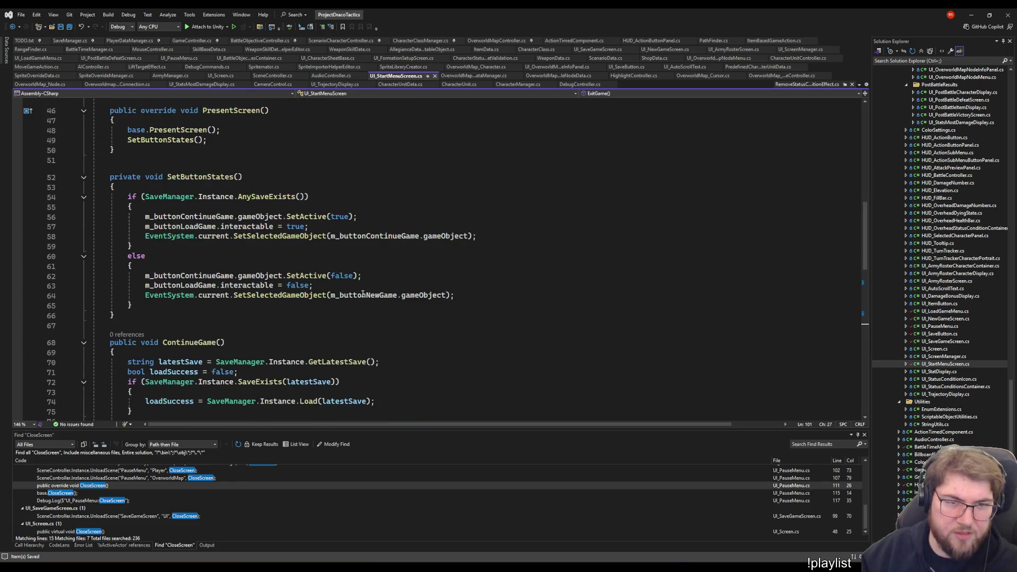
pyautogui.scroll(-10, 507, 282)
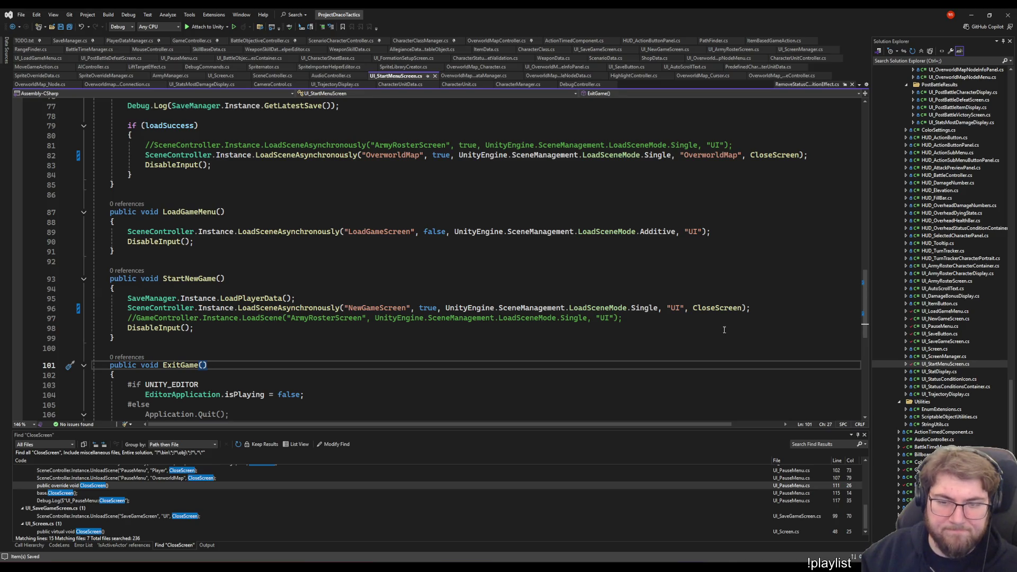
pyautogui.click(720, 308)
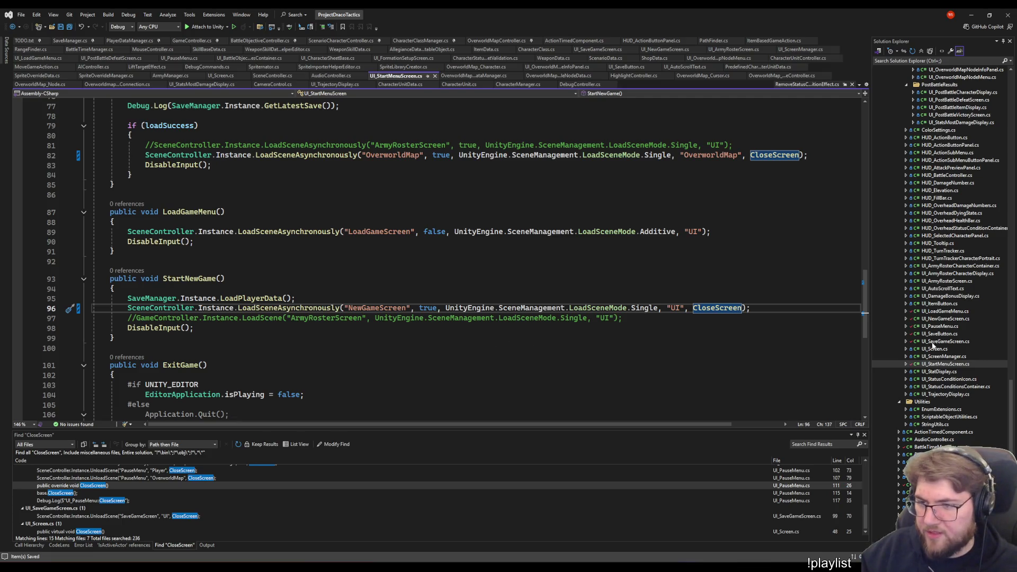
# In UI_SaveButton's LoadGame, try a CloseScreen argument on line 88's load call, undo it, check m_buttonPressCallback uses, and return to UI_LoadGameMenu
pyautogui.doubleClick(944, 311)
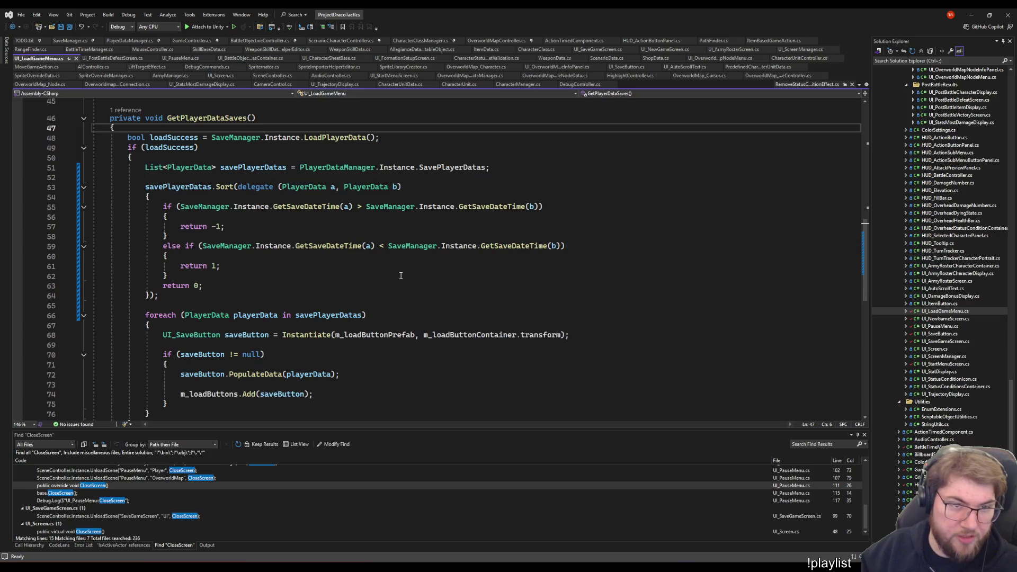
pyautogui.doubleClick(935, 335)
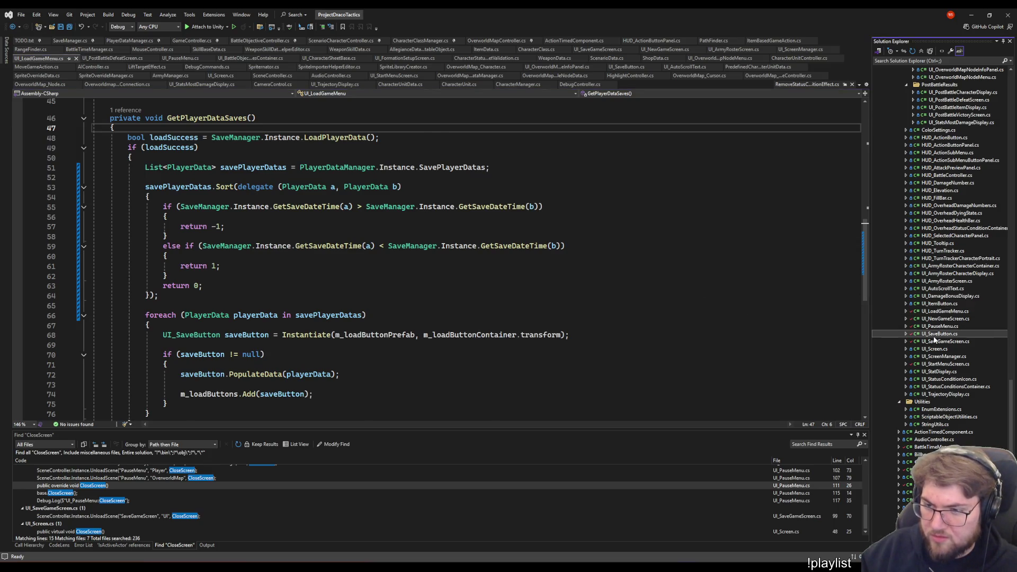
pyautogui.scroll(-5, 351, 297)
pyautogui.doubleClick(561, 289)
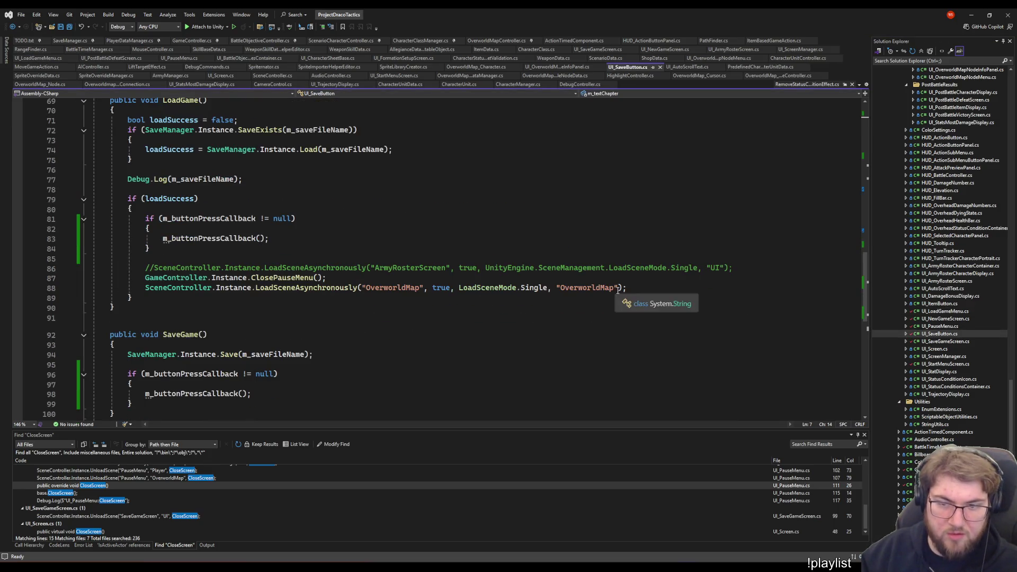
pyautogui.hotkey('ctrl', 'v')
pyautogui.write(', ')
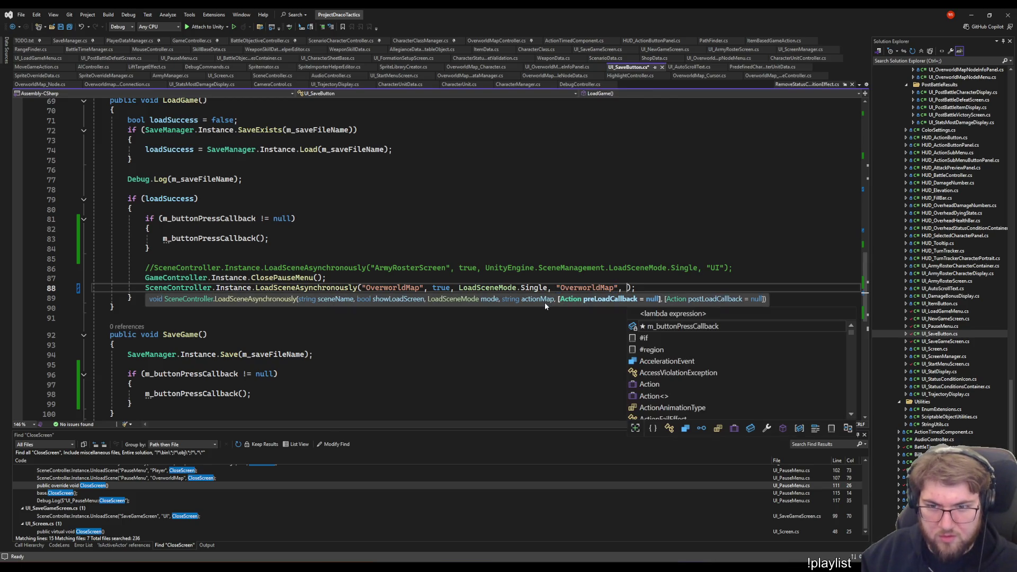
pyautogui.write('CloseScreen')
pyautogui.hotkey('ctrl', 's')
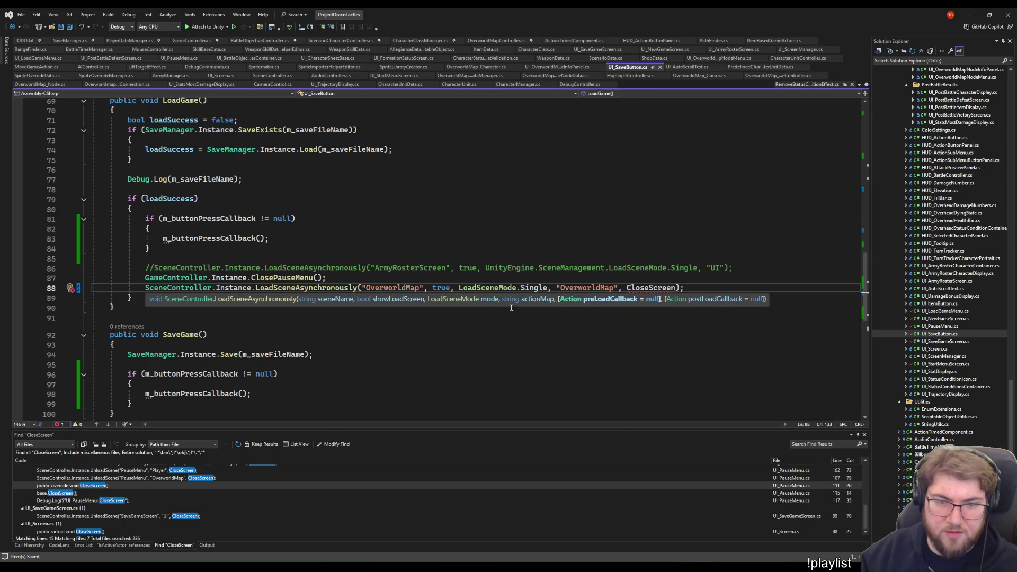
pyautogui.scroll(5, 425, 292)
pyautogui.scroll(10, 425, 292)
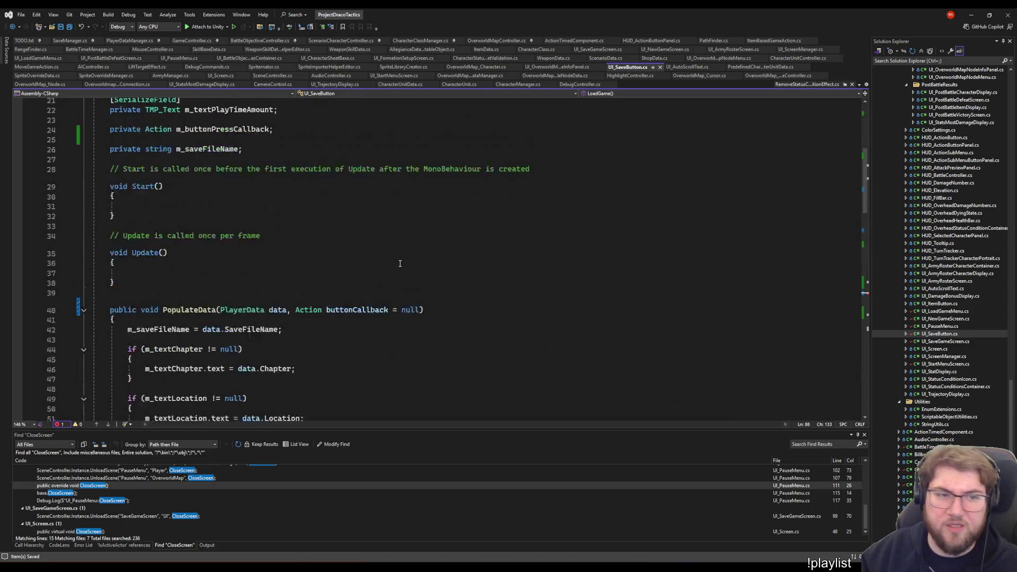
pyautogui.scroll(-10, 411, 252)
pyautogui.scroll(-8, 411, 252)
pyautogui.hotkey('ctrl', 'z')
pyautogui.hotkey('ctrl', 'z')
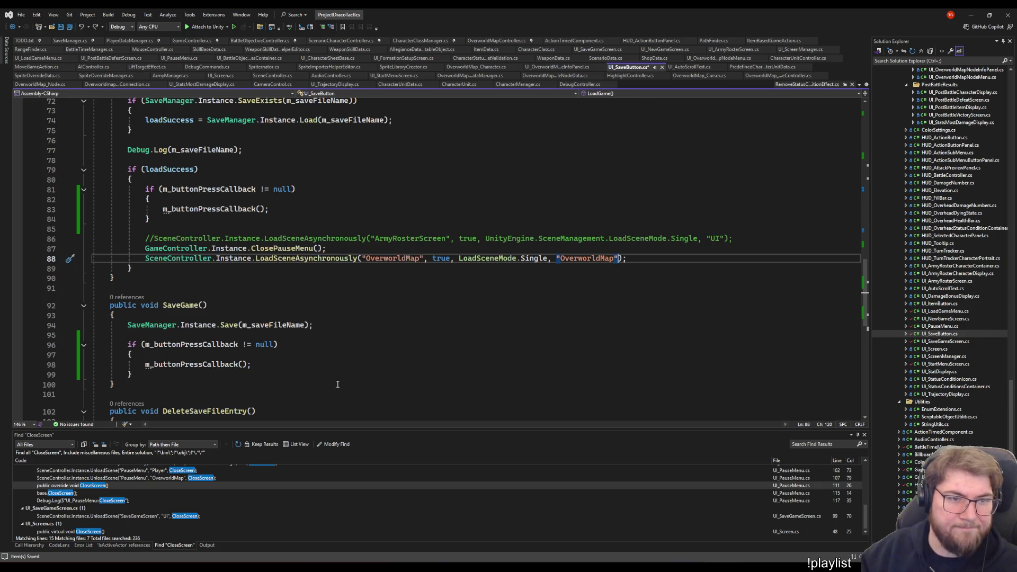
pyautogui.scroll(5, 340, 373)
pyautogui.scroll(-1, 345, 366)
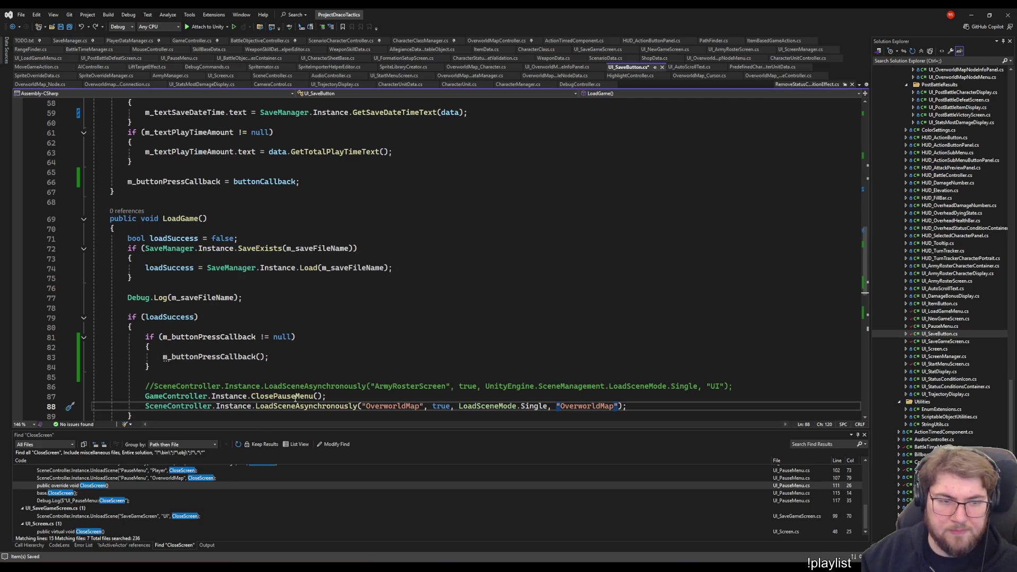
pyautogui.click(221, 357)
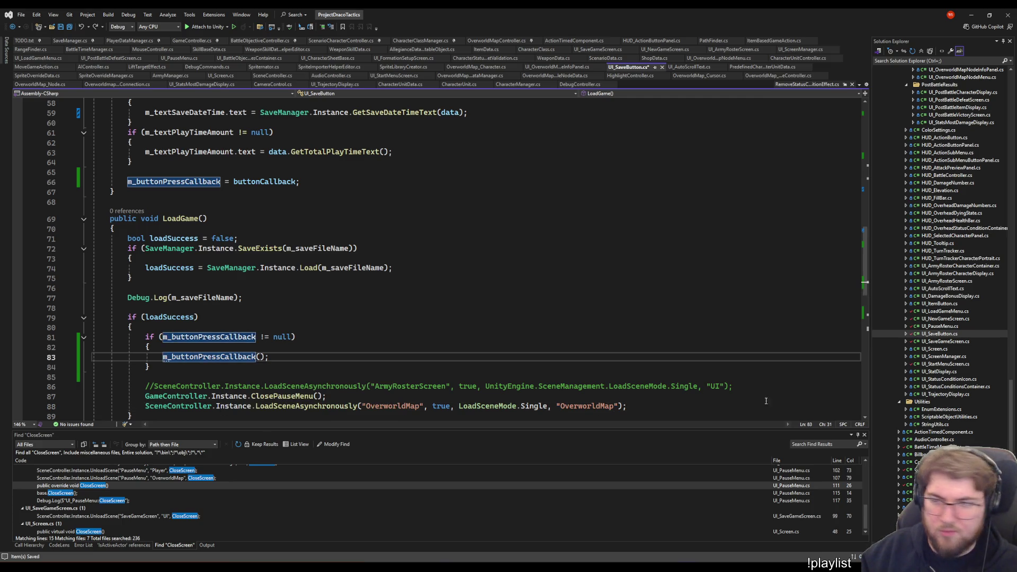
pyautogui.doubleClick(946, 312)
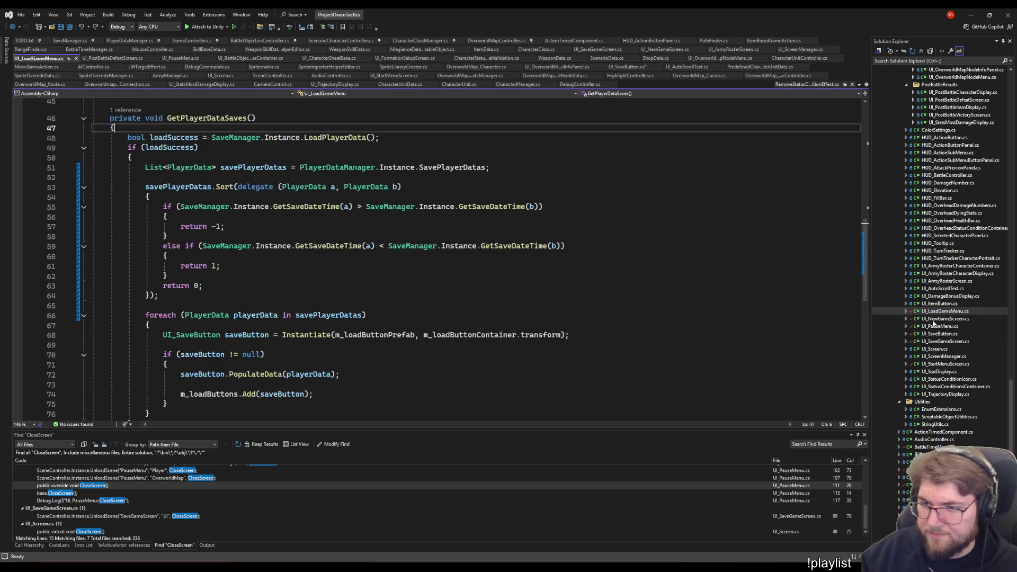
pyautogui.scroll(-4, 319, 309)
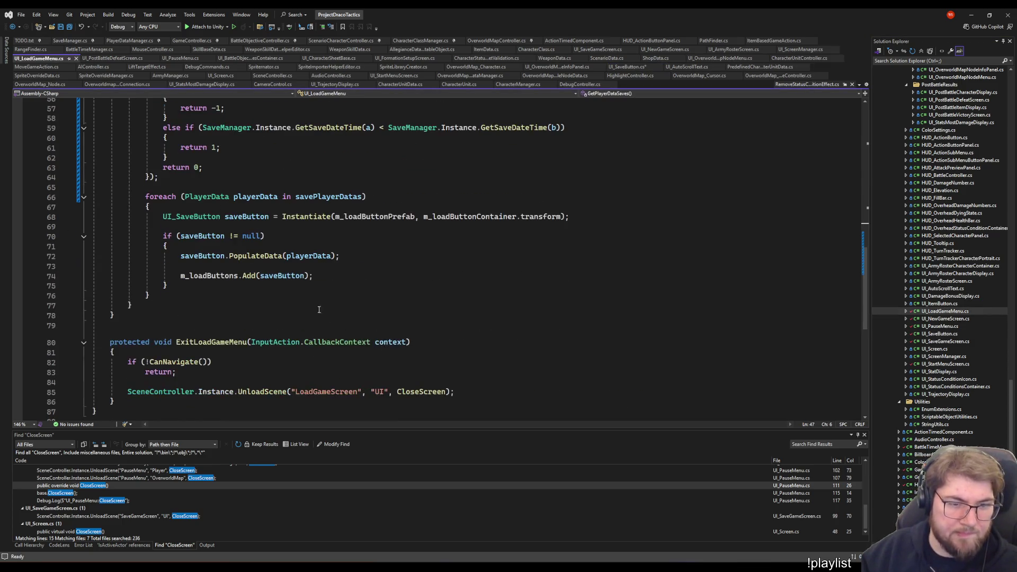
# Pass CloseScreen as PopulateData's second argument on line 72 of UI_LoadGameMenu and save
pyautogui.click(339, 255)
pyautogui.scroll(4, 341, 258)
pyautogui.scroll(-1, 357, 267)
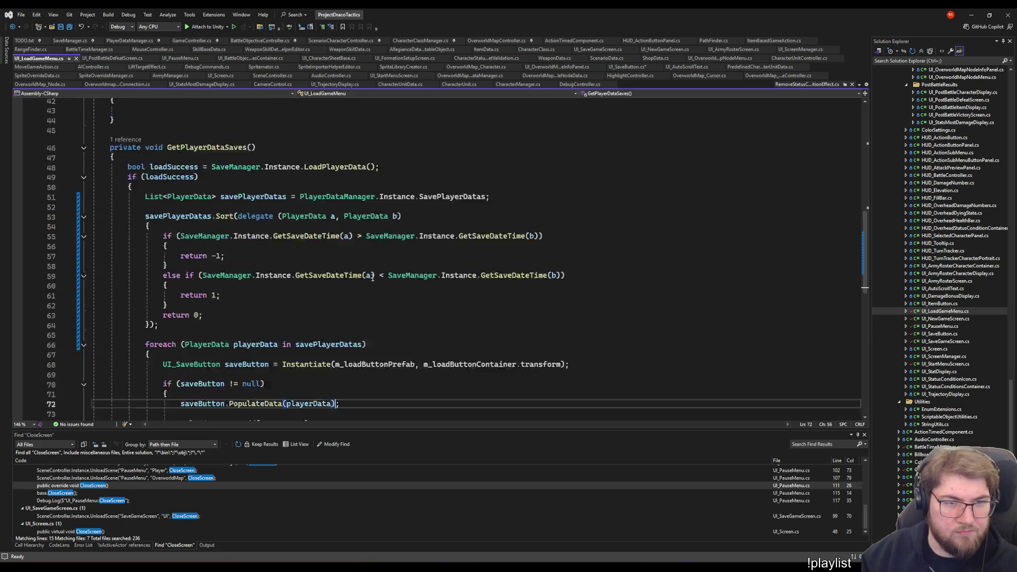
pyautogui.scroll(-3, 372, 277)
pyautogui.write(',')
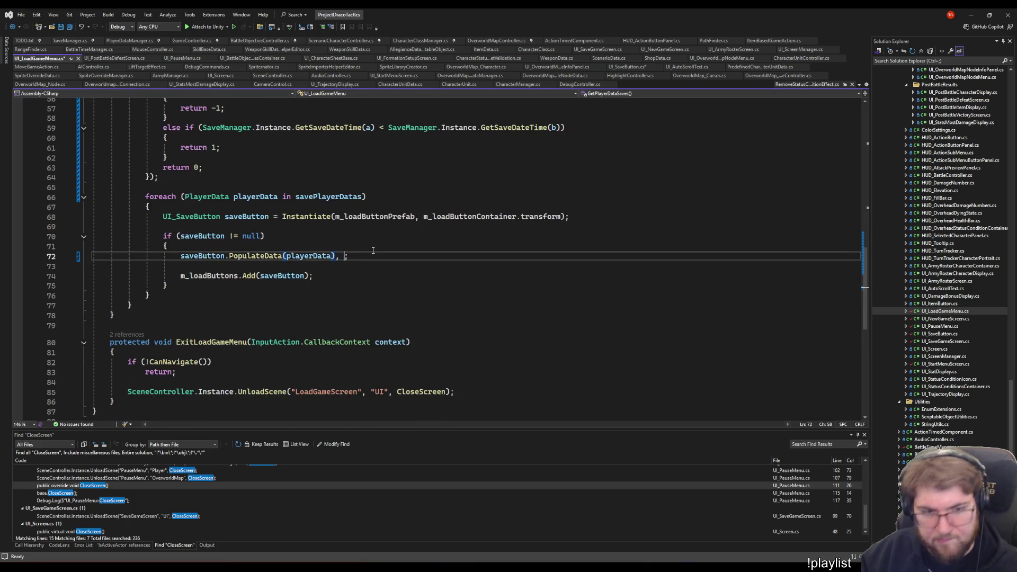
pyautogui.press('BackSpace')
pyautogui.press('BackSpace')
pyautogui.press('Left')
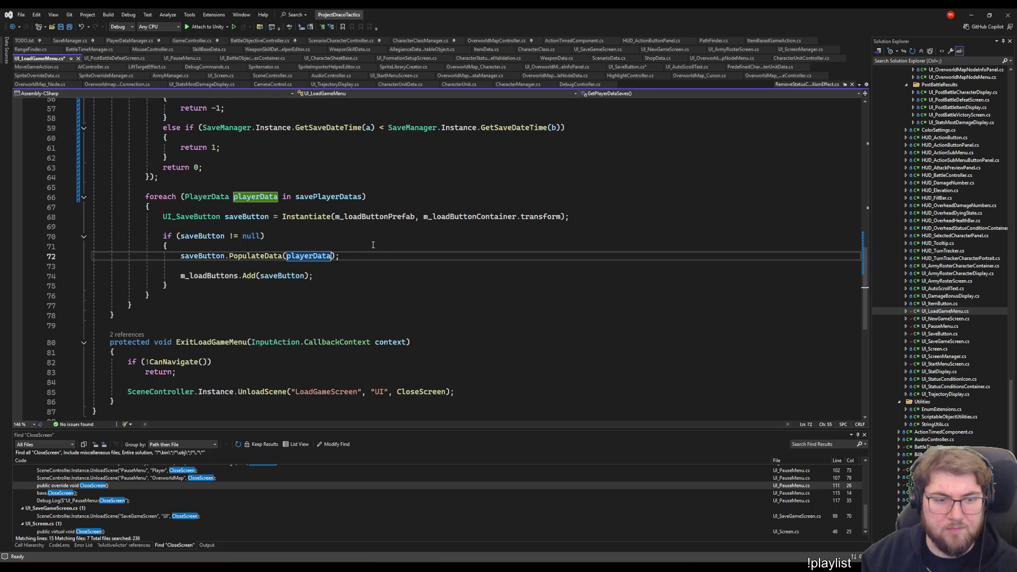
pyautogui.write(',')
pyautogui.press('Tab')
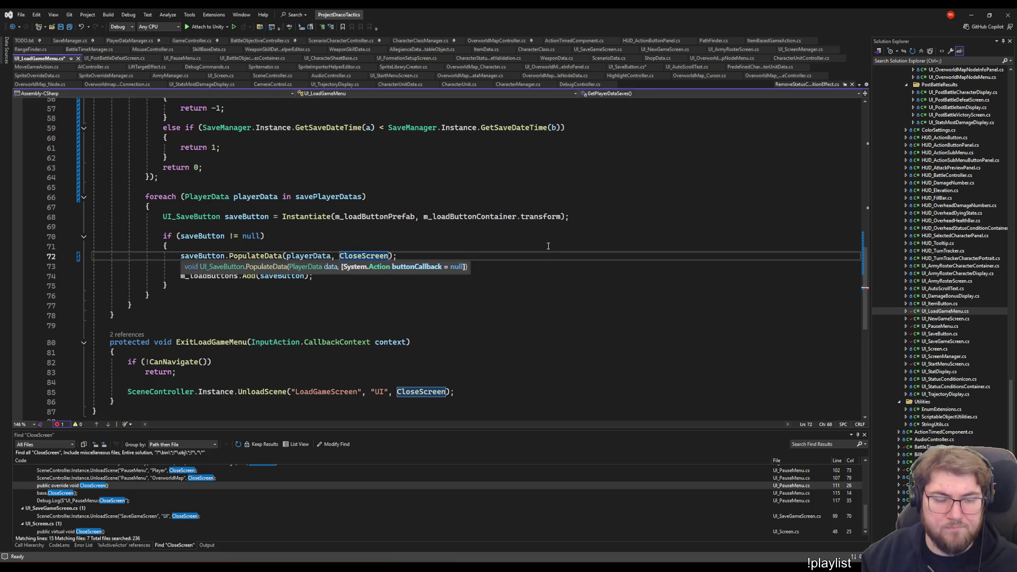
pyautogui.hotkey('ctrl', 's')
pyautogui.click(550, 298)
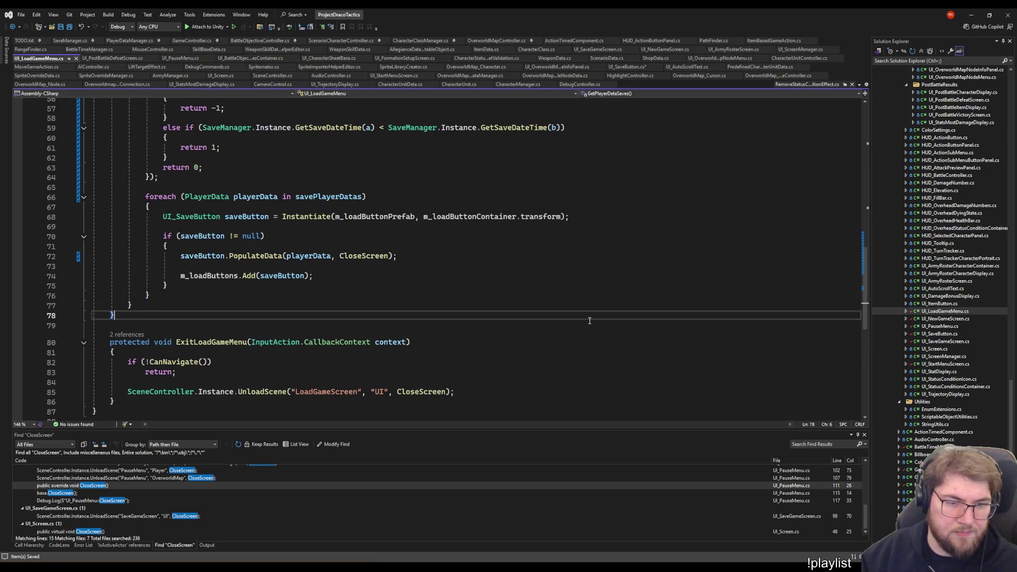
pyautogui.scroll(-3, 570, 313)
# Review nearby lines, attempt Play in Unity, and open the CloseScreen compiler error's source in UI_SaveButton
pyautogui.click(571, 312)
pyautogui.scroll(4, 573, 311)
pyautogui.scroll(5, 571, 310)
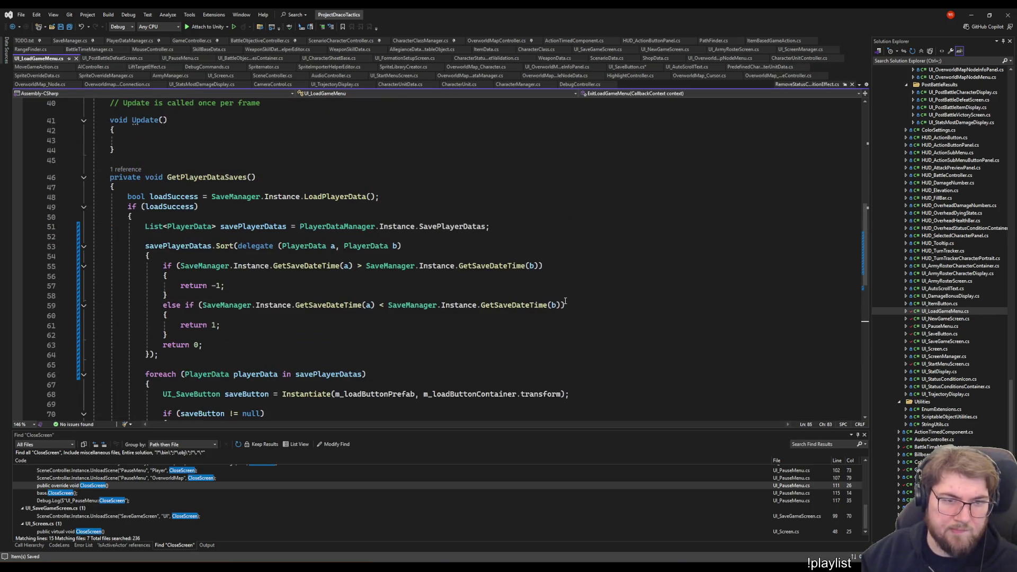
pyautogui.scroll(3, 546, 310)
pyautogui.scroll(-5, 522, 290)
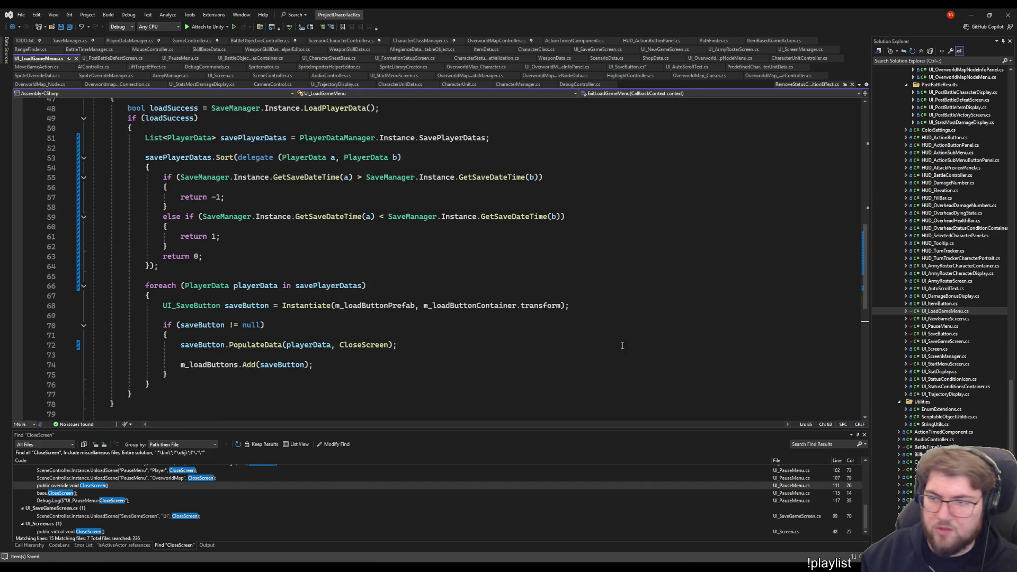
pyautogui.click(556, 246)
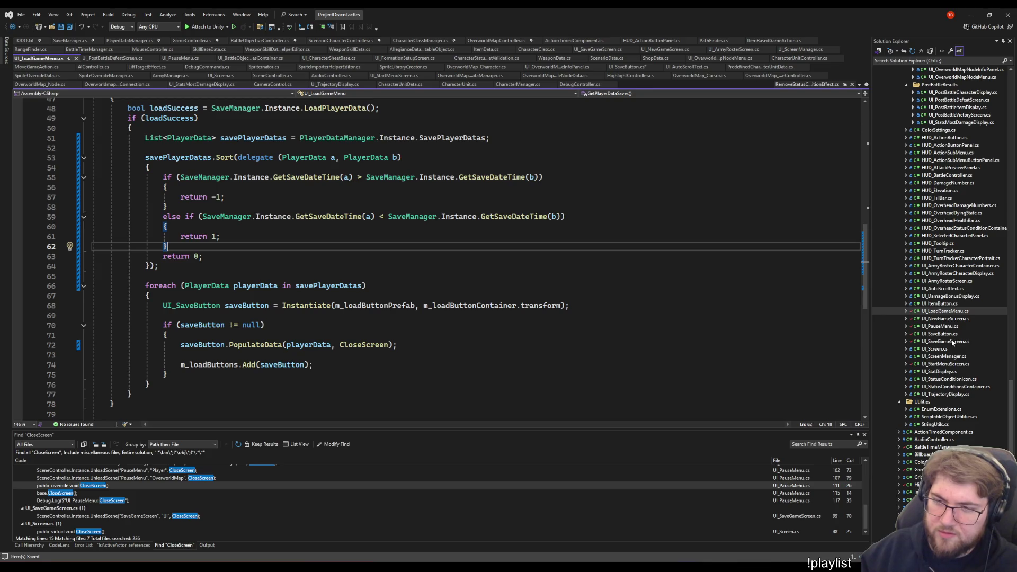
pyautogui.click(702, 278)
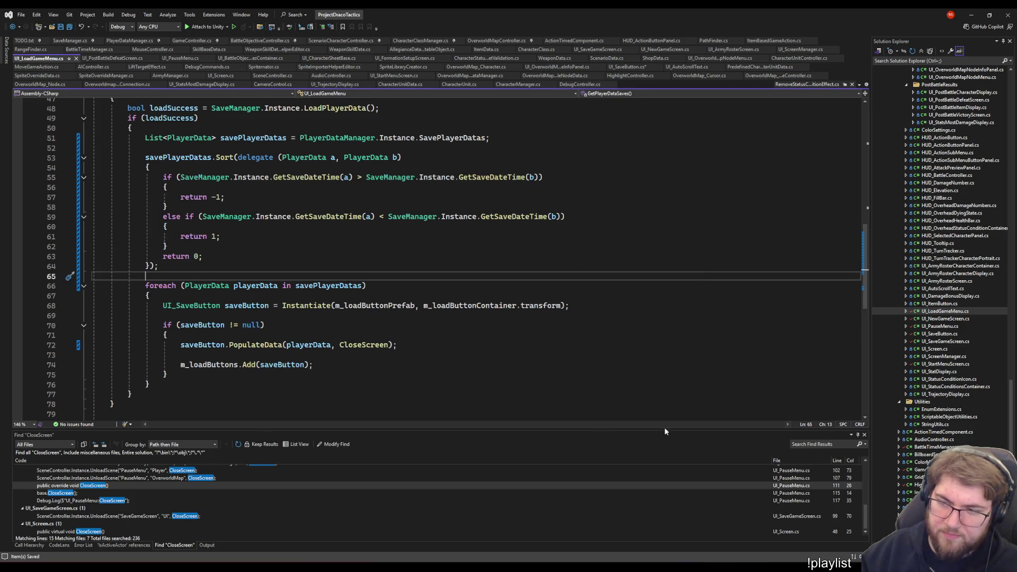
pyautogui.hotkey('alt', 'Tab')
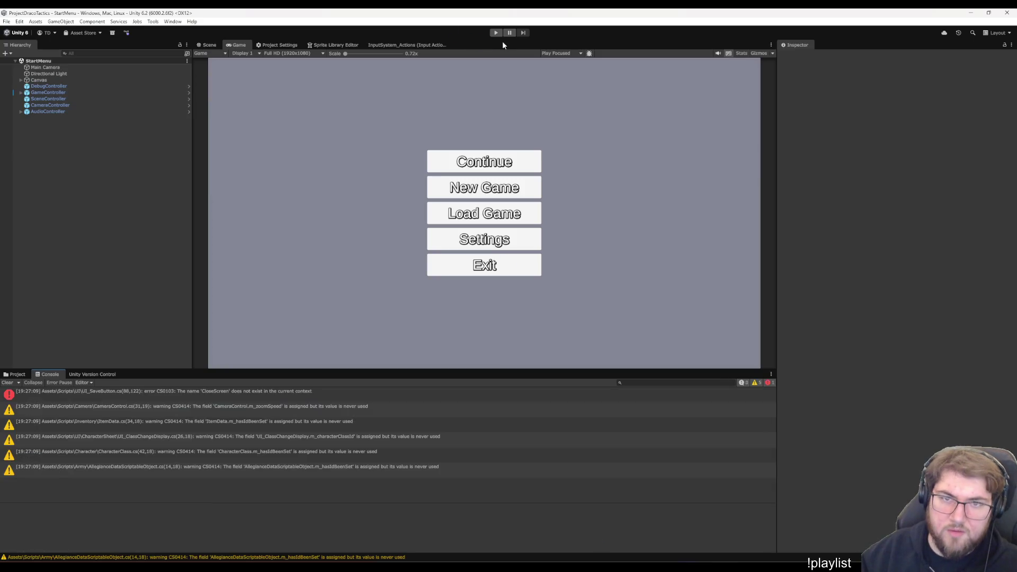
pyautogui.click(496, 33)
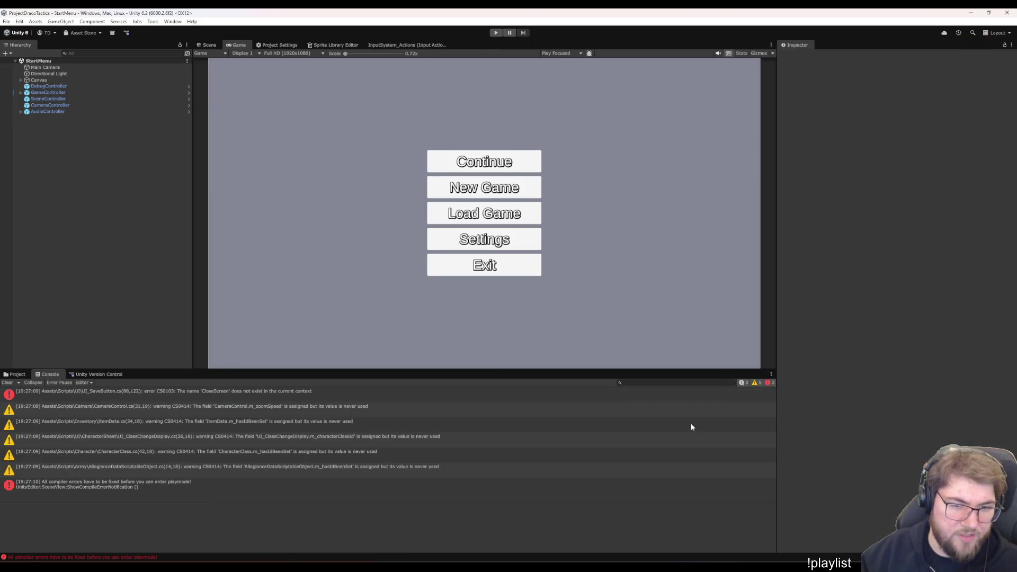
pyautogui.doubleClick(251, 398)
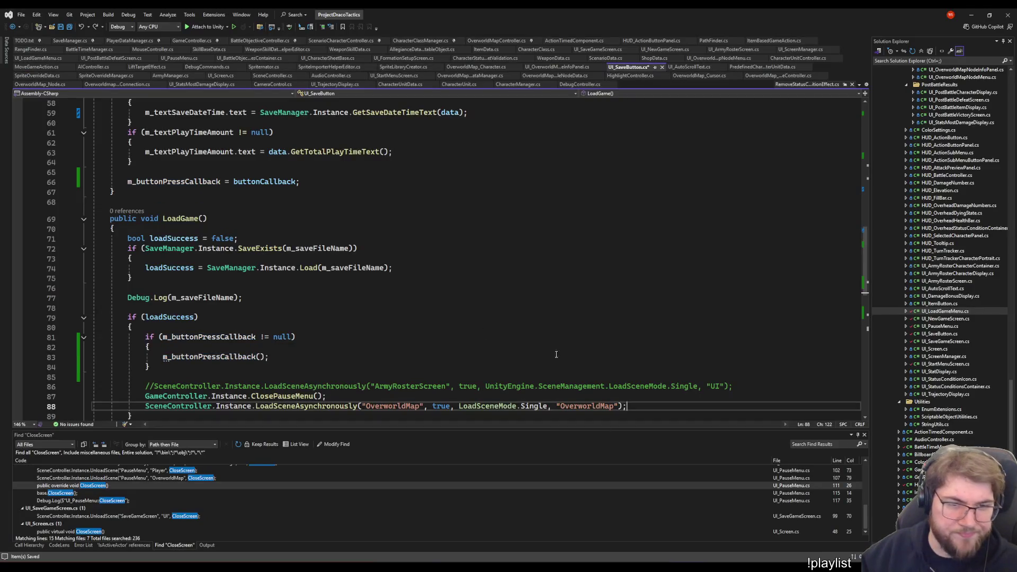
pyautogui.scroll(-7, 622, 337)
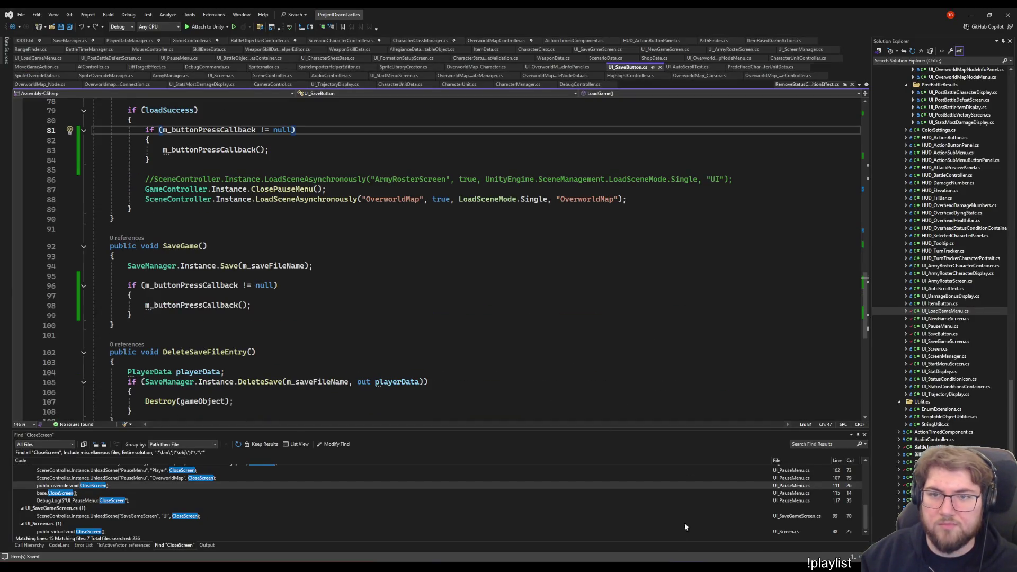
# Switch back to Unity so the saved scripts recompile
pyautogui.hotkey('alt', 'Tab')
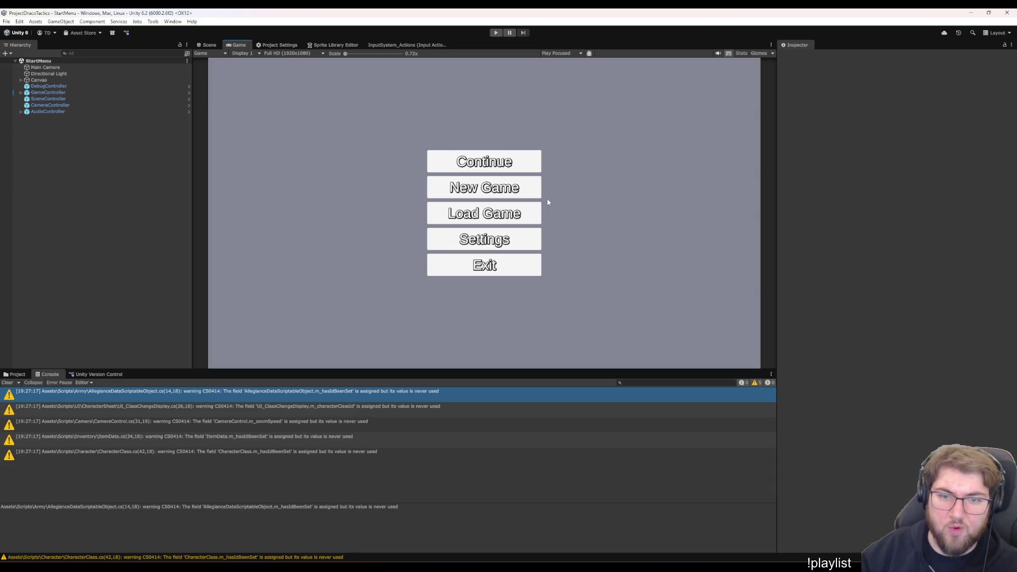
# Start Play mode, choose New Game, and Start Game with the chosen hero to reach the overworld
pyautogui.click(497, 32)
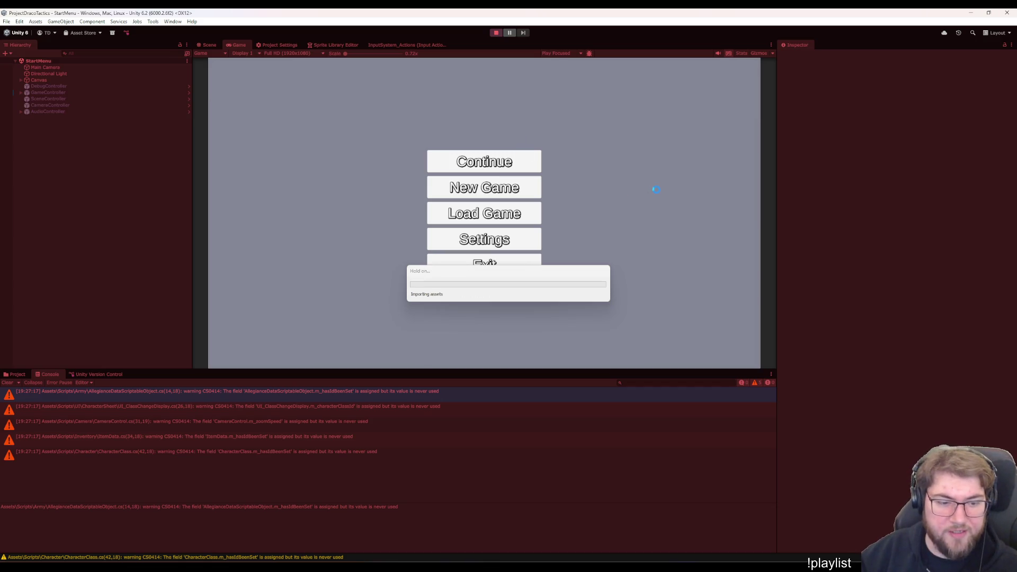
pyautogui.click(504, 186)
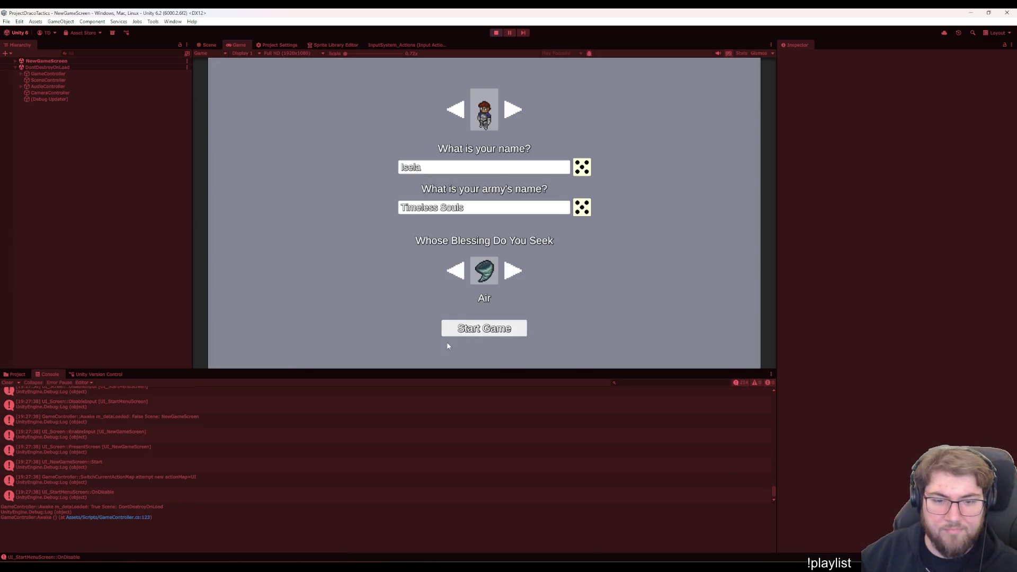
pyautogui.click(474, 334)
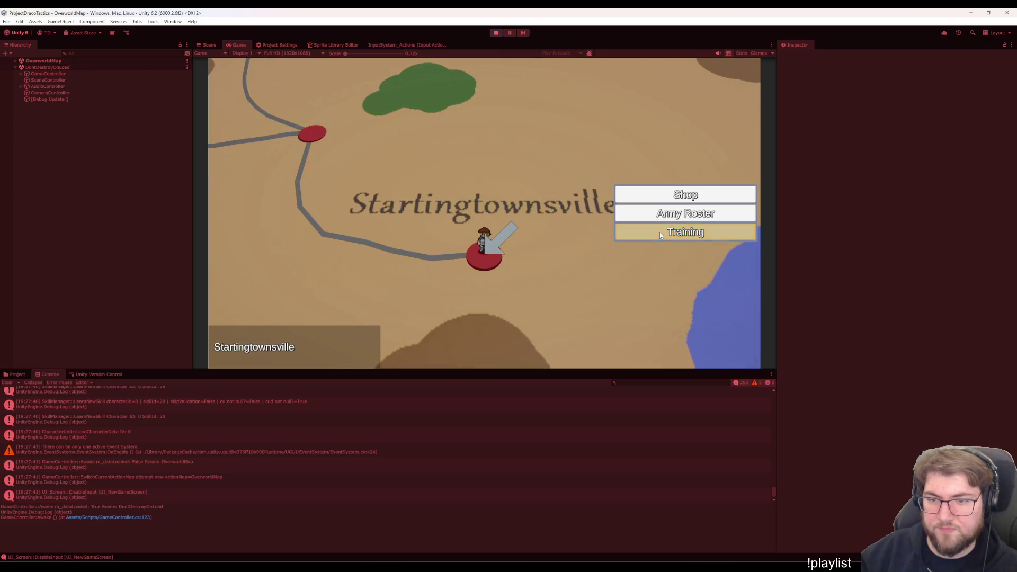
# Enter the Training battle, move the tile marker, escape back to the map, and enter Training again
pyautogui.click(659, 231)
pyautogui.click(449, 146)
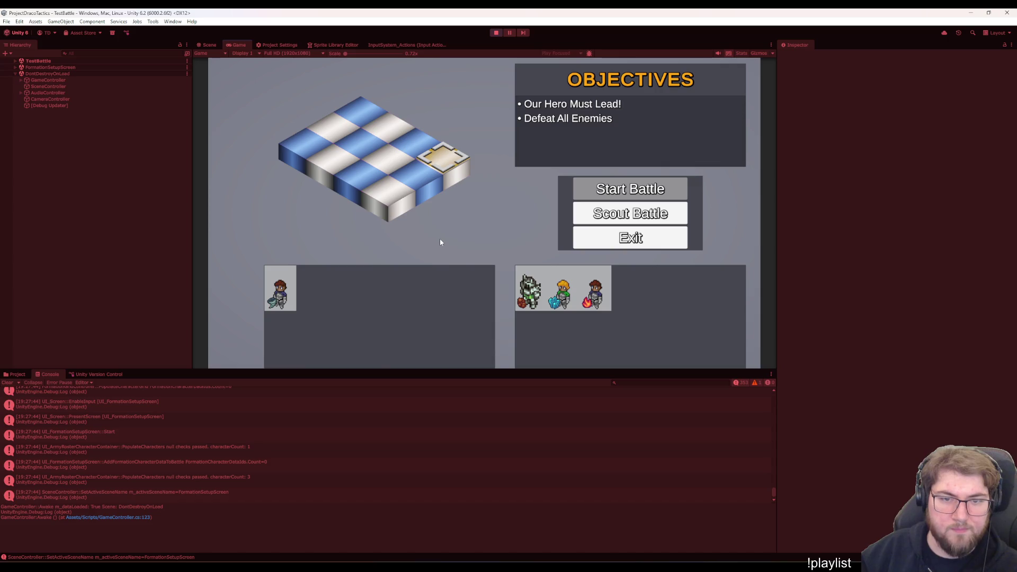
pyautogui.press('Escape')
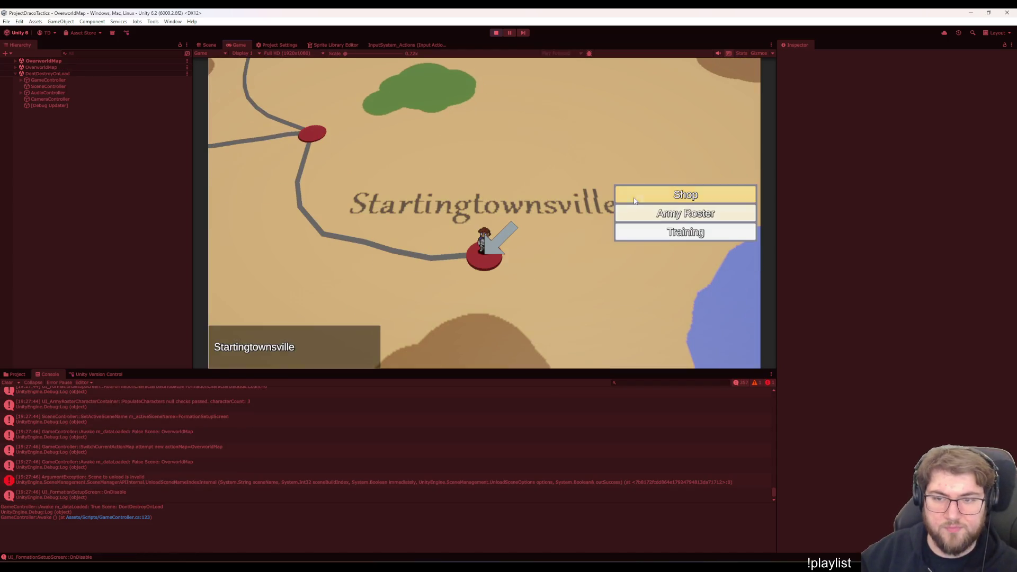
pyautogui.click(635, 228)
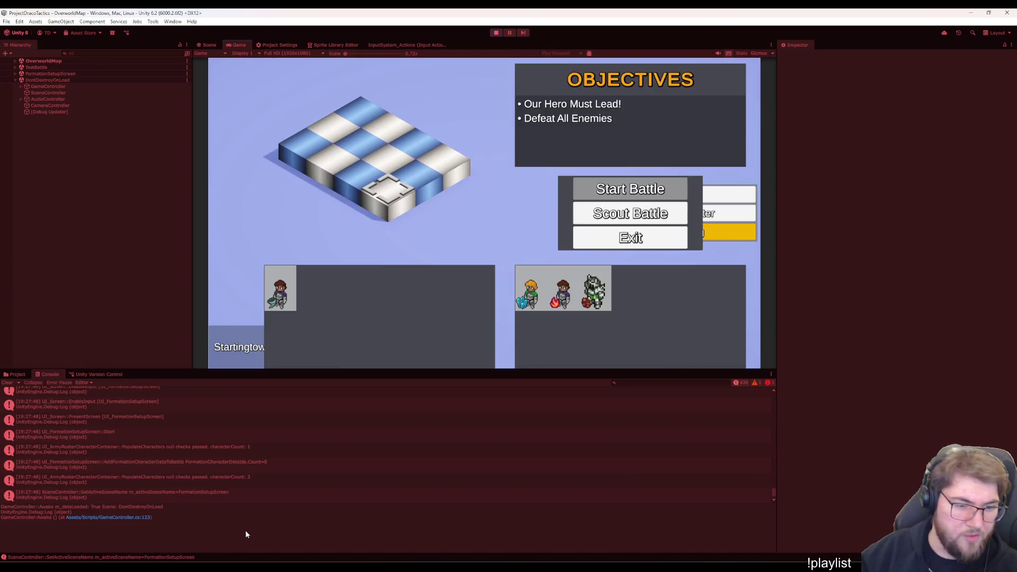
# With info messages hidden, read the scene-unload error, exit and re-enter the battle once more, then clear the console
pyautogui.click(740, 383)
pyautogui.click(266, 405)
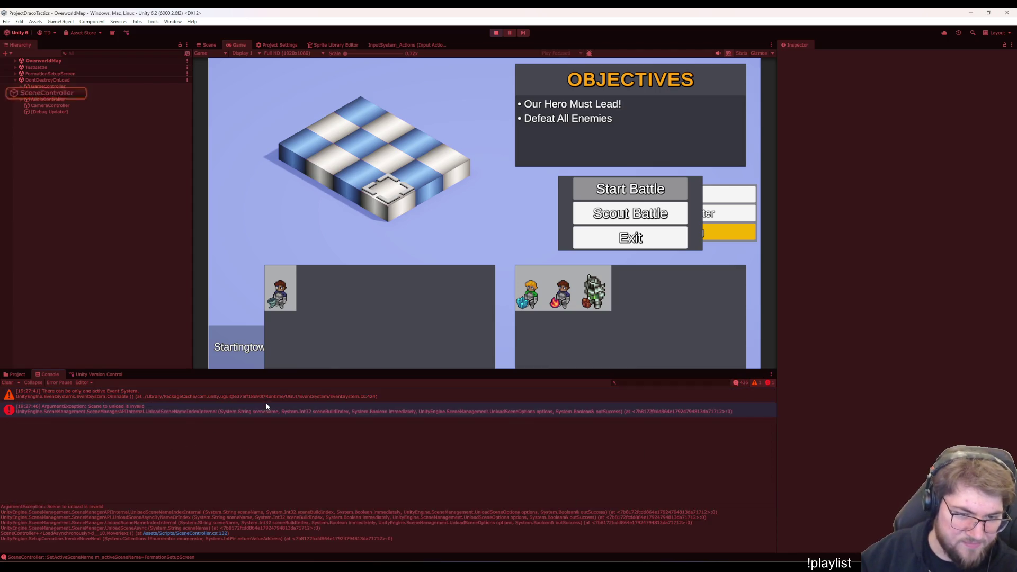
pyautogui.click(297, 393)
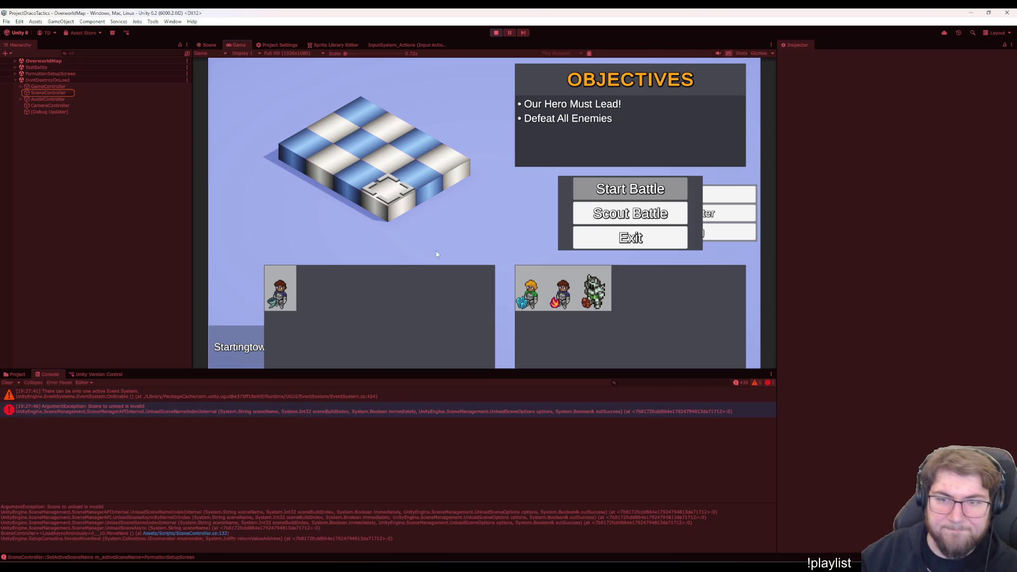
pyautogui.press('Escape')
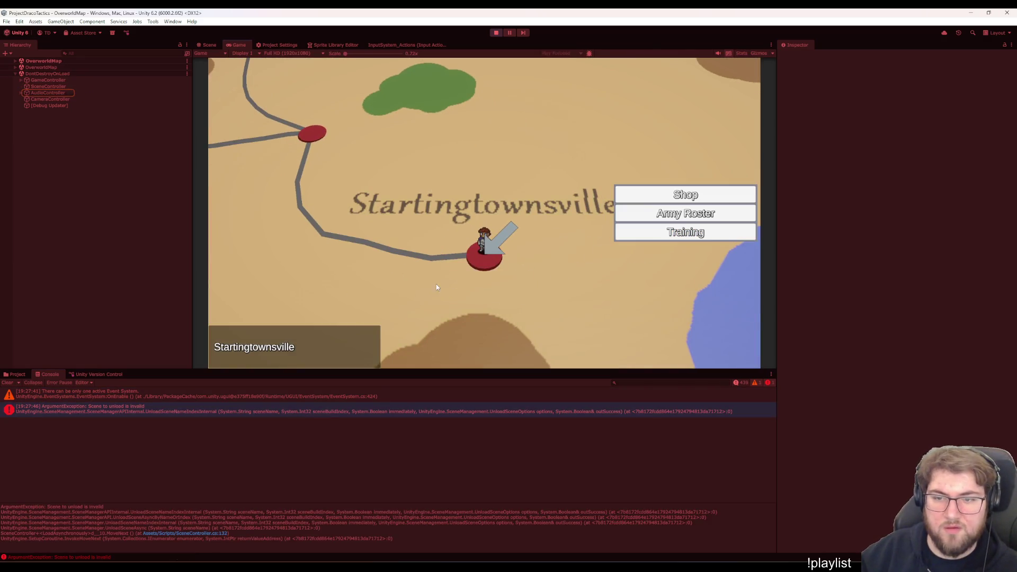
pyautogui.click(670, 232)
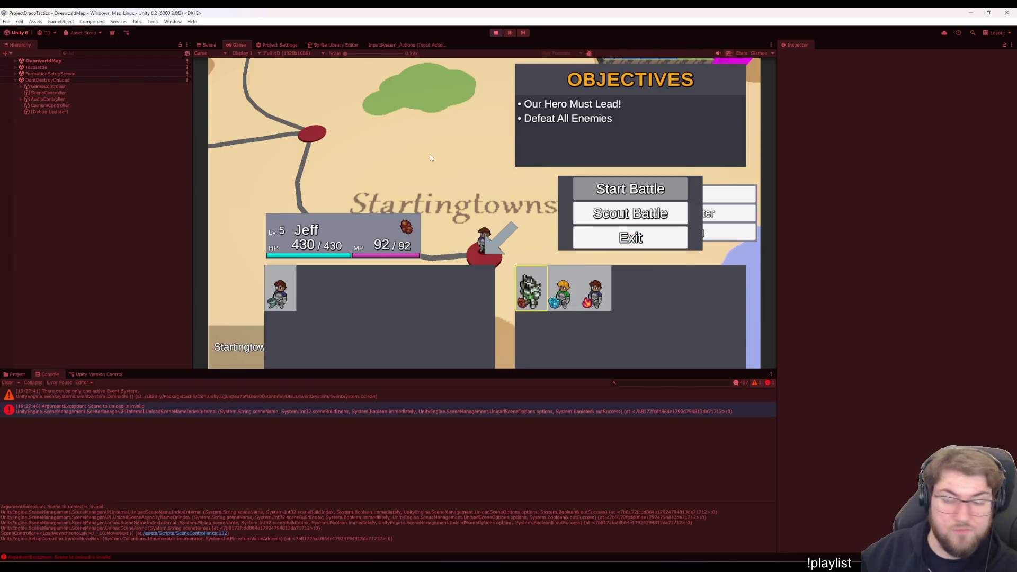
pyautogui.press('Escape')
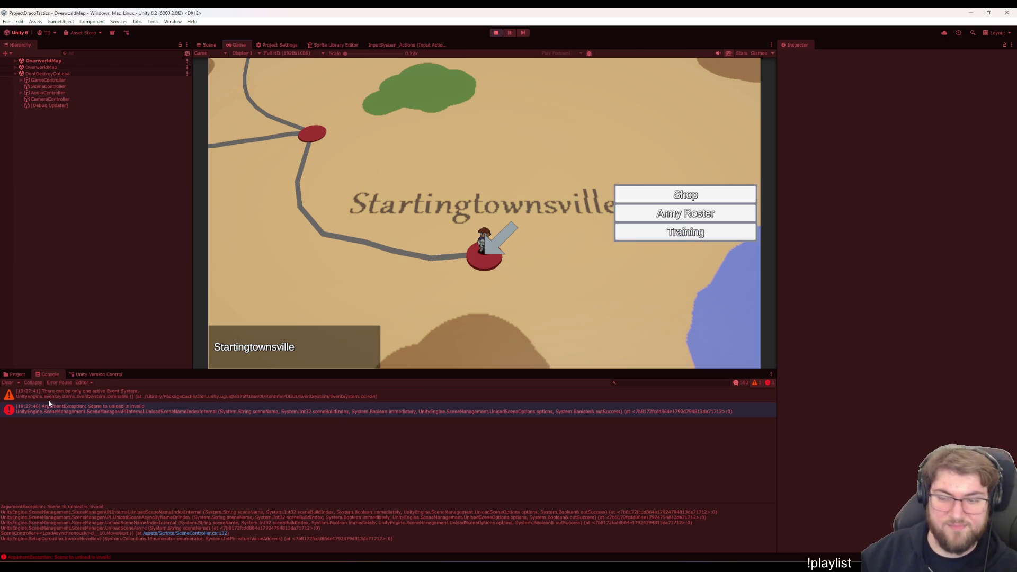
pyautogui.click(7, 382)
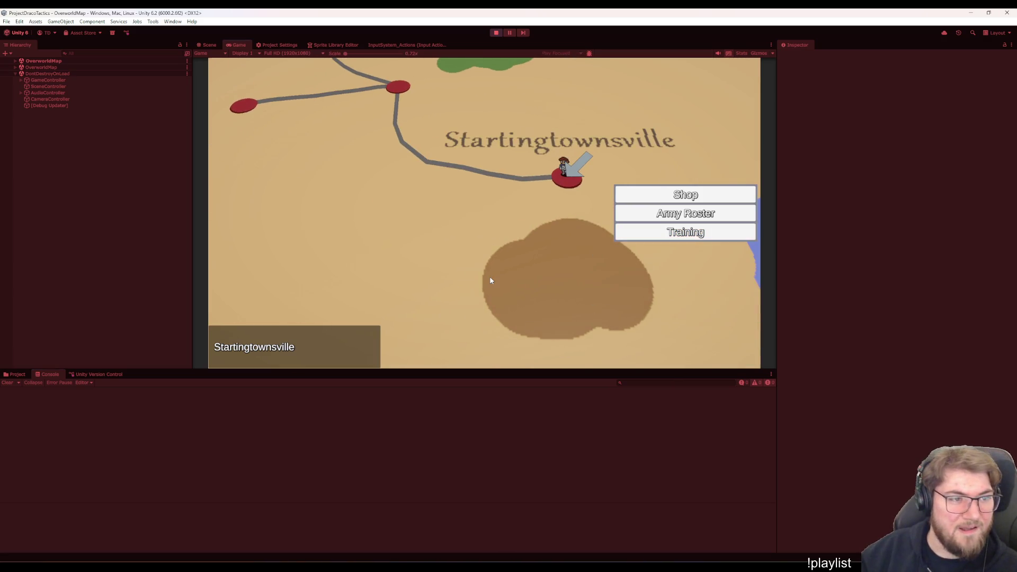
# Enter and Exit the Training setup, pause with Escape, choose Main Menu, then return to the code editor
pyautogui.click(689, 232)
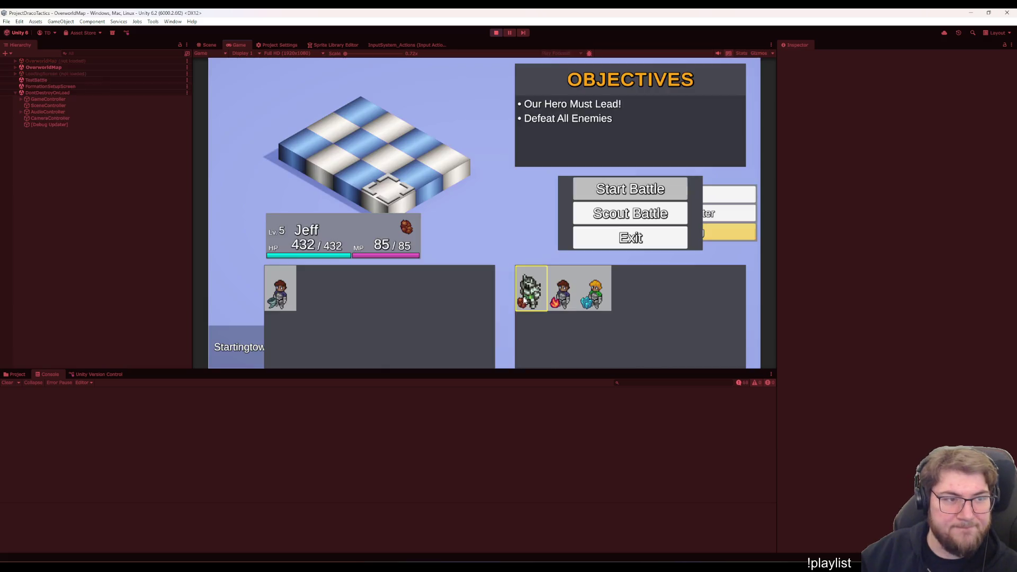
pyautogui.click(660, 245)
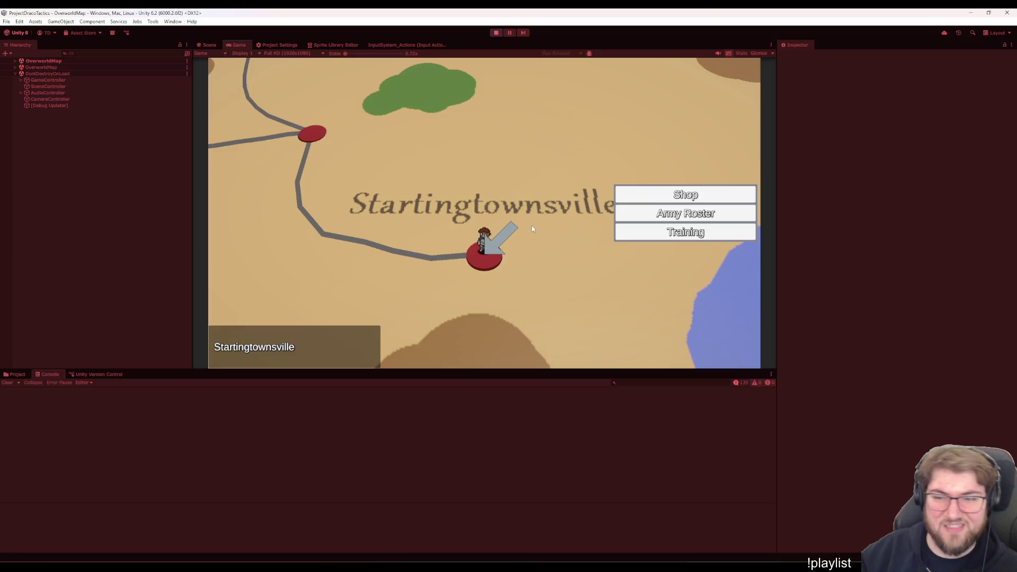
pyautogui.press('Escape')
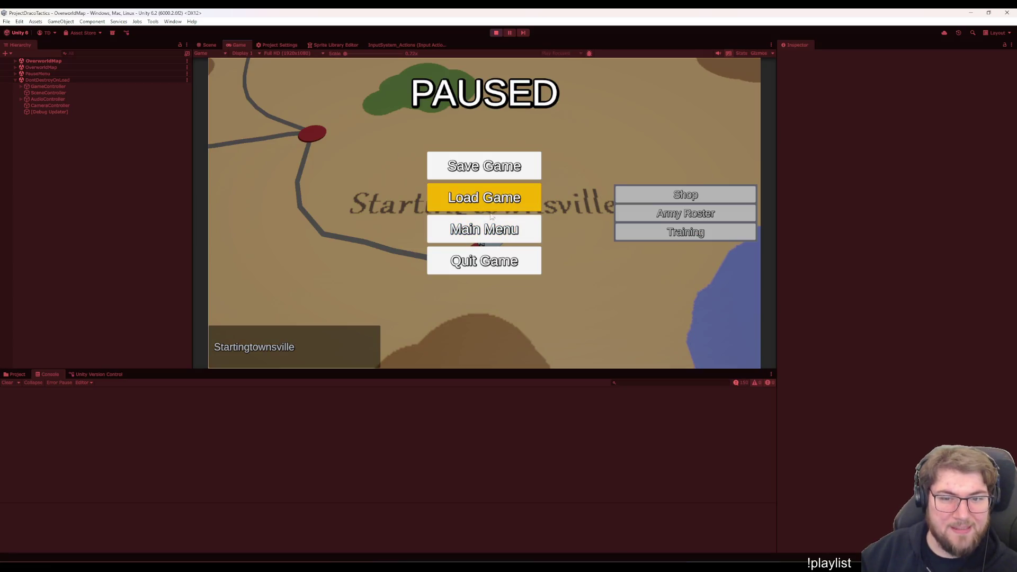
pyautogui.click(483, 241)
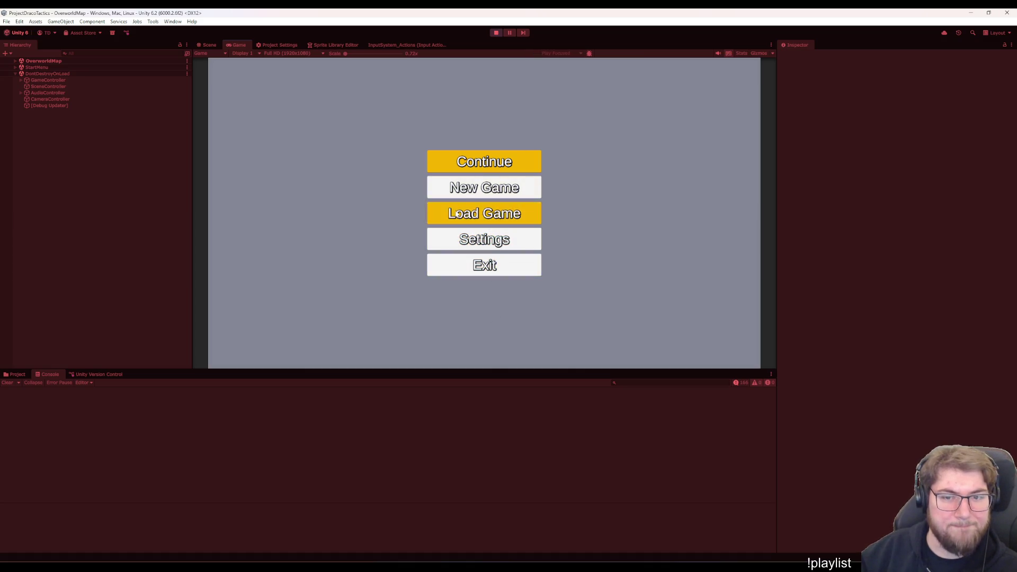
pyautogui.click(635, 540)
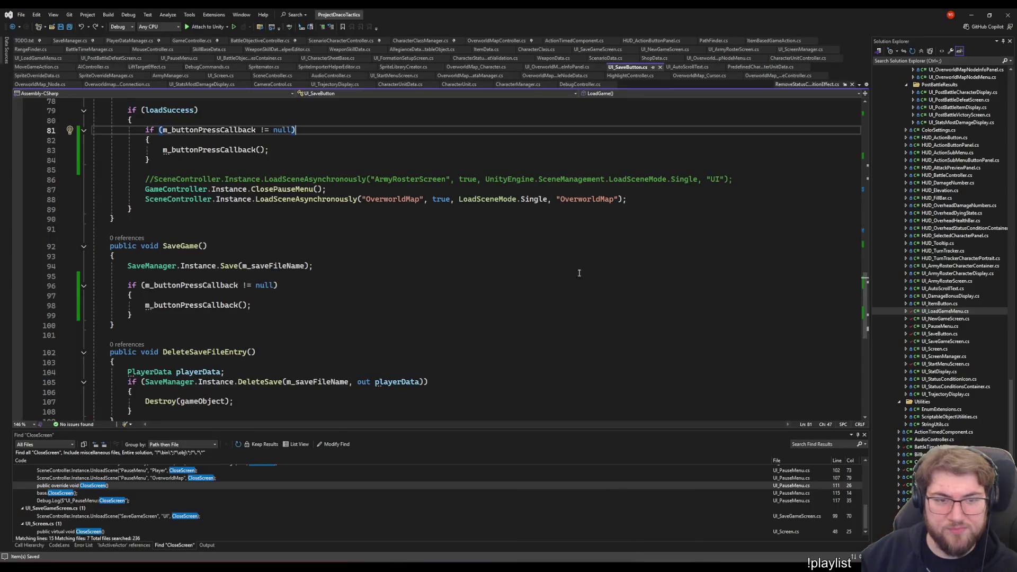
pyautogui.scroll(2, 552, 328)
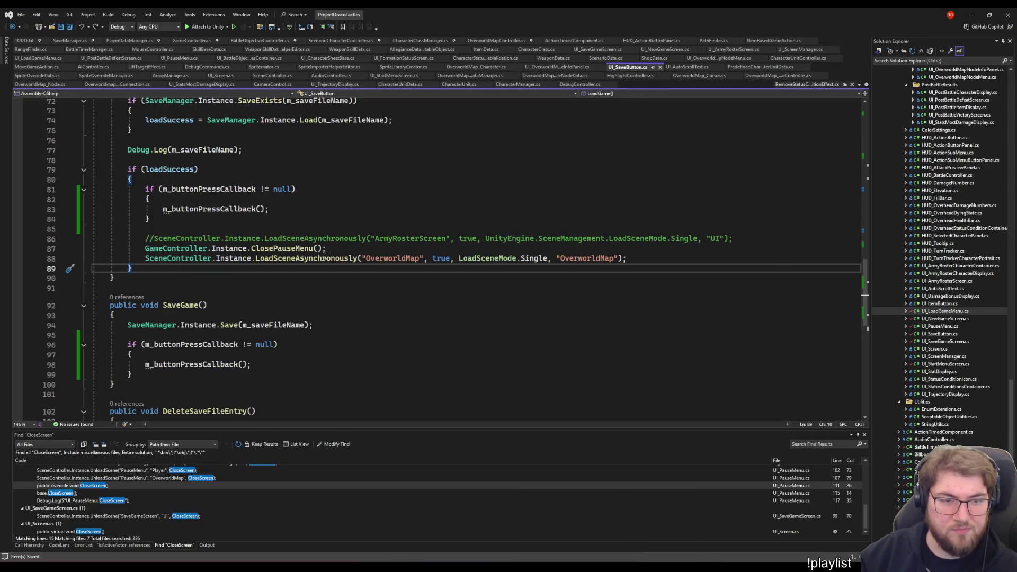
# Review LoadGame's ClosePauseMenu and OverworldMap load lines and the m_buttonPressCallback check on line 81
pyautogui.press('Up')
pyautogui.scroll(2, 627, 253)
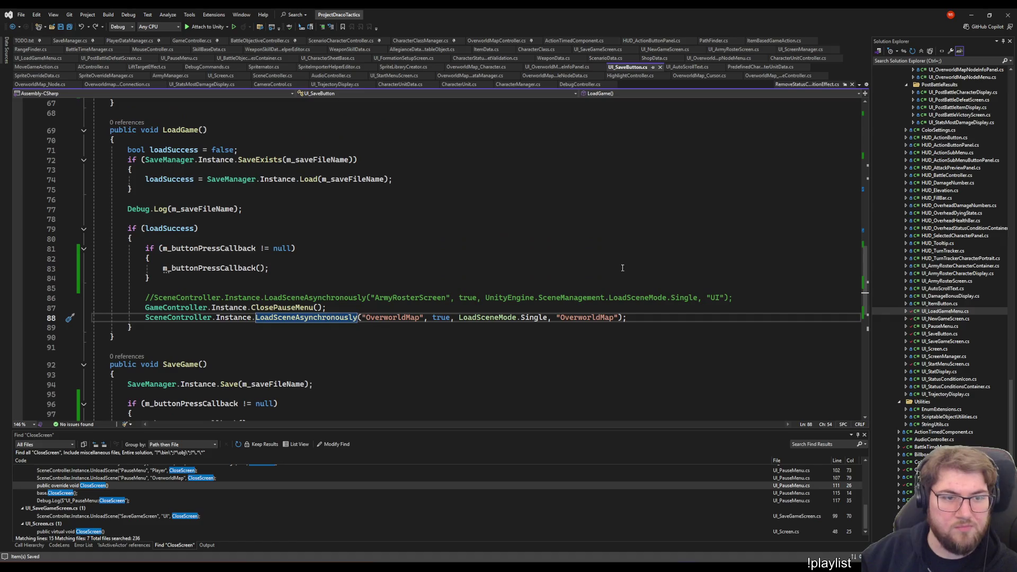
pyautogui.click(289, 308)
pyautogui.click(295, 319)
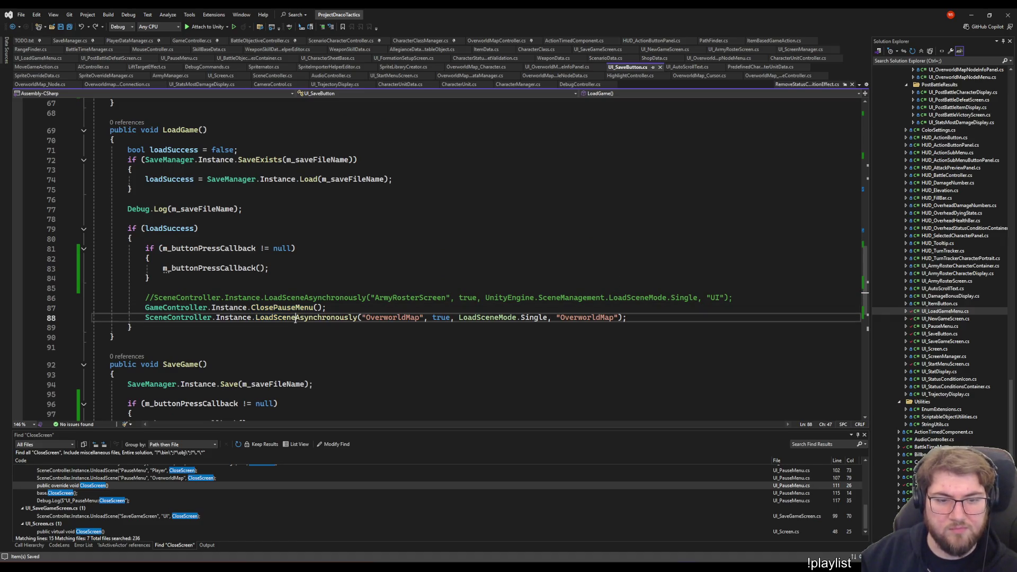
pyautogui.click(616, 319)
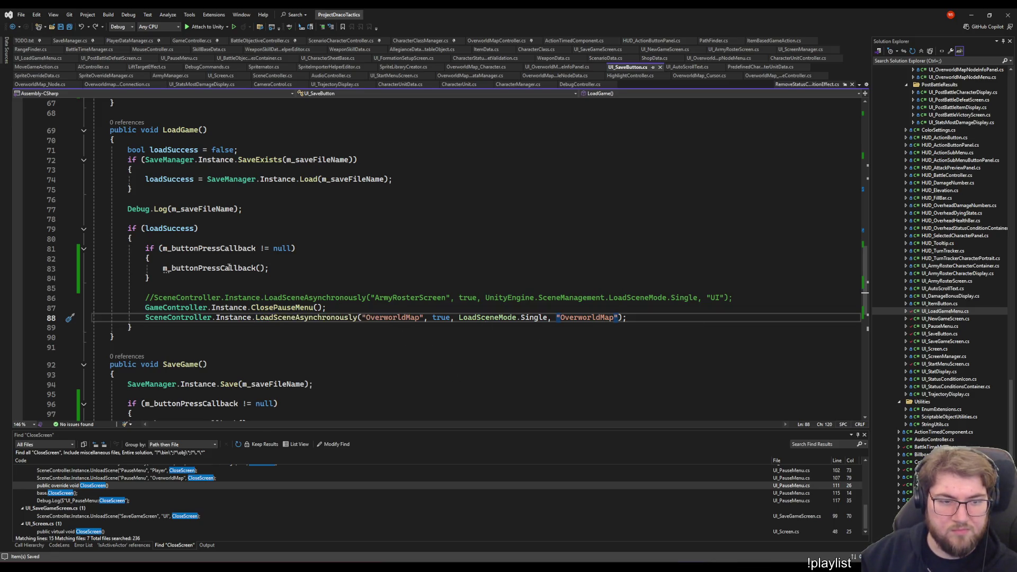
pyautogui.click(256, 267)
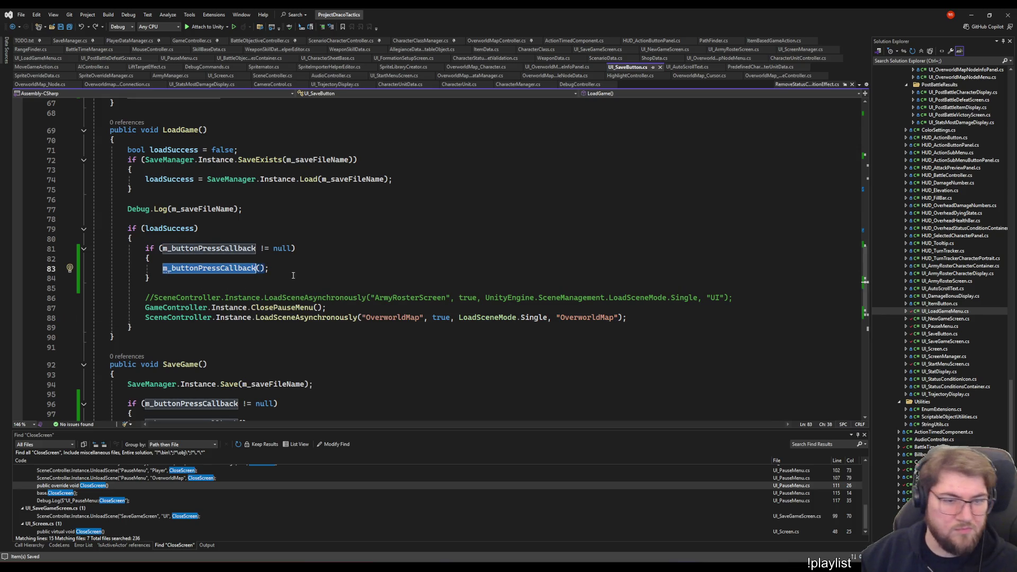
pyautogui.click(618, 318)
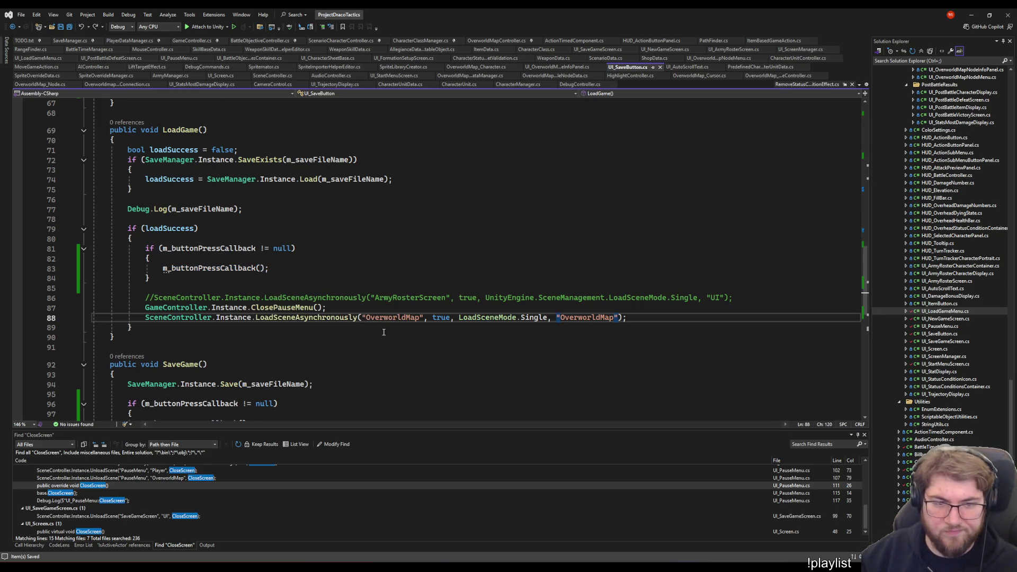
pyautogui.press('Up')
pyautogui.press('Up')
pyautogui.press('Up')
pyautogui.press('Up')
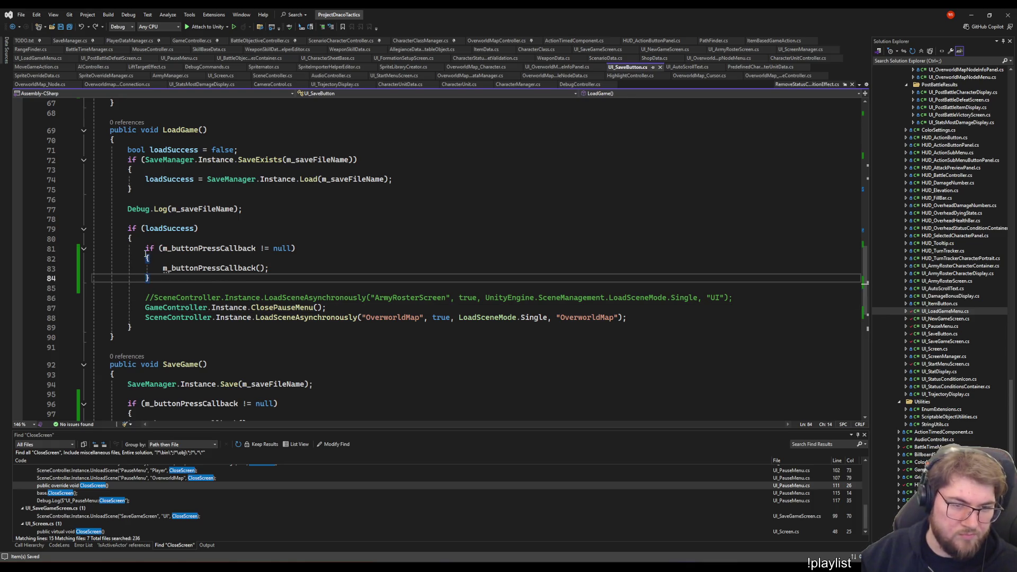
pyautogui.click(146, 249)
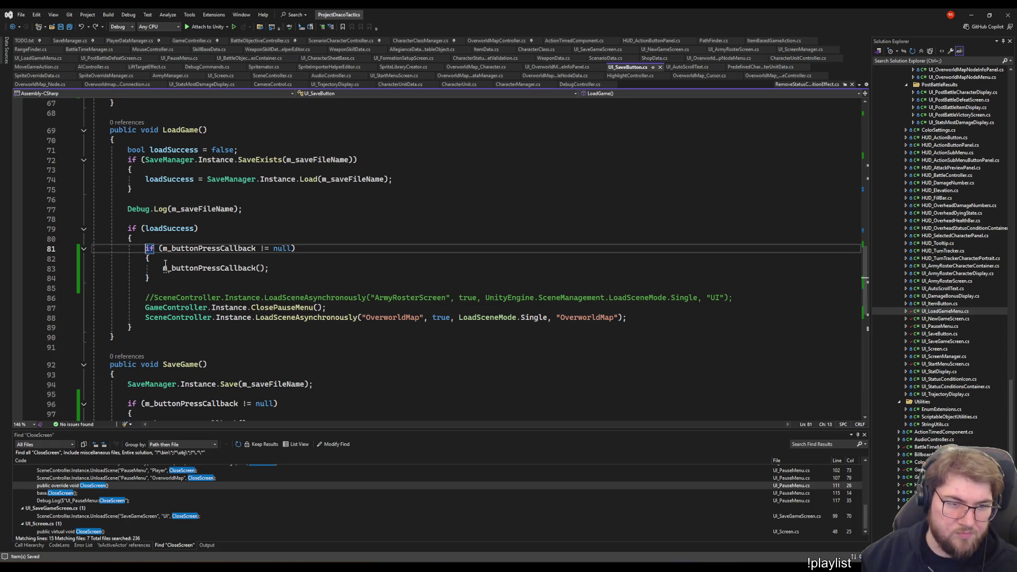
pyautogui.keyDown('shift'); pyautogui.click(241, 260); pyautogui.keyUp('shift')
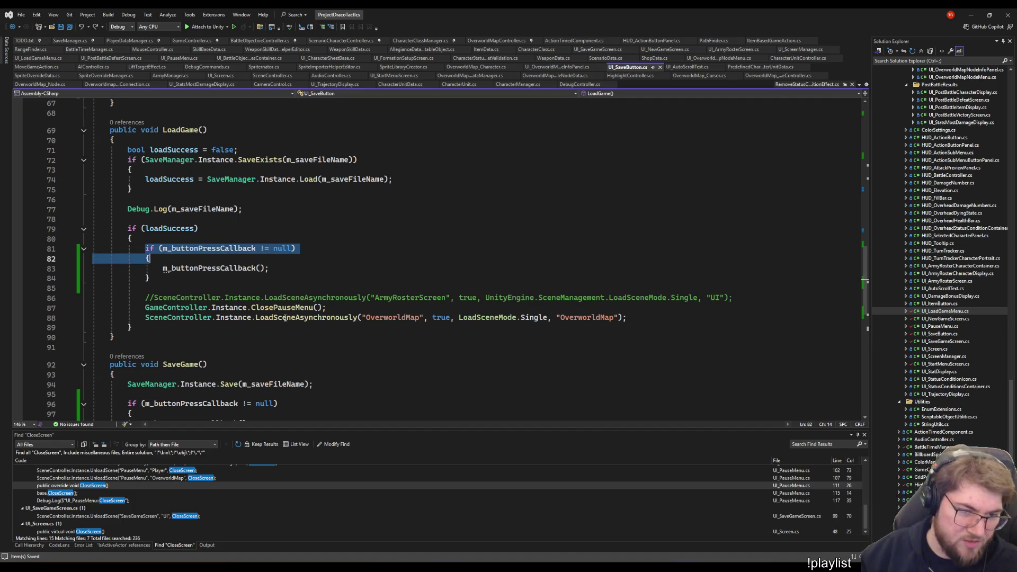
pyautogui.click(389, 302)
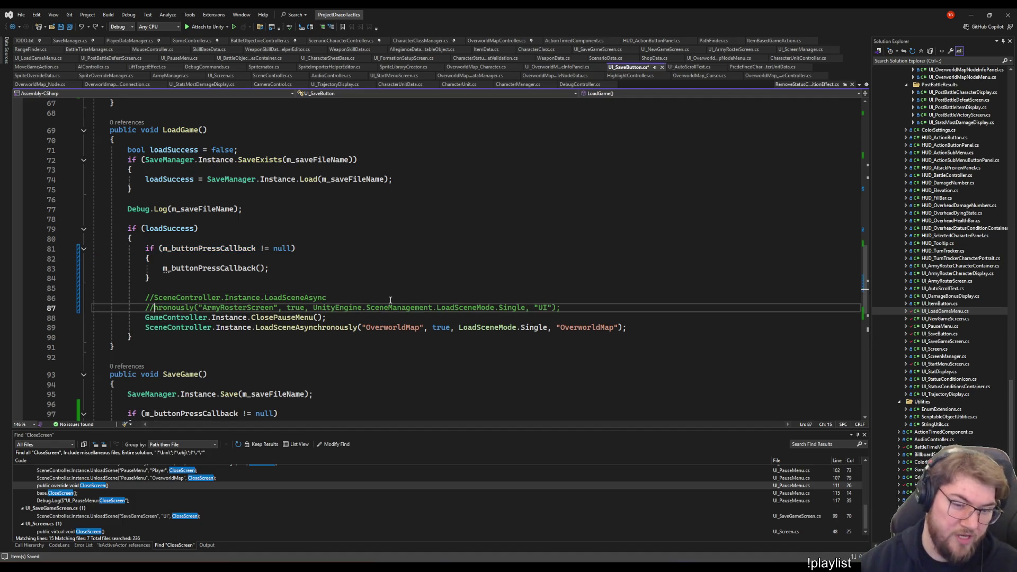
# Wrap the OverworldMap LoadSceneAsynchronously call in an m_buttonPressCallback null check and pass the callback as an argument
pyautogui.press('Return')
pyautogui.write('if (m_buttonPressCallback != null) {')
pyautogui.press('Down')
pyautogui.press('End')
pyautogui.press('Return')
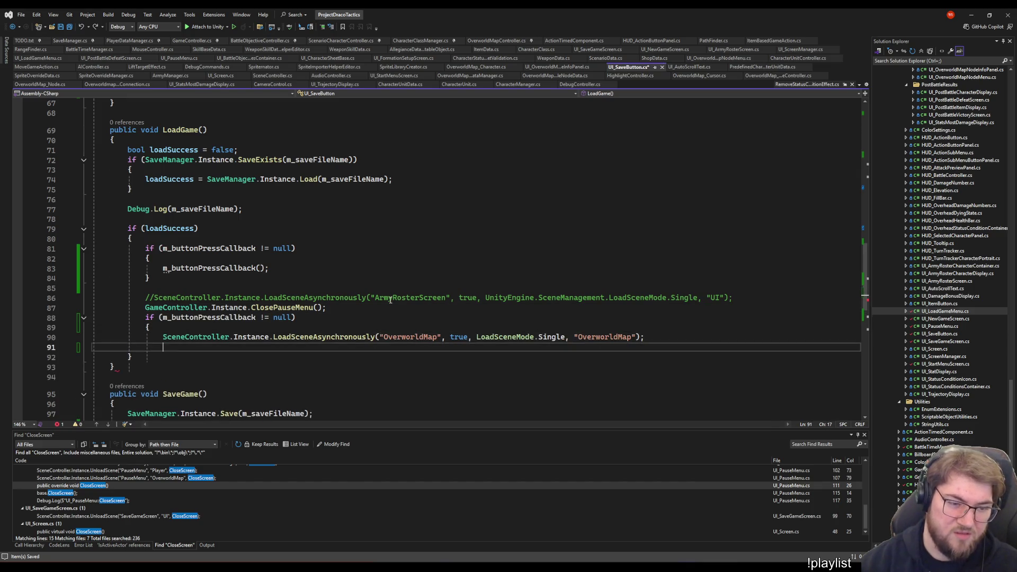
pyautogui.press('BackSpace')
pyautogui.write('}')
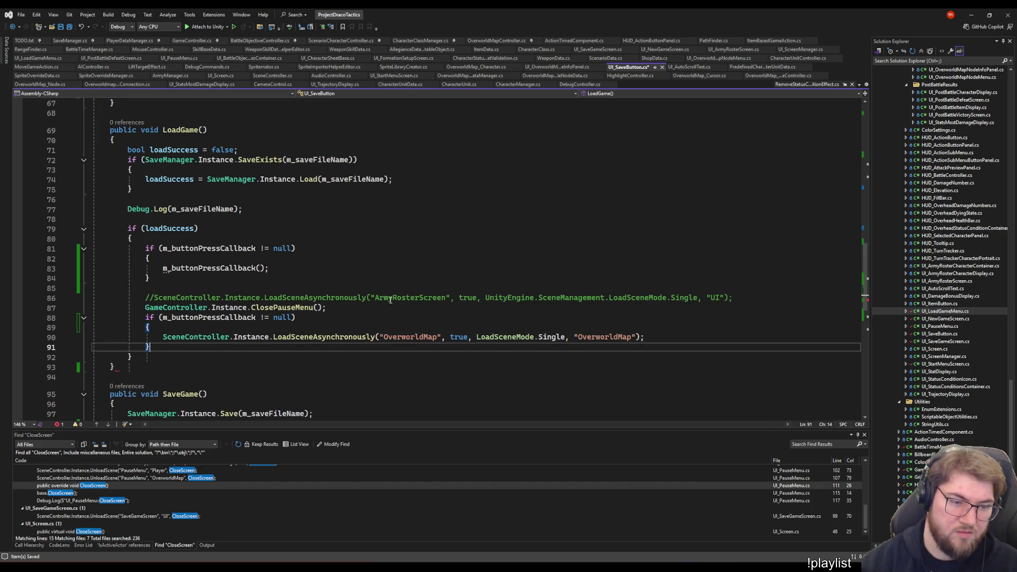
pyautogui.press('Up')
pyautogui.press('Left')
pyautogui.press('Left')
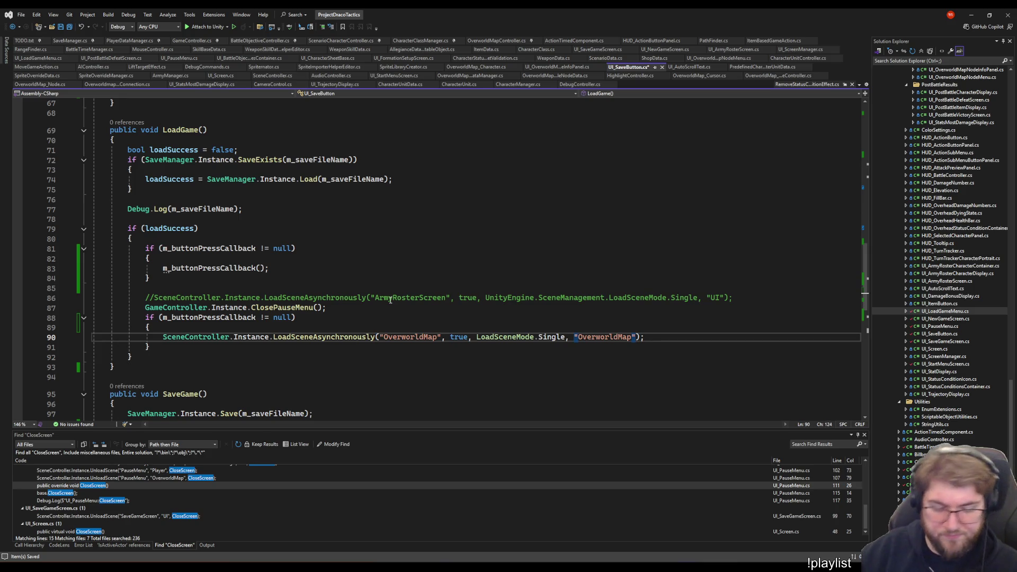
pyautogui.write(',')
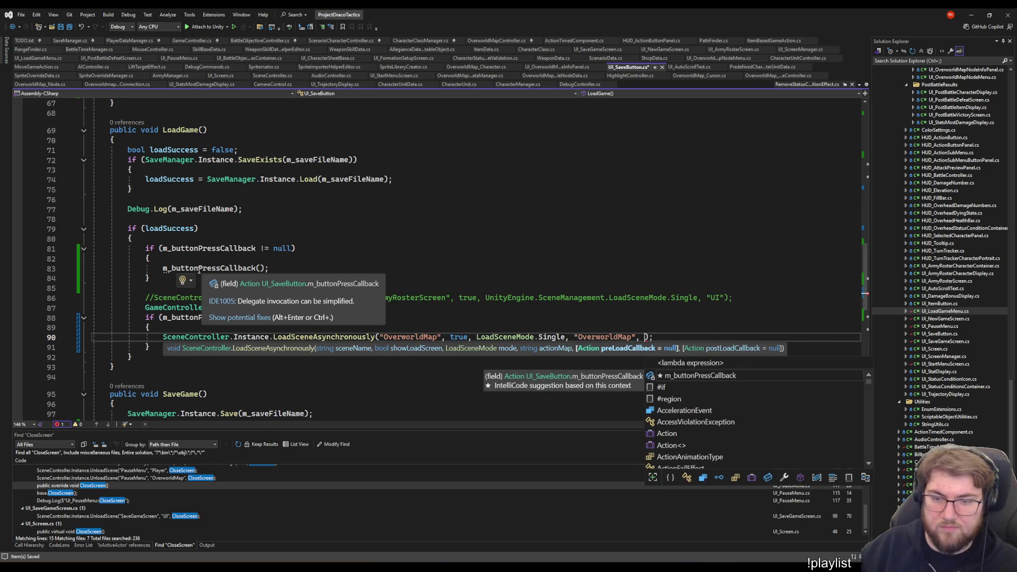
pyautogui.doubleClick(215, 268)
pyautogui.hotkey('ctrl', 'c')
pyautogui.click(643, 337)
pyautogui.hotkey('ctrl', 'v')
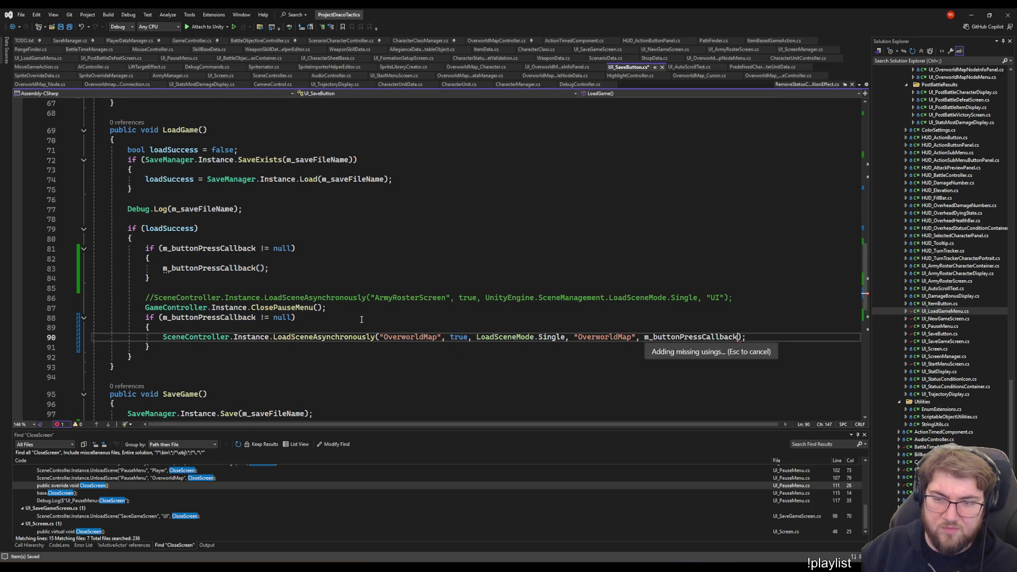
# Comment out the old callback check on lines 81–84 with Ctrl+K, Ctrl+C
pyautogui.click(223, 289)
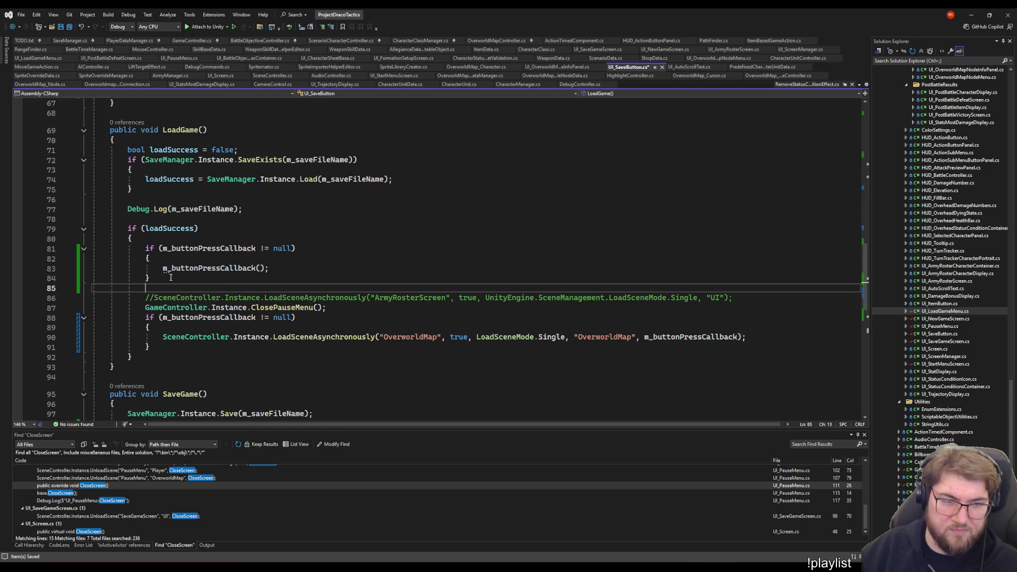
pyautogui.click(142, 249)
pyautogui.keyDown('shift'); pyautogui.click(150, 281); pyautogui.keyUp('shift')
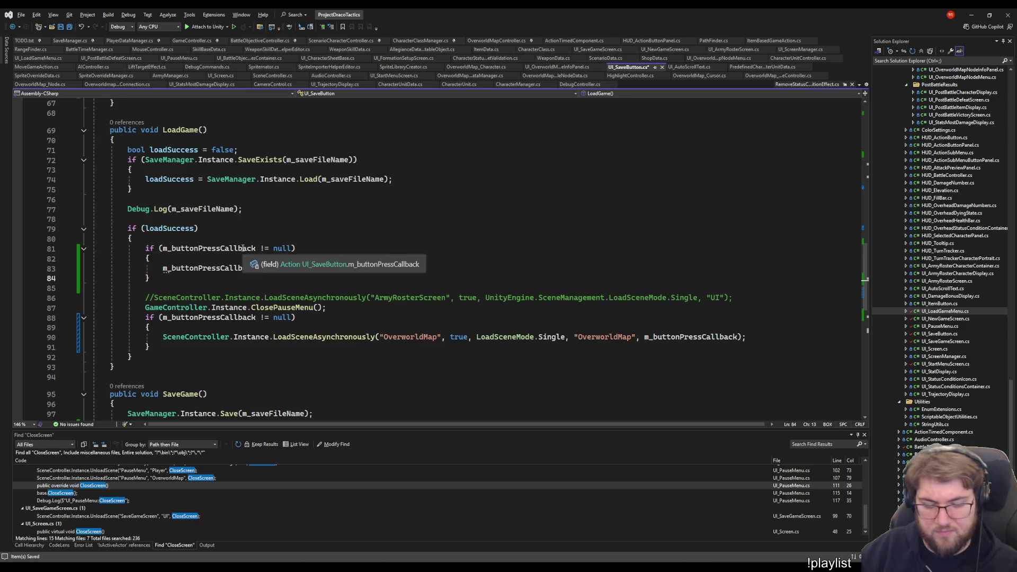
pyautogui.hotkey('ctrl', 'k')
pyautogui.hotkey('ctrl', 'c')
pyautogui.click(366, 240)
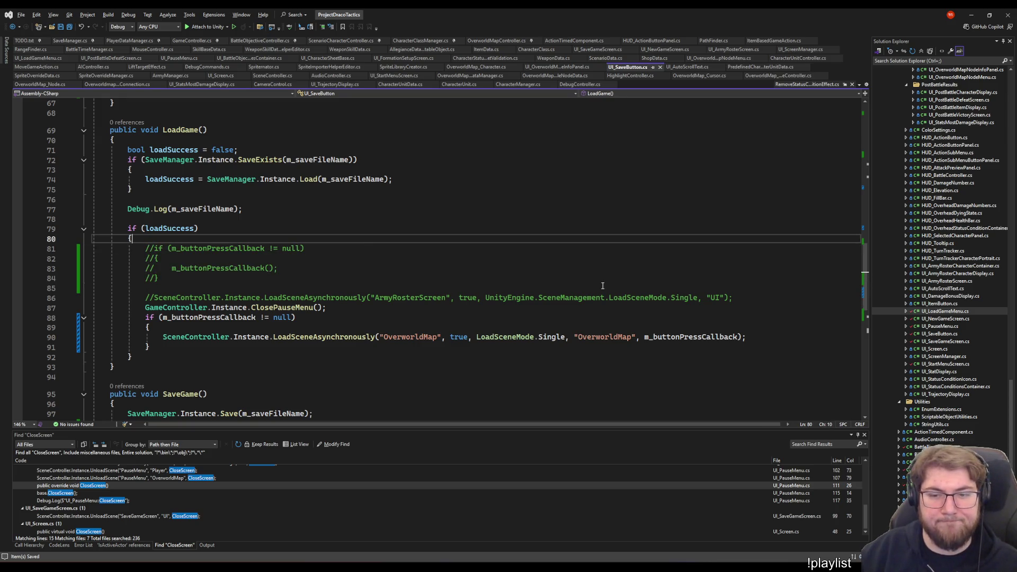
# Add an else block that loads OverworldMap without the callback argument, then switch to Unity
pyautogui.click(294, 287)
pyautogui.click(211, 346)
pyautogui.press('Return')
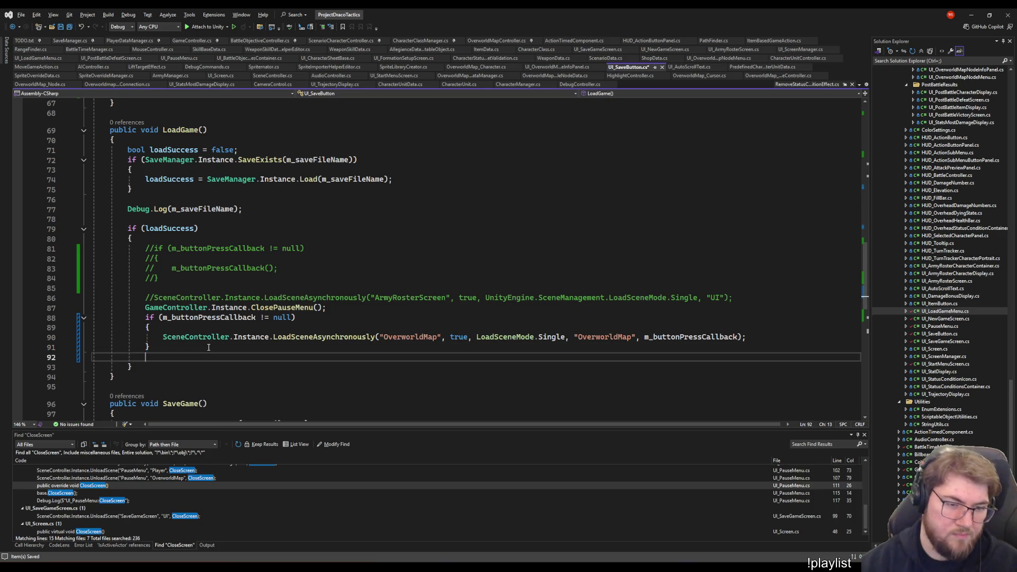
pyautogui.write('else')
pyautogui.press('Return')
pyautogui.write('{')
pyautogui.press('Return')
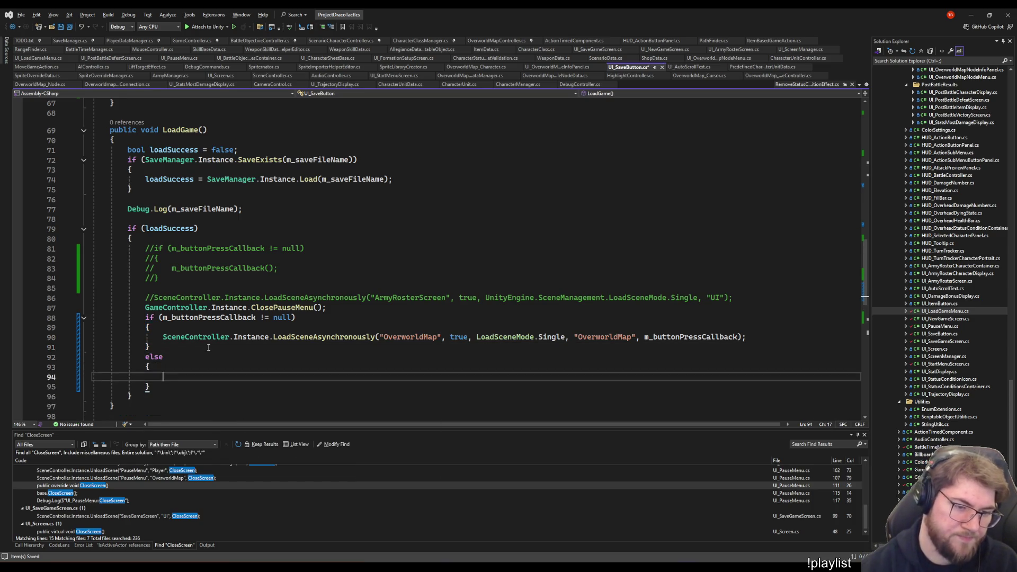
pyautogui.press('Up')
pyautogui.press('Up')
pyautogui.press('Up')
pyautogui.press('Up')
pyautogui.hotkey('shift', 'End')
pyautogui.hotkey('ctrl', 'c')
pyautogui.press('Down')
pyautogui.press('Down')
pyautogui.press('Down')
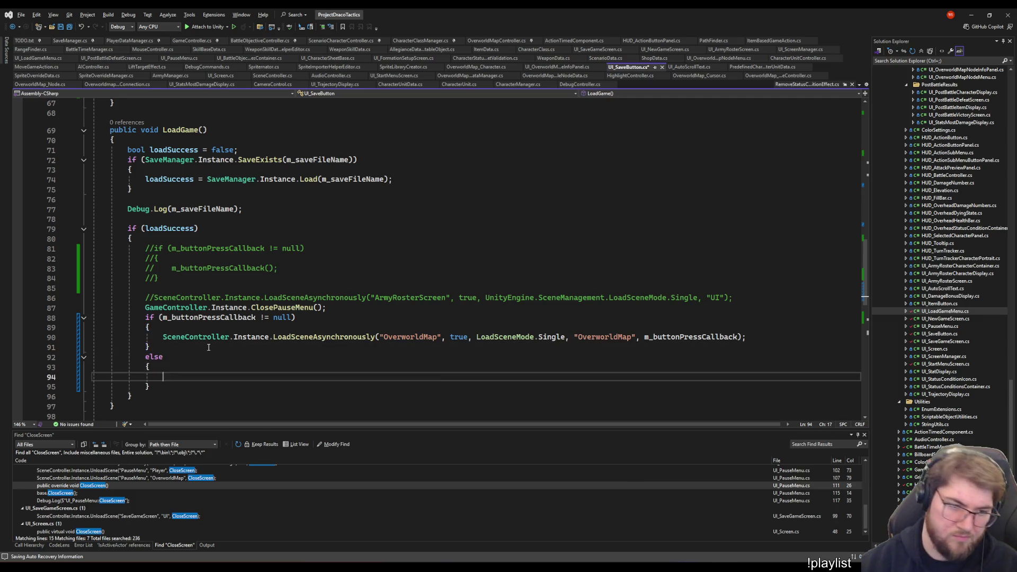
pyautogui.hotkey('ctrl', 'v')
pyautogui.press('BackSpace')
pyautogui.press('BackSpace')
pyautogui.press('BackSpace')
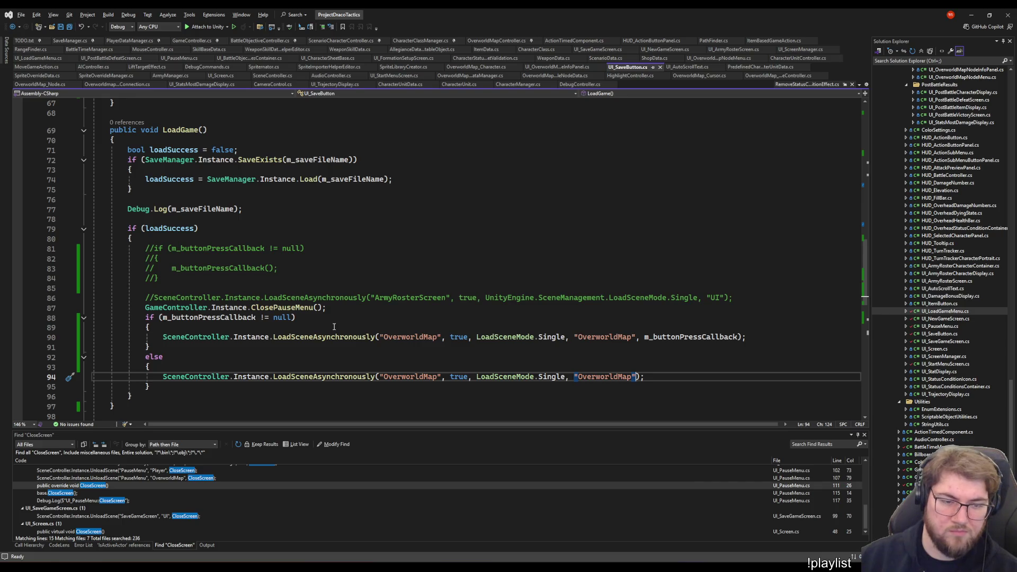
pyautogui.click(605, 290)
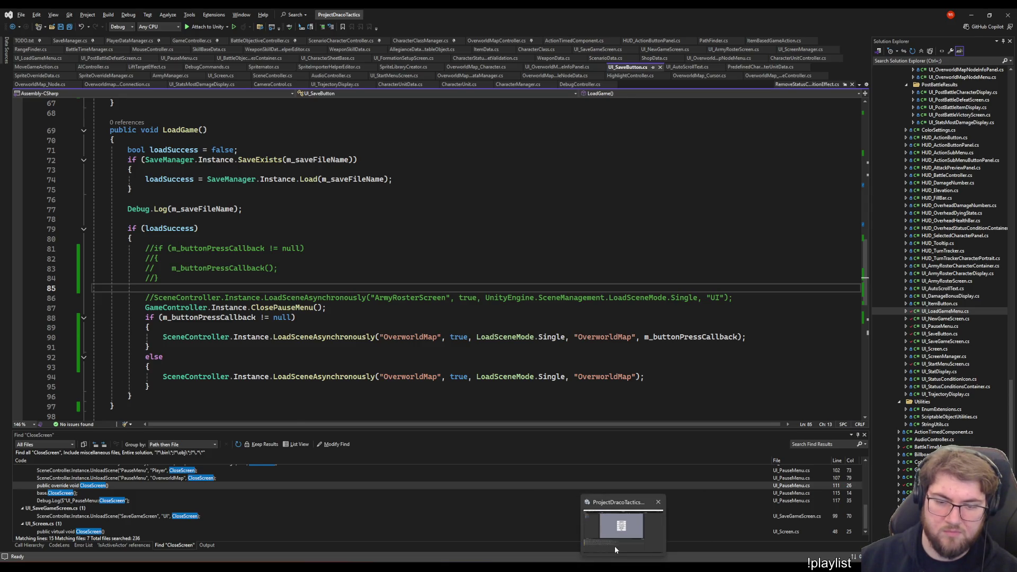
pyautogui.click(621, 527)
# Start Play mode, begin a New Game, enter Training from Startingtownsville and escape back to the map
pyautogui.click(495, 33)
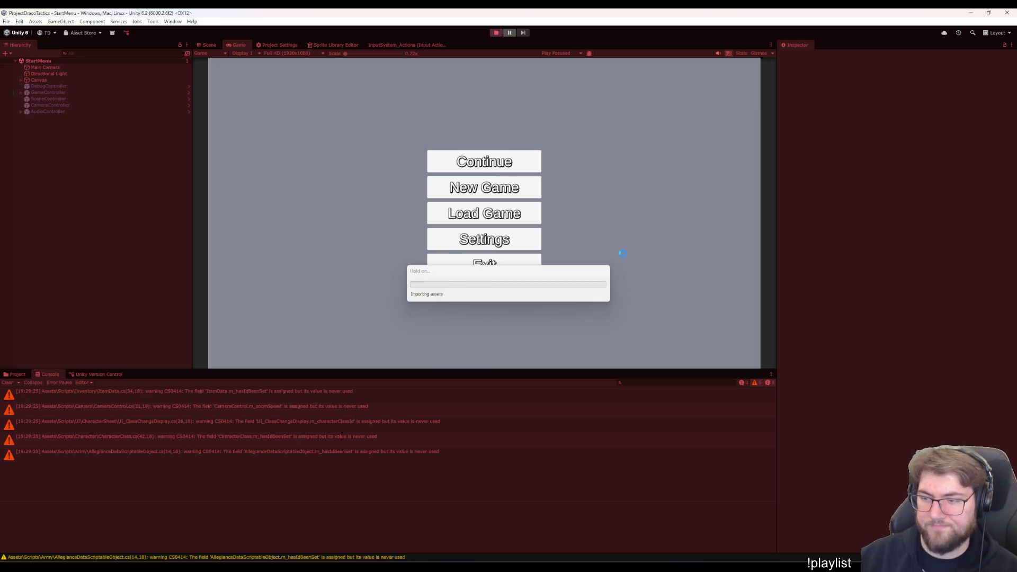
pyautogui.click(534, 197)
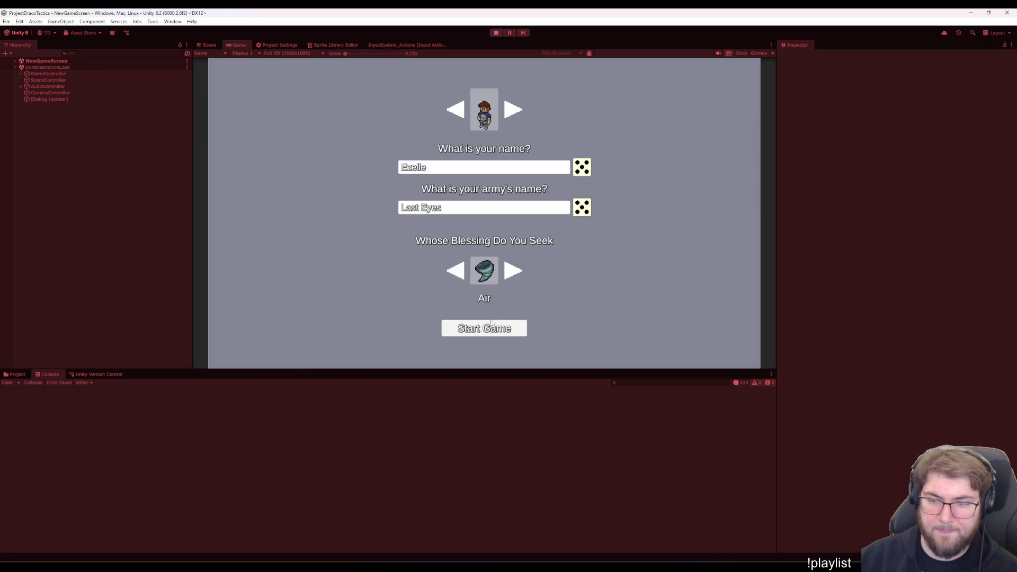
pyautogui.click(467, 334)
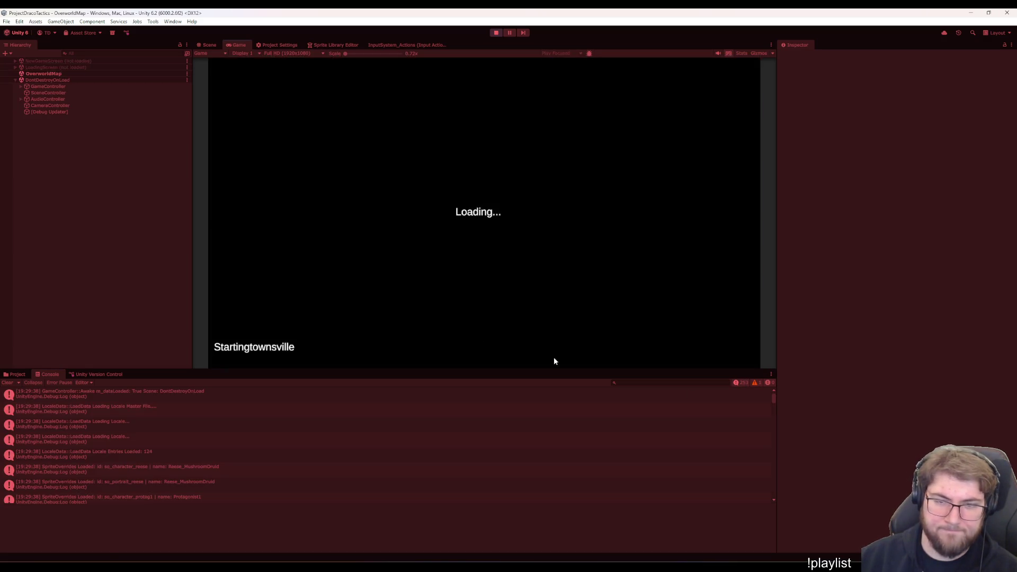
pyautogui.click(686, 237)
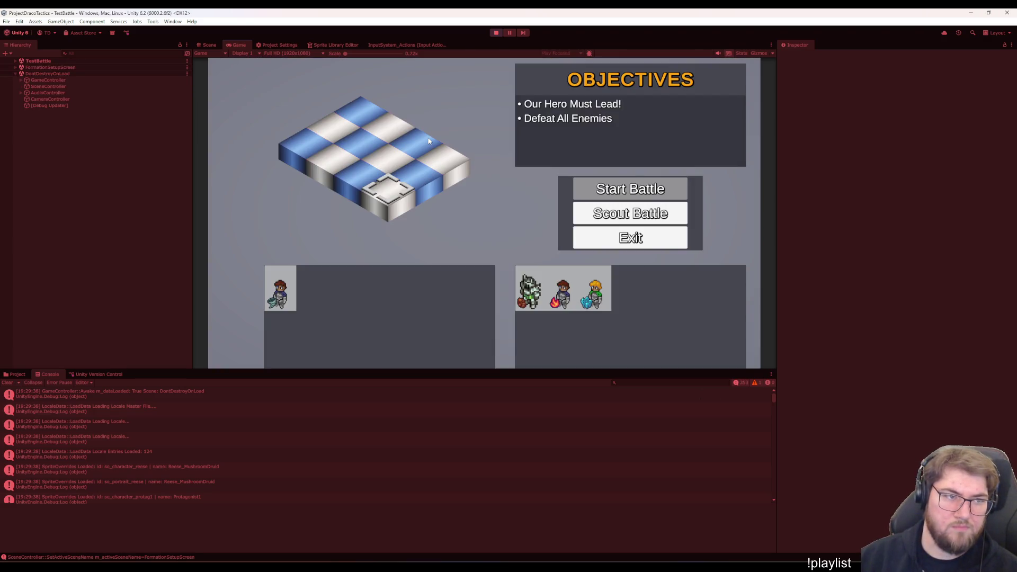
pyautogui.press('Escape')
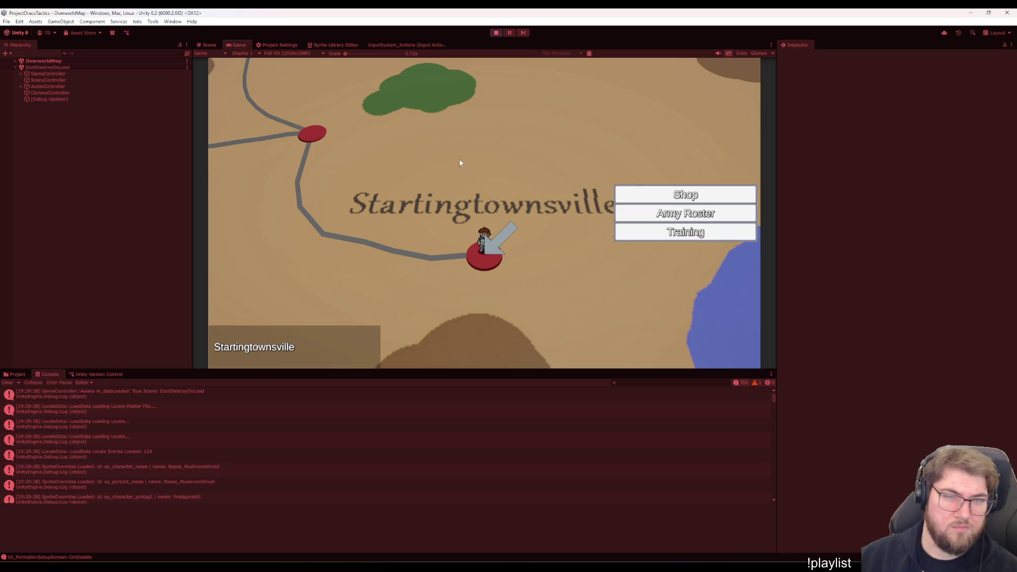
# Twice enter Training, place the hero on a deployment tile, and escape back to the town's options
pyautogui.click(645, 236)
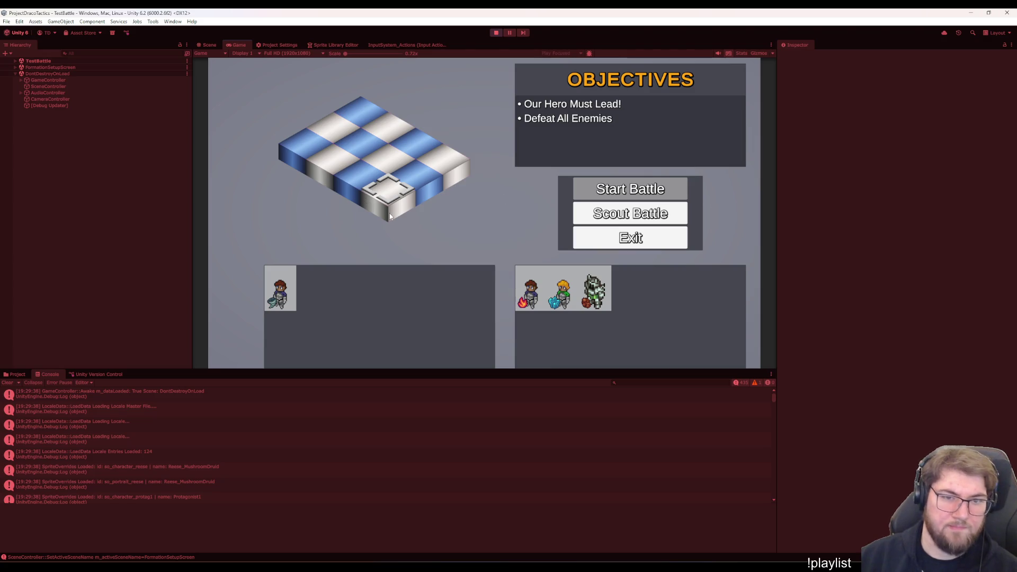
pyautogui.click(294, 300)
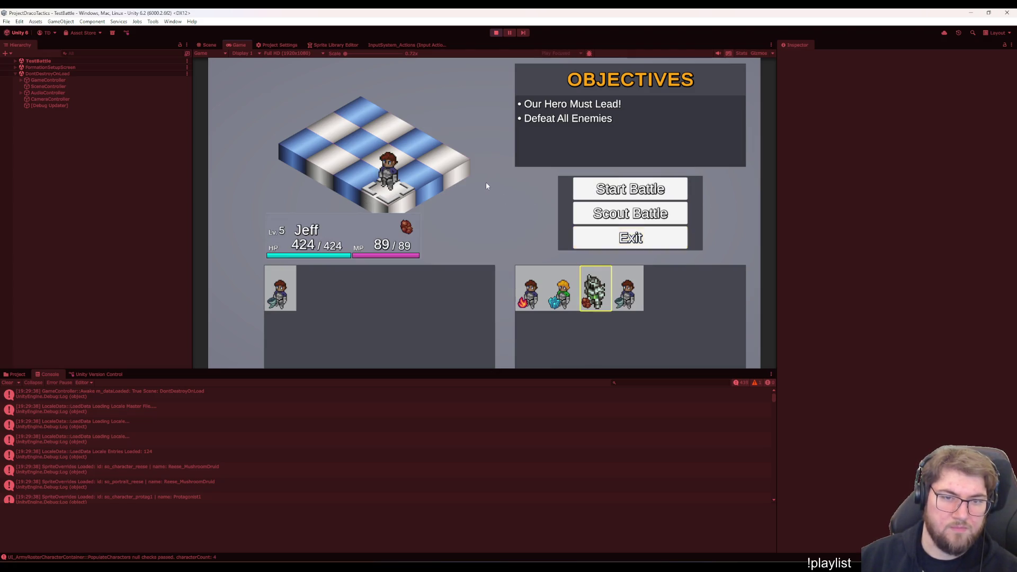
pyautogui.press('Escape')
pyautogui.click(492, 254)
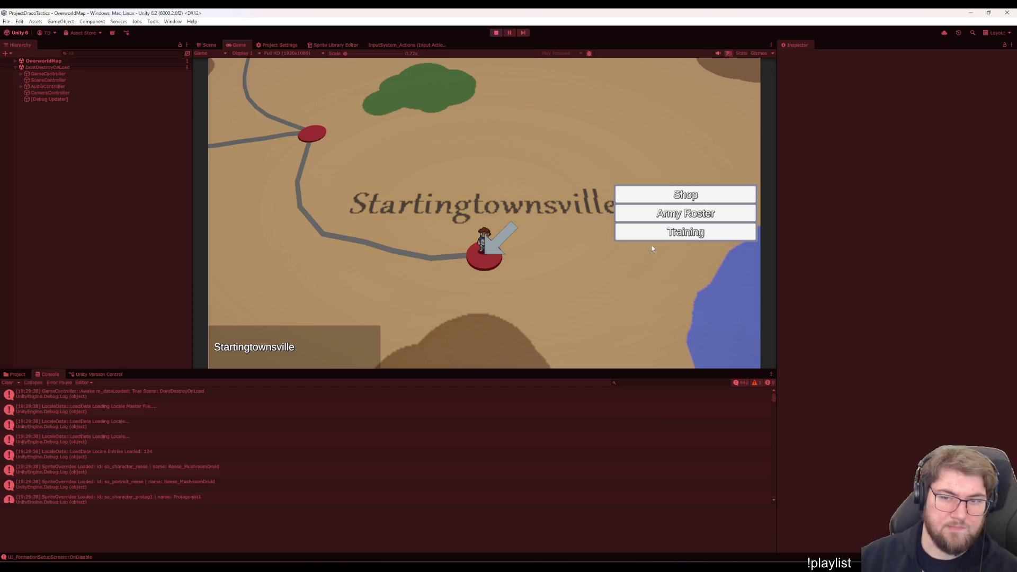
pyautogui.click(651, 234)
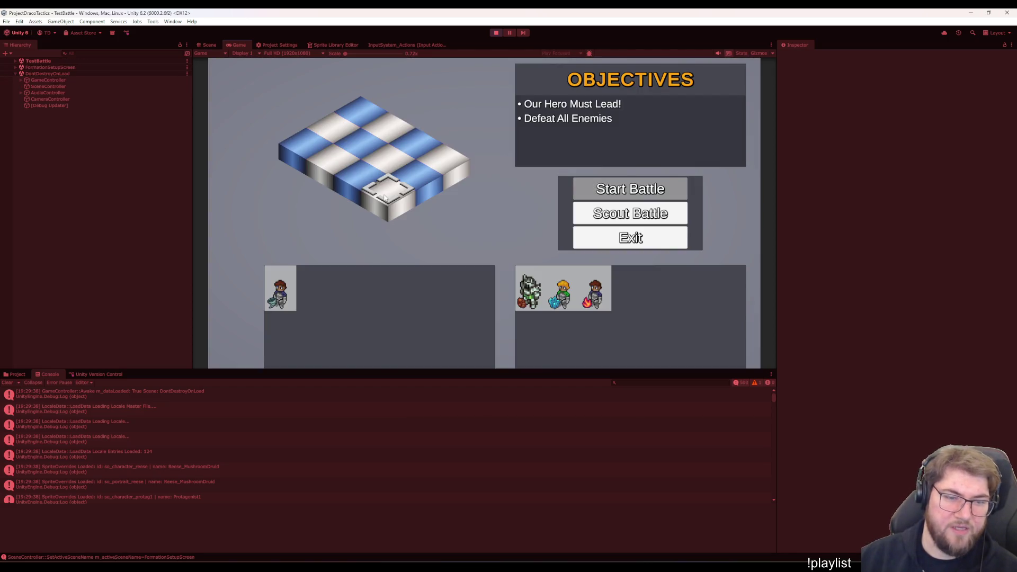
pyautogui.click(329, 295)
pyautogui.press('Escape')
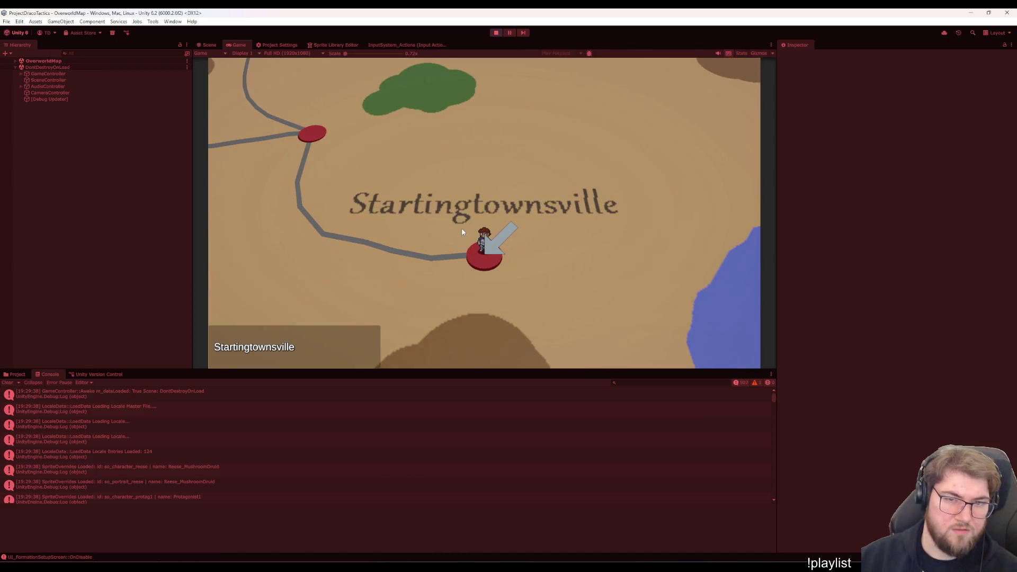
pyautogui.click(472, 250)
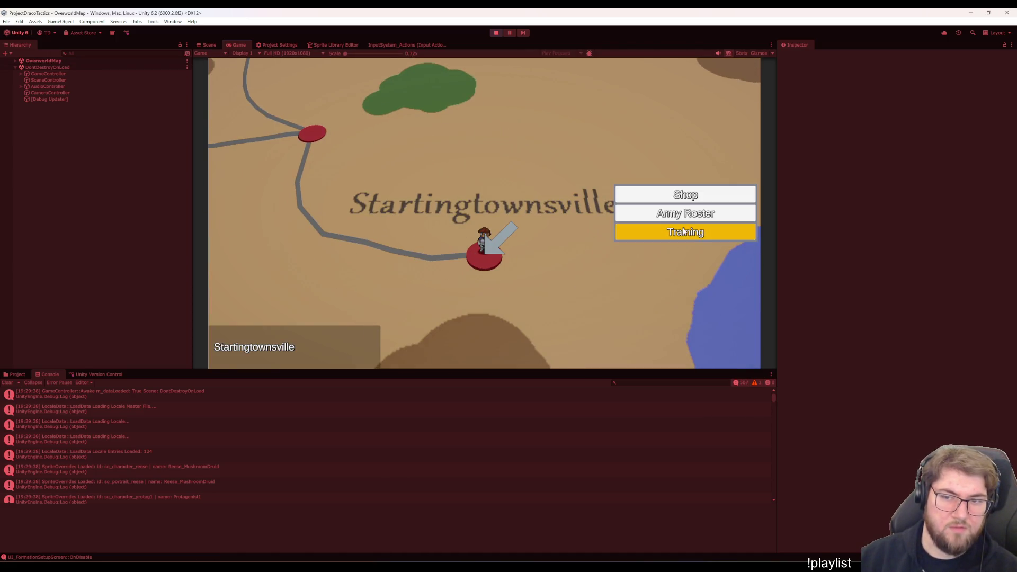
# Enter Training again, place the hero, escape to the map, bring up and close the pause menu
pyautogui.click(683, 236)
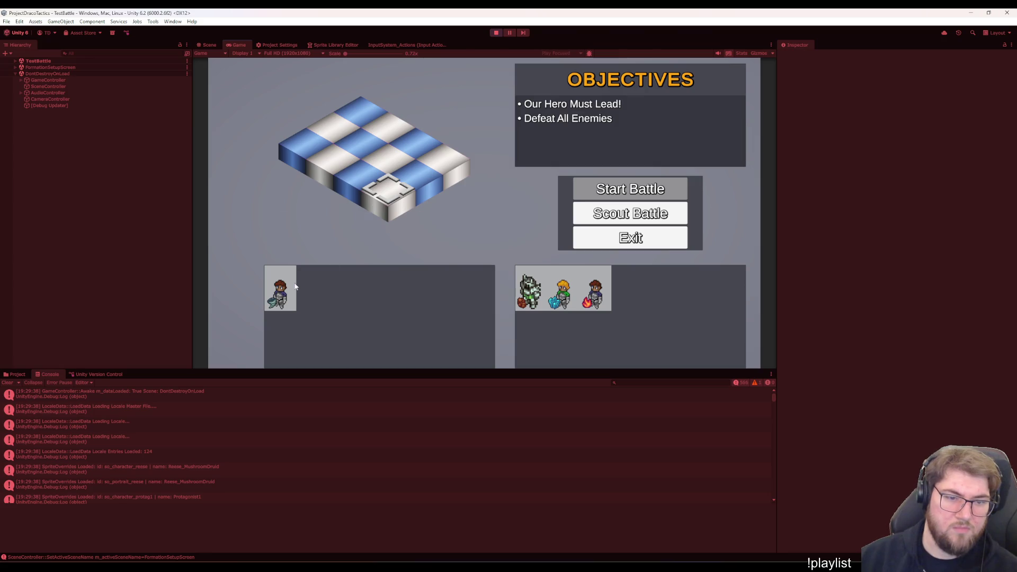
pyautogui.click(267, 297)
pyautogui.press('Escape')
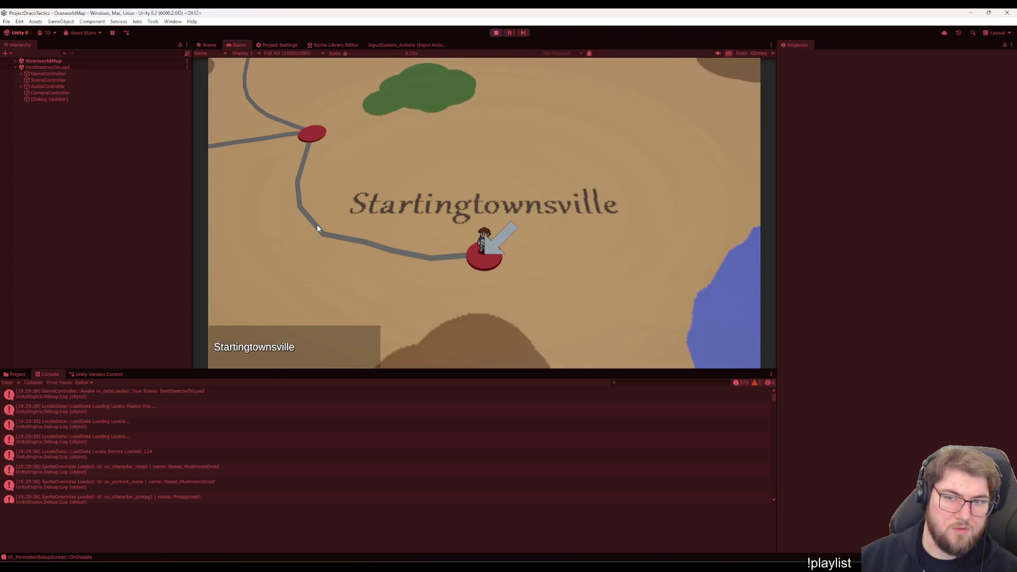
pyautogui.press('Escape')
pyautogui.press('Escape')
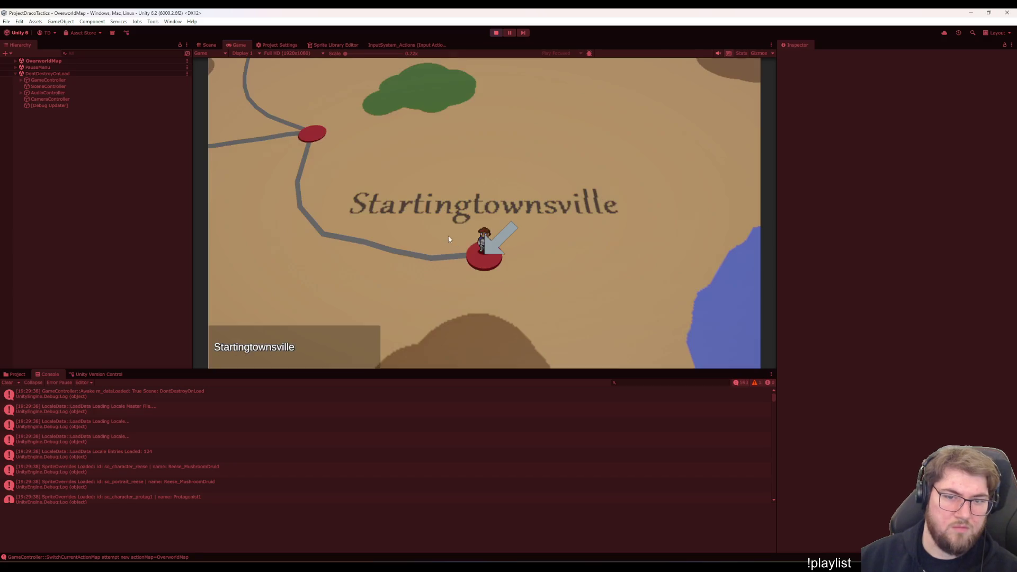
pyautogui.press('Return')
# Enter Training, place Ezelle, escape, re-enter, place a unit with arrow keys and Enter, and begin the battle
pyautogui.click(632, 238)
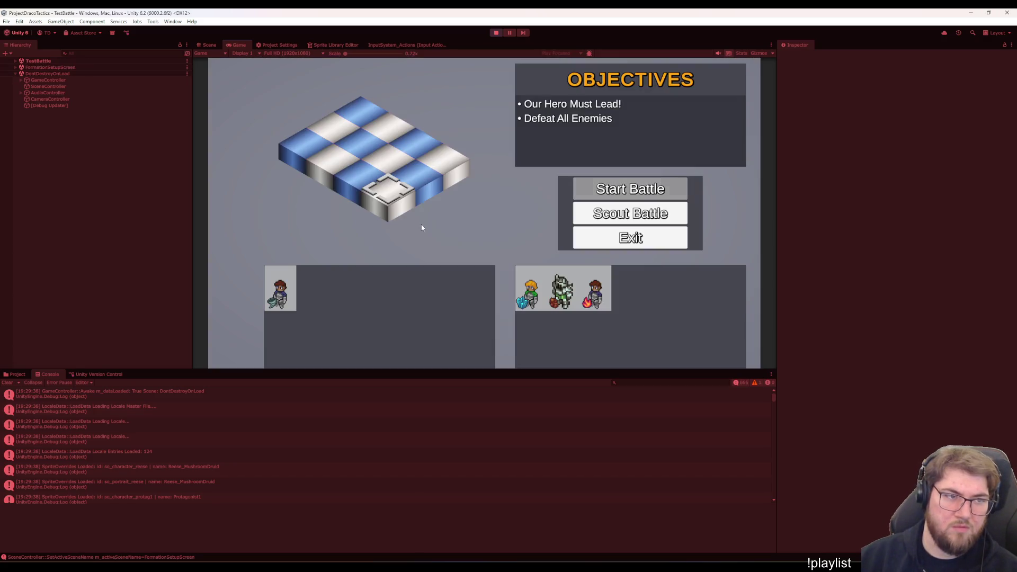
pyautogui.click(389, 199)
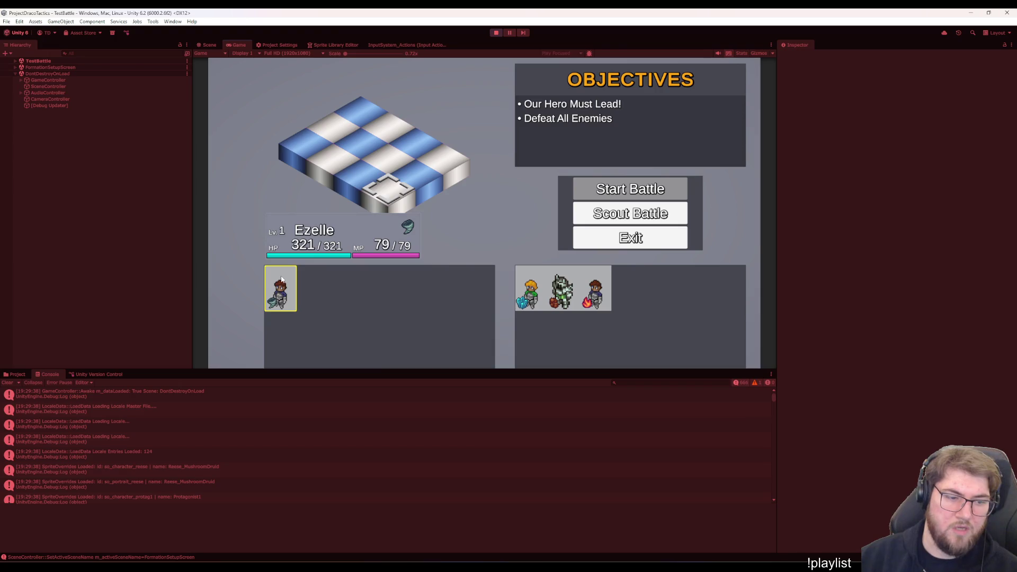
pyautogui.press('Escape')
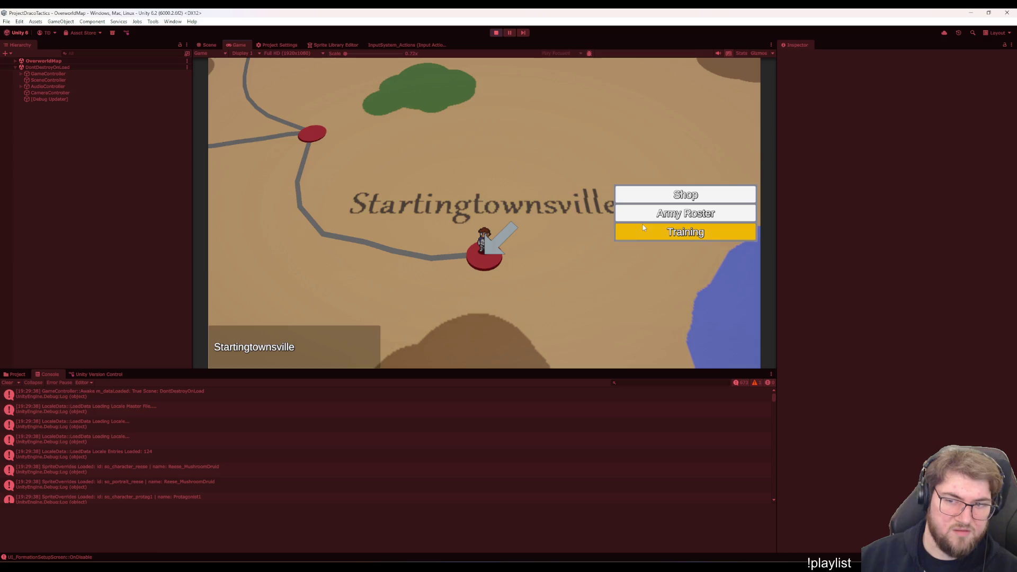
pyautogui.click(652, 230)
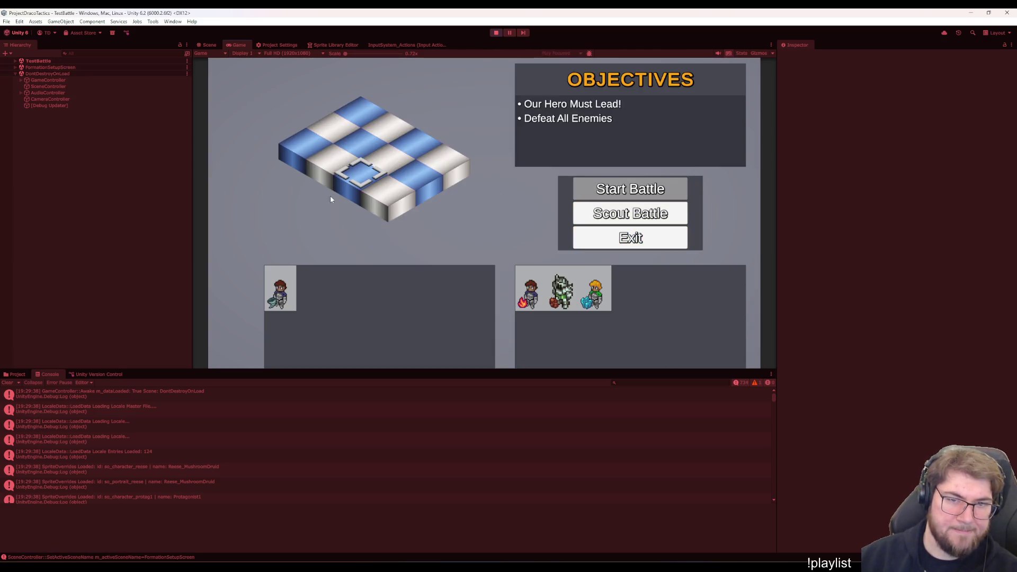
pyautogui.press('Right')
pyautogui.press('Return')
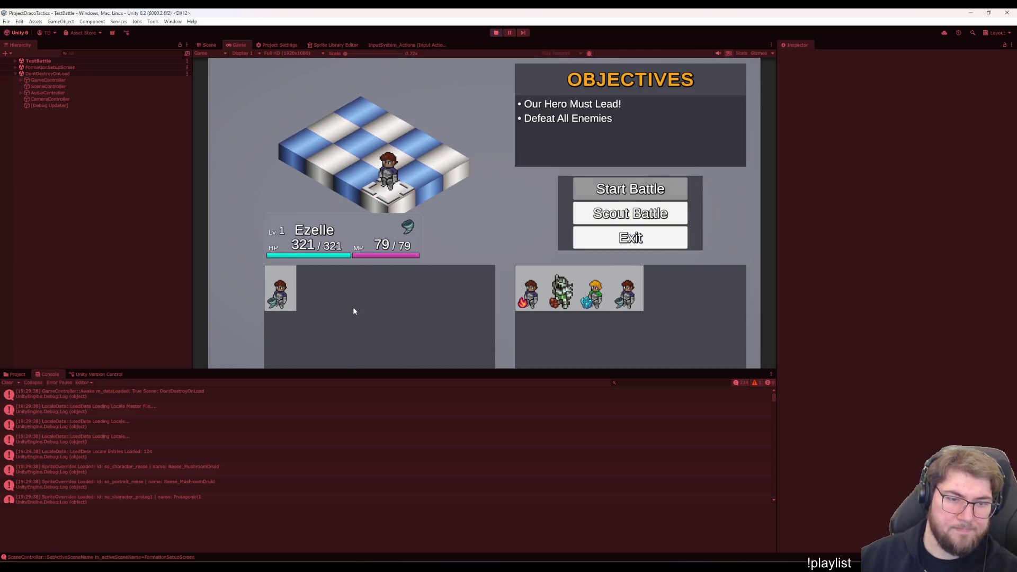
pyautogui.click(628, 189)
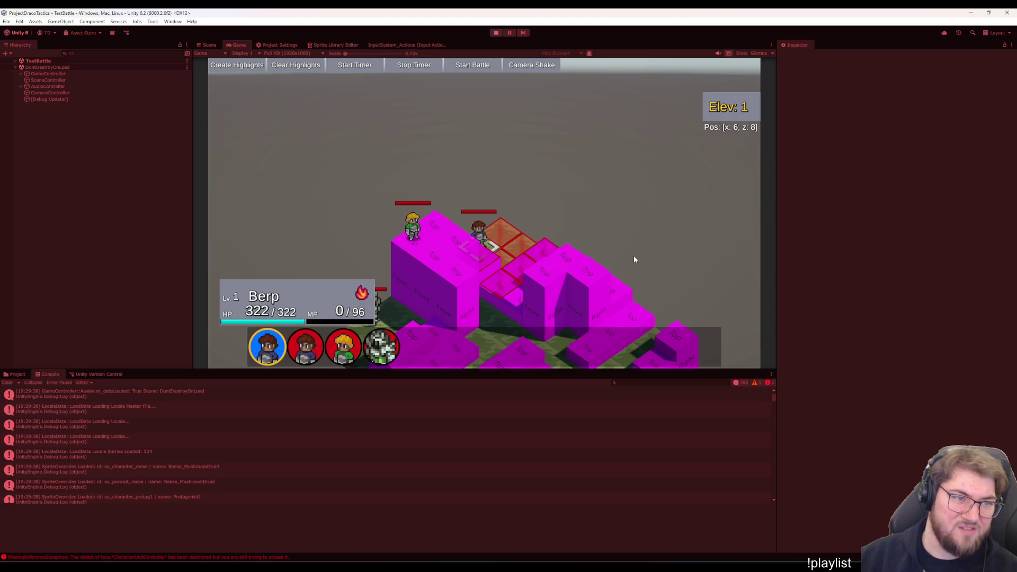
# Pause the battle with Escape, hide console info messages, and show the error's stack trace
pyautogui.press('Escape')
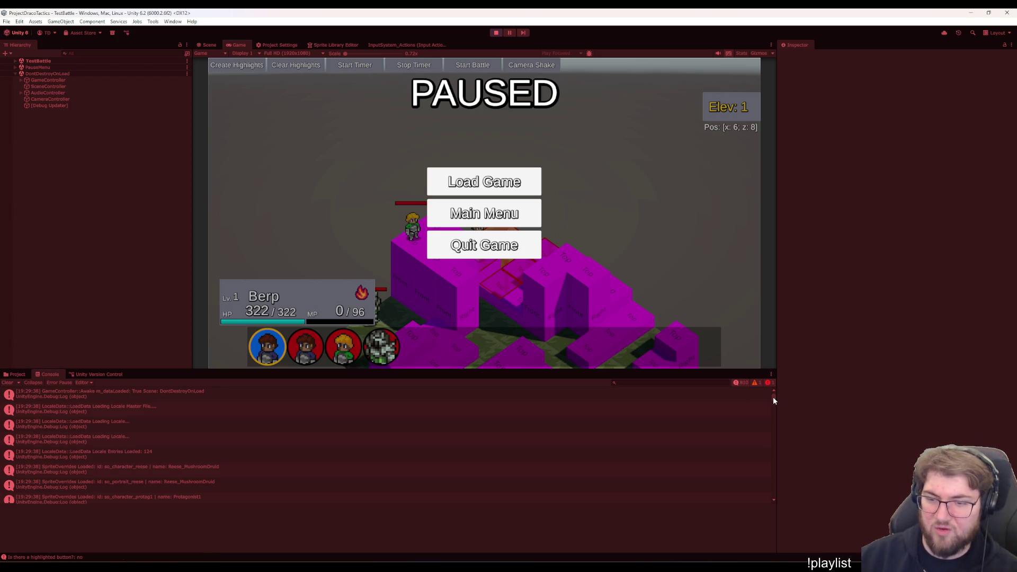
pyautogui.moveTo(773, 400); pyautogui.dragTo(779, 531)
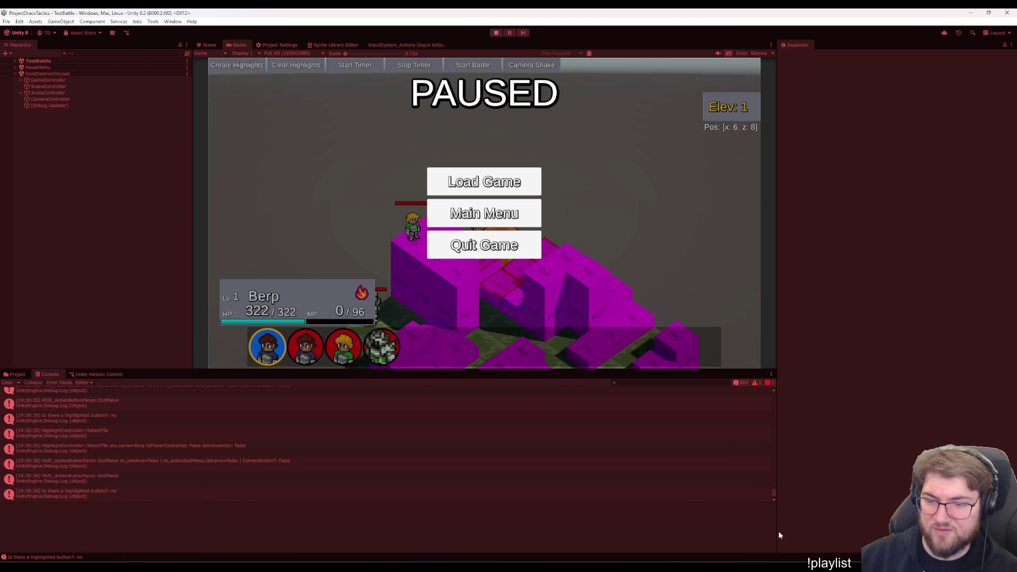
pyautogui.click(739, 384)
pyautogui.click(279, 408)
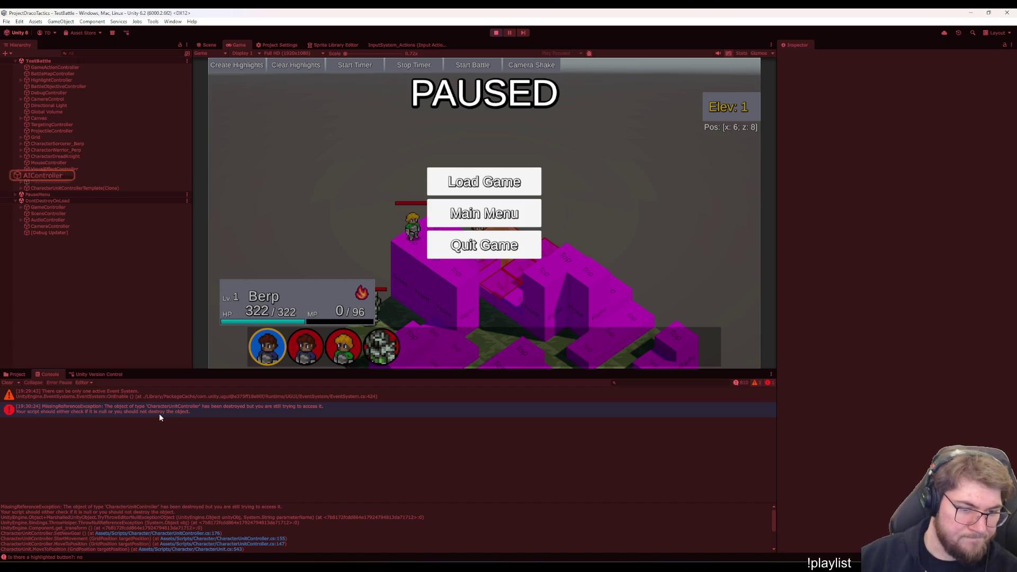
# Follow the MissingReferenceException stack trace into CharacterUnitController.cs line 155
pyautogui.hotkey('alt', 'Tab')
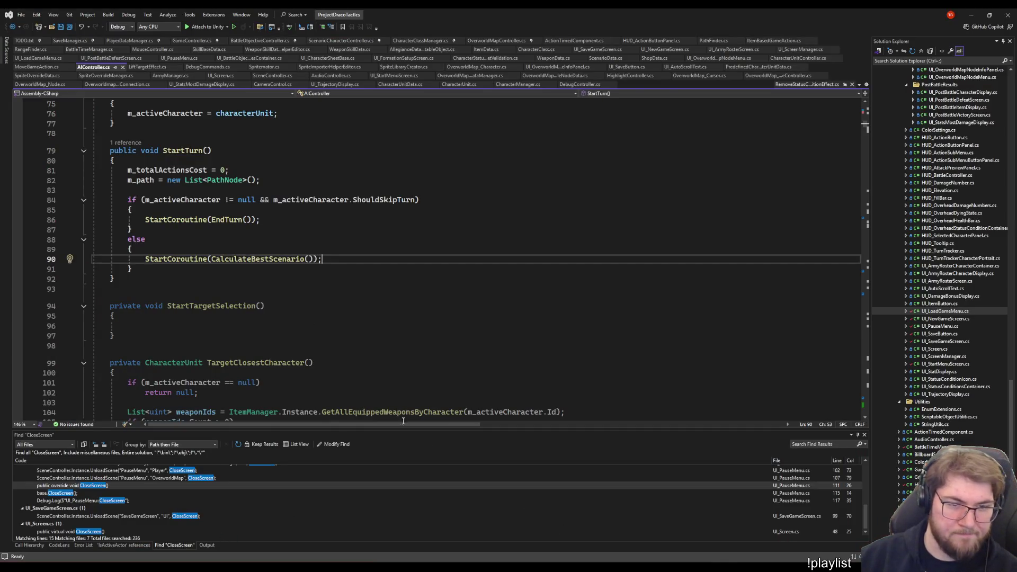
pyautogui.hotkey('alt', 'Tab')
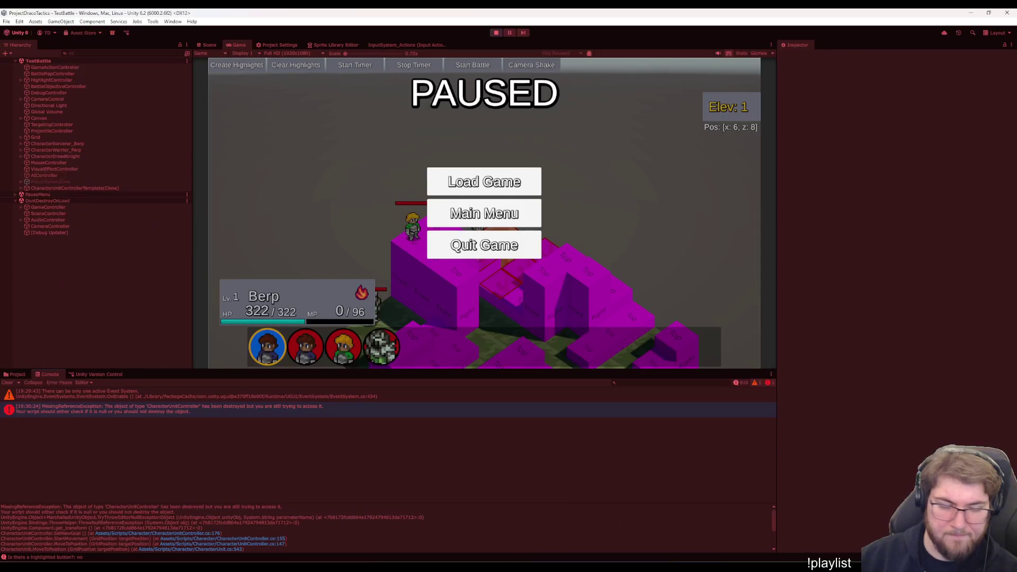
pyautogui.click(201, 530)
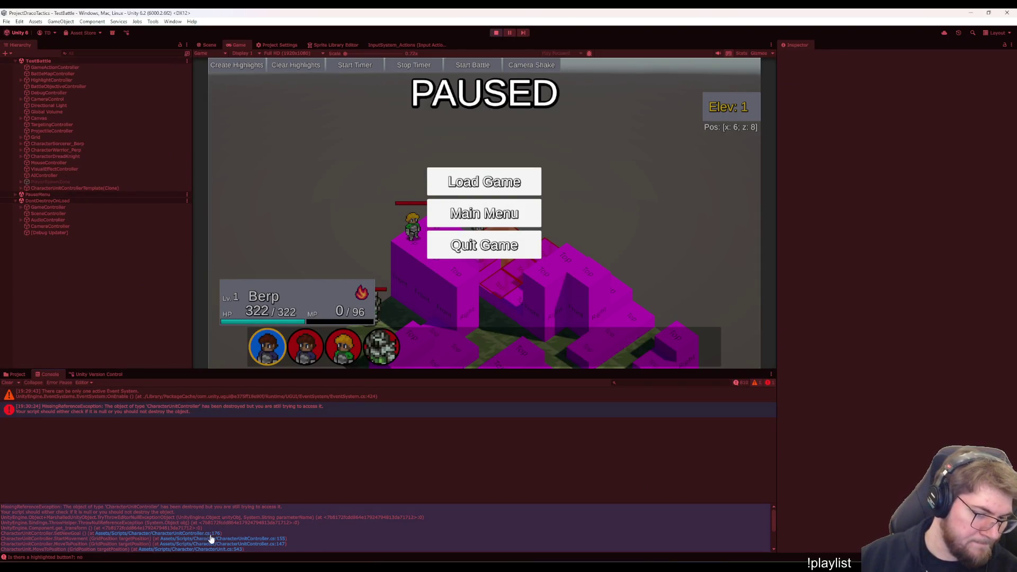
pyautogui.click(217, 539)
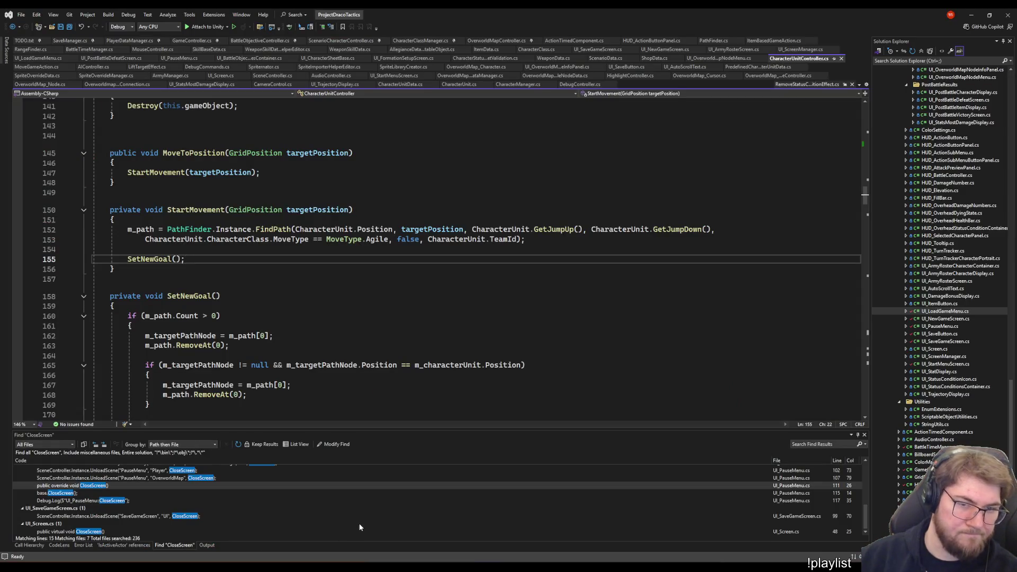
pyautogui.hotkey('alt', 'Tab')
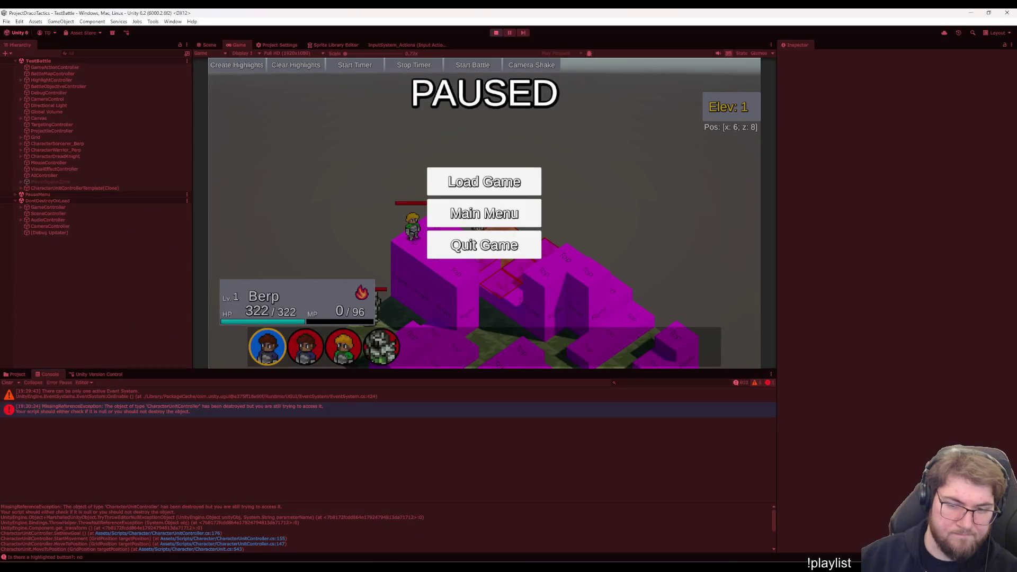
pyautogui.scroll(-1, 216, 543)
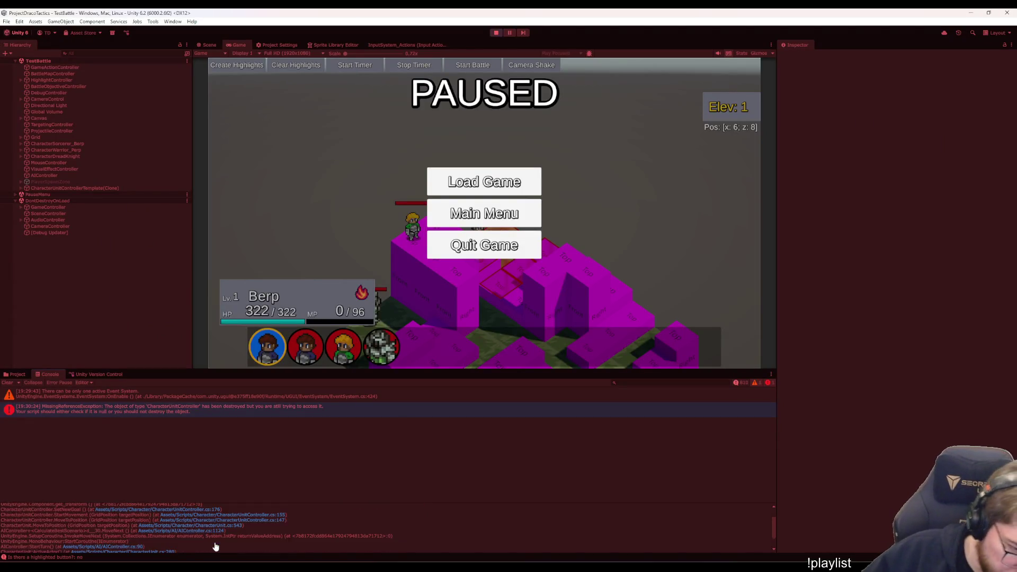
pyautogui.scroll(-1, 216, 543)
pyautogui.scroll(-1, 219, 543)
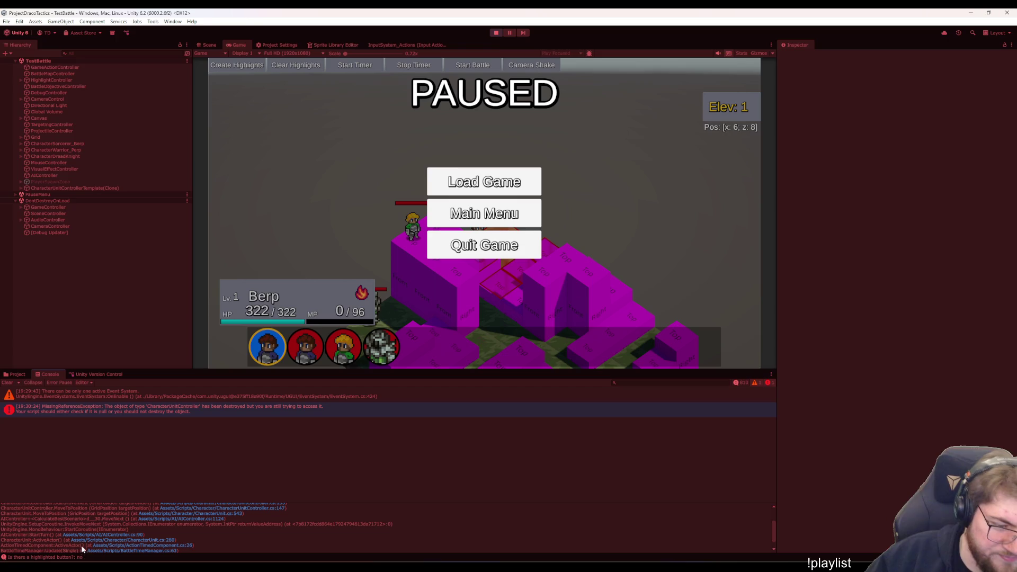
# Continue up the stack trace to CharacterUnit.cs line 280 in Visual Studio
pyautogui.click(144, 540)
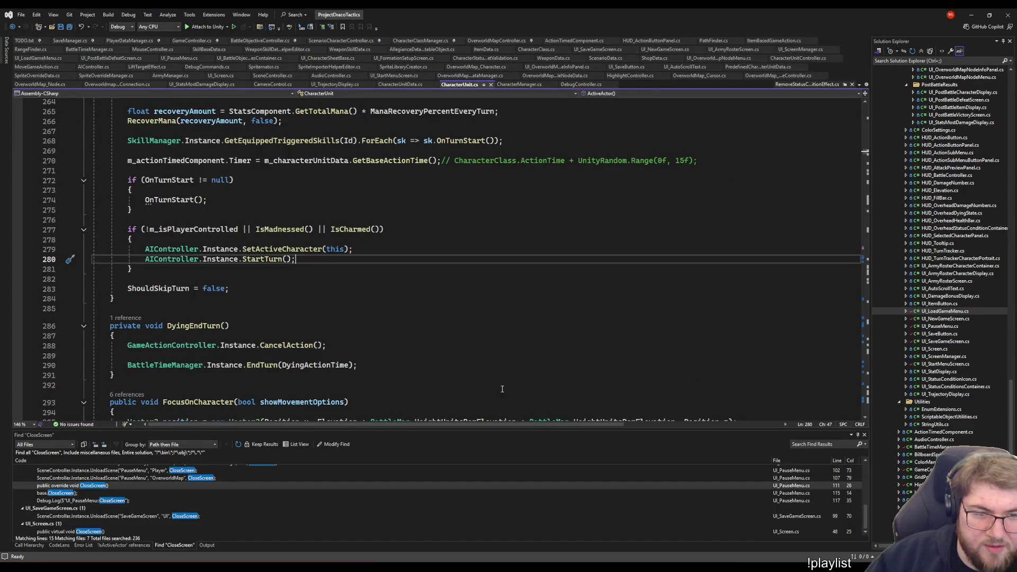
pyautogui.hotkey('alt', 'Tab')
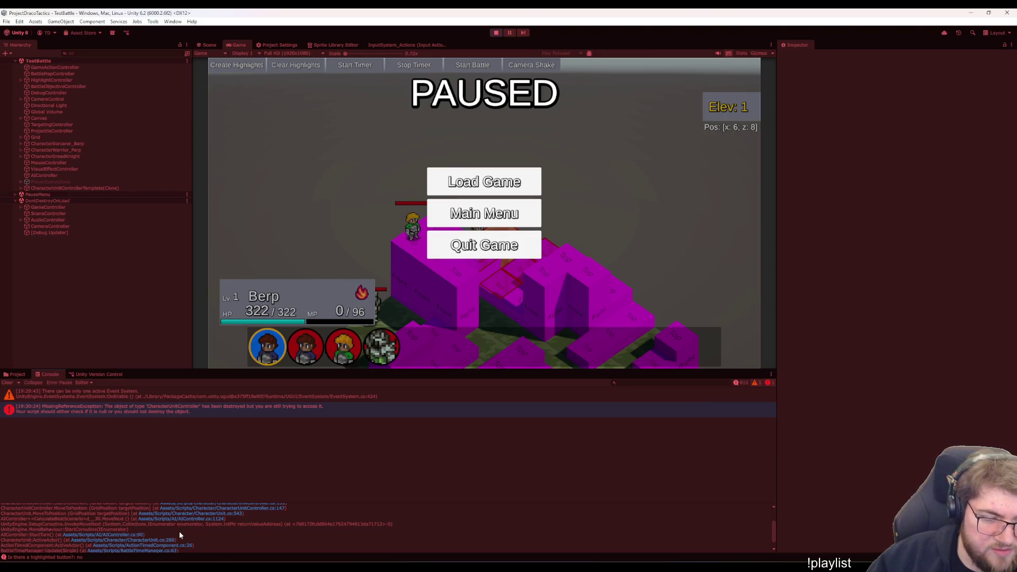
pyautogui.scroll(-1, 179, 532)
pyautogui.scroll(-1, 178, 532)
pyautogui.scroll(-1, 181, 532)
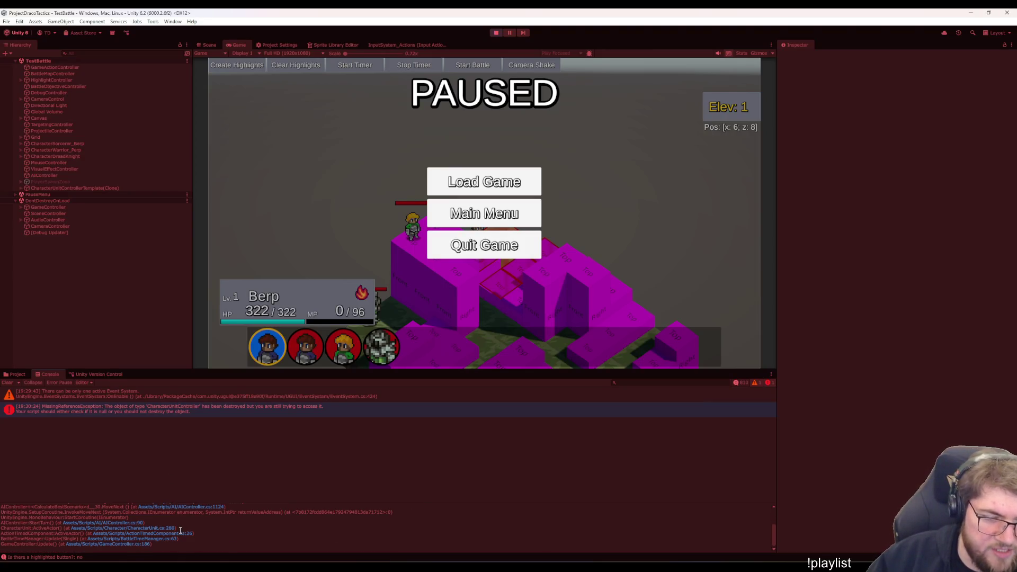
pyautogui.scroll(2, 180, 532)
pyautogui.scroll(-1, 207, 536)
pyautogui.scroll(-1, 205, 535)
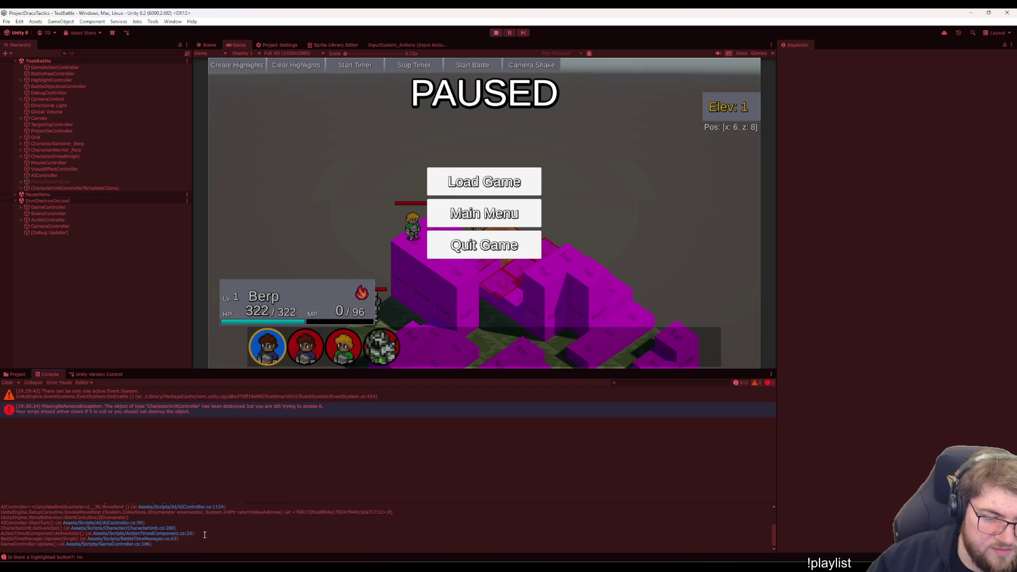
pyautogui.click(158, 530)
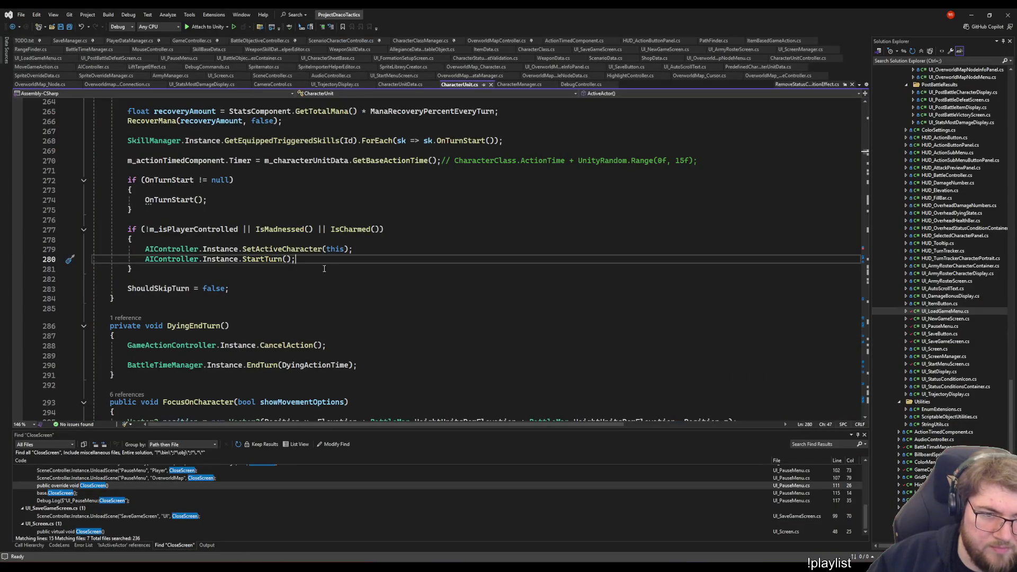
pyautogui.scroll(5, 394, 346)
pyautogui.scroll(-7, 350, 344)
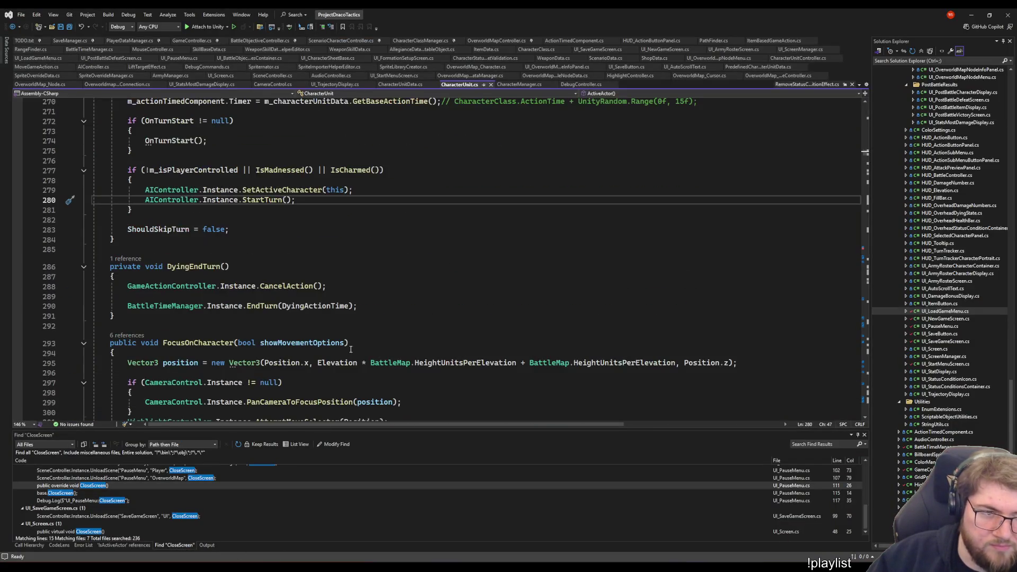
# Search the whole solution for StartCoroutine from the DyingEndTurn line
pyautogui.click(570, 265)
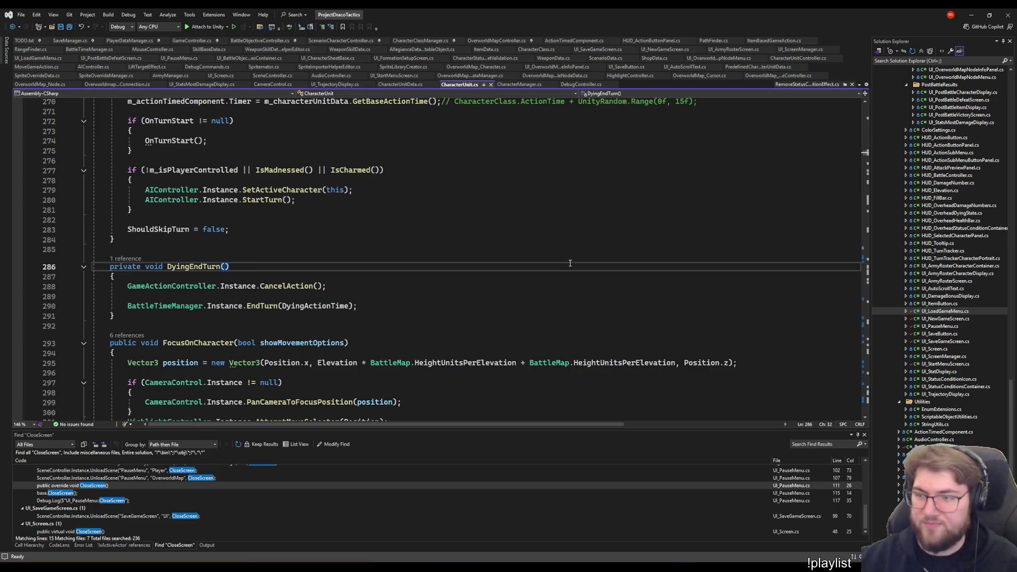
pyautogui.hotkey('ctrl', 'shift', 'f')
pyautogui.write('StartC')
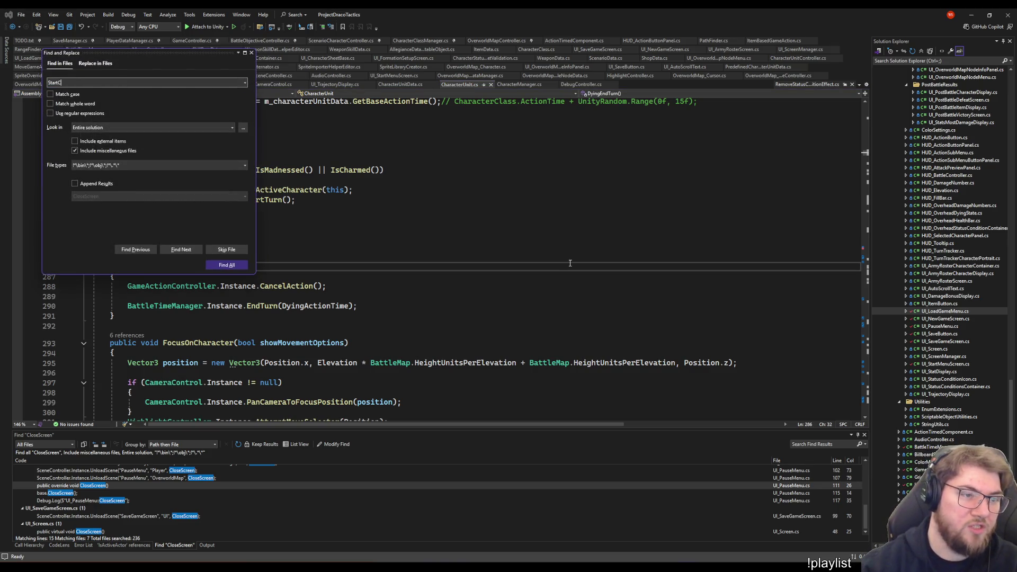
pyautogui.write('oroutine')
pyautogui.press('Return')
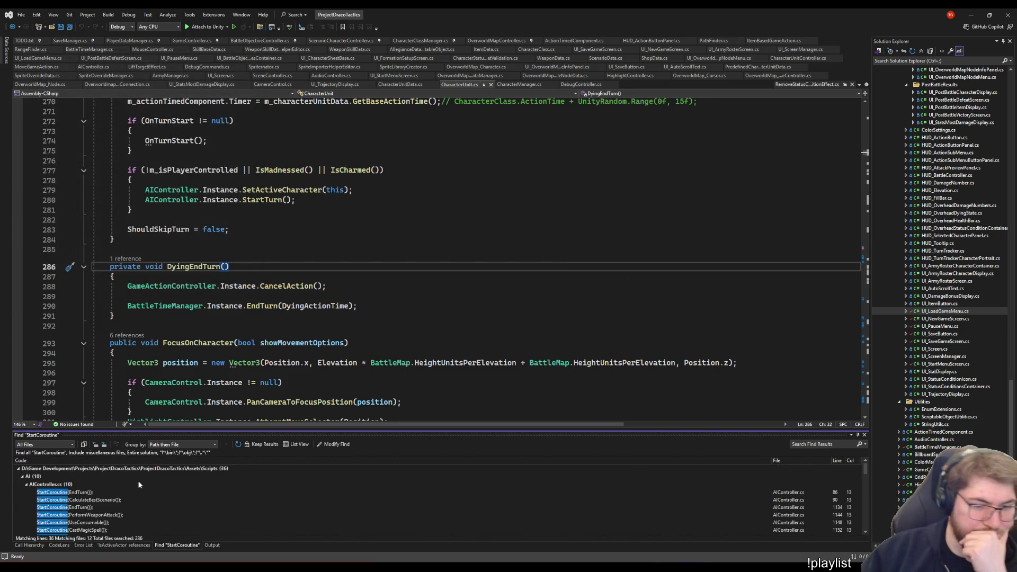
pyautogui.scroll(-4, 168, 470)
pyautogui.scroll(-4, 171, 477)
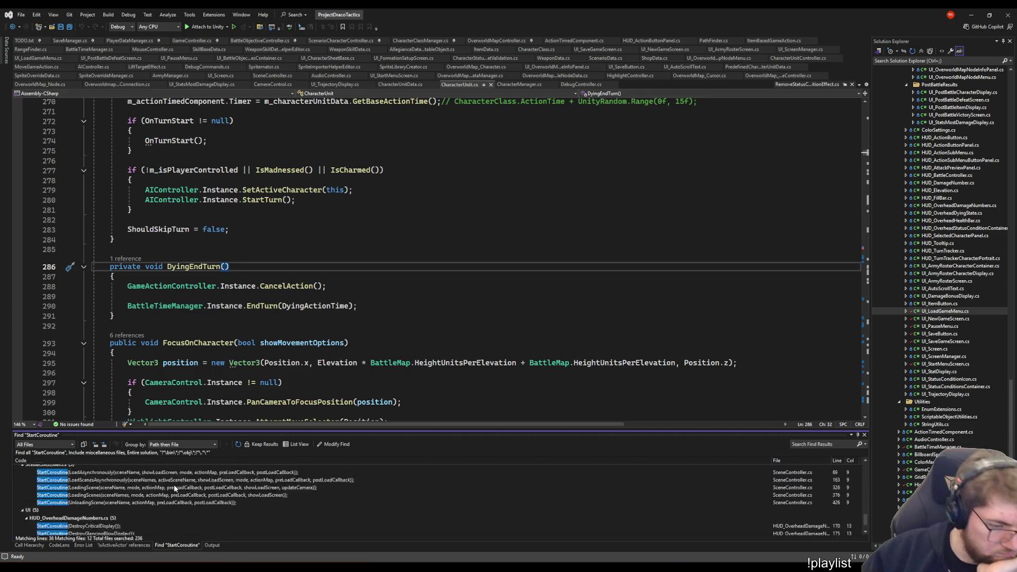
pyautogui.scroll(-4, 174, 489)
pyautogui.scroll(4, 154, 508)
pyautogui.scroll(4, 149, 501)
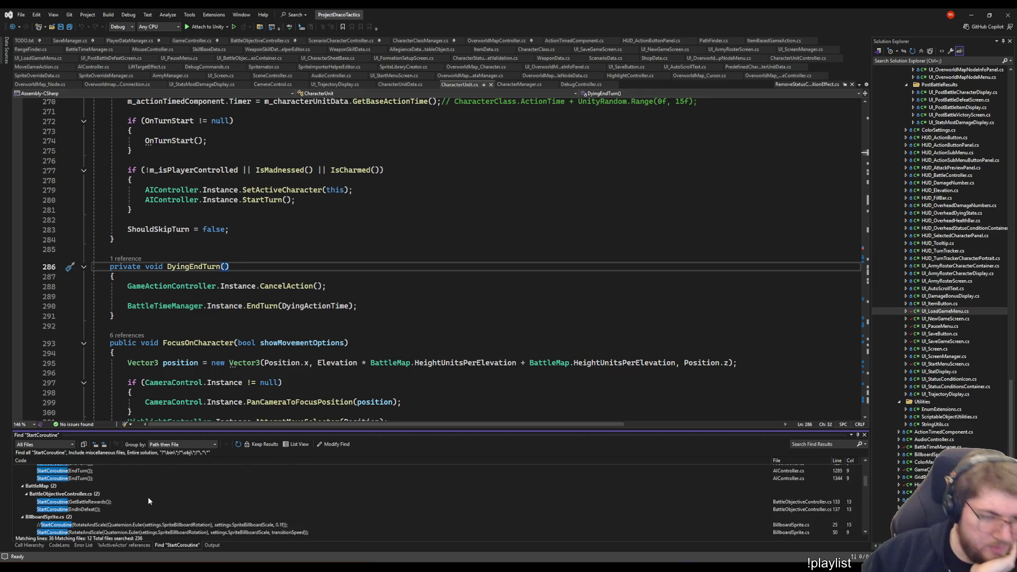
pyautogui.scroll(4, 148, 497)
pyautogui.scroll(-5, 143, 499)
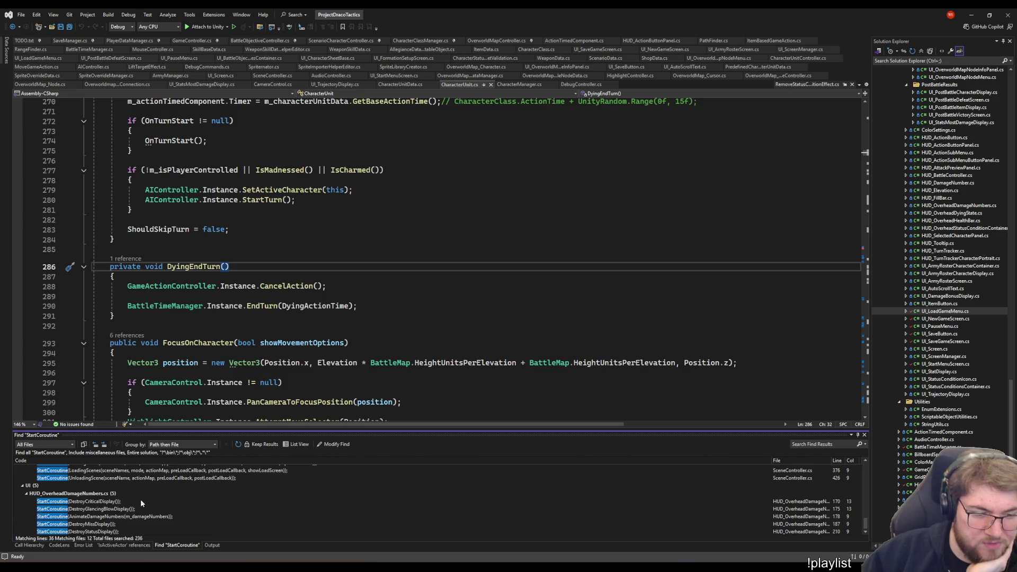
pyautogui.scroll(2, 143, 499)
pyautogui.scroll(3, 172, 475)
pyautogui.scroll(-3, 169, 473)
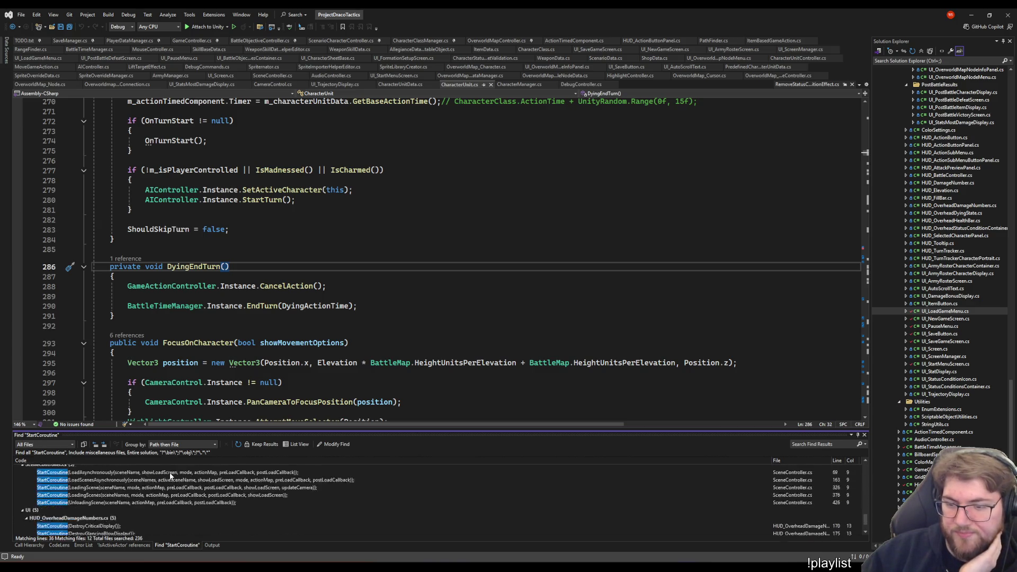
pyautogui.scroll(3, 169, 474)
pyautogui.scroll(3, 160, 472)
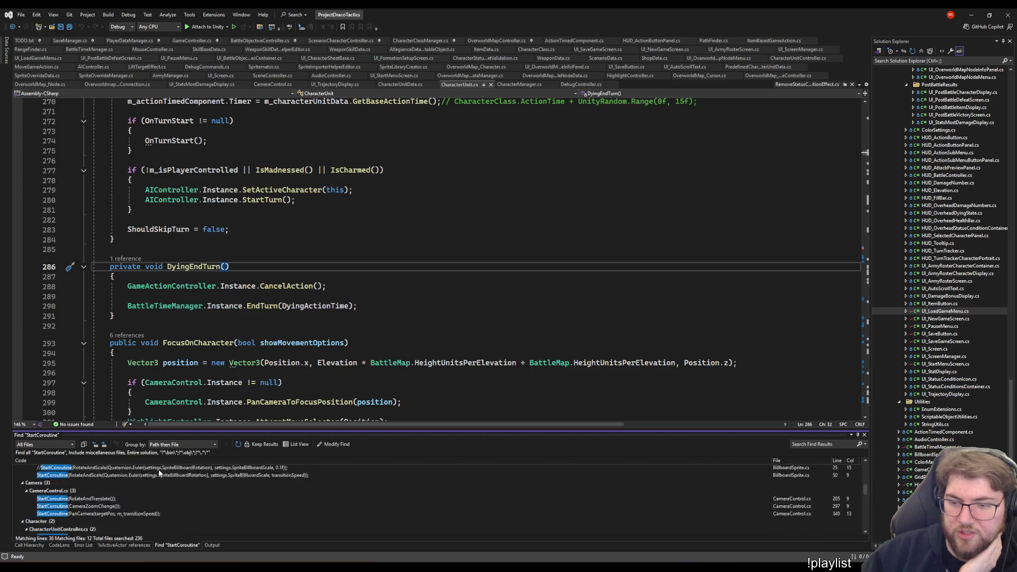
pyautogui.scroll(3, 158, 469)
pyautogui.scroll(-2, 158, 470)
pyautogui.scroll(2, 156, 473)
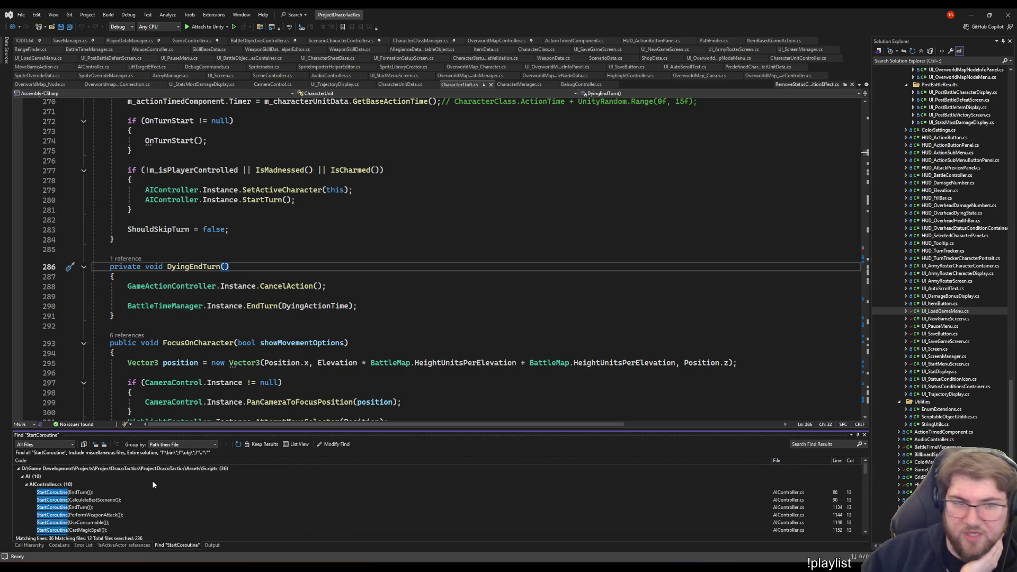
# Review the turn-ending code around line 281, then return to the paused game in Unity
pyautogui.click(259, 259)
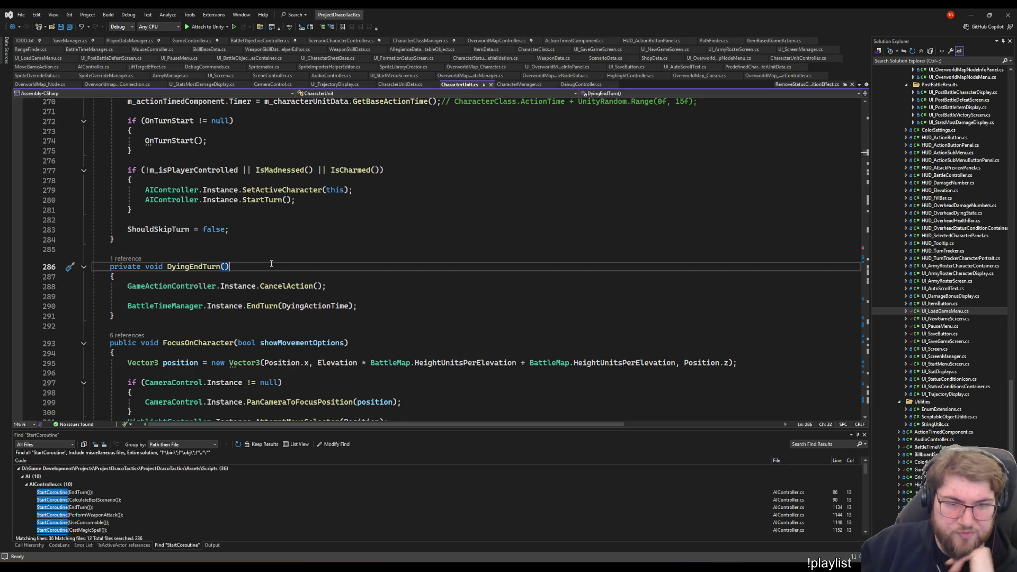
pyautogui.press('Up')
pyautogui.press('Up')
pyautogui.press('Up')
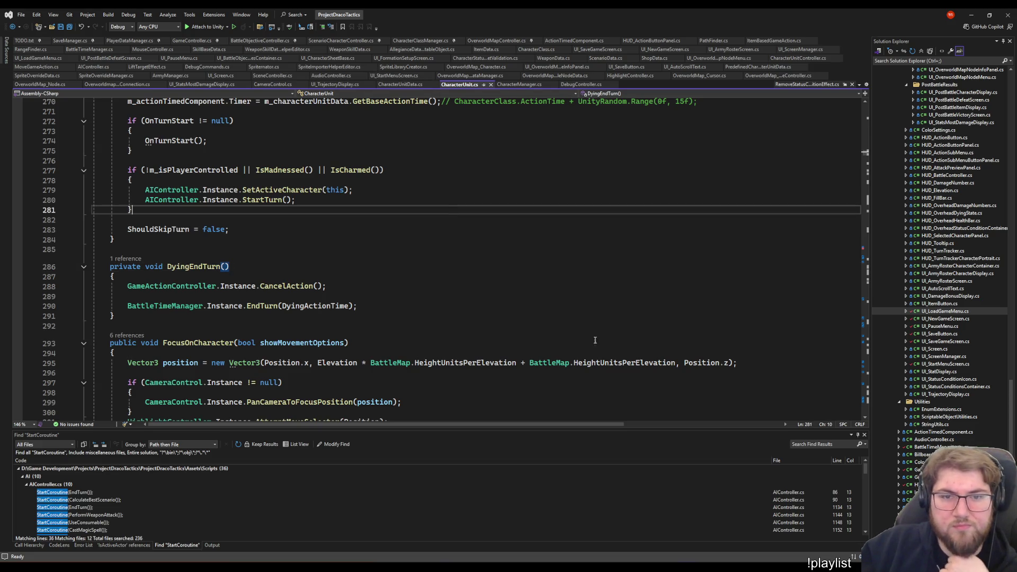
pyautogui.hotkey('alt', 'Tab')
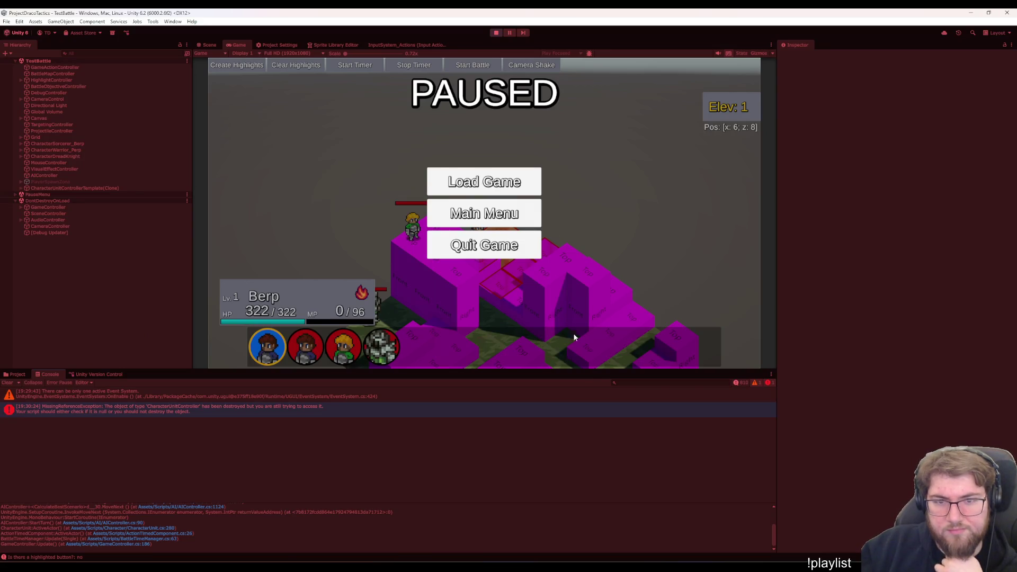
# Go from the pause menu to Main Menu and New Game, inspecting the scene-unload error's source line
pyautogui.click(533, 221)
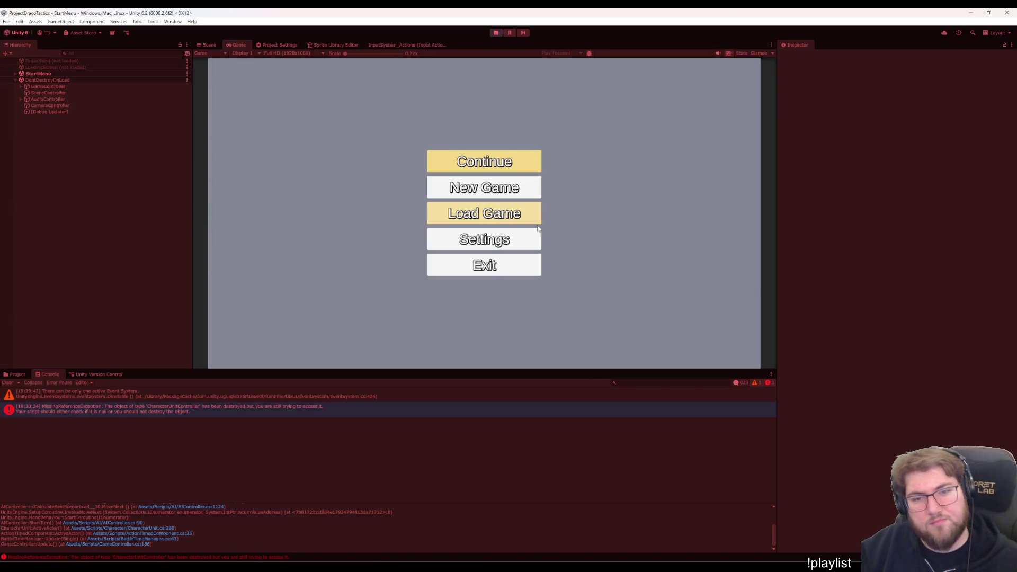
pyautogui.click(484, 188)
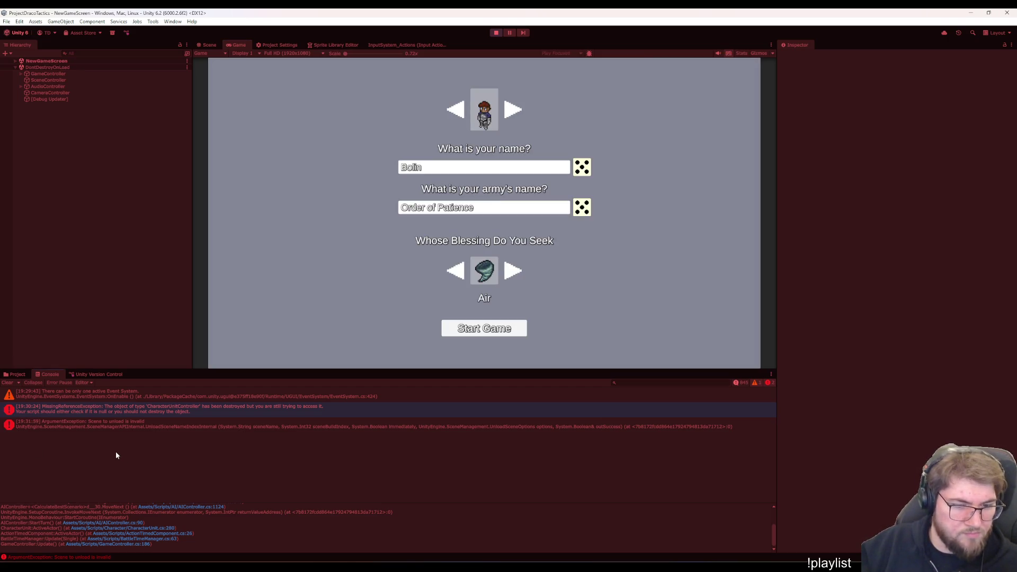
pyautogui.click(130, 426)
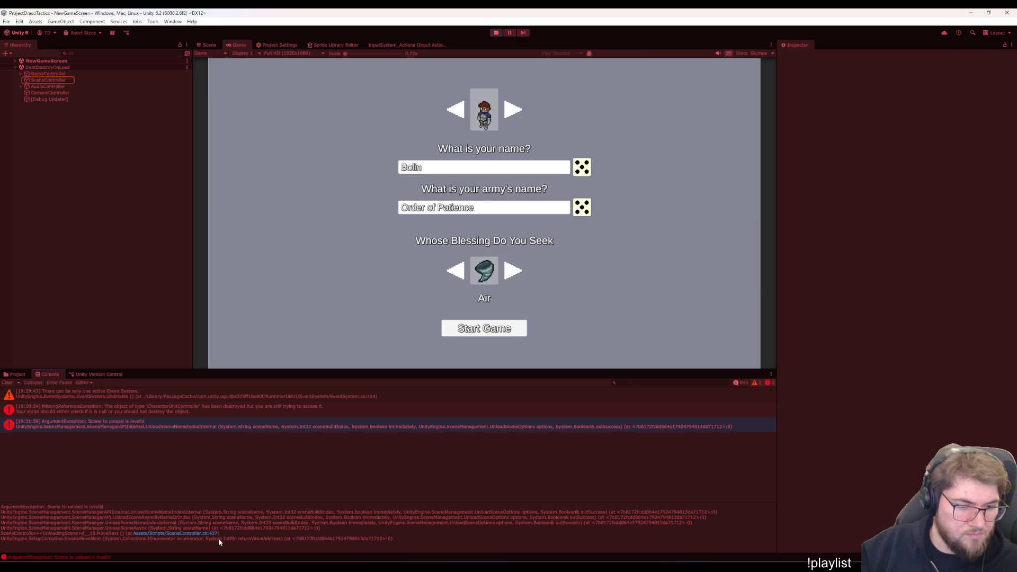
pyautogui.click(204, 534)
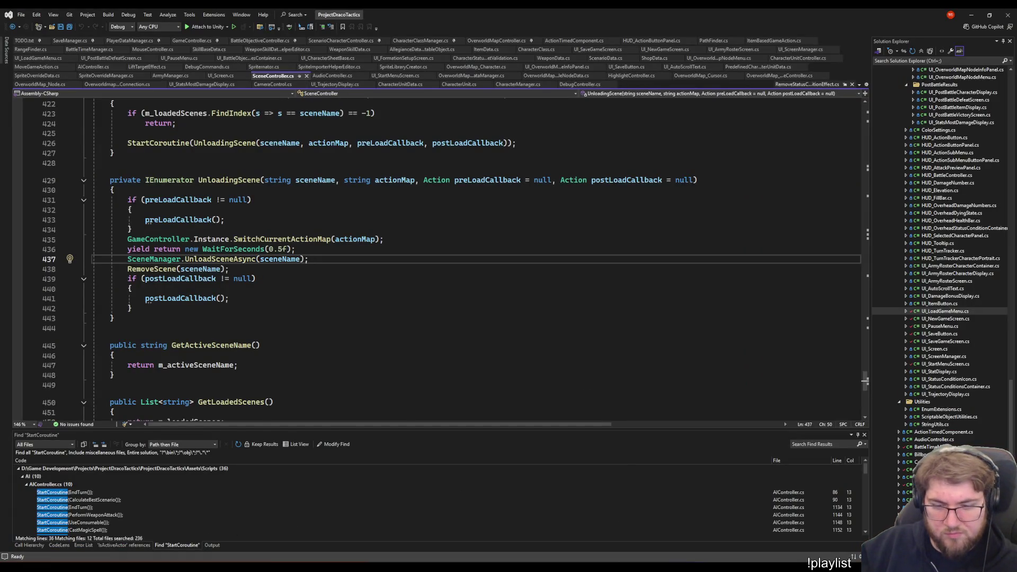
pyautogui.hotkey('alt', 'Tab')
# Clear the console, start the game and enter the Training battle, checking the logged errors
pyautogui.click(8, 383)
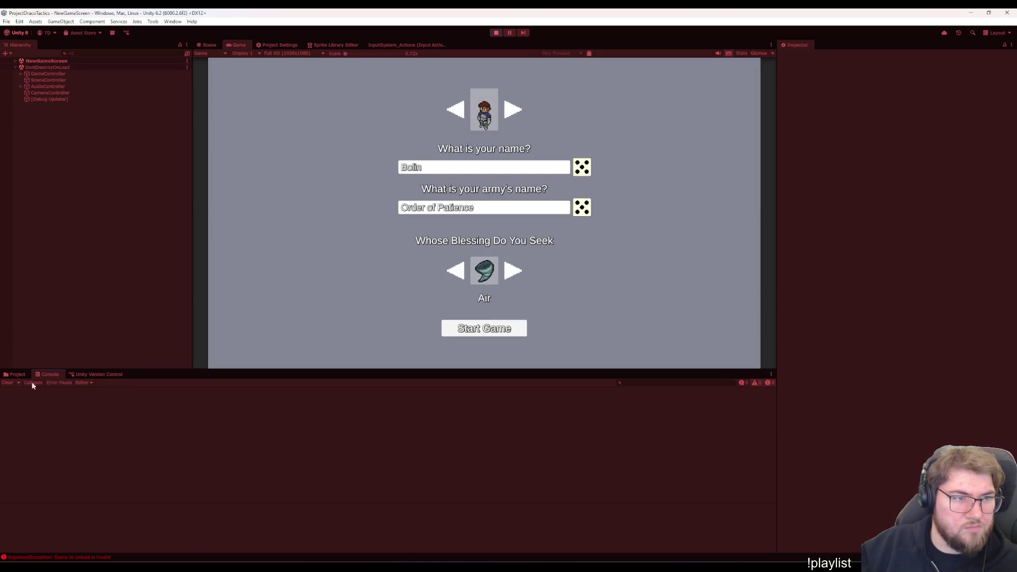
pyautogui.click(517, 332)
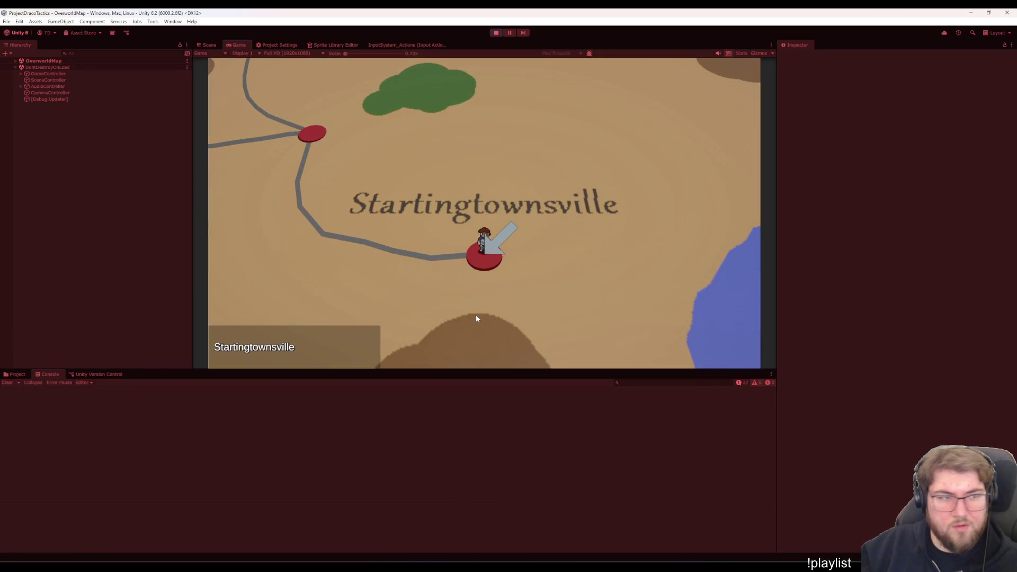
pyautogui.click(684, 237)
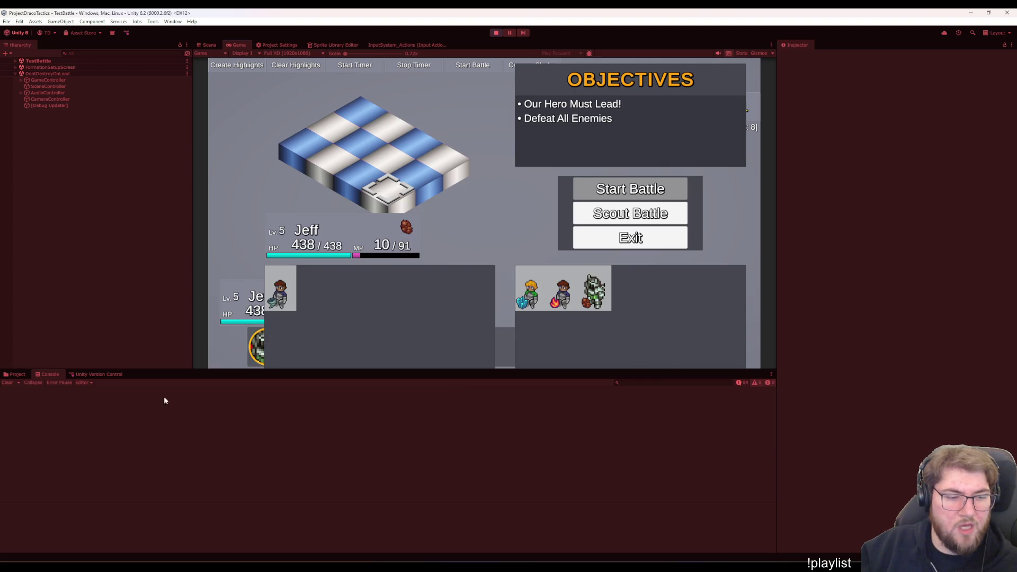
pyautogui.click(741, 383)
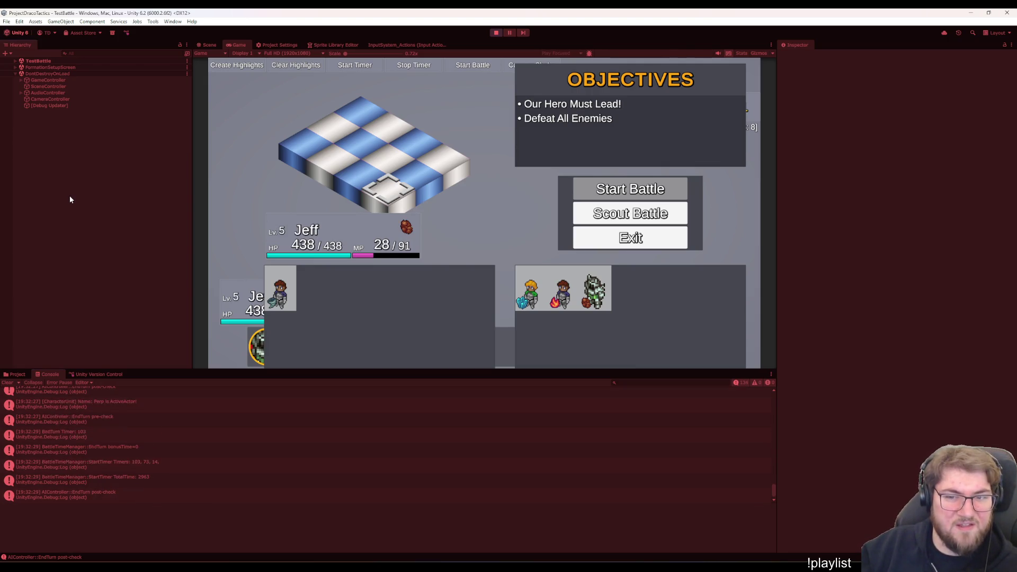
# Restart play mode and reach the New Game setup screen
pyautogui.click(492, 34)
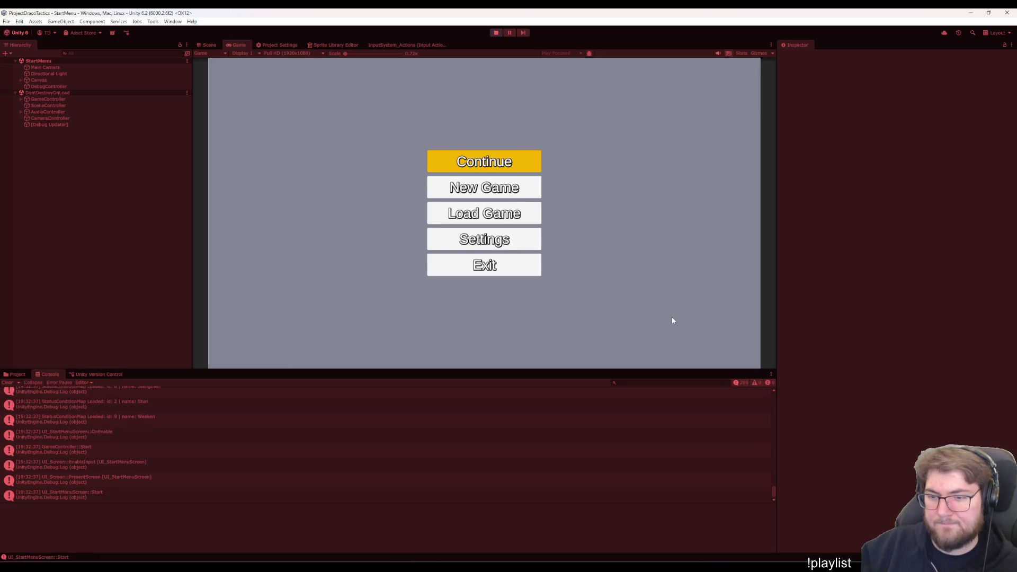
pyautogui.click(538, 189)
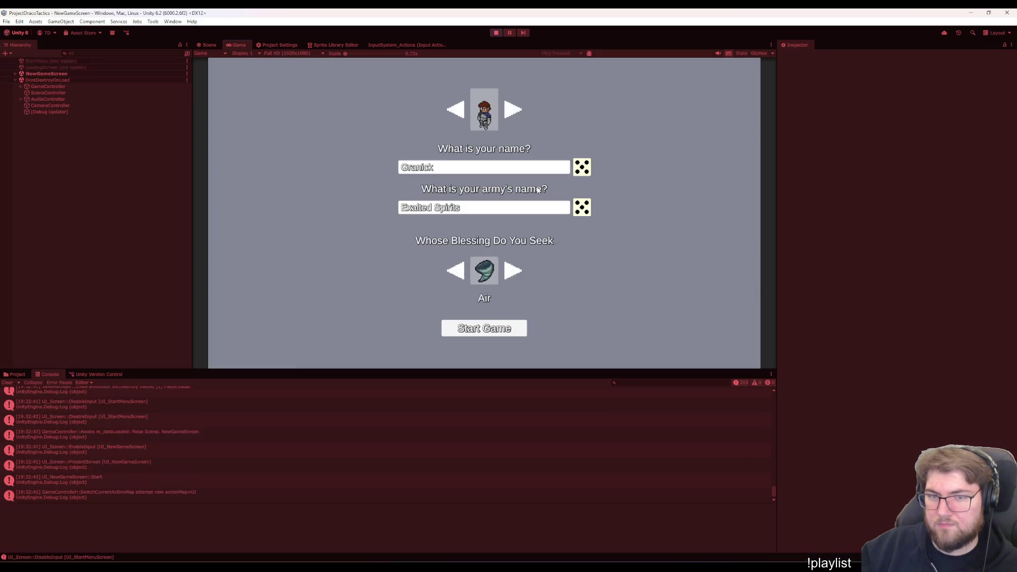
# Start the game, enter Training from the town, place Granick and begin the battle
pyautogui.click(489, 328)
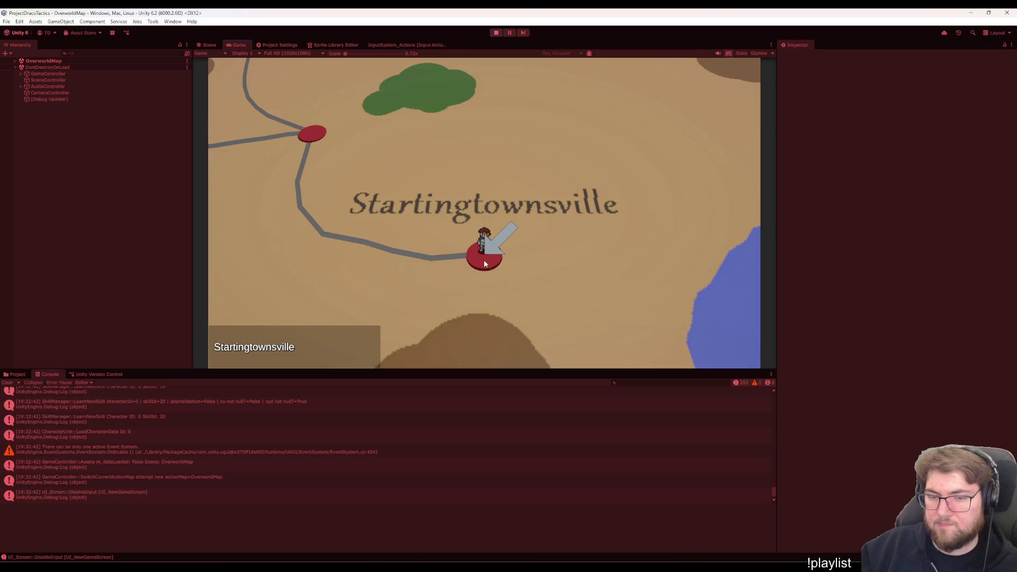
pyautogui.click(484, 264)
pyautogui.click(659, 231)
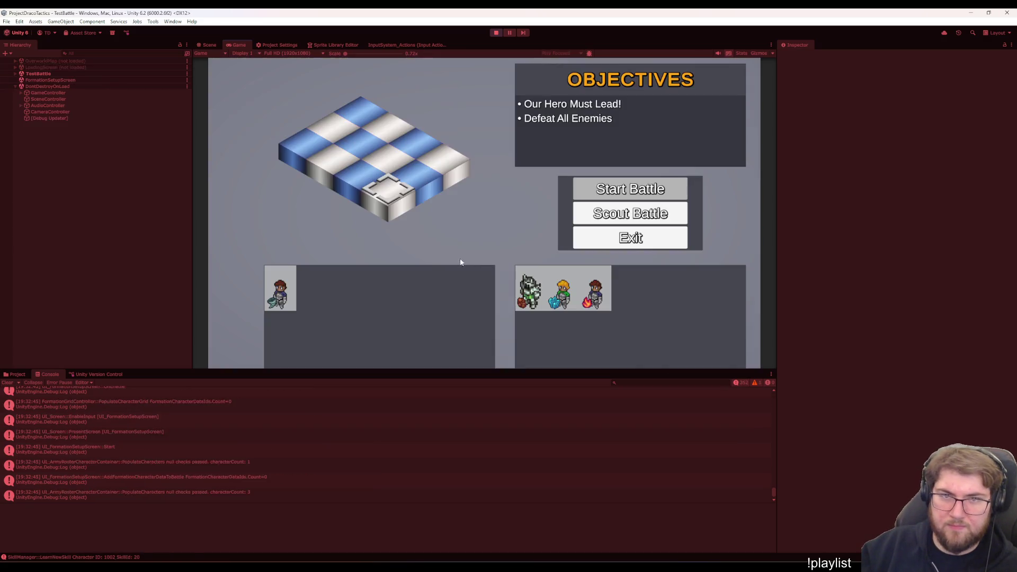
pyautogui.click(296, 290)
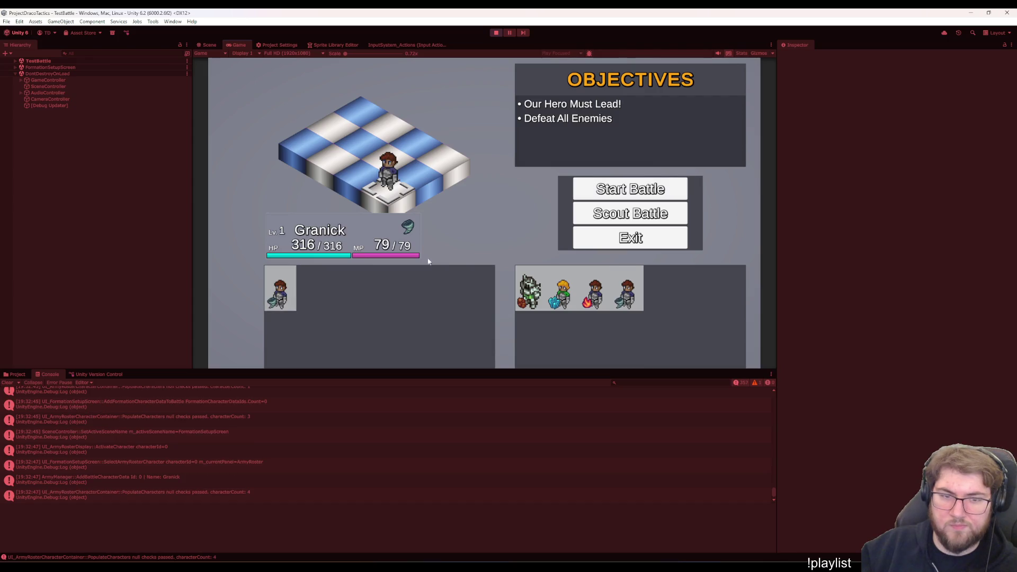
pyautogui.click(610, 188)
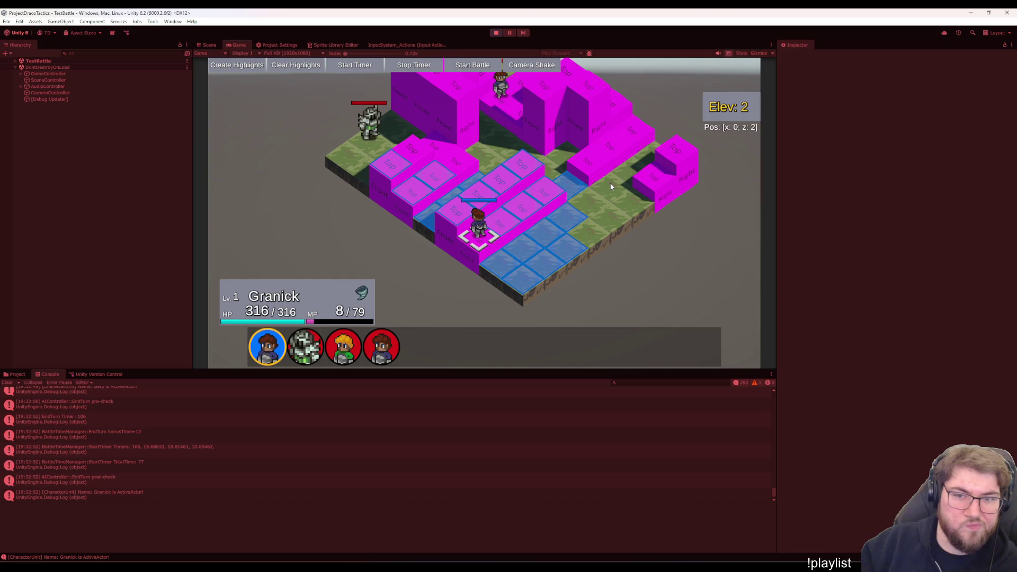
# Pause the battle with Escape and exit to the main menu
pyautogui.press('Escape')
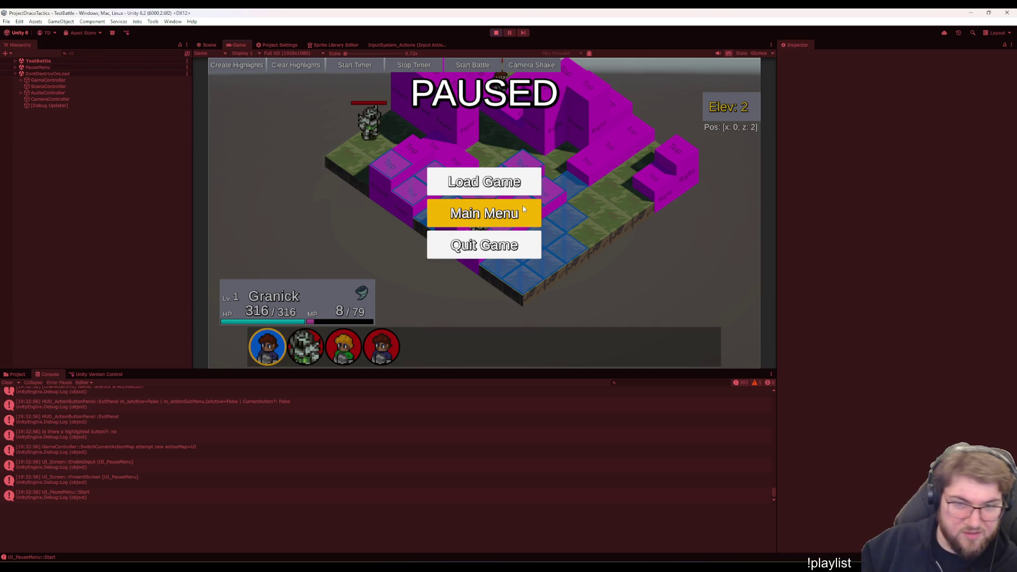
pyautogui.click(524, 208)
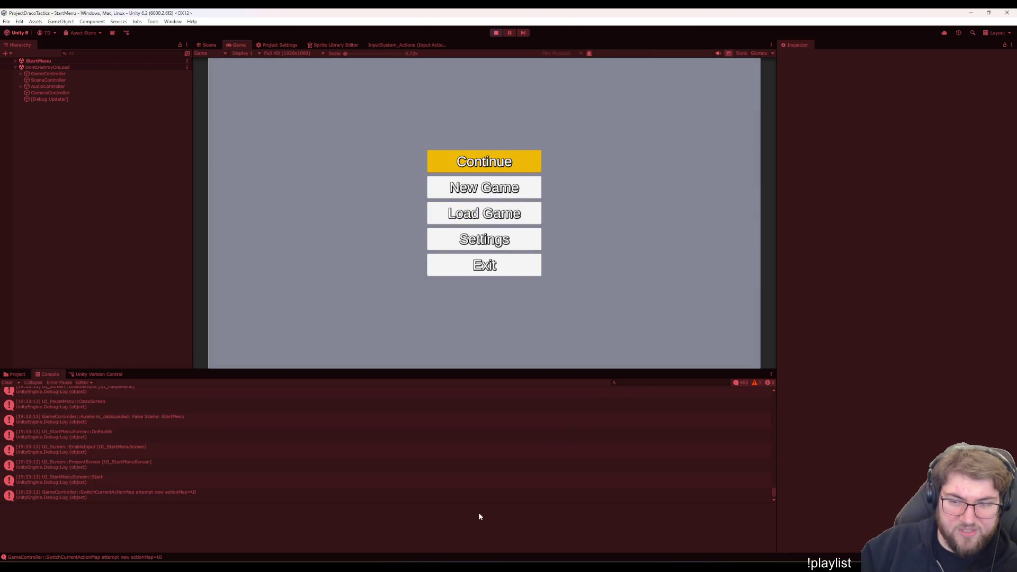
# Start another new game from the main menu and enter Training to reach the formation screen
pyautogui.press('Down')
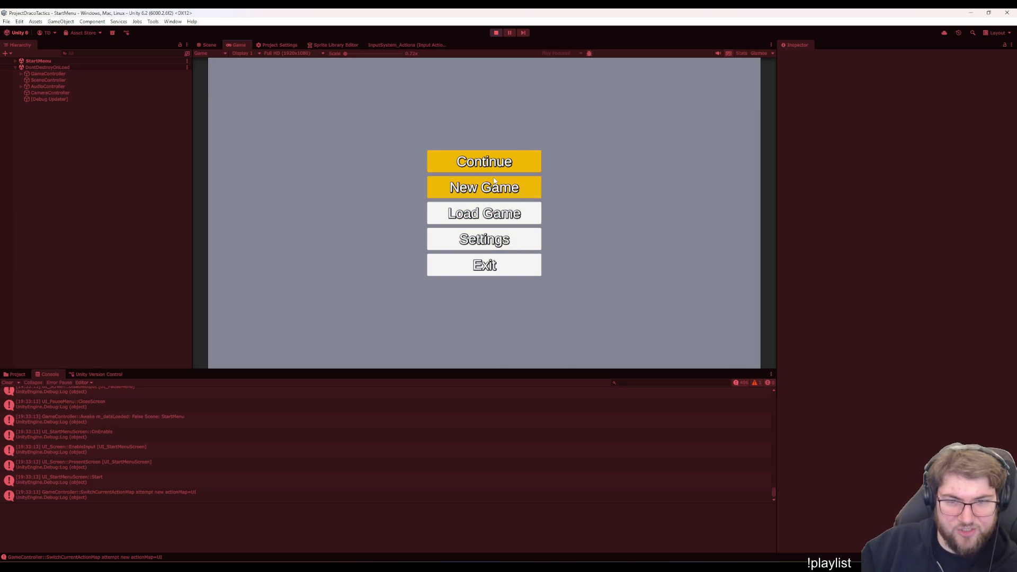
pyautogui.press('Return')
pyautogui.click(484, 328)
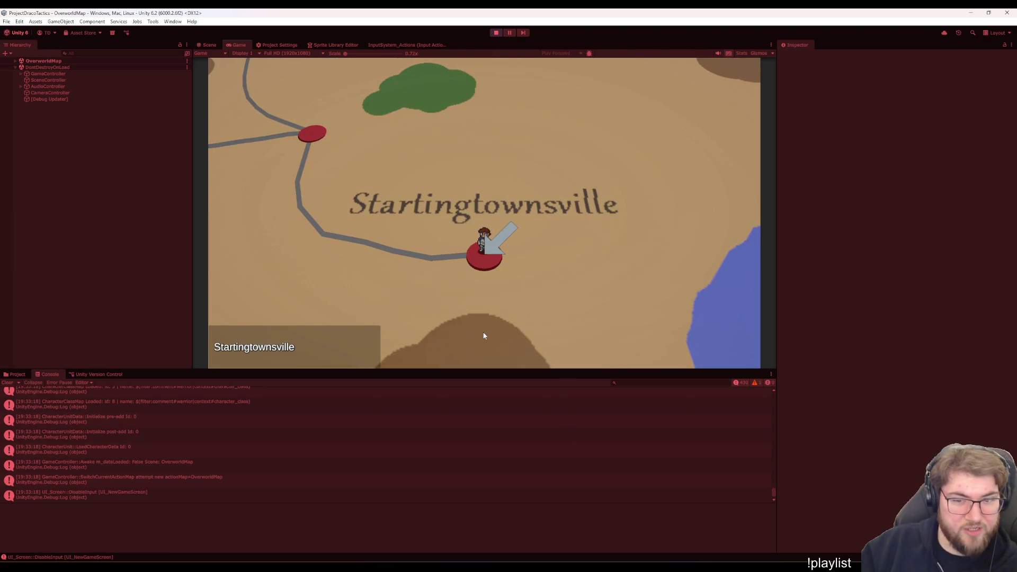
pyautogui.press('Return')
pyautogui.click(655, 232)
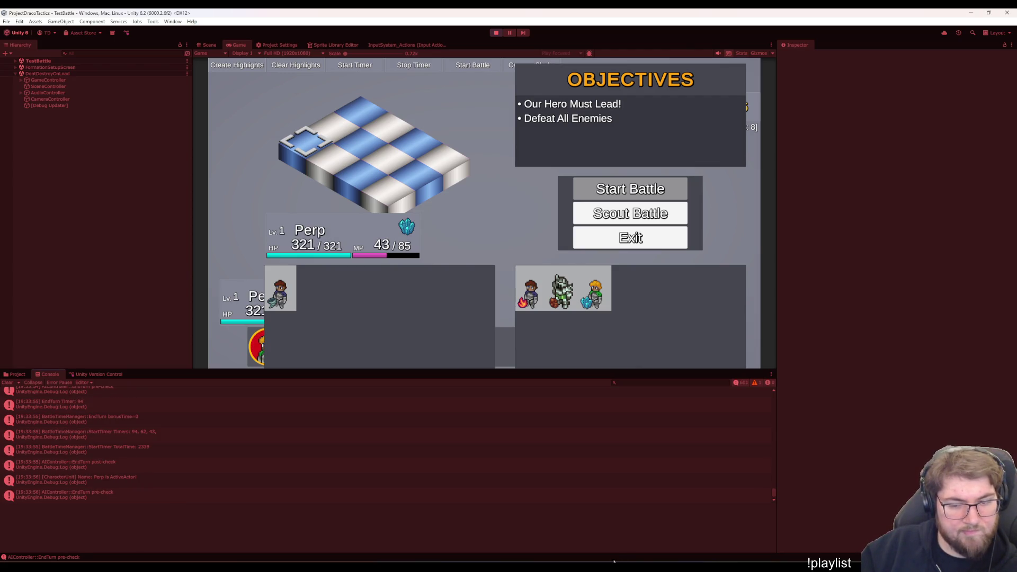
pyautogui.moveTo(645, 561)
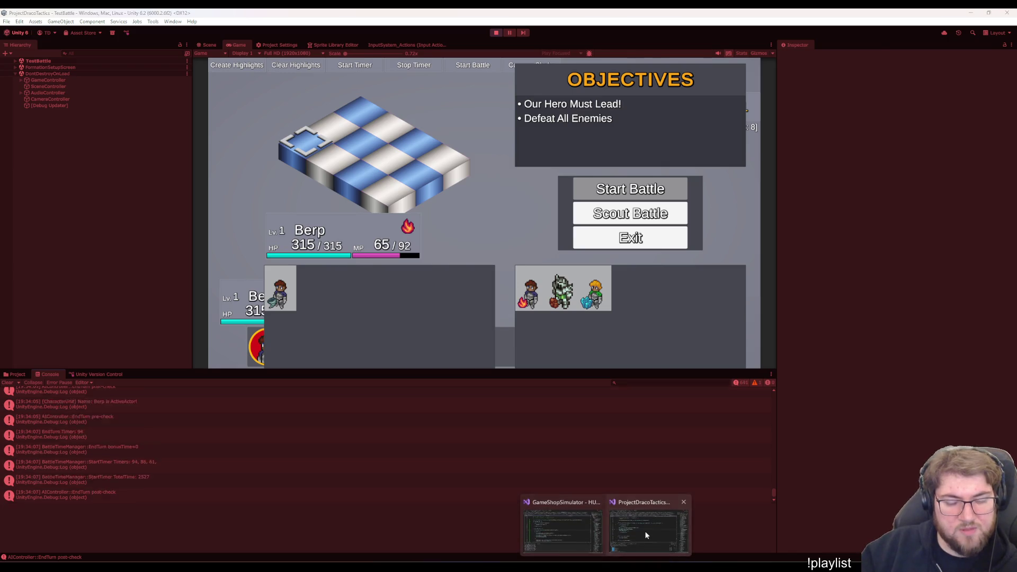
# Inspect the UnloadingScene method in SceneController.cs around lines 433-441, then move to TODO.txt
pyautogui.click(644, 531)
pyautogui.click(443, 220)
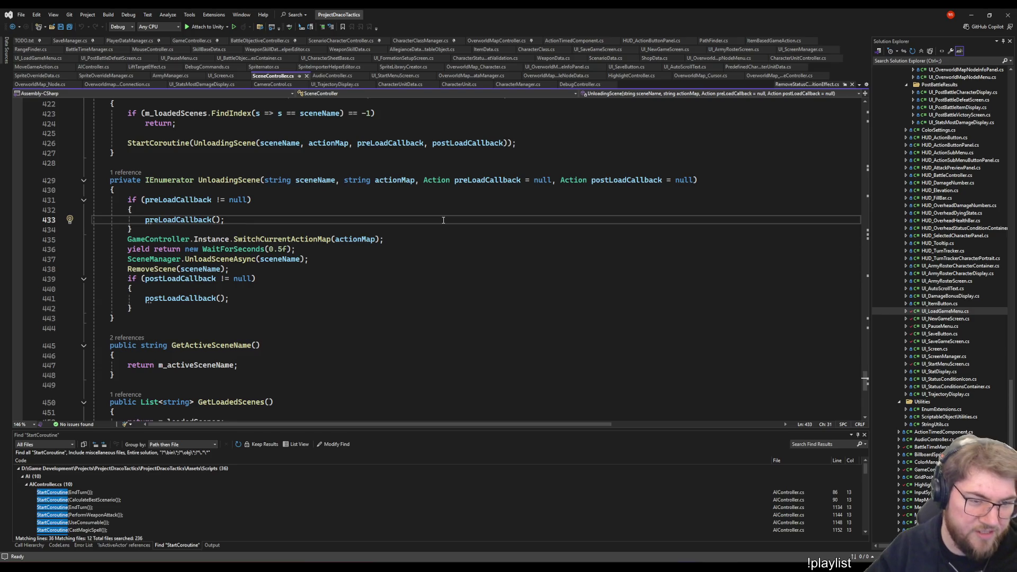
pyautogui.click(355, 194)
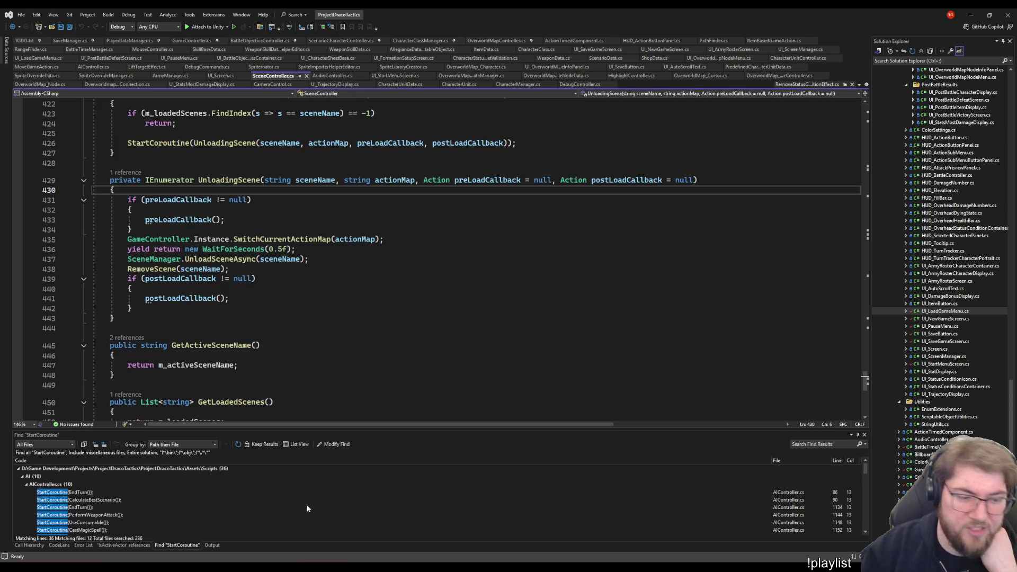
pyautogui.scroll(-3, 298, 512)
pyautogui.scroll(-3, 281, 513)
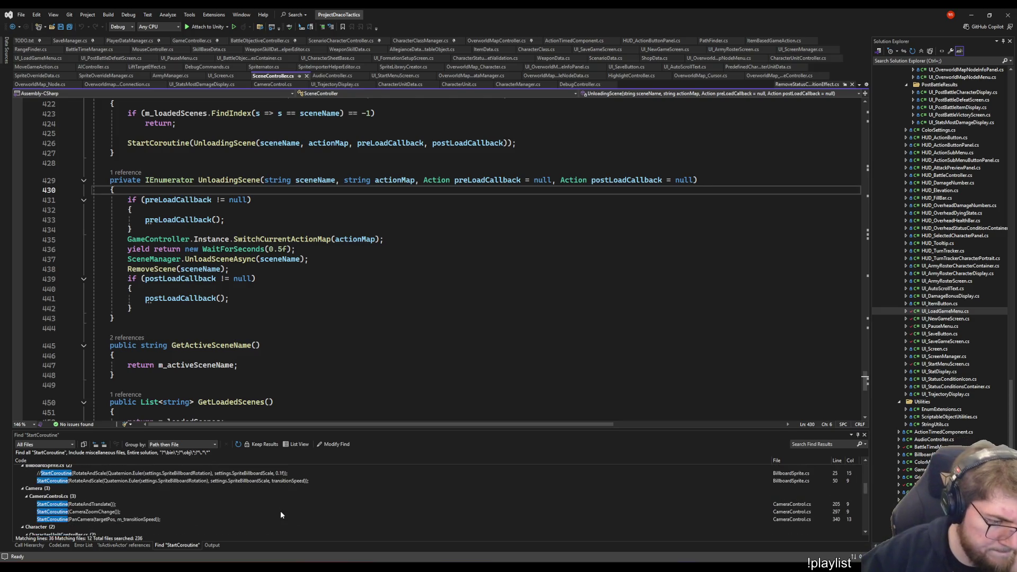
pyautogui.scroll(1, 281, 511)
pyautogui.scroll(1, 280, 511)
pyautogui.scroll(1, 273, 513)
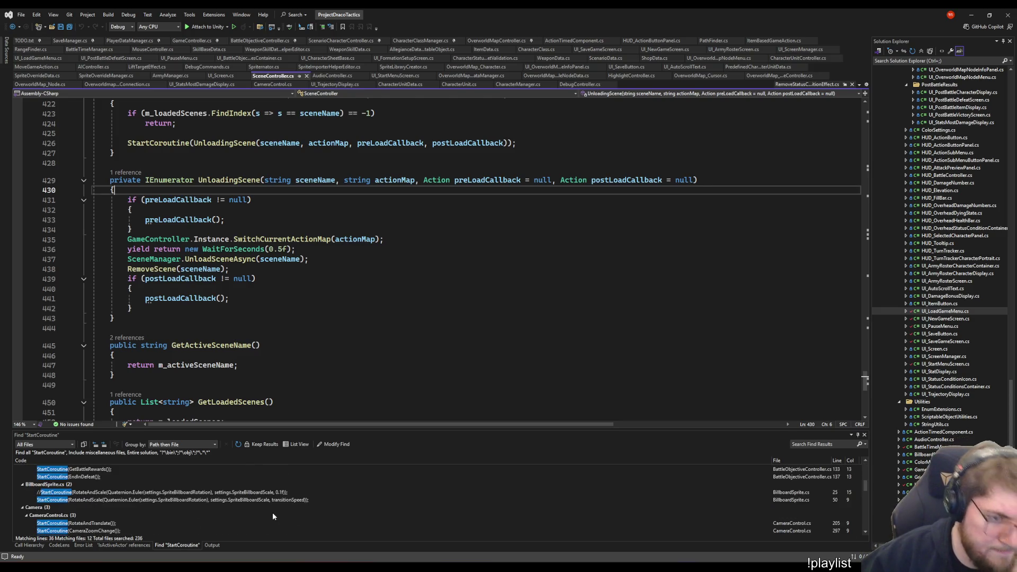
pyautogui.click(358, 299)
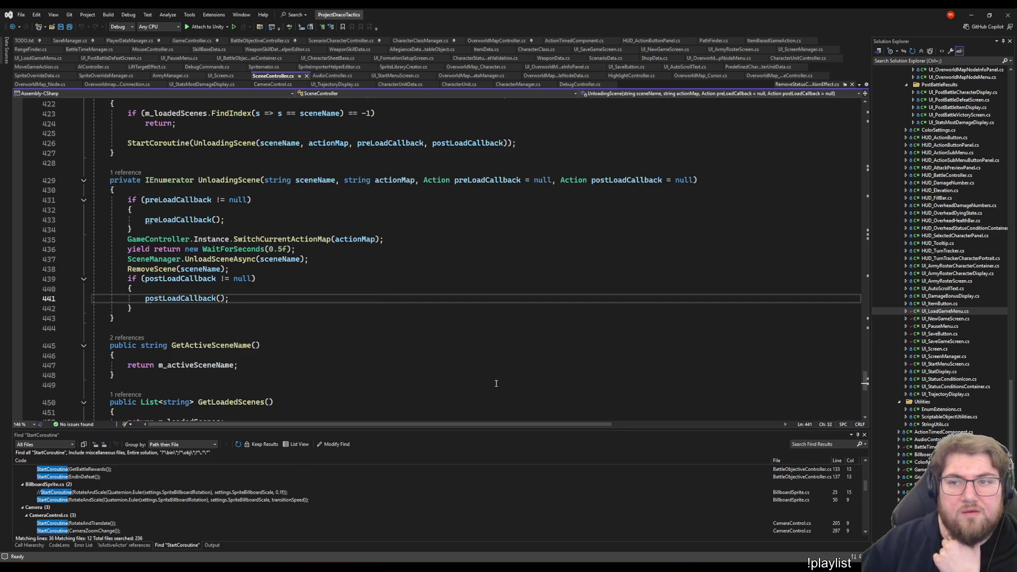
pyautogui.click(25, 41)
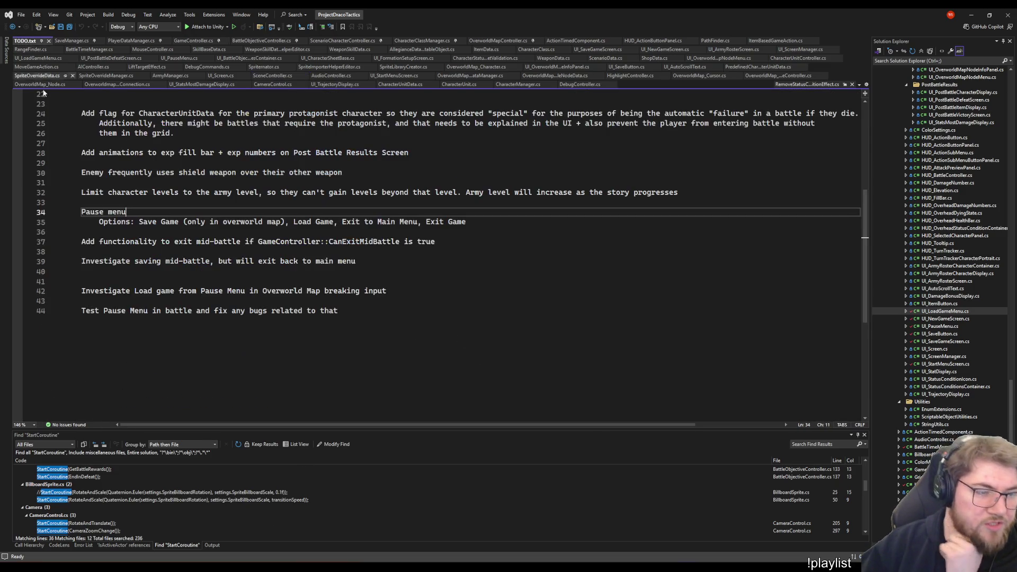
# Add a TODO task for a BattleController that cleans up battle objects when leaving a battle scene, and save
pyautogui.click(393, 364)
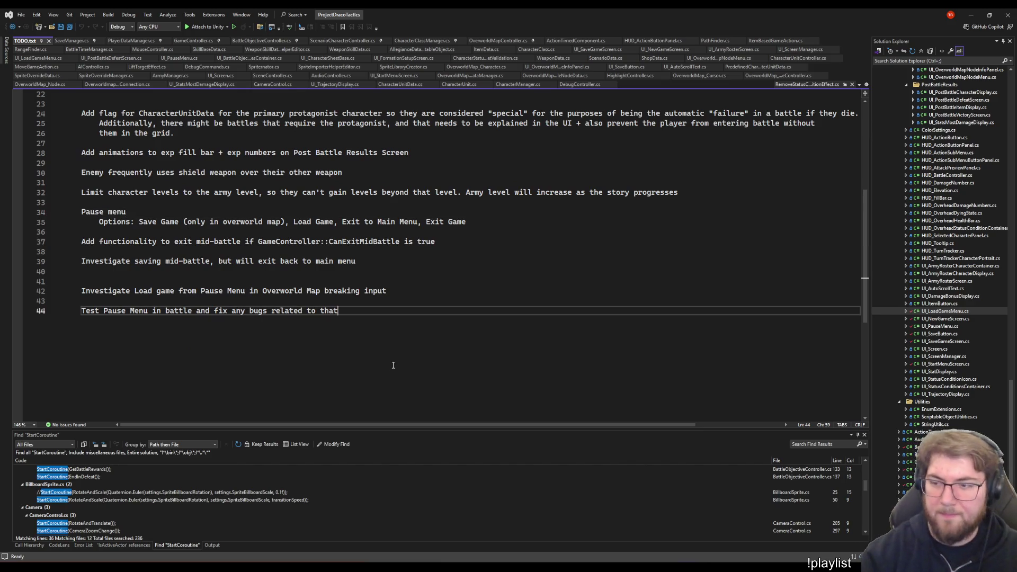
pyautogui.press('Return')
pyautogui.press('Return')
pyautogui.press('Return')
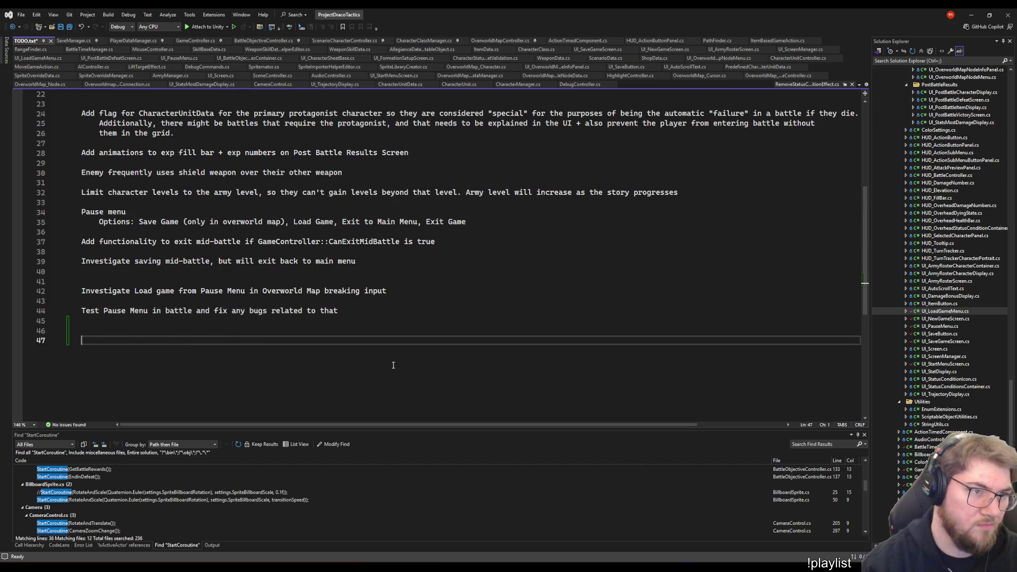
pyautogui.write('Ceate some')
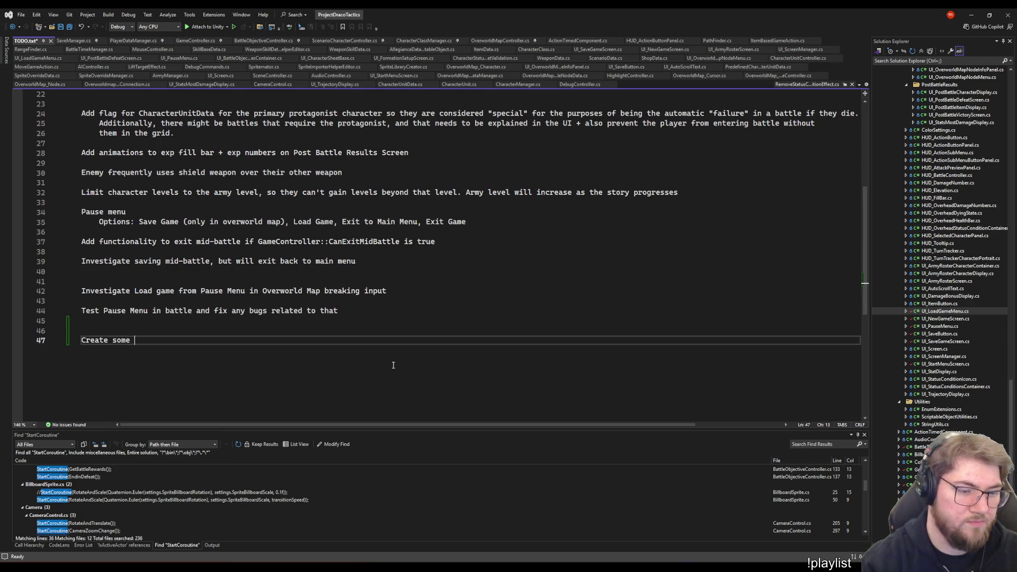
pyautogui.write(' kind of "Batt')
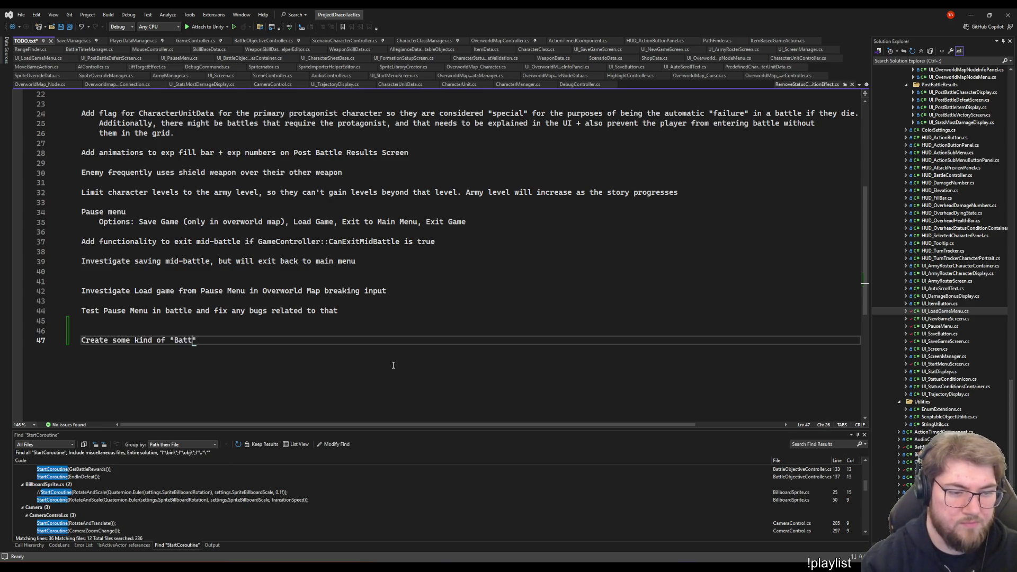
pyautogui.write('leController" to')
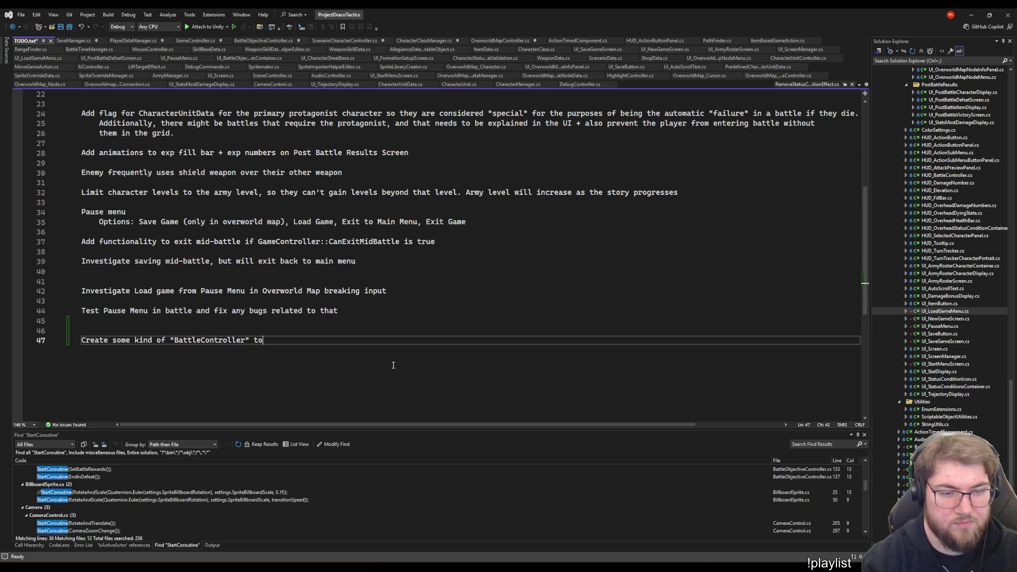
pyautogui.write(' cleanup ')
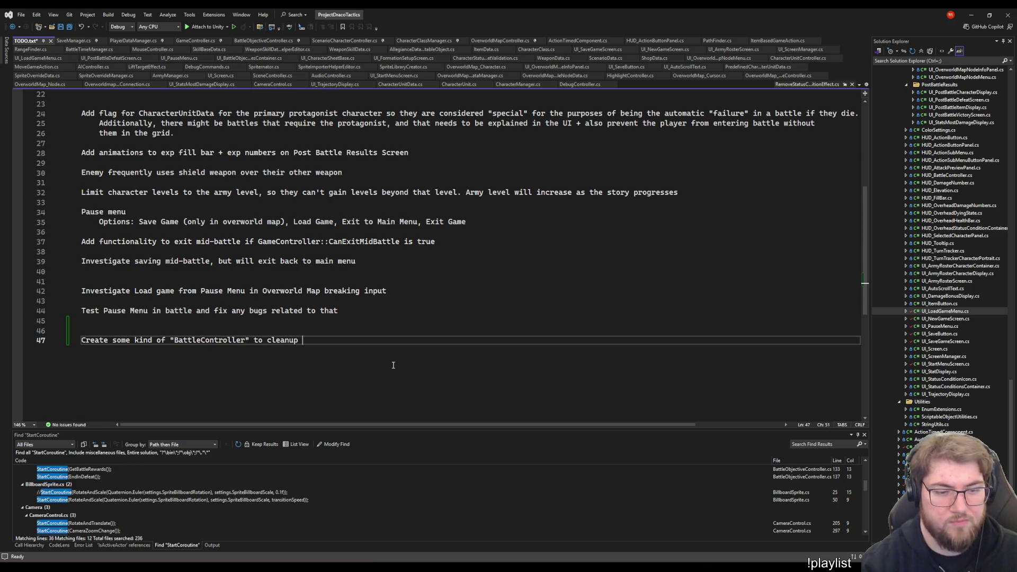
pyautogui.write('everything that')
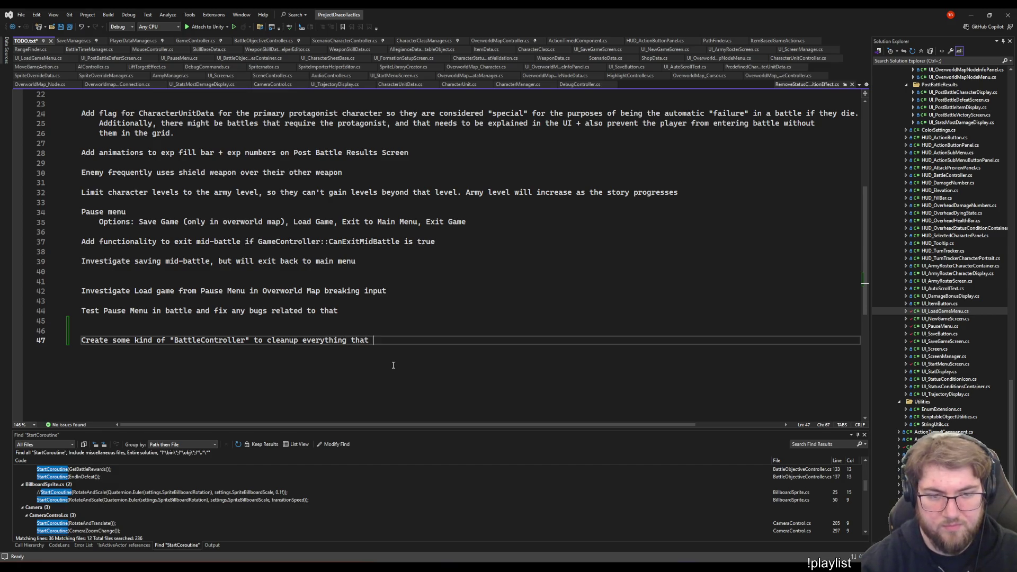
pyautogui.write('would exist in ')
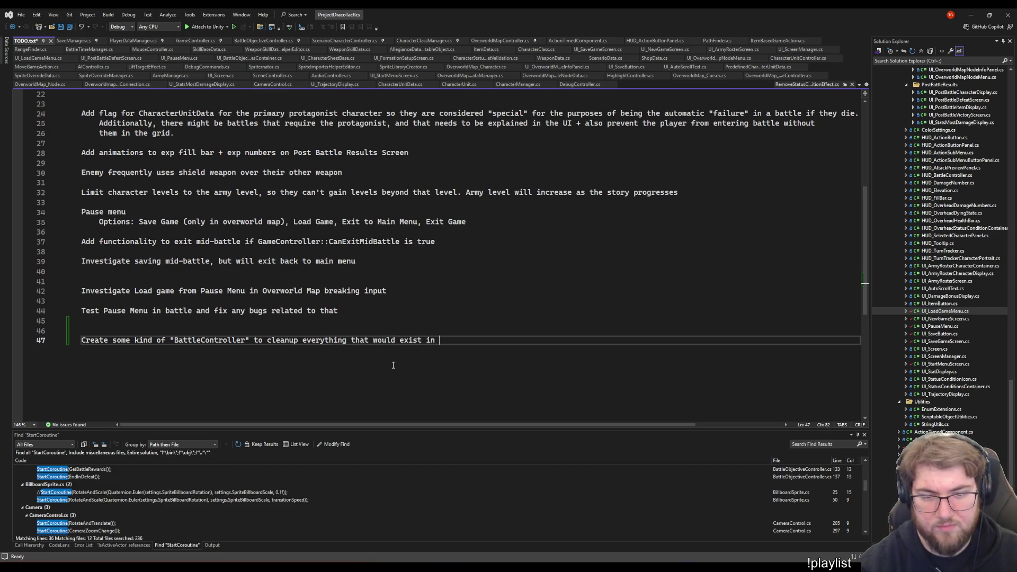
pyautogui.write('battle wh')
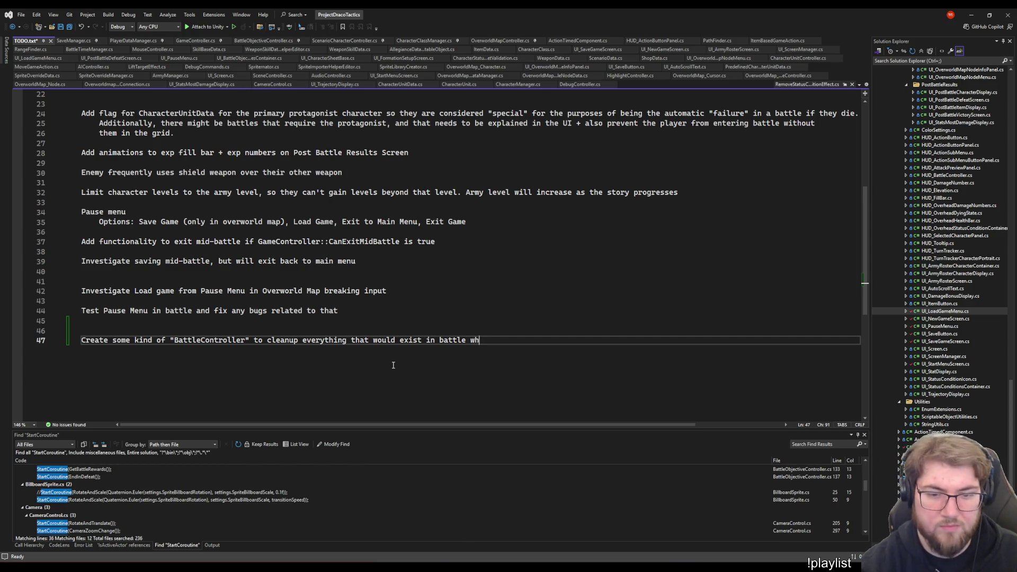
pyautogui.write('en we d')
pyautogui.press('BackSpace')
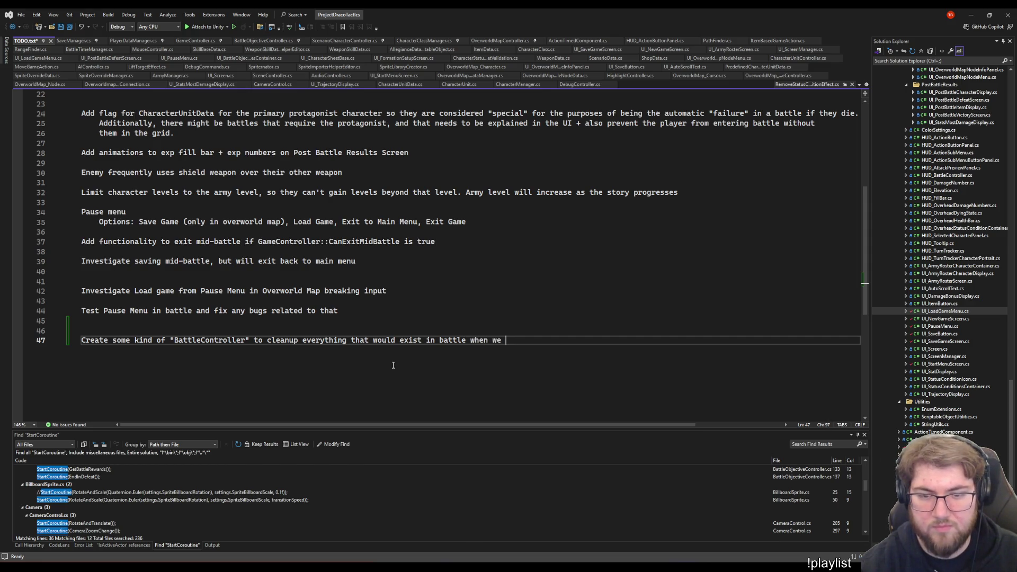
pyautogui.write('leave a battle s')
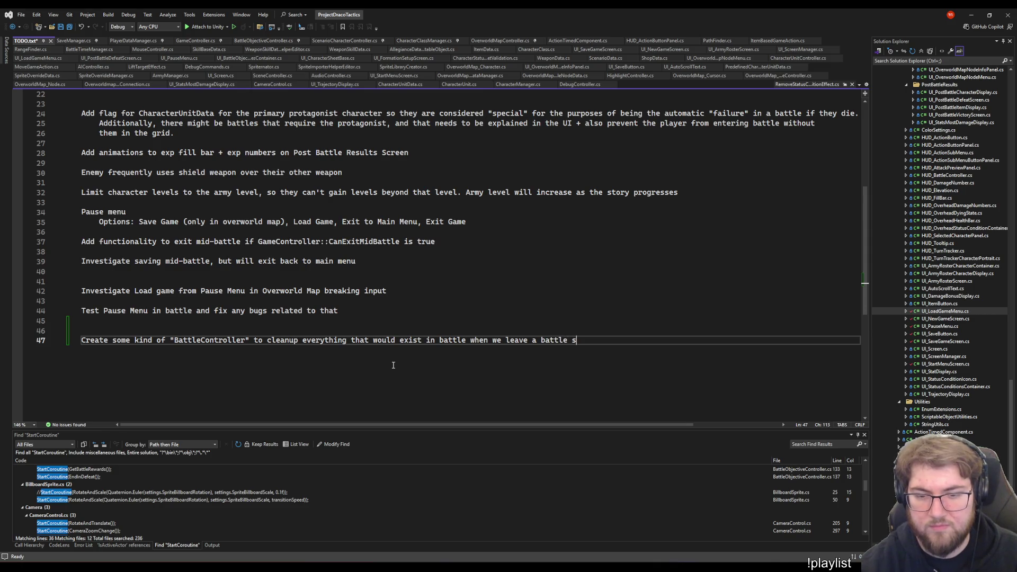
pyautogui.write('cene')
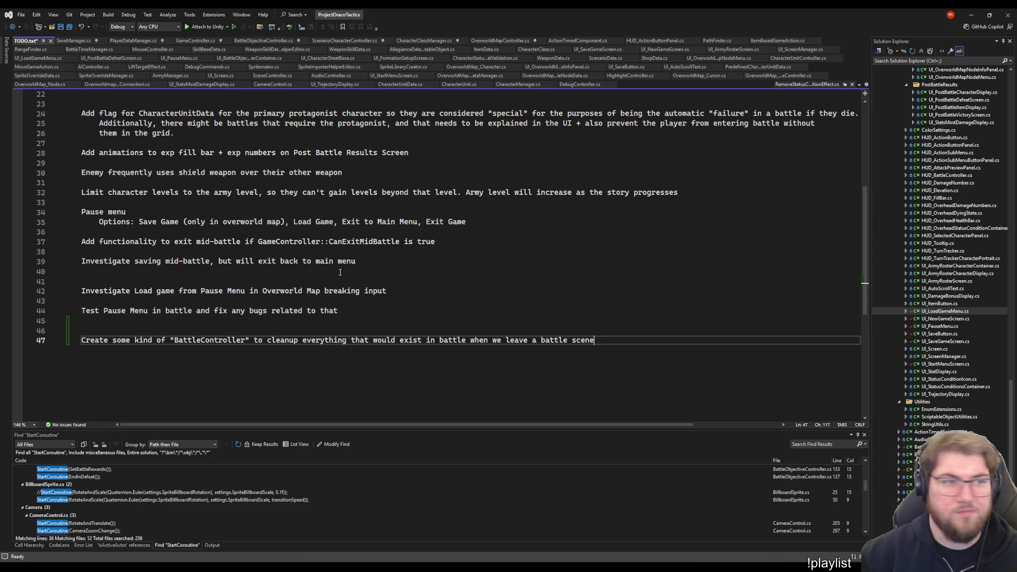
pyautogui.hotkey('ctrl', 's')
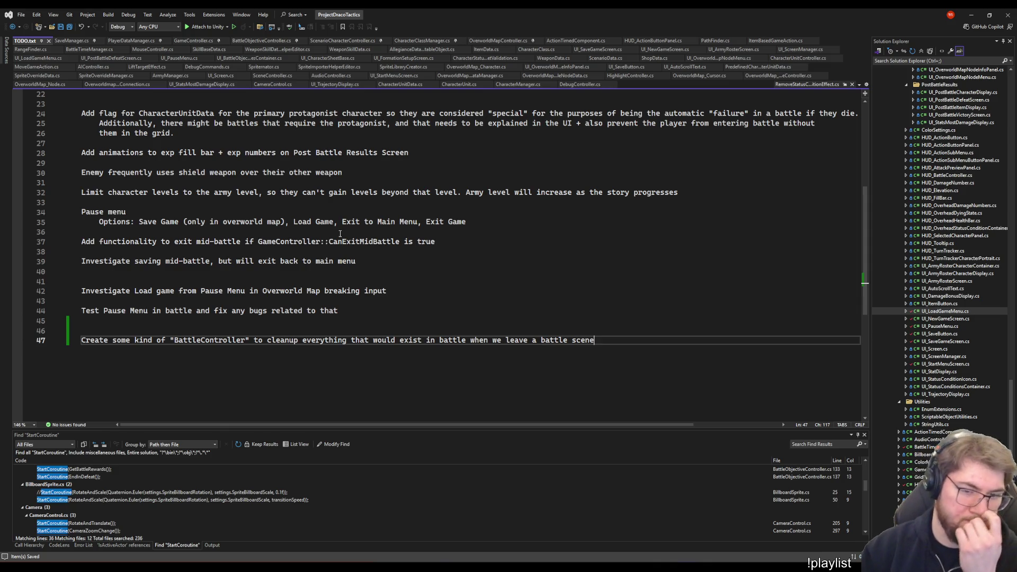
pyautogui.click(631, 230)
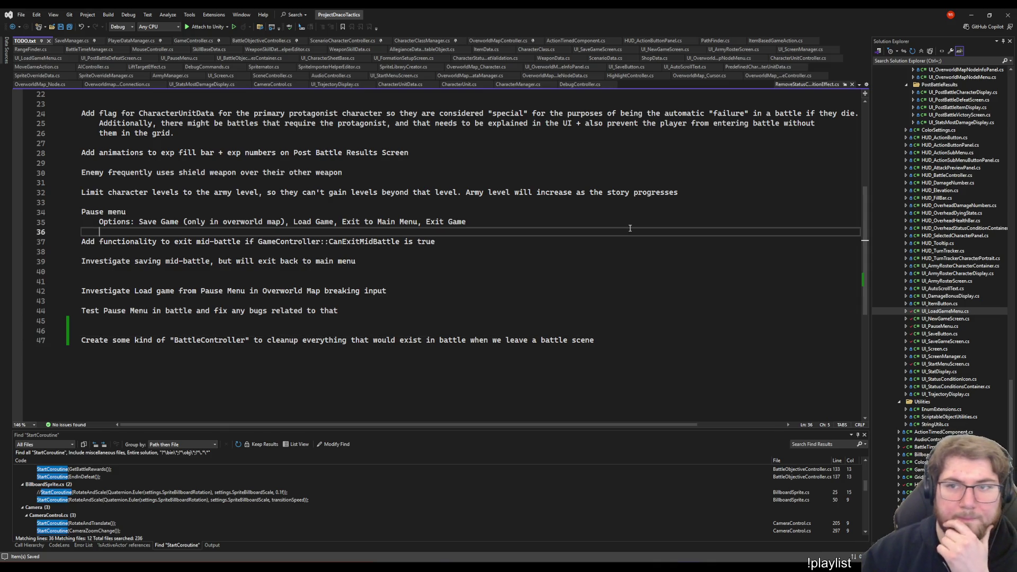
pyautogui.click(659, 357)
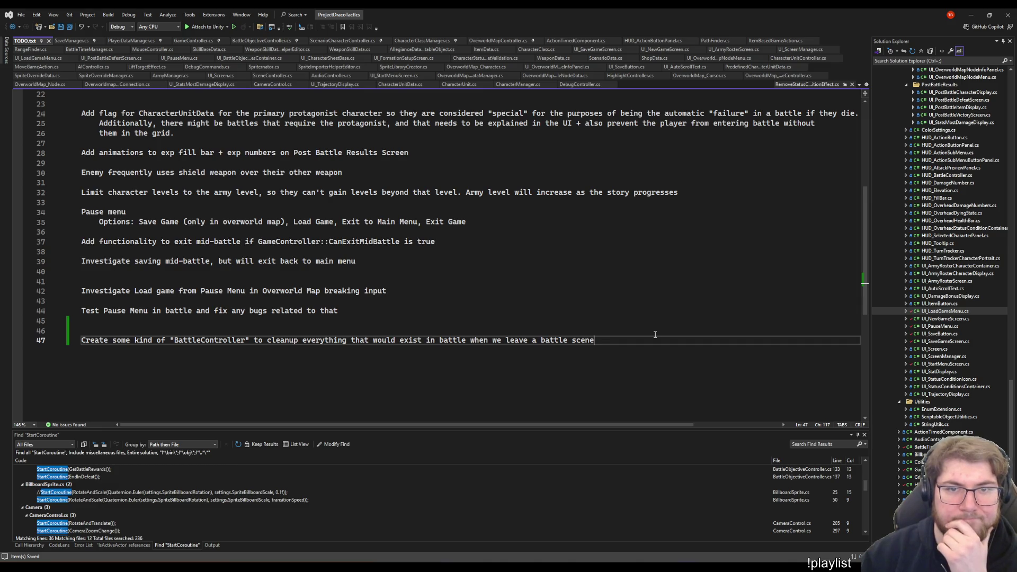
pyautogui.click(713, 236)
pyautogui.click(708, 245)
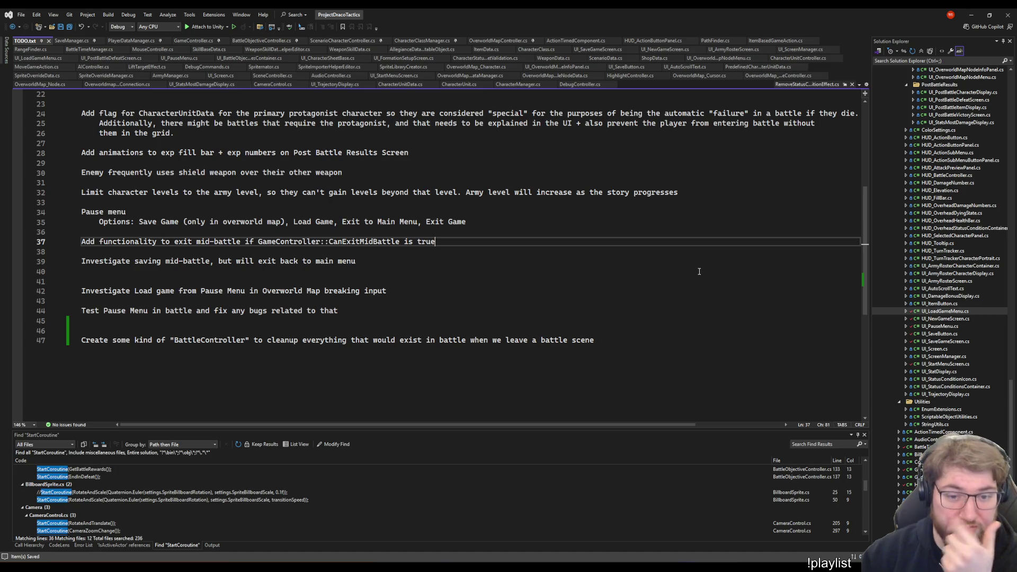
pyautogui.click(698, 265)
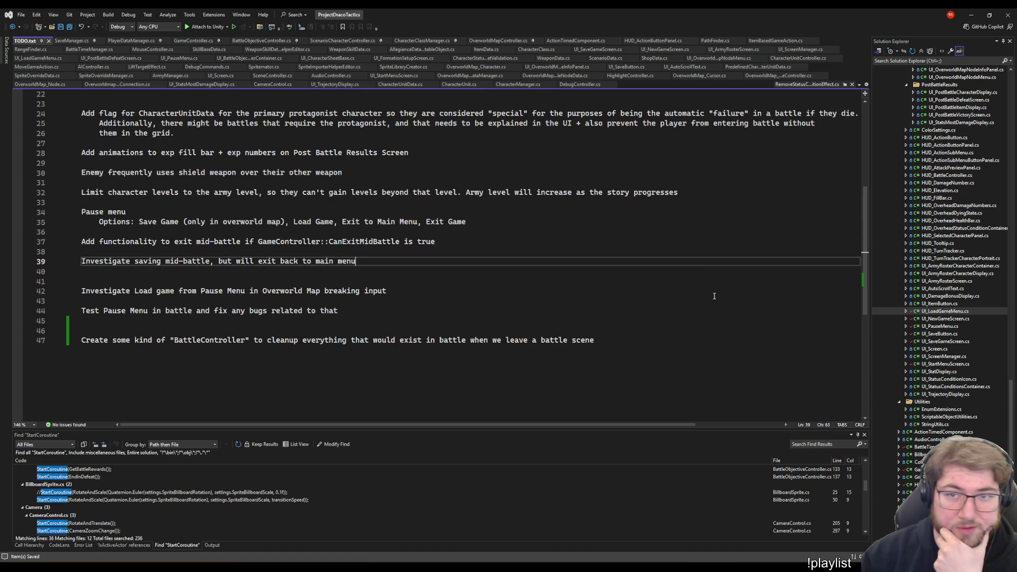
pyautogui.click(750, 301)
pyautogui.click(696, 291)
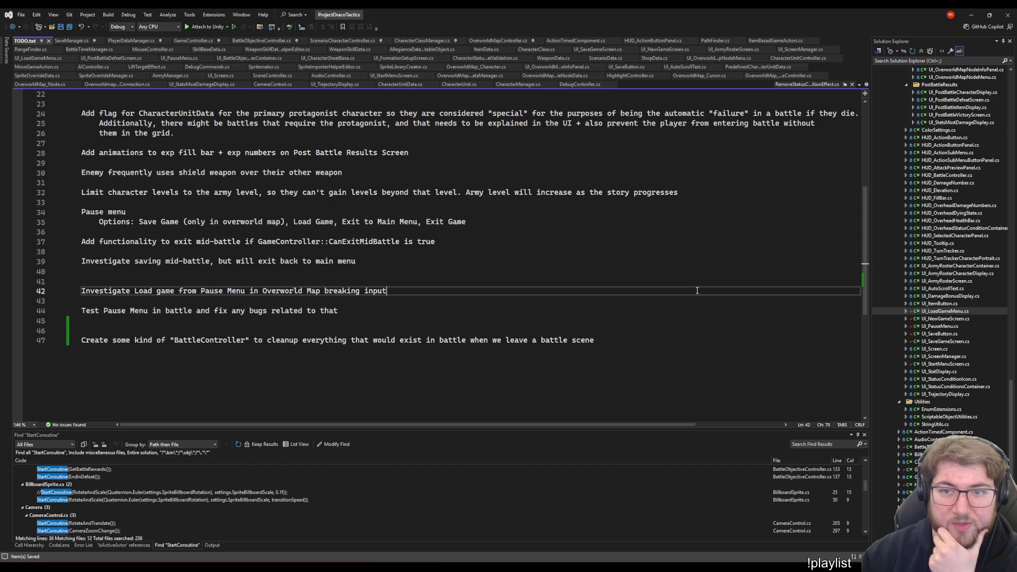
pyautogui.click(719, 320)
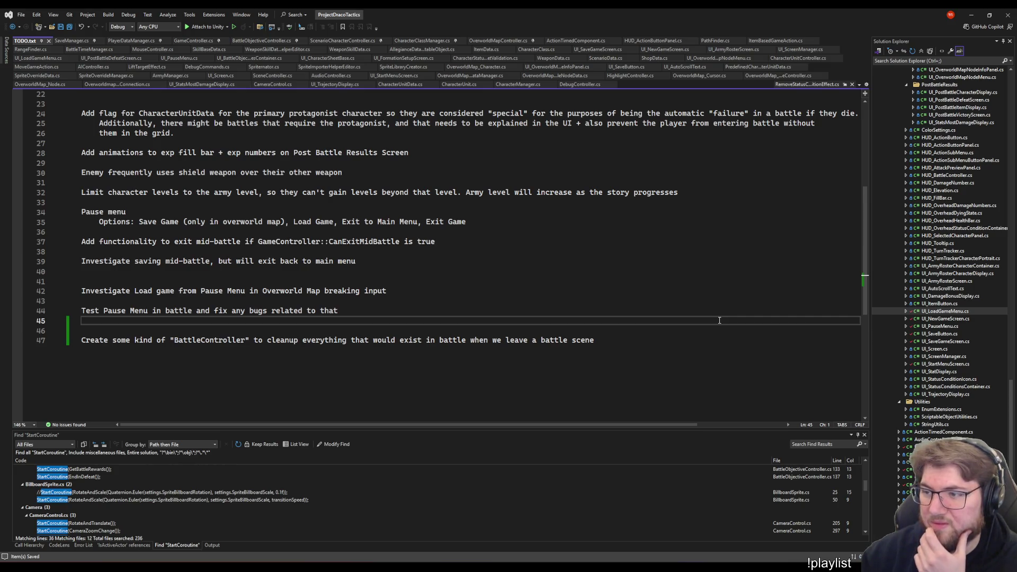
pyautogui.click(700, 311)
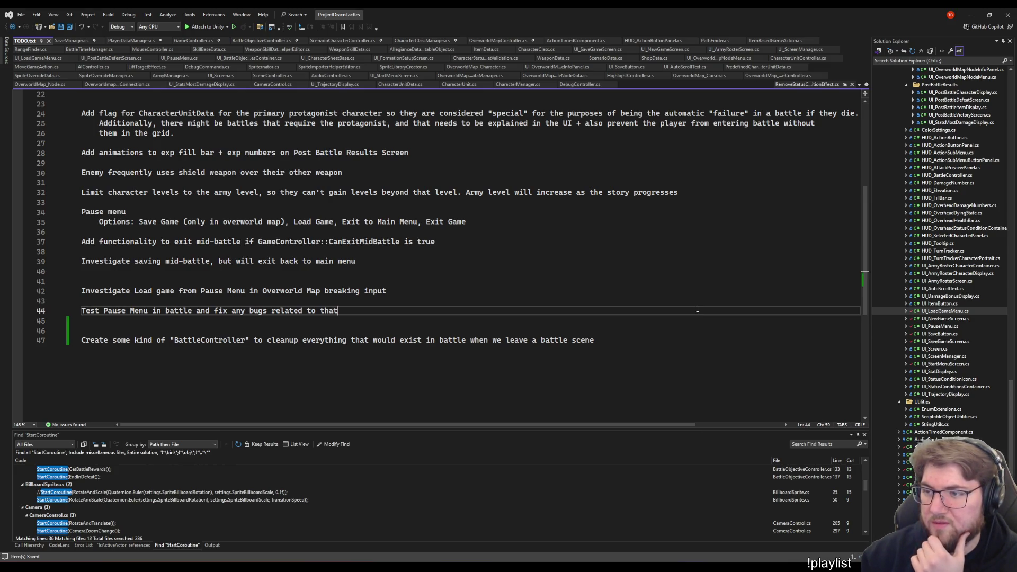
pyautogui.click(667, 299)
pyautogui.click(661, 283)
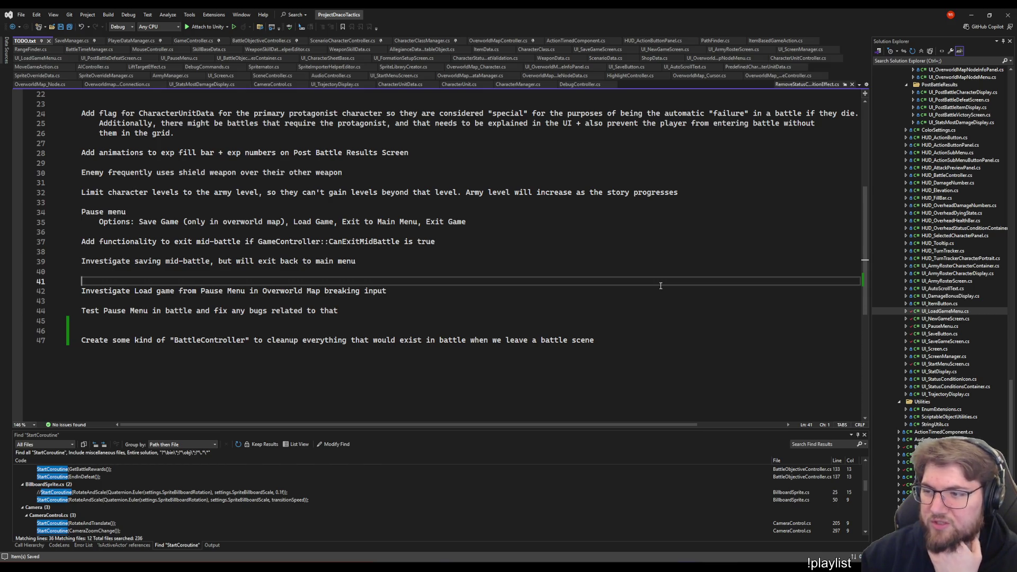
pyautogui.click(632, 292)
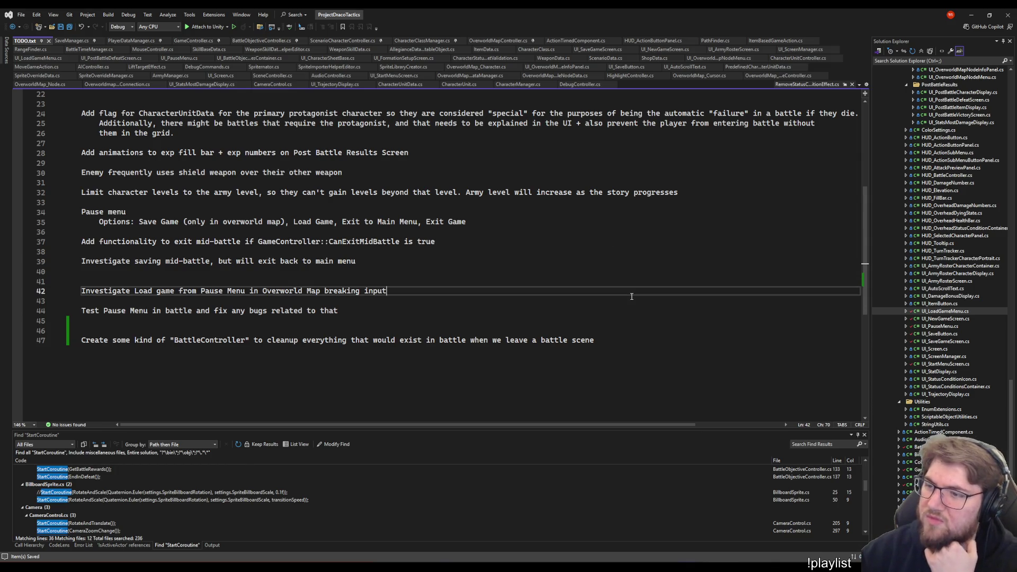
pyautogui.click(584, 302)
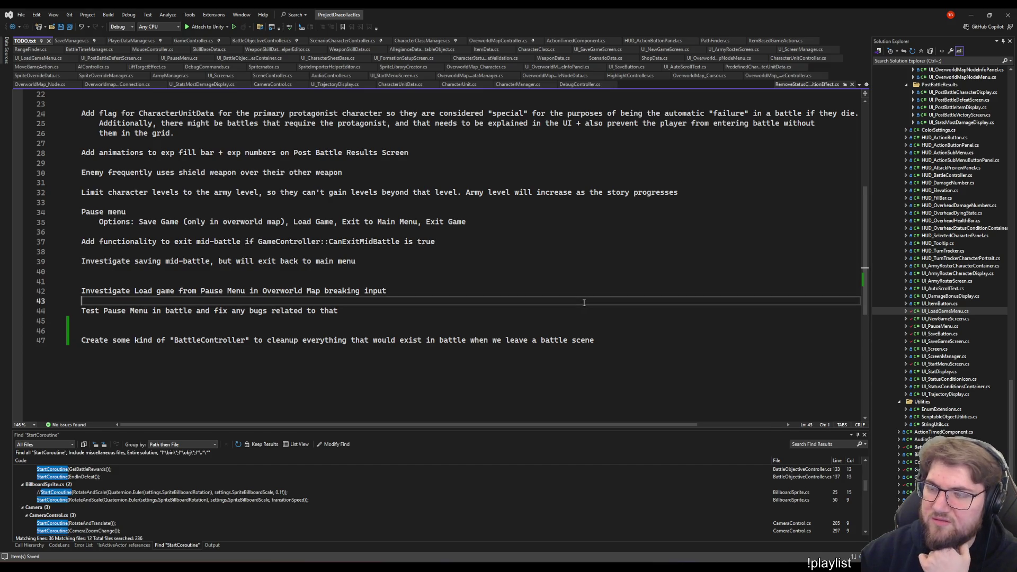
pyautogui.click(550, 258)
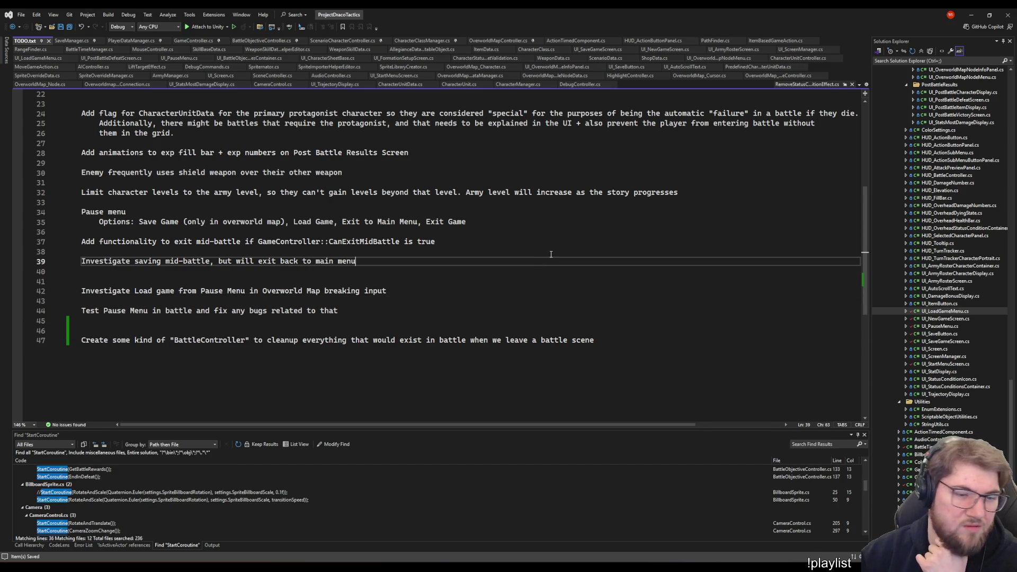
pyautogui.scroll(3, 550, 254)
pyautogui.scroll(3, 550, 255)
pyautogui.scroll(1, 551, 238)
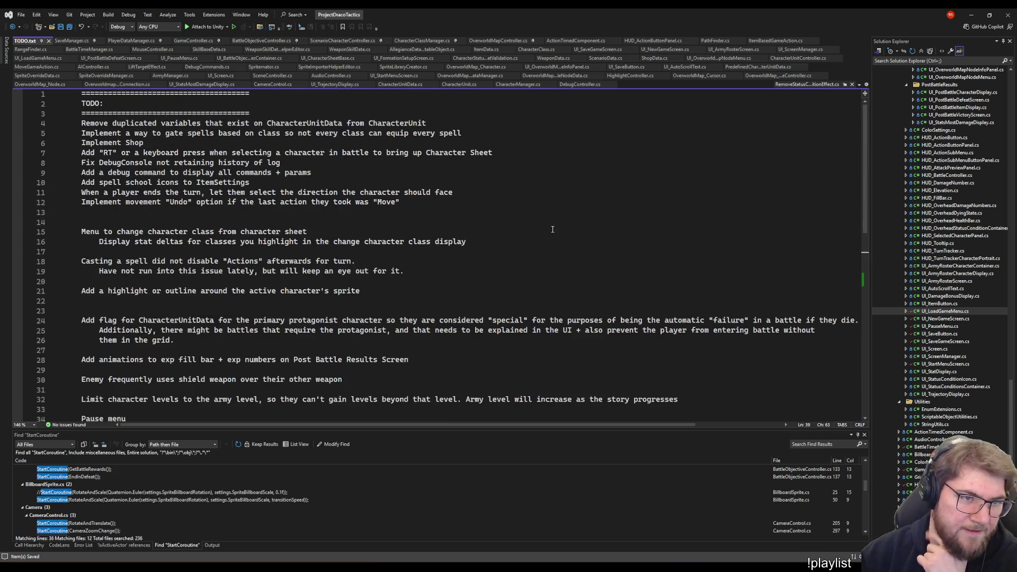
pyautogui.scroll(-6, 552, 229)
pyautogui.scroll(-3, 551, 229)
pyautogui.click(661, 309)
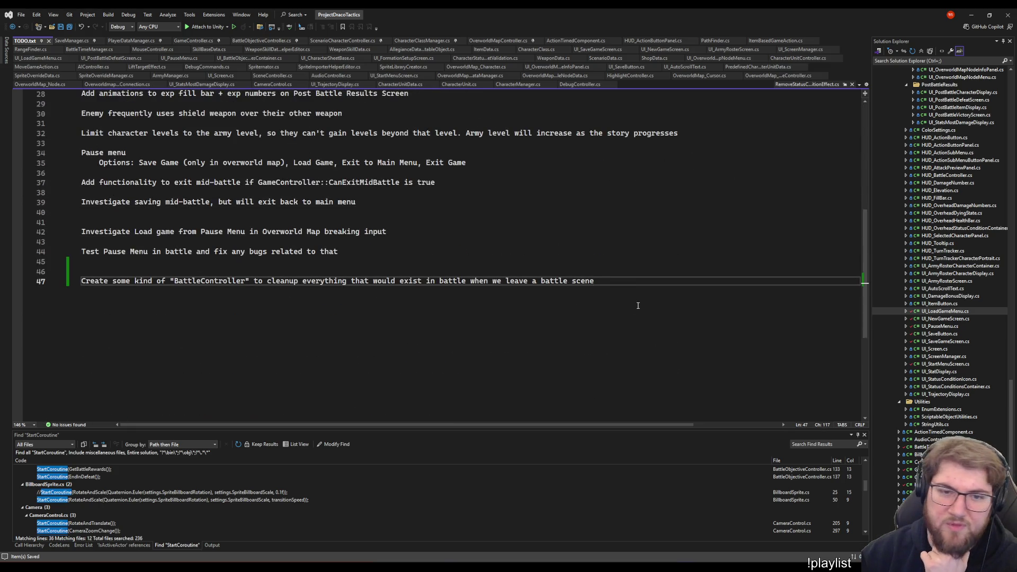
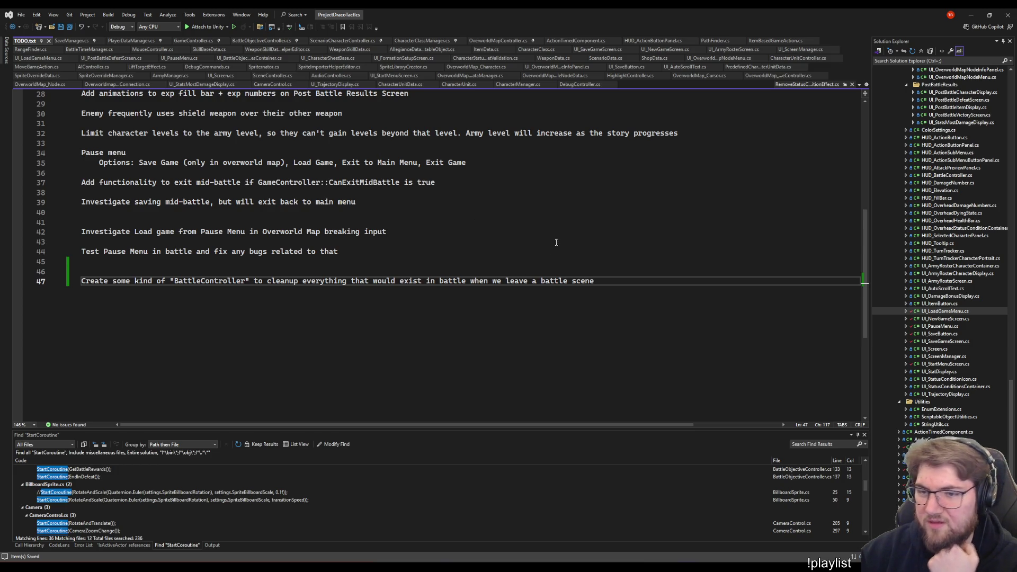
# Review the BattleController note around line 47 in the TODO notes
pyautogui.click(587, 222)
pyautogui.click(728, 298)
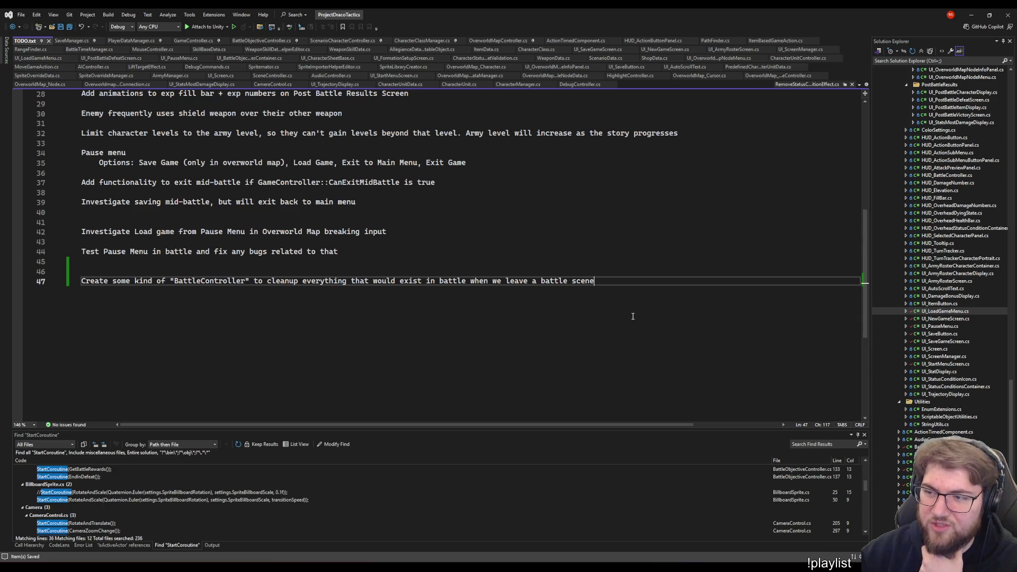
pyautogui.click(569, 310)
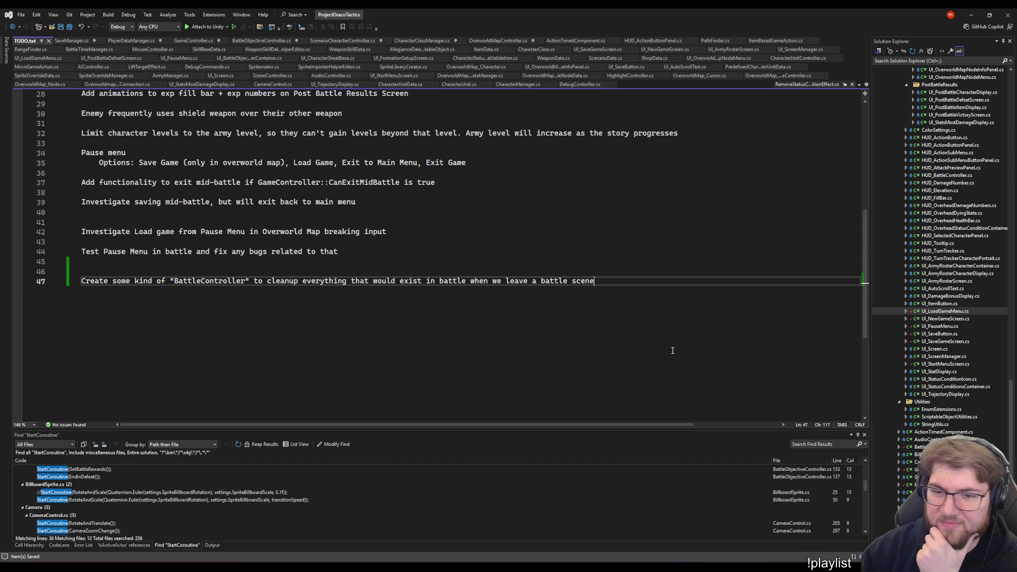
pyautogui.scroll(3, 671, 350)
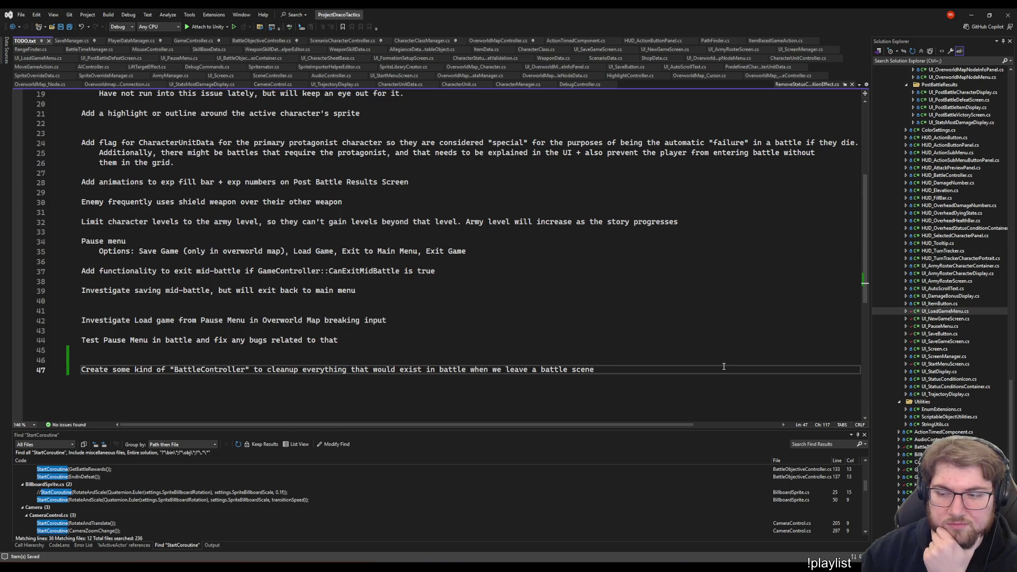
pyautogui.scroll(-1, 973, 415)
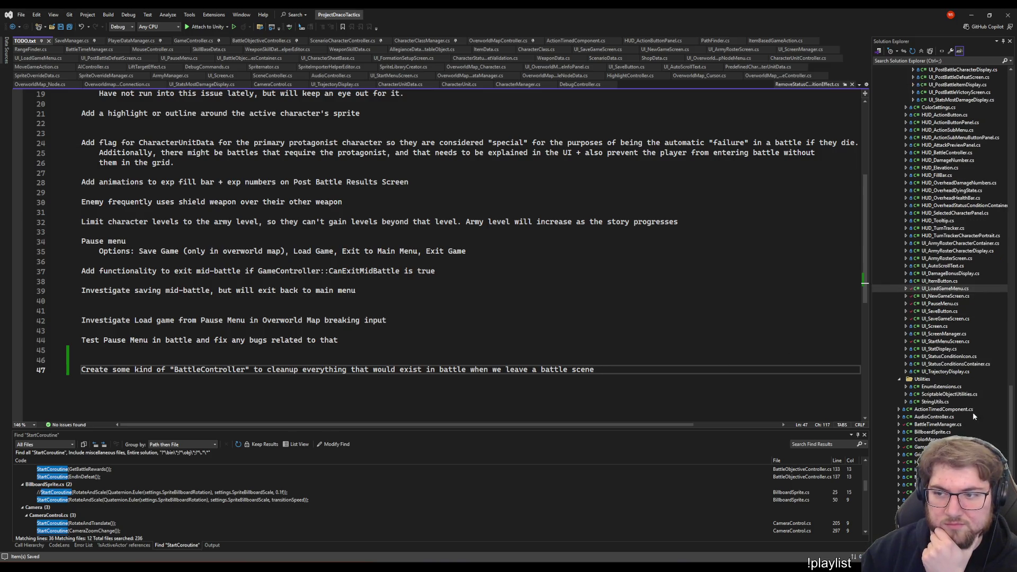
pyautogui.scroll(4, 960, 395)
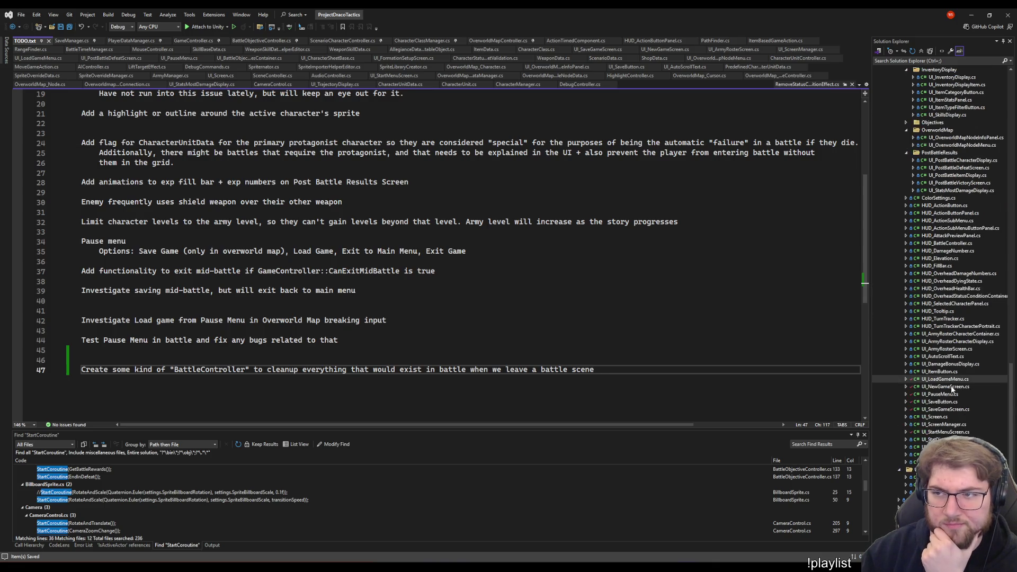
# Browse the PostBattleResults scripts and land on UI_PostBattleDefeatScreen.cs
pyautogui.click(970, 175)
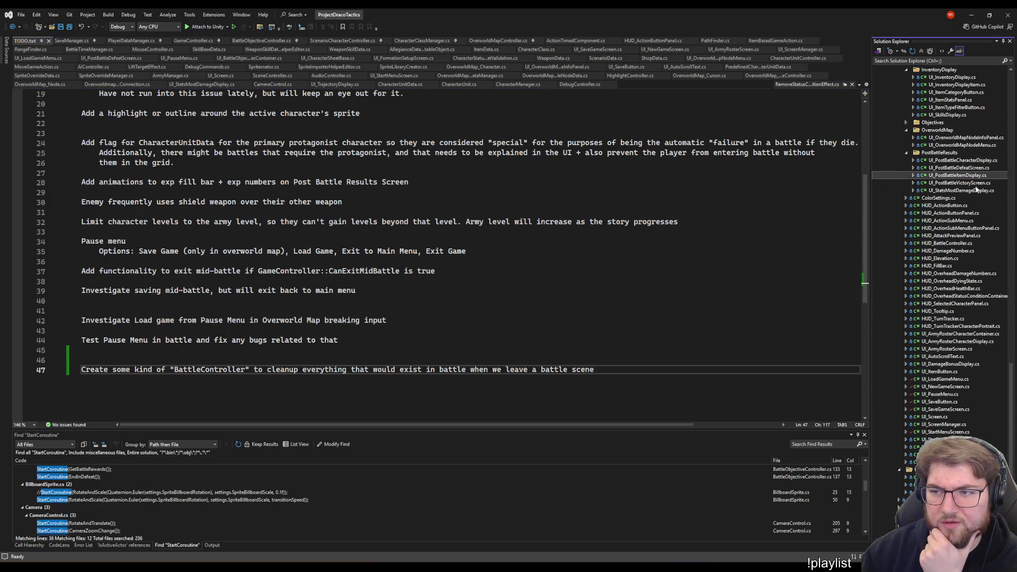
pyautogui.click(966, 190)
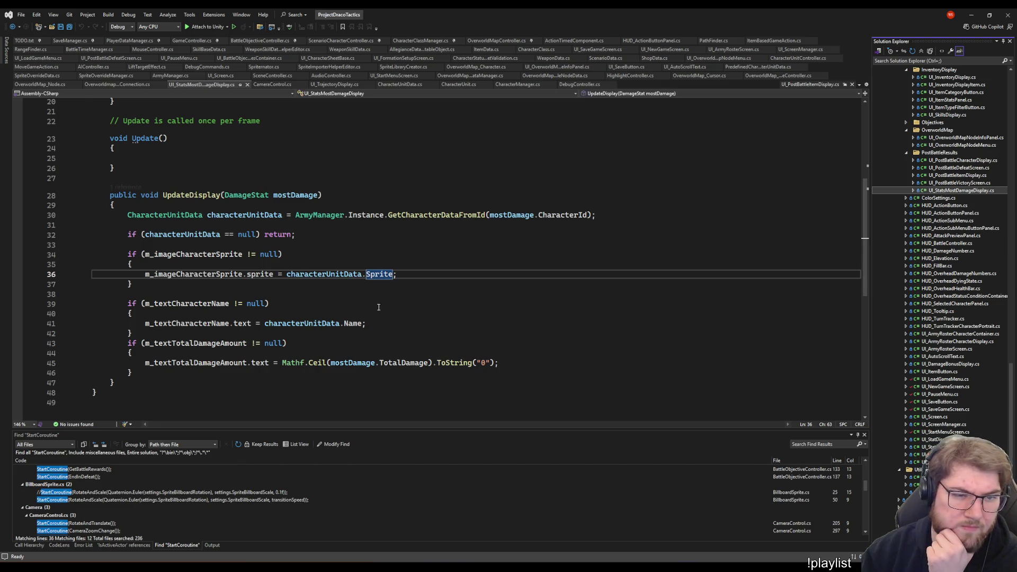
pyautogui.click(977, 183)
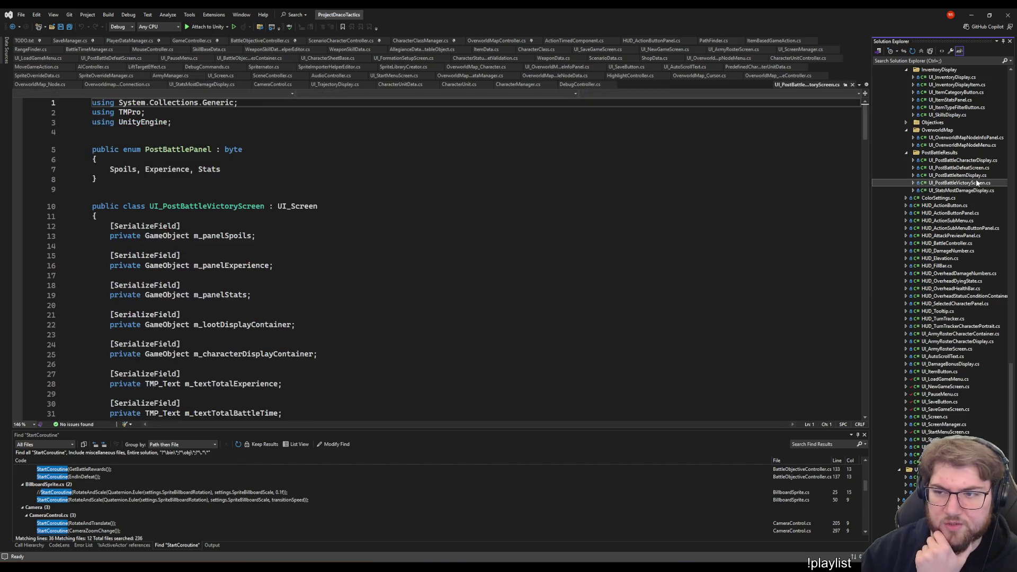
pyautogui.click(975, 169)
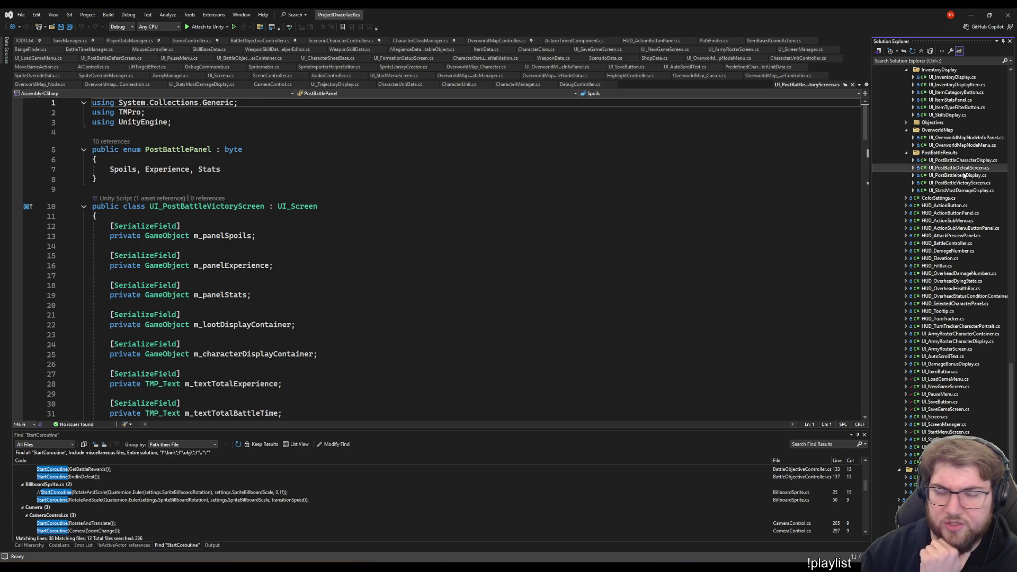
pyautogui.click(401, 258)
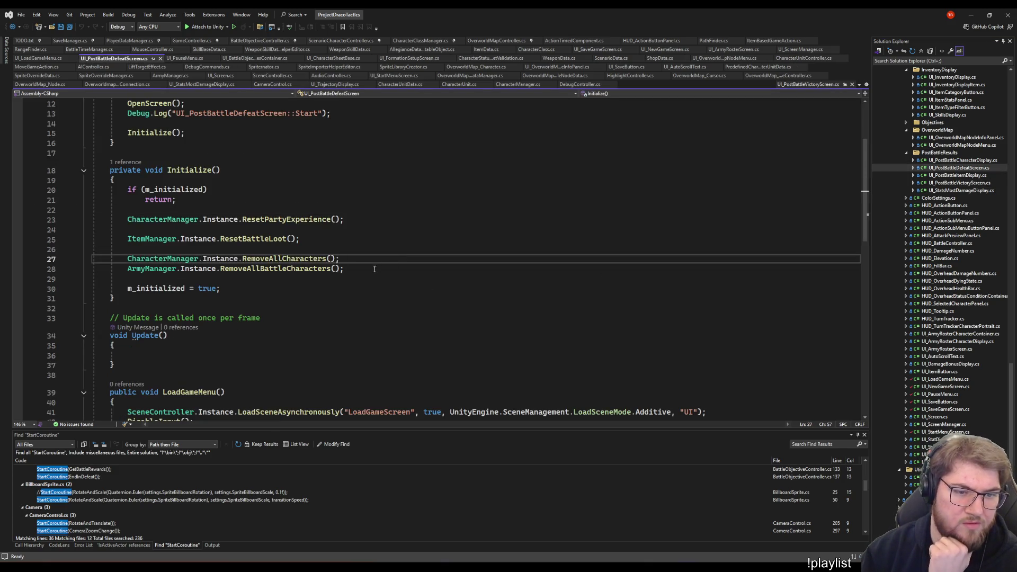
# Select the two character-removal lines 27-28 in Initialize, then clear the selection
pyautogui.click(397, 269)
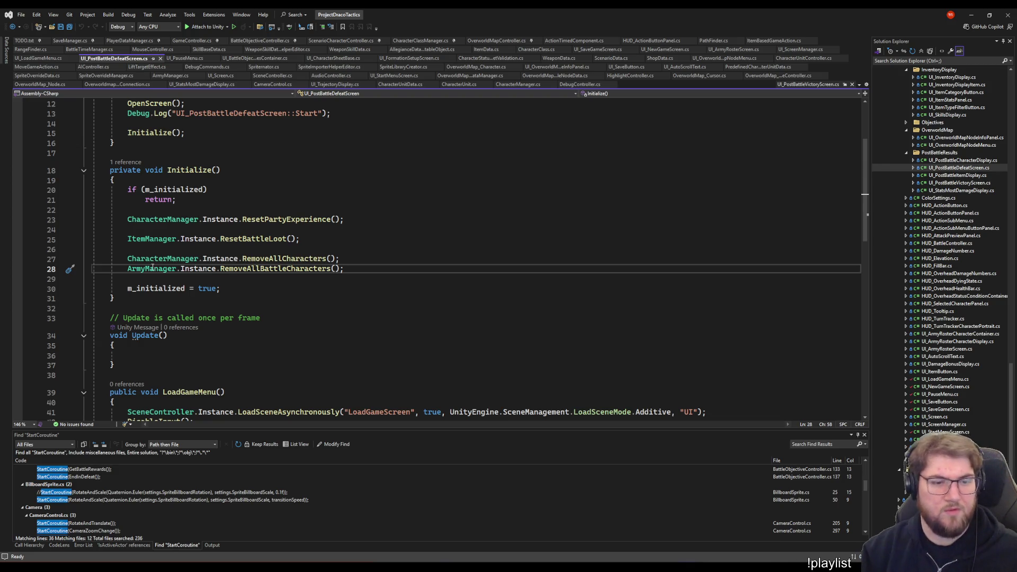
pyautogui.hotkey('shift', 'Home')
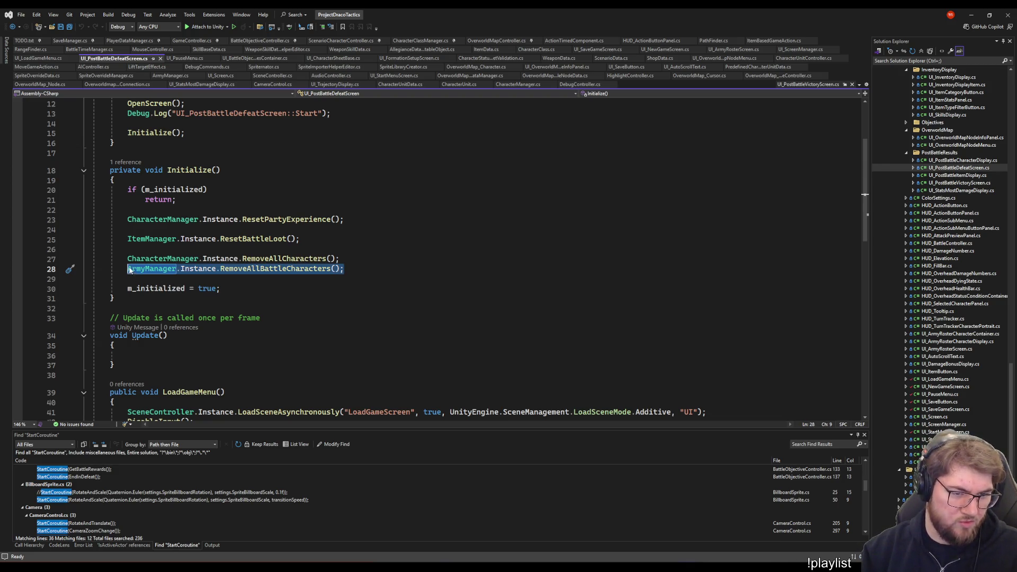
pyautogui.moveTo(127, 260); pyautogui.dragTo(372, 276)
pyautogui.hotkey('ctrl', 'c')
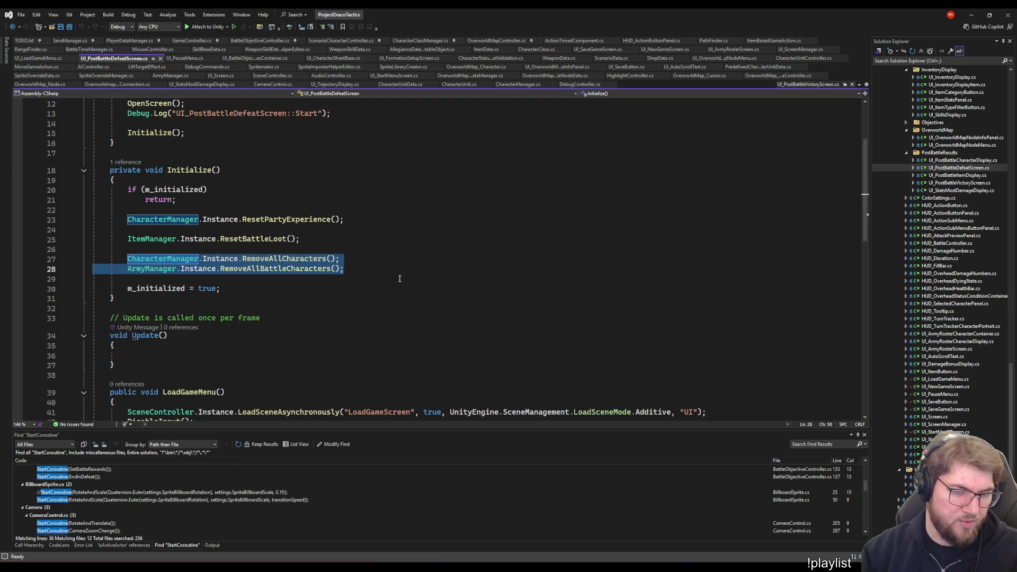
pyautogui.click(400, 278)
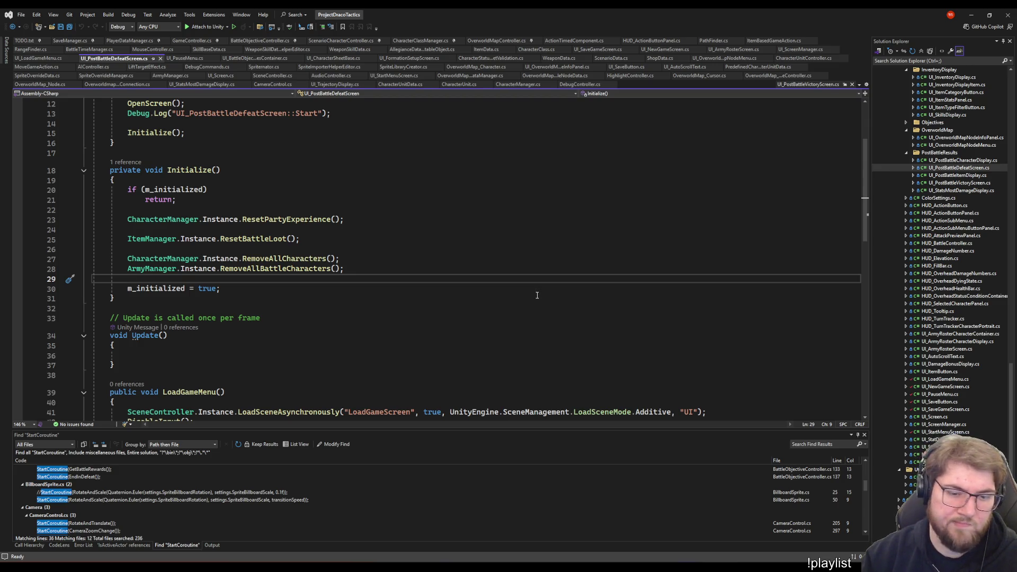
pyautogui.scroll(-5, 537, 295)
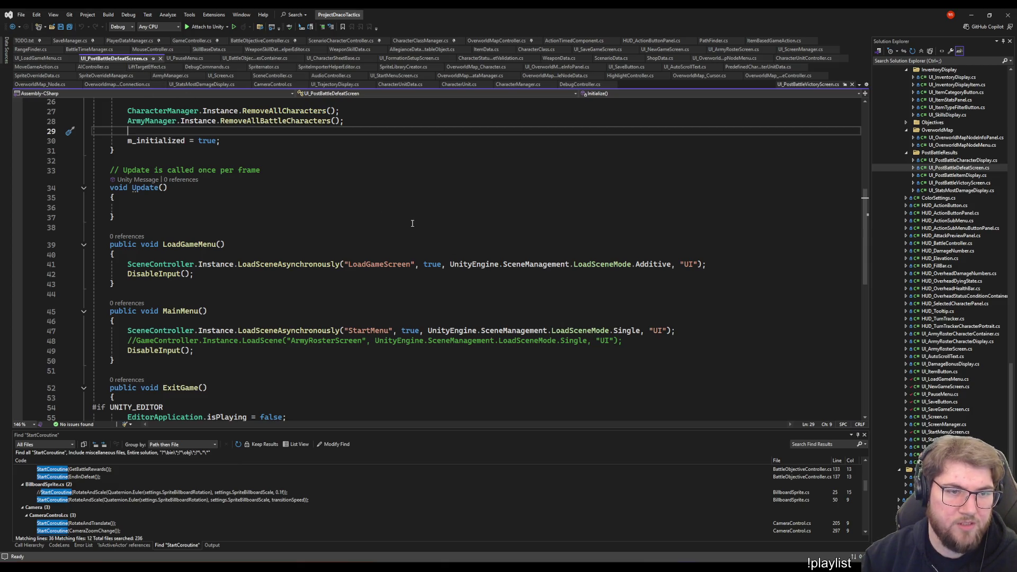
# Bring up UI_PauseMenu.cs from the UI folder in Solution Explorer
pyautogui.click(537, 225)
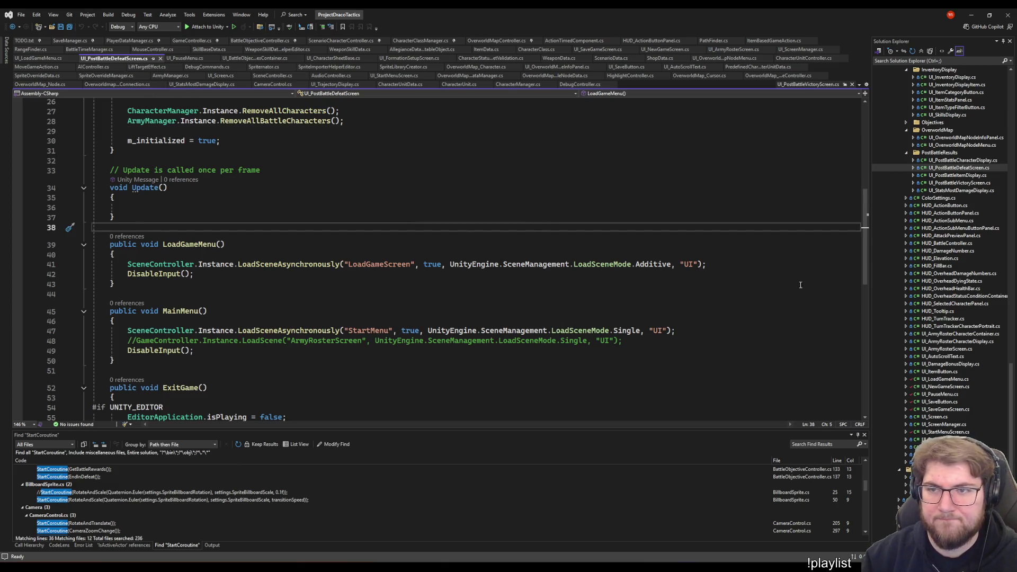
pyautogui.scroll(-10, 904, 303)
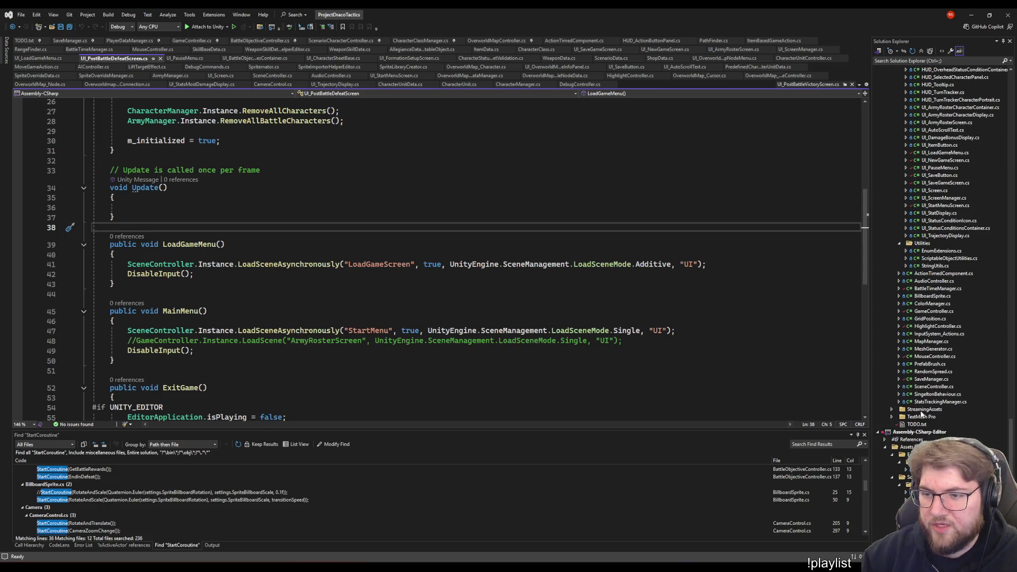
pyautogui.scroll(4, 964, 320)
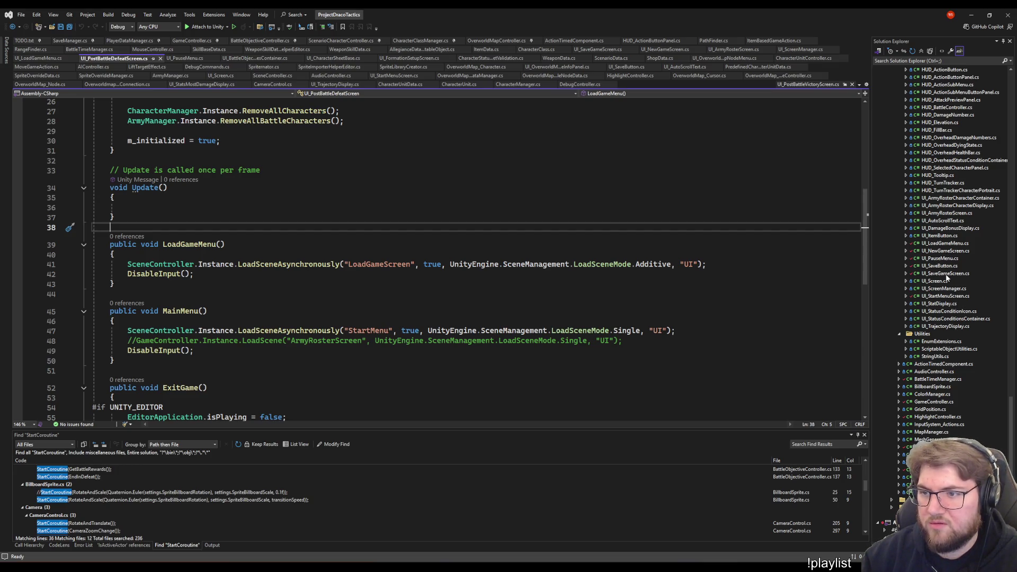
pyautogui.doubleClick(939, 259)
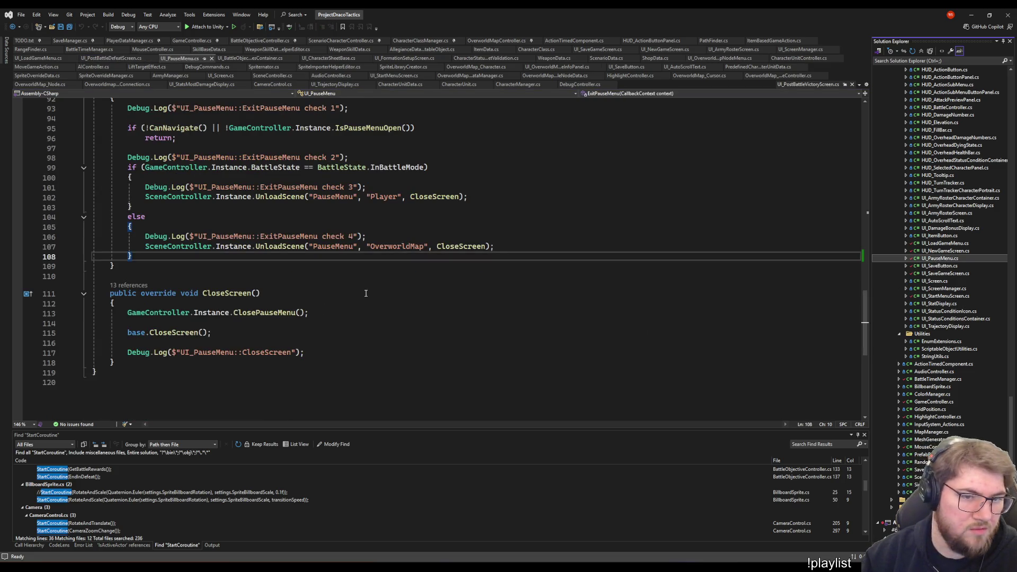
pyautogui.scroll(2, 366, 293)
pyautogui.scroll(8, 364, 298)
pyautogui.scroll(2, 363, 304)
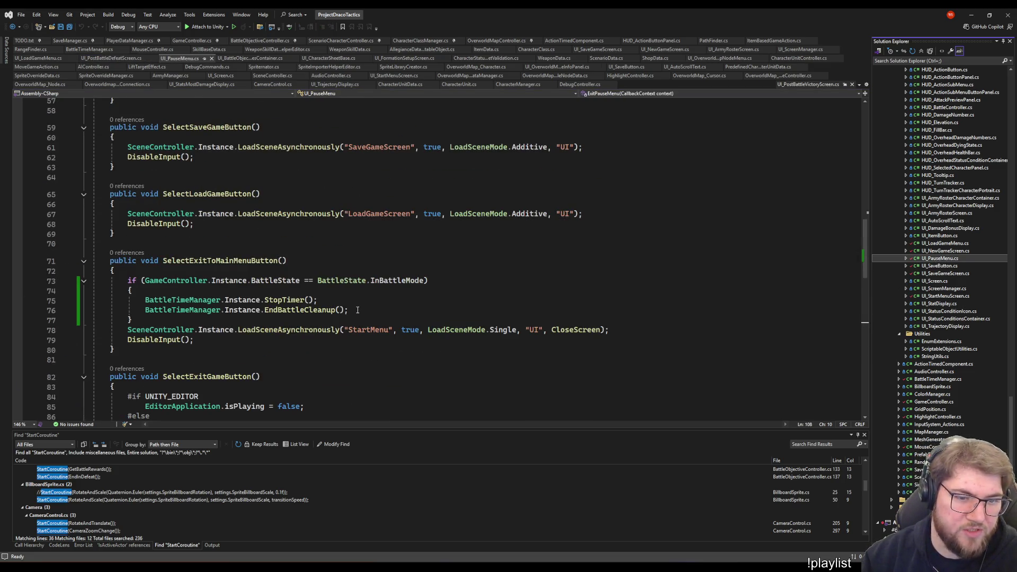
# Paste the RemoveAllCharacters and RemoveAllBattleCharacters calls after EndBattleCleanup and save
pyautogui.click(358, 310)
pyautogui.press('Return')
pyautogui.press('Return')
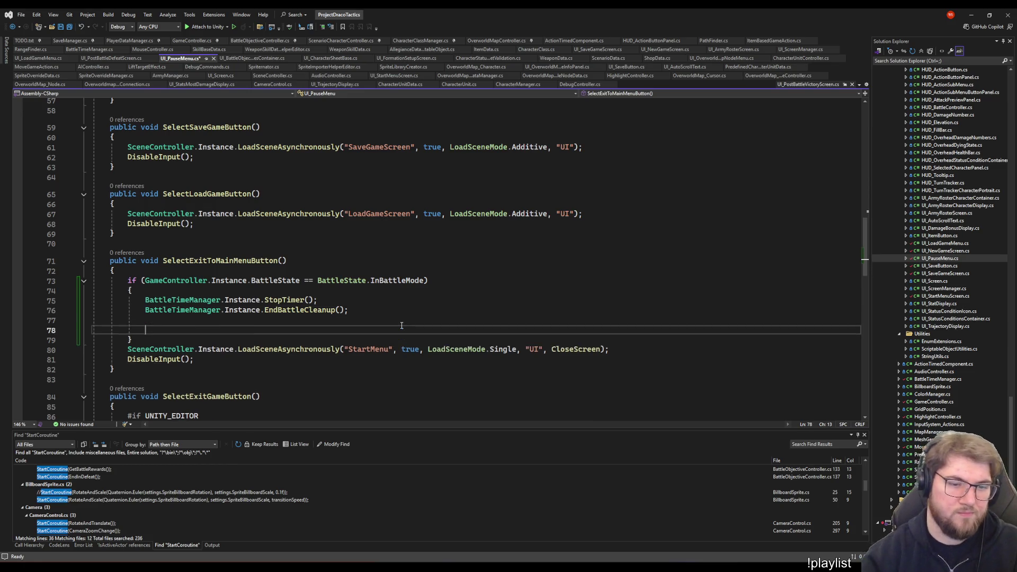
pyautogui.hotkey('ctrl', 'v')
pyautogui.hotkey('ctrl', 's')
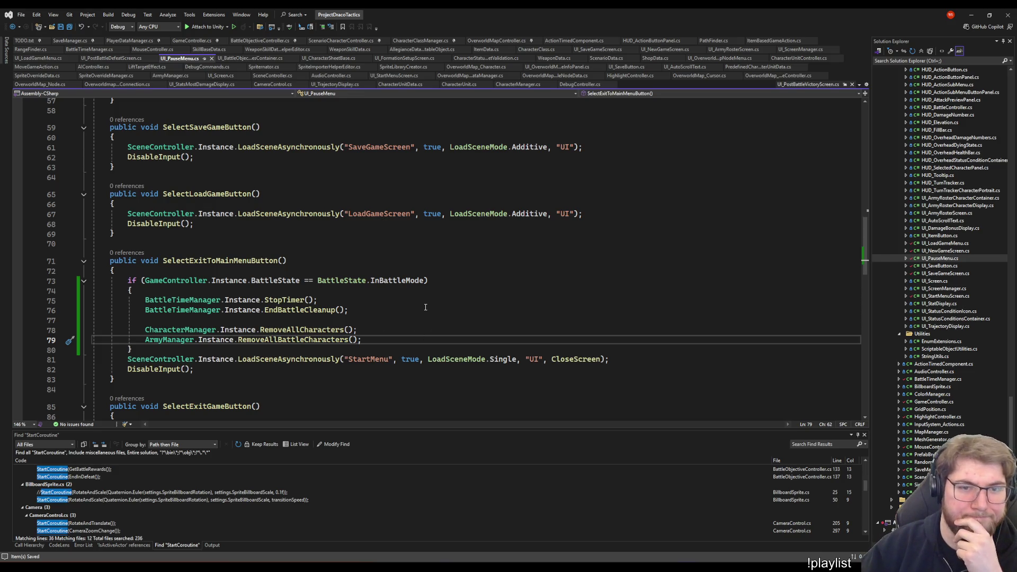
pyautogui.scroll(5, 455, 332)
pyautogui.scroll(-6, 461, 323)
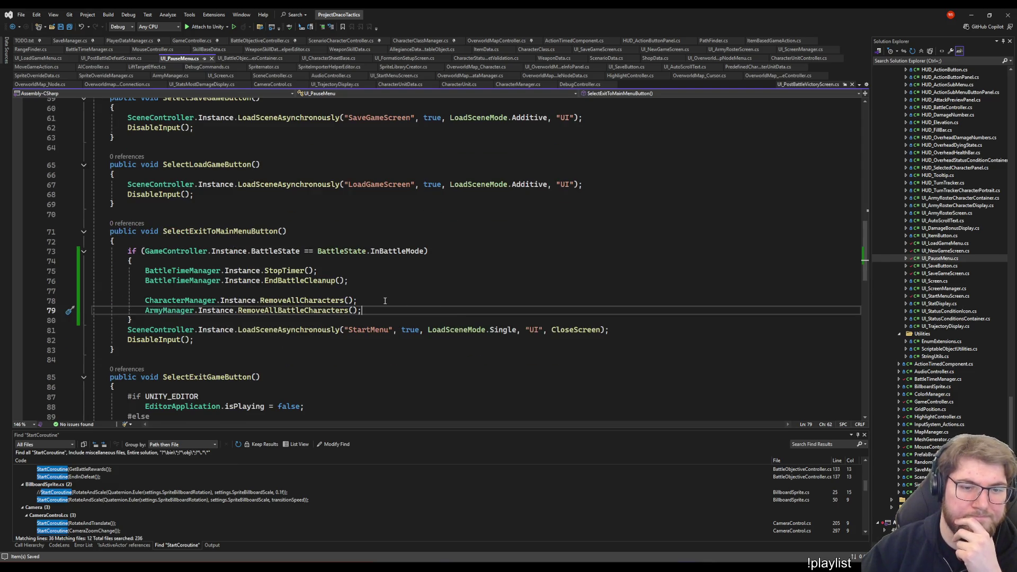
# Review the new cleanup block on lines 75-79, then switch to Unity
pyautogui.moveTo(361, 310); pyautogui.dragTo(144, 270)
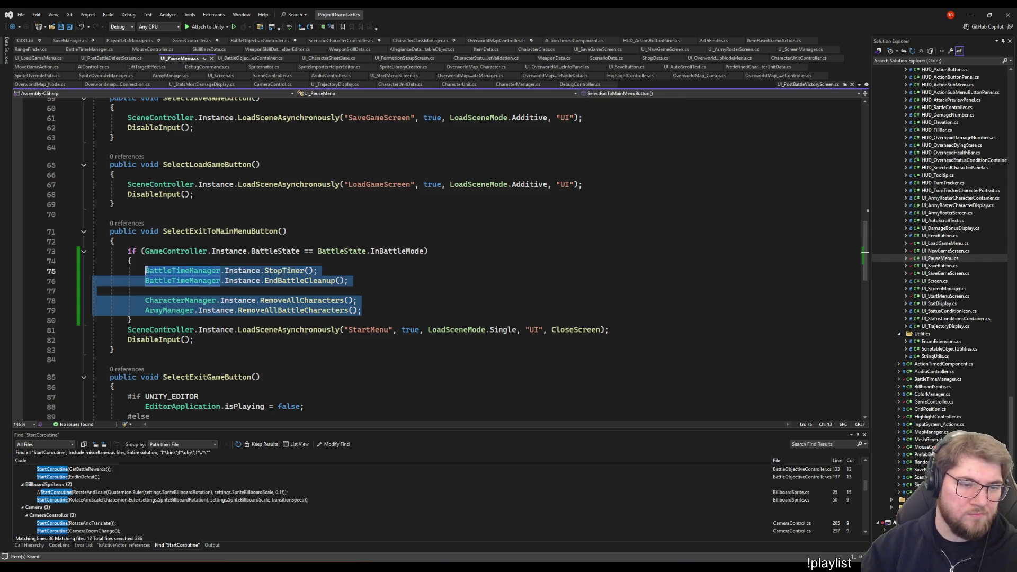
pyautogui.click(382, 291)
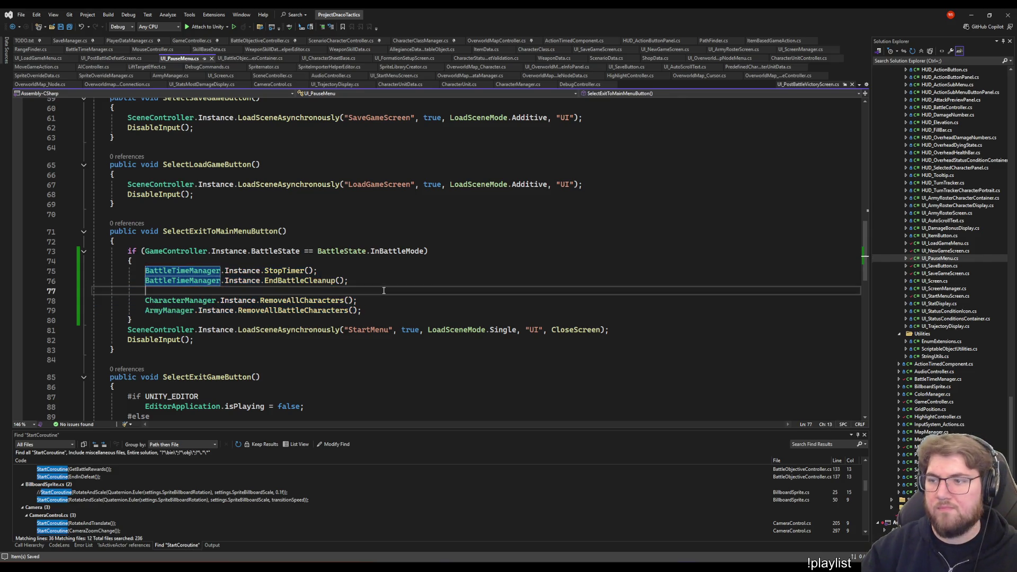
pyautogui.click(706, 302)
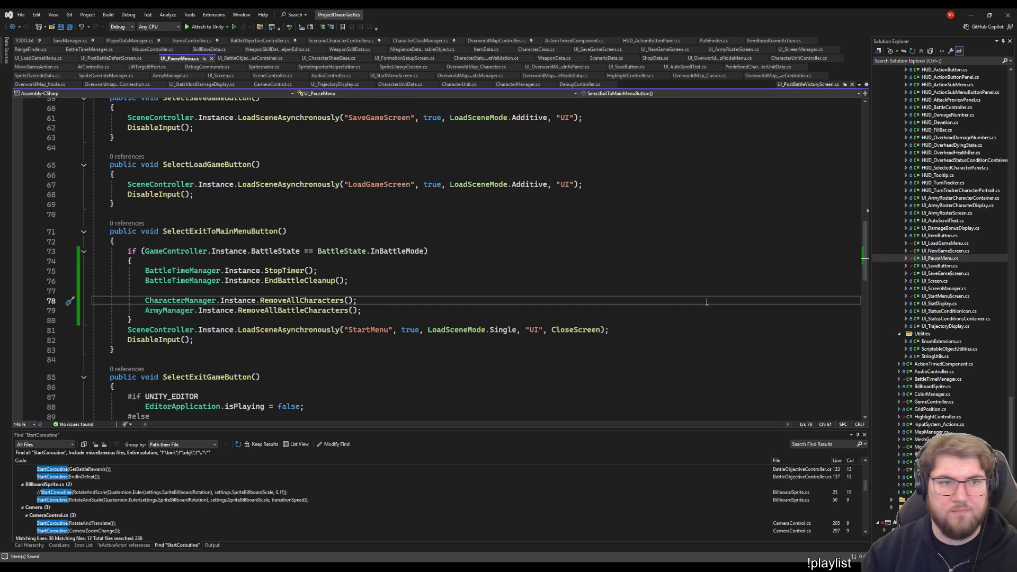
pyautogui.click(683, 310)
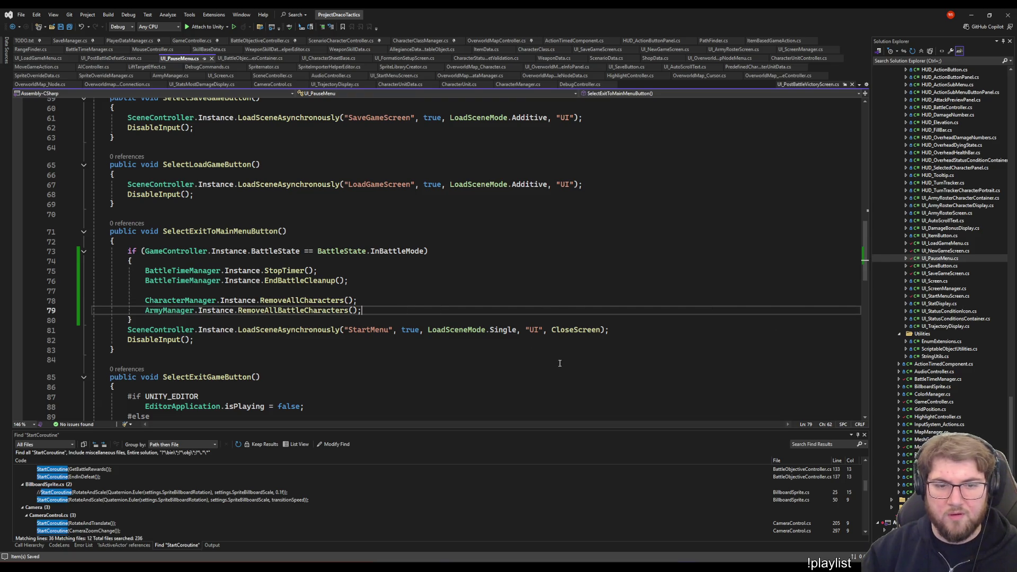
pyautogui.hotkey('alt', 'Tab')
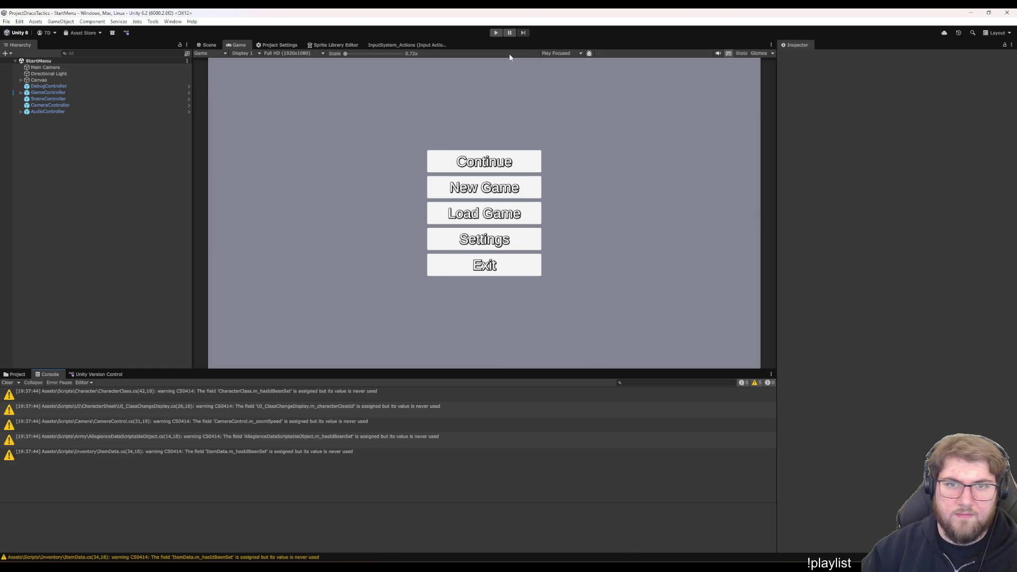
# Play-test, start a New Game and finish character creation to reach the Startingtownsville overworld
pyautogui.click(495, 33)
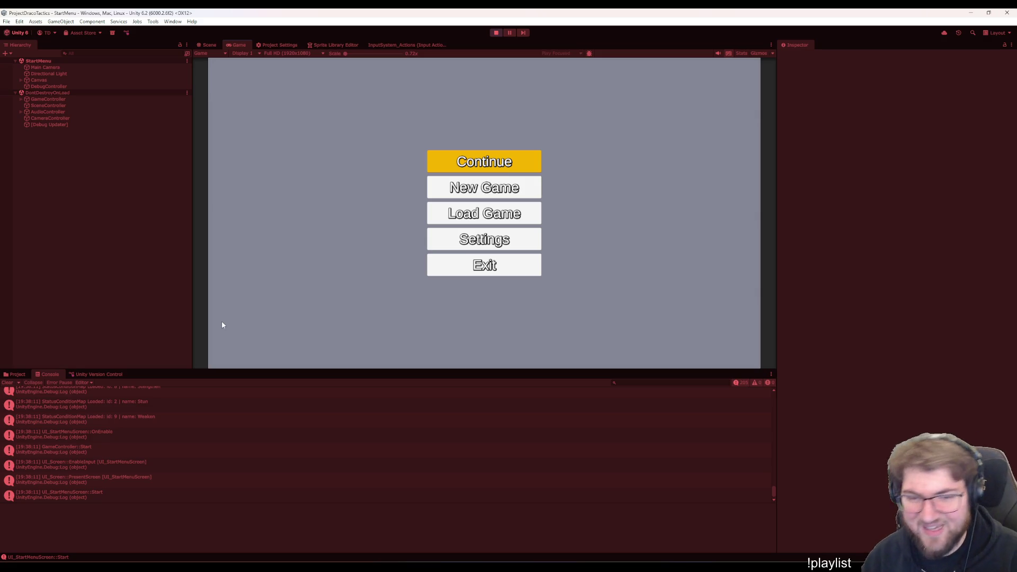
pyautogui.click(311, 274)
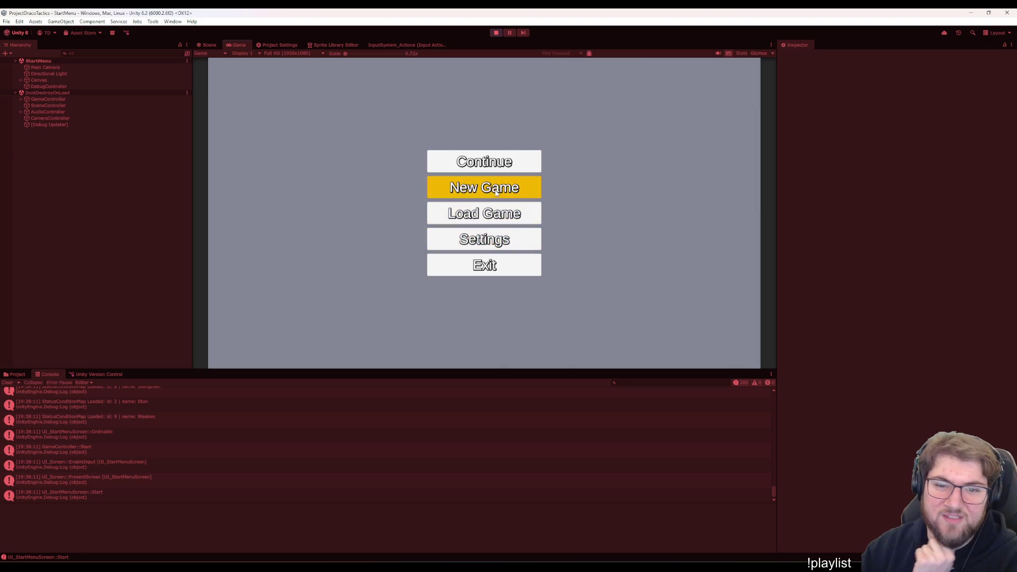
pyautogui.click(536, 187)
pyautogui.click(506, 325)
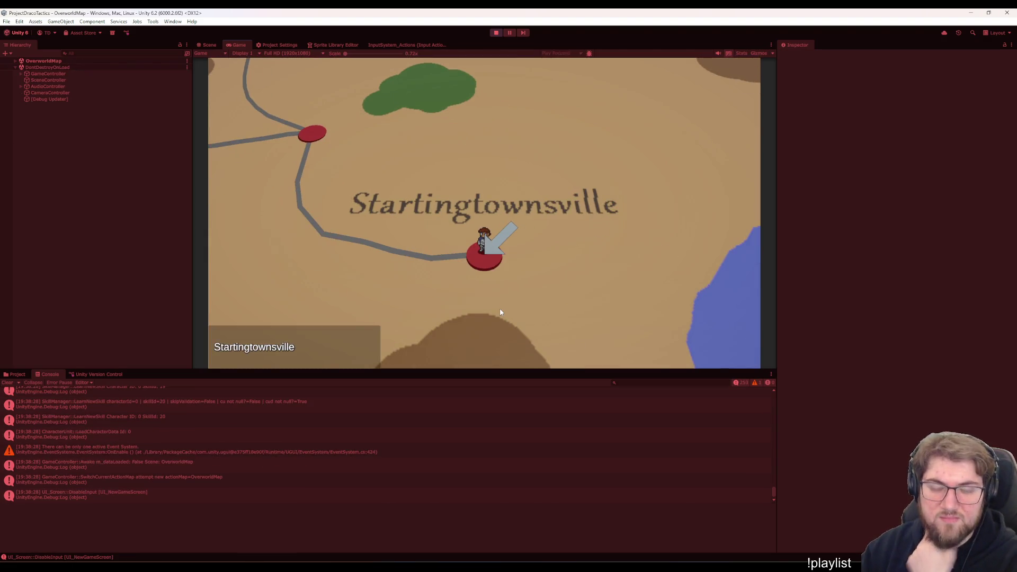
# Enter a Training battle, place Isela, start it, pause with Escape and exit to the main menu
pyautogui.click(499, 307)
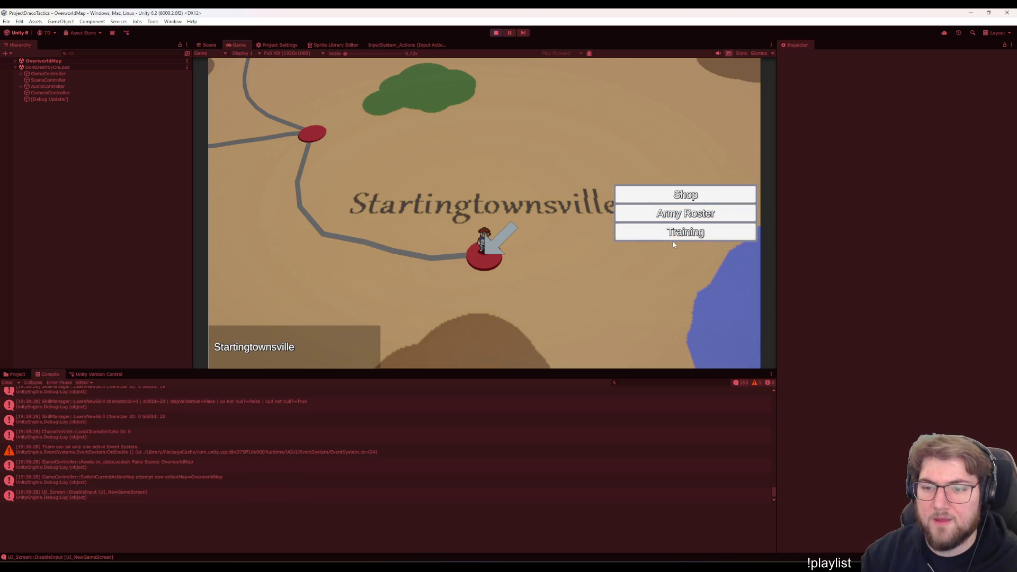
pyautogui.click(673, 235)
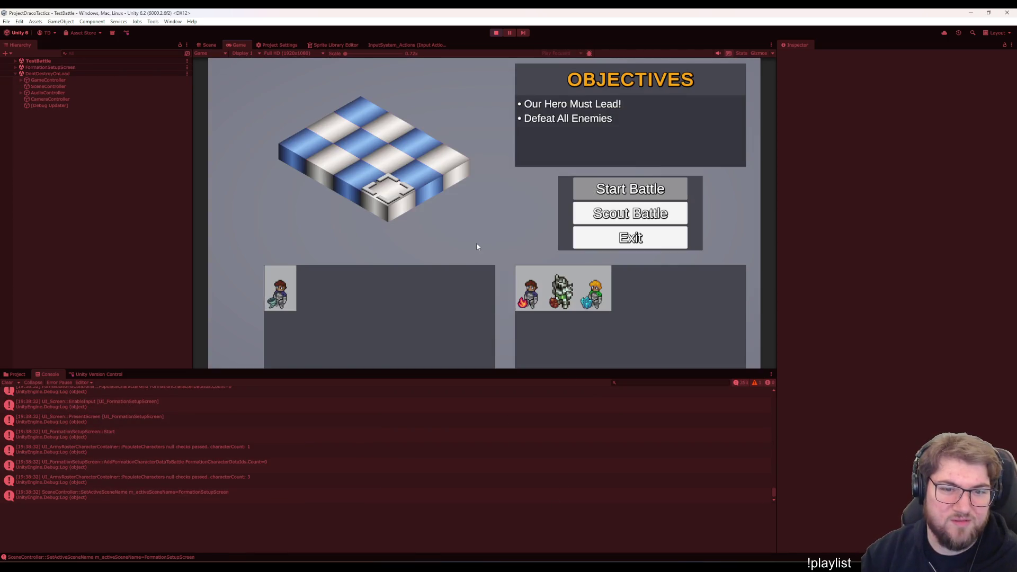
pyautogui.press('Return')
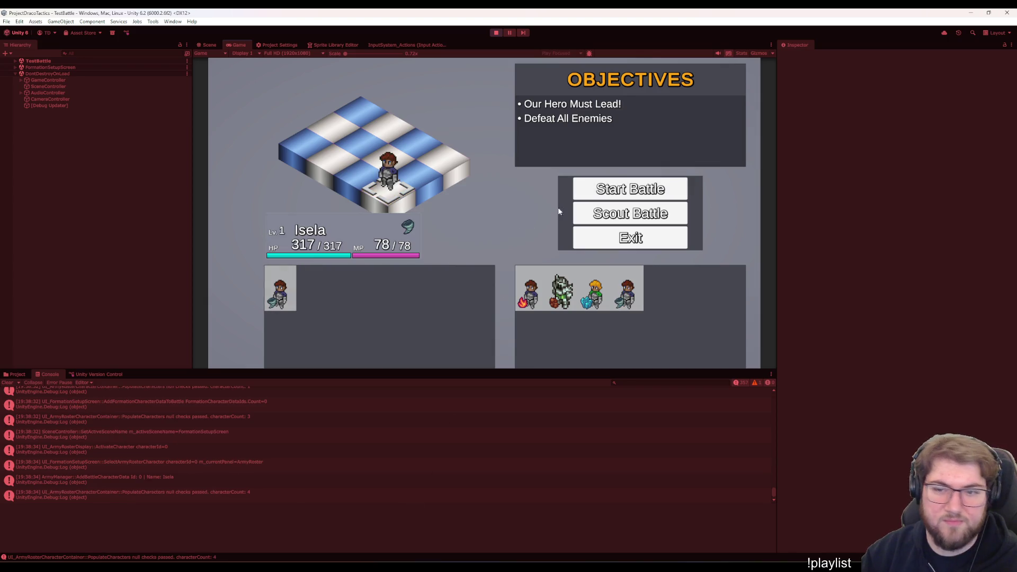
pyautogui.press('Return')
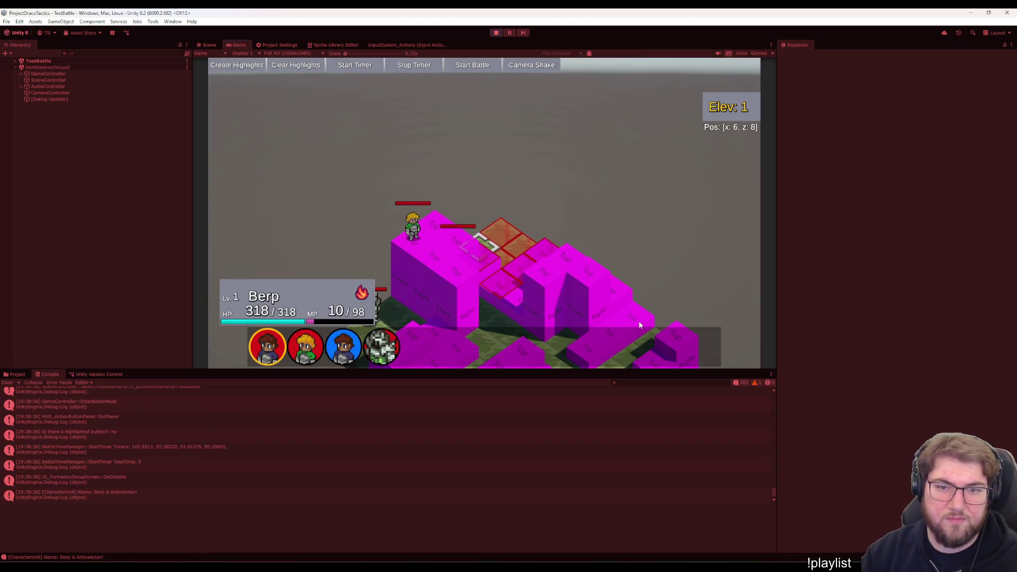
pyautogui.press('Escape')
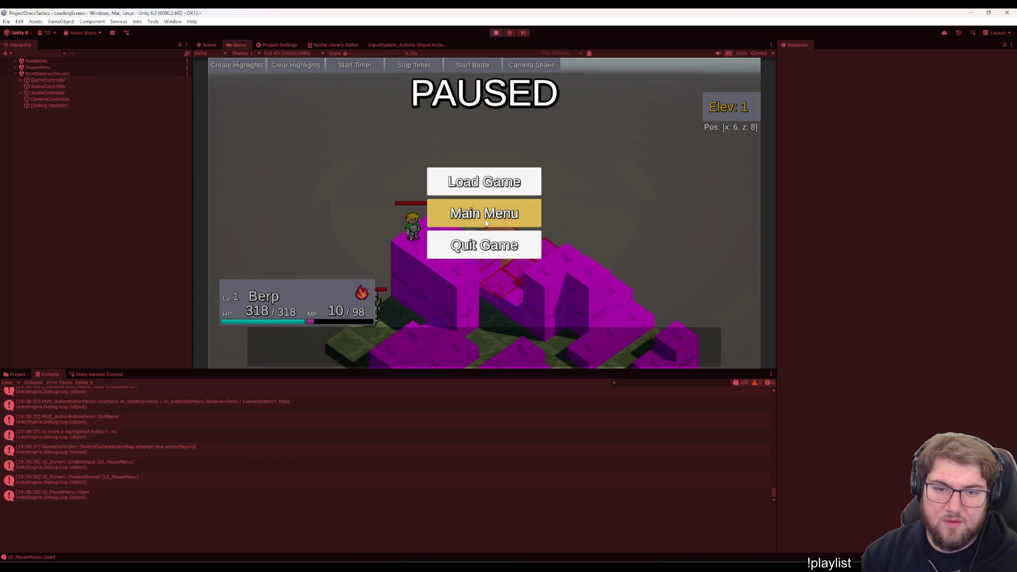
pyautogui.click(487, 225)
# Start a new game, enter Training again, then stop the play-test and return to the code editor
pyautogui.click(491, 191)
pyautogui.click(484, 327)
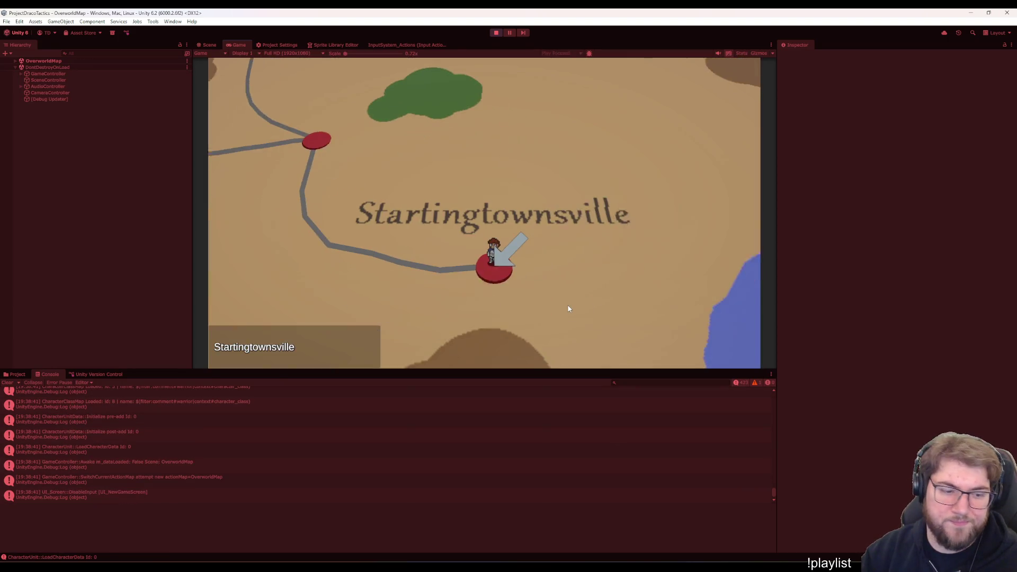
pyautogui.press('Return')
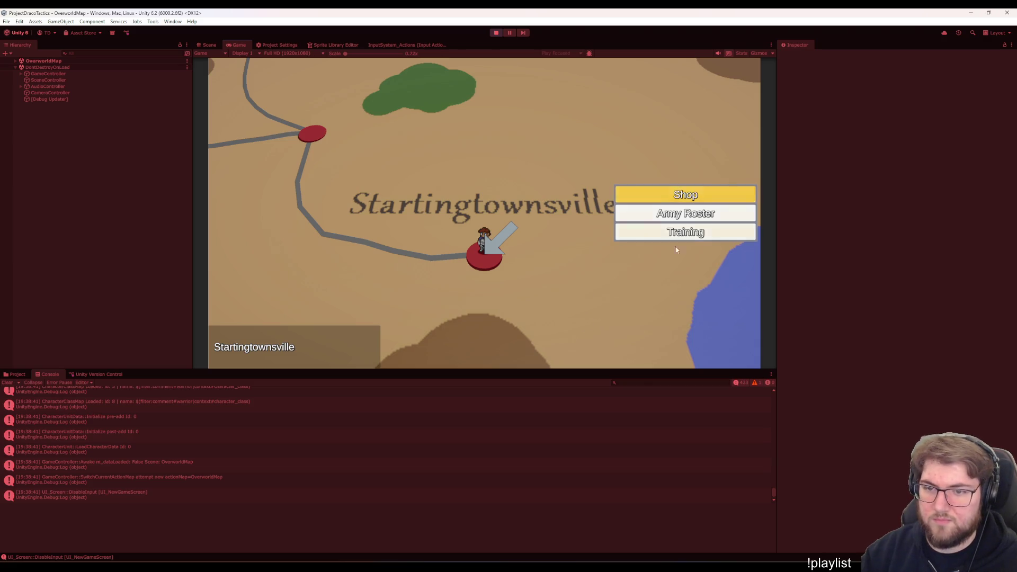
pyautogui.click(682, 235)
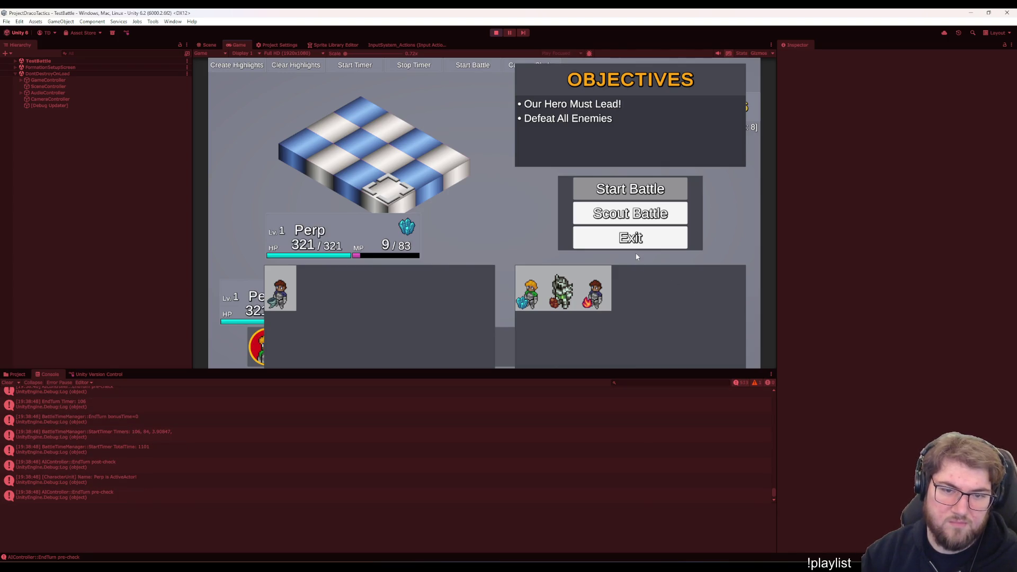
pyautogui.click(496, 32)
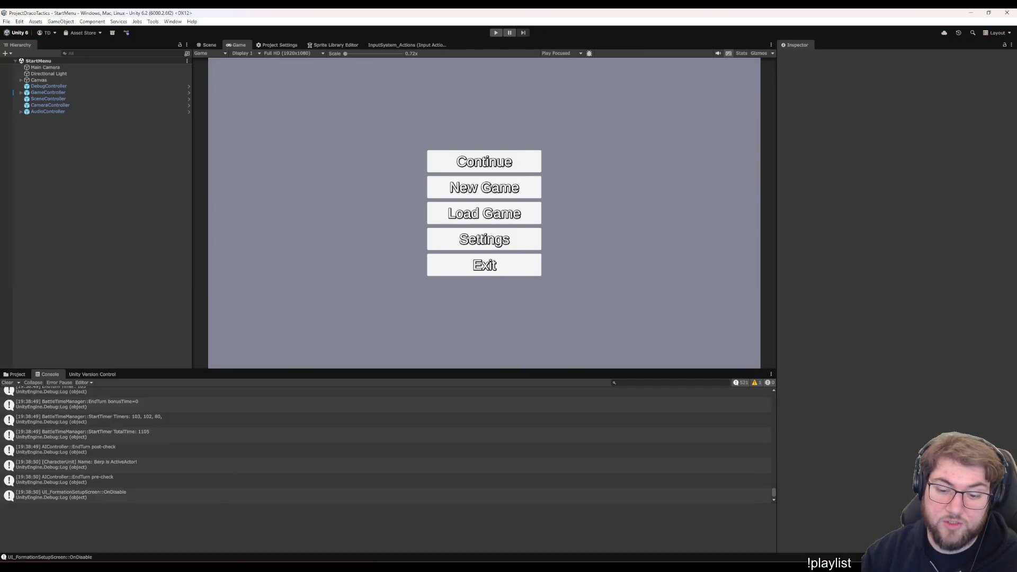
pyautogui.click(651, 511)
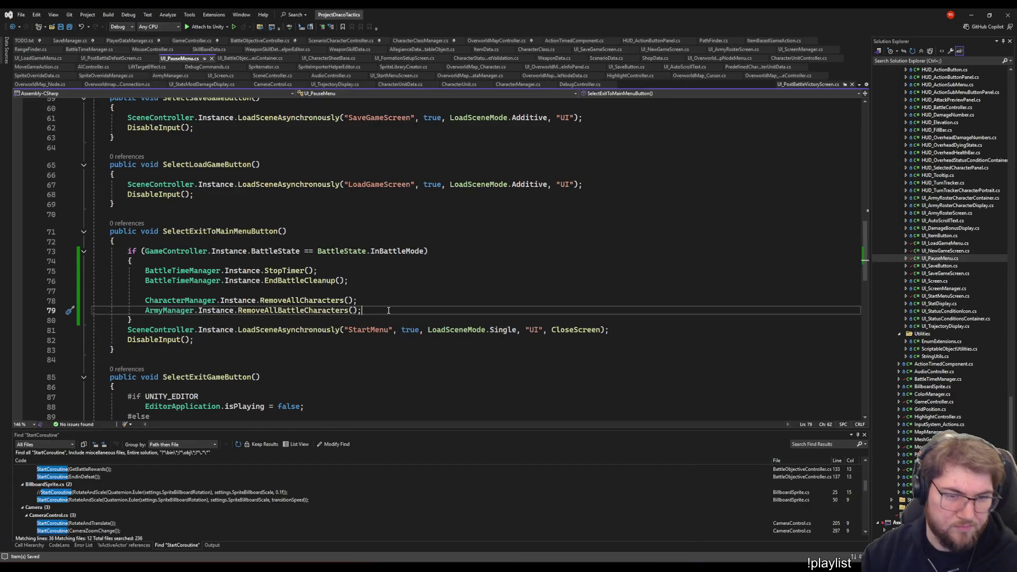
# Review the StopTimer, RemoveAllCharacters and RemoveAllBattleCharacters lines in the exit handler
pyautogui.click(272, 271)
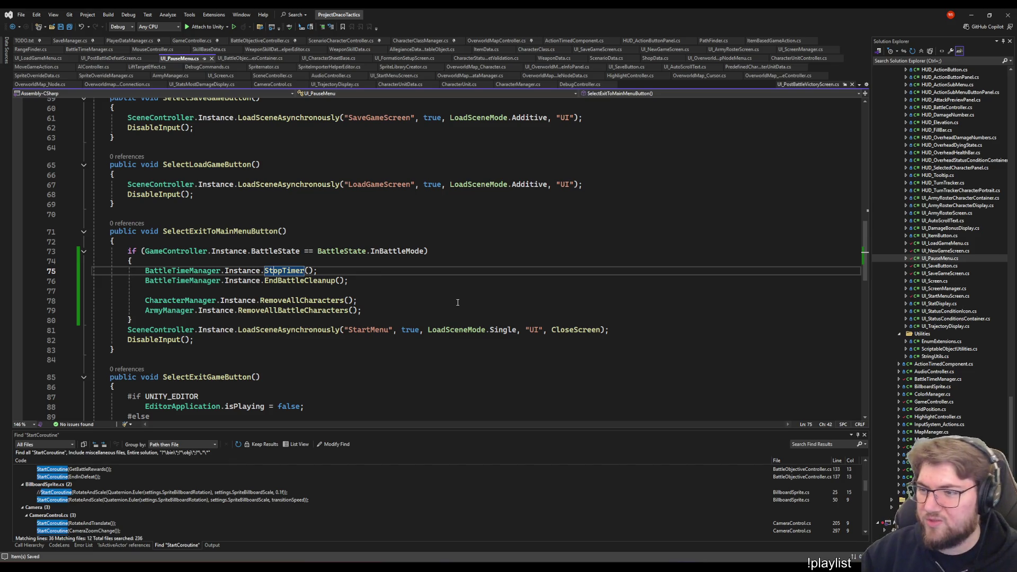
pyautogui.click(539, 300)
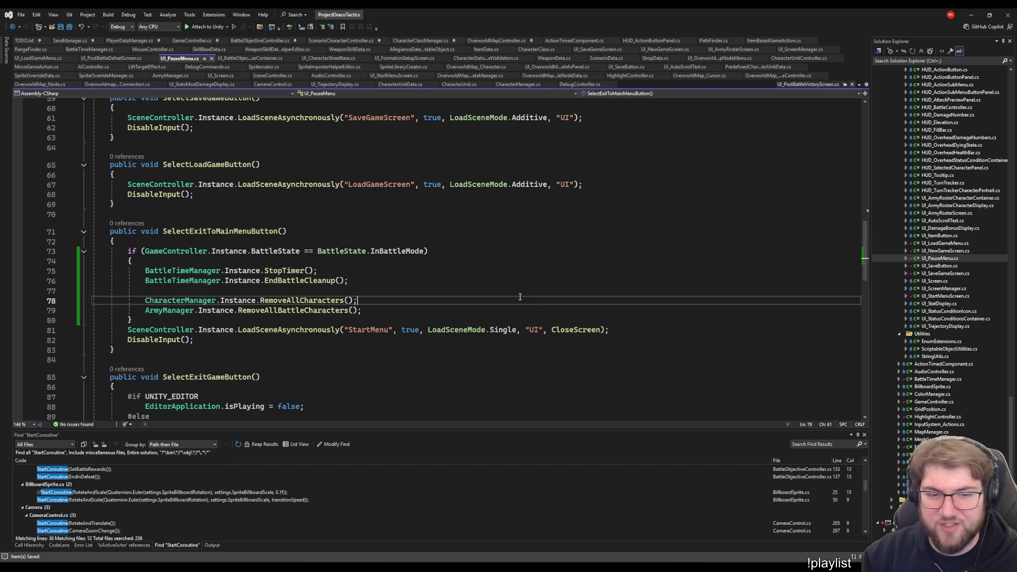
pyautogui.click(426, 270)
pyautogui.click(455, 297)
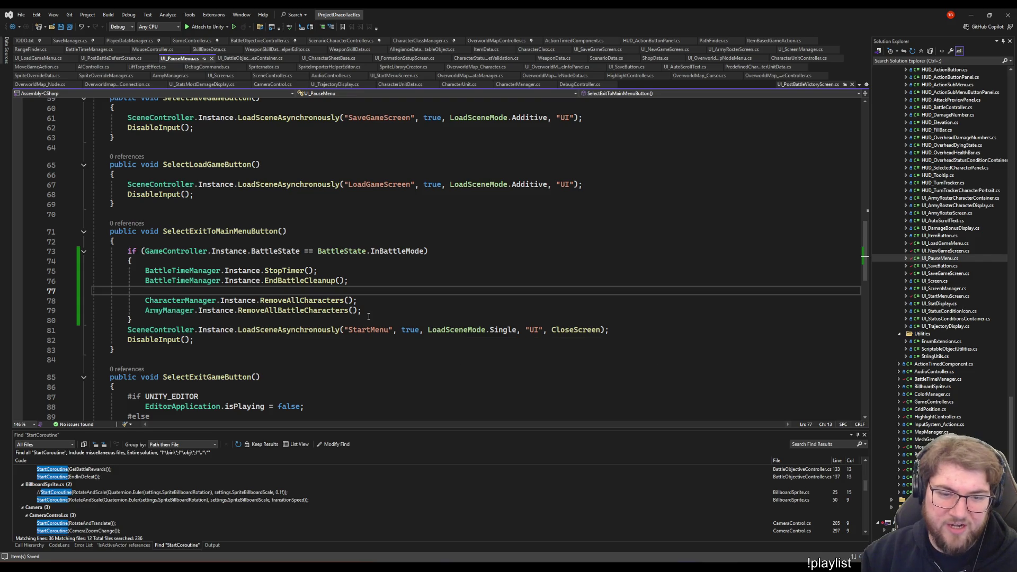
pyautogui.click(390, 310)
pyautogui.scroll(-5, 560, 318)
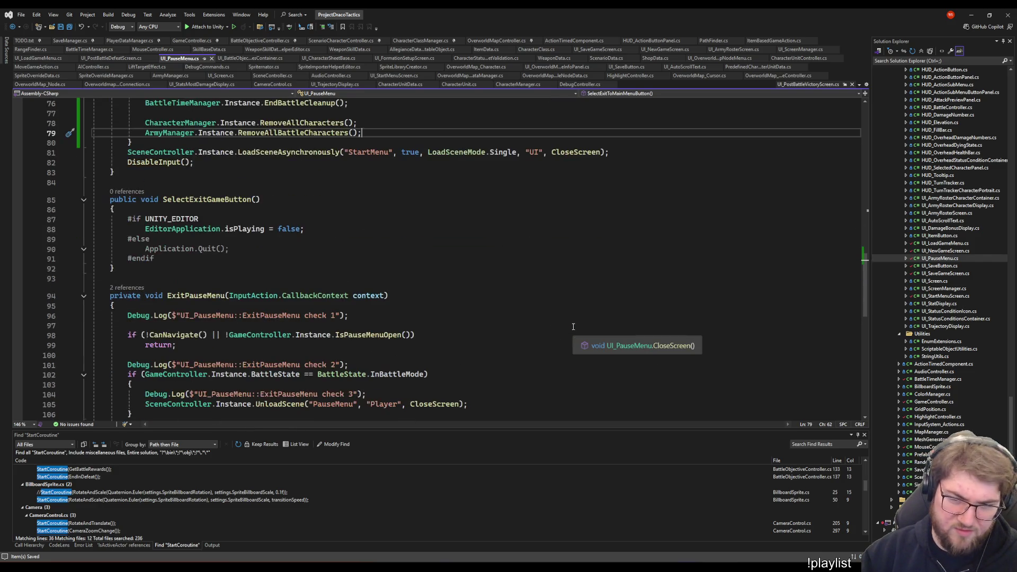
pyautogui.scroll(-10, 381, 306)
pyautogui.scroll(7, 463, 298)
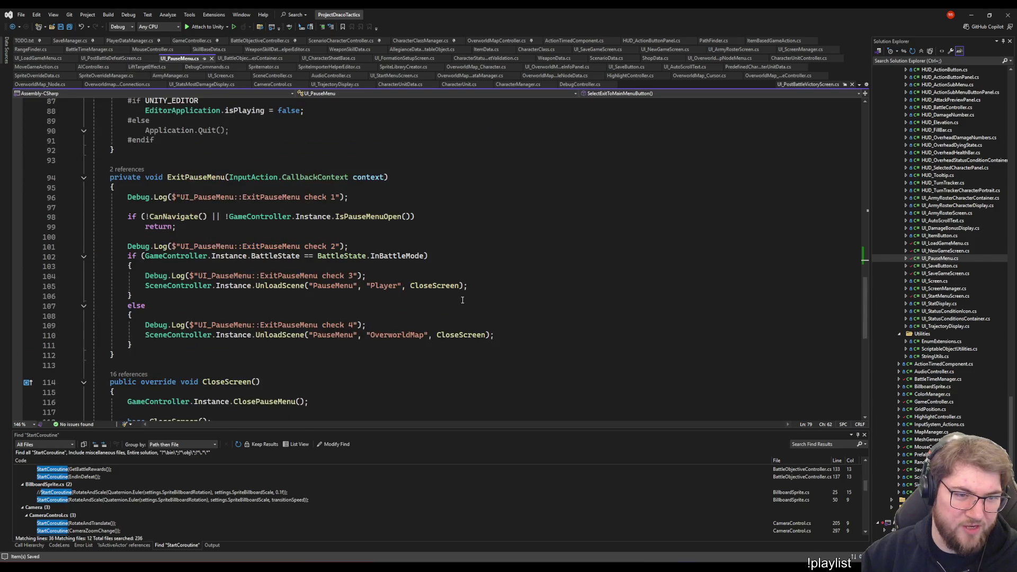
pyautogui.scroll(-5, 453, 302)
pyautogui.scroll(7, 444, 303)
pyautogui.scroll(5, 444, 304)
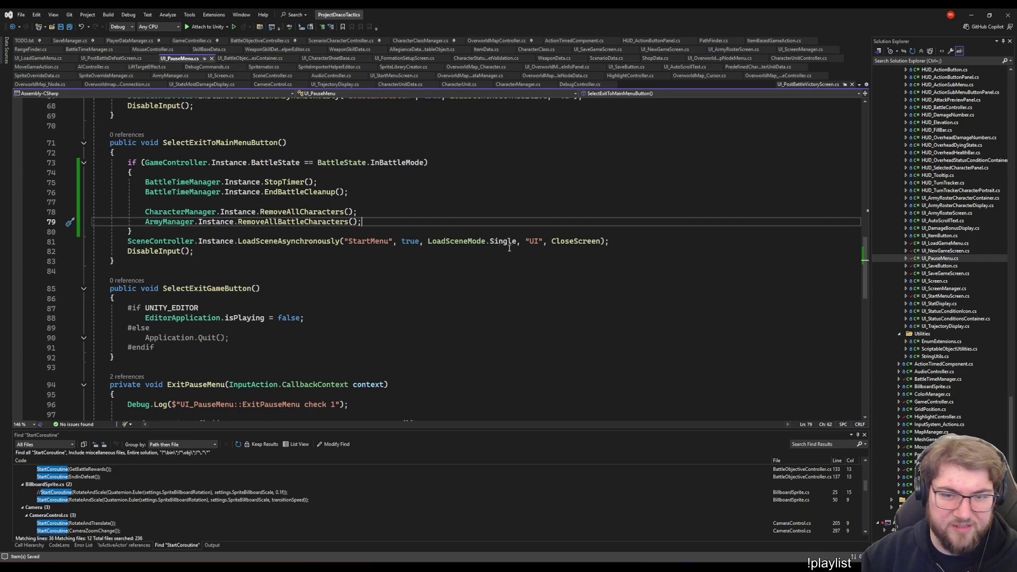
pyautogui.click(375, 229)
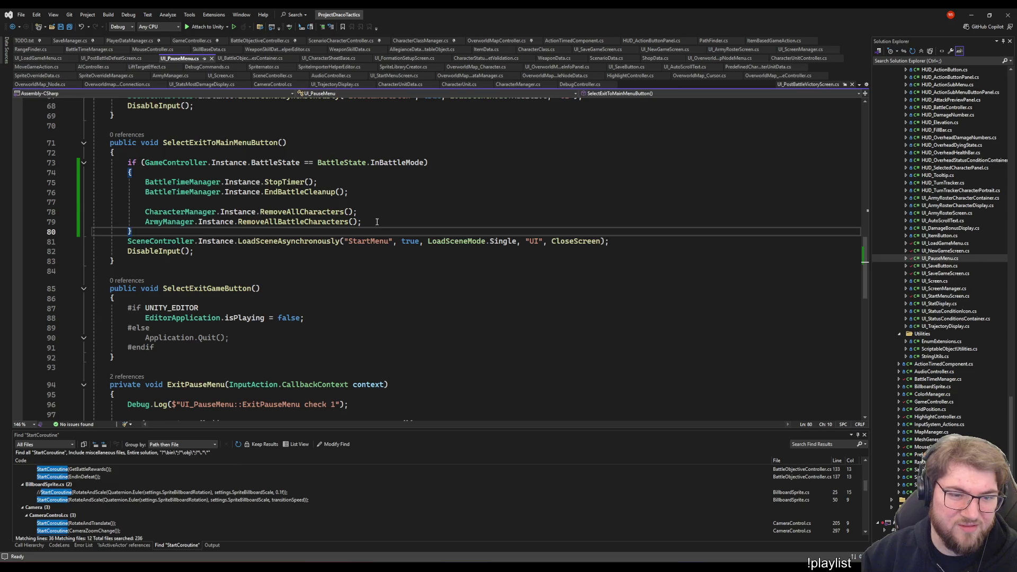
pyautogui.click(377, 222)
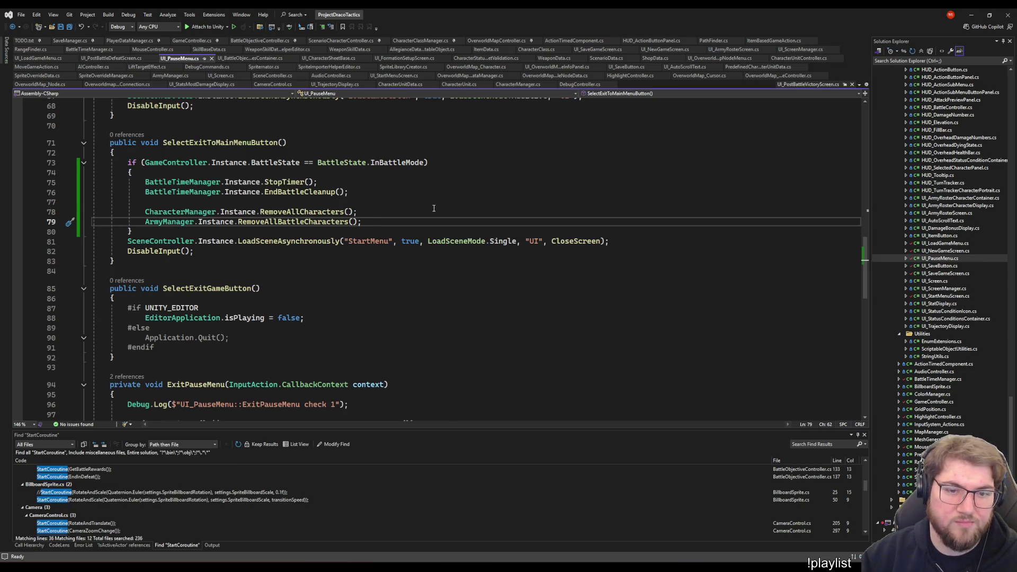
pyautogui.scroll(4, 381, 229)
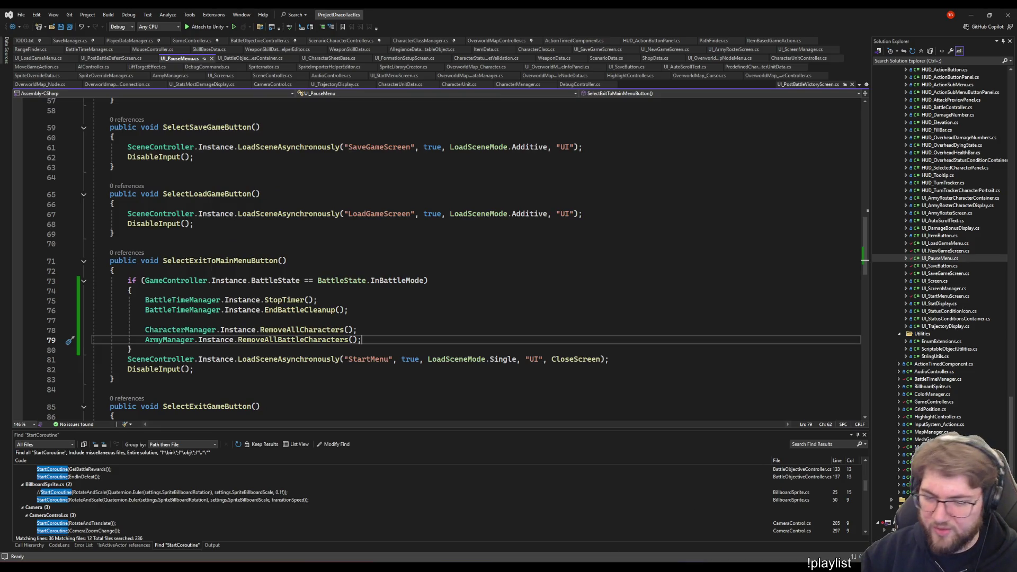
# Check the EndBattleCleanup call, then switch to the Unity editor
pyautogui.click(623, 526)
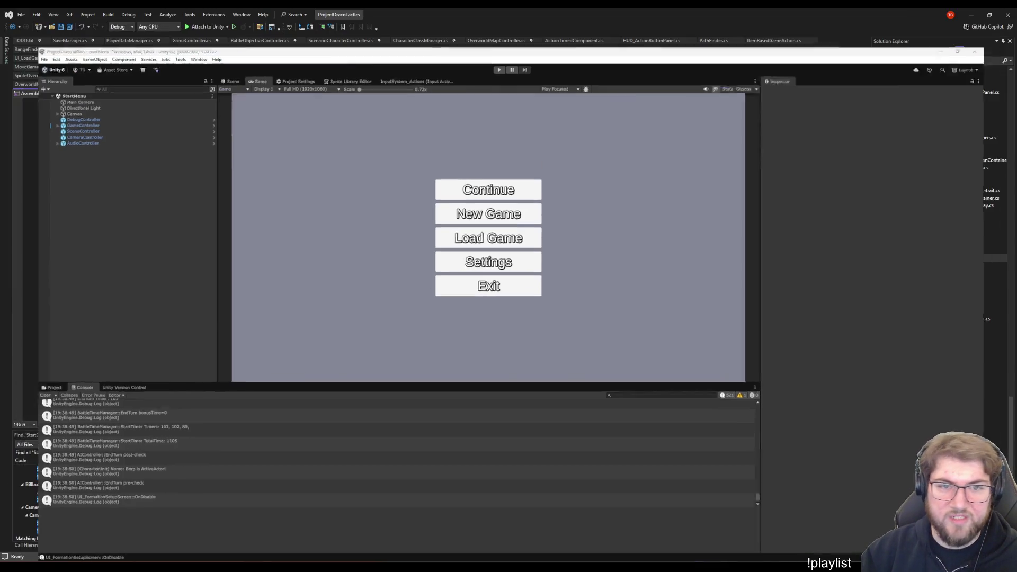
pyautogui.hotkey('alt', 'Tab')
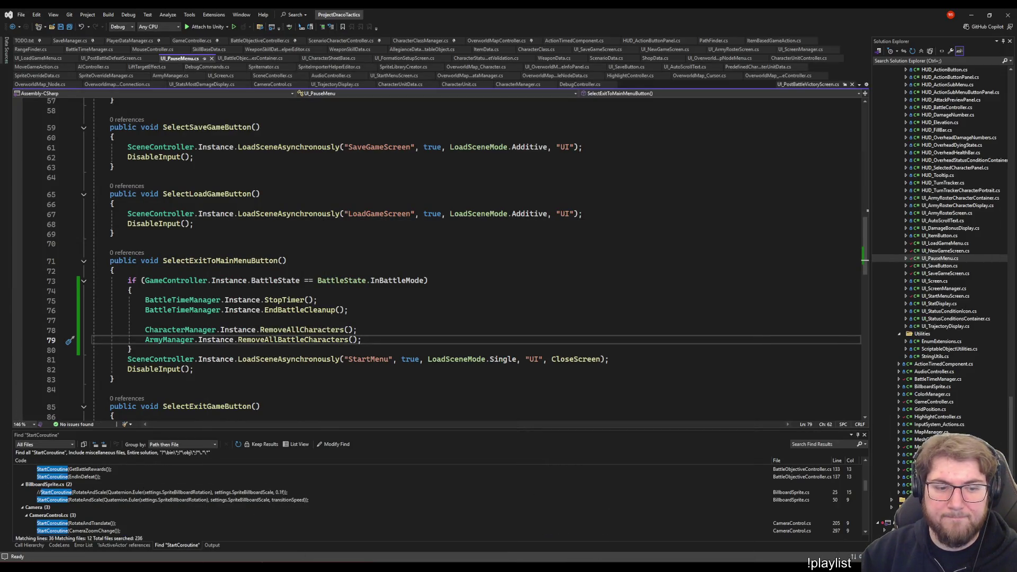
pyautogui.click(413, 320)
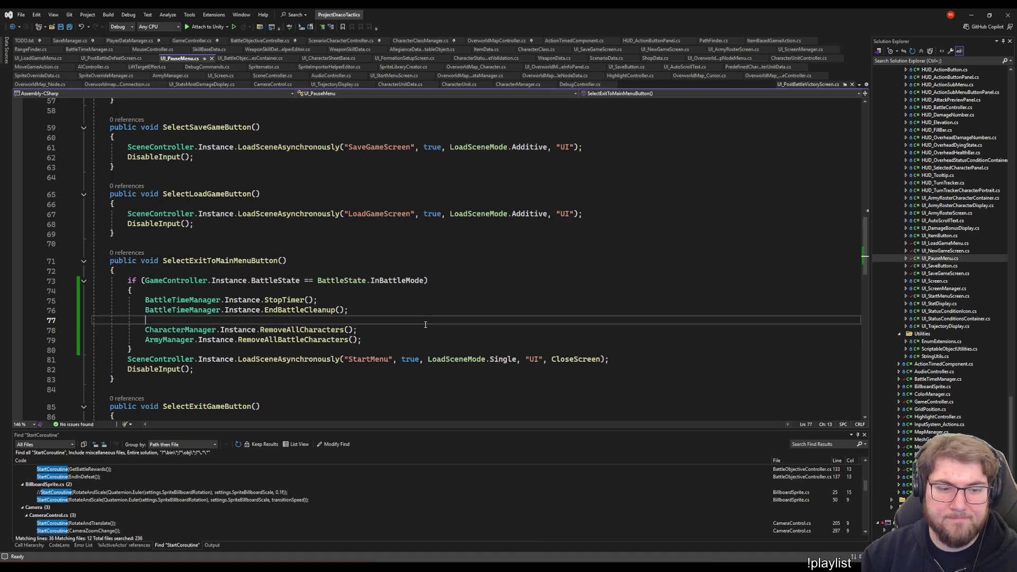
pyautogui.click(294, 311)
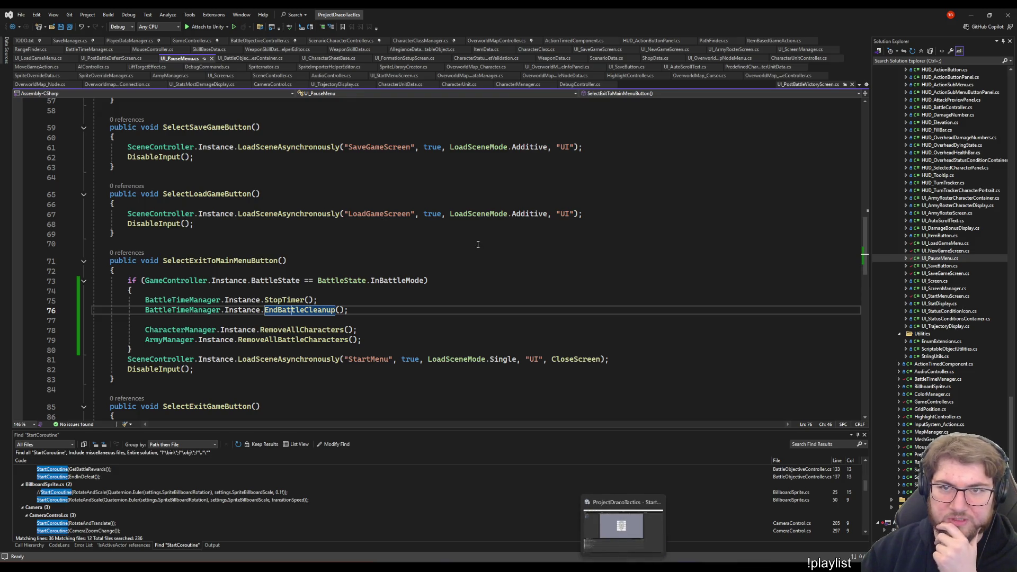
pyautogui.click(621, 527)
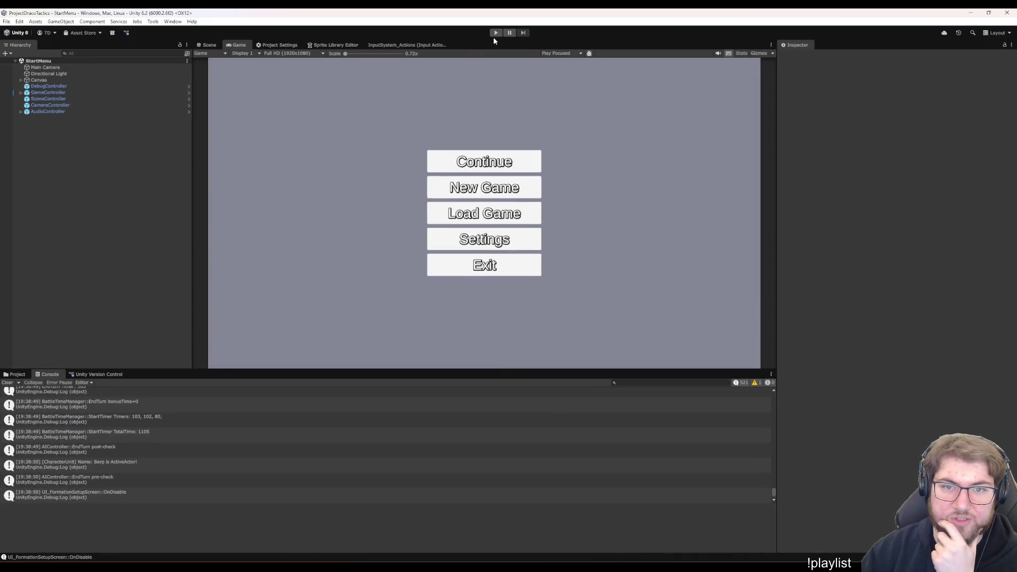
# Play-test and start a New Game through the setup confirmation
pyautogui.click(495, 33)
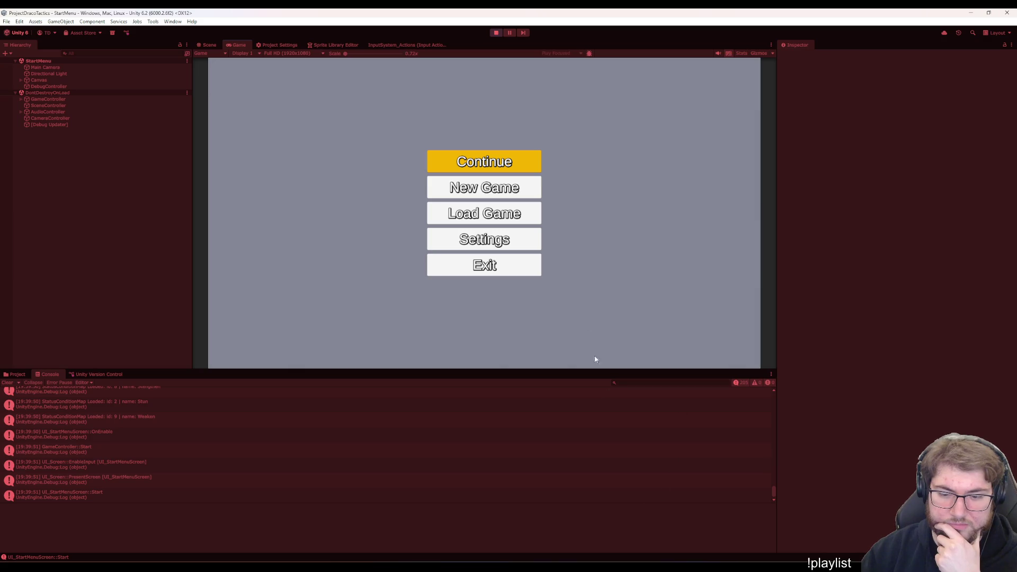
pyautogui.press('Down')
pyautogui.press('Return')
pyautogui.press('Return')
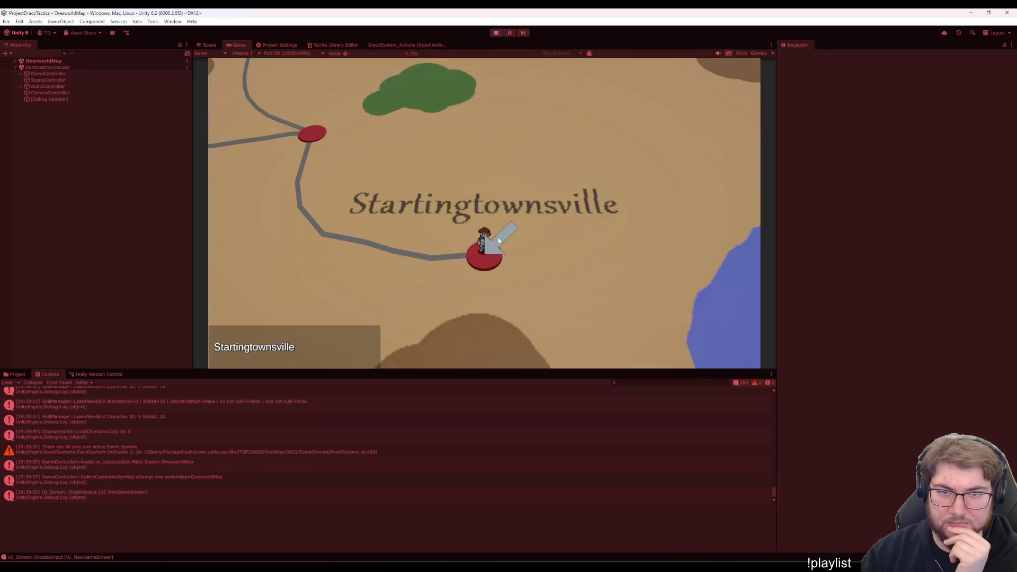
pyautogui.press('Return')
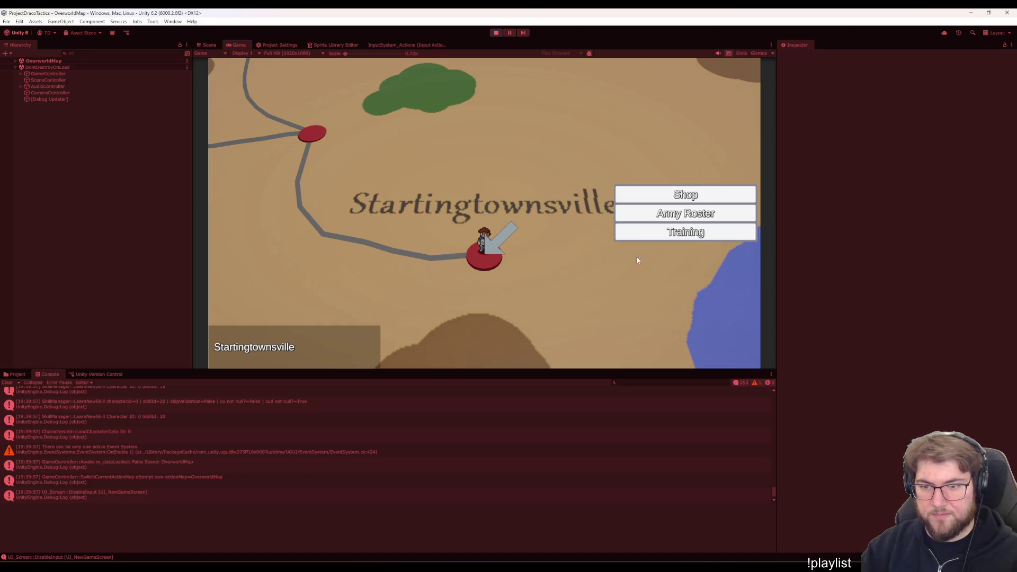
# Enter Training, place the yellow-haired roster character on the grid and start the battle
pyautogui.click(648, 233)
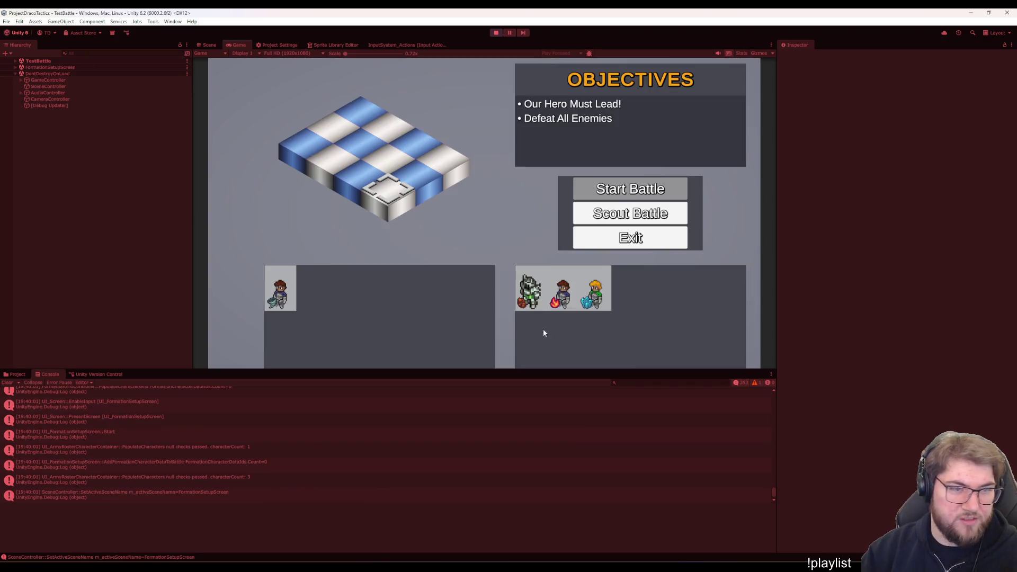
pyautogui.click(596, 289)
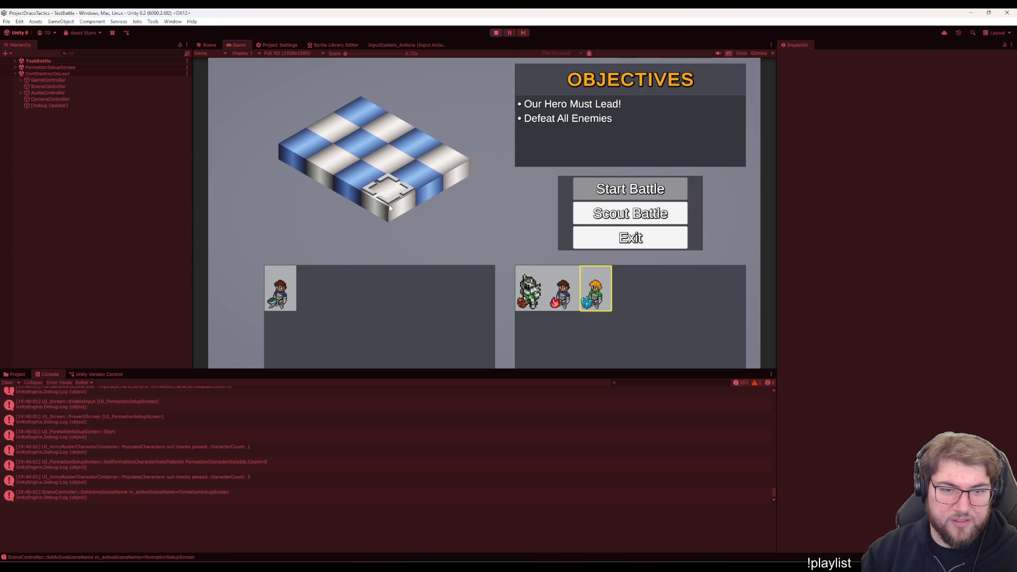
pyautogui.press('Return')
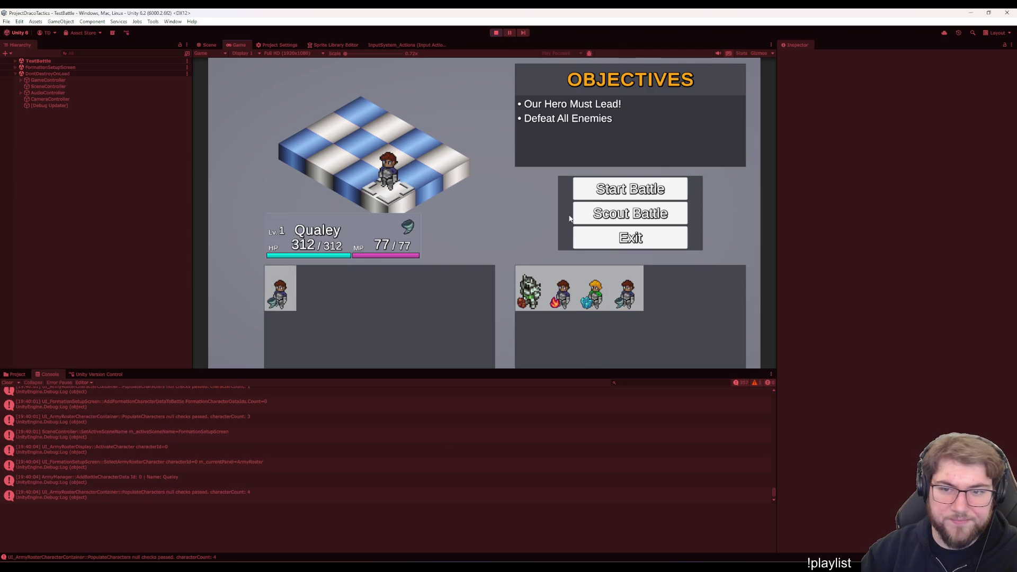
pyautogui.press('Down')
pyautogui.press('Up')
pyautogui.press('Return')
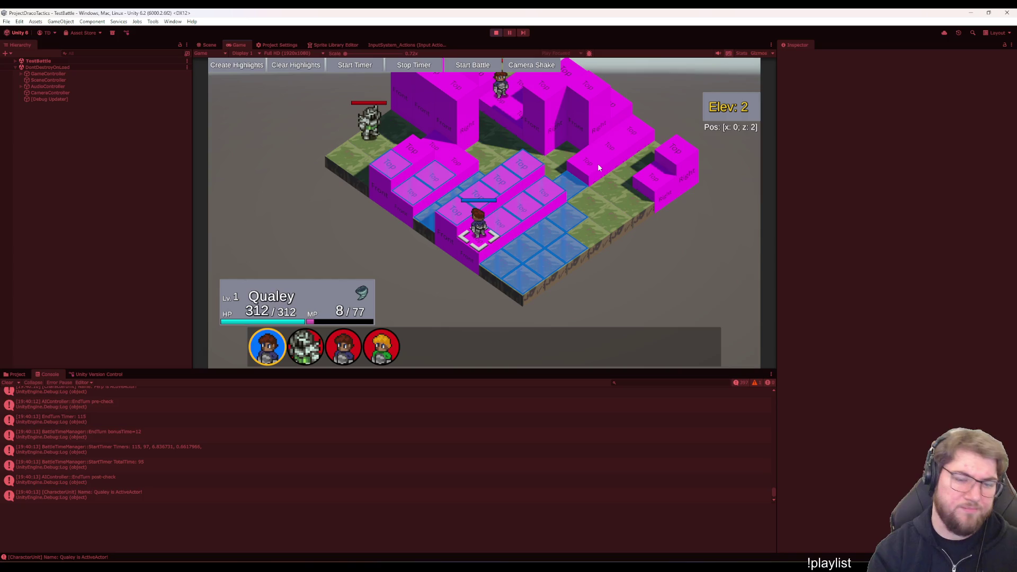
# Move Qualey two tiles up, end the turn and reach the DEFEATED screen
pyautogui.press('Return')
pyautogui.press('Up')
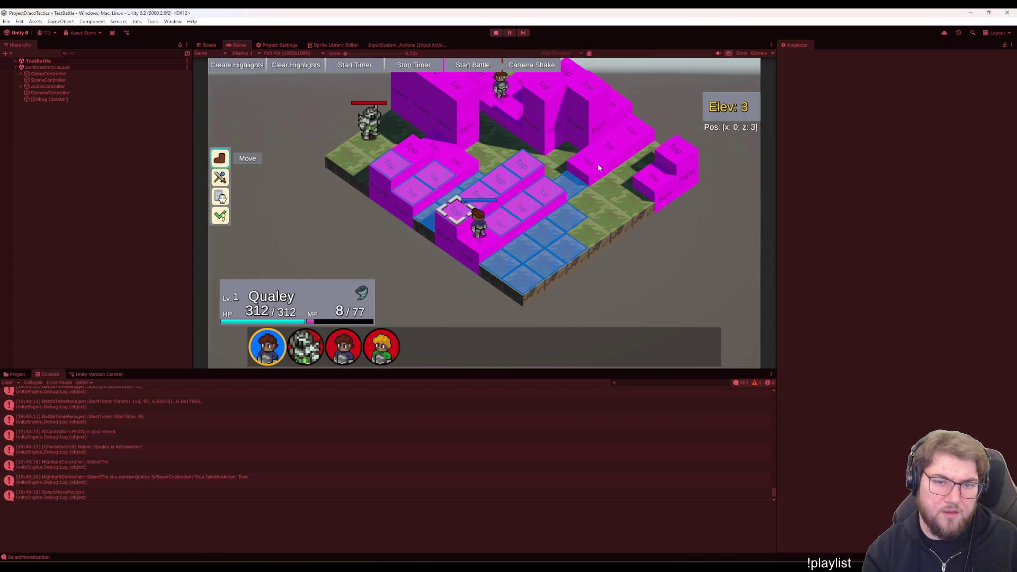
pyautogui.press('Up')
pyautogui.press('Up')
pyautogui.press('Up')
pyautogui.press('Return')
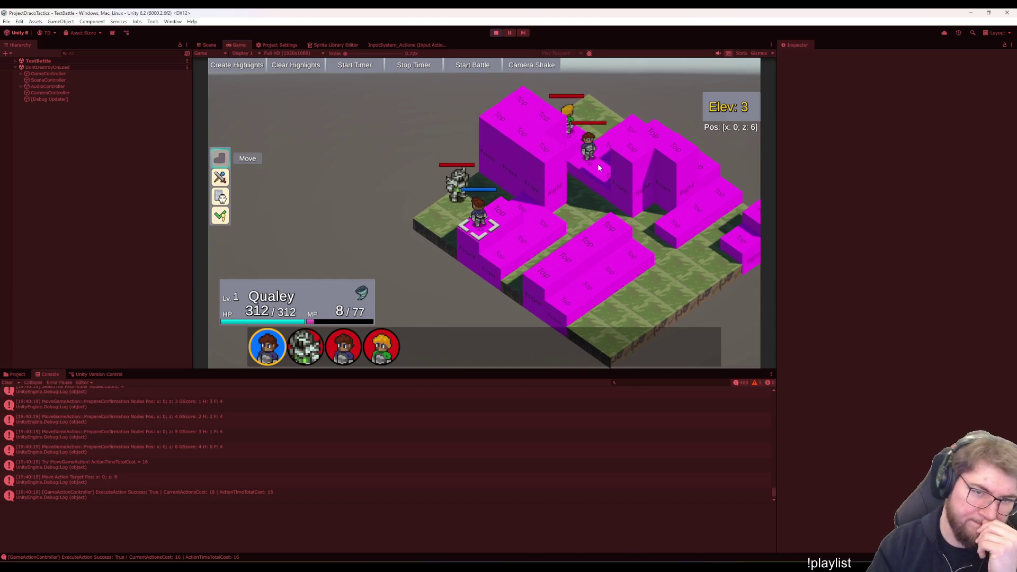
pyautogui.press('Down')
pyautogui.press('Down')
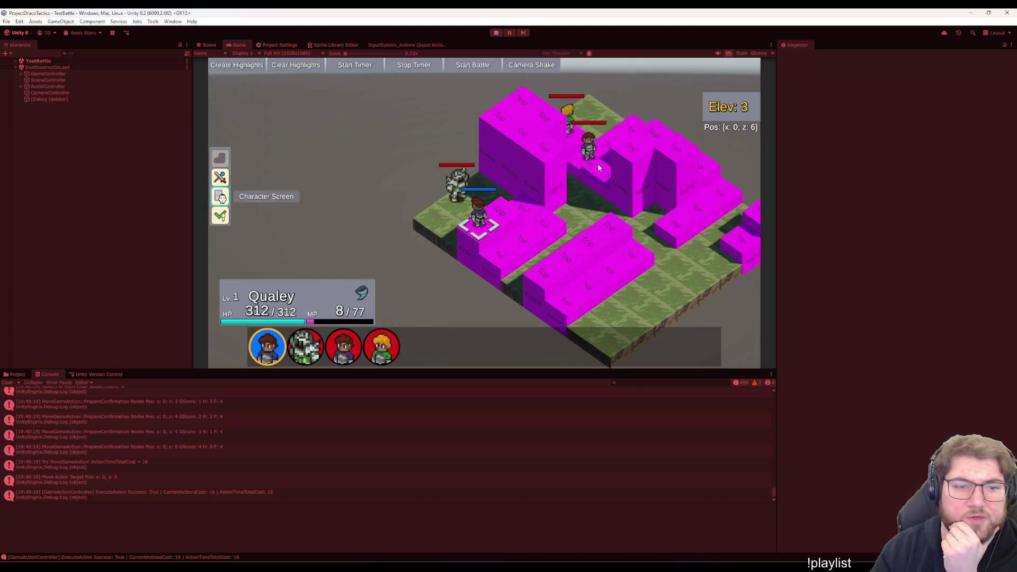
pyautogui.press('Down')
pyautogui.press('Return')
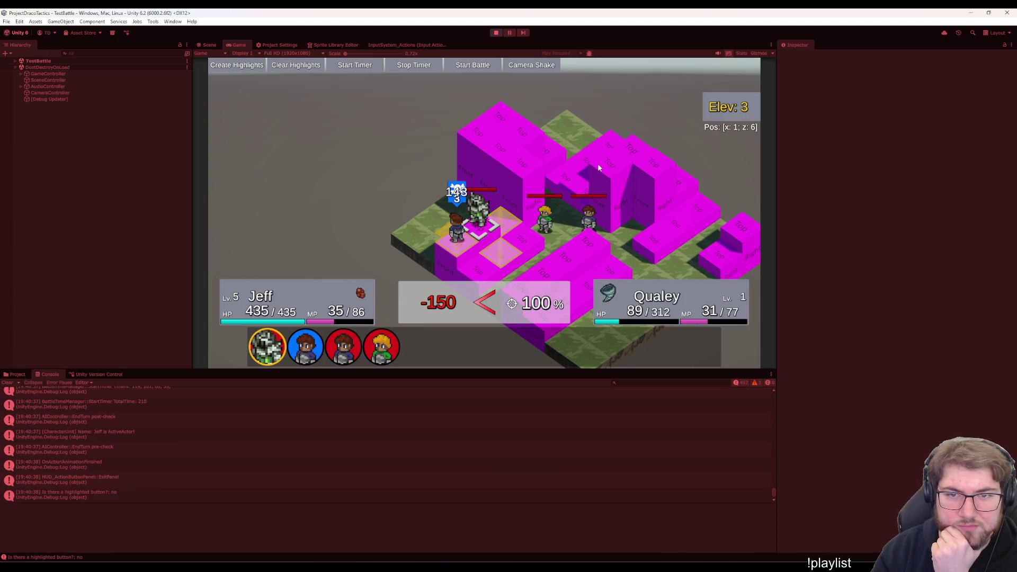
pyautogui.press('Up')
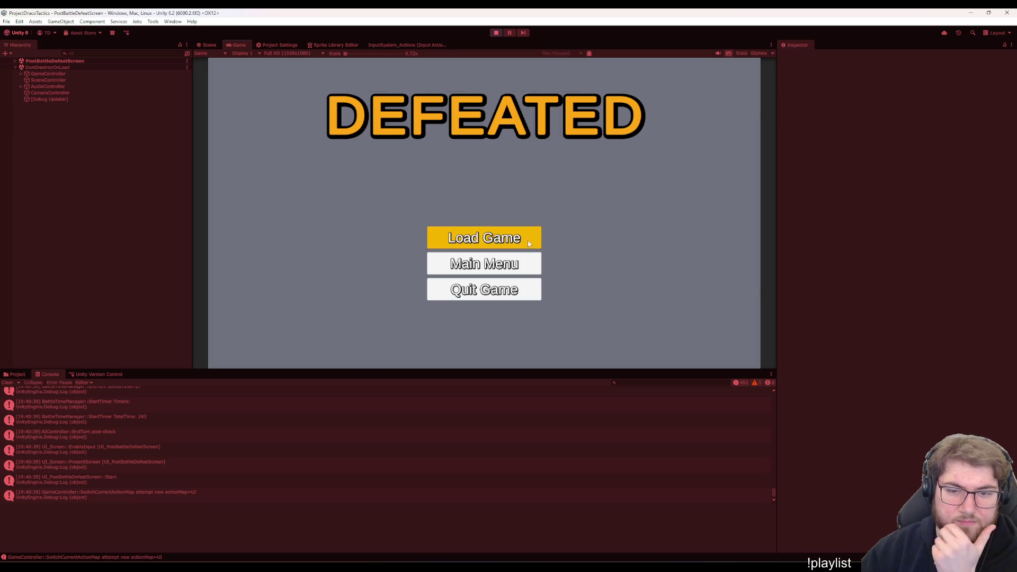
# From the Defeated screen return to Main Menu, start a New Game and enter the Training battle
pyautogui.press('Up')
pyautogui.press('Up')
pyautogui.click(522, 271)
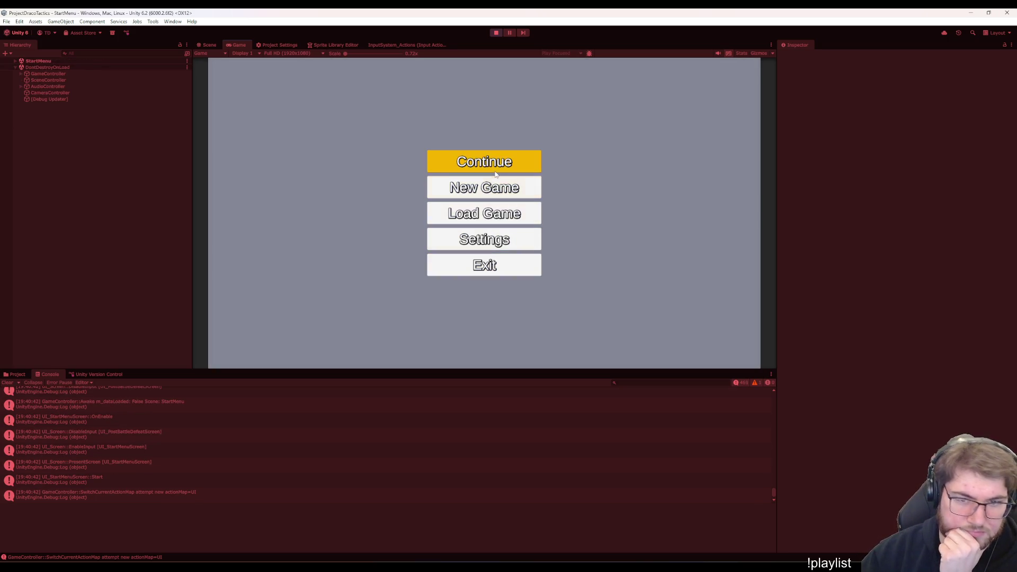
pyautogui.press('Down')
pyautogui.press('Return')
pyautogui.click(514, 334)
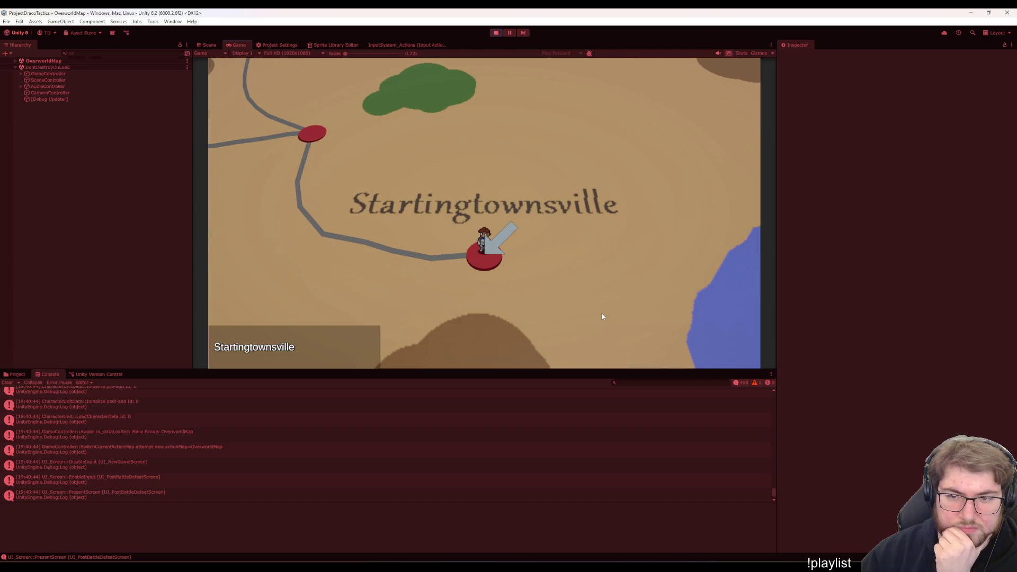
pyautogui.click(699, 234)
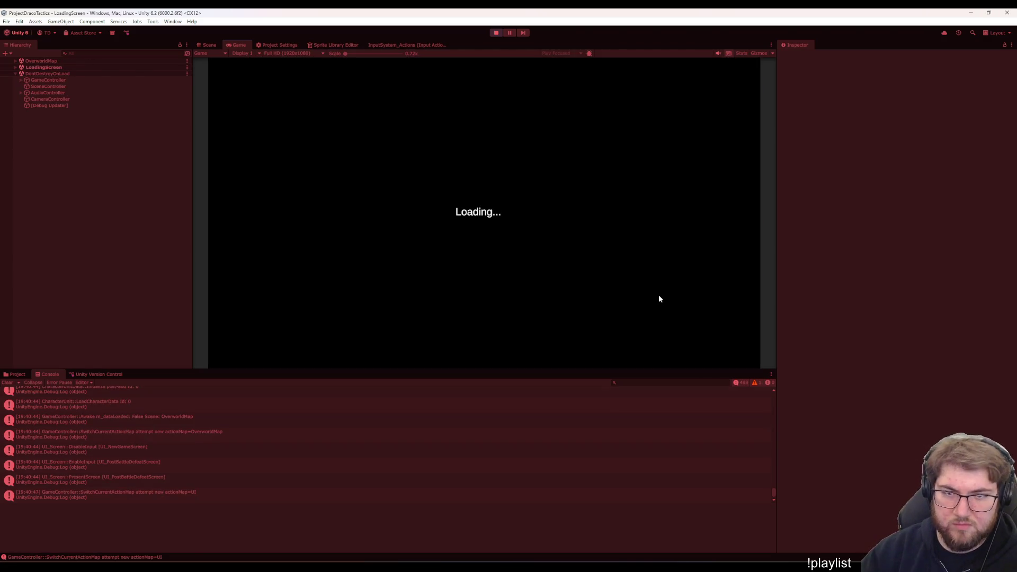